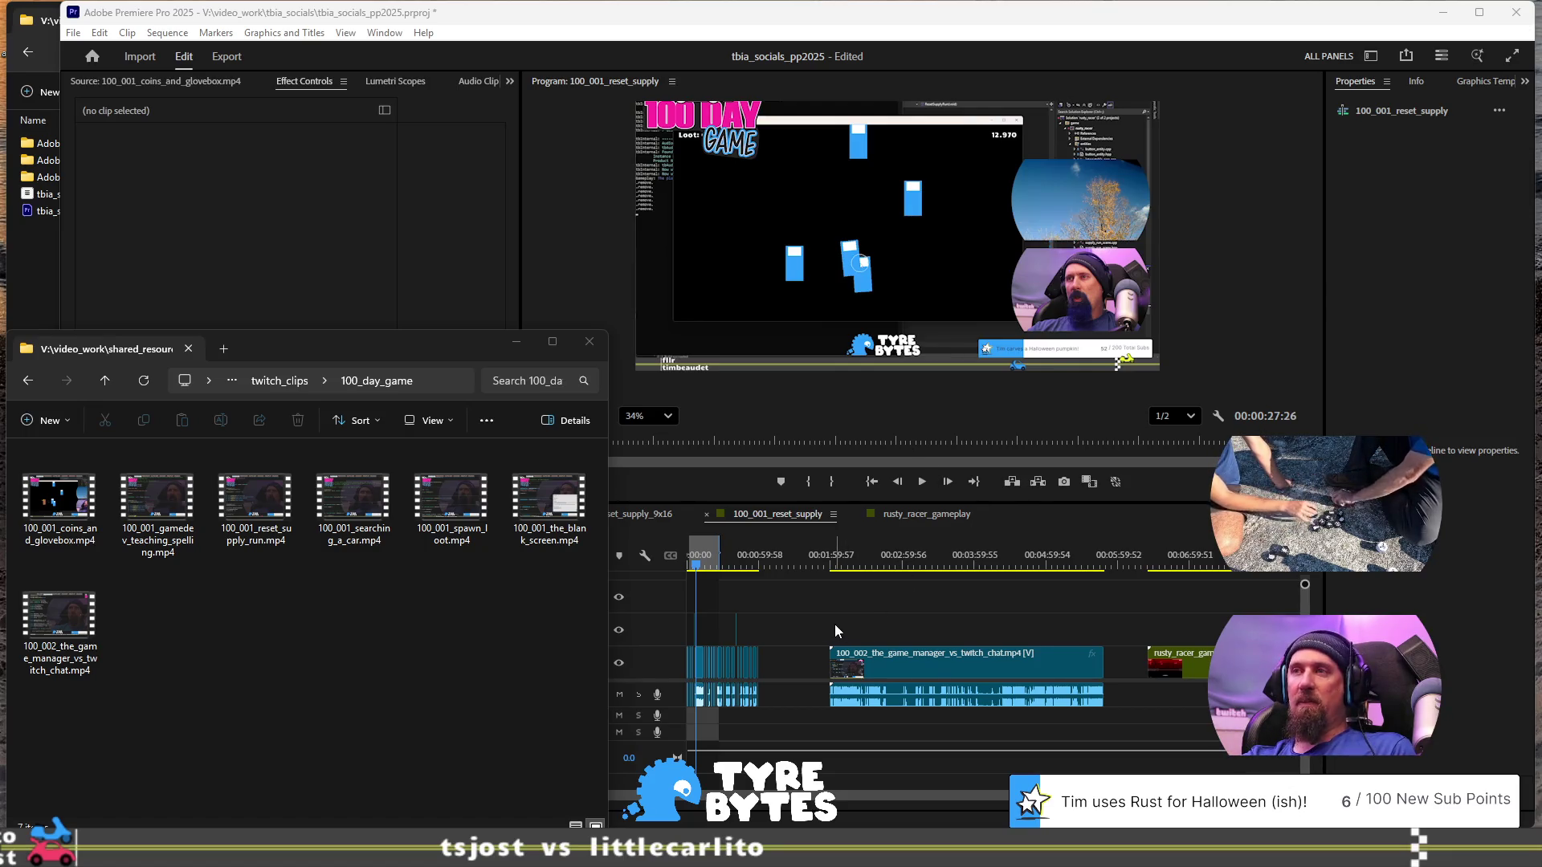
- Zoom the timeline in on the game_manager clip and park the playhead at 00:02:00:20
{"action": "scroll", "coordinate": [836, 624], "scroll_direction": "up", "scroll_amount": 5}
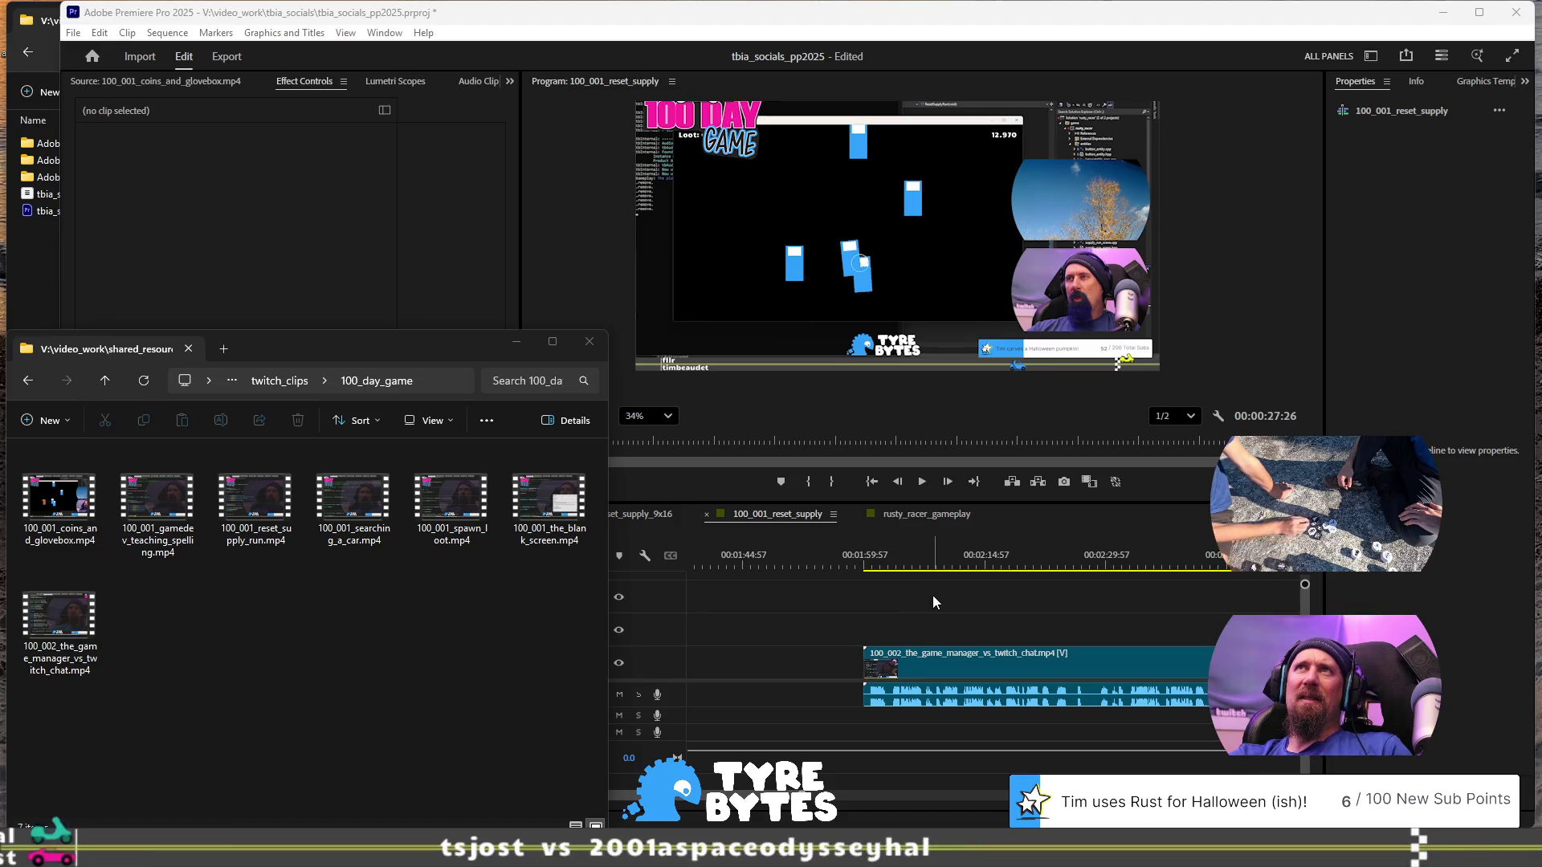
{"action": "left_click", "coordinate": [869, 569]}
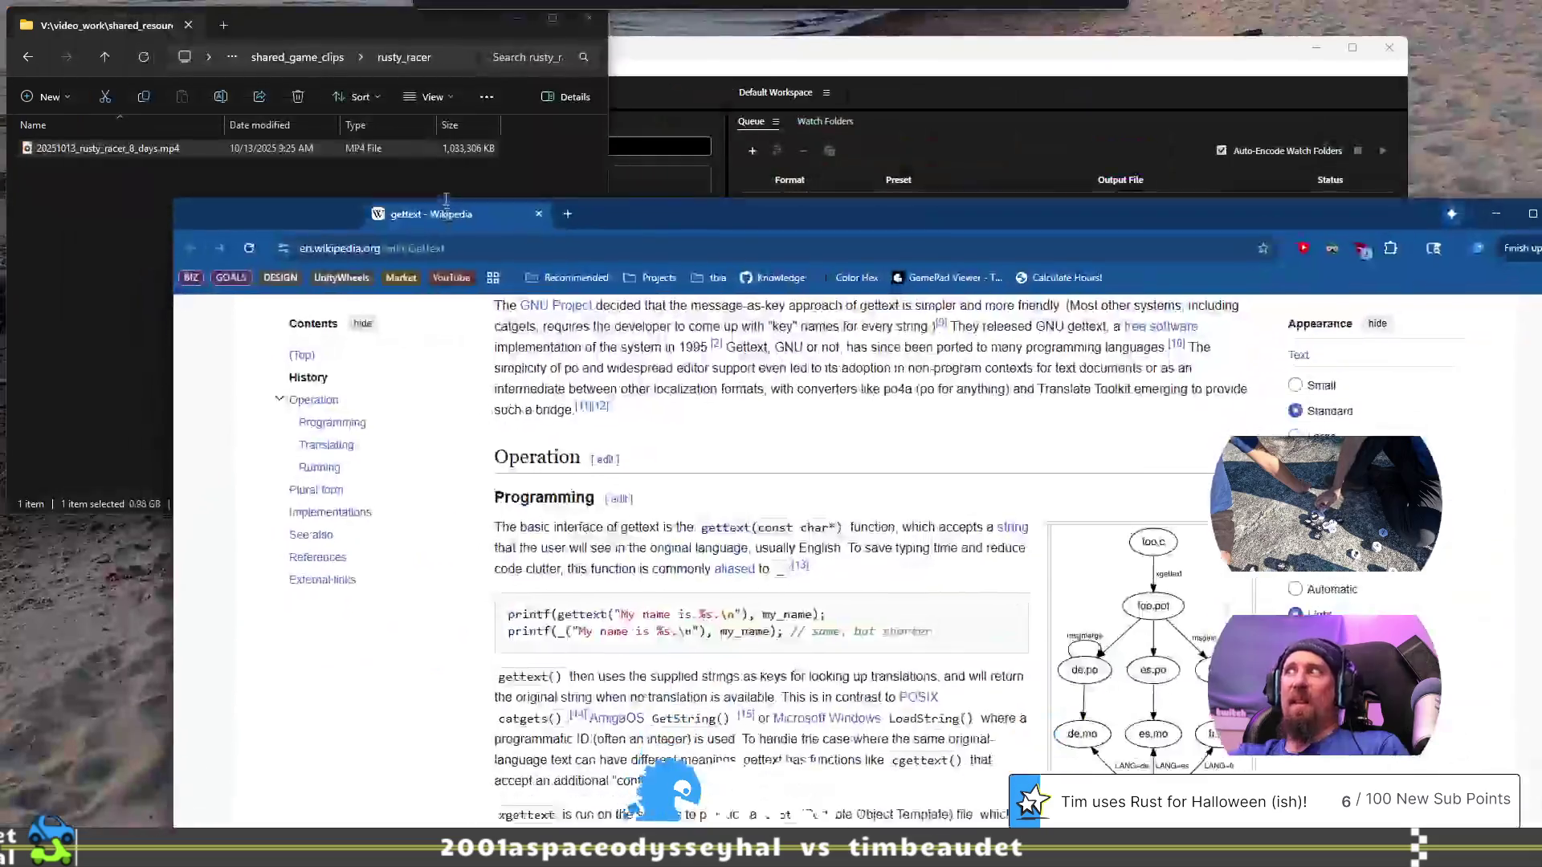
- Read down the gettext article through the Operation, Translating and Plural form sections, then return to Premiere
{"action": "scroll", "coordinate": [397, 636], "scroll_direction": "down", "scroll_amount": 2}
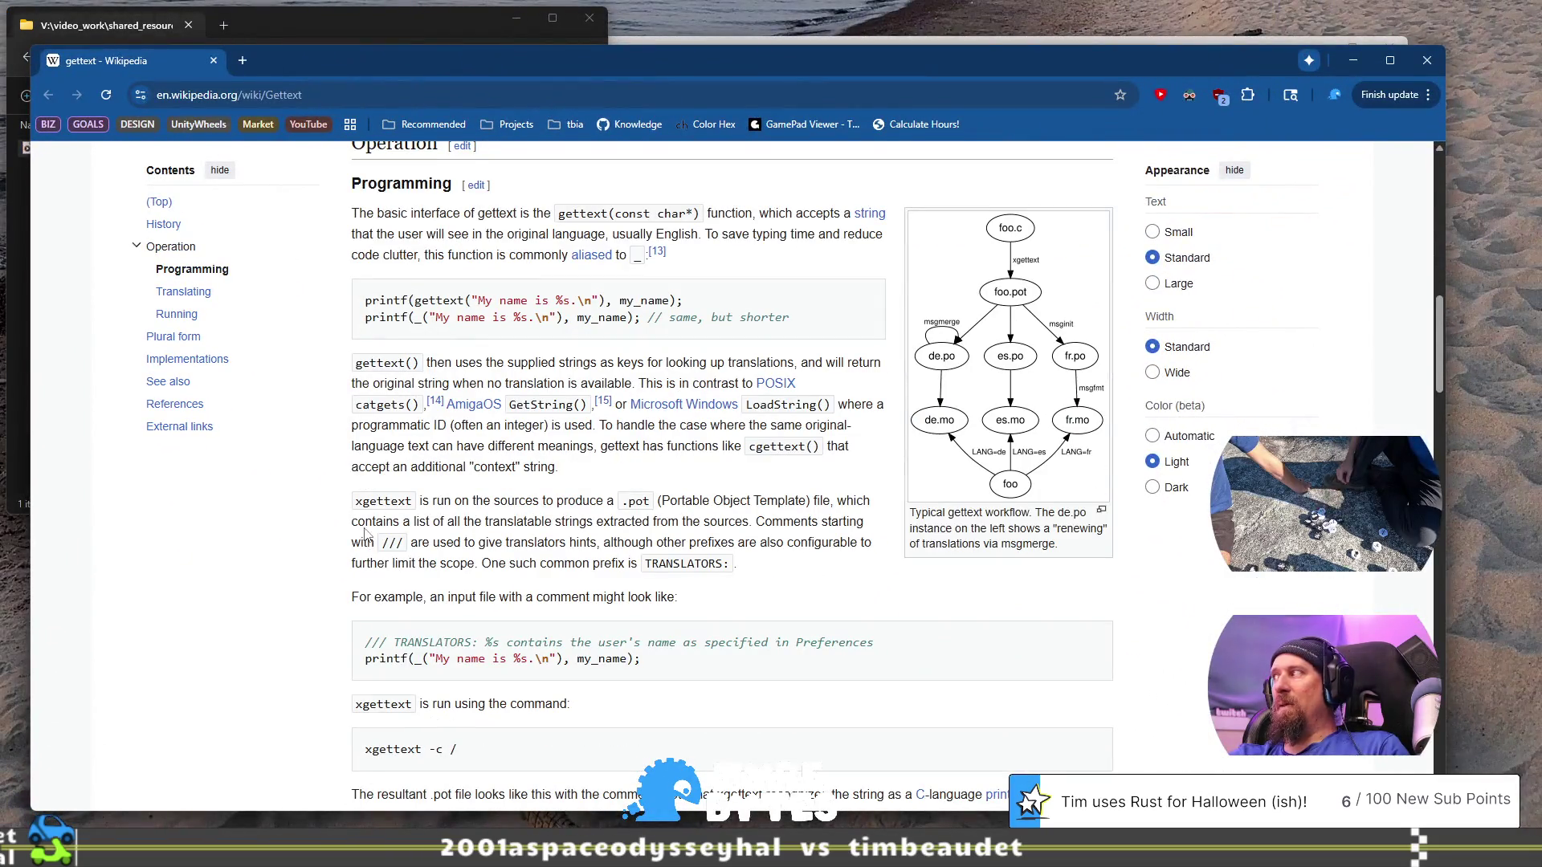
{"action": "scroll", "coordinate": [365, 528], "scroll_direction": "down", "scroll_amount": 8}
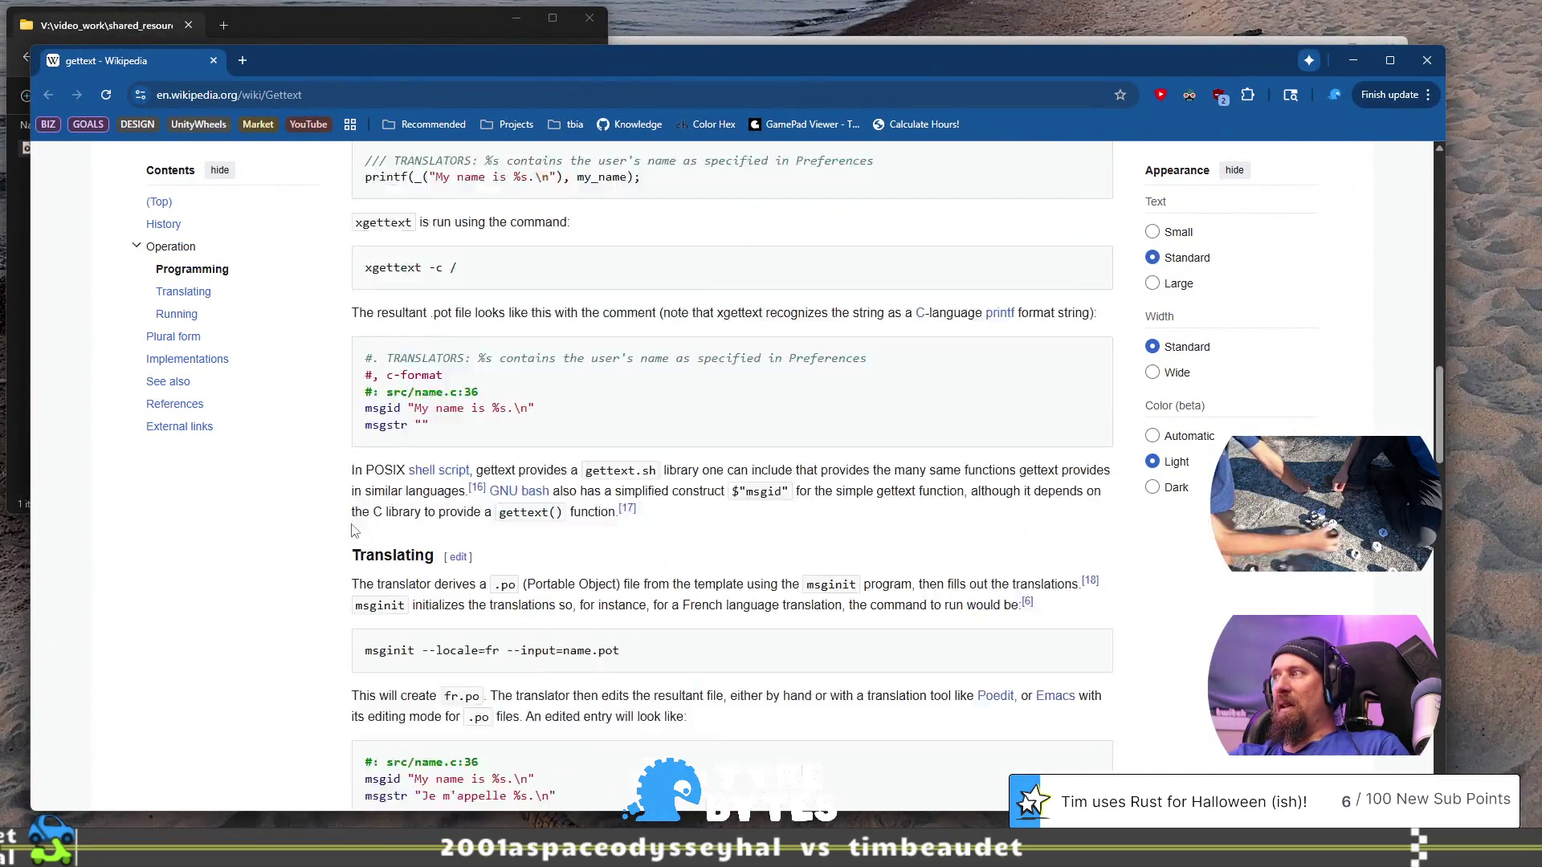
{"action": "scroll", "coordinate": [353, 530], "scroll_direction": "up", "scroll_amount": 6}
{"action": "scroll", "coordinate": [353, 531], "scroll_direction": "down", "scroll_amount": 5}
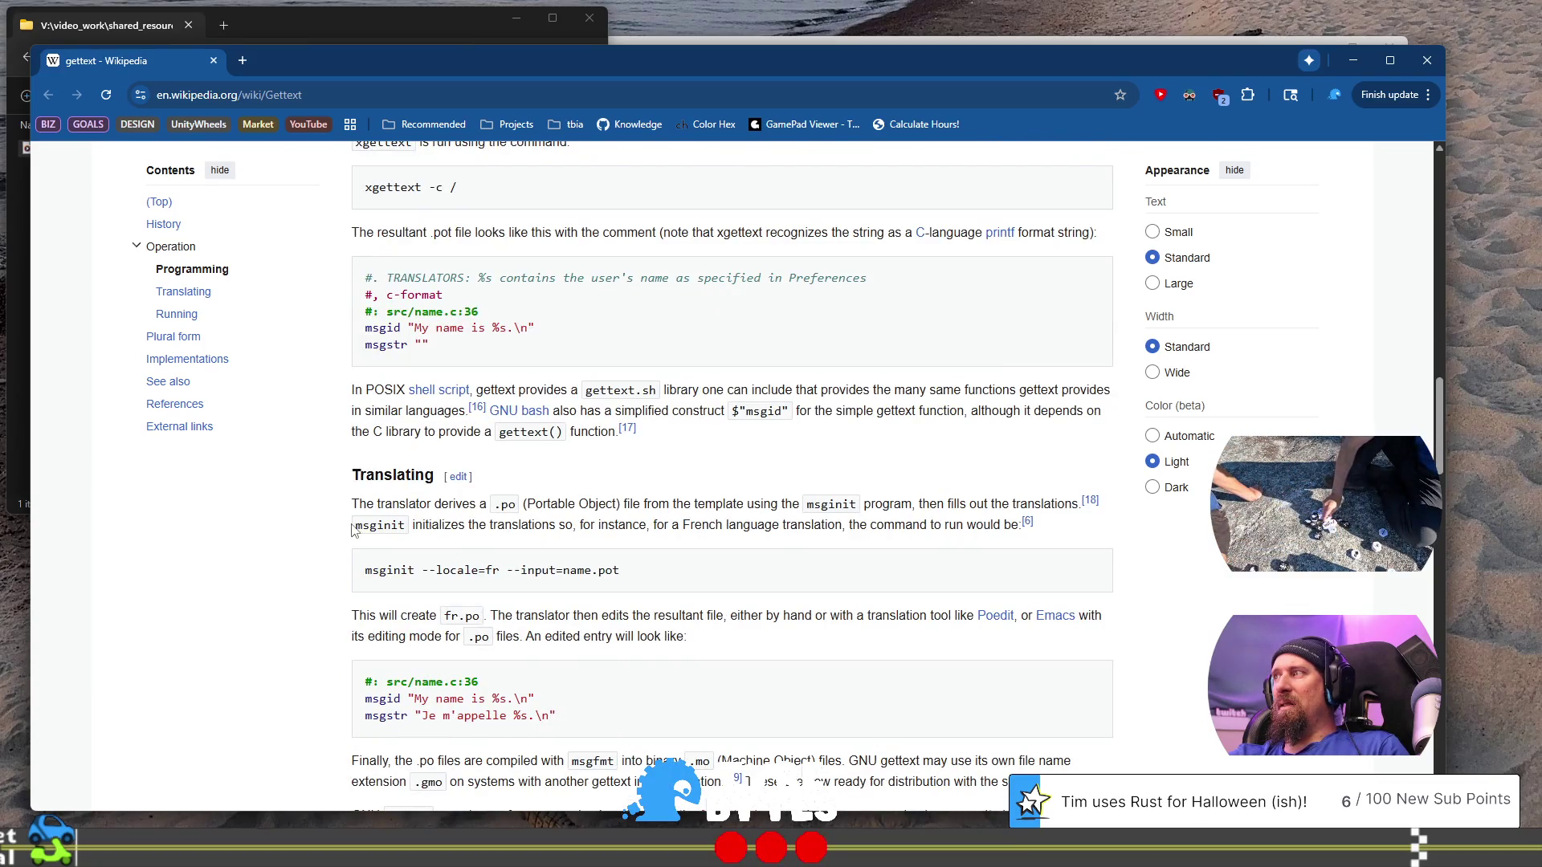
{"action": "scroll", "coordinate": [353, 530], "scroll_direction": "up", "scroll_amount": 20}
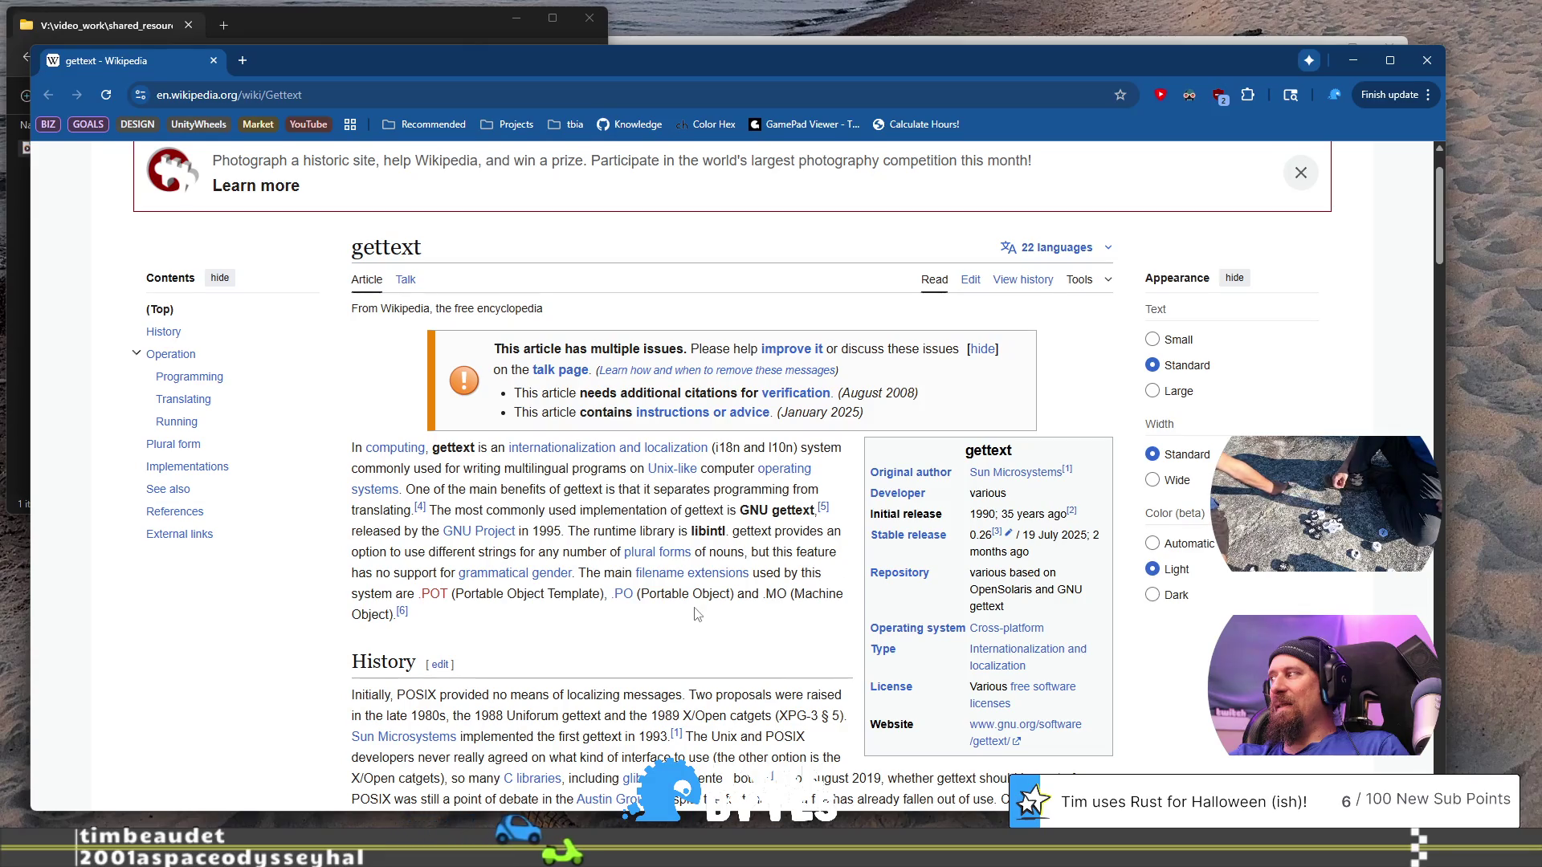
{"action": "scroll", "coordinate": [681, 611], "scroll_direction": "down", "scroll_amount": 3}
{"action": "scroll", "coordinate": [675, 606], "scroll_direction": "down", "scroll_amount": 1}
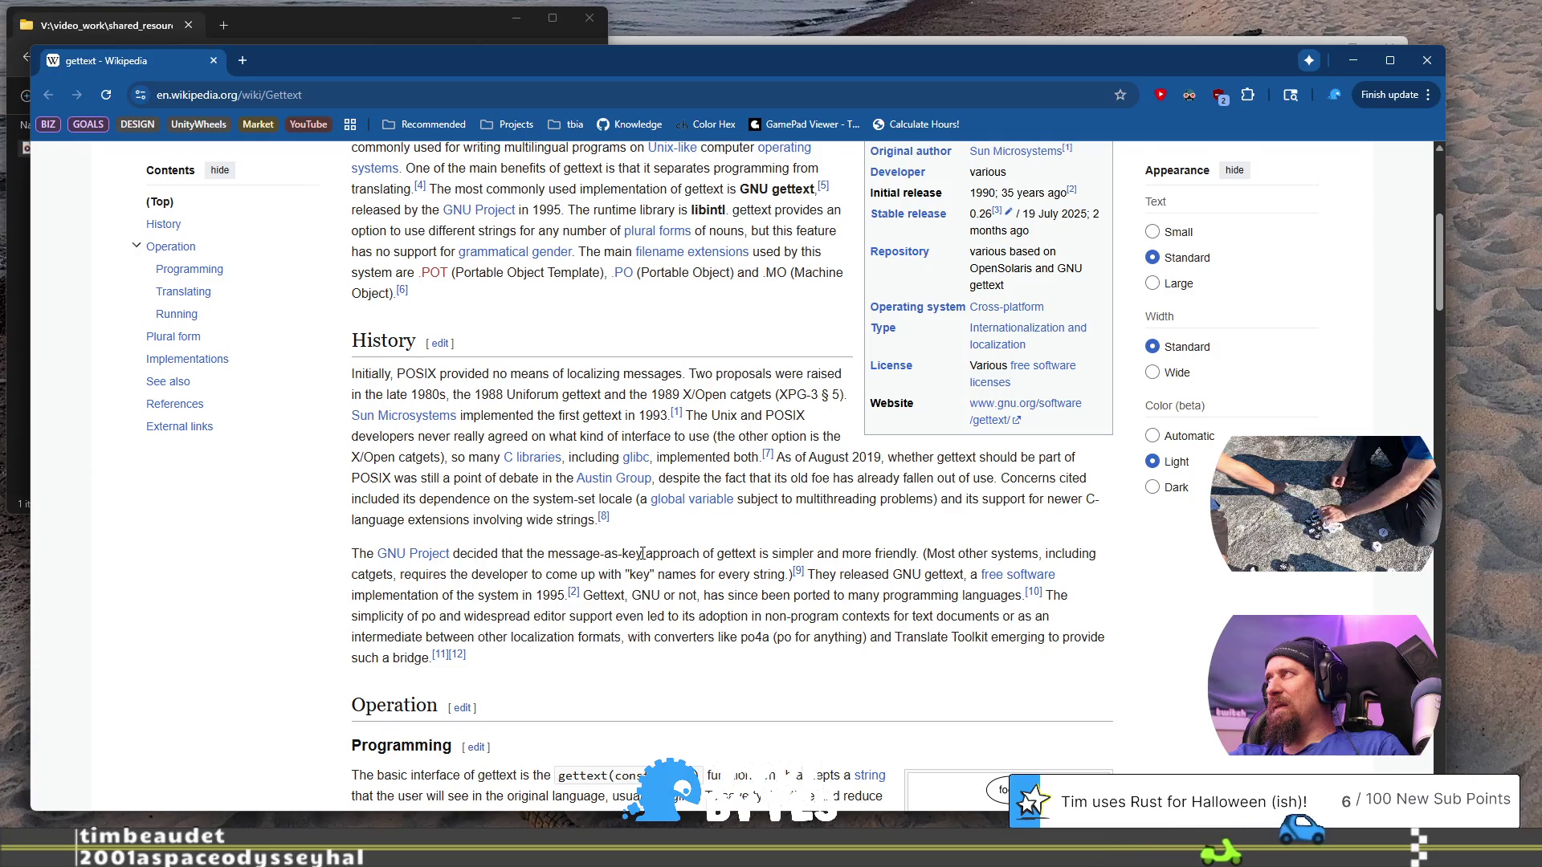
{"action": "scroll", "coordinate": [643, 554], "scroll_direction": "down", "scroll_amount": 10}
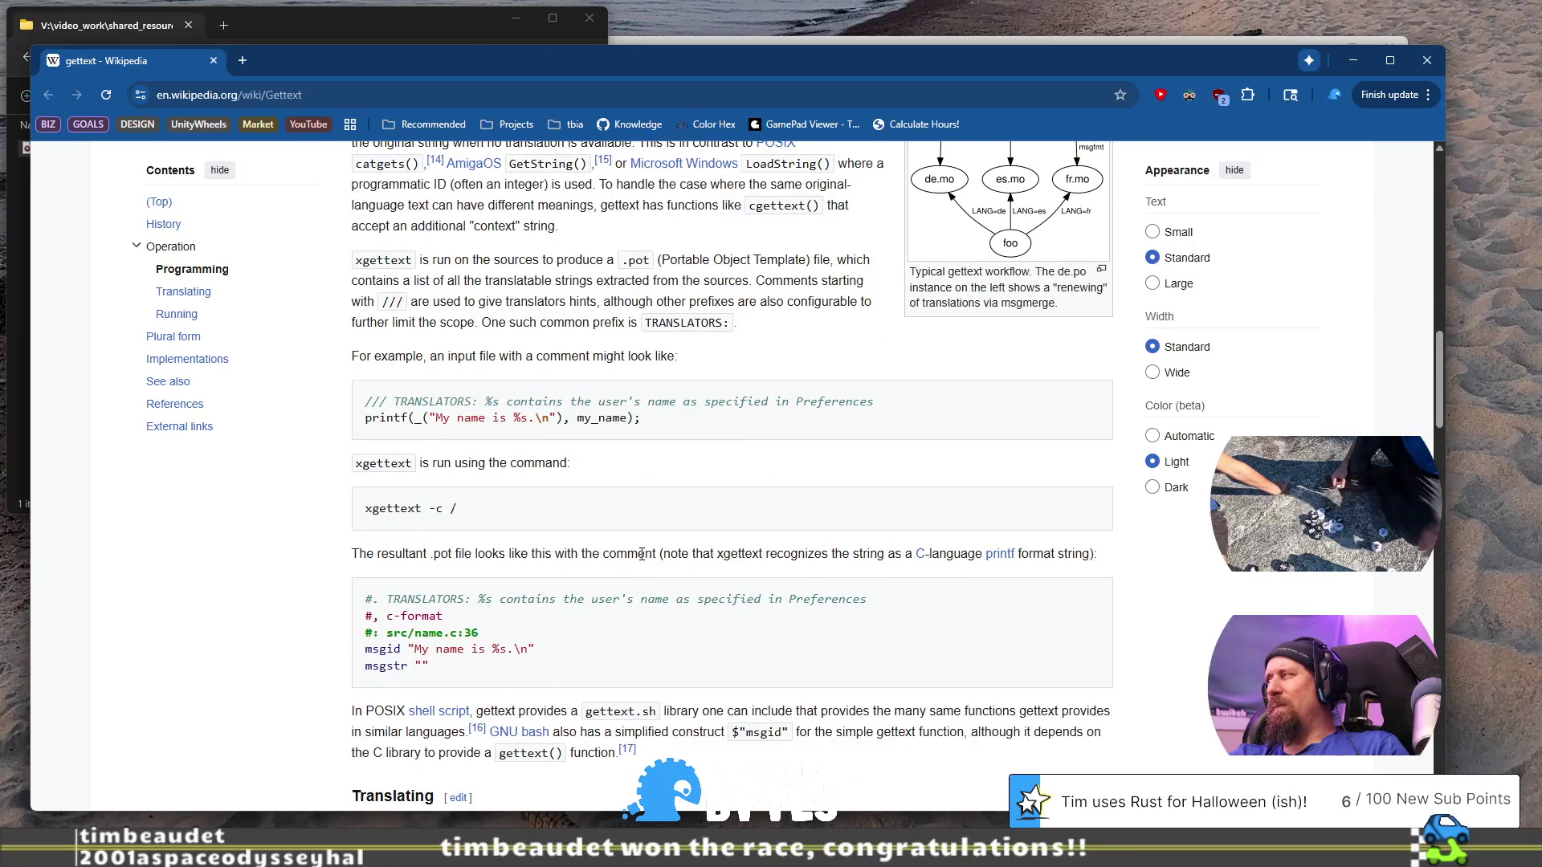
{"action": "scroll", "coordinate": [642, 554], "scroll_direction": "down", "scroll_amount": 1}
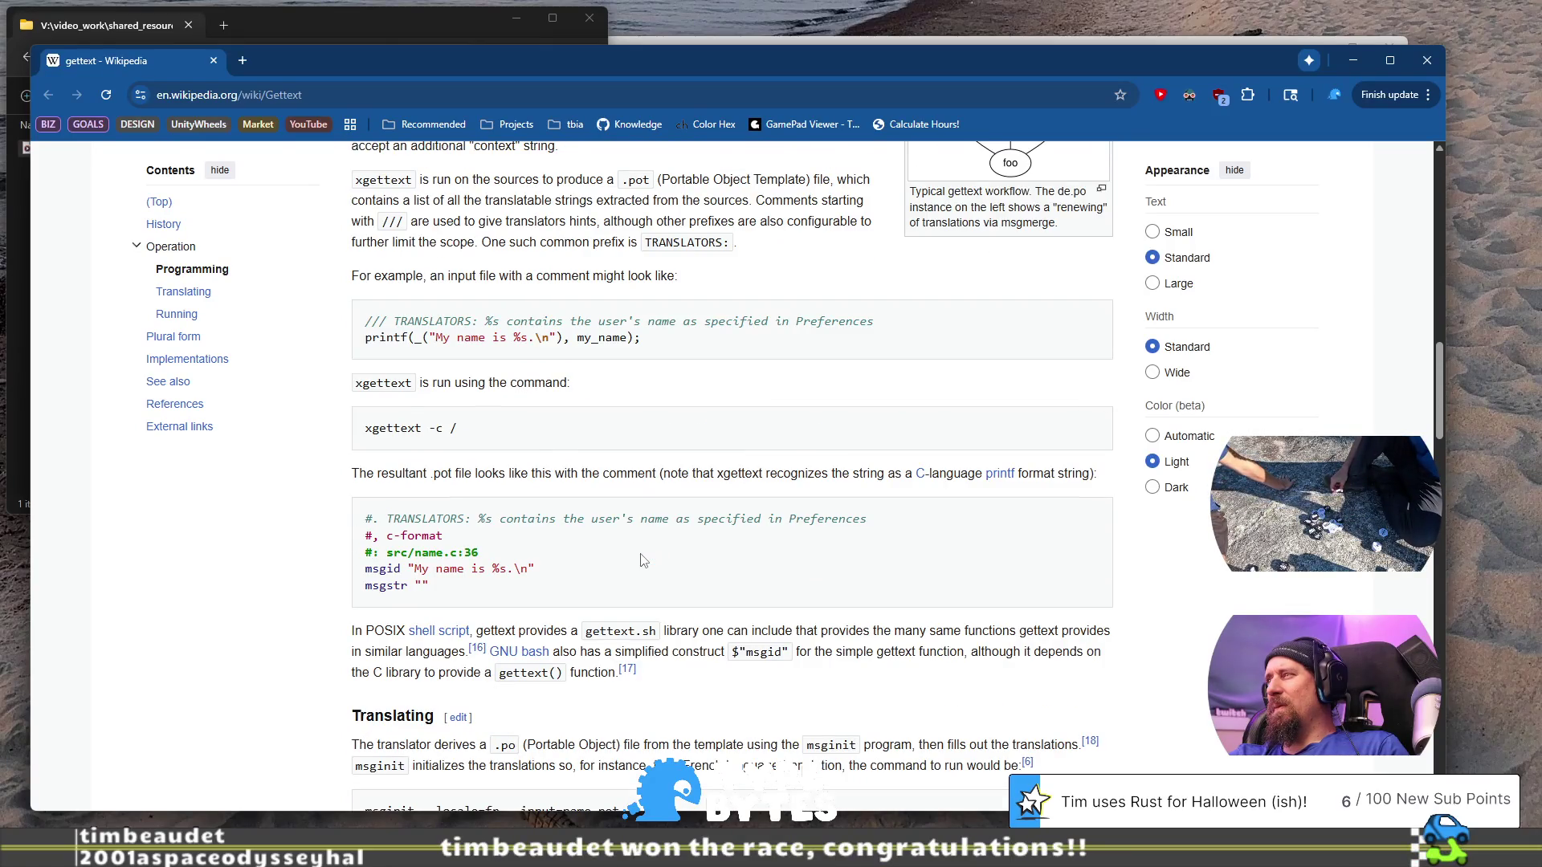
{"action": "scroll", "coordinate": [643, 560], "scroll_direction": "down", "scroll_amount": 4}
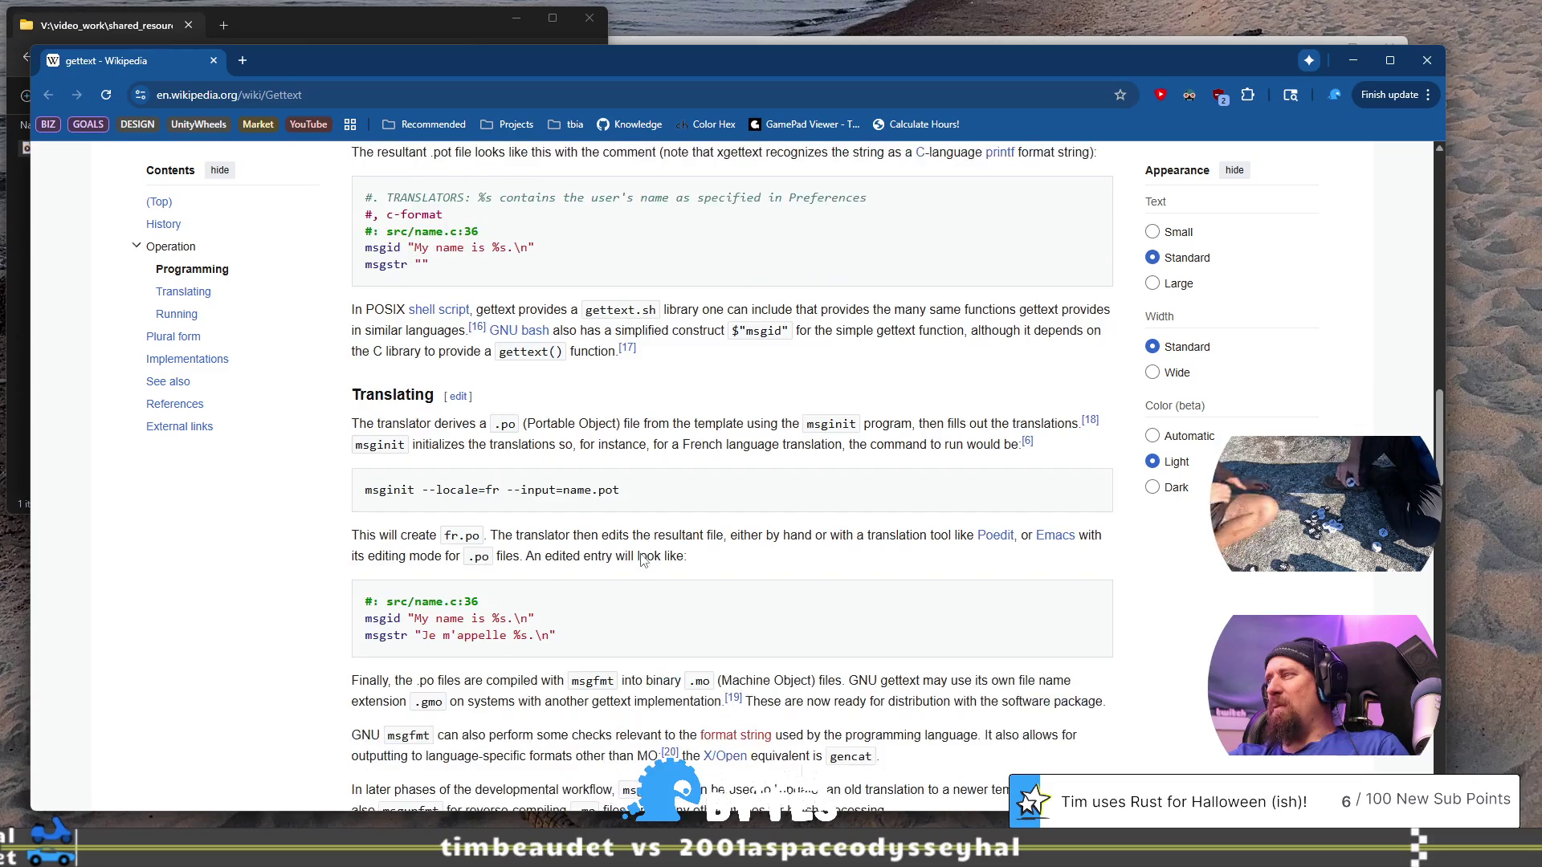
{"action": "scroll", "coordinate": [642, 554], "scroll_direction": "down", "scroll_amount": 13}
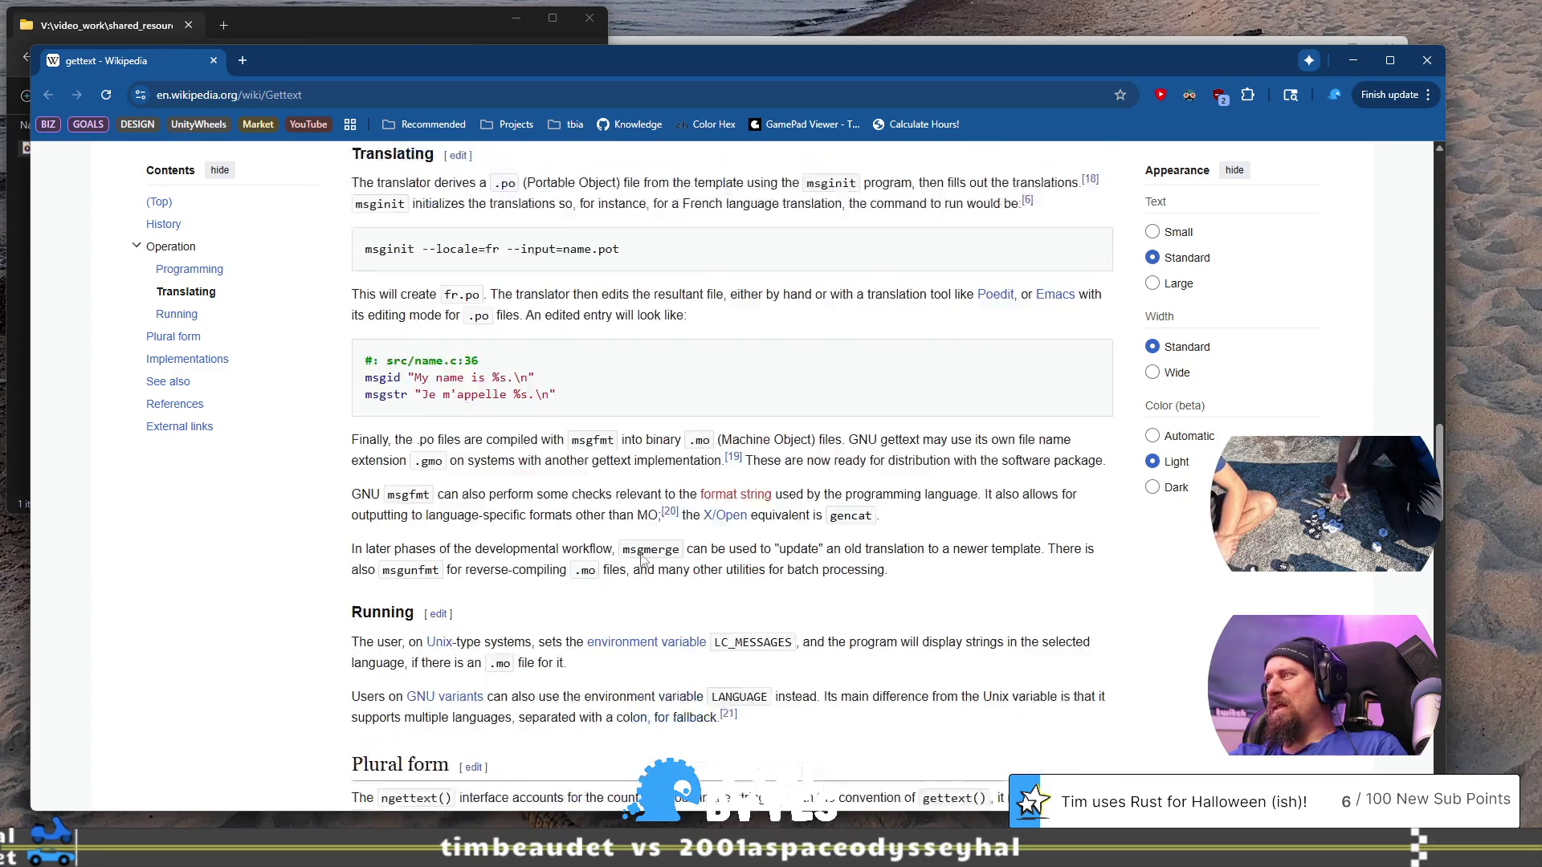
{"action": "scroll", "coordinate": [643, 560], "scroll_direction": "down", "scroll_amount": 3}
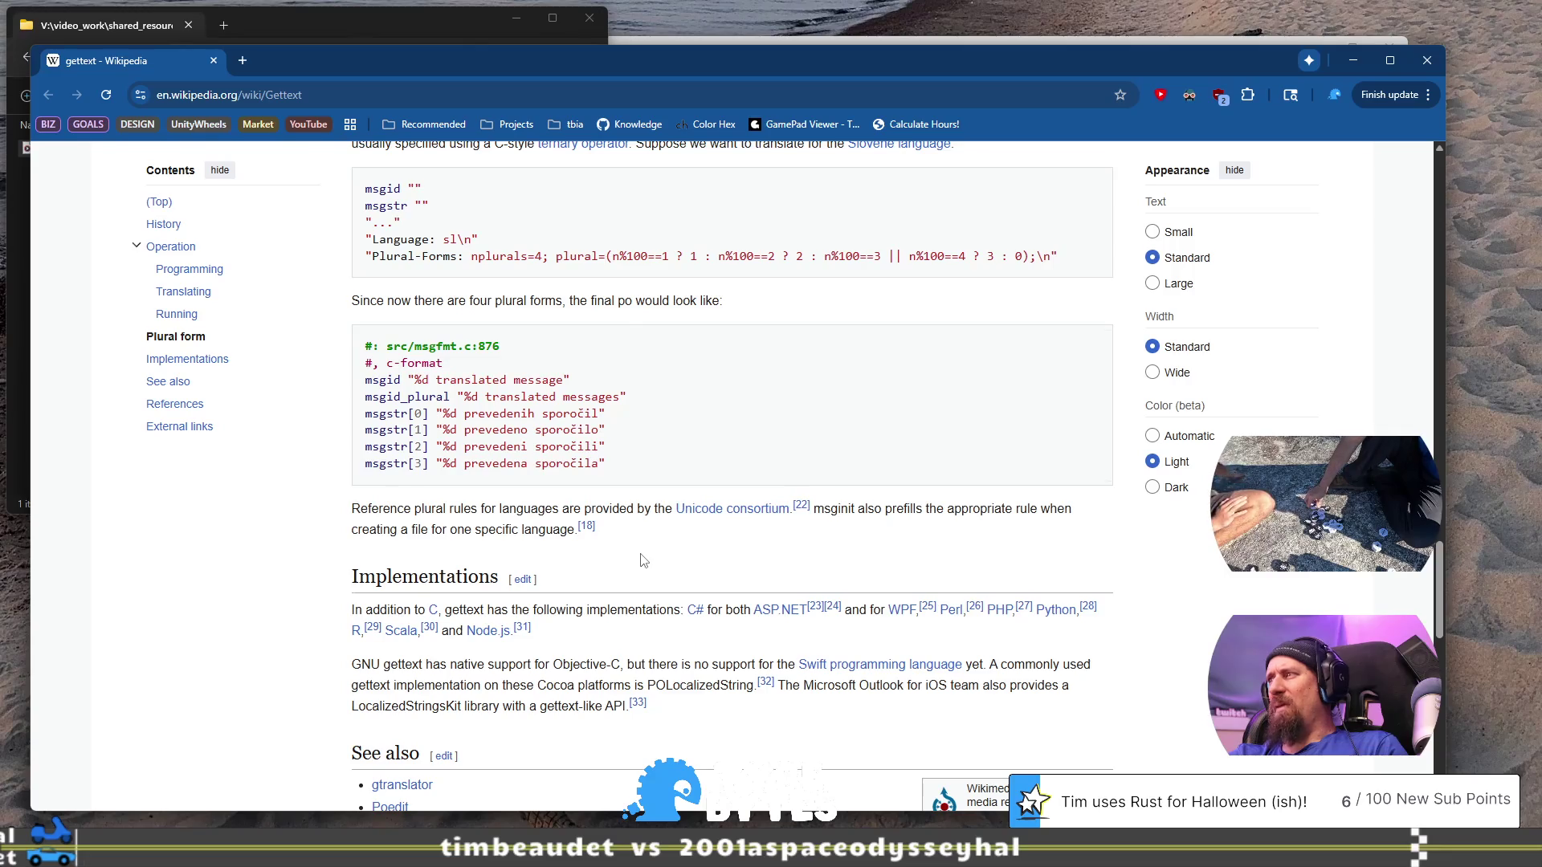
{"action": "scroll", "coordinate": [643, 561], "scroll_direction": "down", "scroll_amount": 3}
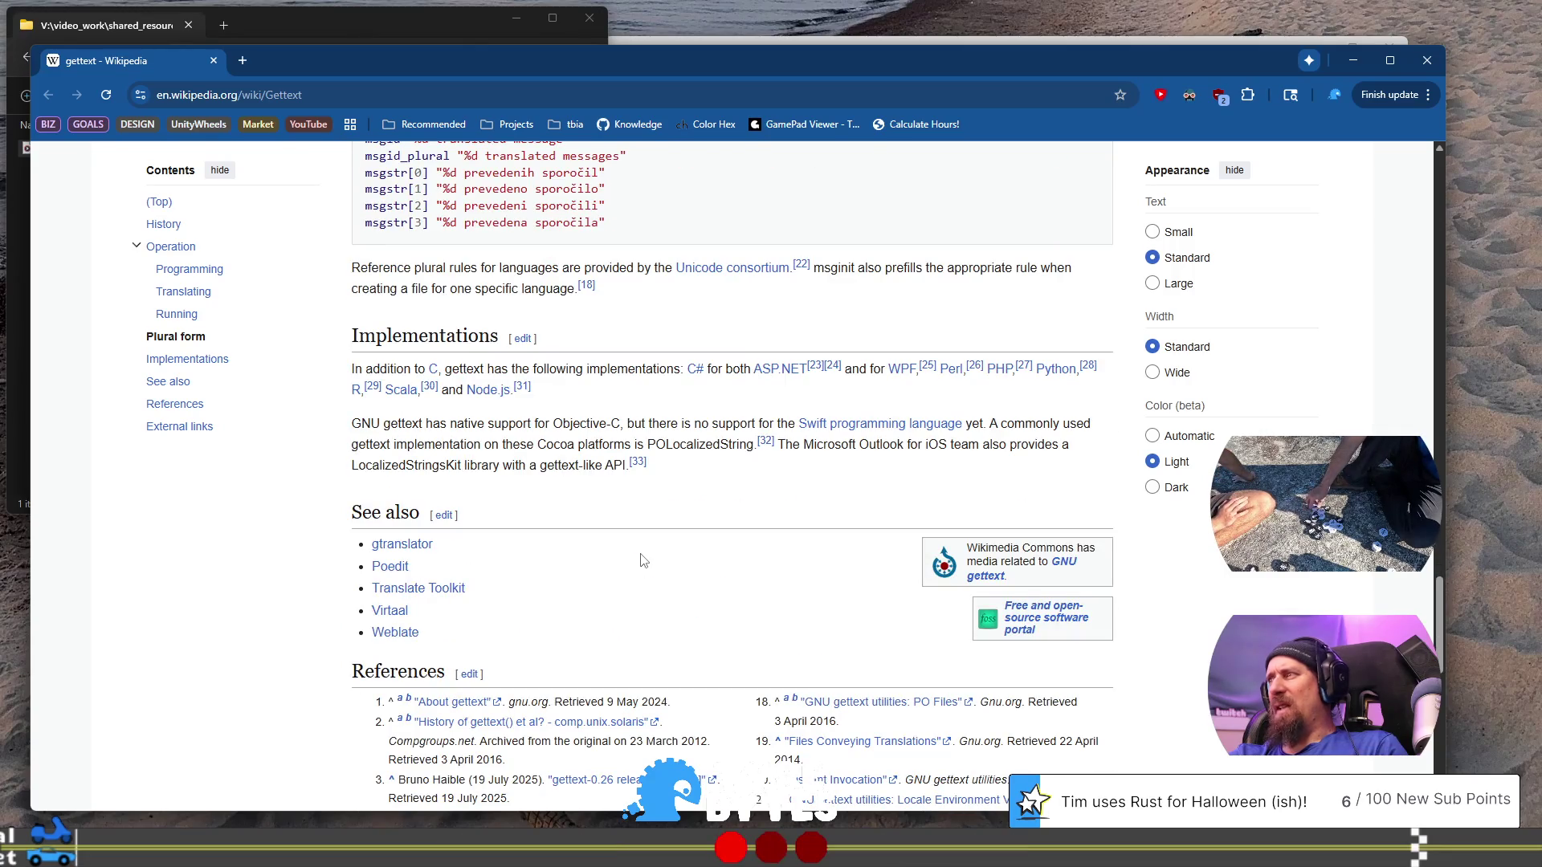
{"action": "key", "text": "alt+Tab"}
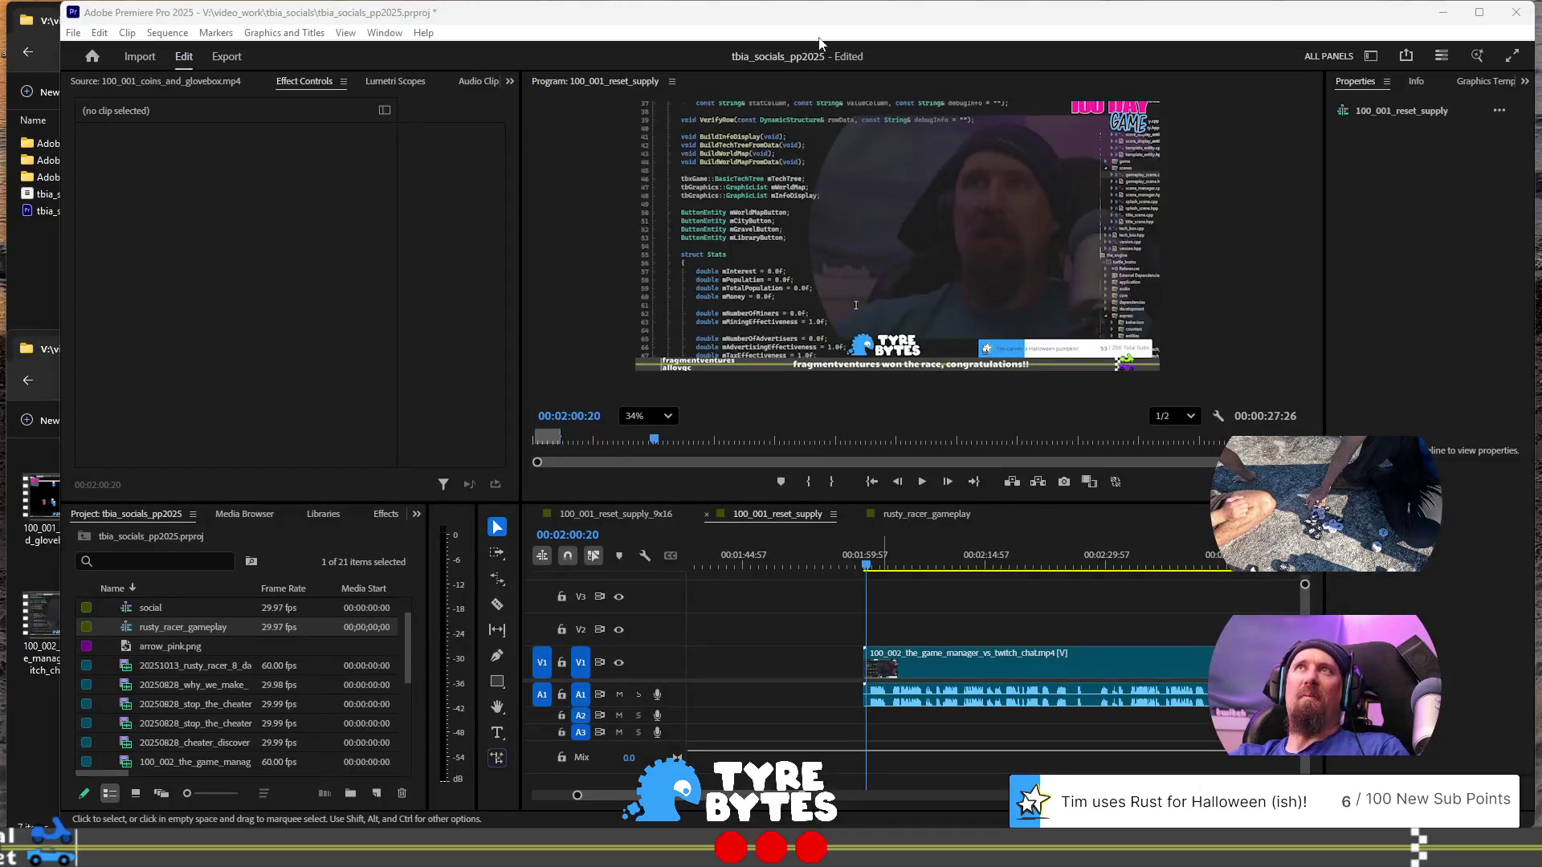
- Move the playhead from 00:02:03:13 to 00:02:23:42, then start a new Chrome tab
{"action": "left_click", "coordinate": [995, 538]}
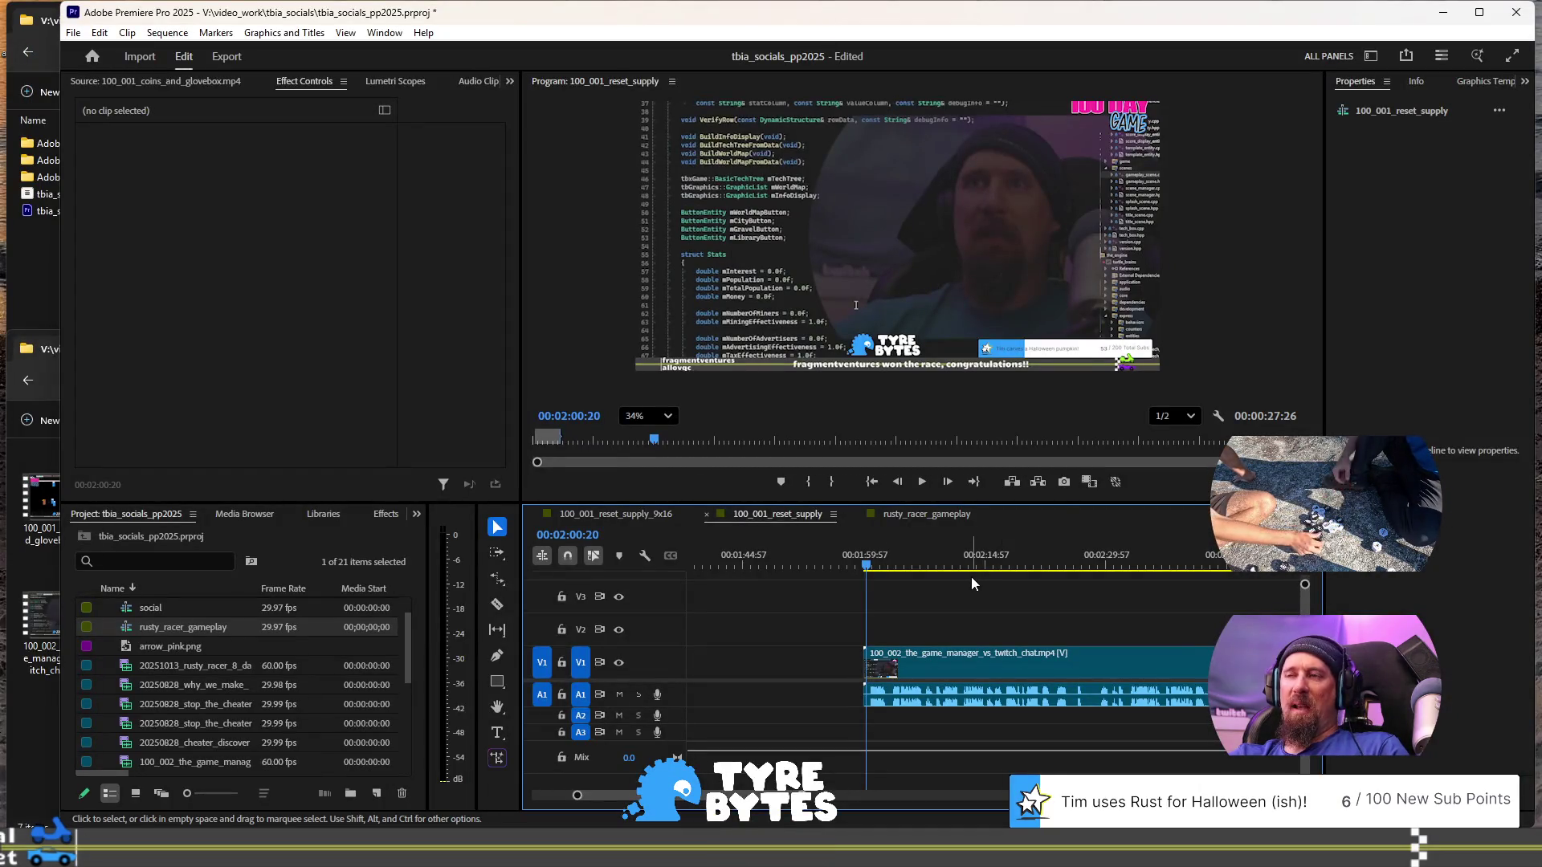
{"action": "left_click", "coordinate": [890, 561]}
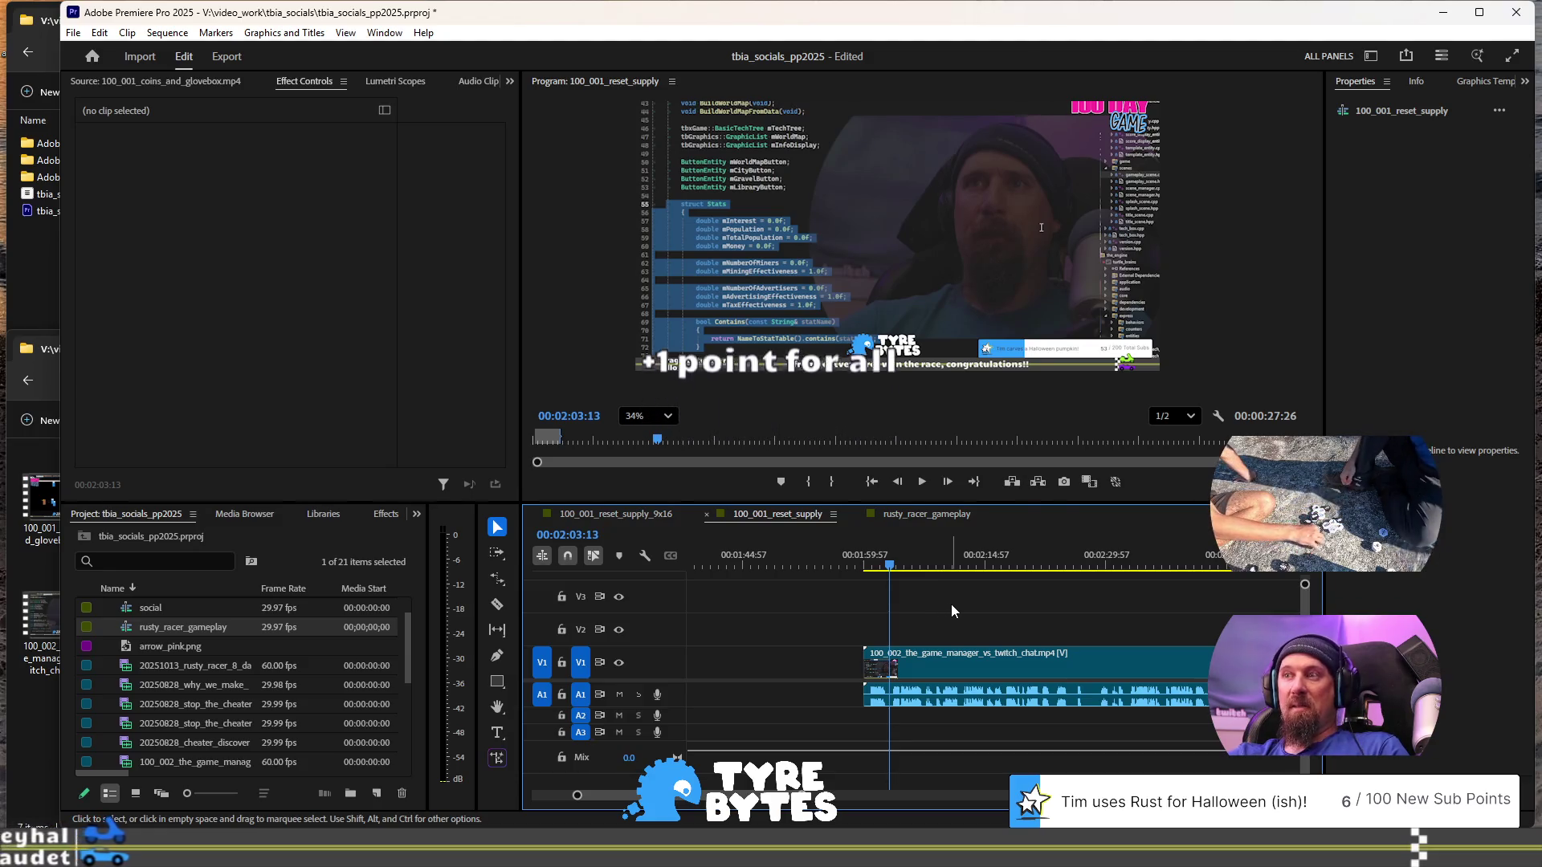
{"action": "left_click", "coordinate": [1056, 565]}
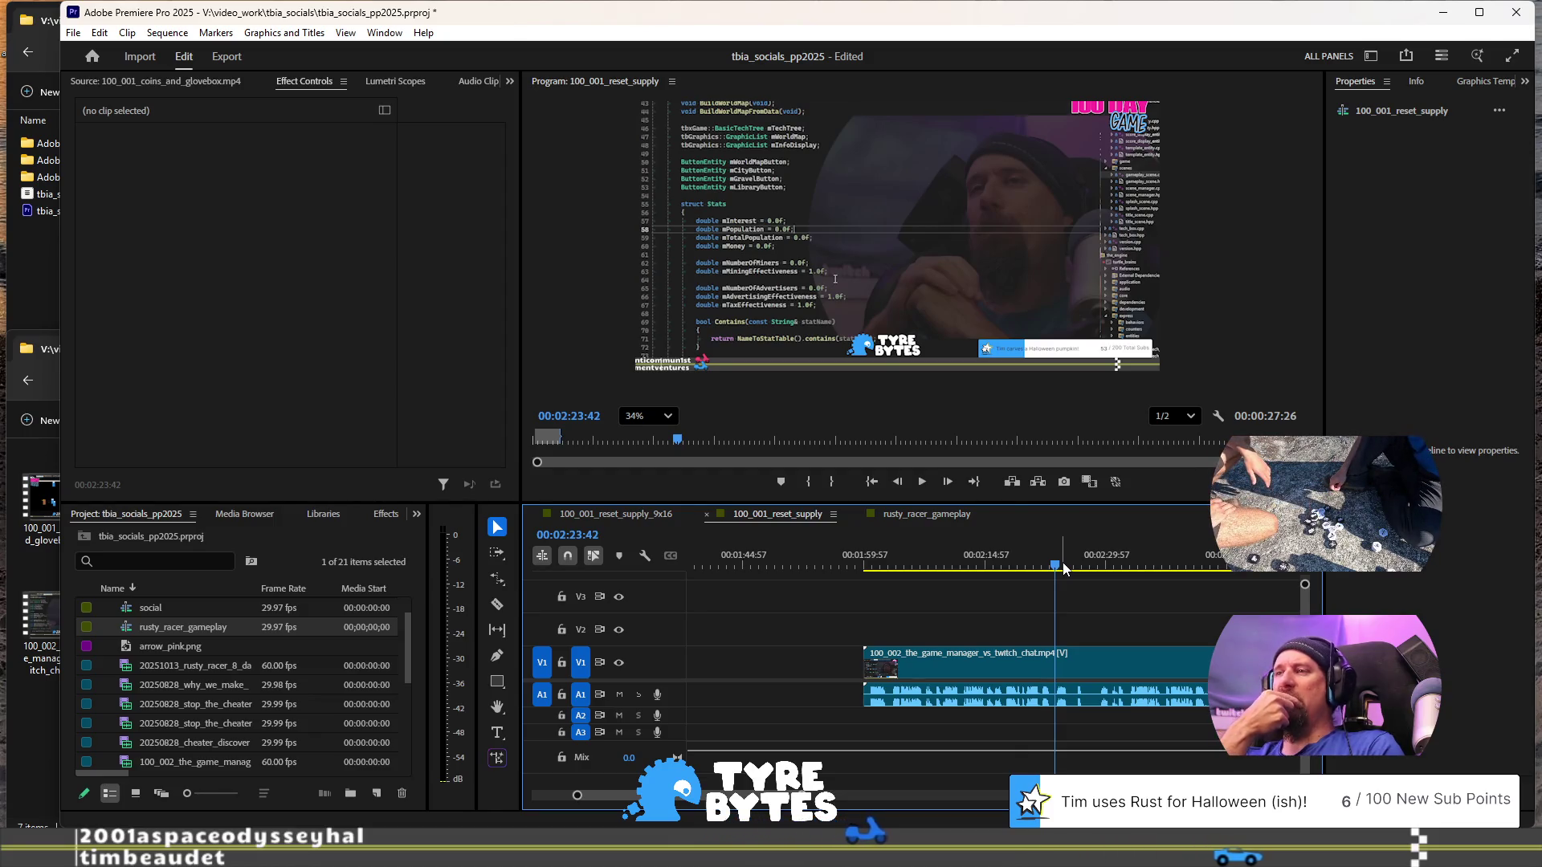
{"action": "scroll", "coordinate": [1067, 606], "scroll_direction": "down", "scroll_amount": 2}
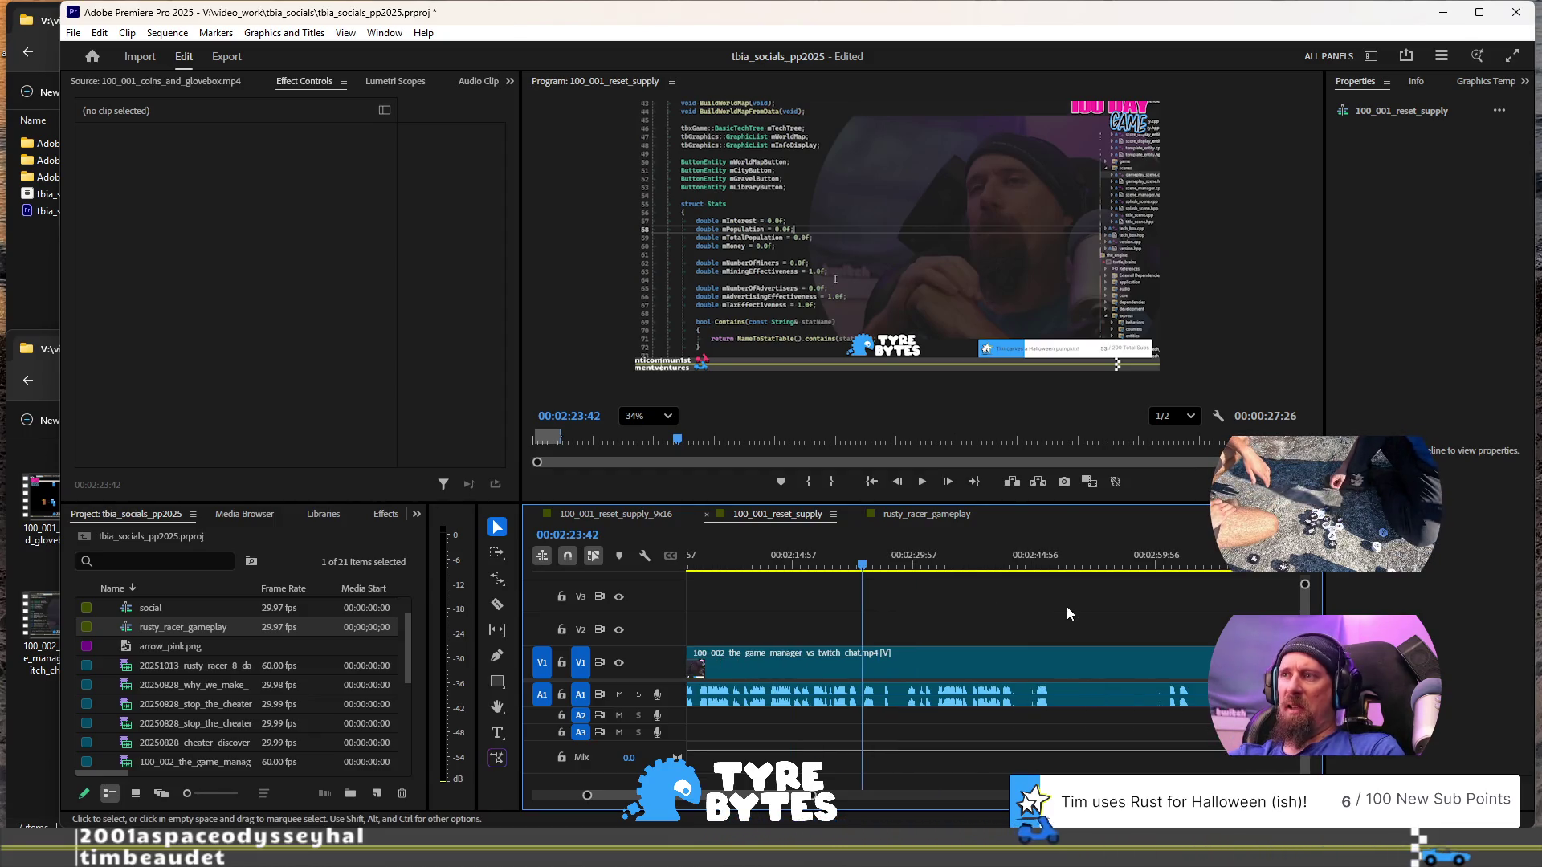
{"action": "scroll", "coordinate": [1044, 615], "scroll_direction": "down", "scroll_amount": 2}
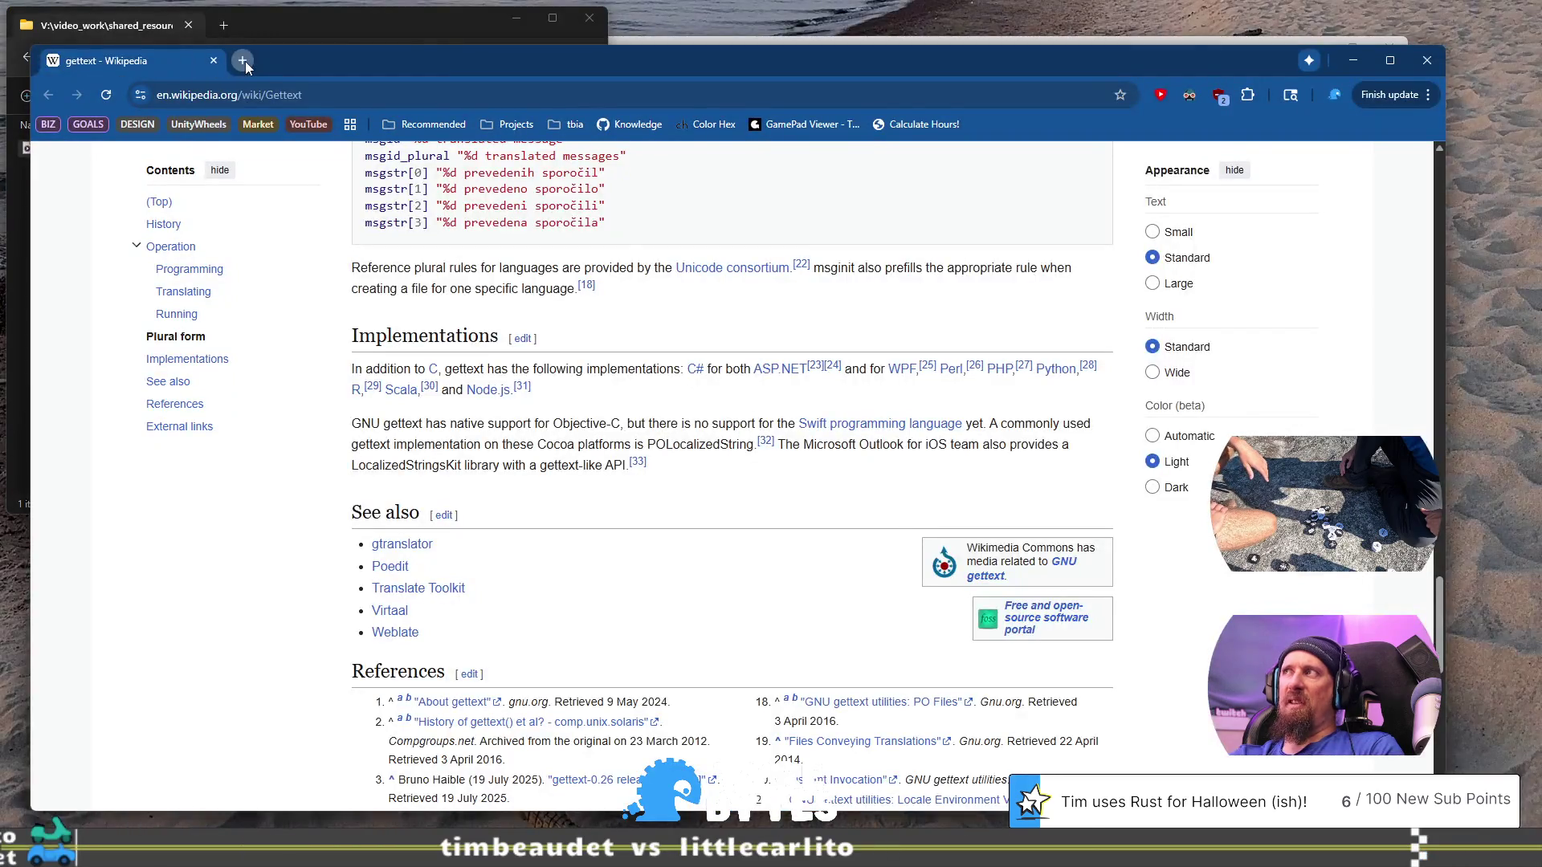
{"action": "left_click", "coordinate": [243, 61]}
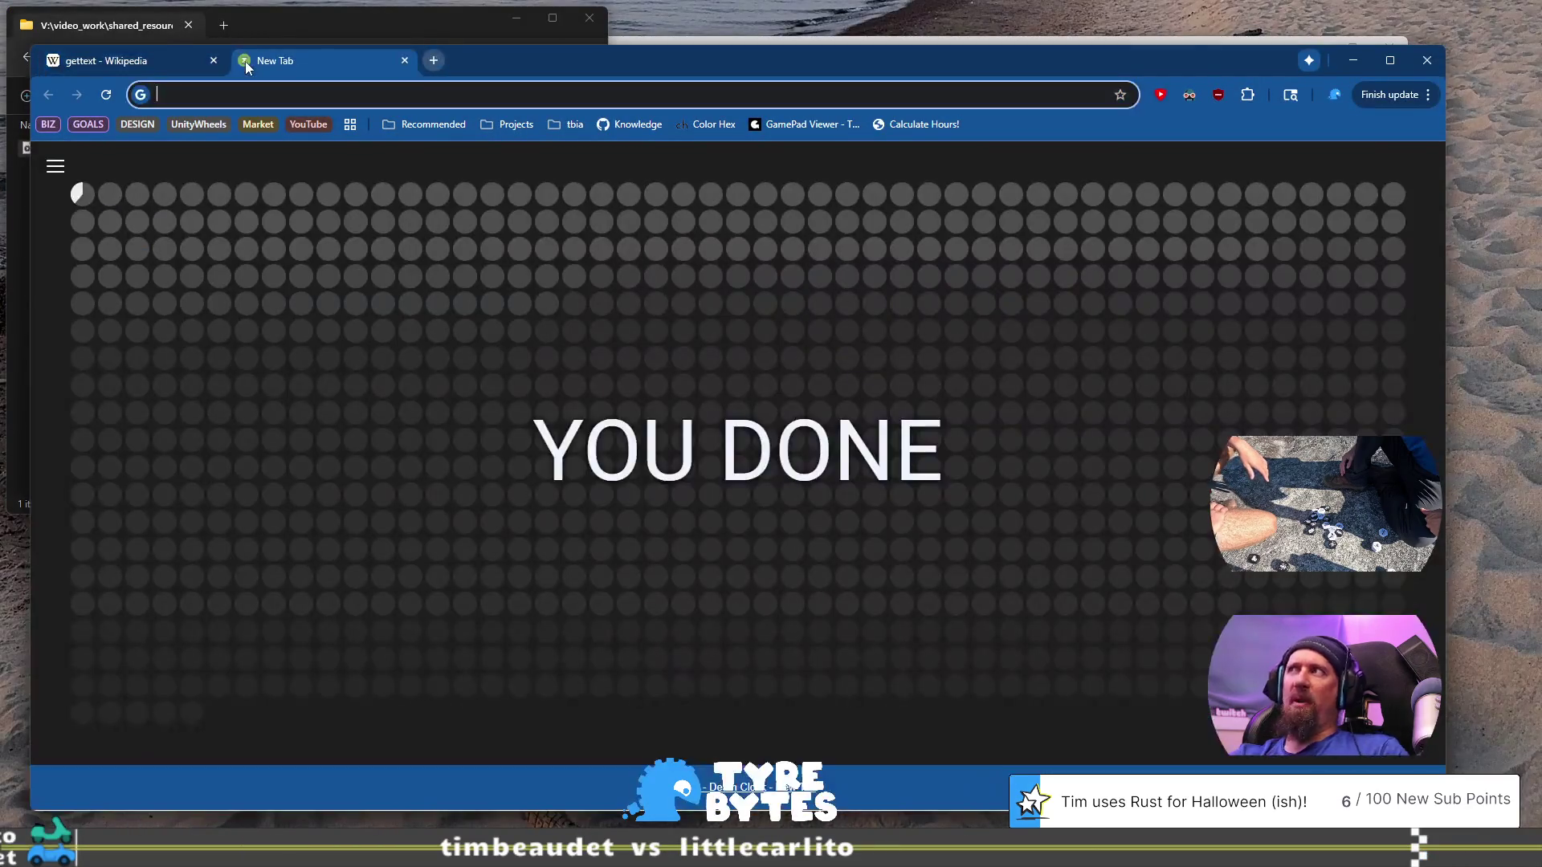
- Search the web for 'std::messages' and open its cppreference page
{"action": "type", "text": "std"}
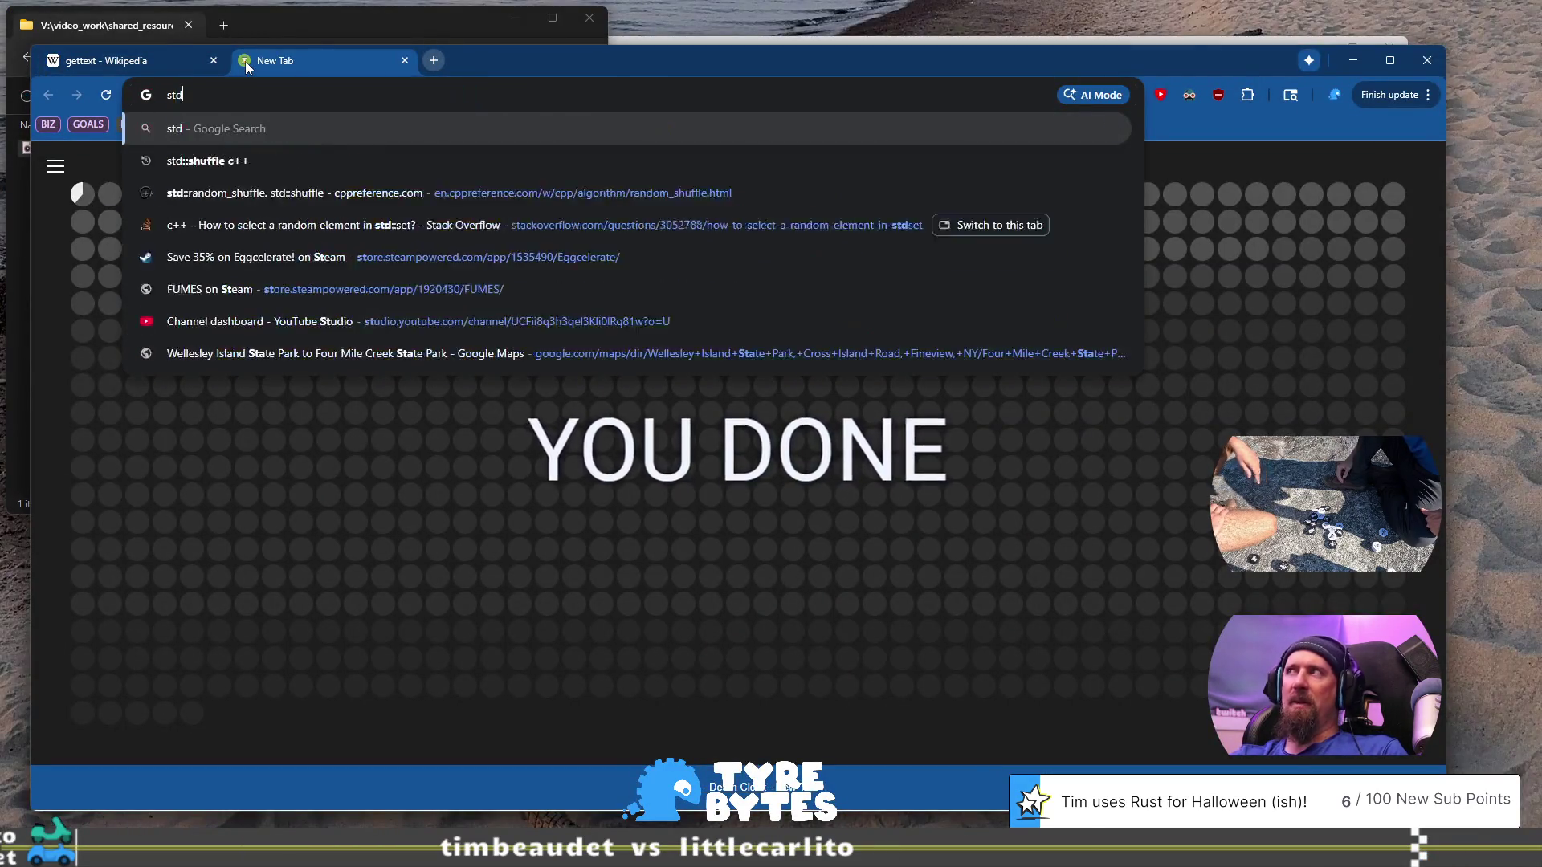
{"action": "type", "text": "::"}
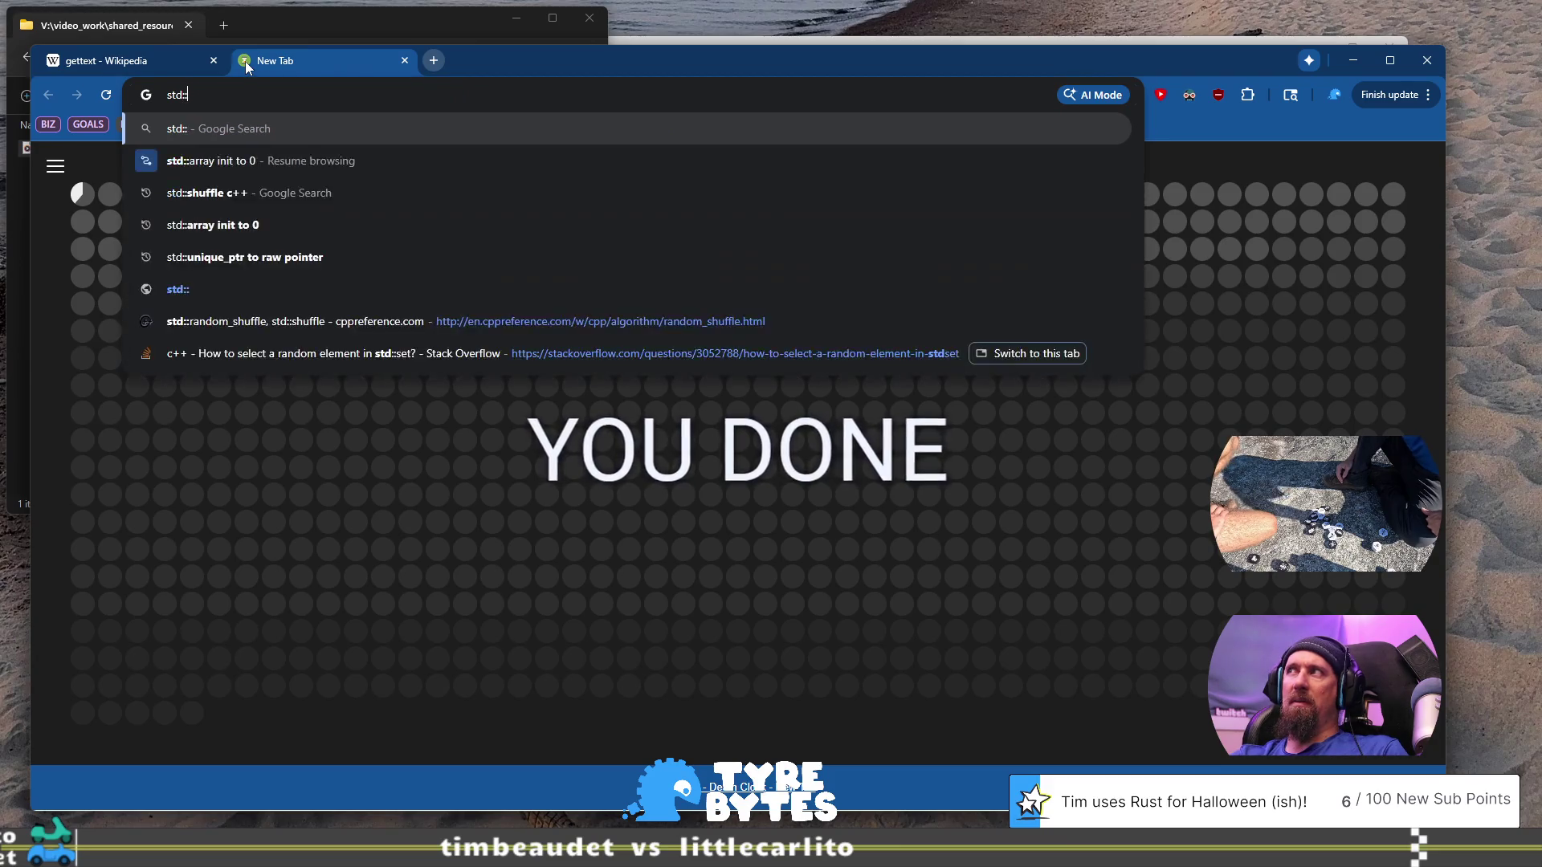
{"action": "type", "text": "messages"}
{"action": "key", "text": "Return"}
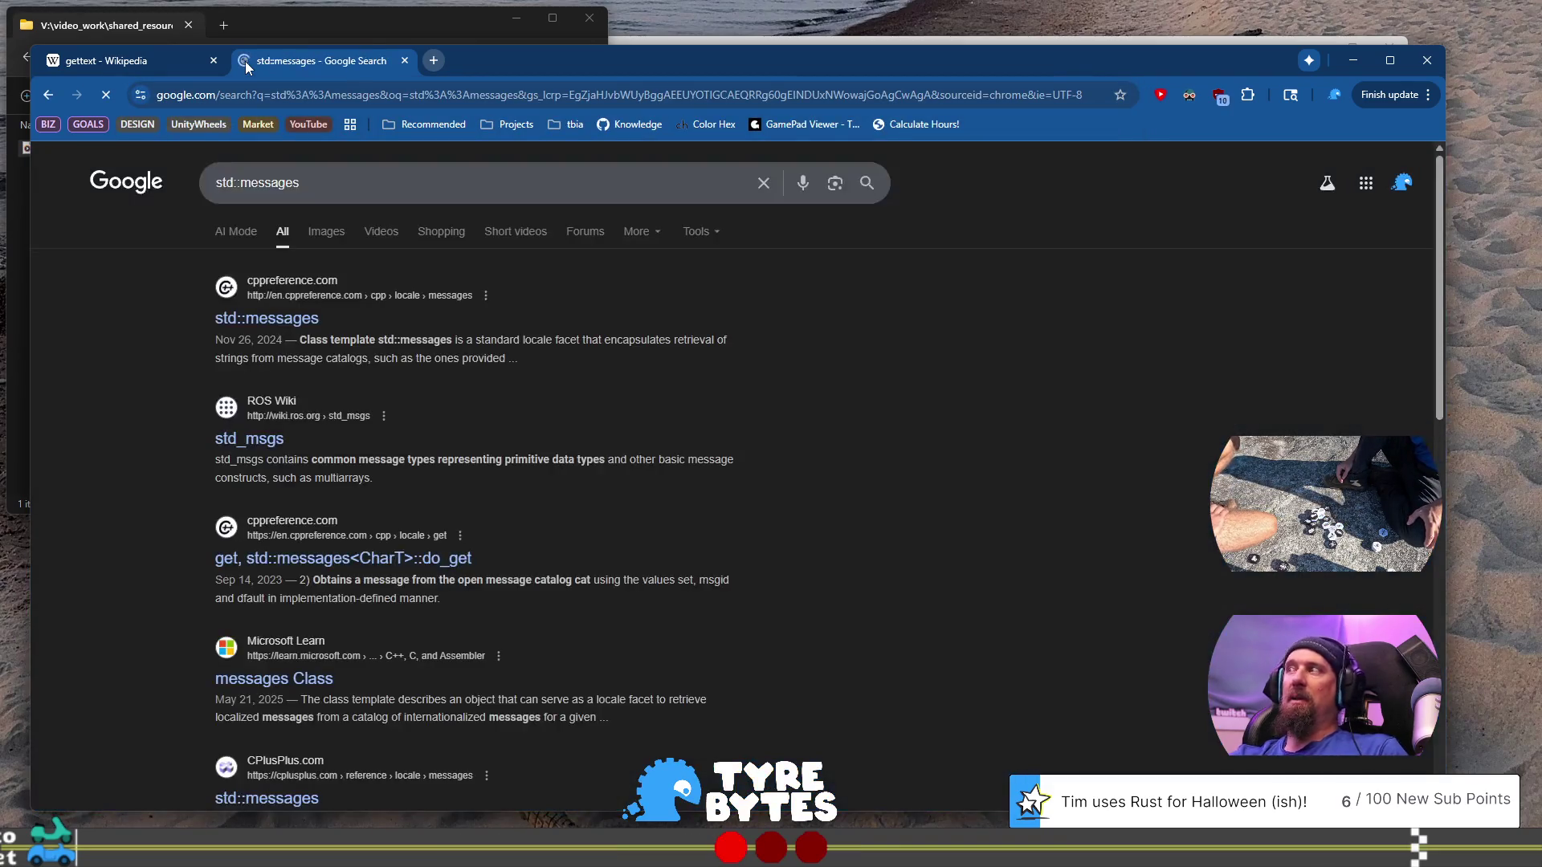
{"action": "left_click", "coordinate": [294, 321]}
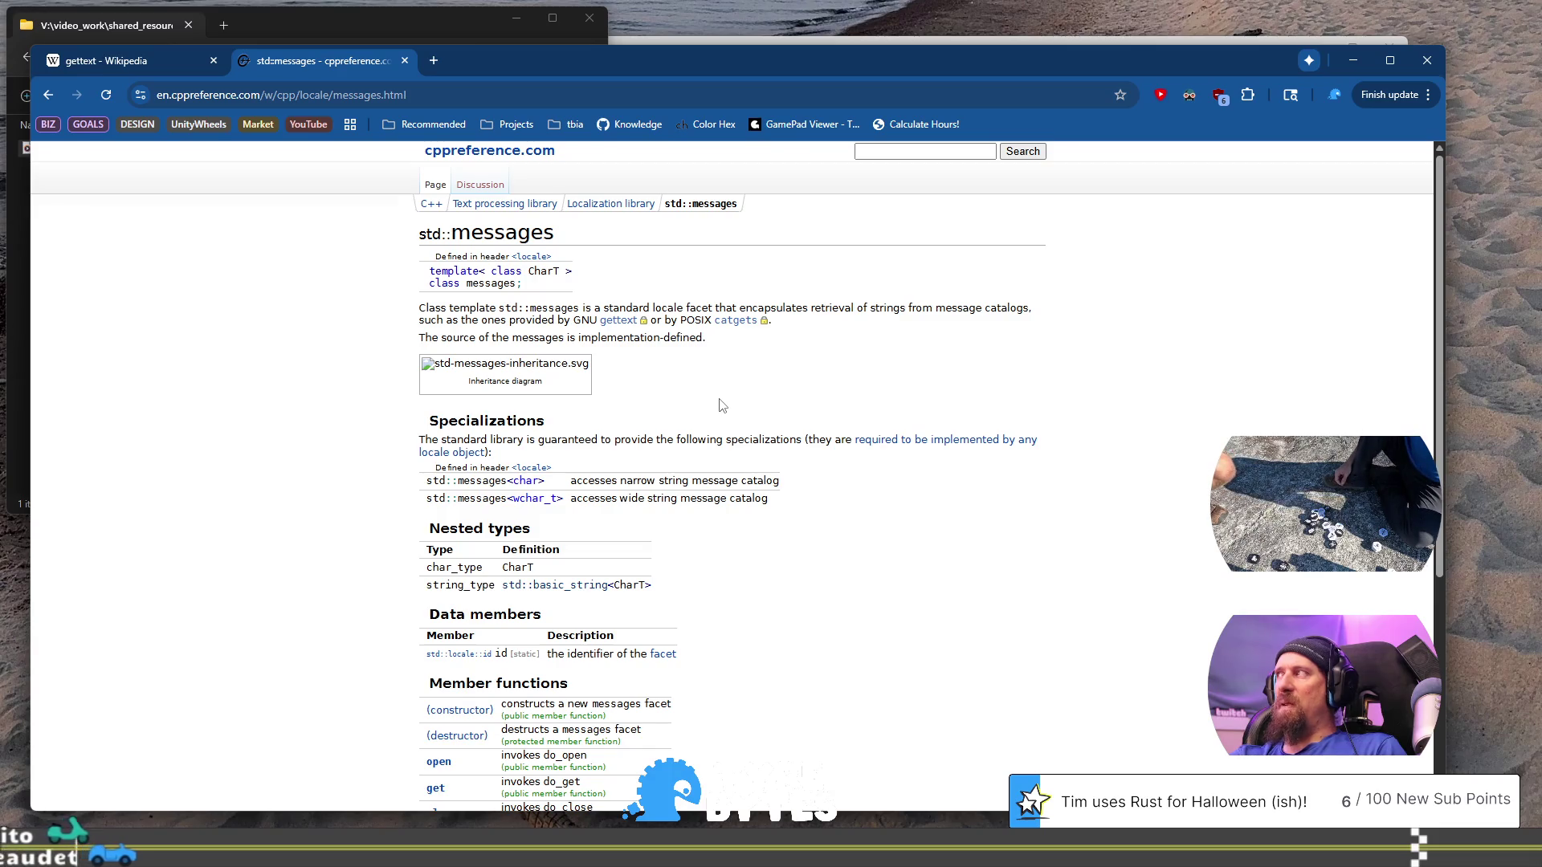
- Read the std::messages description and provided specializations, then return to Premiere Pro
{"action": "scroll", "coordinate": [789, 406], "scroll_direction": "down", "scroll_amount": 4}
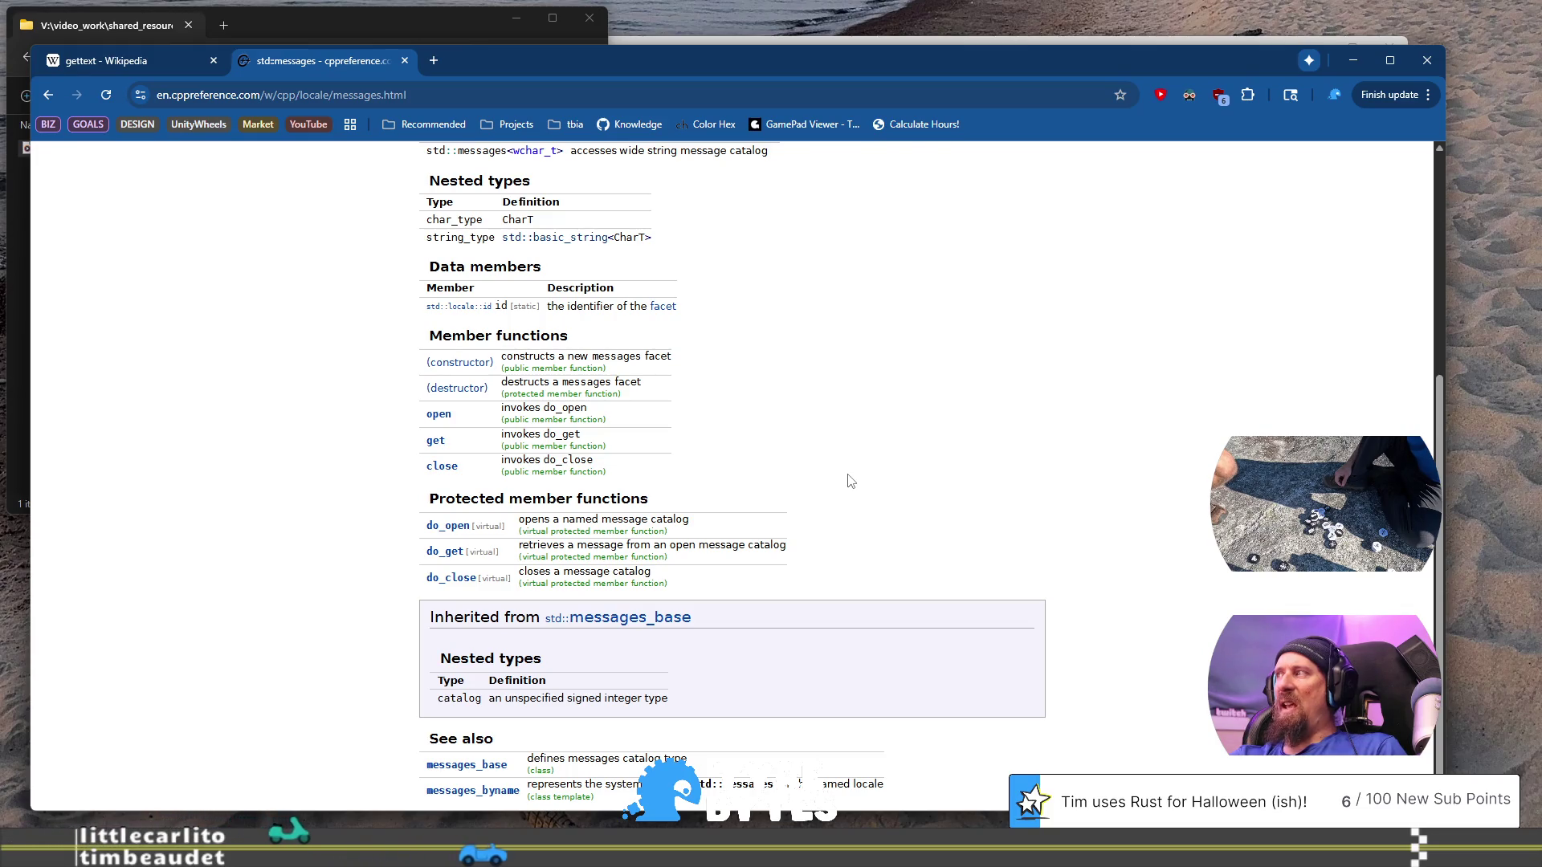
{"action": "scroll", "coordinate": [851, 480], "scroll_direction": "up", "scroll_amount": 4}
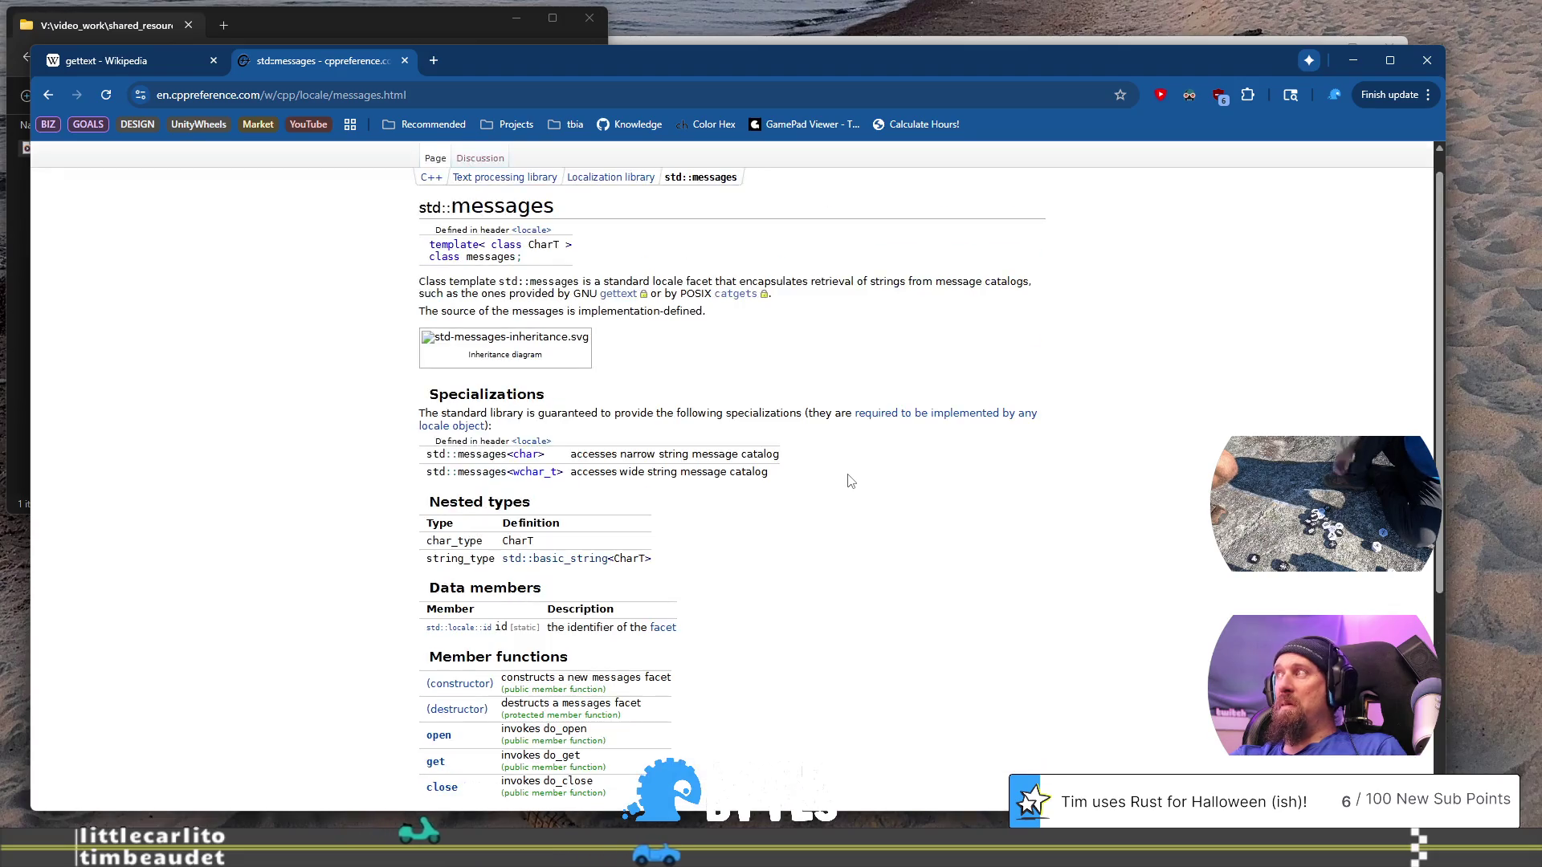
{"action": "scroll", "coordinate": [851, 480], "scroll_direction": "down", "scroll_amount": 4}
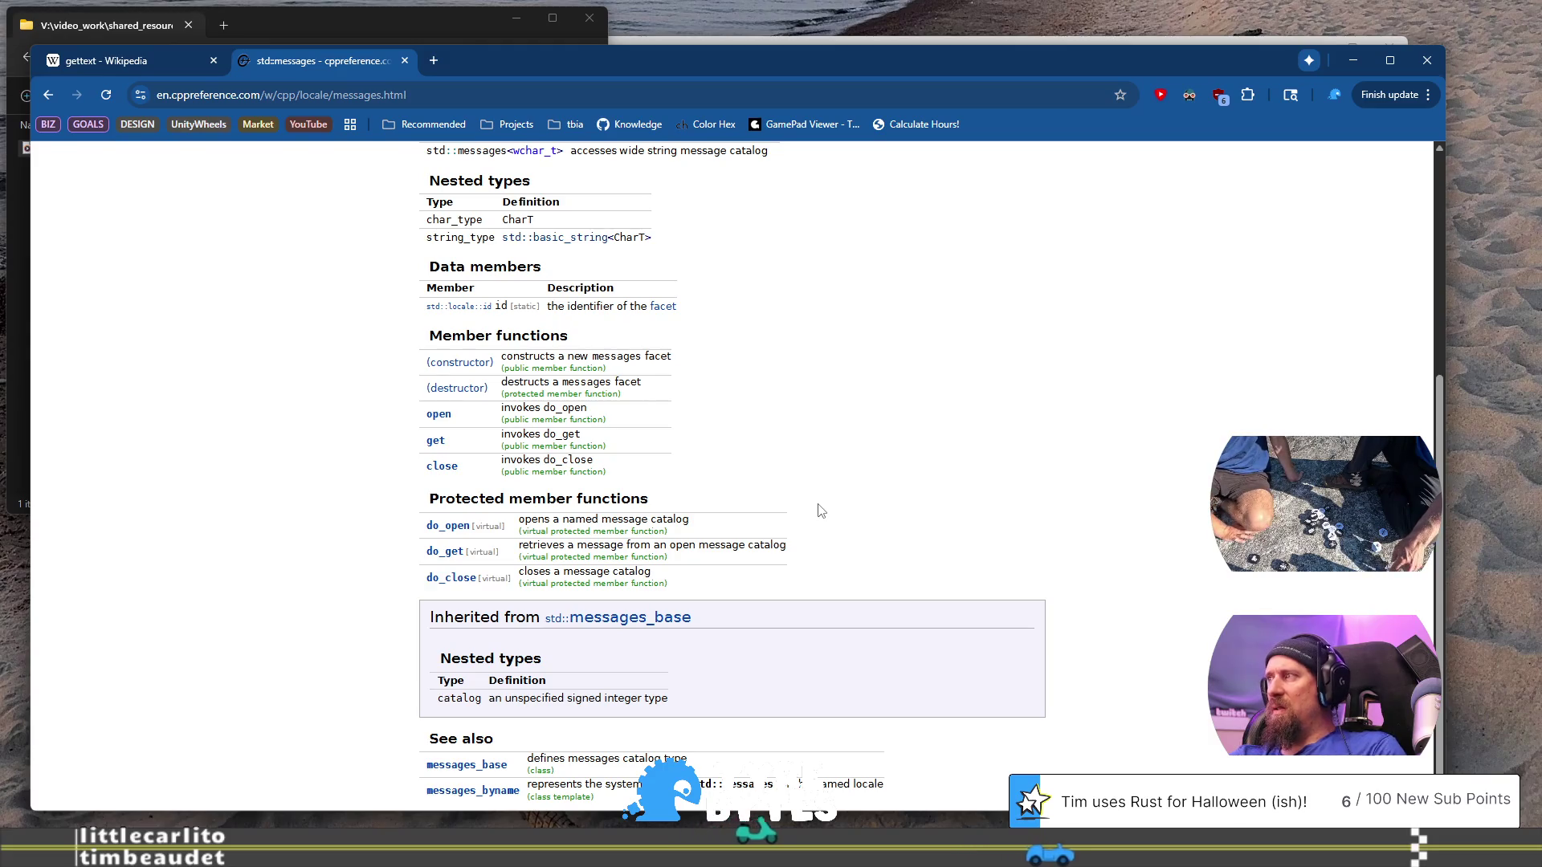
{"action": "scroll", "coordinate": [821, 509], "scroll_direction": "up", "scroll_amount": 5}
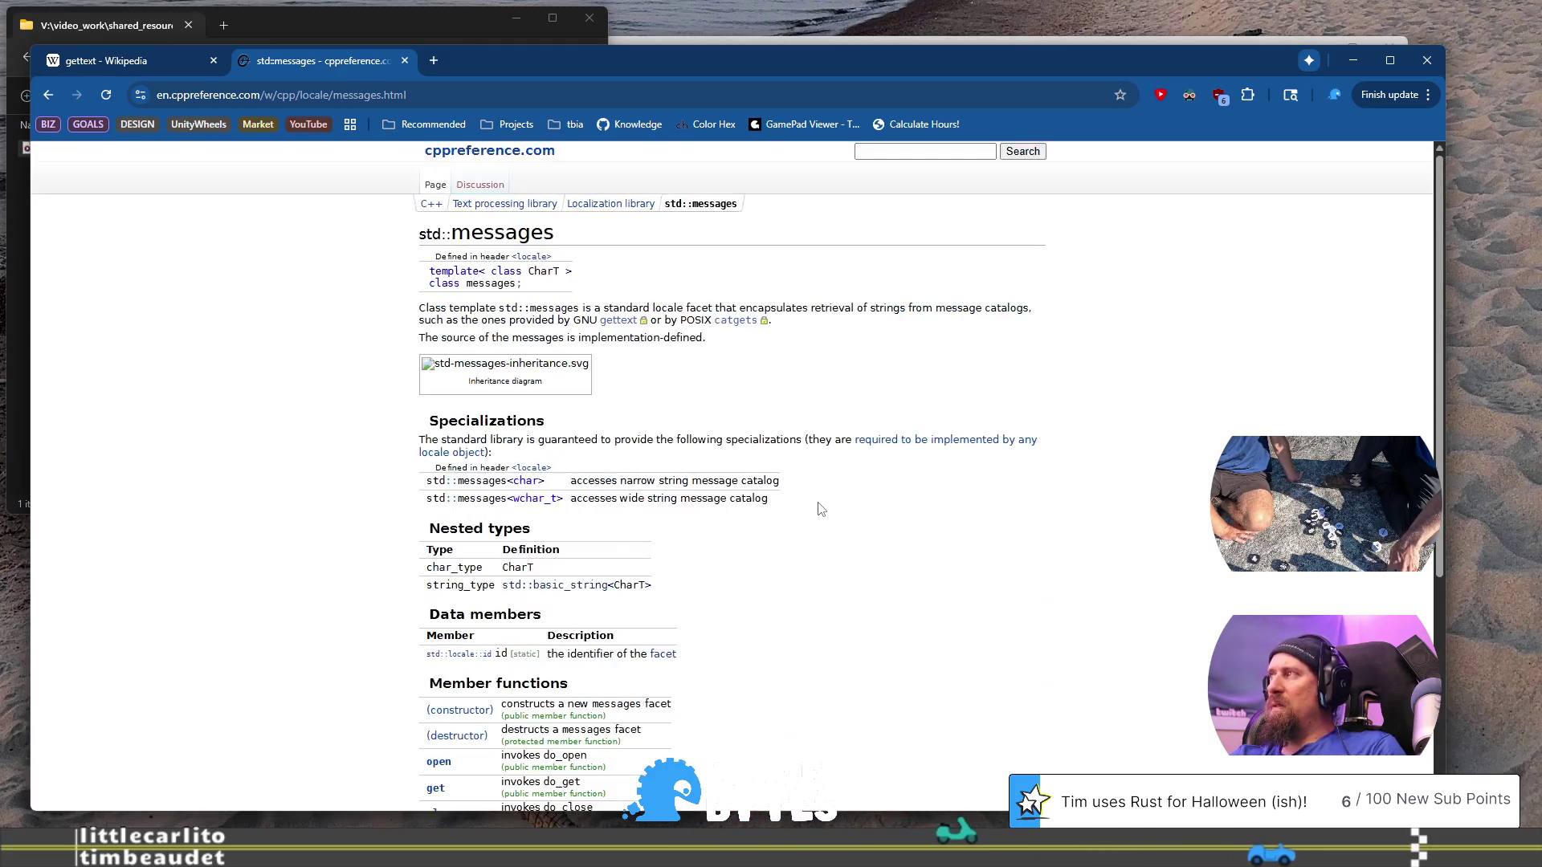
{"action": "mouse_move", "coordinate": [452, 308]}
{"action": "left_mouse_down"}
{"action": "mouse_move", "coordinate": [721, 310]}
{"action": "mouse_move", "coordinate": [422, 310]}
{"action": "mouse_move", "coordinate": [851, 310]}
{"action": "left_mouse_up"}
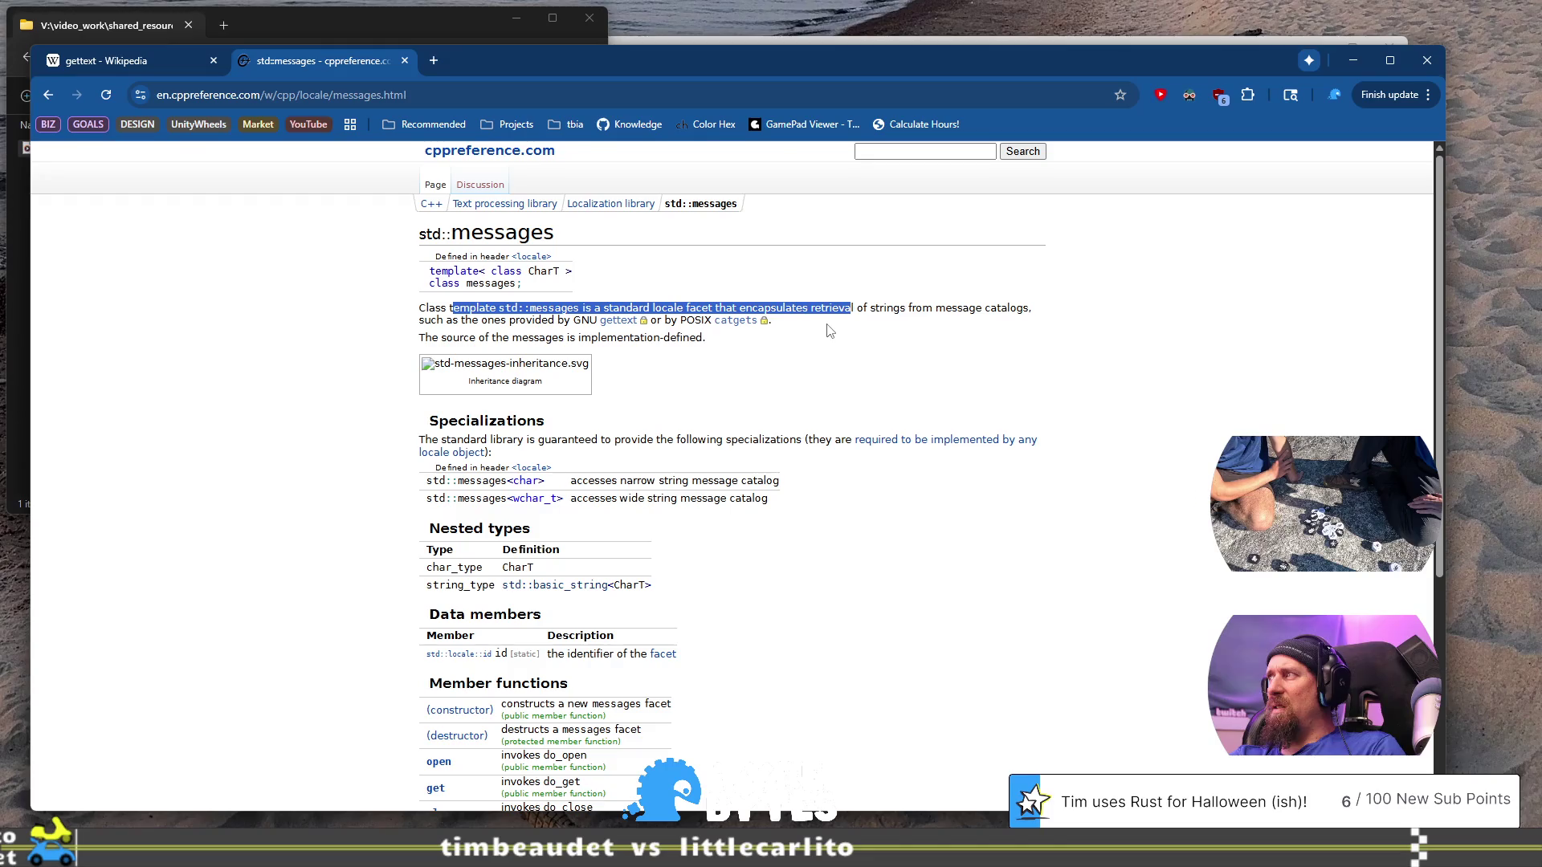
{"action": "scroll", "coordinate": [852, 337], "scroll_direction": "down", "scroll_amount": 2}
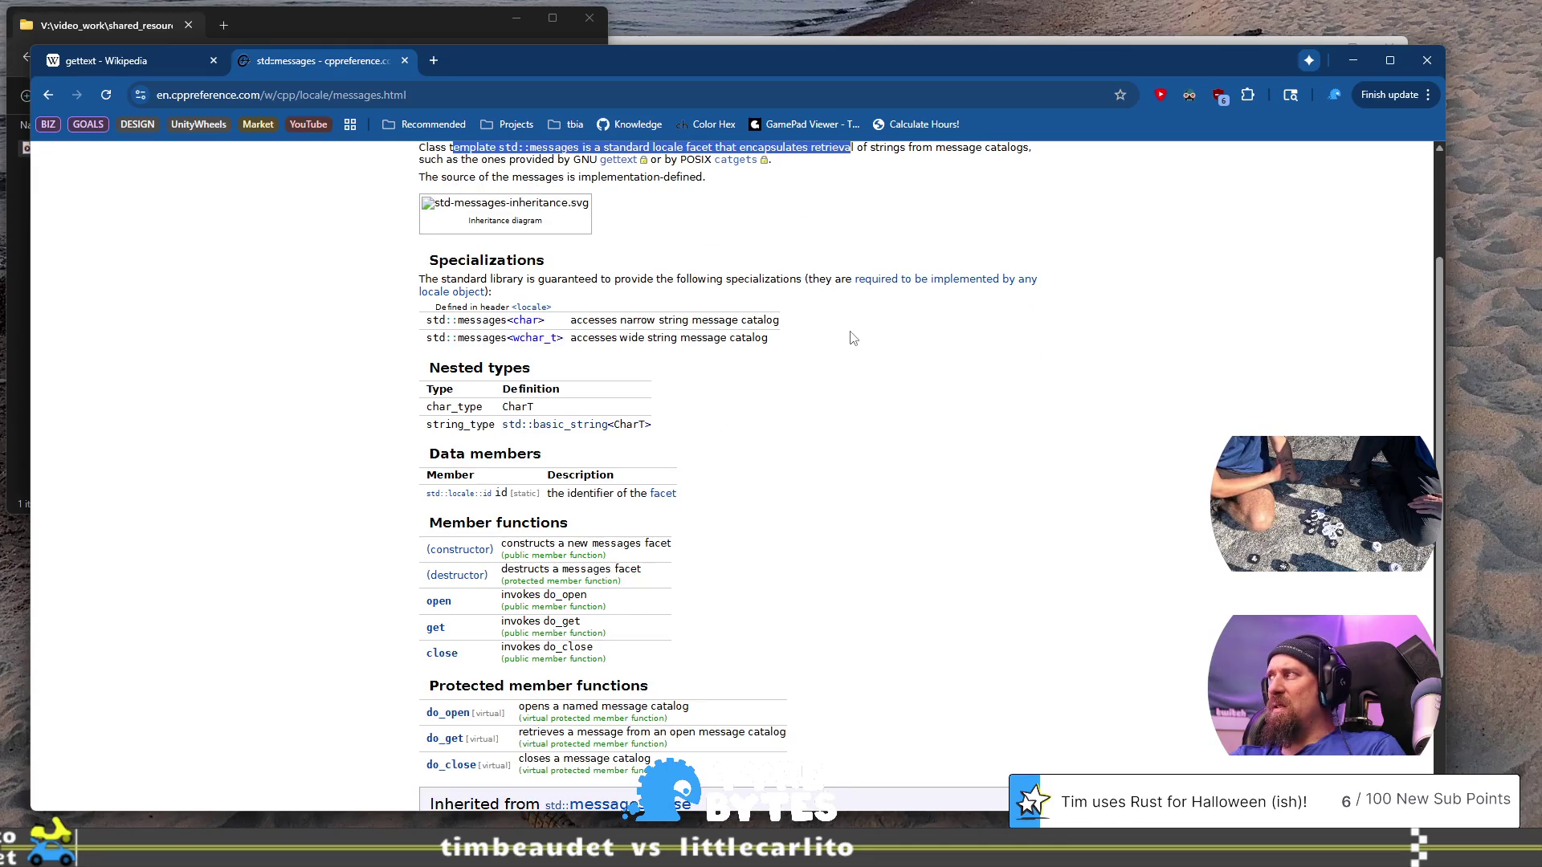
{"action": "left_click_drag", "start_coordinate": [804, 281], "coordinate": [714, 281]}
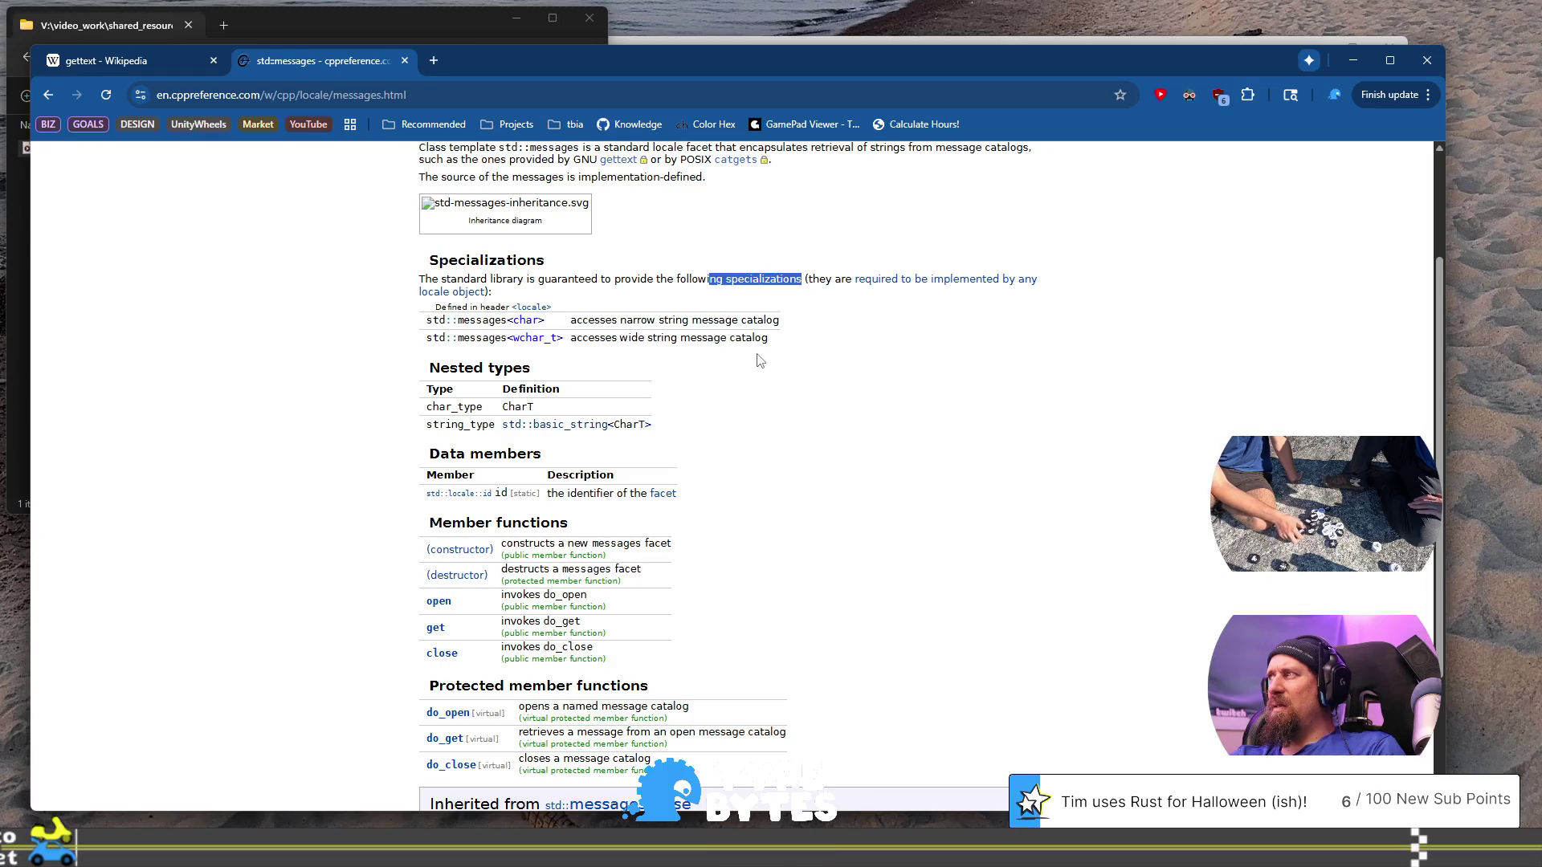
{"action": "scroll", "coordinate": [761, 361], "scroll_direction": "down", "scroll_amount": 2}
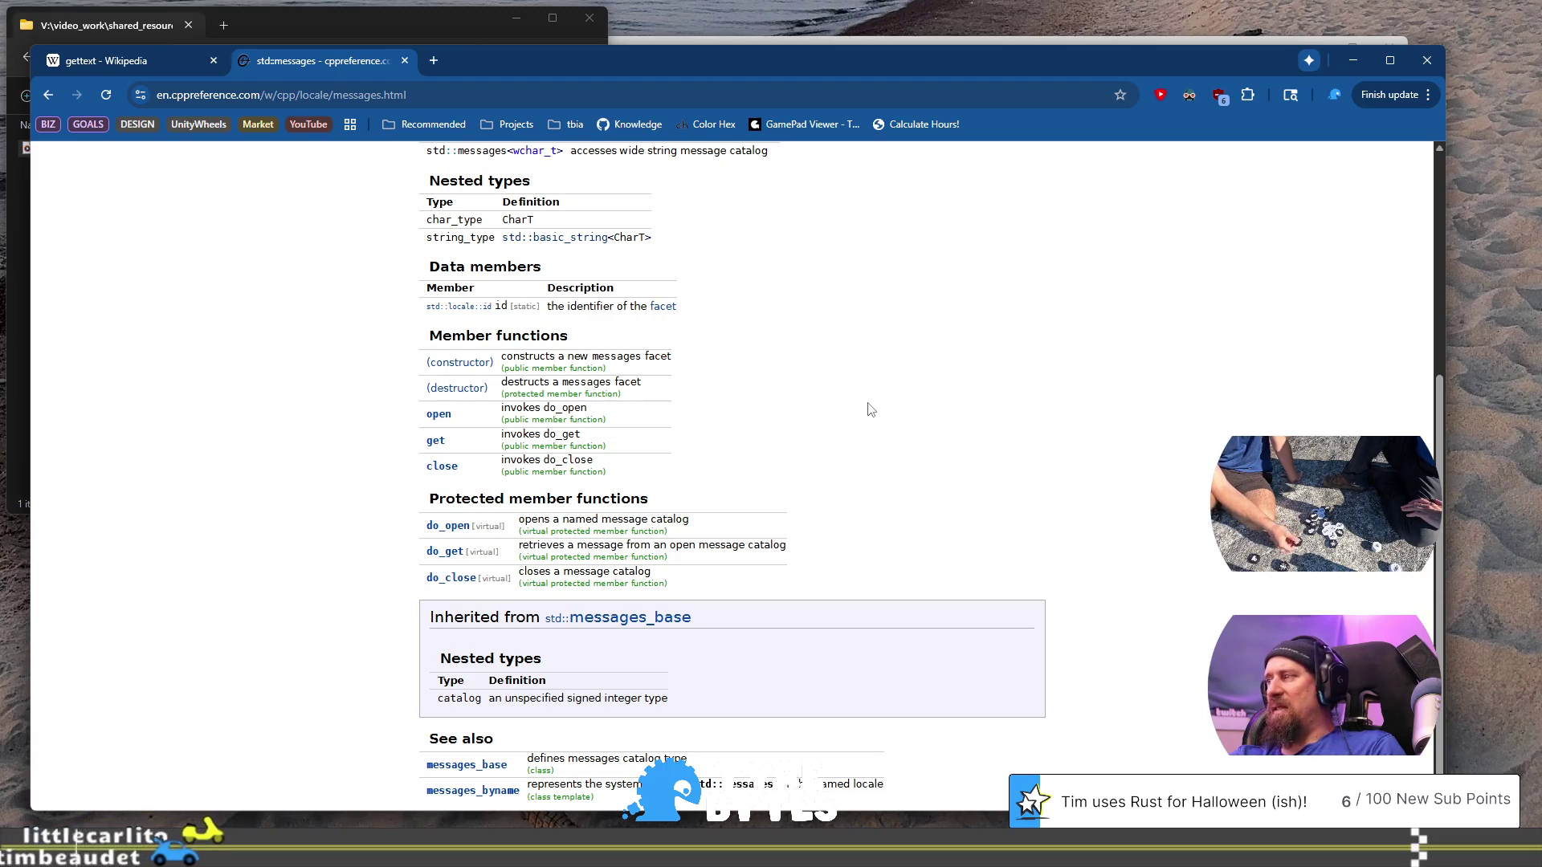
{"action": "key", "text": "alt+Tab"}
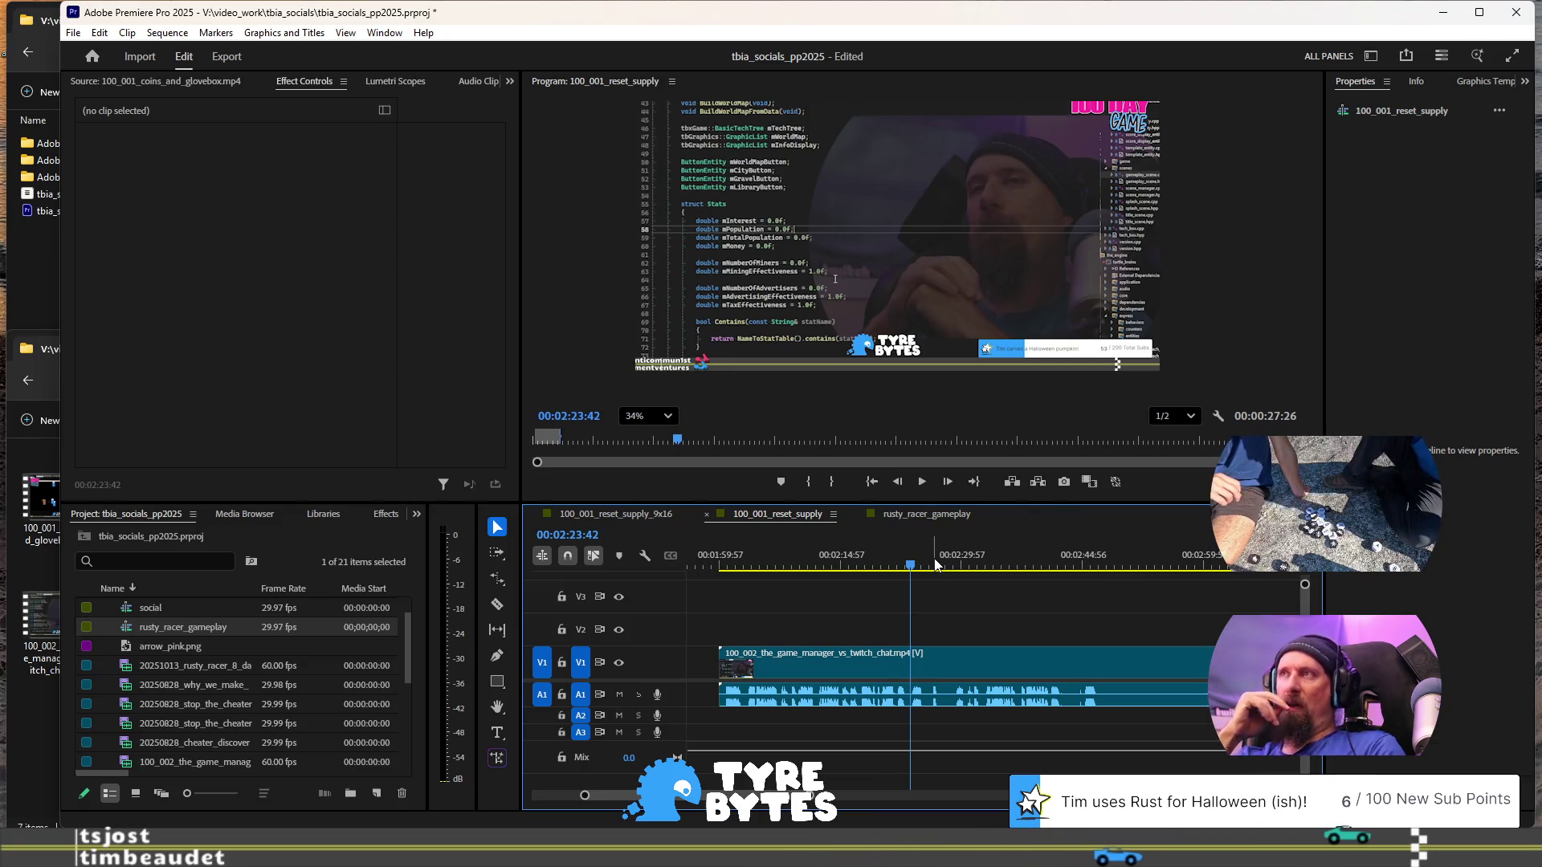
- Scroll the timeline right and set the playhead inside the gameplay footage
{"action": "scroll", "coordinate": [764, 643], "scroll_direction": "right", "scroll_amount": 3}
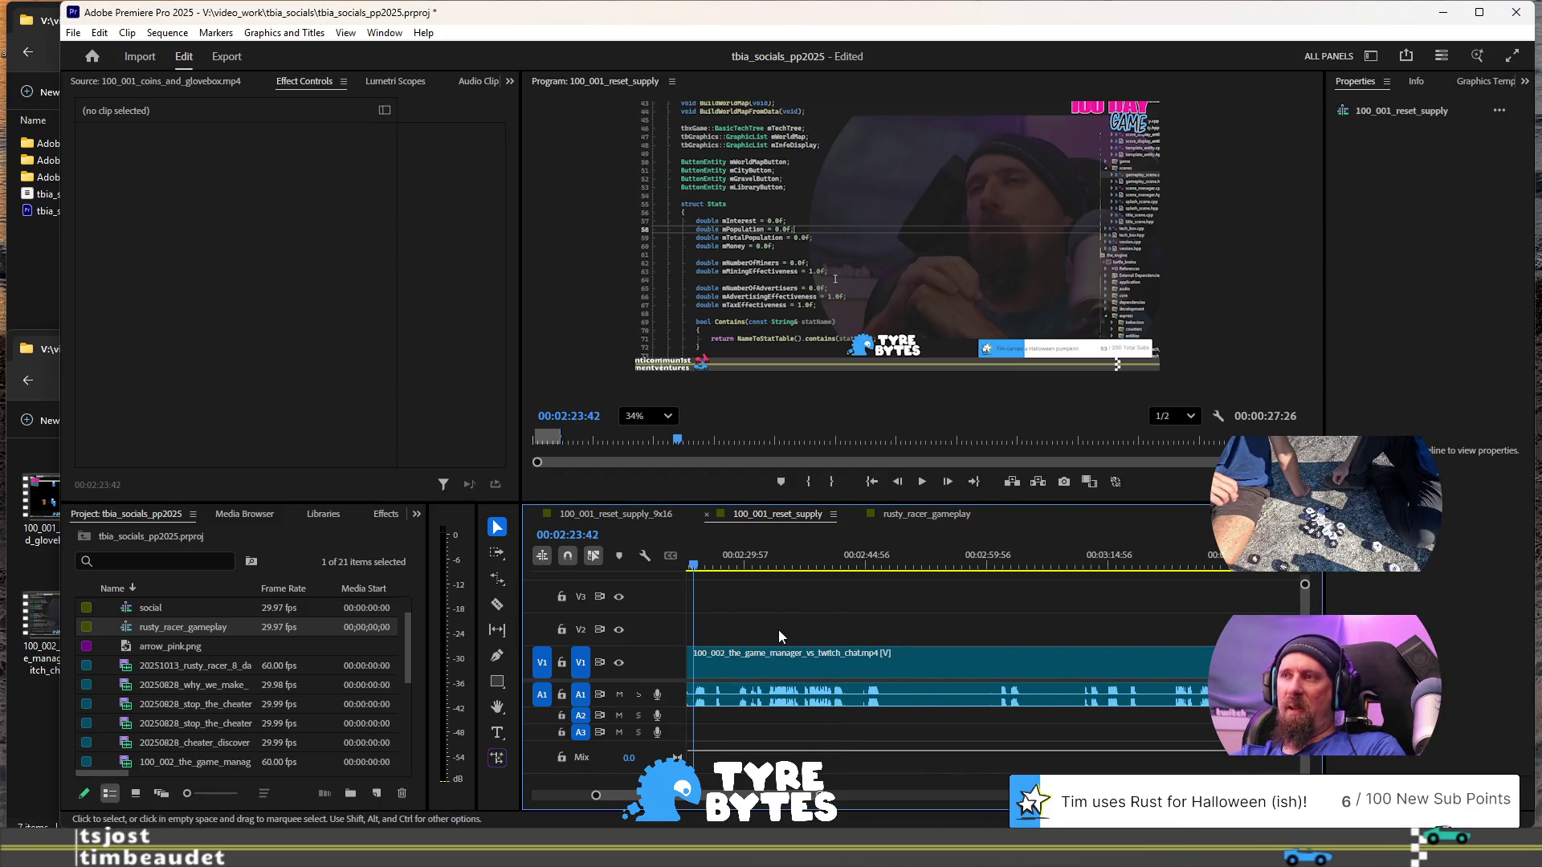
{"action": "scroll", "coordinate": [879, 602], "scroll_direction": "down", "scroll_amount": 5}
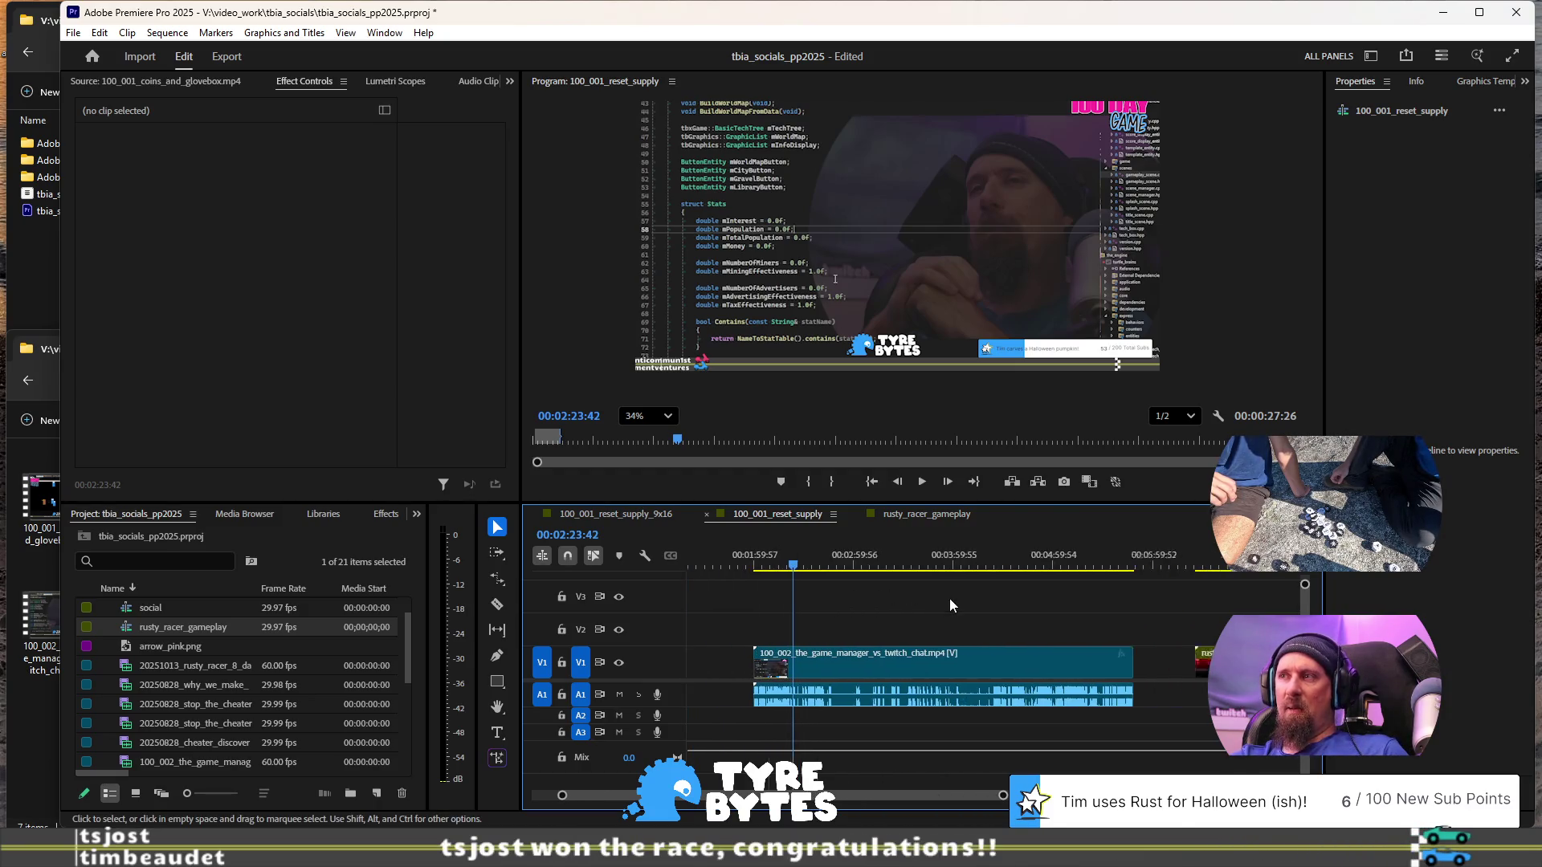
{"action": "left_click", "coordinate": [1061, 567]}
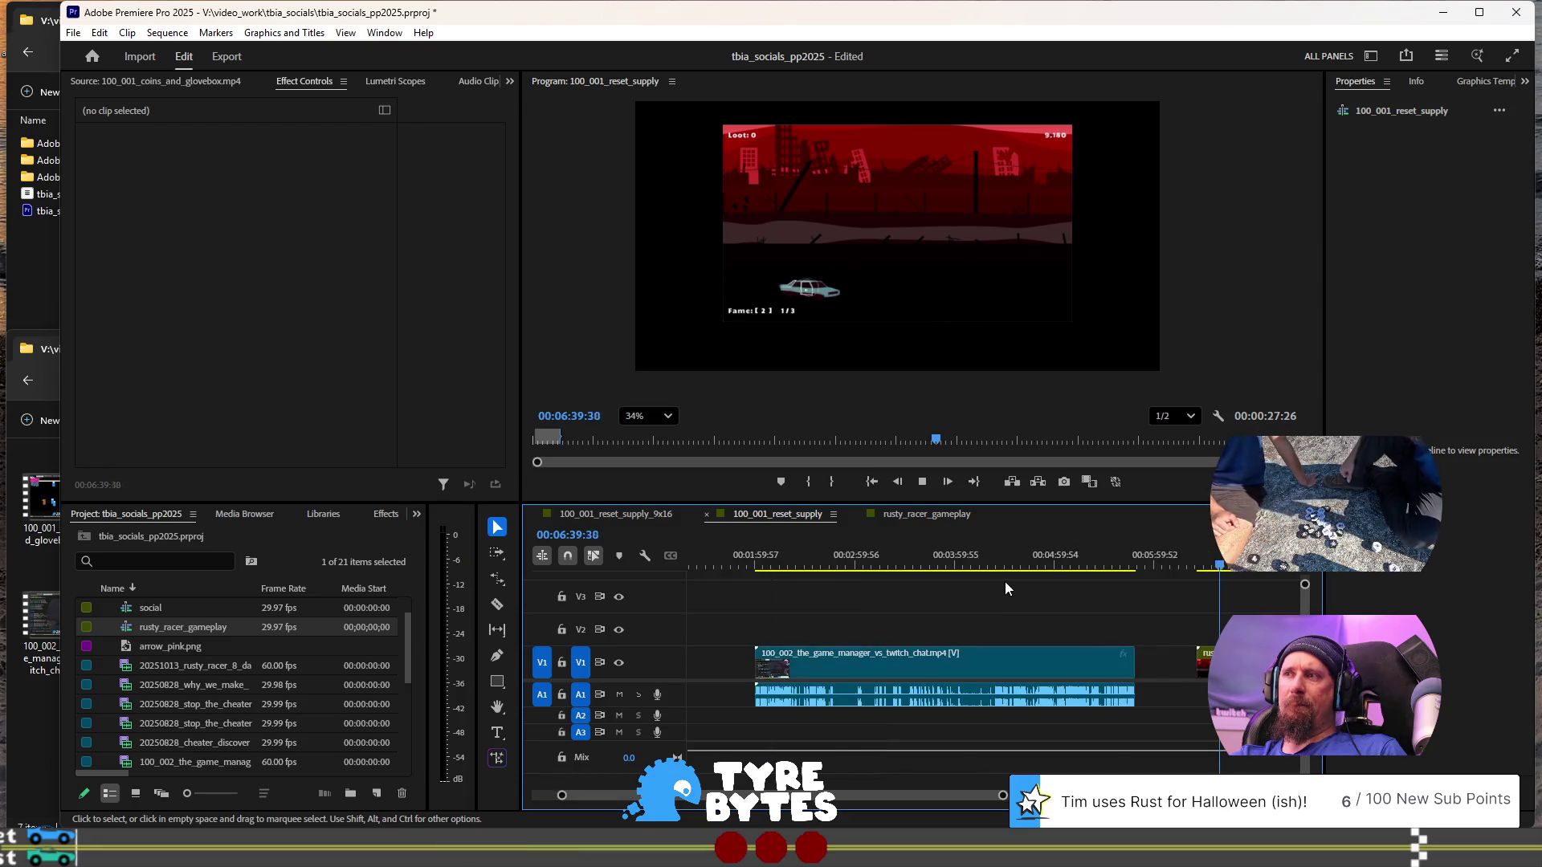
{"action": "scroll", "coordinate": [1006, 594], "scroll_direction": "down", "scroll_amount": 5}
{"action": "mouse_move", "coordinate": [1064, 568]}
{"action": "left_mouse_down"}
{"action": "mouse_move", "coordinate": [878, 572]}
{"action": "mouse_move", "coordinate": [1060, 562]}
{"action": "left_mouse_up"}
- Drag the rusty_racer_gameplay clip left on V1 toward the game_manager clip
{"action": "scroll", "coordinate": [1042, 592], "scroll_direction": "up", "scroll_amount": 3}
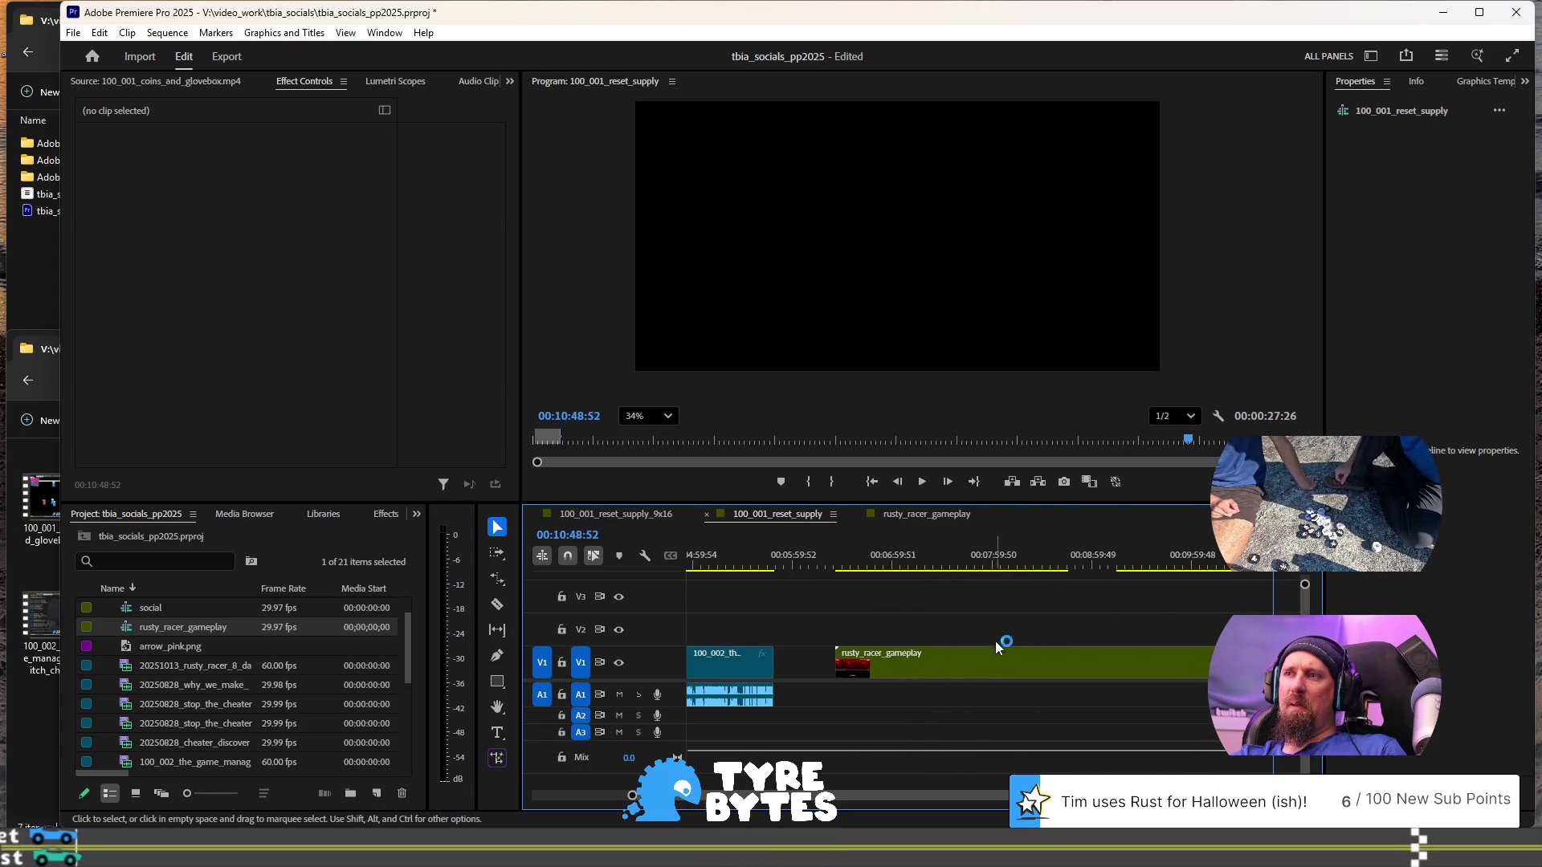
{"action": "scroll", "coordinate": [864, 572], "scroll_direction": "up", "scroll_amount": 3}
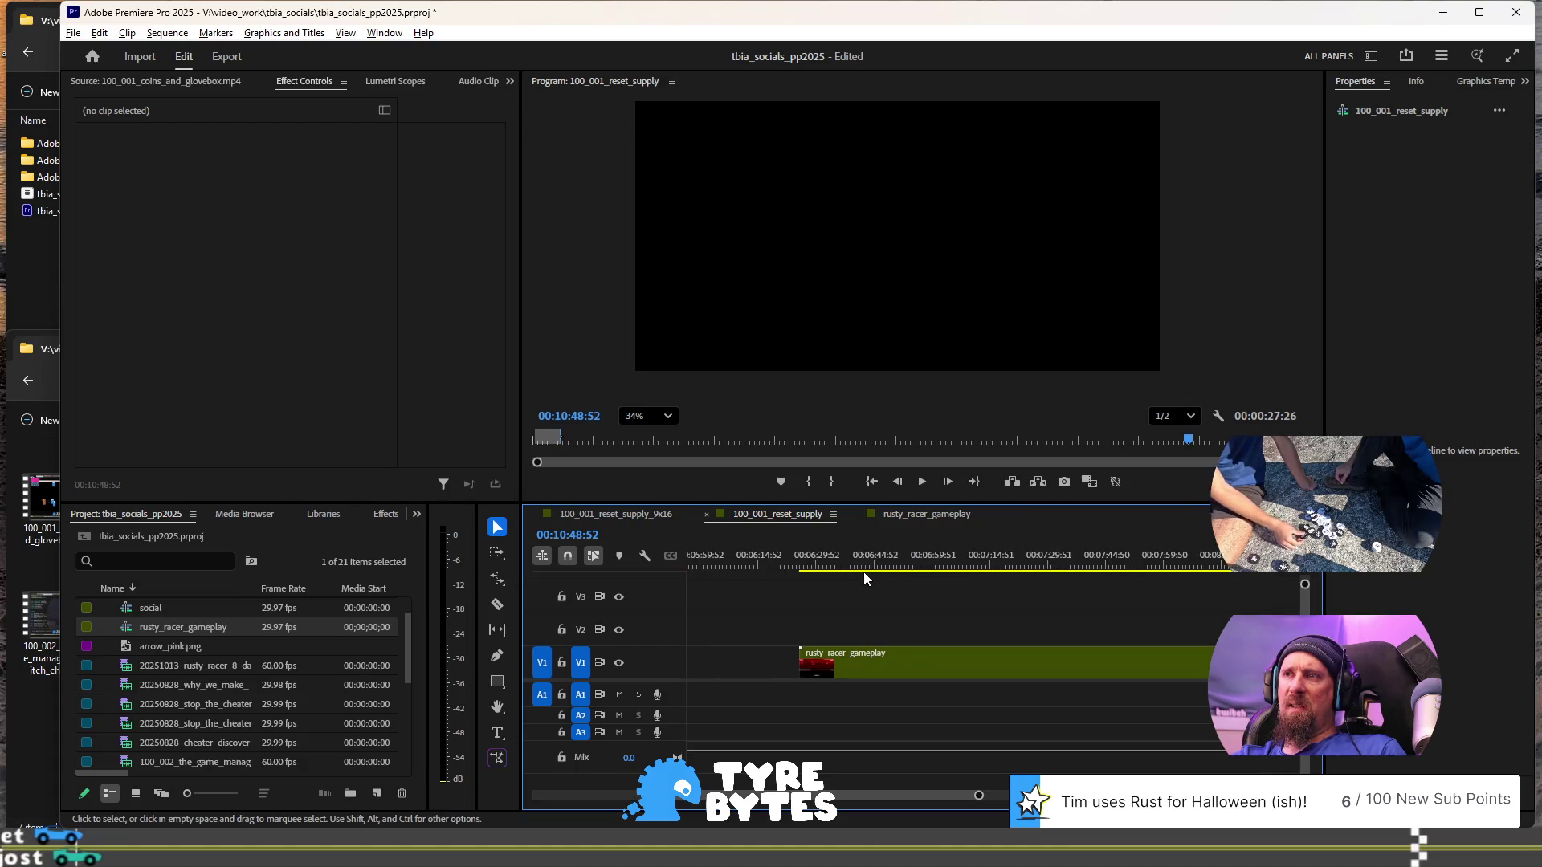
{"action": "scroll", "coordinate": [860, 642], "scroll_direction": "up", "scroll_amount": 2}
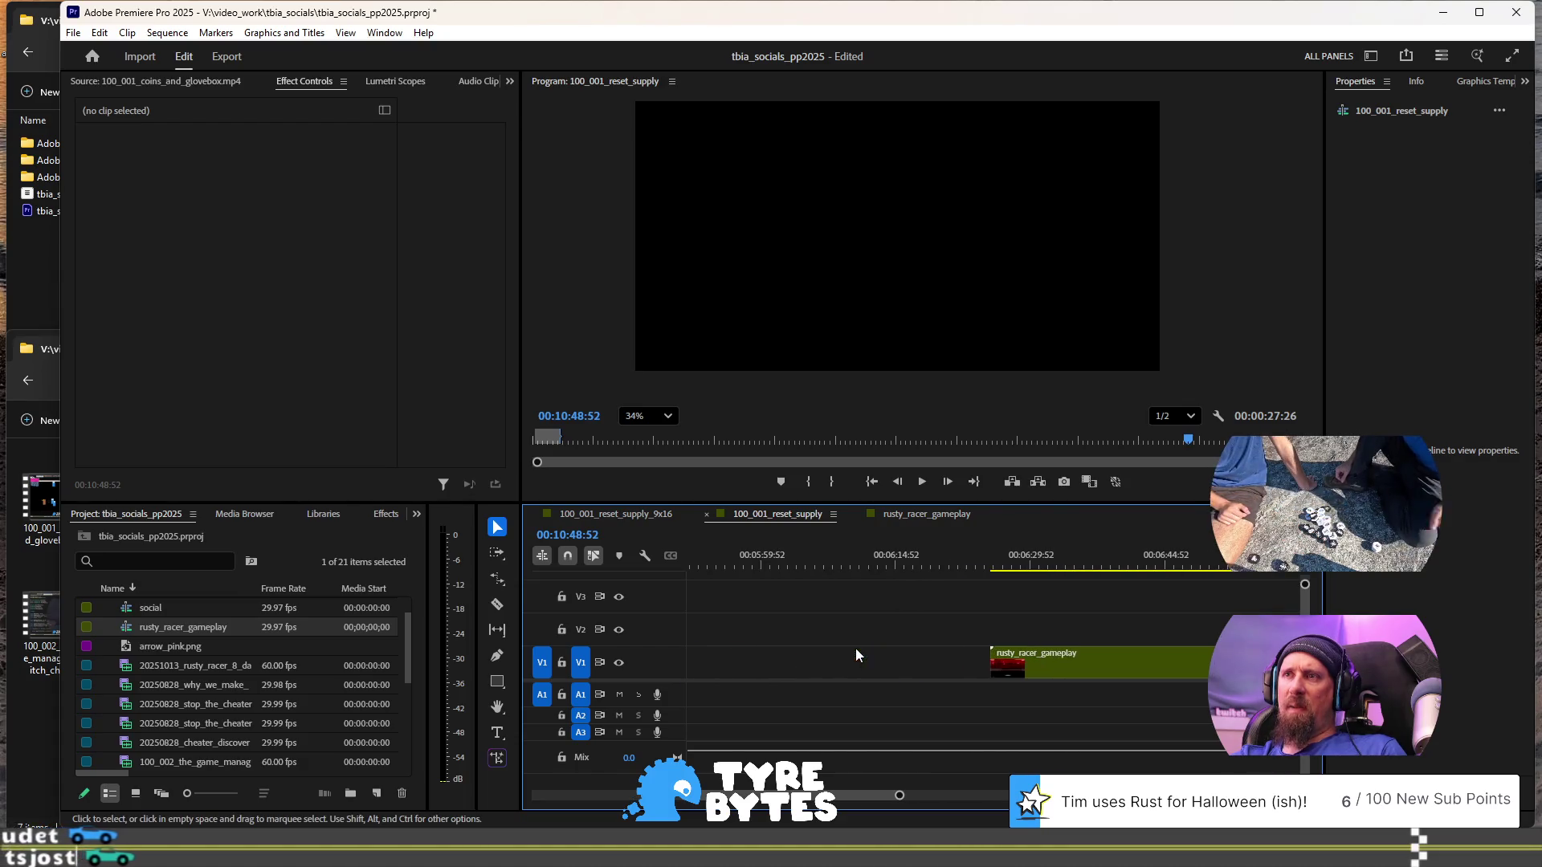
{"action": "left_click_drag", "start_coordinate": [1036, 663], "coordinate": [818, 662]}
{"action": "scroll", "coordinate": [789, 610], "scroll_direction": "up", "scroll_amount": 5}
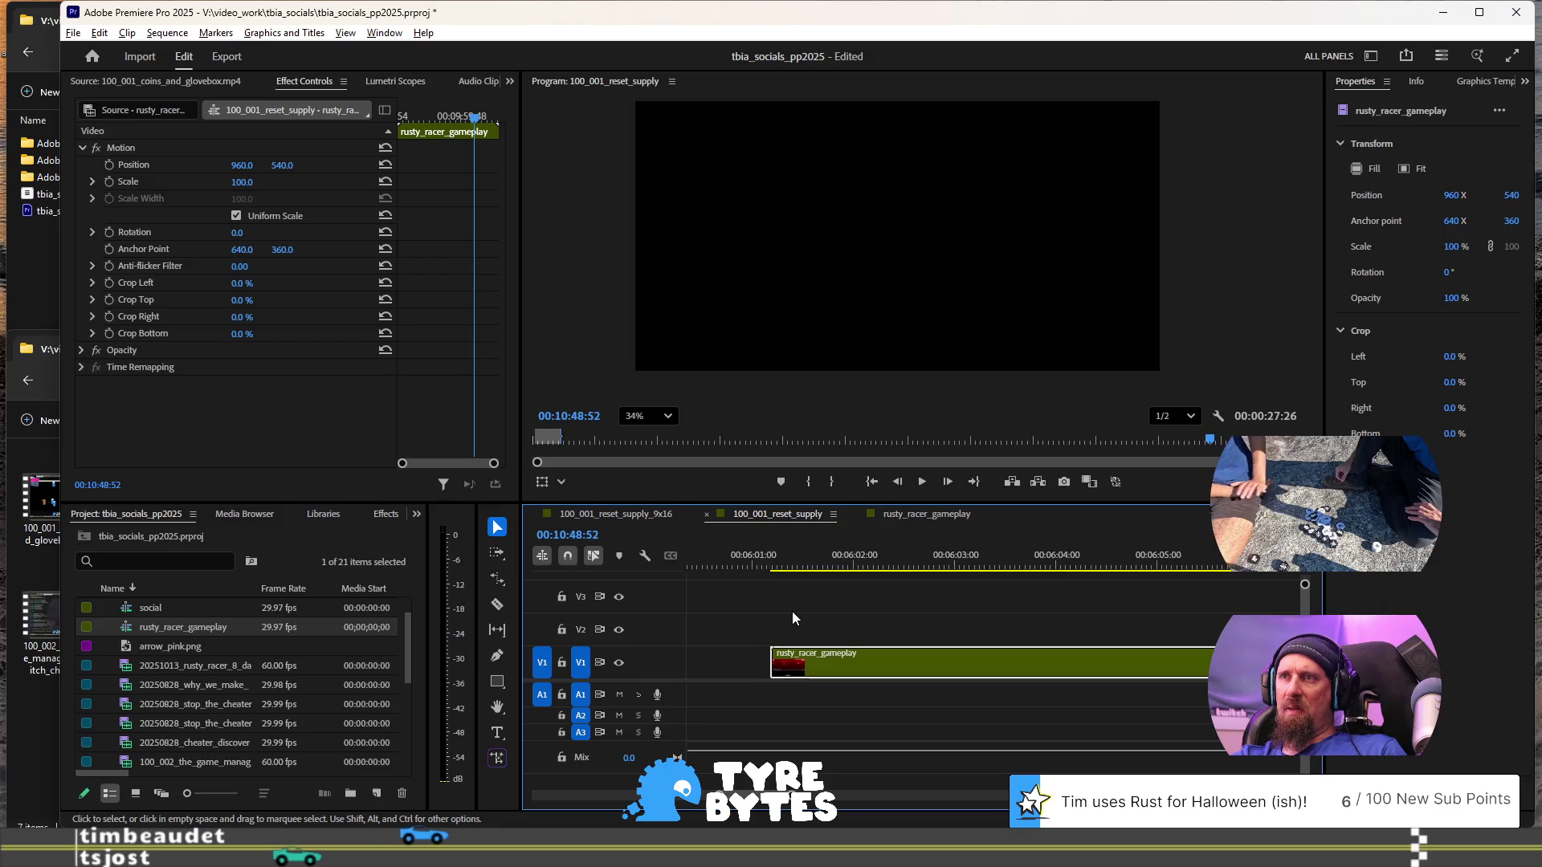
{"action": "scroll", "coordinate": [794, 611], "scroll_direction": "down", "scroll_amount": 2}
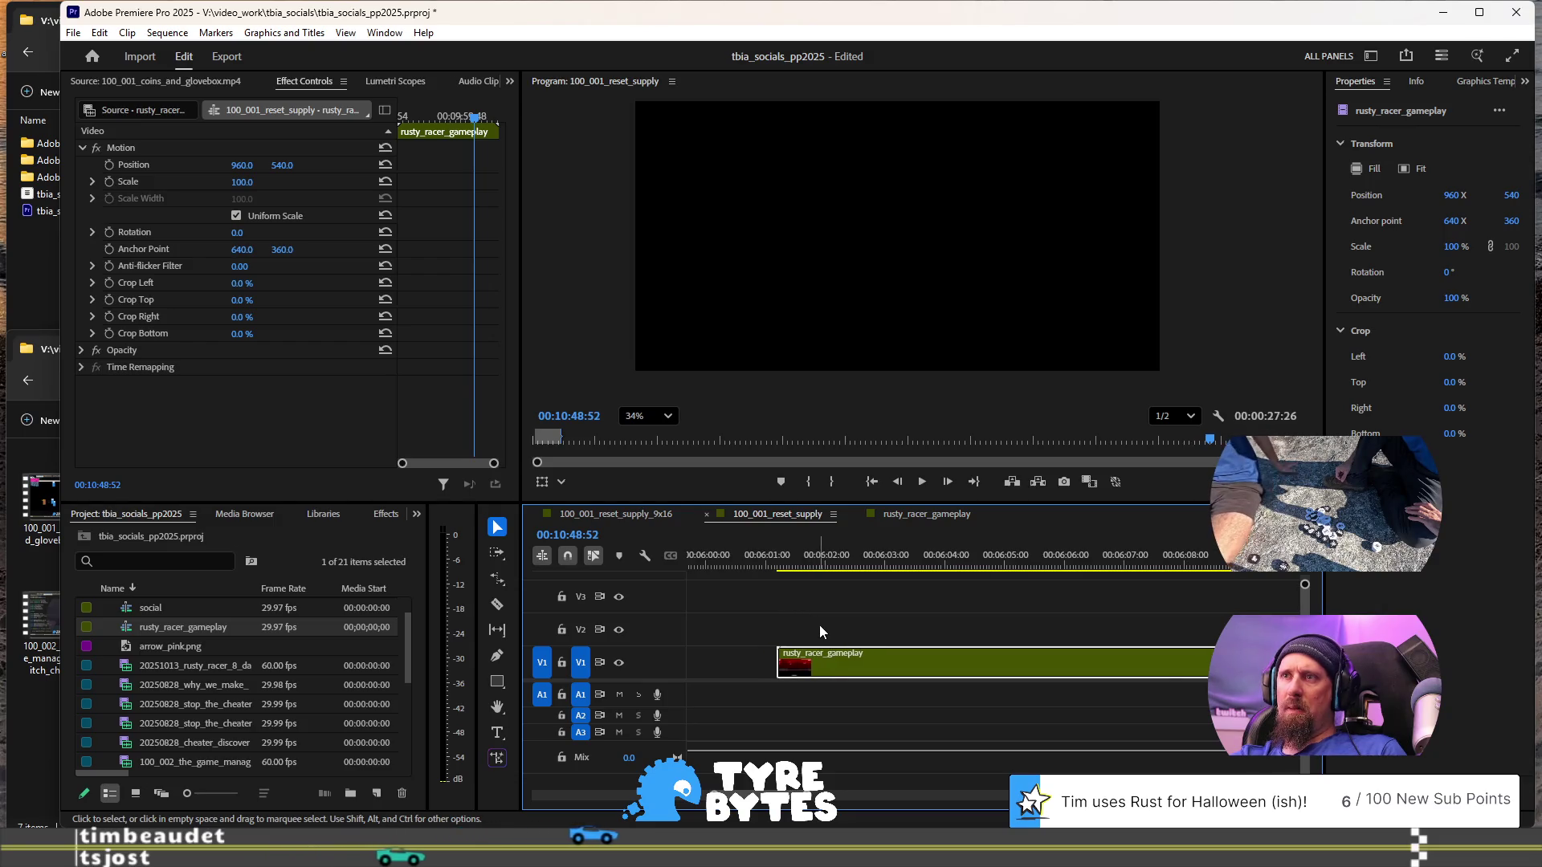
{"action": "left_click_drag", "start_coordinate": [825, 662], "coordinate": [759, 657]}
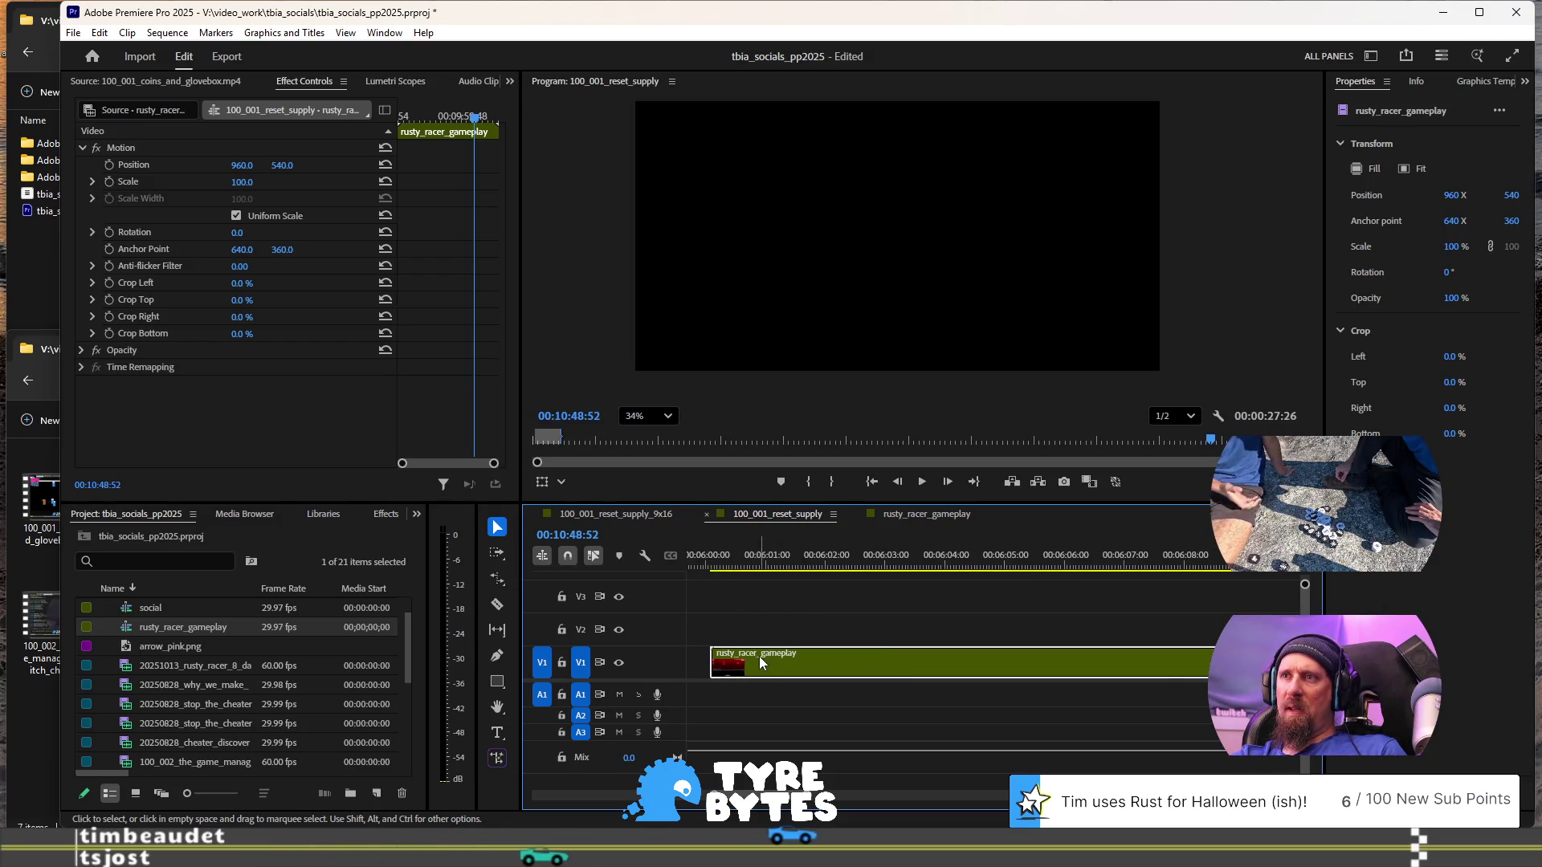
- Put the playhead at 00:08:20:48 and open the nested rusty_racer_gameplay sequence
{"action": "scroll", "coordinate": [835, 592], "scroll_direction": "down", "scroll_amount": 5}
{"action": "scroll", "coordinate": [1036, 589], "scroll_direction": "down", "scroll_amount": 5}
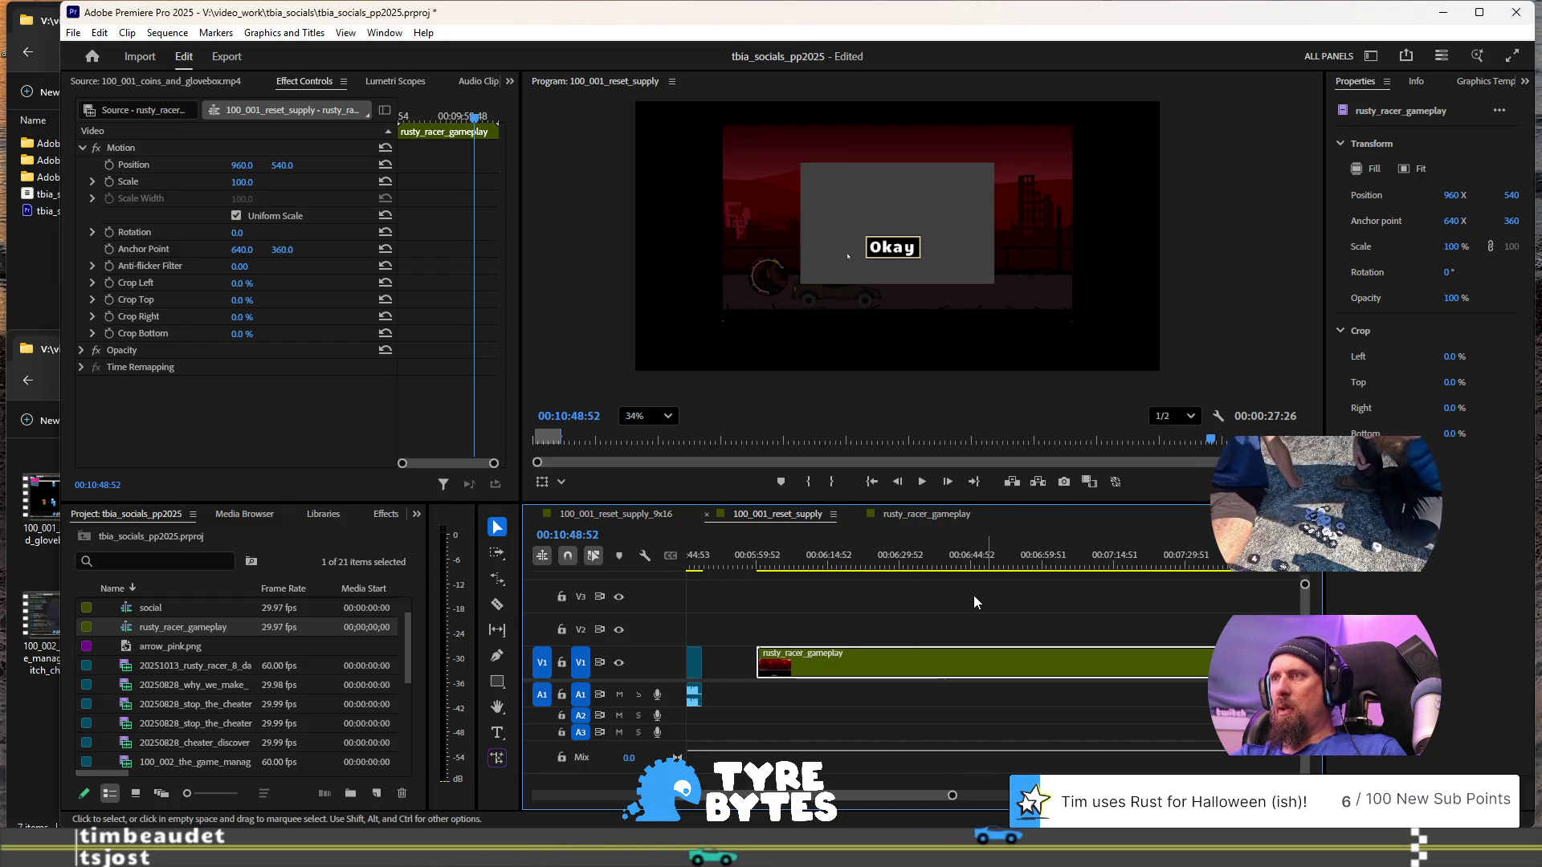
{"action": "left_click", "coordinate": [1169, 566]}
{"action": "left_click_drag", "start_coordinate": [1219, 572], "coordinate": [1259, 575]}
{"action": "scroll", "coordinate": [1260, 575], "scroll_direction": "up", "scroll_amount": 3}
{"action": "scroll", "coordinate": [1249, 575], "scroll_direction": "down", "scroll_amount": 3}
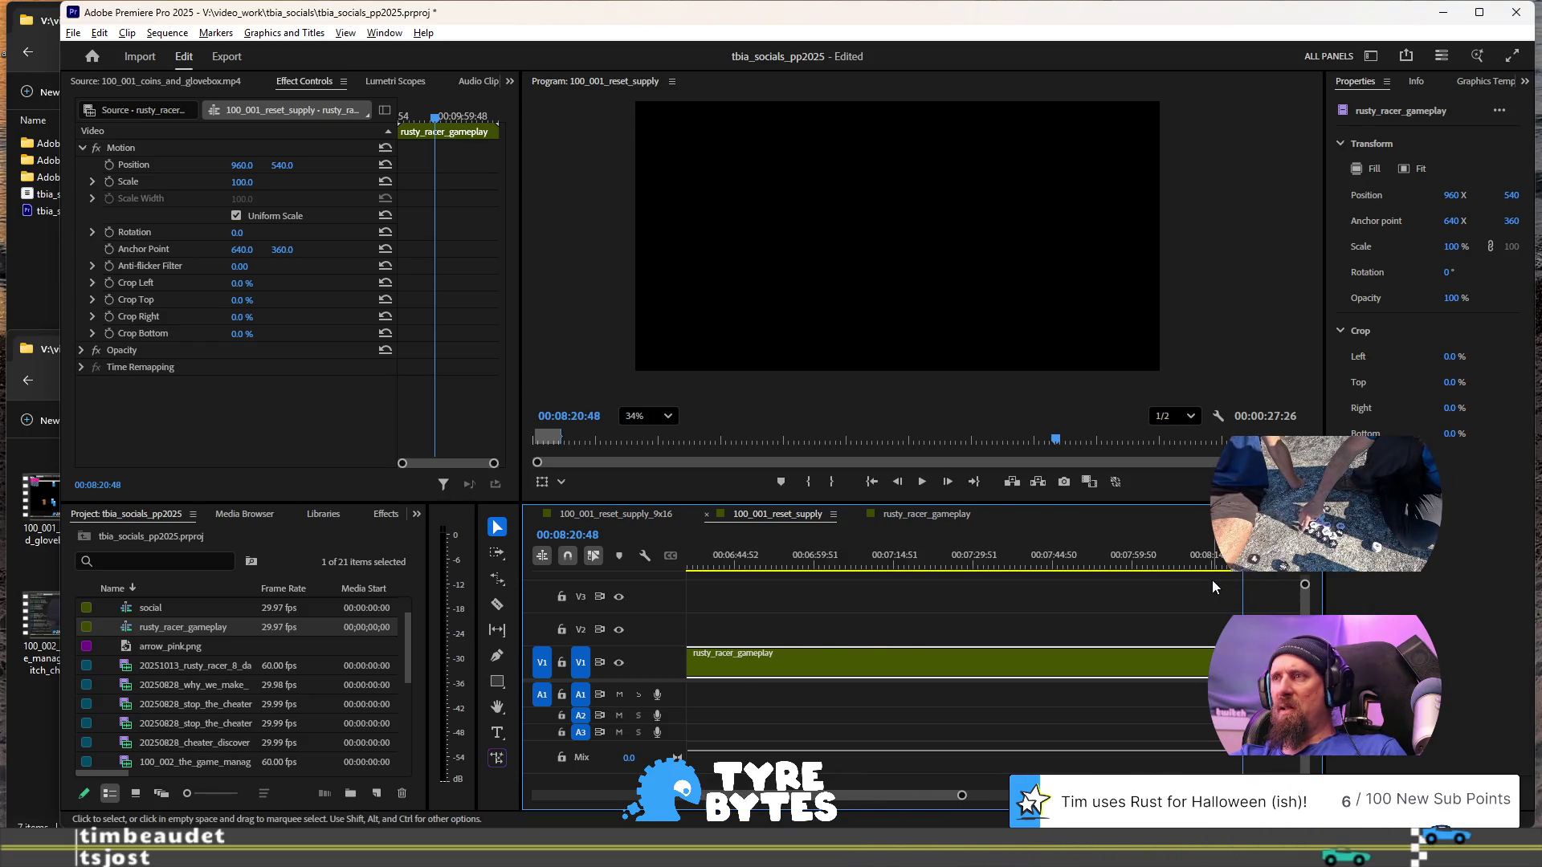
{"action": "scroll", "coordinate": [1212, 580], "scroll_direction": "down", "scroll_amount": 2}
{"action": "left_click", "coordinate": [943, 657]}
{"action": "double_click", "coordinate": [943, 658]}
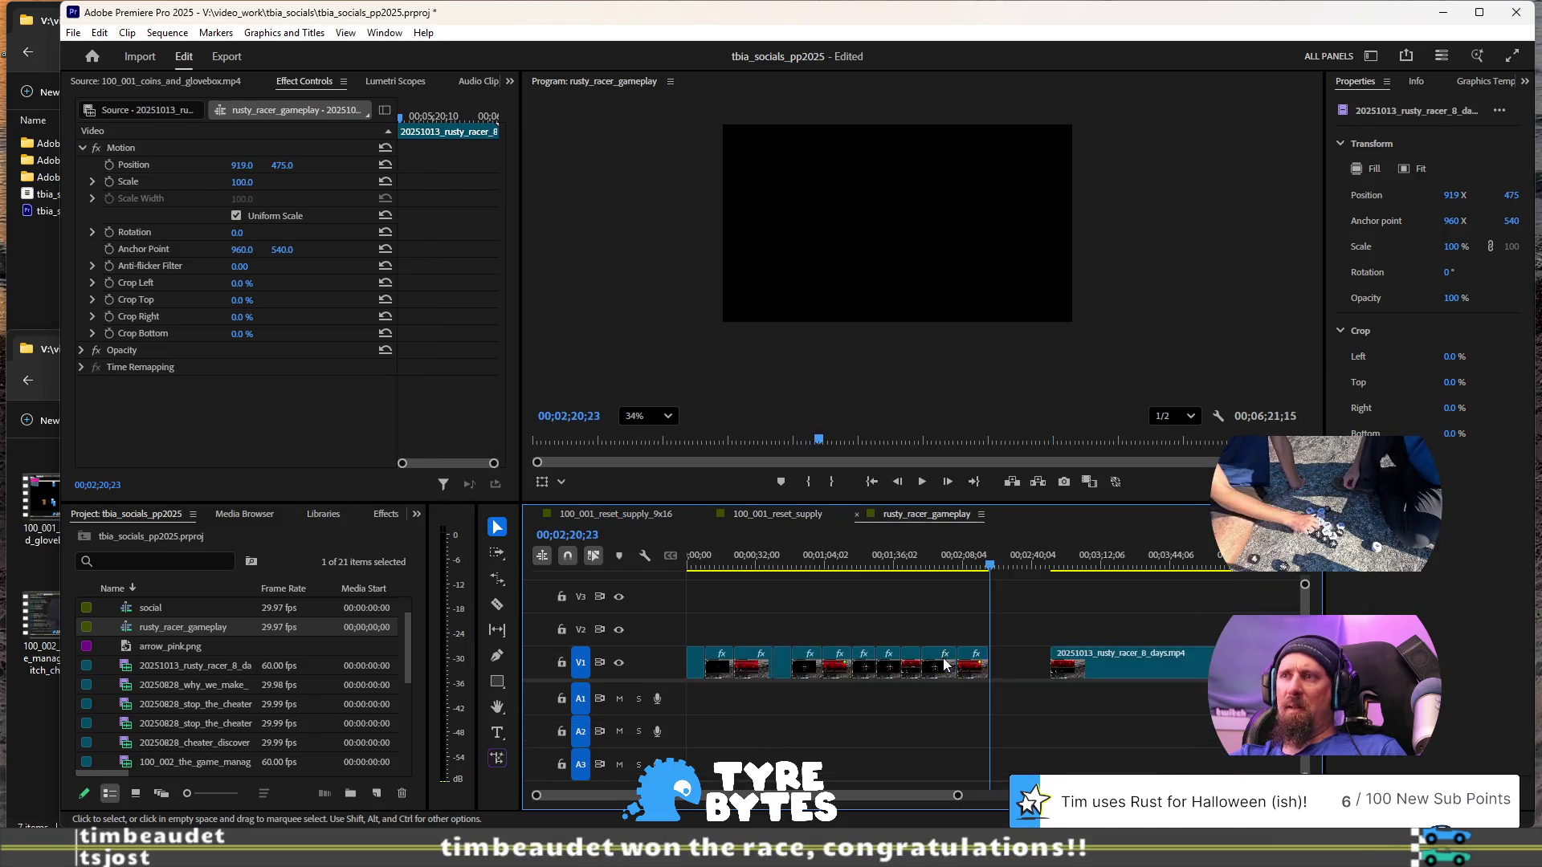
- Delete both trailing 20251013_rusty_racer clips after 00:02:20:23, save, and go back to 100_001_reset_supply
{"action": "mouse_move", "coordinate": [901, 617]}
{"action": "left_mouse_down"}
{"action": "mouse_move", "coordinate": [1133, 704]}
{"action": "mouse_move", "coordinate": [1126, 670]}
{"action": "mouse_move", "coordinate": [1064, 670]}
{"action": "mouse_move", "coordinate": [1146, 719]}
{"action": "left_mouse_up"}
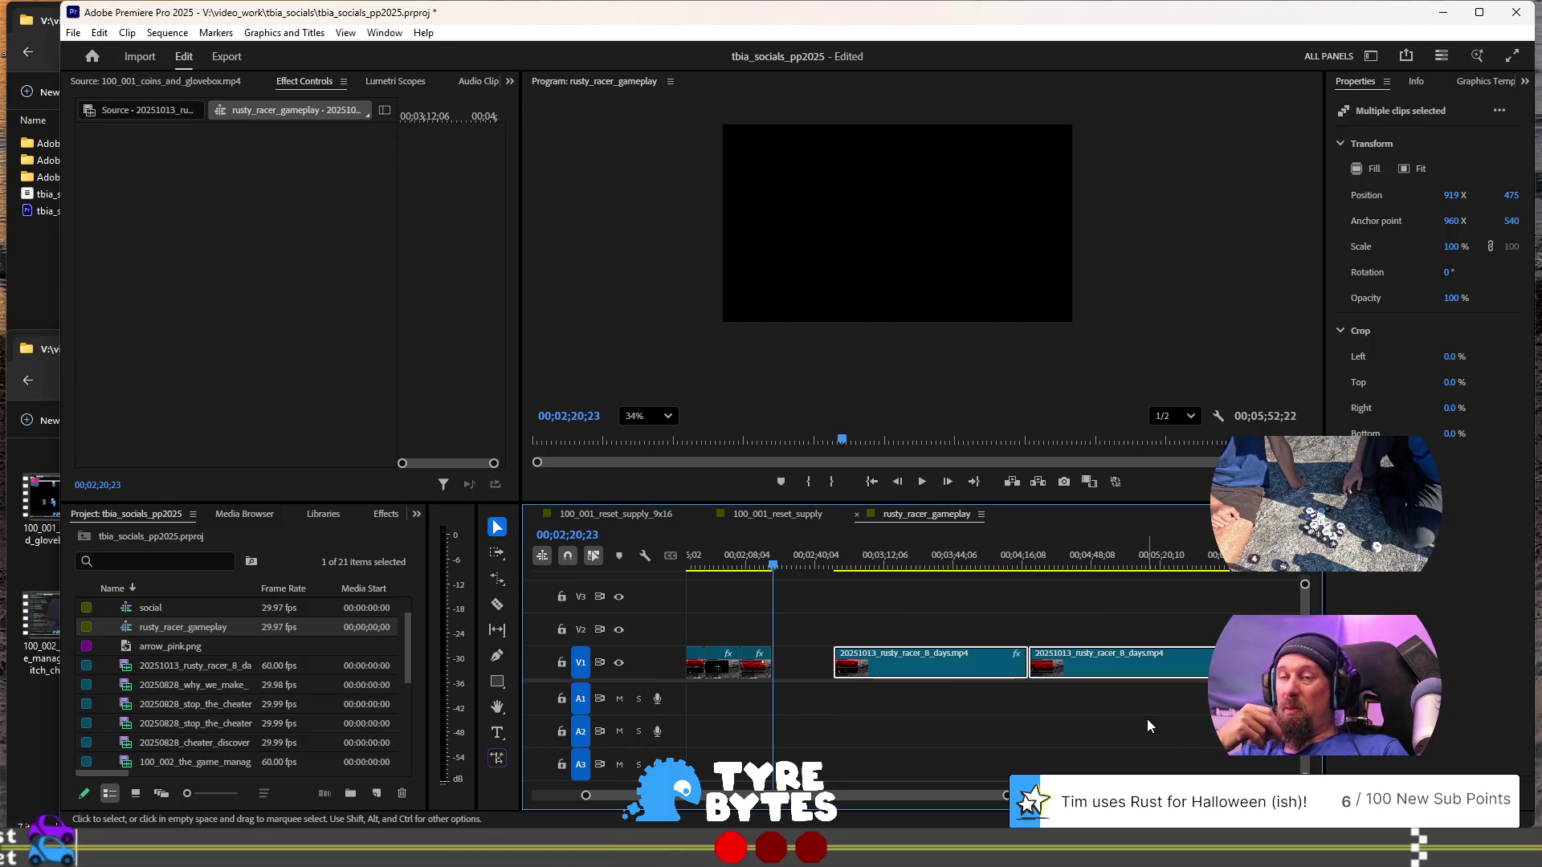
{"action": "key", "text": "Delete"}
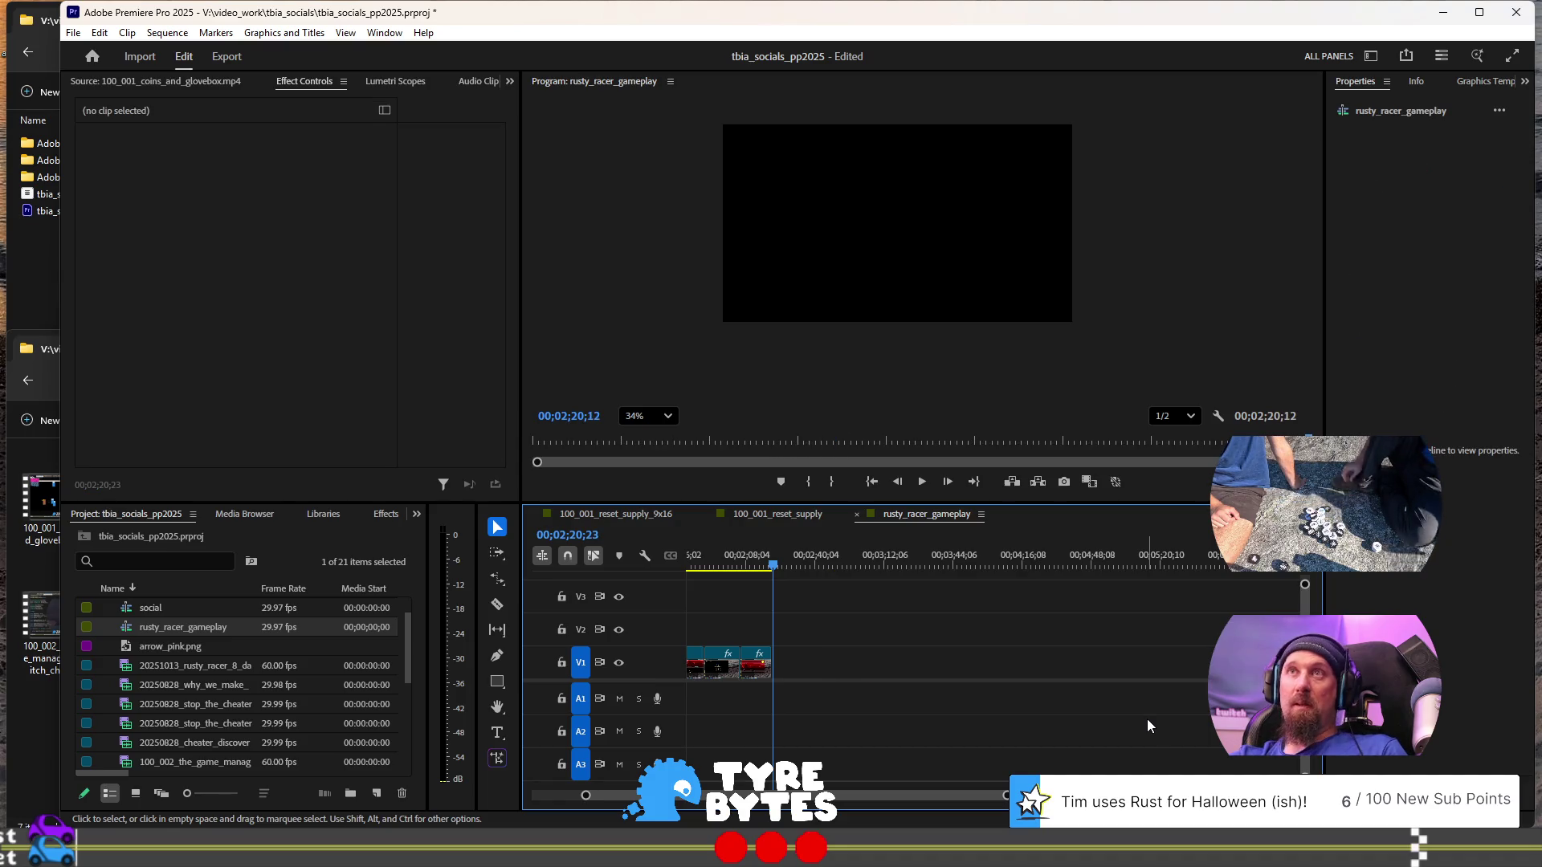
{"action": "key", "text": "ctrl+s"}
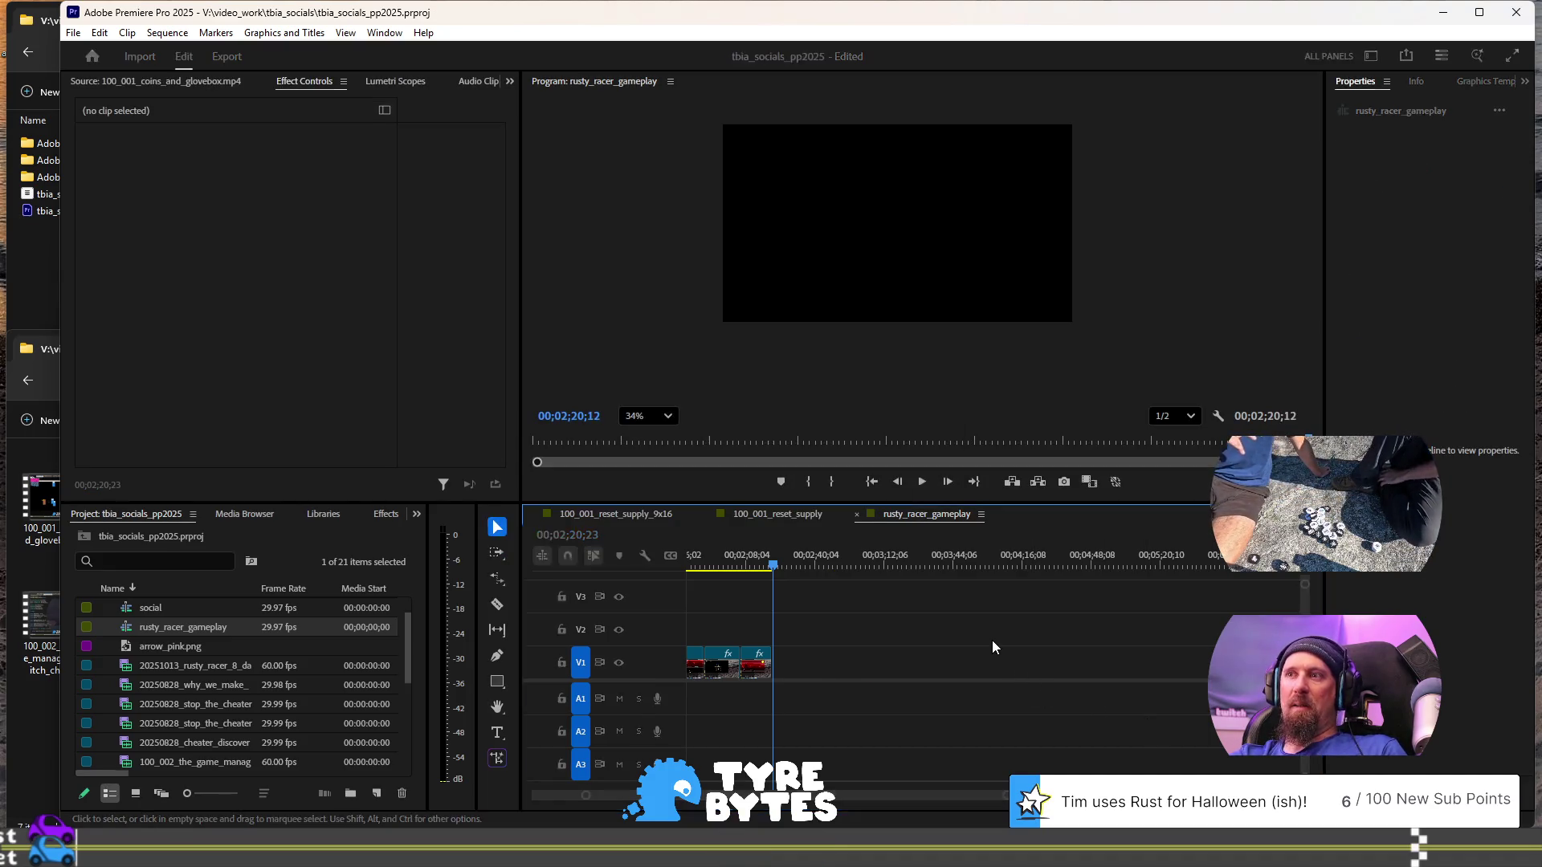
{"action": "left_click", "coordinate": [775, 516]}
{"action": "scroll", "coordinate": [861, 594], "scroll_direction": "down", "scroll_amount": 5}
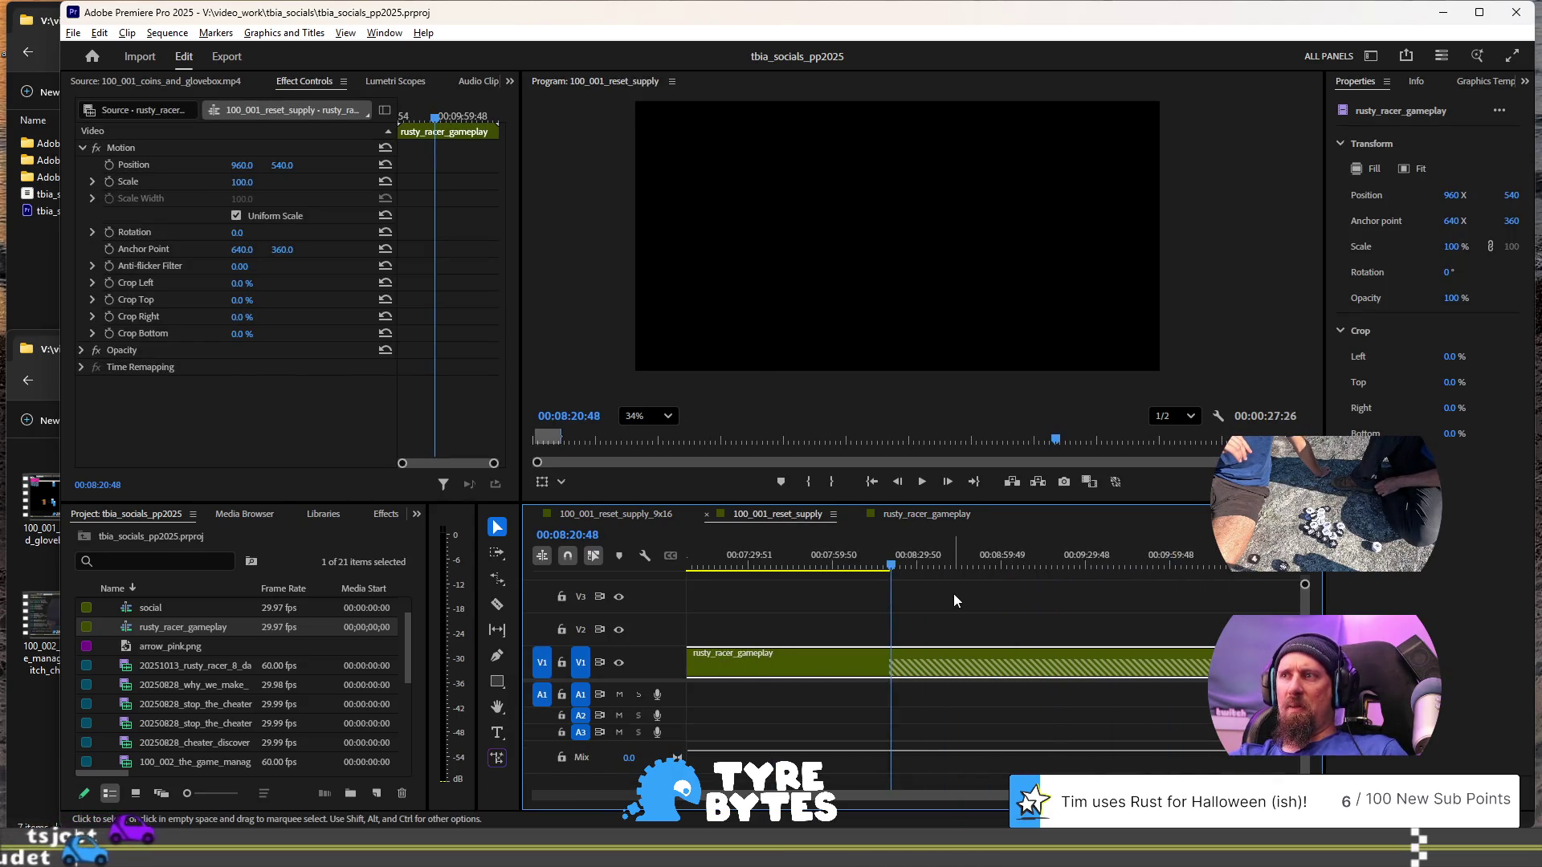
- Zoom out and compare the rusty_racer_gameplay clip with its nested sequence
{"action": "key", "text": "minus"}
{"action": "left_click", "coordinate": [1029, 617]}
{"action": "left_click", "coordinate": [964, 664]}
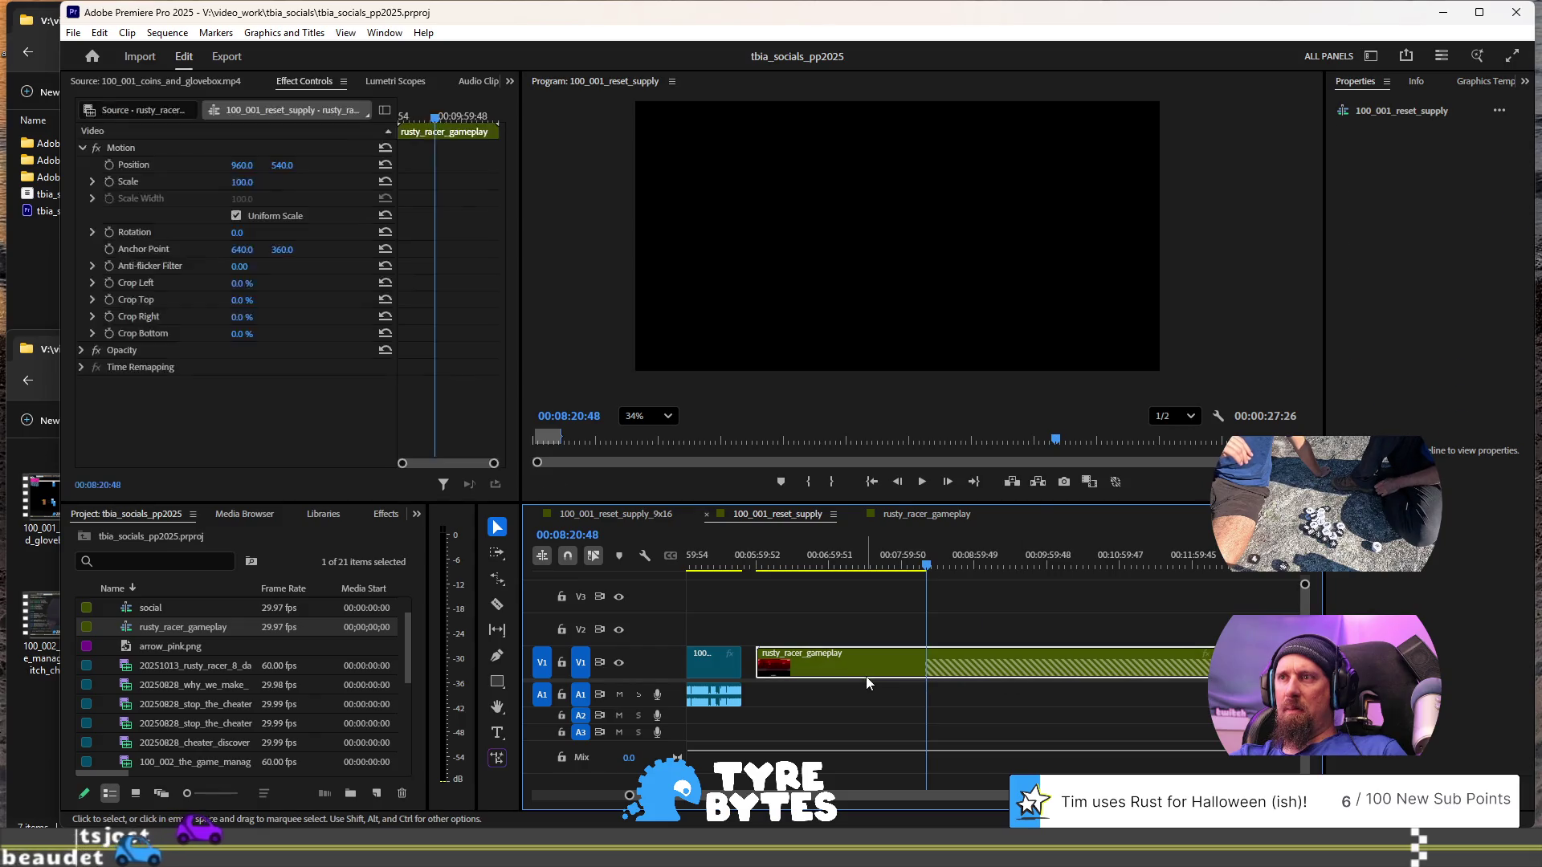
{"action": "left_click", "coordinate": [1209, 655]}
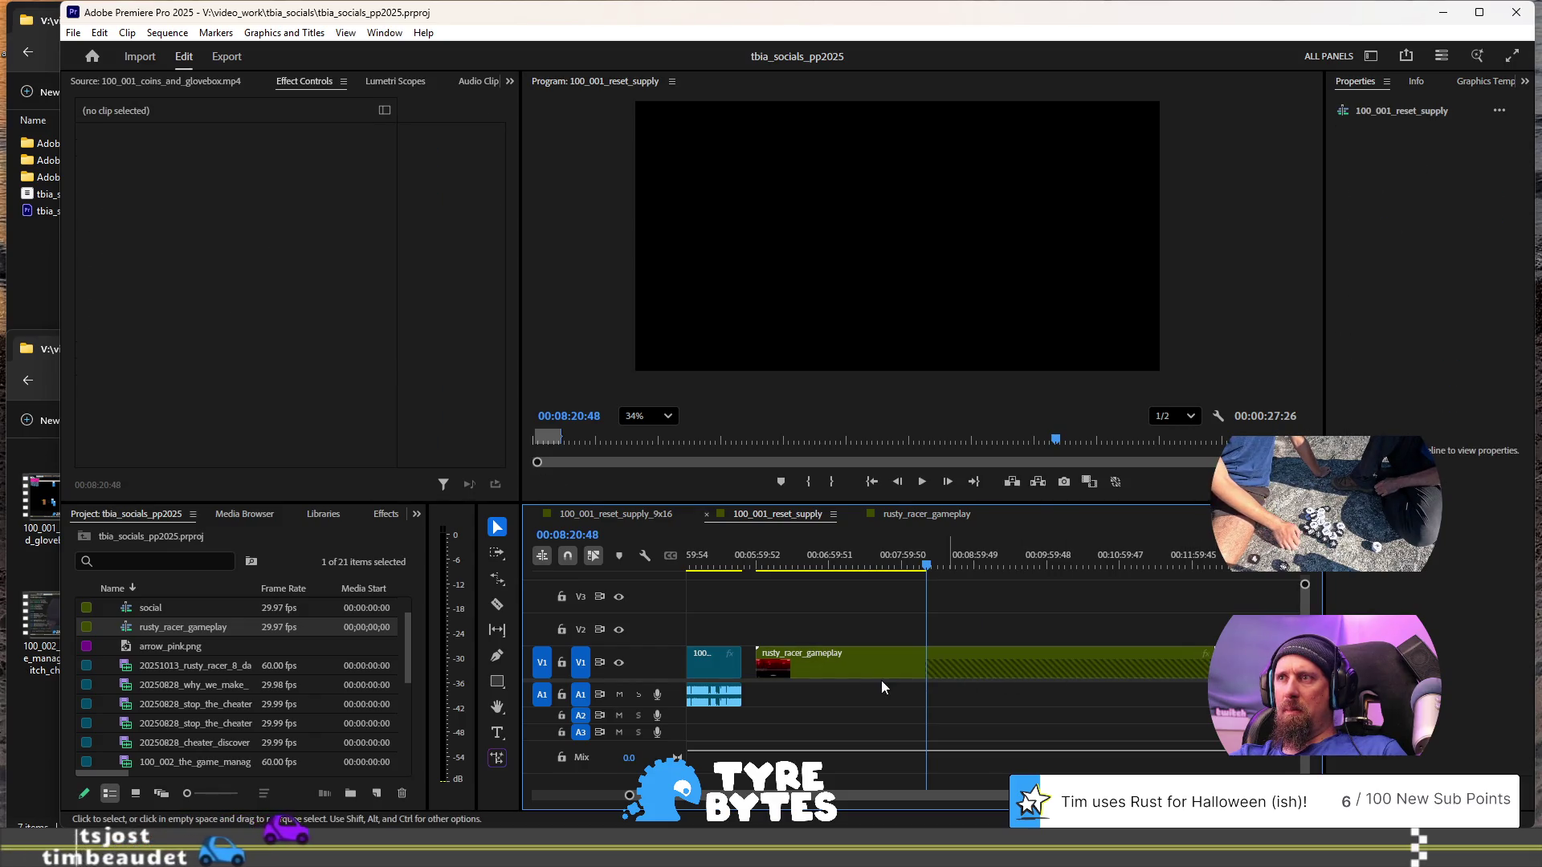
{"action": "left_click", "coordinate": [913, 518]}
{"action": "scroll", "coordinate": [880, 618], "scroll_direction": "down", "scroll_amount": 4}
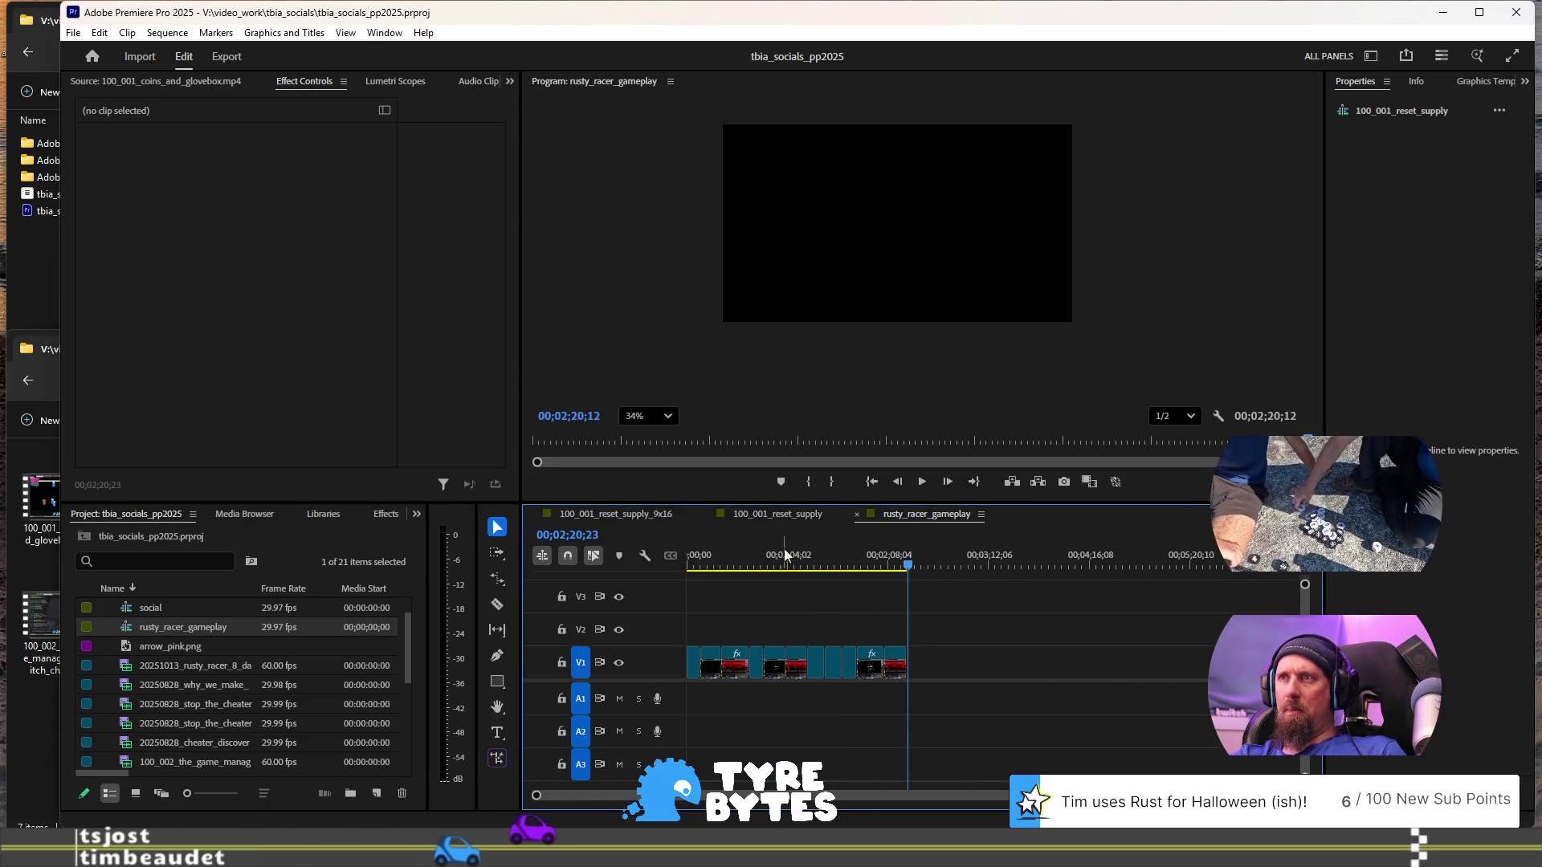
{"action": "left_click", "coordinate": [776, 514]}
{"action": "scroll", "coordinate": [946, 641], "scroll_direction": "up", "scroll_amount": 2}
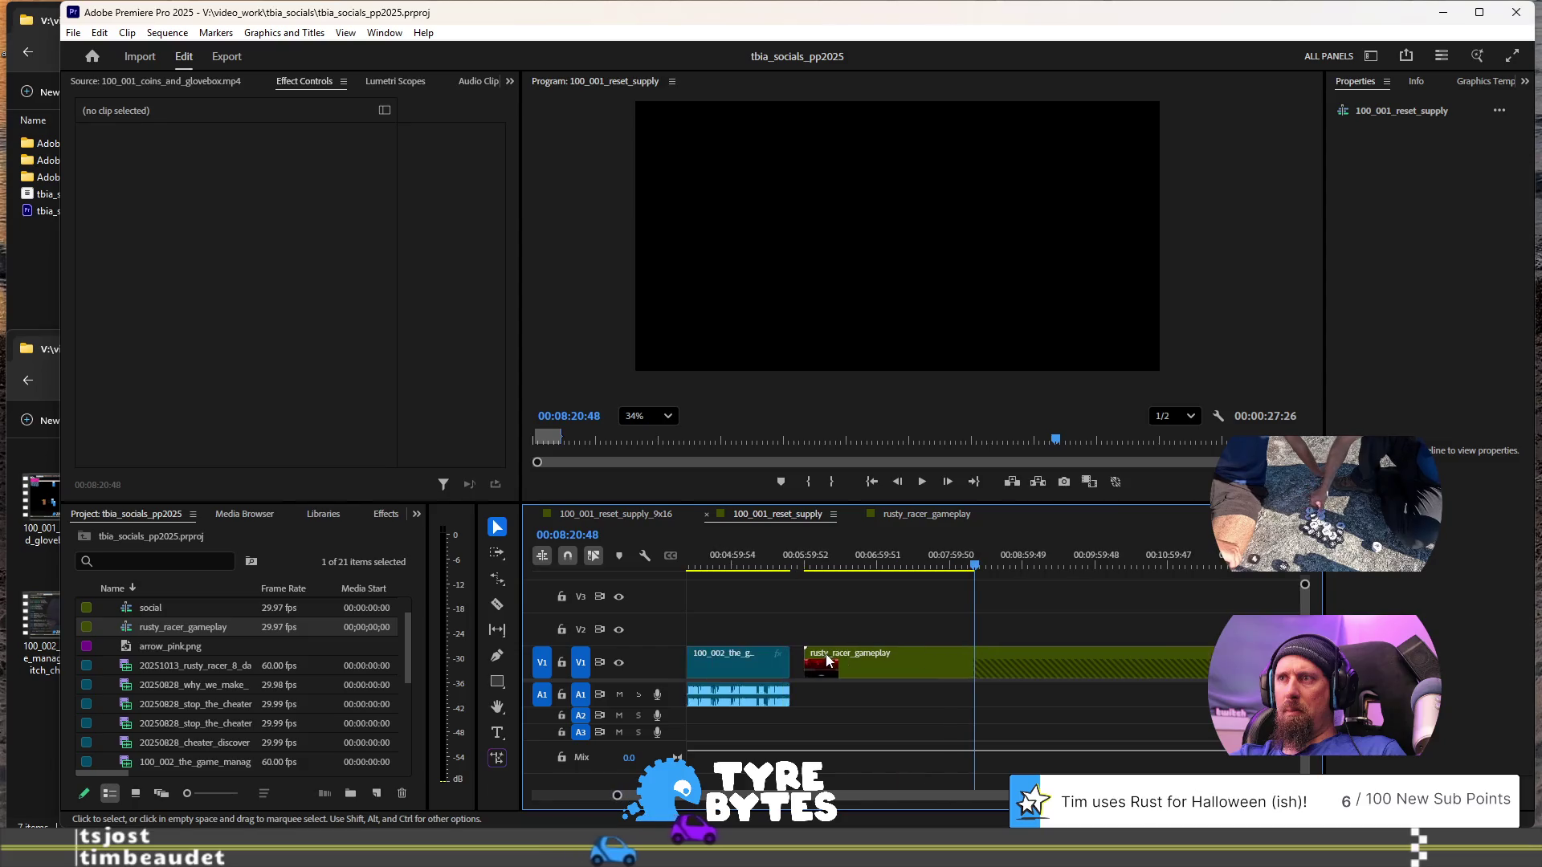
- Trim the clip's empty tail to end at 00:08:20:25 and lift it onto V2
{"action": "left_click", "coordinate": [1090, 667]}
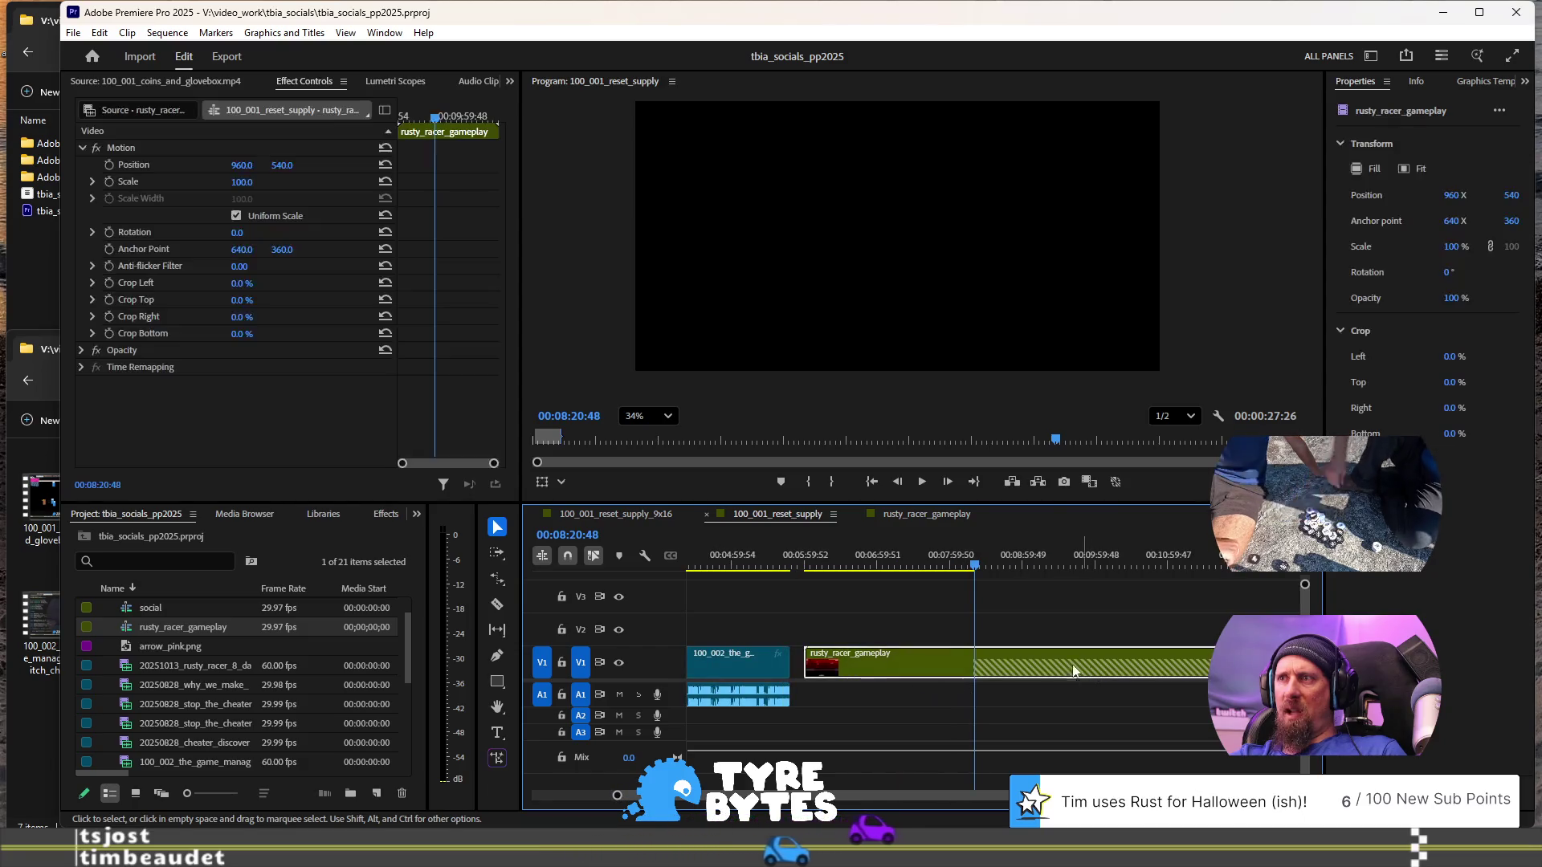
{"action": "mouse_move", "coordinate": [1229, 663]}
{"action": "left_mouse_down"}
{"action": "mouse_move", "coordinate": [966, 663]}
{"action": "mouse_move", "coordinate": [996, 663]}
{"action": "left_mouse_up"}
{"action": "scroll", "coordinate": [966, 663], "scroll_direction": "up", "scroll_amount": 3, "text": "alt"}
{"action": "left_click", "coordinate": [1057, 668]}
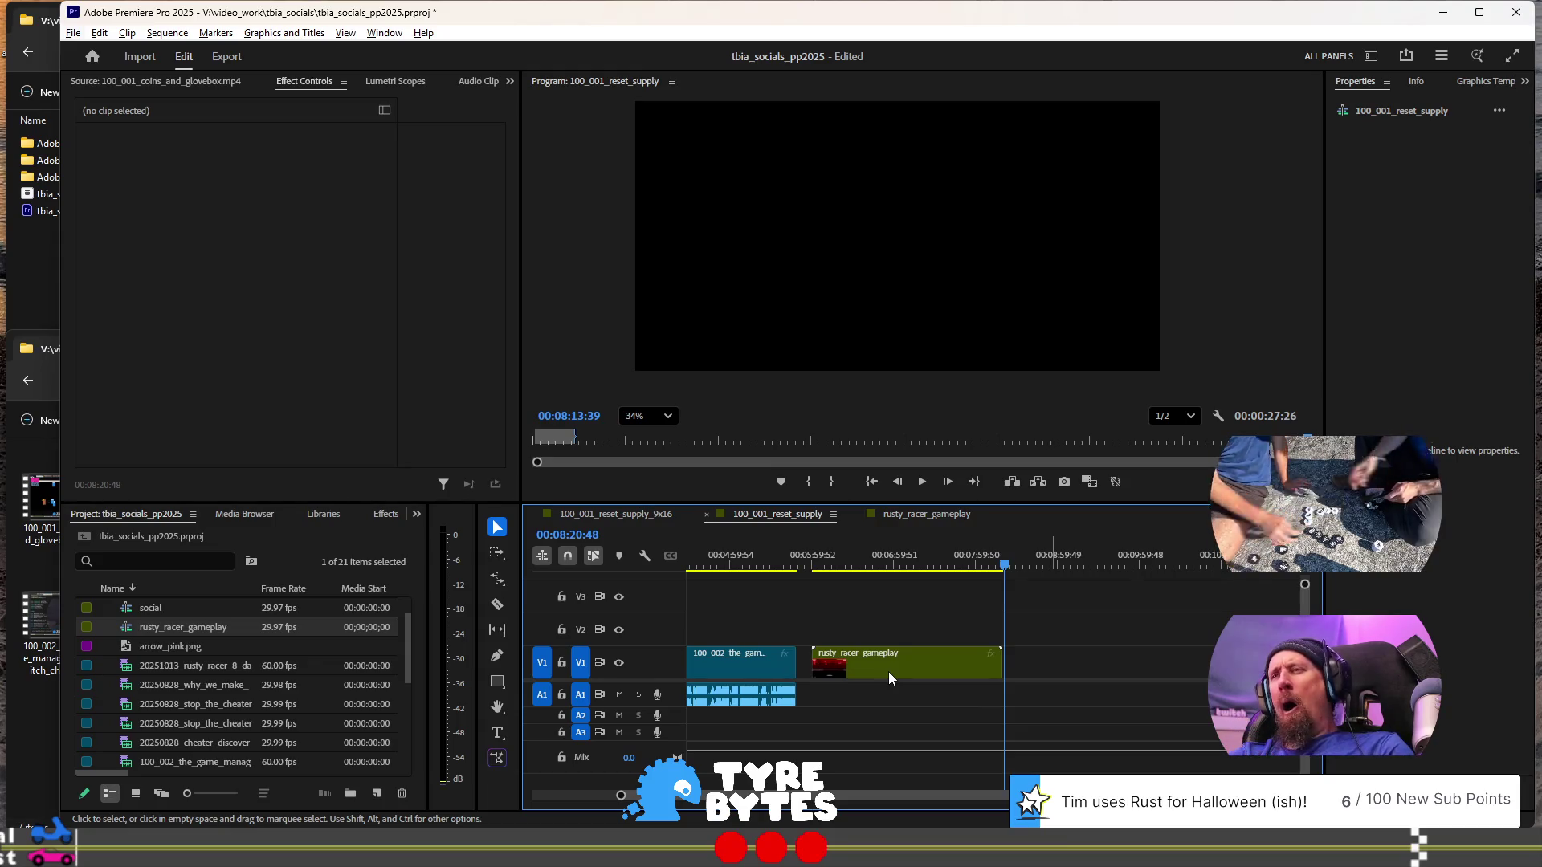
{"action": "mouse_move", "coordinate": [888, 672]}
{"action": "left_mouse_down"}
{"action": "mouse_move", "coordinate": [914, 645]}
{"action": "mouse_move", "coordinate": [893, 637]}
{"action": "left_mouse_up"}
{"action": "scroll", "coordinate": [936, 692], "scroll_direction": "up", "scroll_amount": 5}
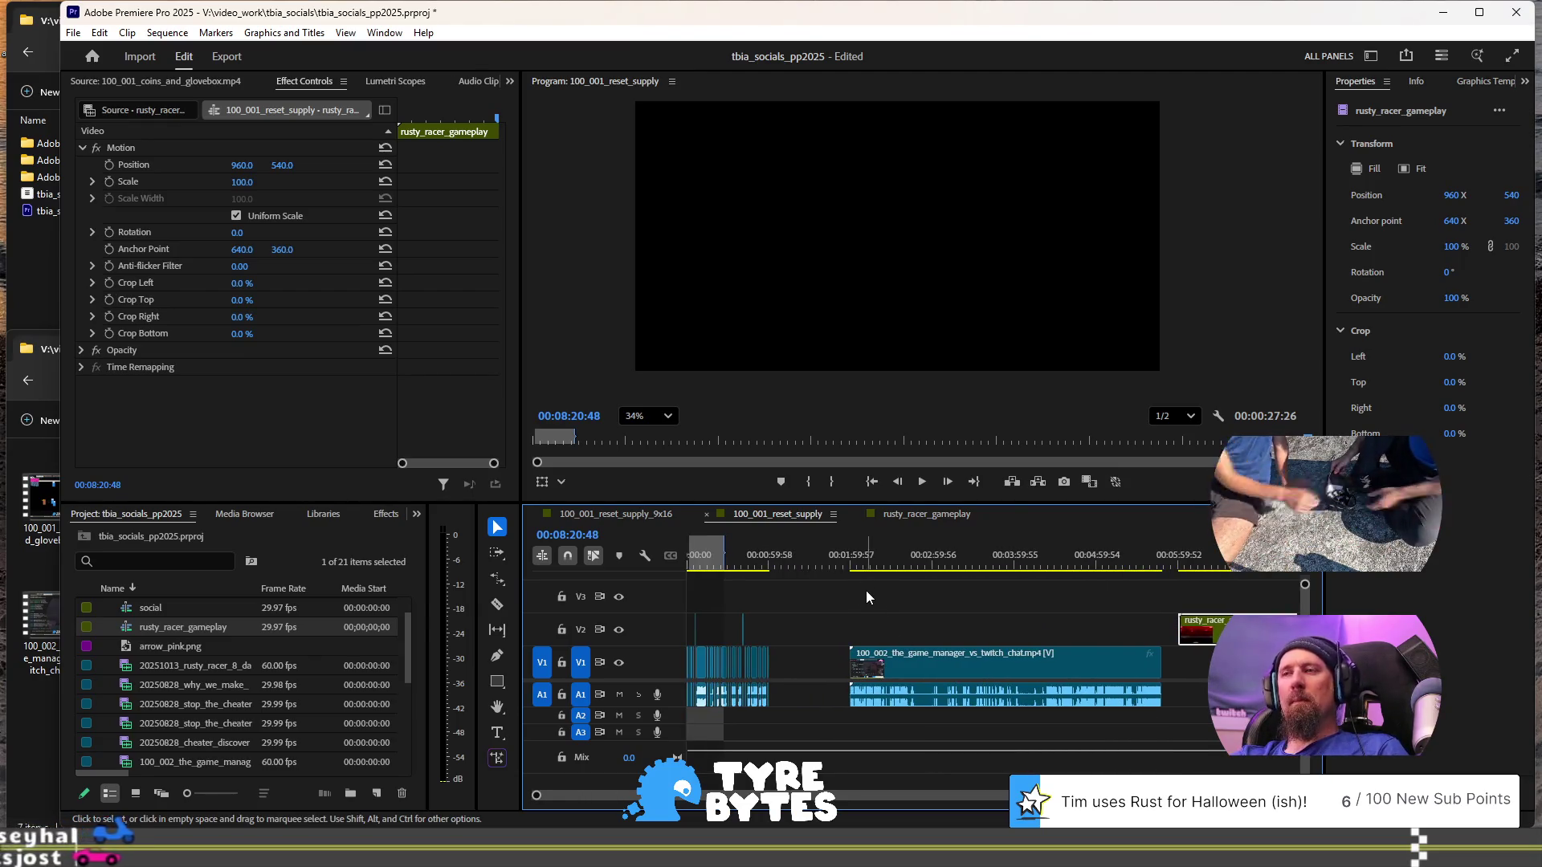
- Play through the game_manager clip between about 00:02:00 and 00:02:47 to find a cut spot
{"action": "left_click", "coordinate": [853, 566]}
{"action": "key", "text": "space"}
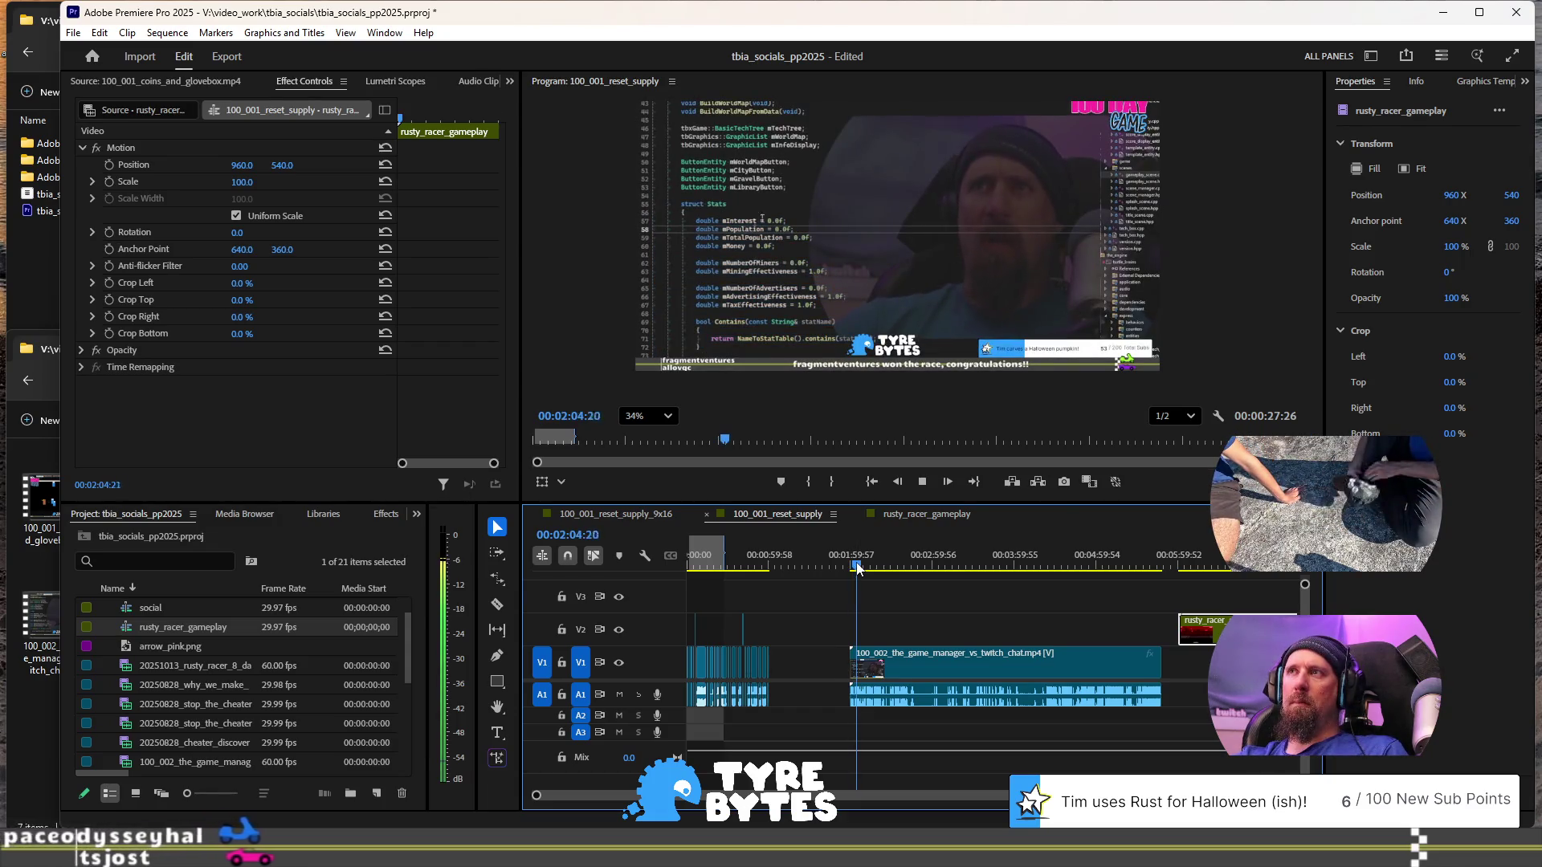
{"action": "key", "text": "space"}
{"action": "key", "text": "space"}
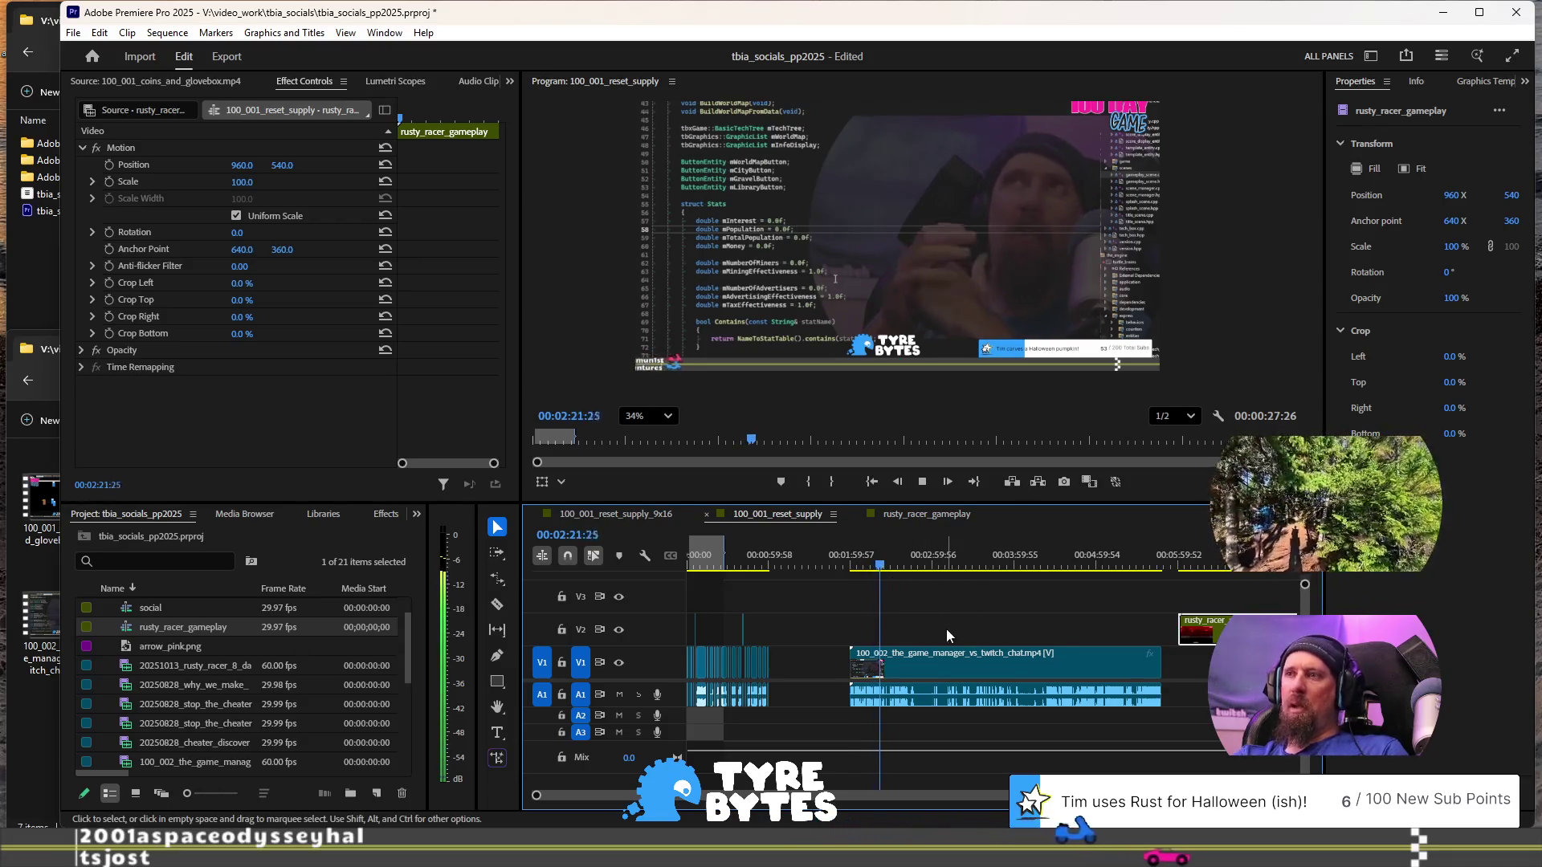
{"action": "key", "text": "="}
{"action": "left_click", "coordinate": [893, 564]}
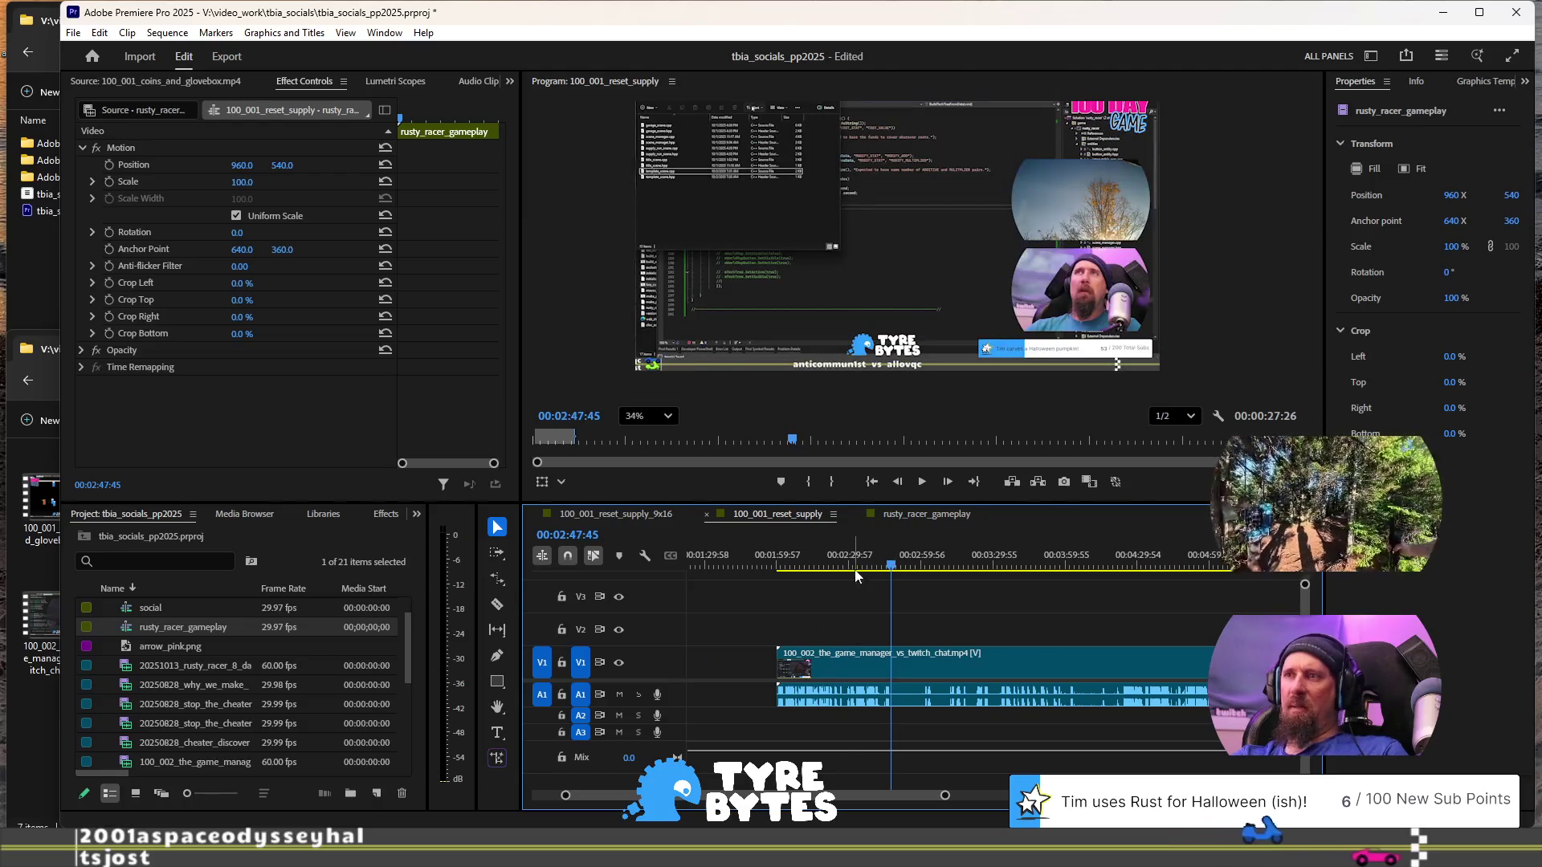
{"action": "left_click", "coordinate": [860, 565]}
{"action": "key", "text": "space"}
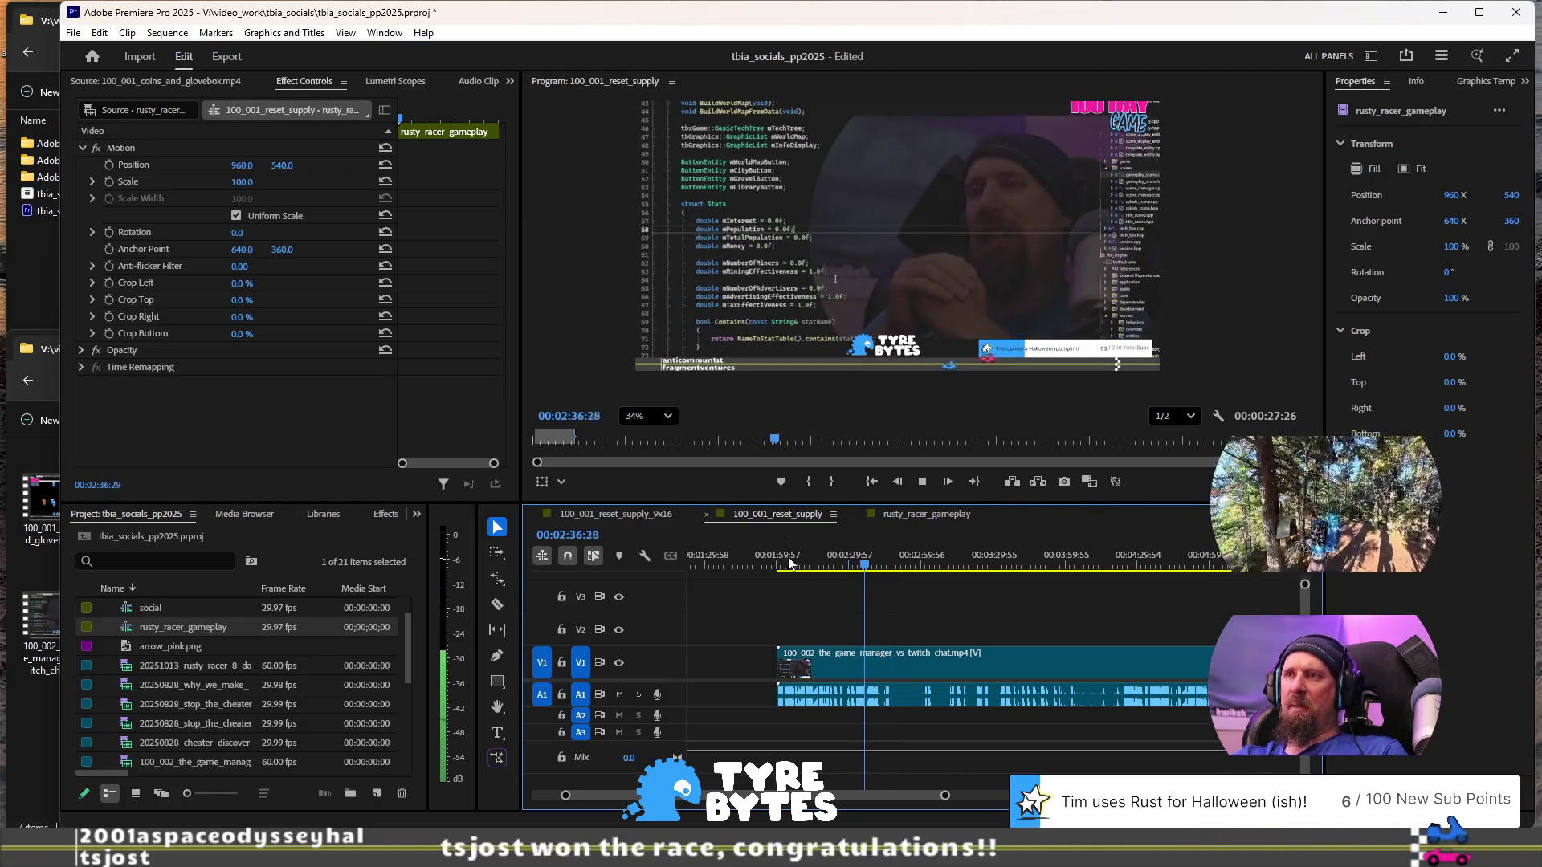
{"action": "key", "text": "space"}
{"action": "key", "text": "space"}
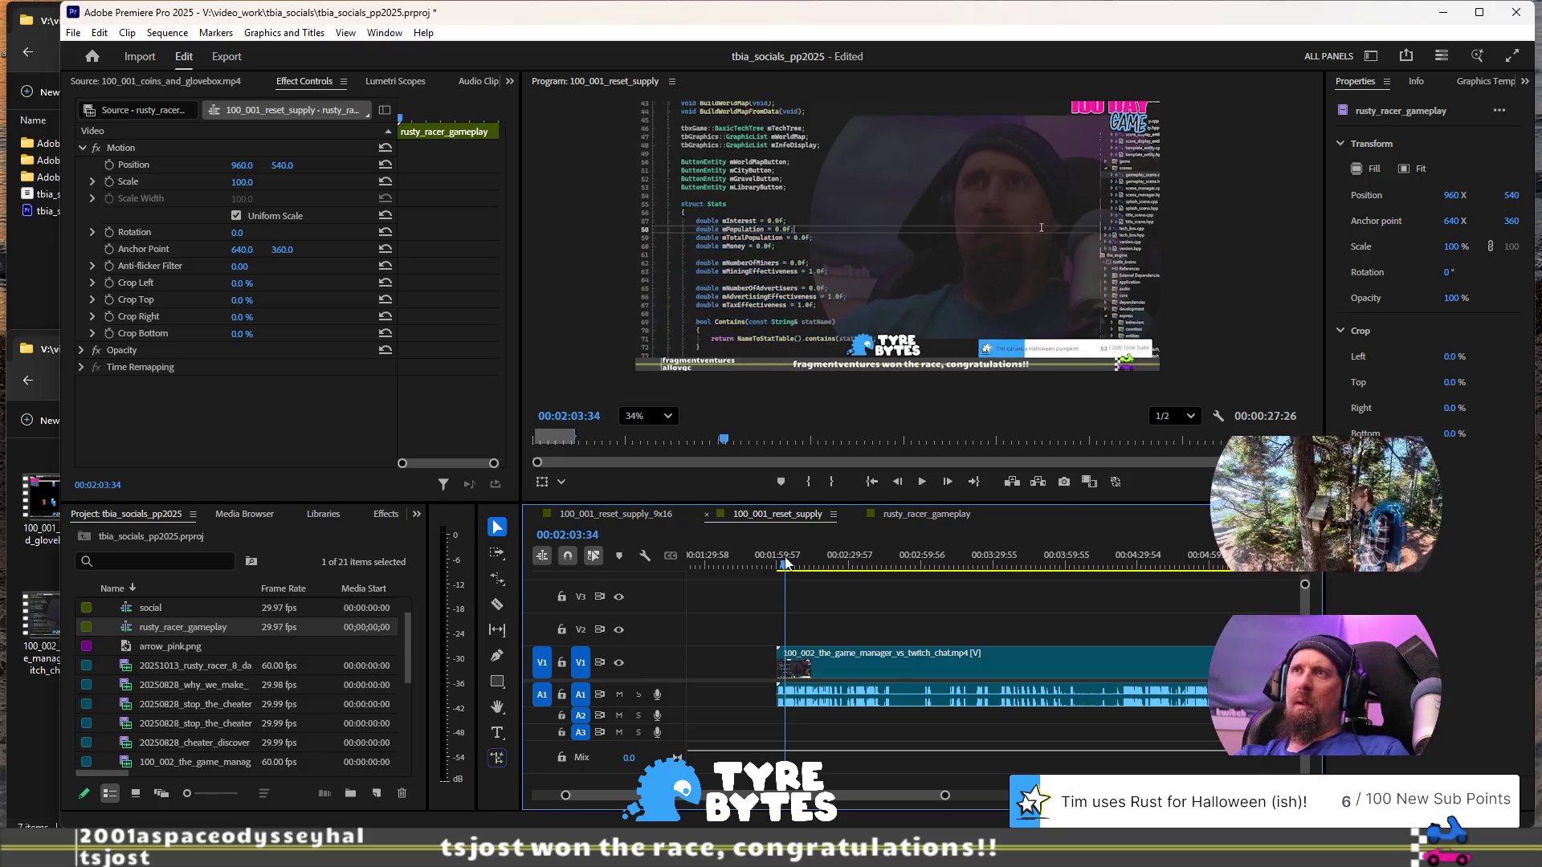
{"action": "key", "text": "equal"}
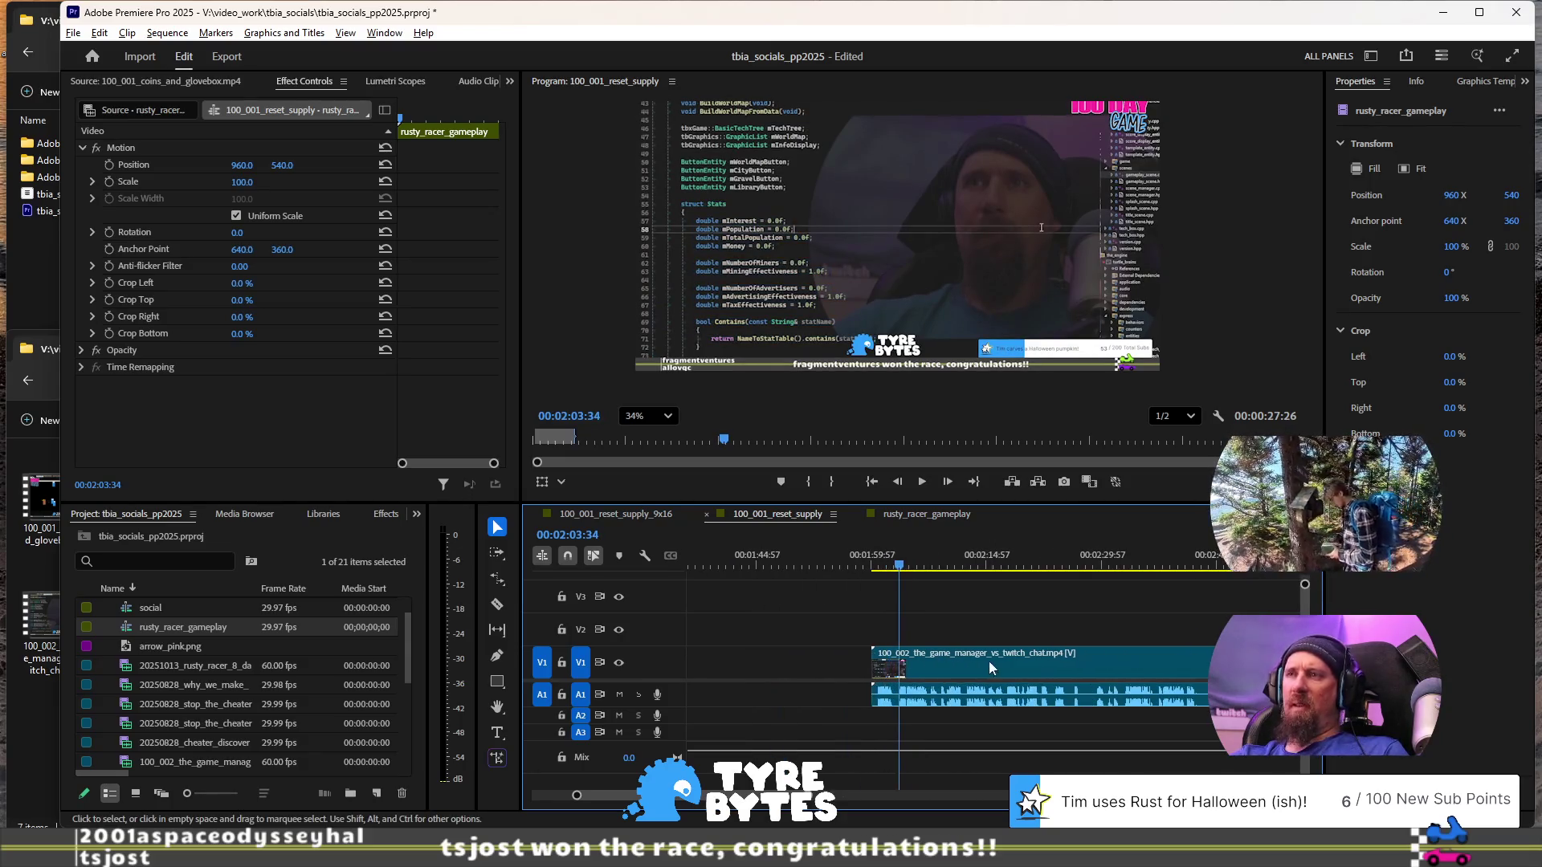
{"action": "left_click", "coordinate": [877, 567]}
{"action": "key", "text": "space"}
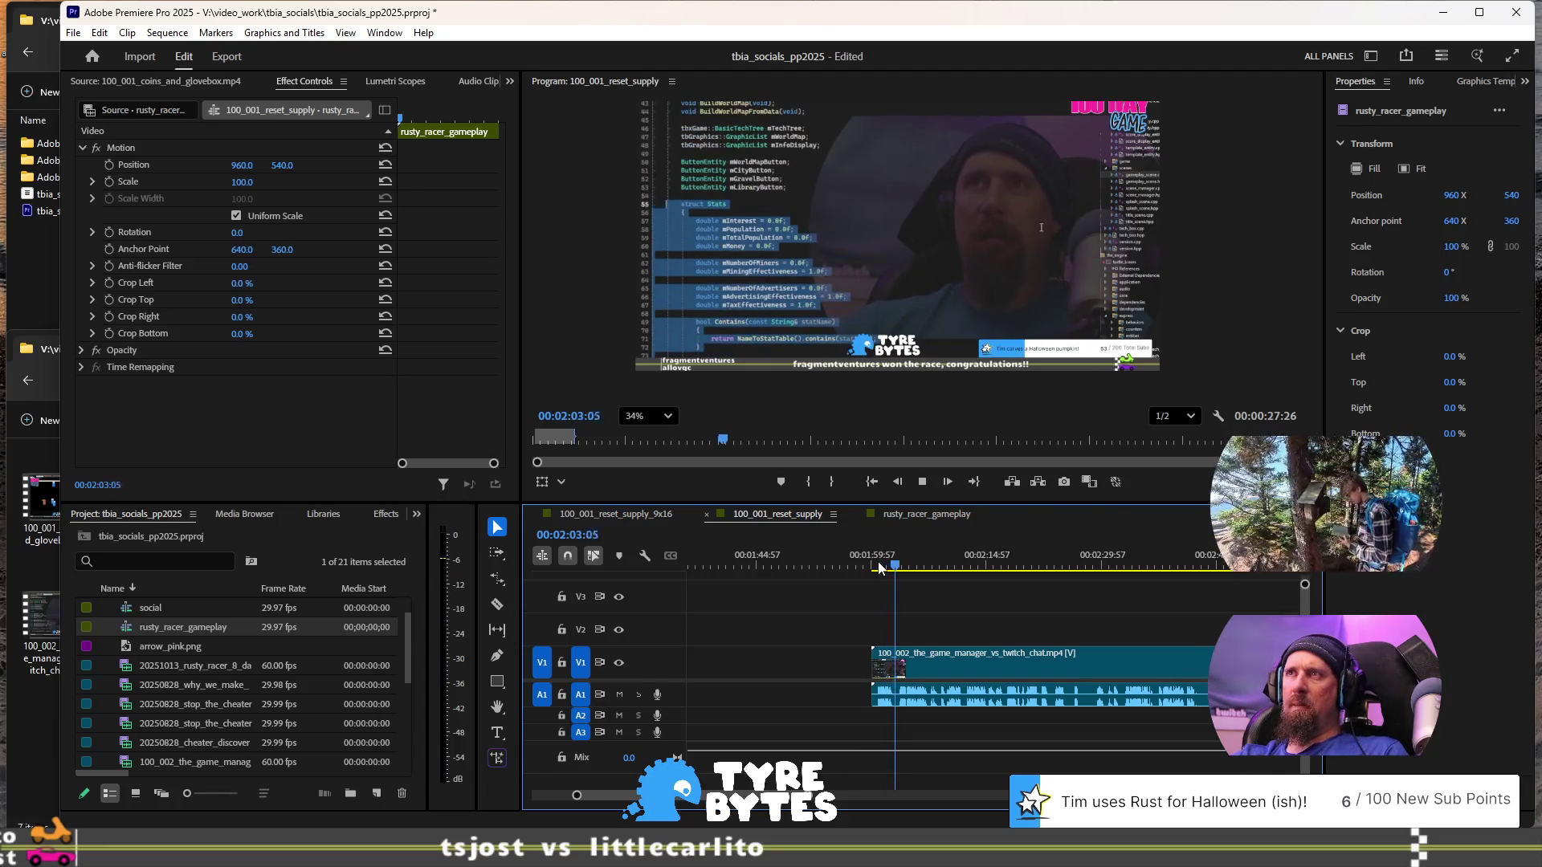
{"action": "key", "text": "space"}
{"action": "left_click", "coordinate": [891, 567]}
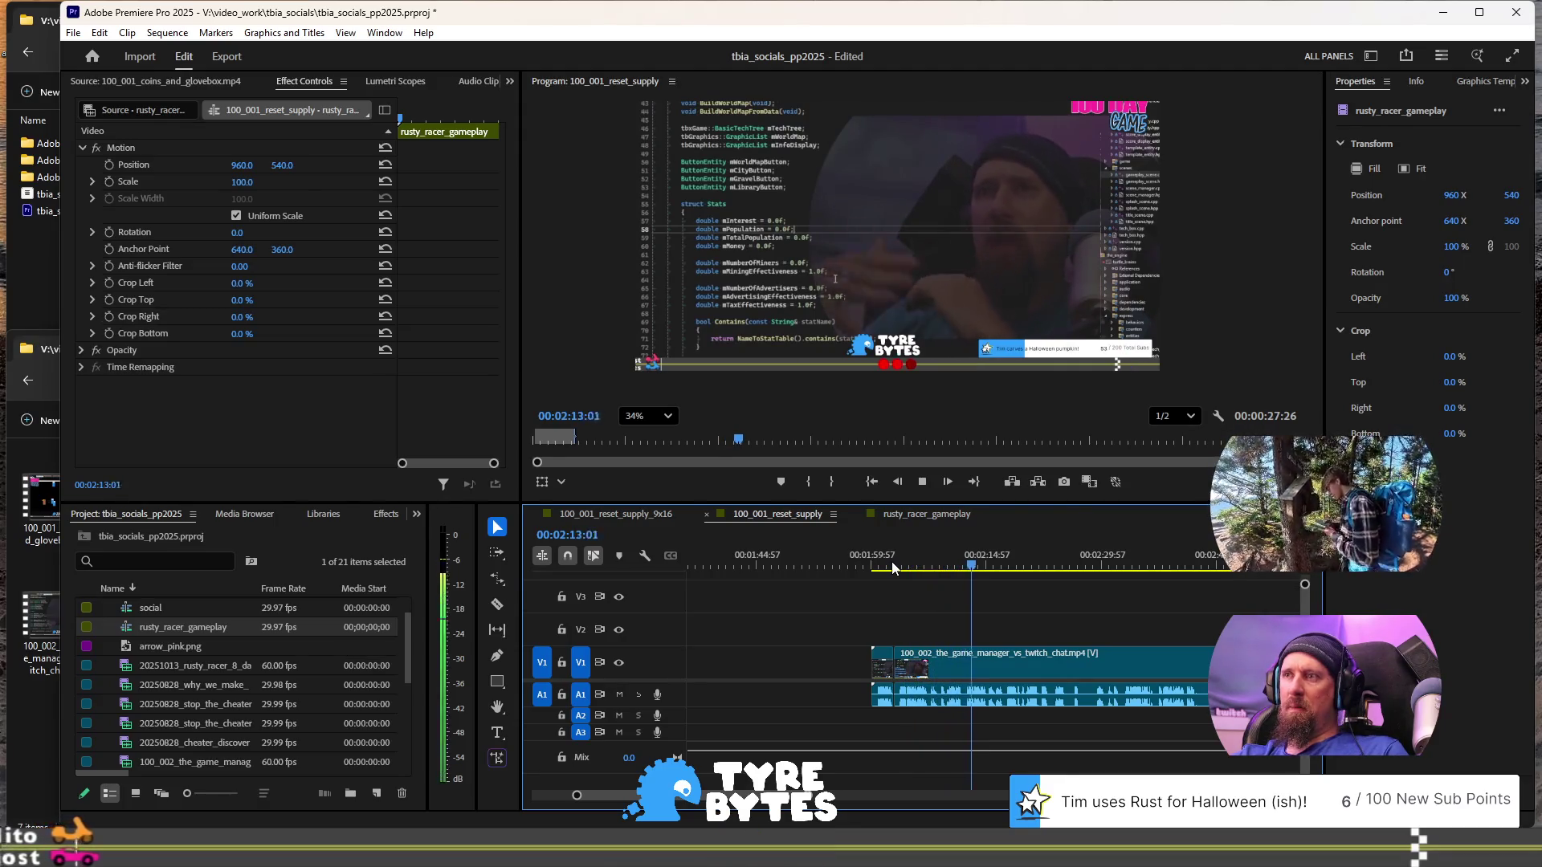
- Jump to about 00:02:31, locate the cut, and delete the section after the playhead on V1
{"action": "left_click", "coordinate": [1105, 566]}
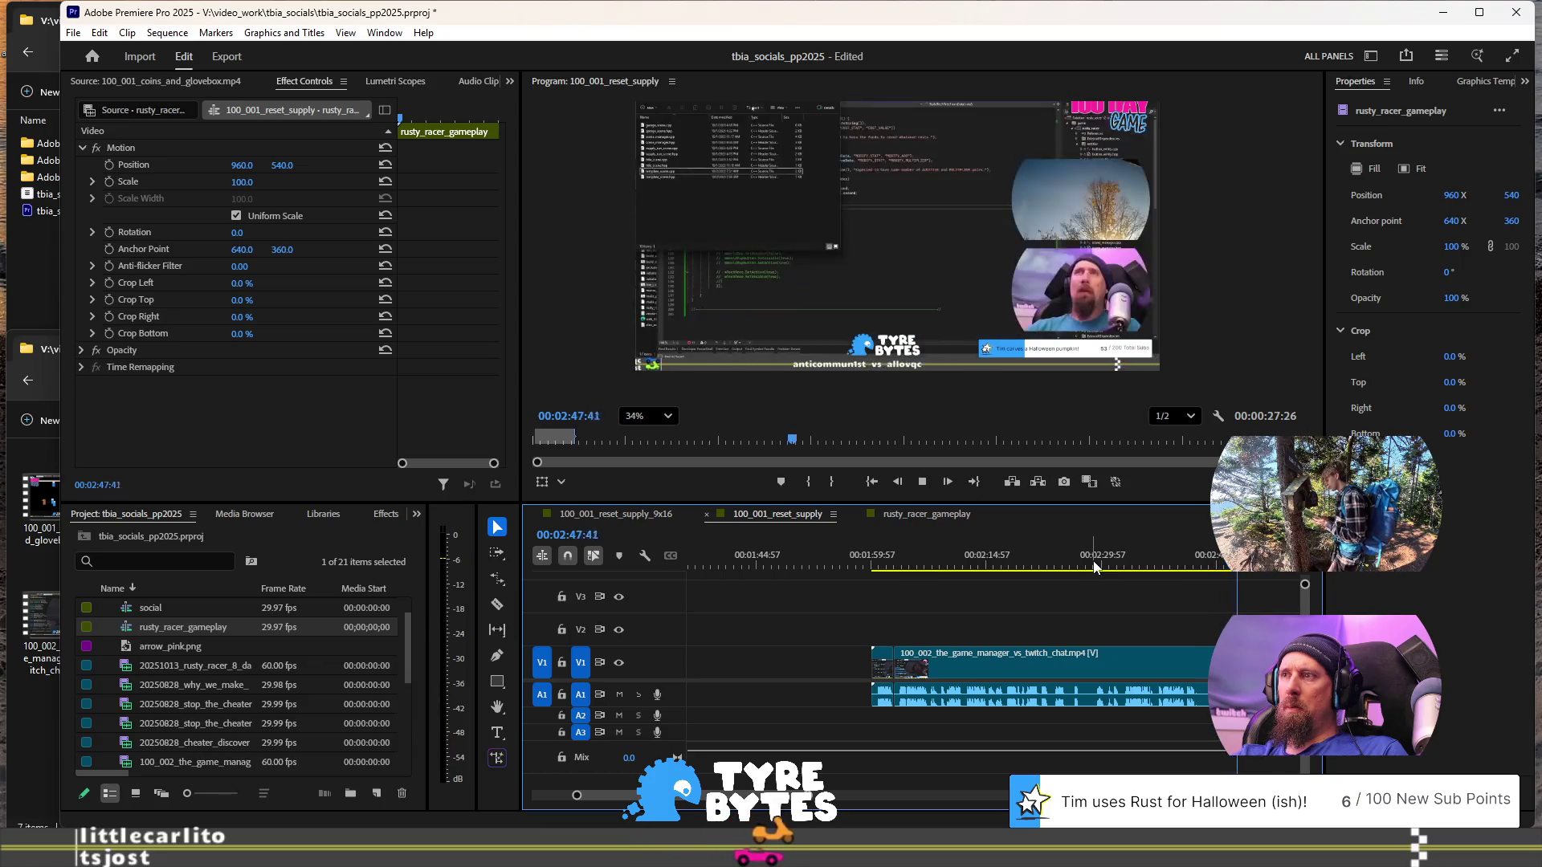
{"action": "key", "text": "space"}
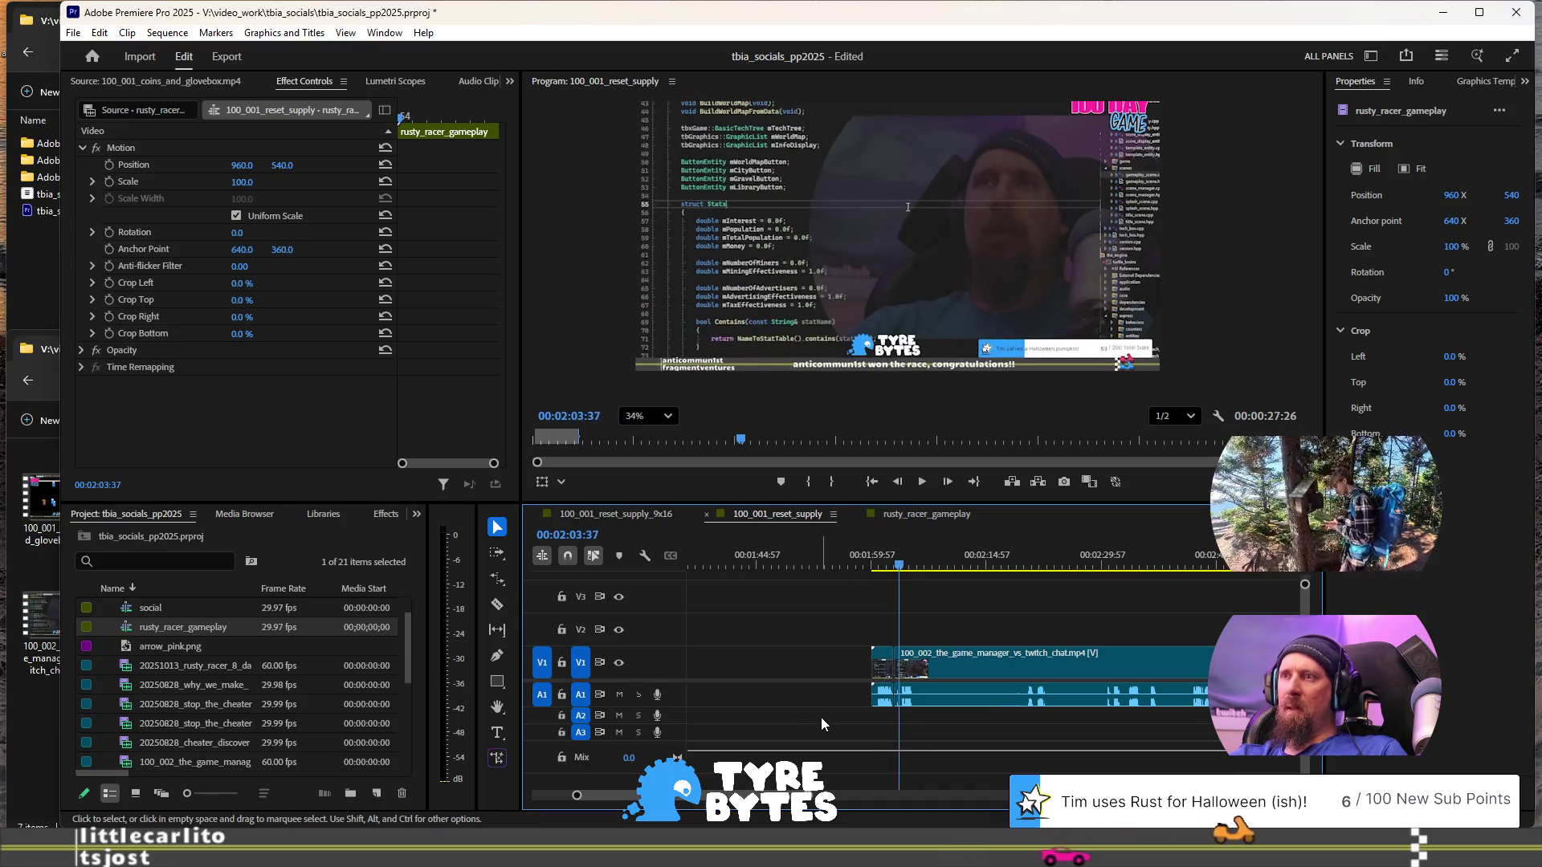
{"action": "scroll", "coordinate": [821, 716], "scroll_direction": "up", "scroll_amount": 3}
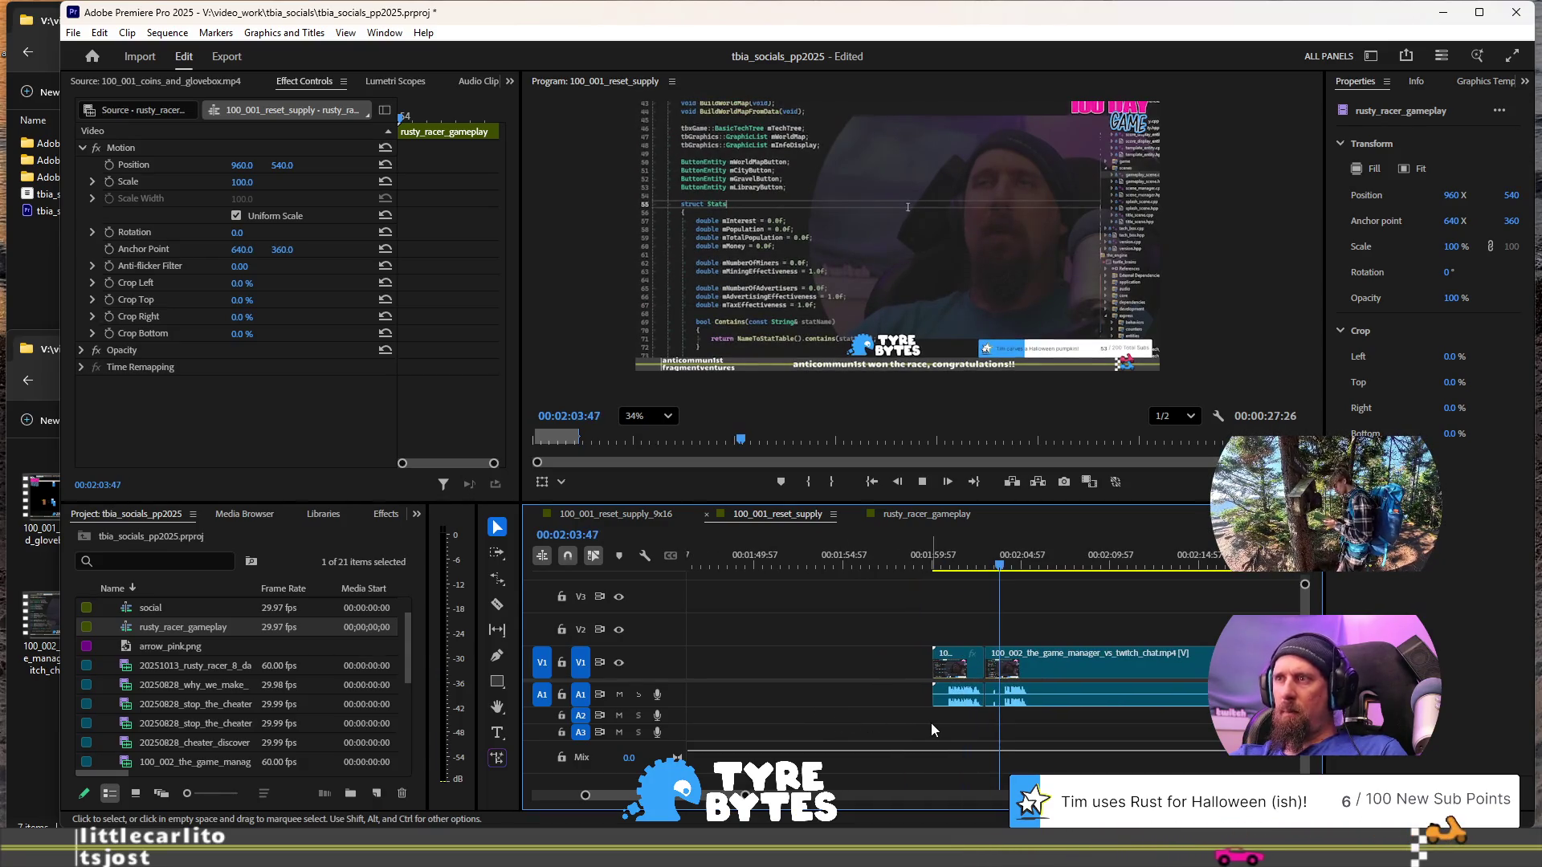
{"action": "key", "text": "j"}
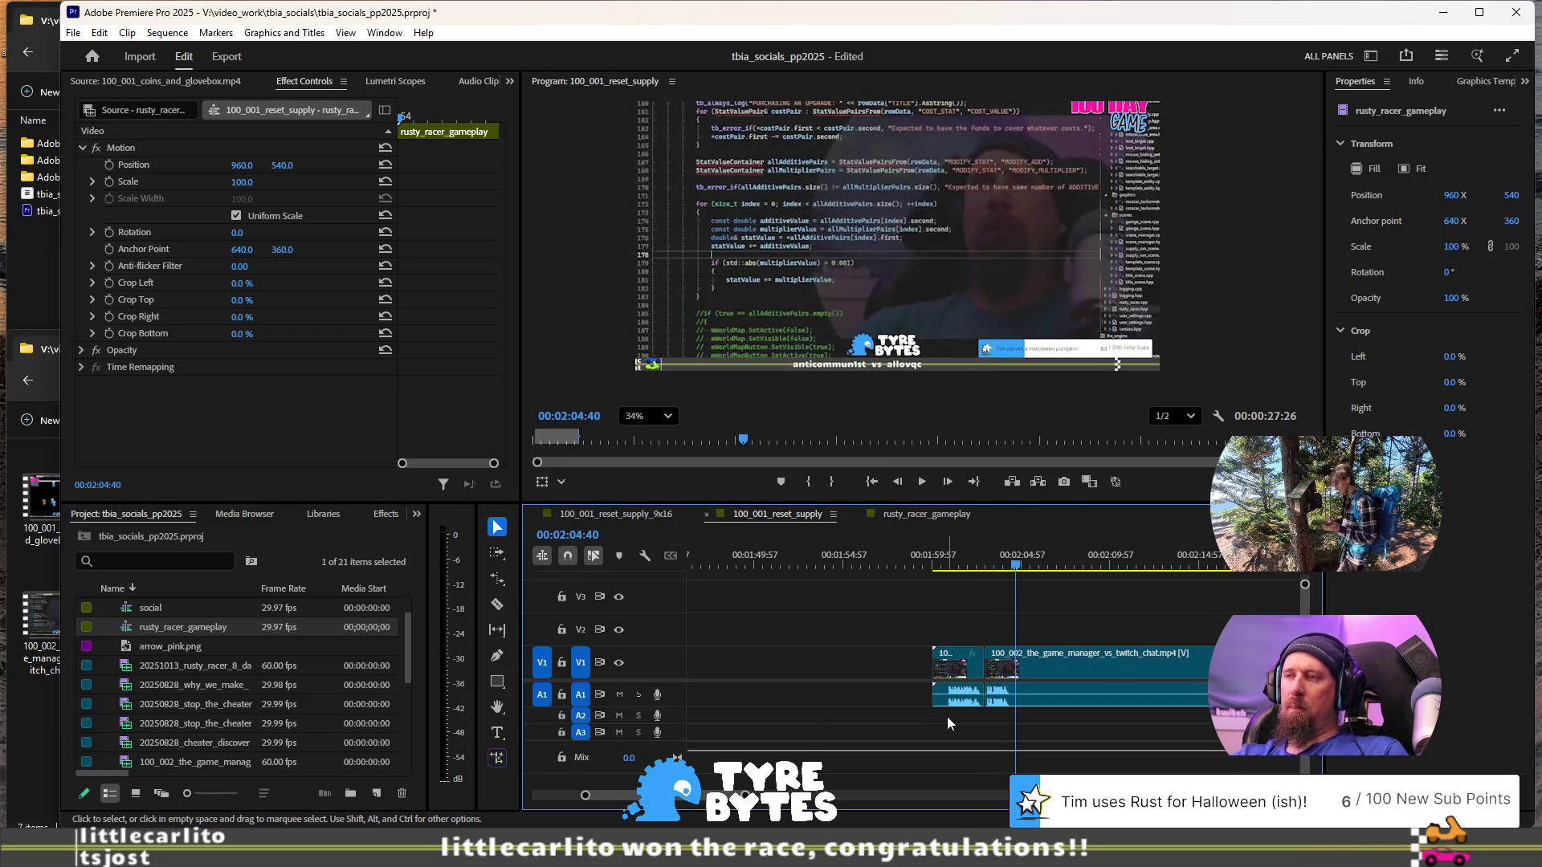
{"action": "left_click", "coordinate": [1026, 667]}
{"action": "key", "text": "Delete"}
{"action": "left_click_drag", "start_coordinate": [958, 667], "coordinate": [1042, 668]}
- Trim the game_manager clip's end back to the playhead and review it
{"action": "scroll", "coordinate": [1043, 669], "scroll_direction": "up", "scroll_amount": 4, "text": "alt"}
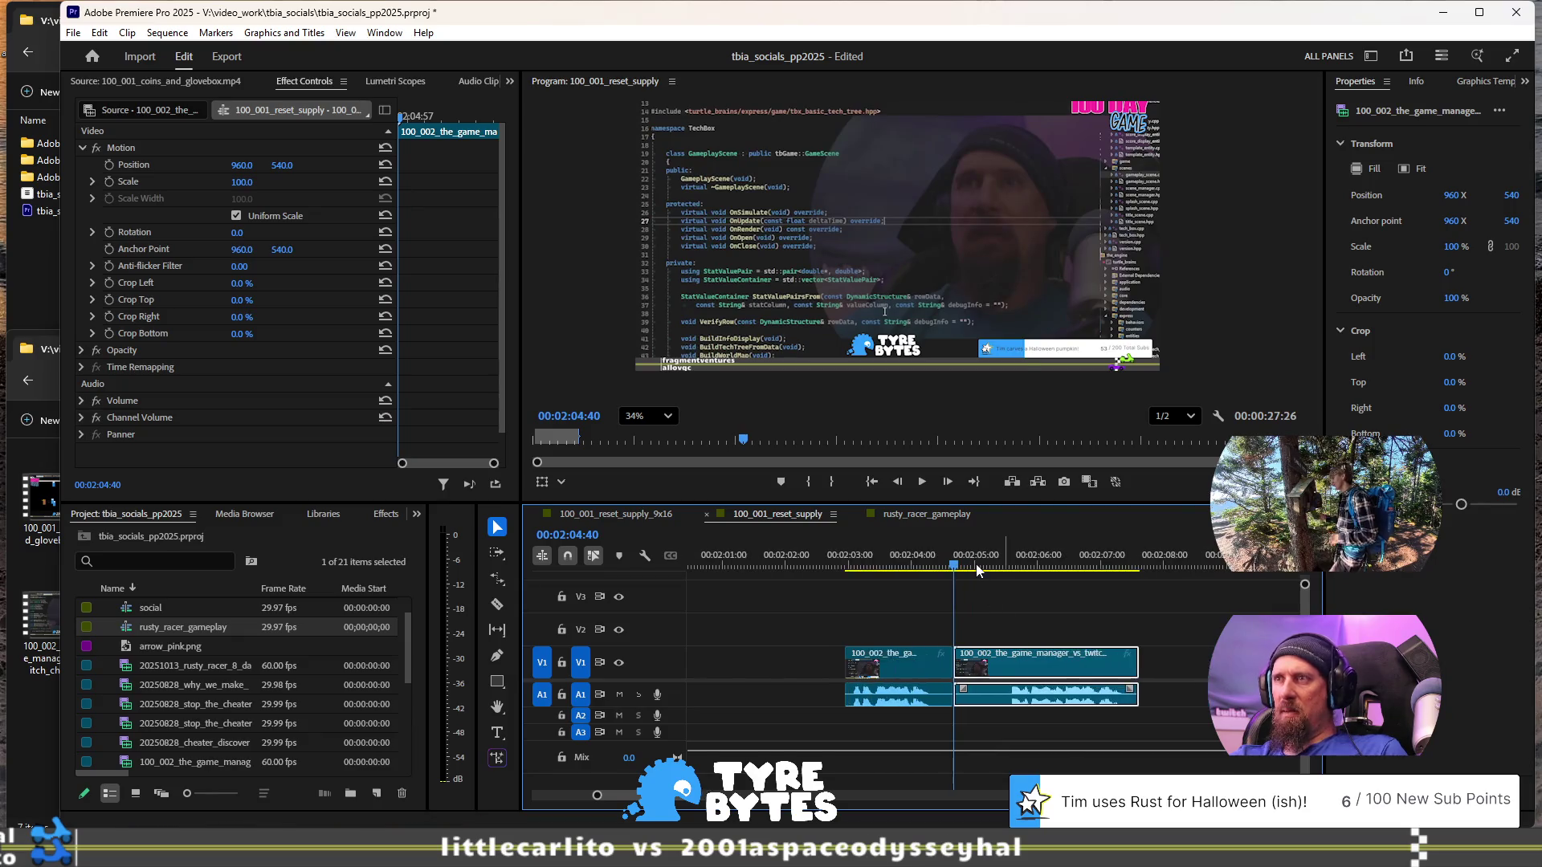
{"action": "key", "text": "space"}
{"action": "key", "text": "ctrl+z"}
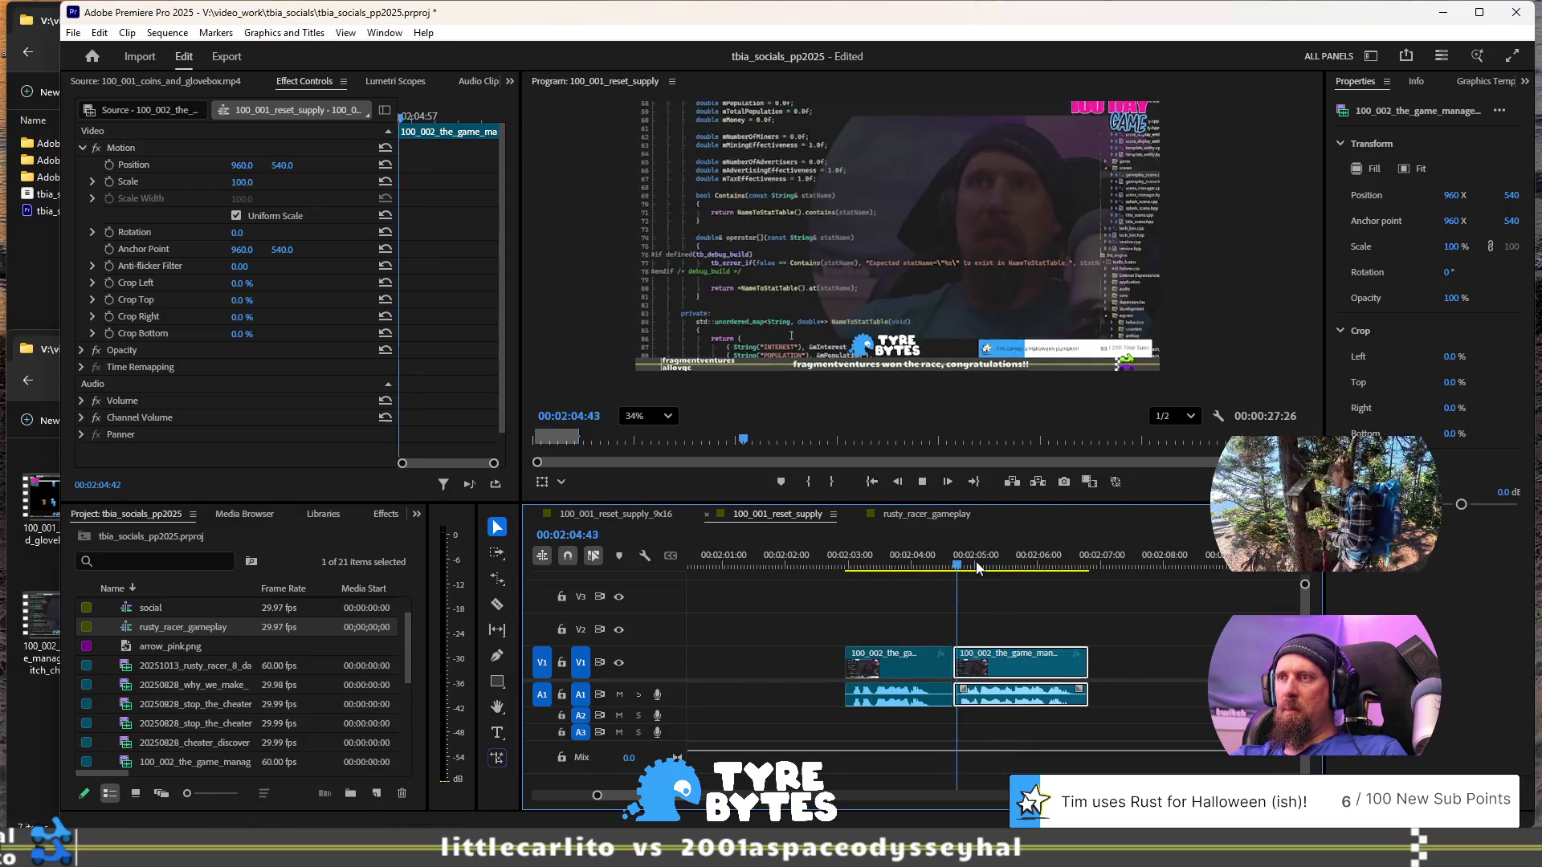
{"action": "key", "text": "space"}
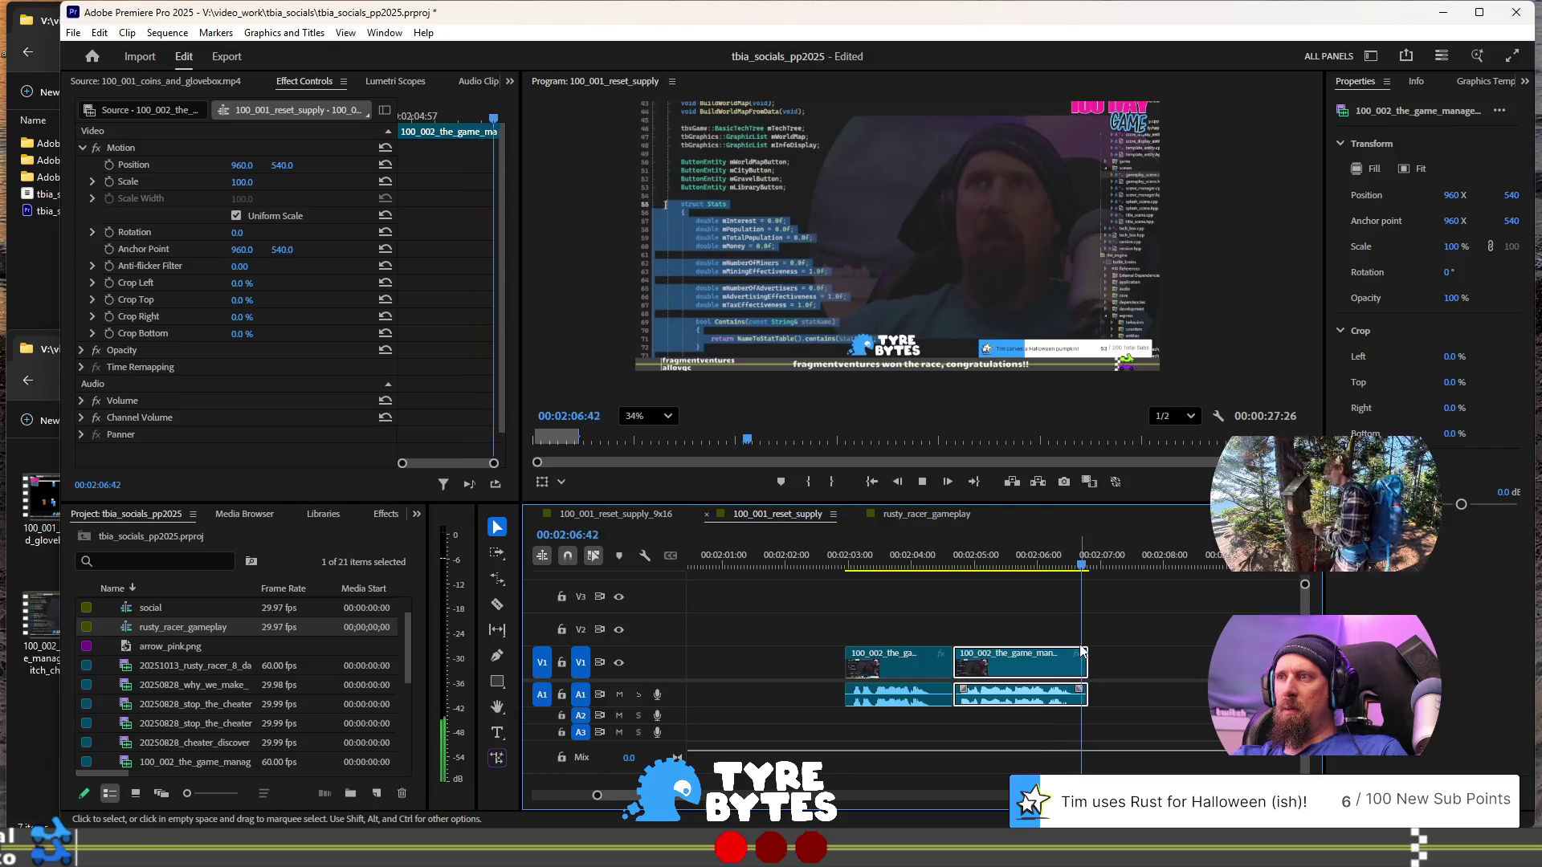
{"action": "key", "text": "space"}
- Delete the empty gap after the clip so the pieces join, and play the edit
{"action": "scroll", "coordinate": [1139, 666], "scroll_direction": "down", "scroll_amount": 3}
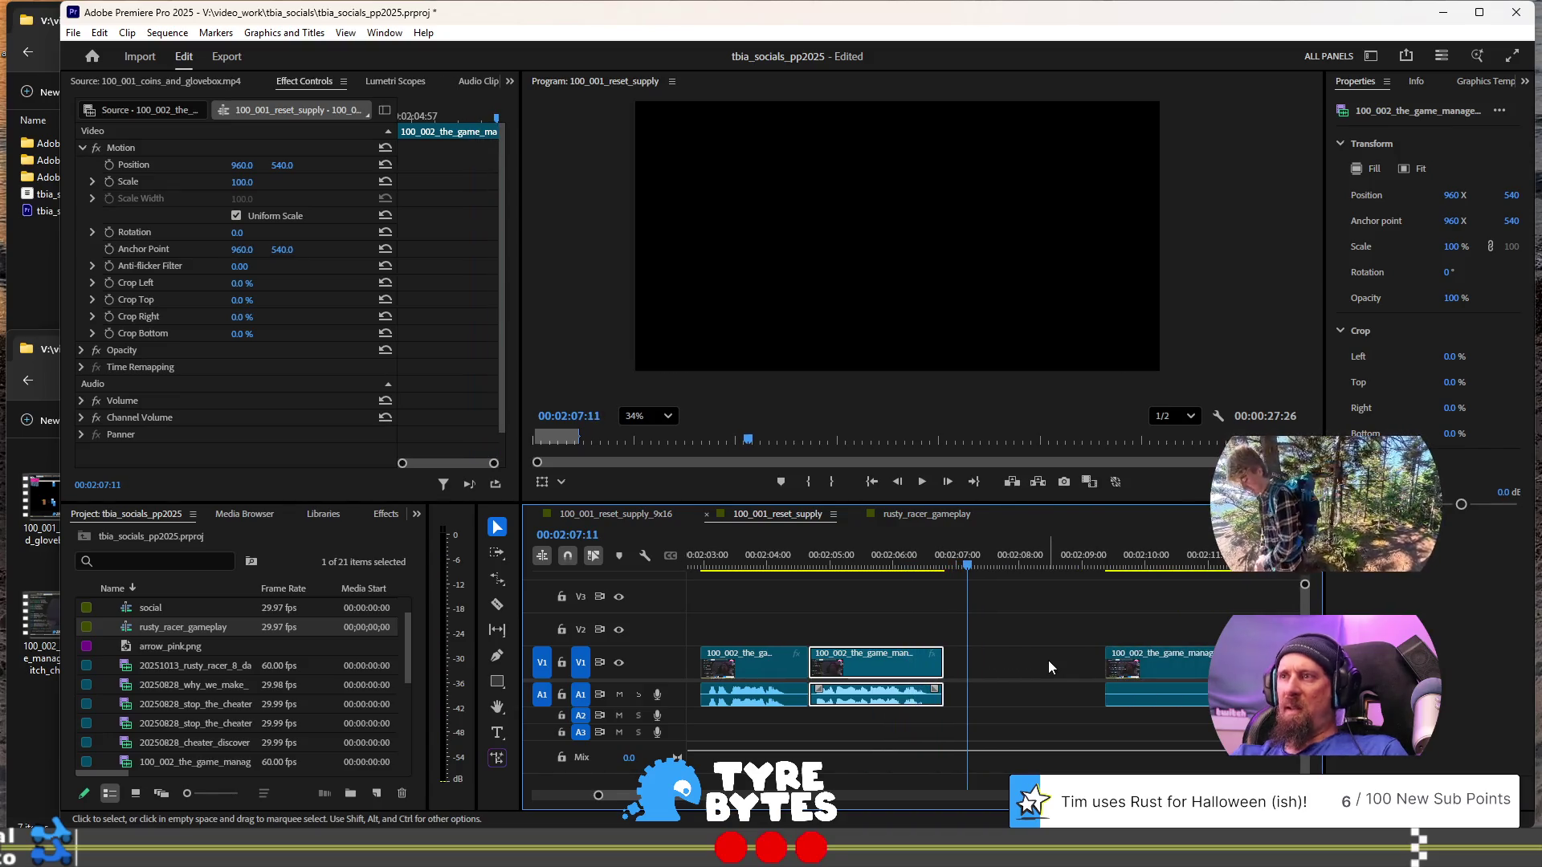
{"action": "left_click", "coordinate": [1048, 665]}
{"action": "key", "text": "Delete"}
{"action": "key", "text": "space"}
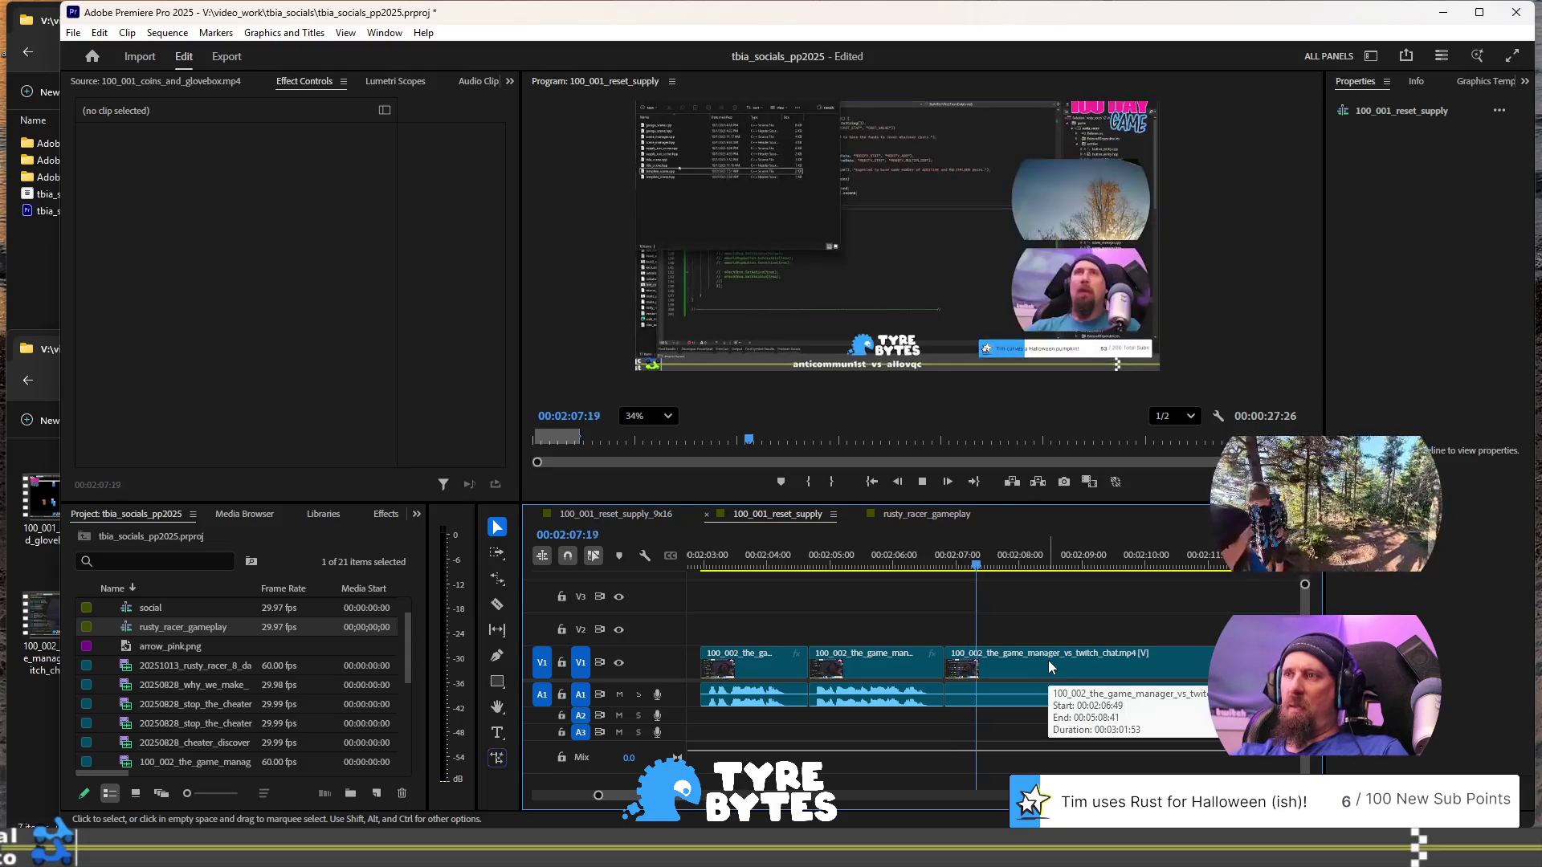
{"action": "key", "text": "minus"}
{"action": "scroll", "coordinate": [1012, 683], "scroll_direction": "down", "scroll_amount": 4}
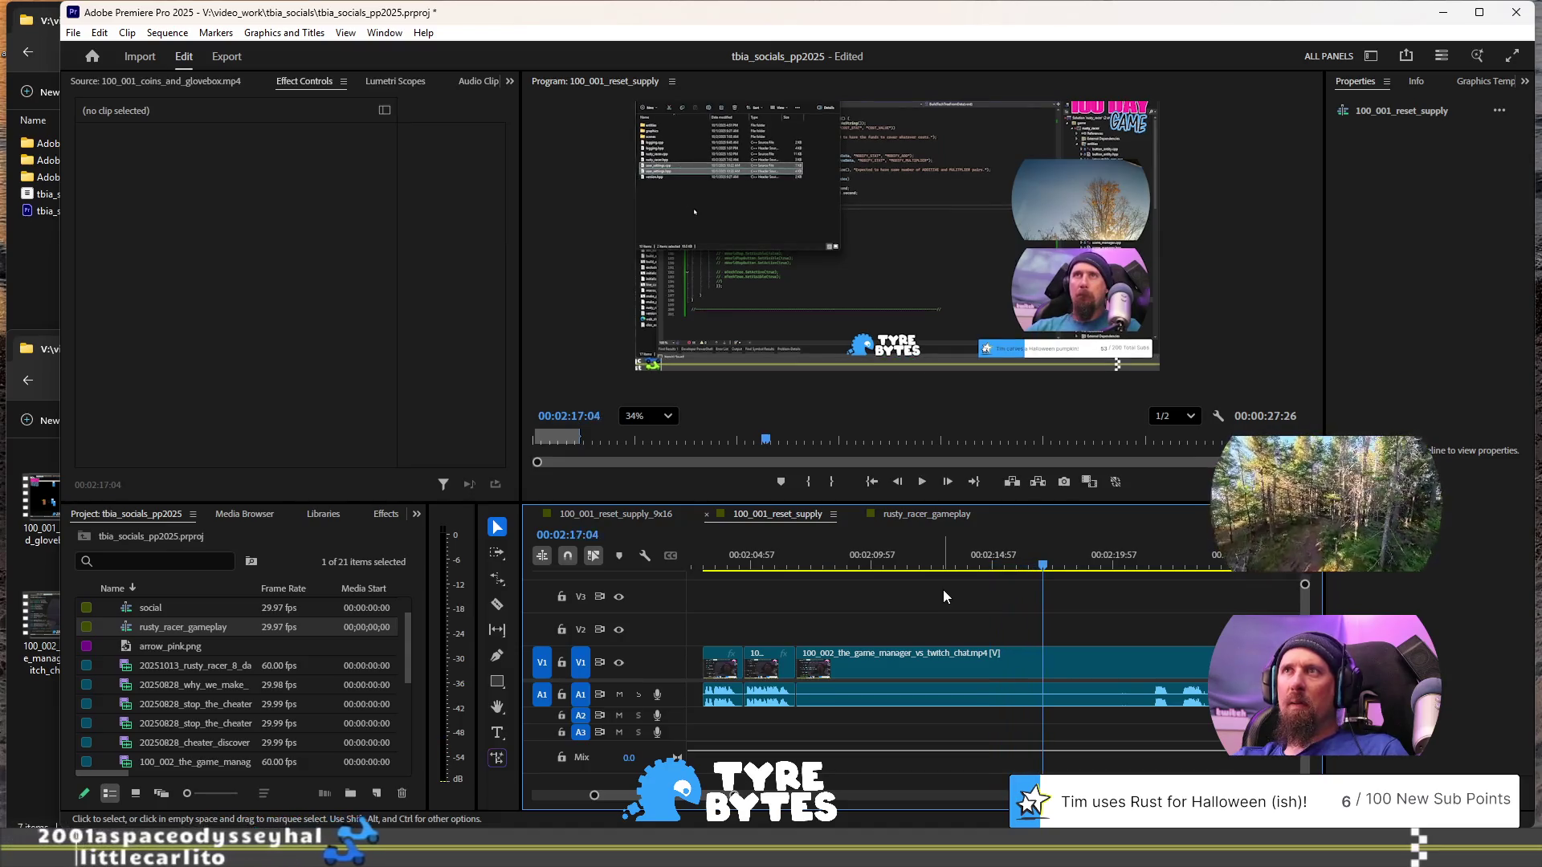
- Play through the clip and split it at two cut points with Ctrl+K
{"action": "key", "text": "space"}
{"action": "key", "text": "space"}
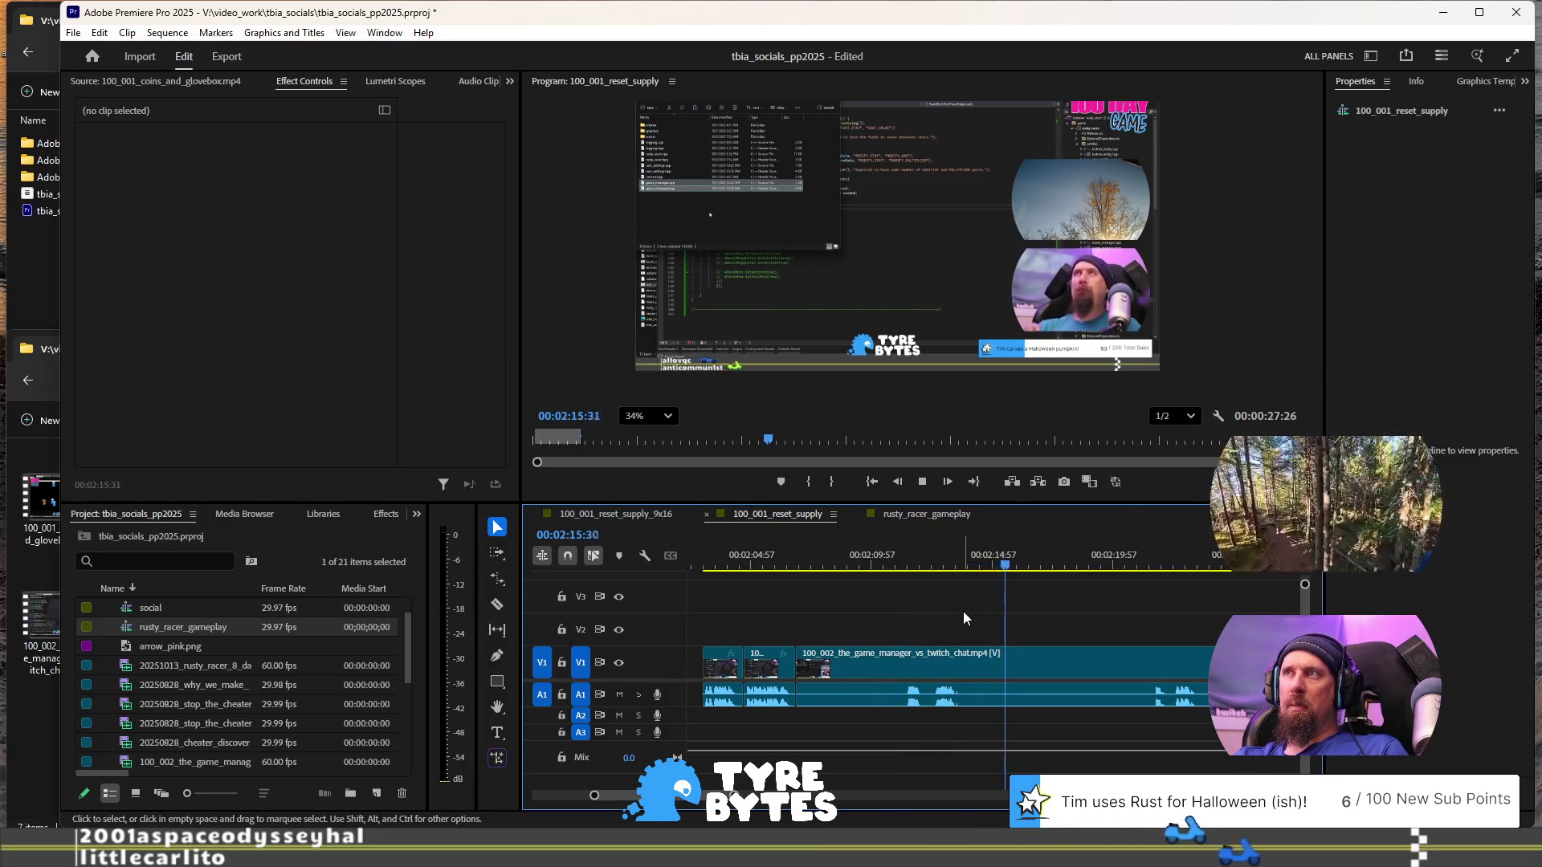
{"action": "key", "text": "space"}
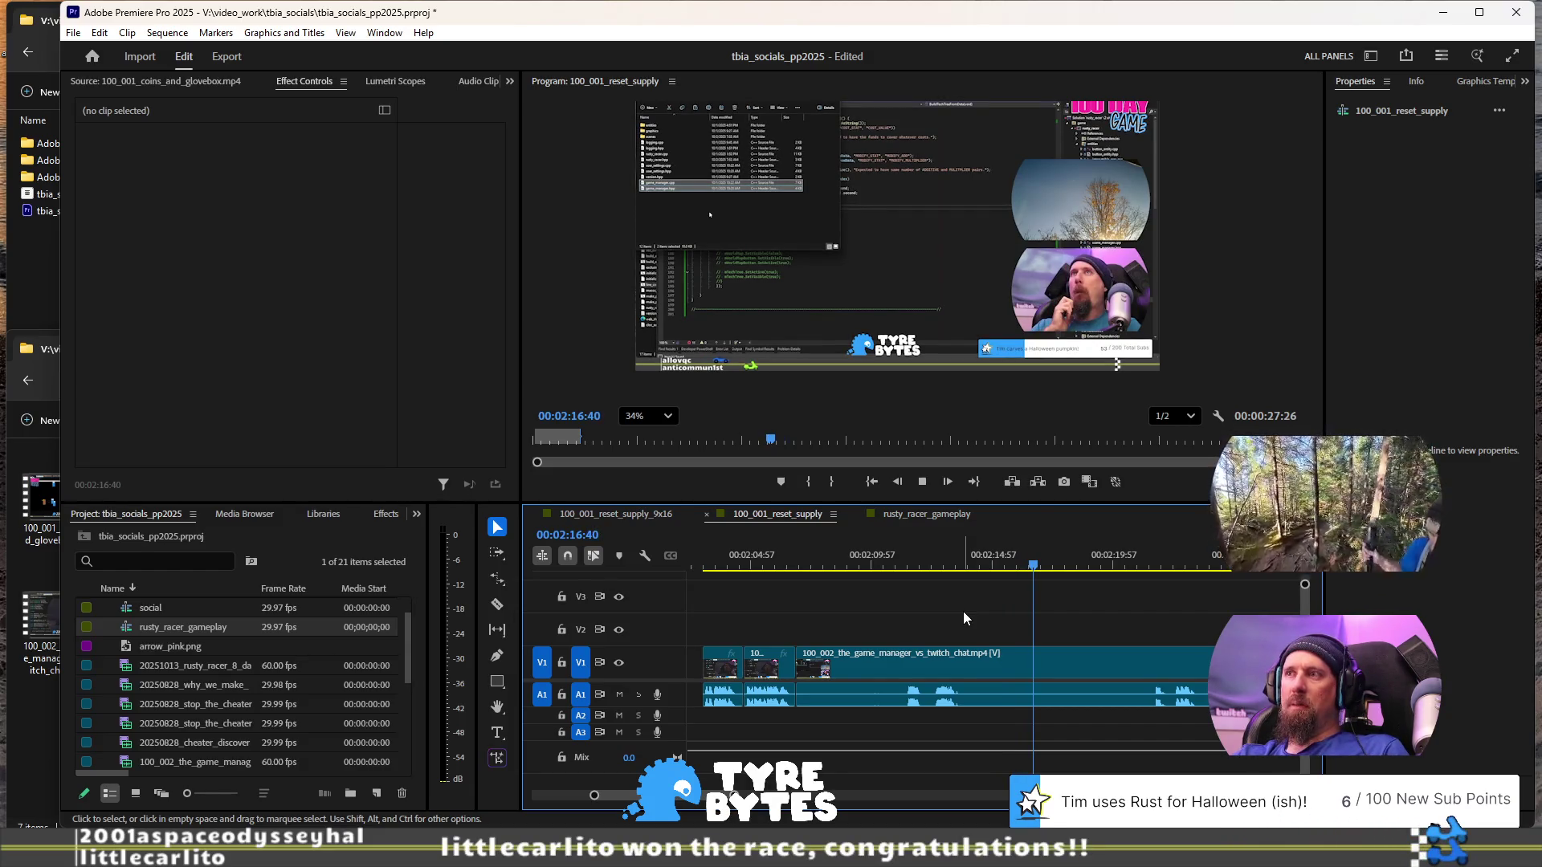
{"action": "key", "text": "j"}
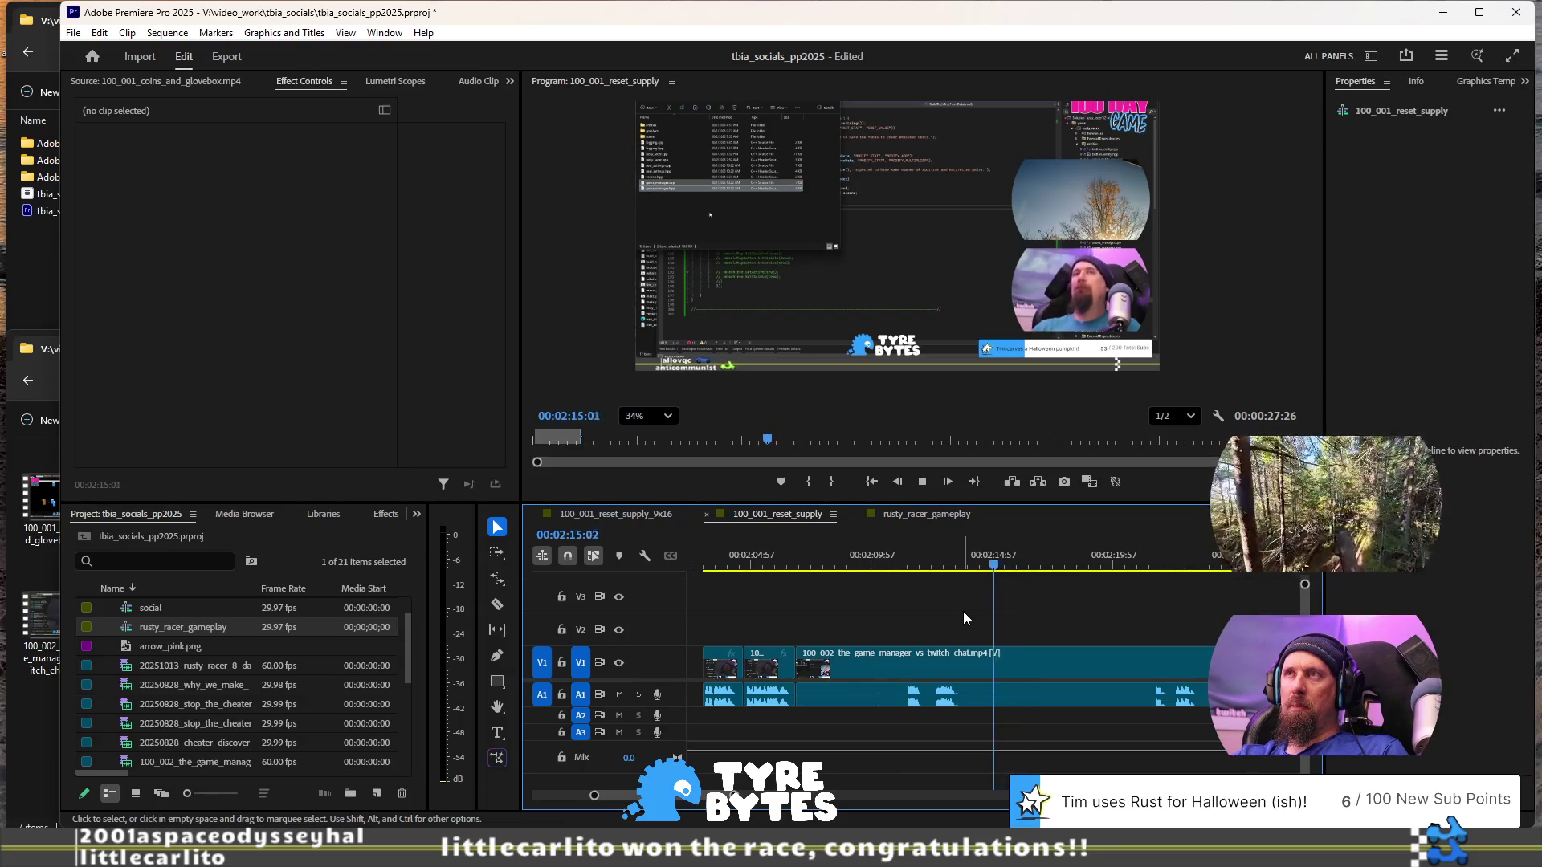
{"action": "key", "text": "ctrl+k"}
{"action": "key", "text": "l"}
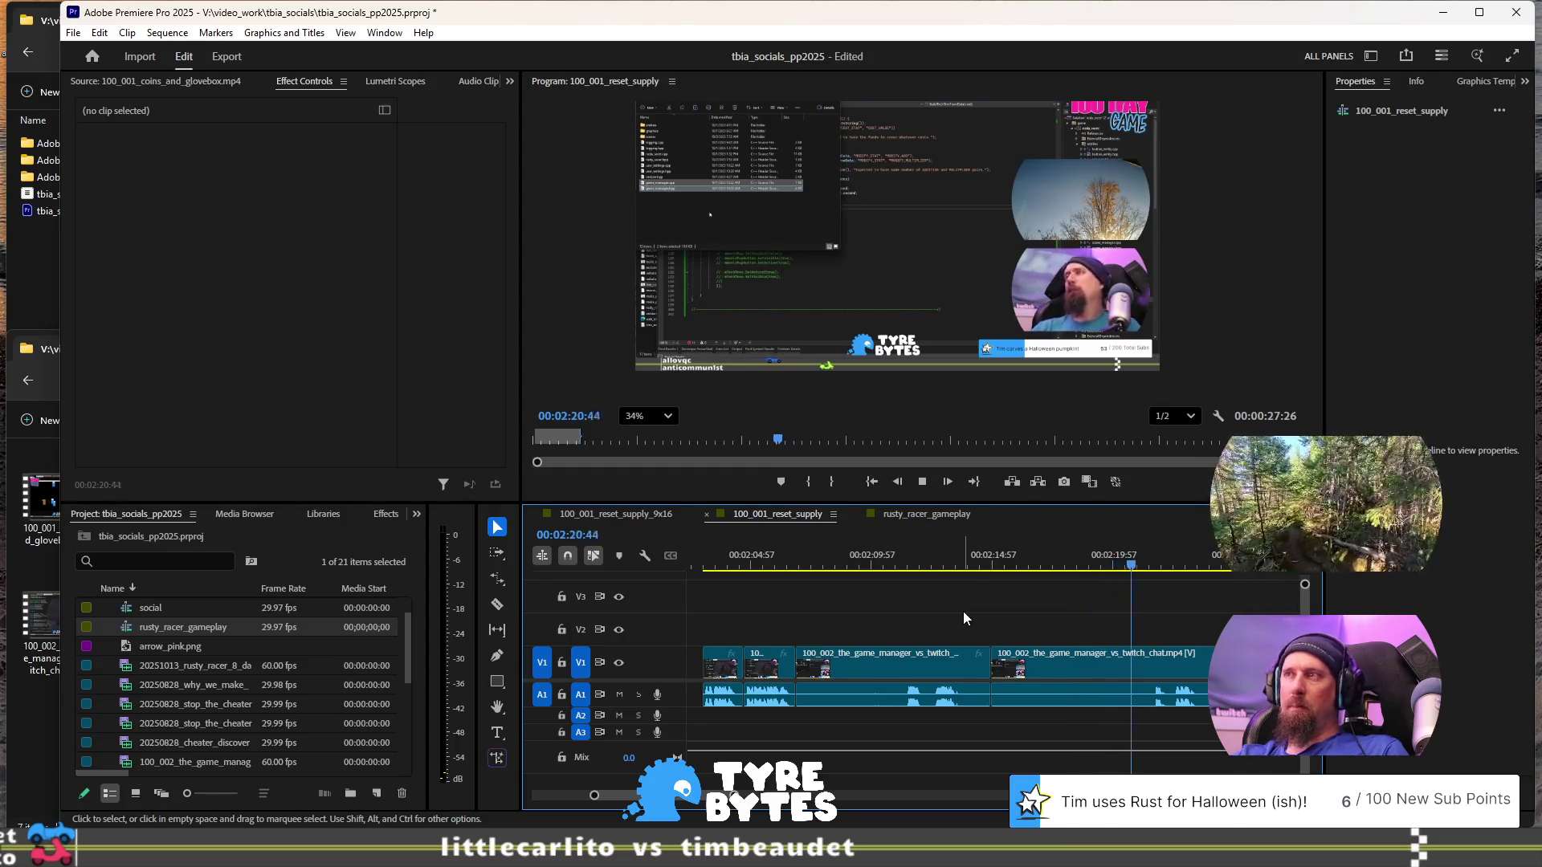
{"action": "key", "text": "Up"}
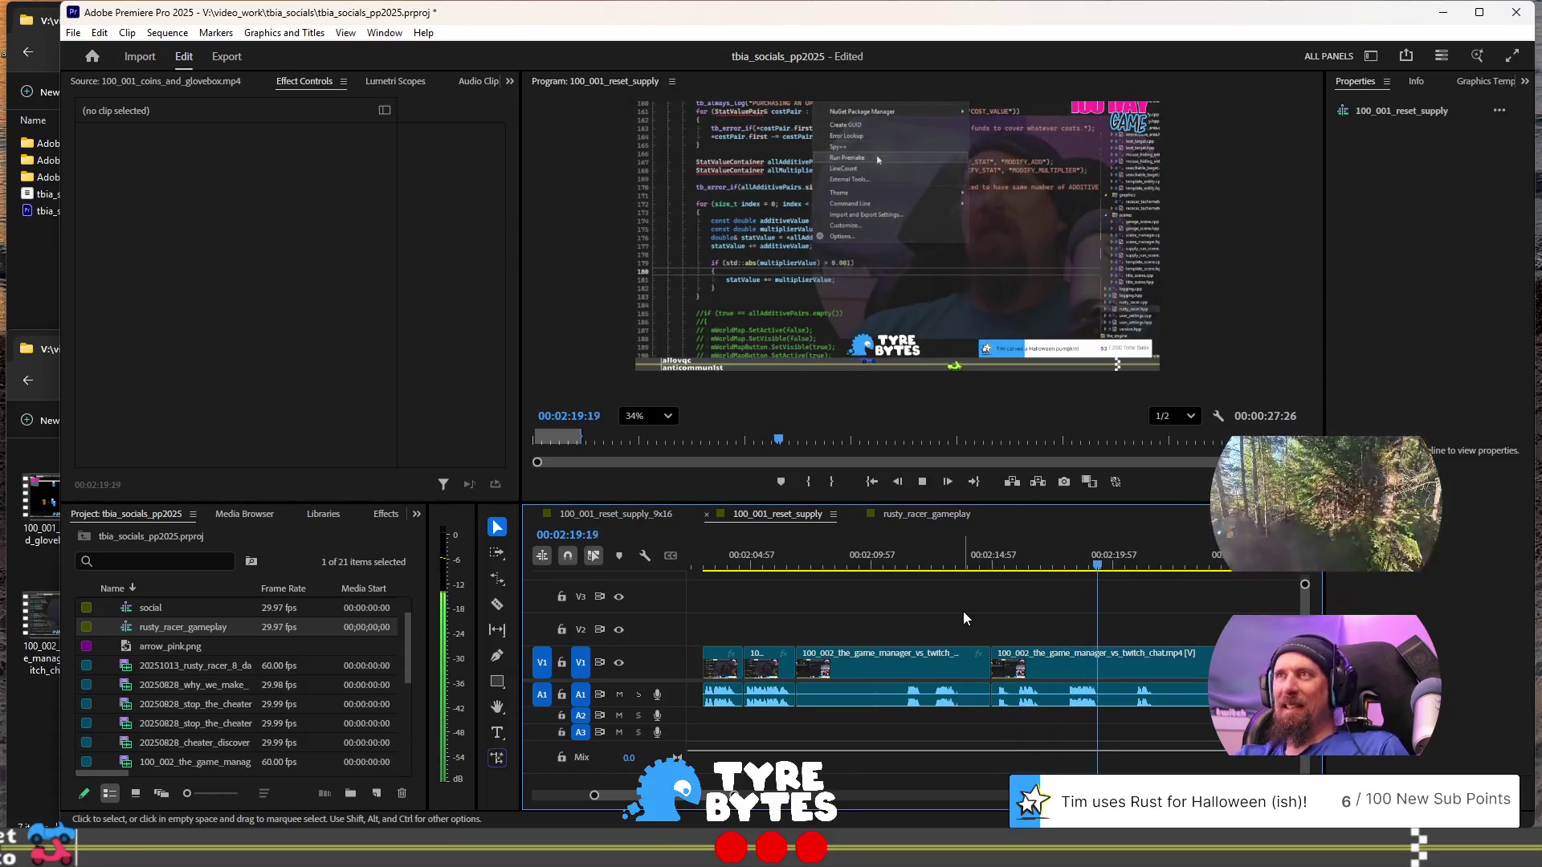
{"action": "key", "text": "ctrl+k"}
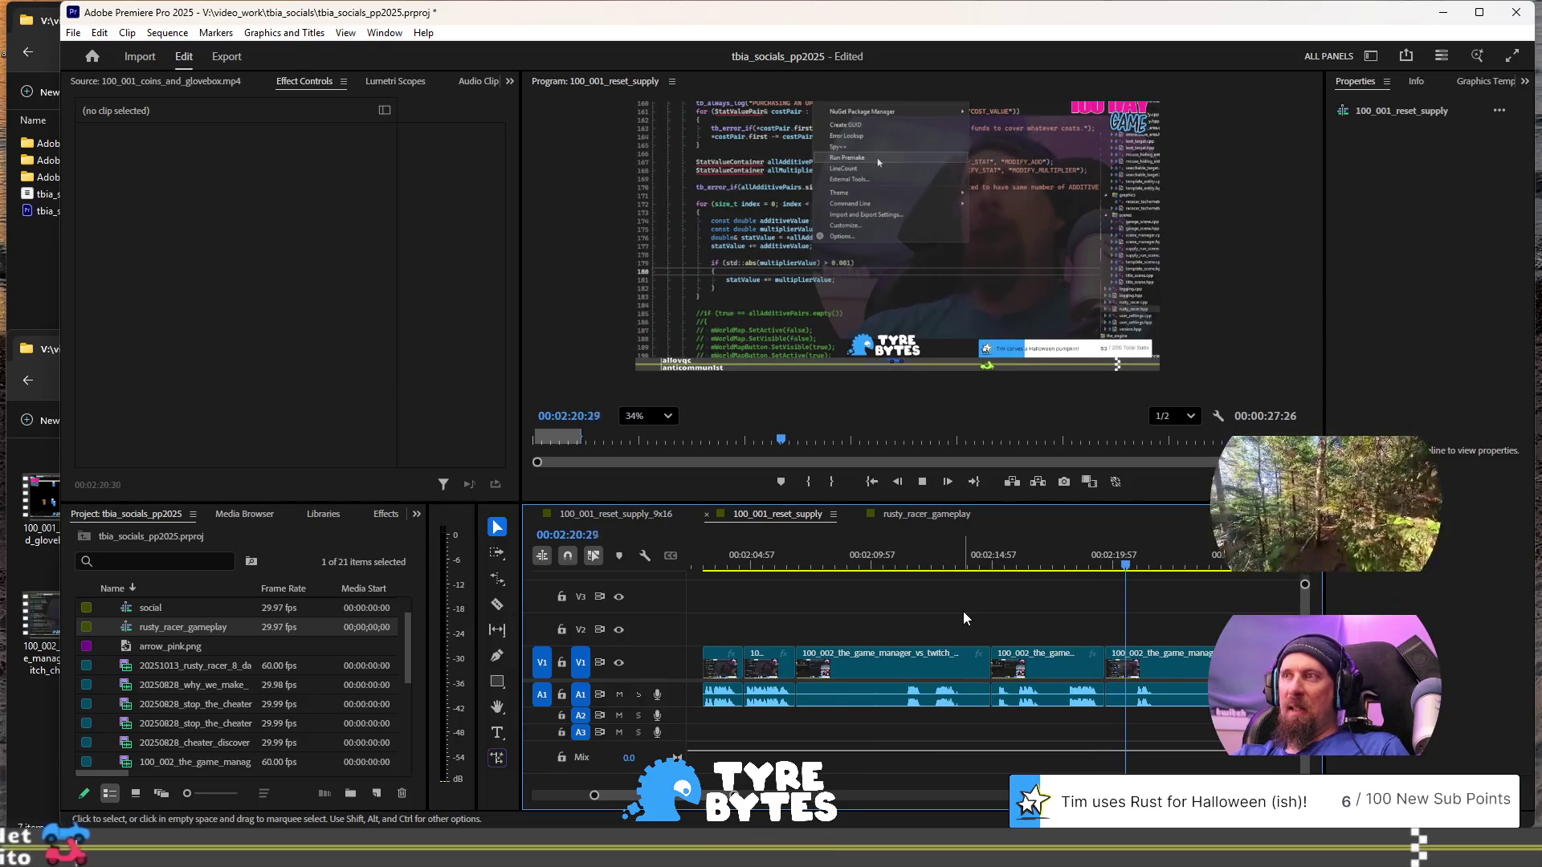
{"action": "key", "text": "space"}
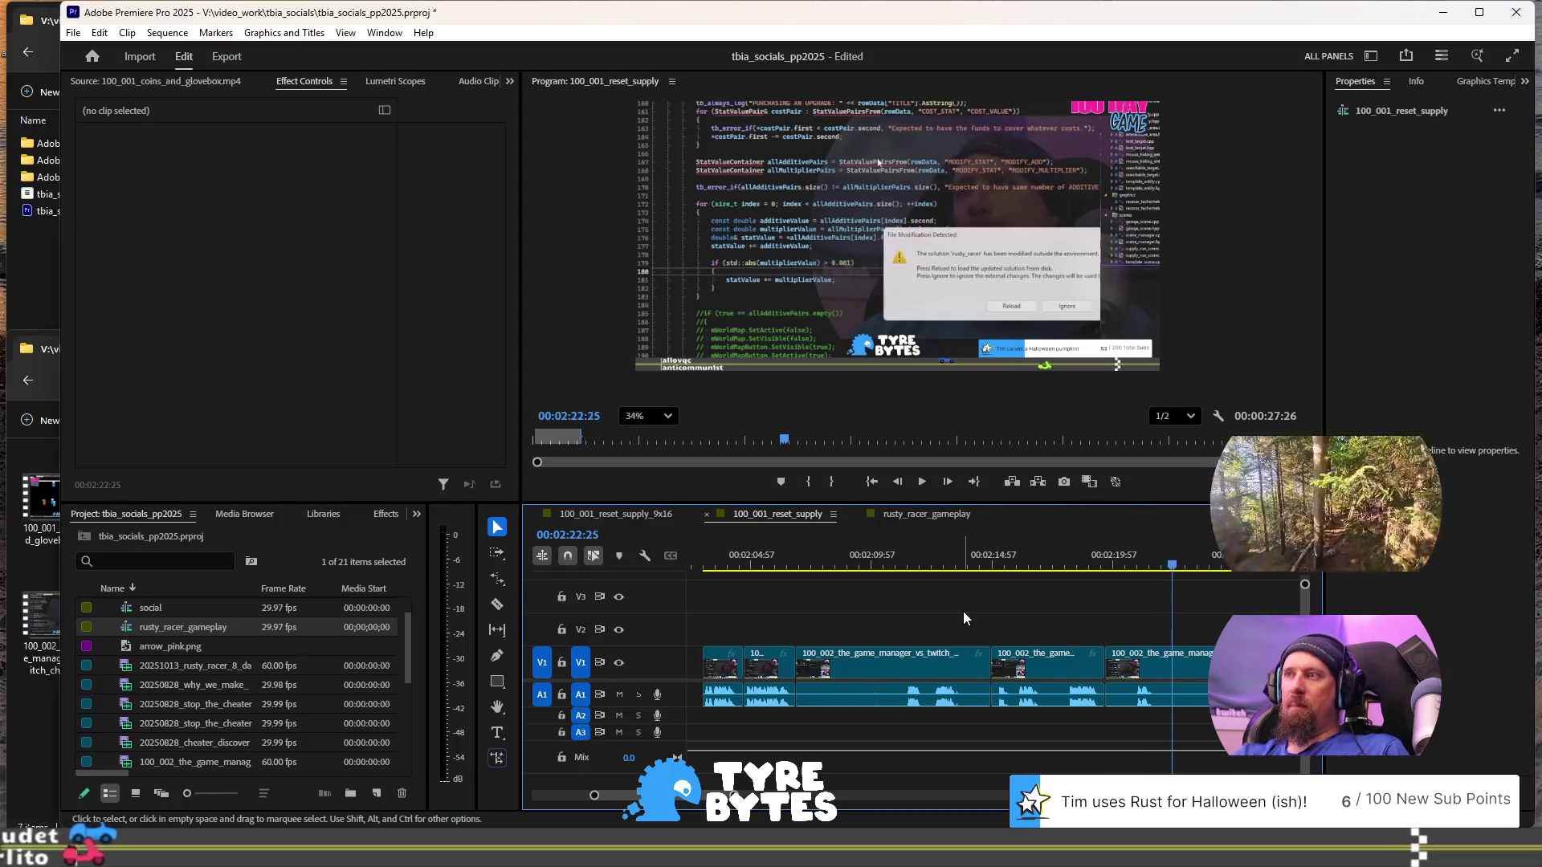
{"action": "key", "text": "space"}
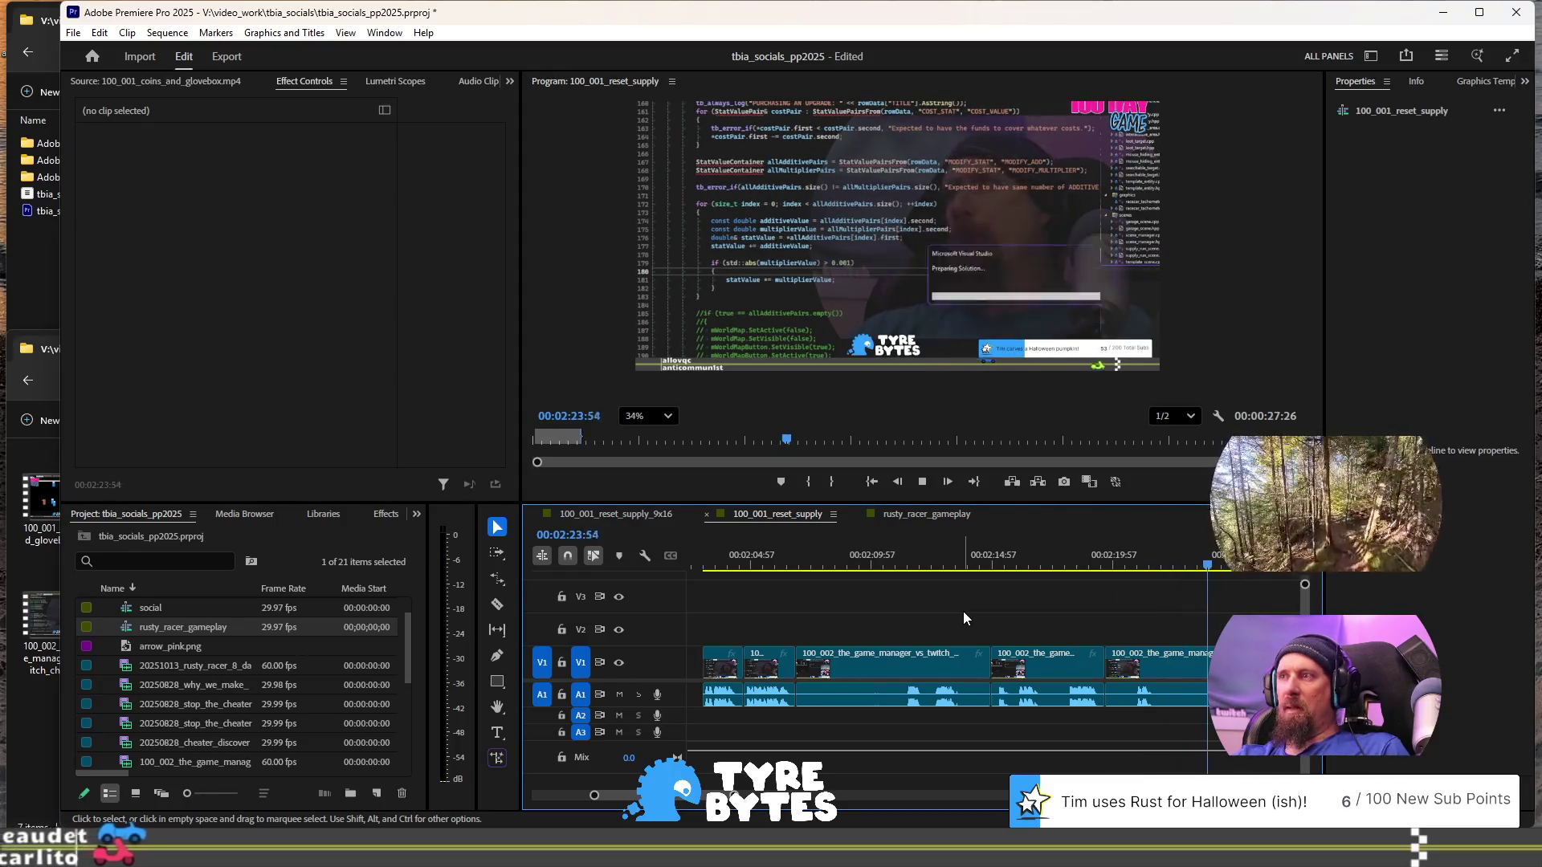
- Split the clip at two more cut points and select one short piece
{"action": "key", "text": "Up"}
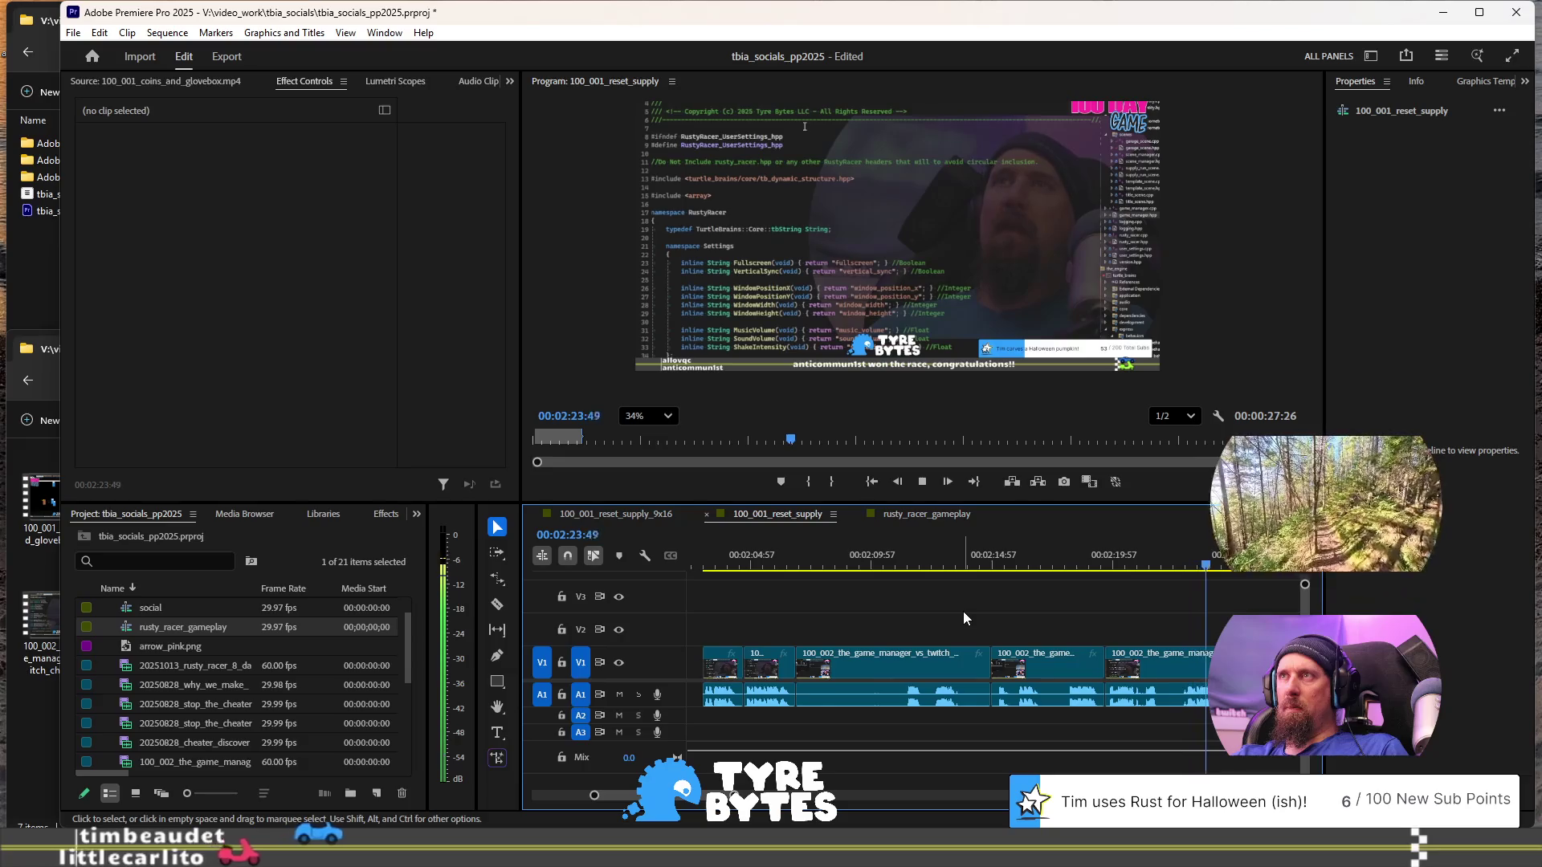
{"action": "key", "text": "space"}
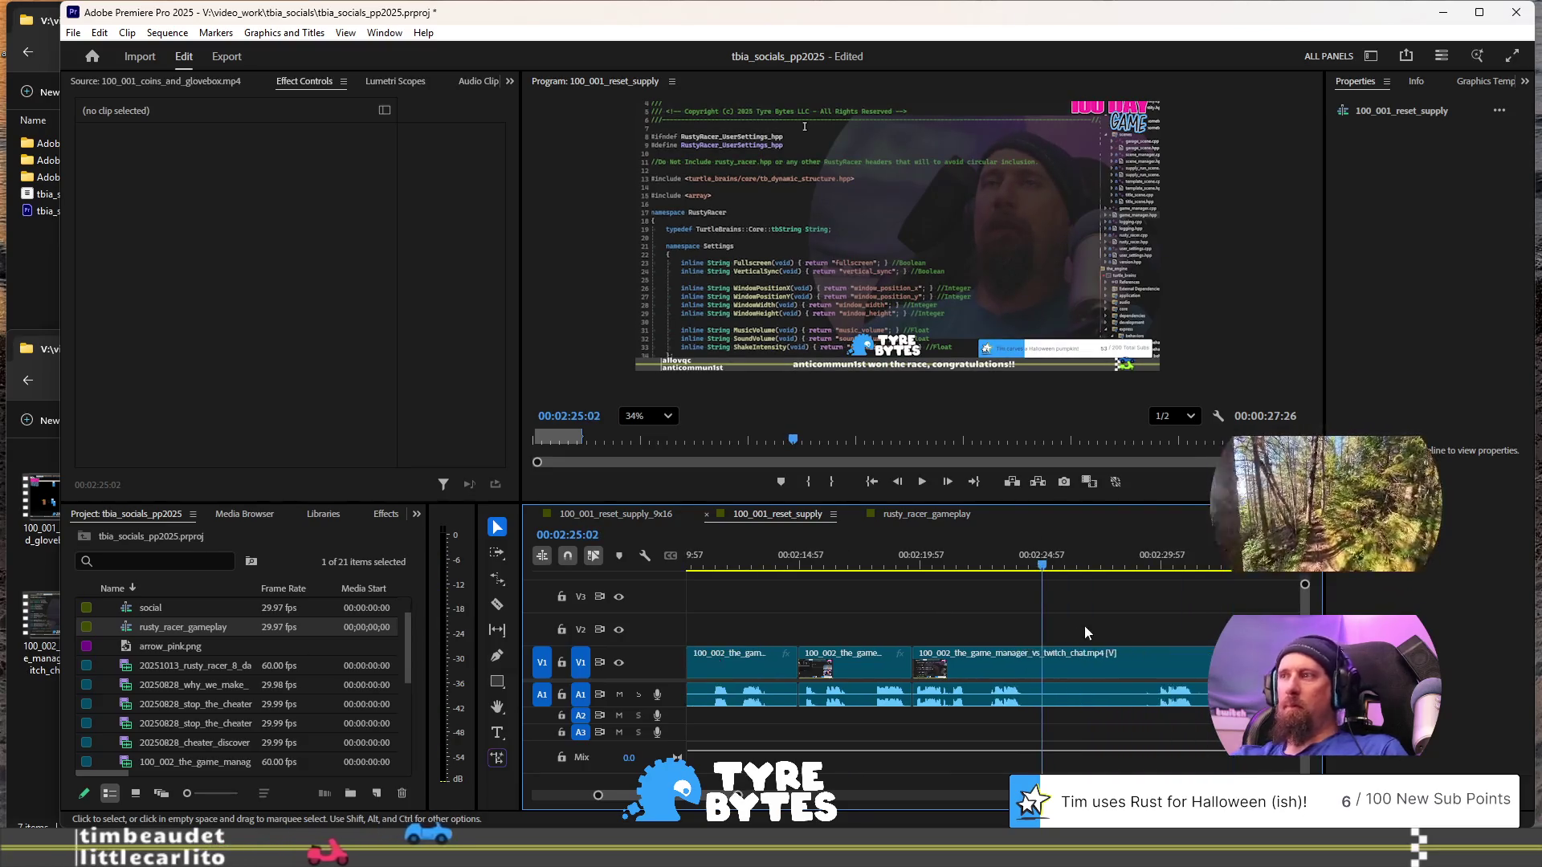
{"action": "key", "text": "minus"}
{"action": "key", "text": "ctrl+k"}
{"action": "key", "text": "space"}
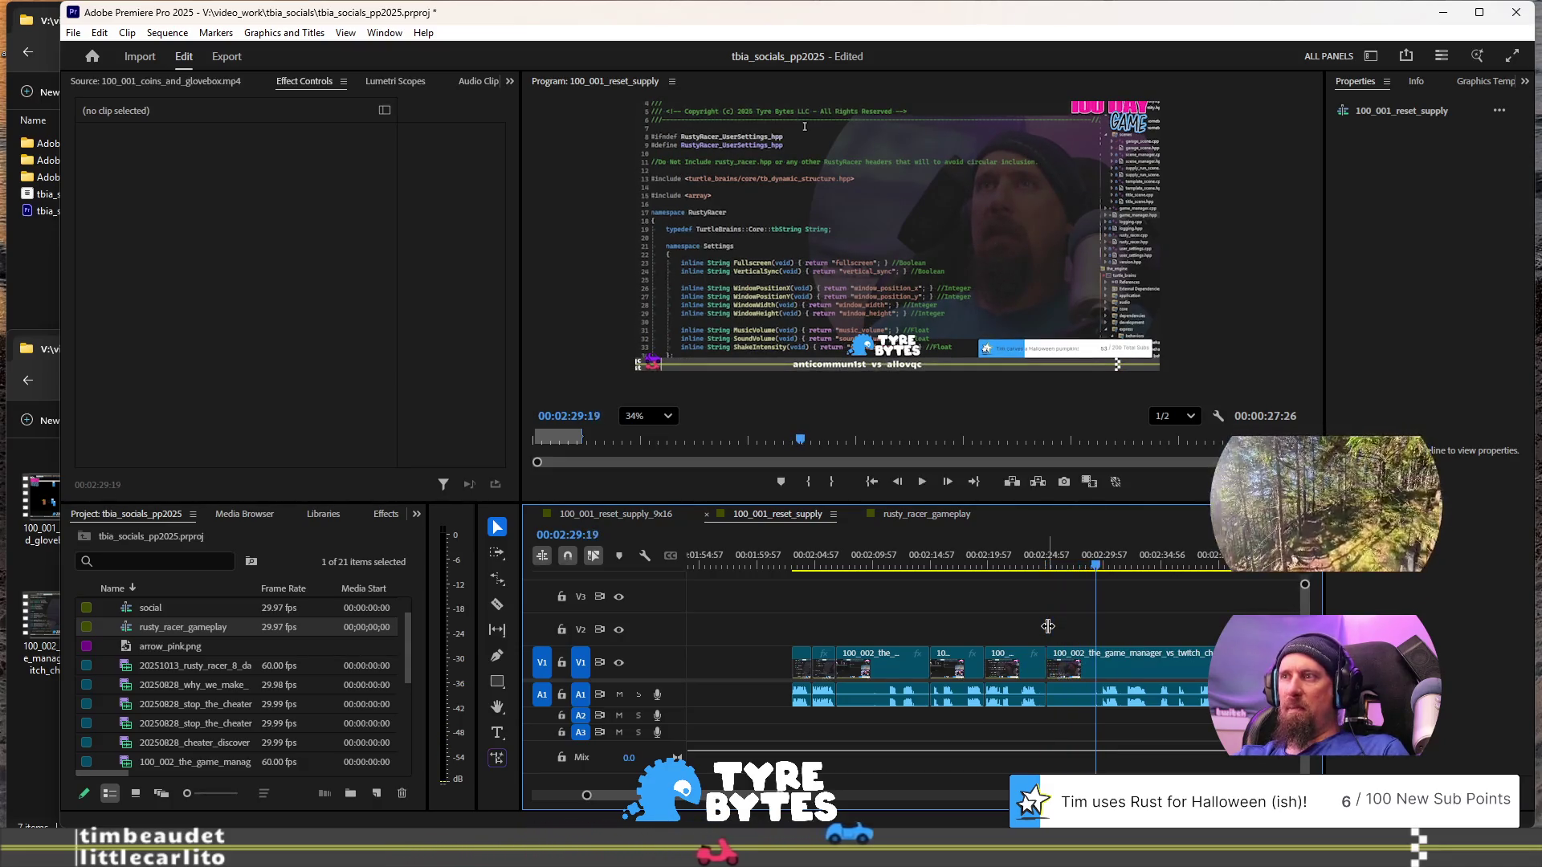
{"action": "key", "text": "space"}
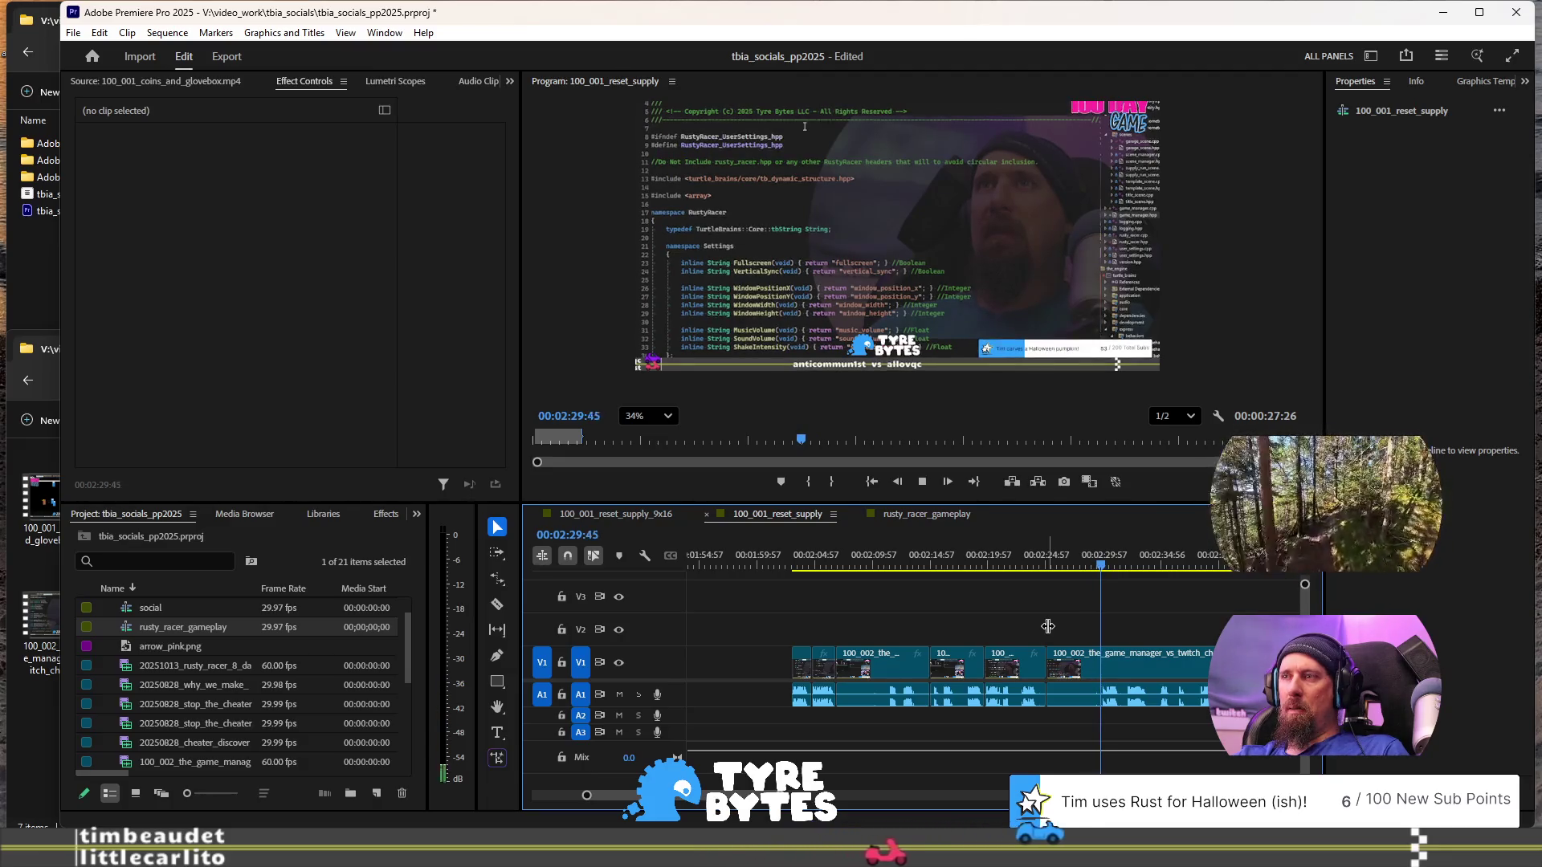
{"action": "key", "text": "space"}
{"action": "key", "text": "ctrl+k"}
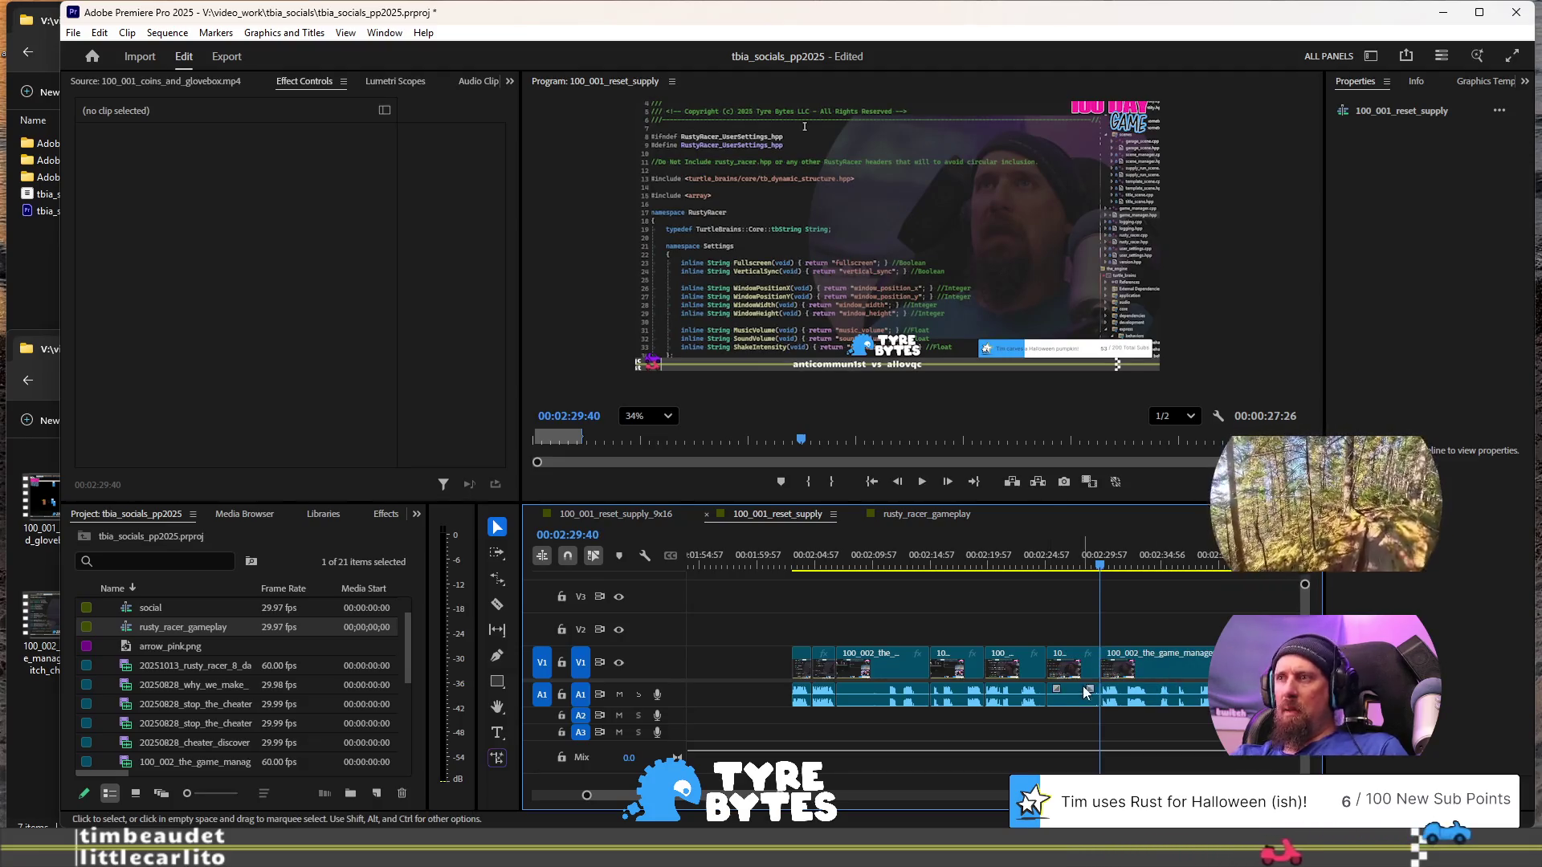
{"action": "left_click", "coordinate": [1074, 662]}
- Set the selected clip's Speed/Duration to 300%
{"action": "right_click", "coordinate": [1074, 663]}
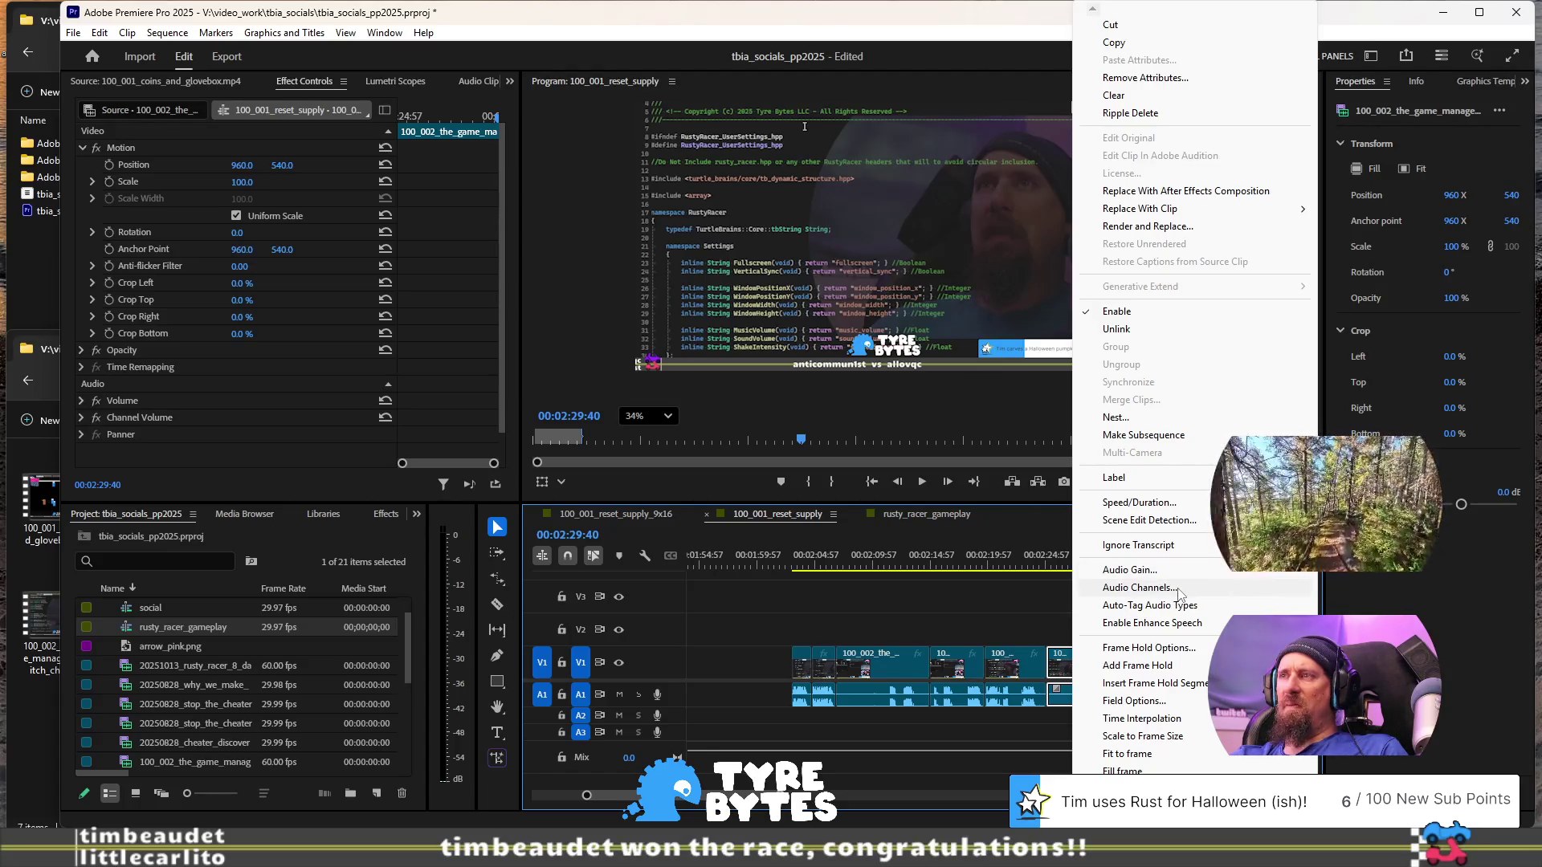
{"action": "left_click", "coordinate": [1141, 503]}
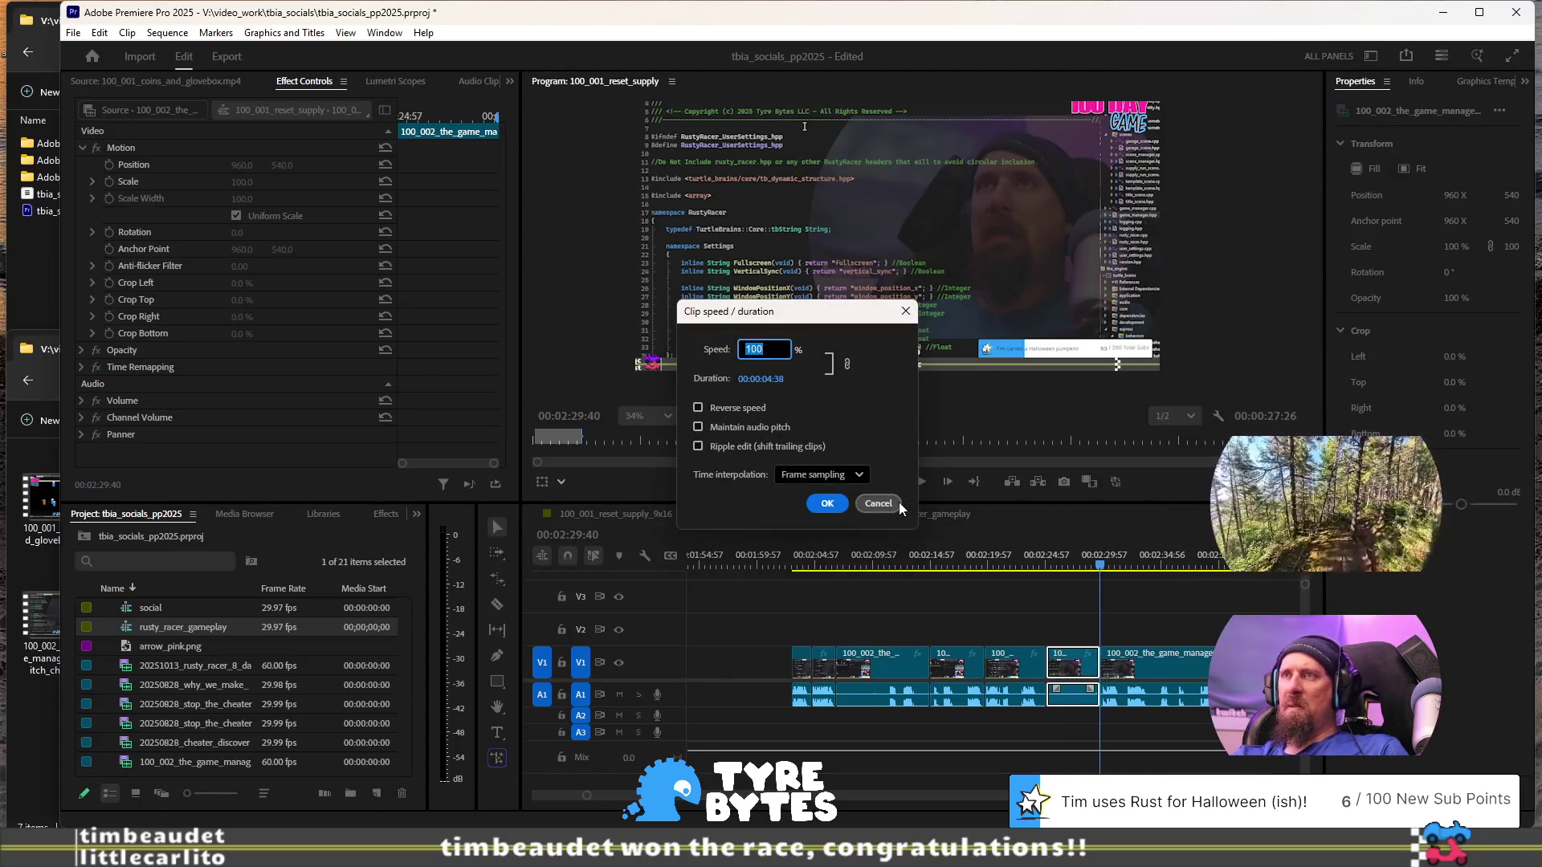
{"action": "type", "text": "300"}
{"action": "key", "text": "Return"}
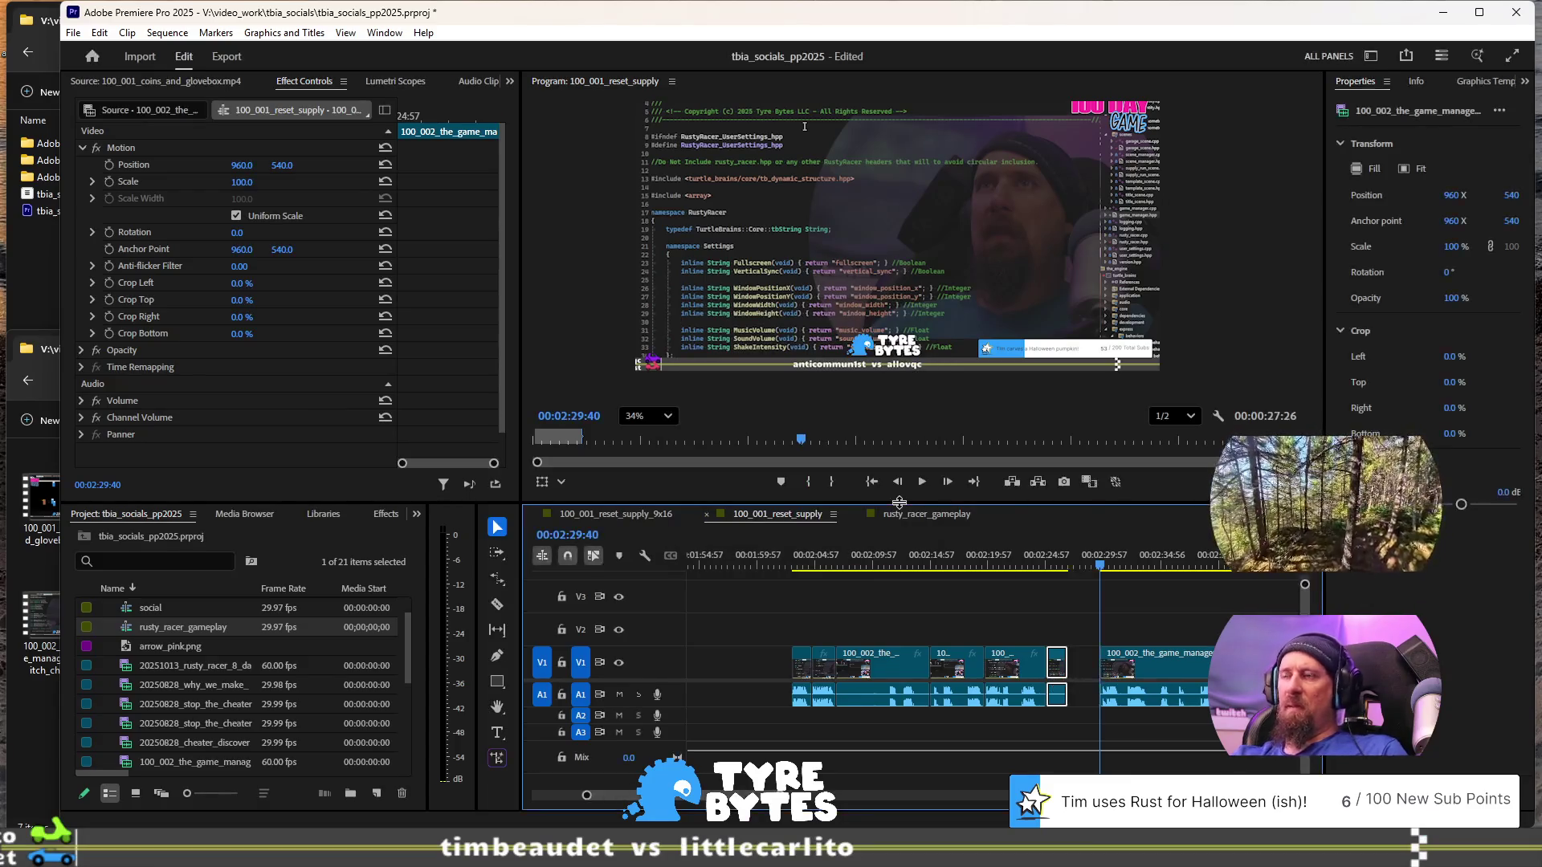
- Ripple delete the gap left by the speed-up and play back the edit
{"action": "scroll", "coordinate": [1185, 749], "scroll_direction": "up", "scroll_amount": 3}
{"action": "left_click", "coordinate": [954, 673]}
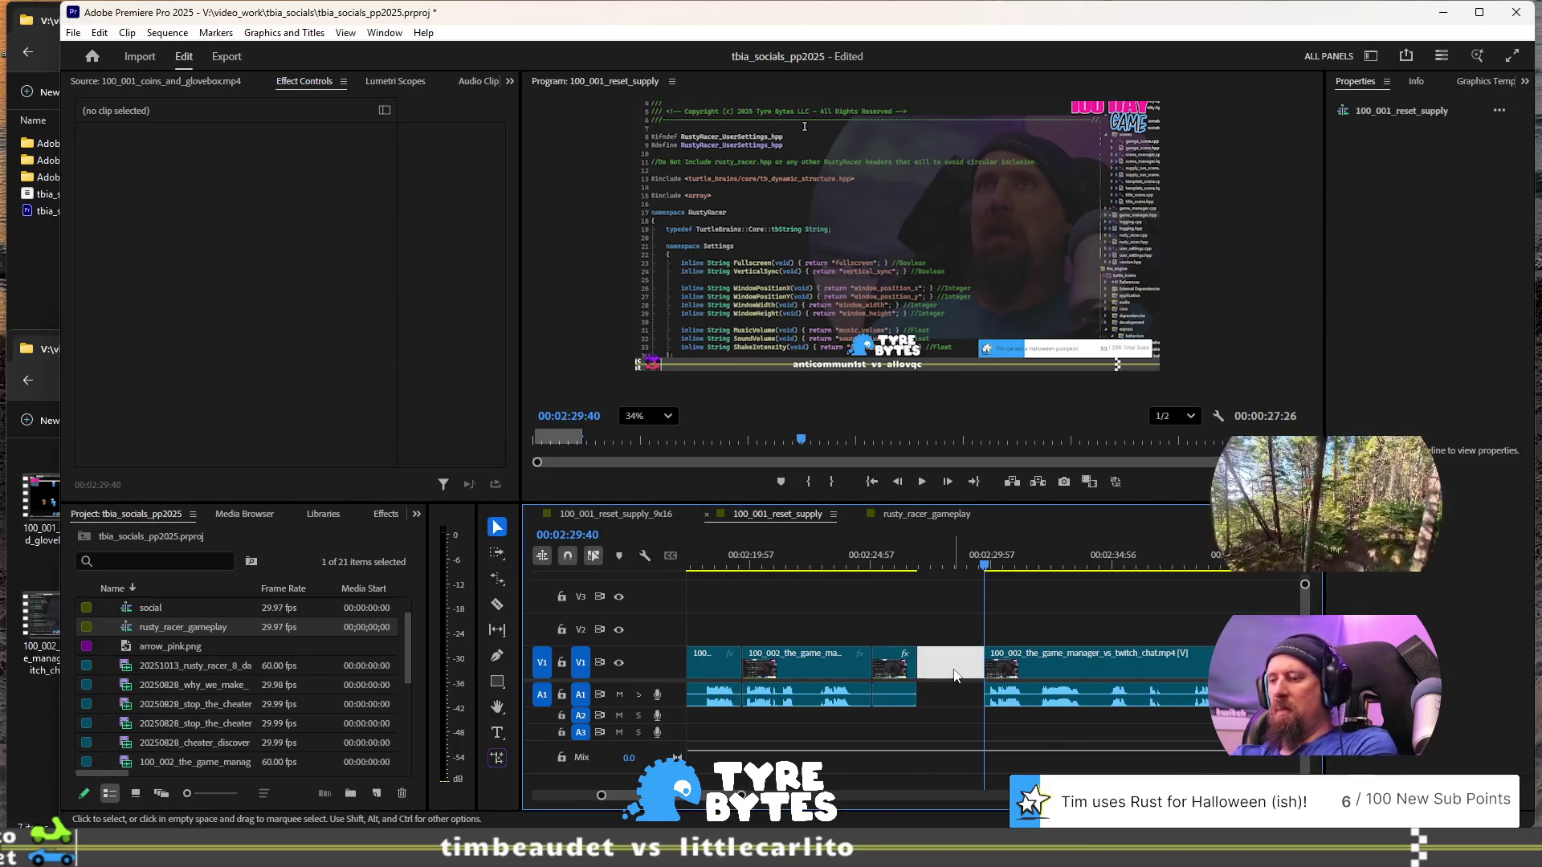
{"action": "key", "text": "Delete"}
{"action": "left_click", "coordinate": [826, 565]}
{"action": "key", "text": "space"}
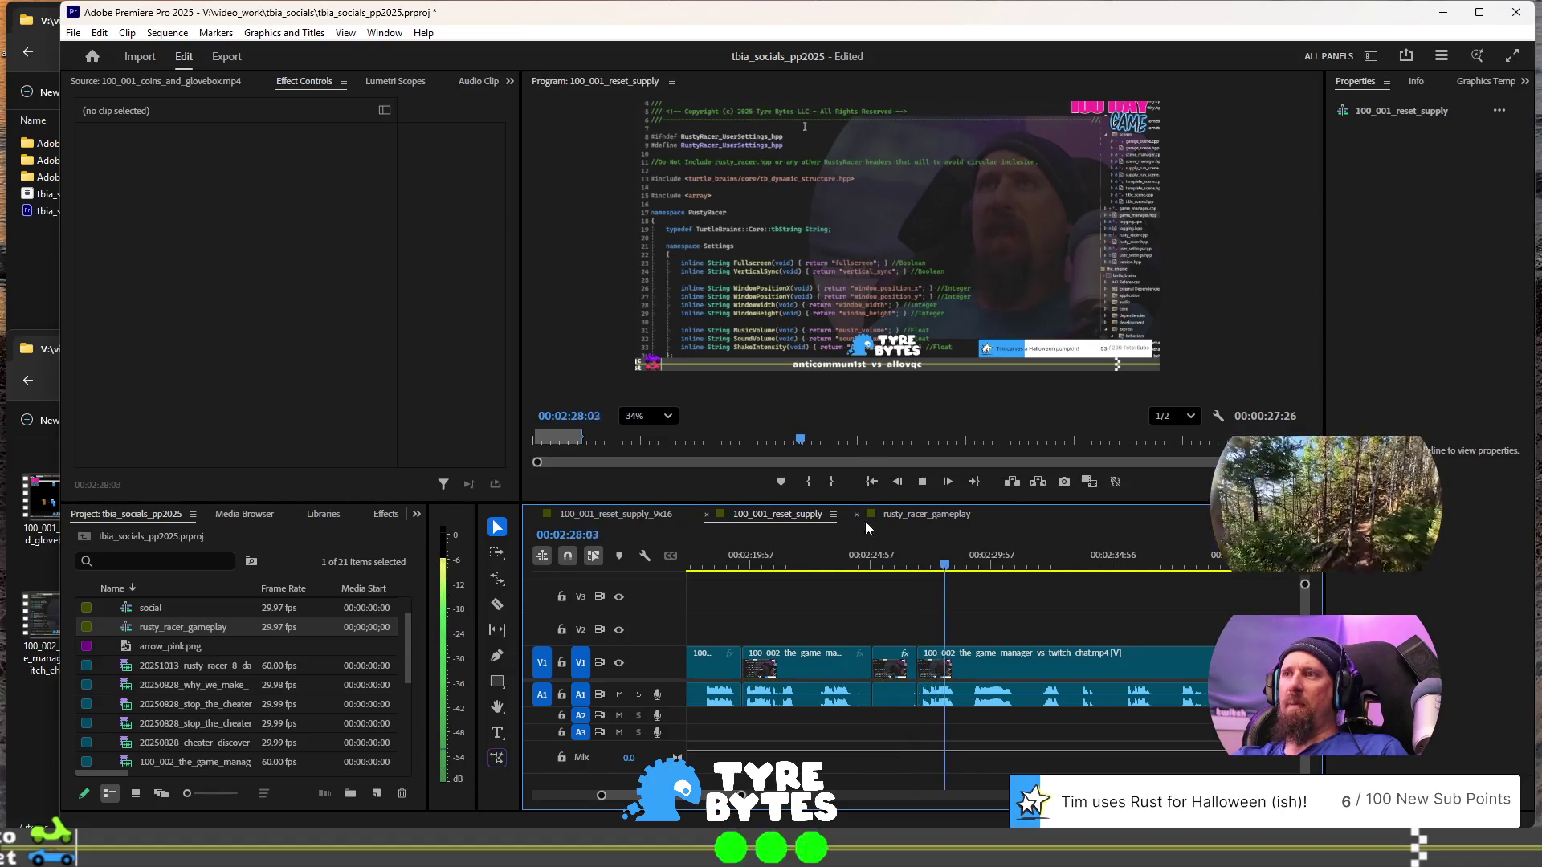
{"action": "left_click", "coordinate": [886, 652]}
- Delete the short clip and its leftover gap so the following footage slides left
{"action": "key", "text": "Delete"}
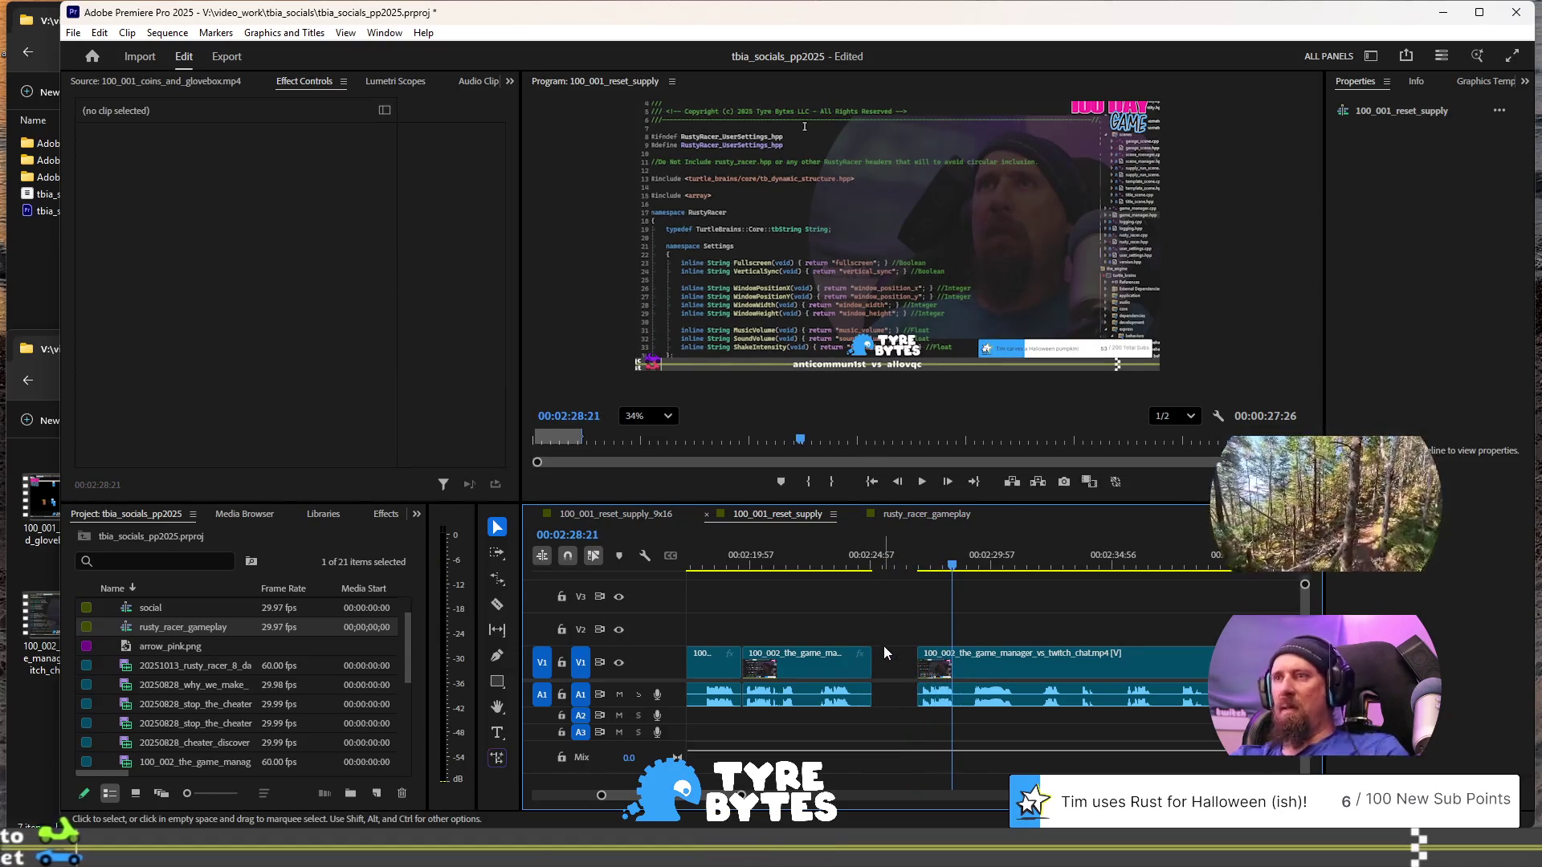
{"action": "left_click", "coordinate": [885, 658]}
{"action": "key", "text": "Delete"}
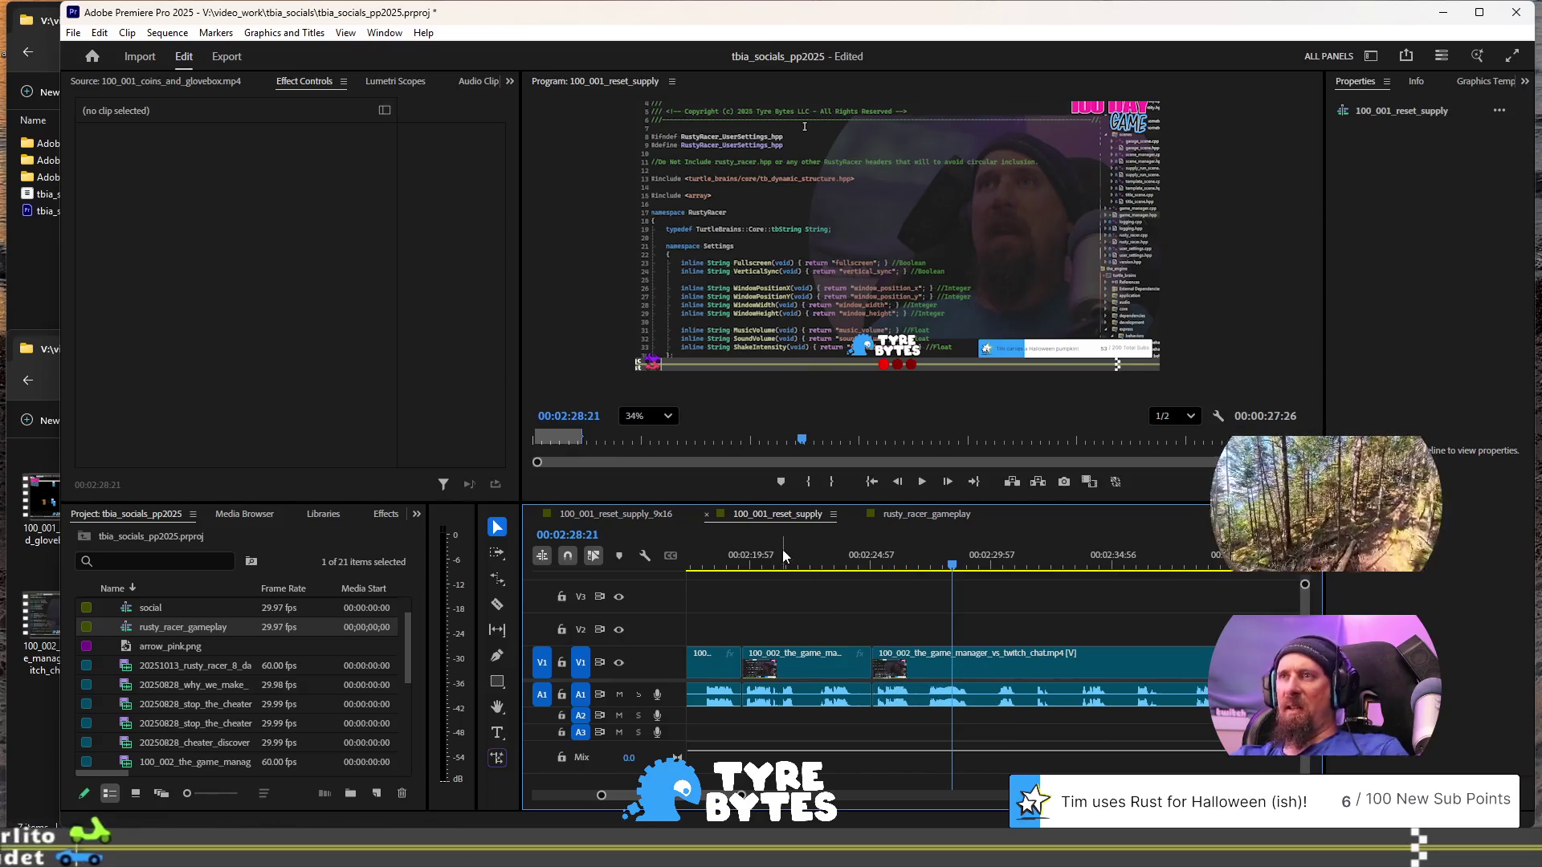
- Replay from about 02:21 and ripple trim the section up to the next edit
{"action": "left_click", "coordinate": [783, 554]}
{"action": "key", "text": "space"}
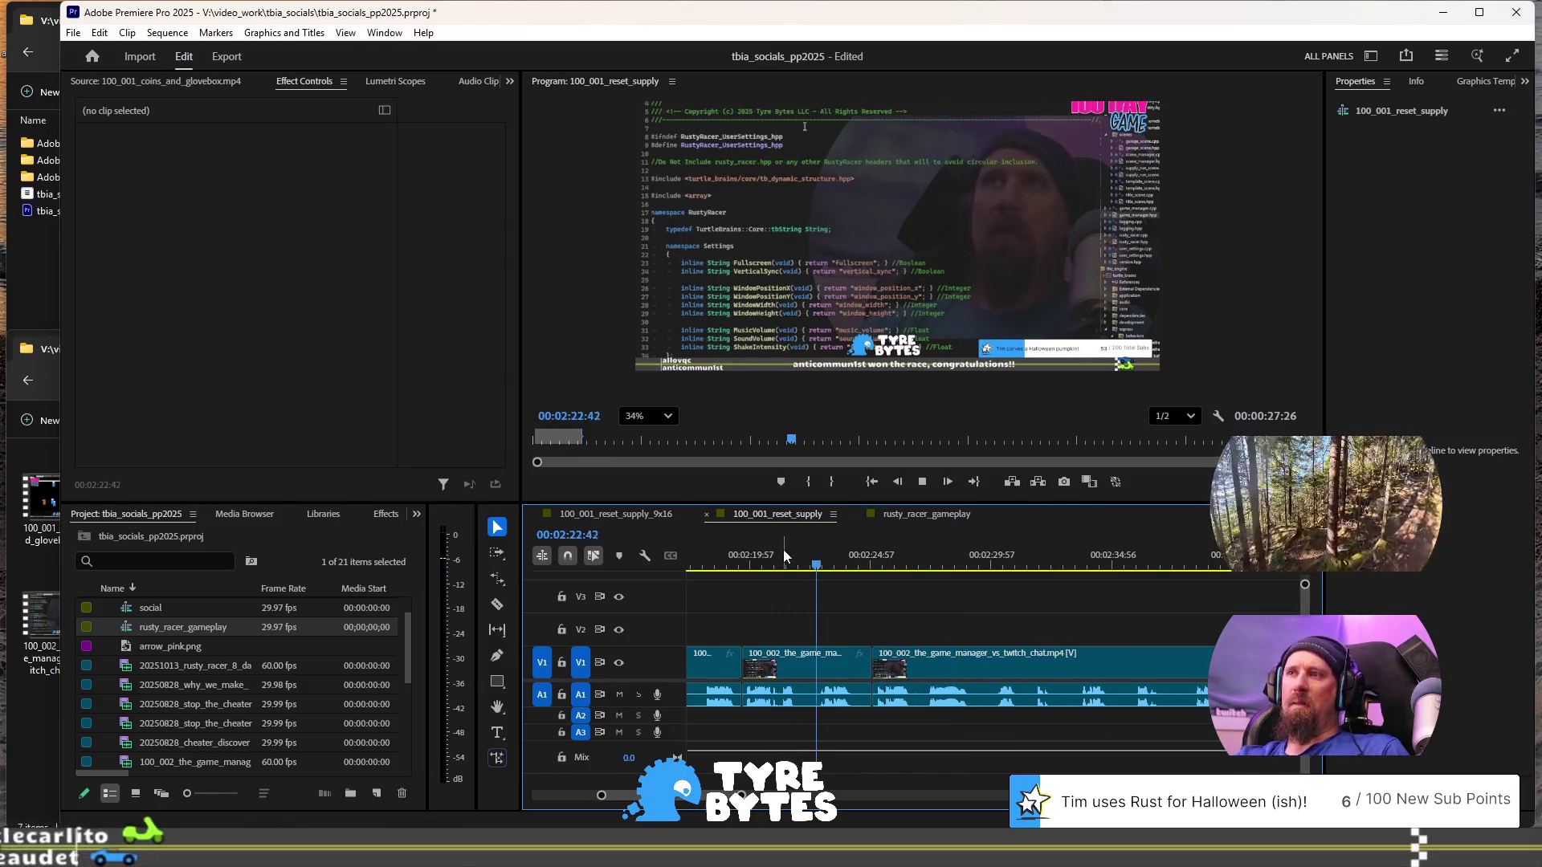
{"action": "key", "text": "space"}
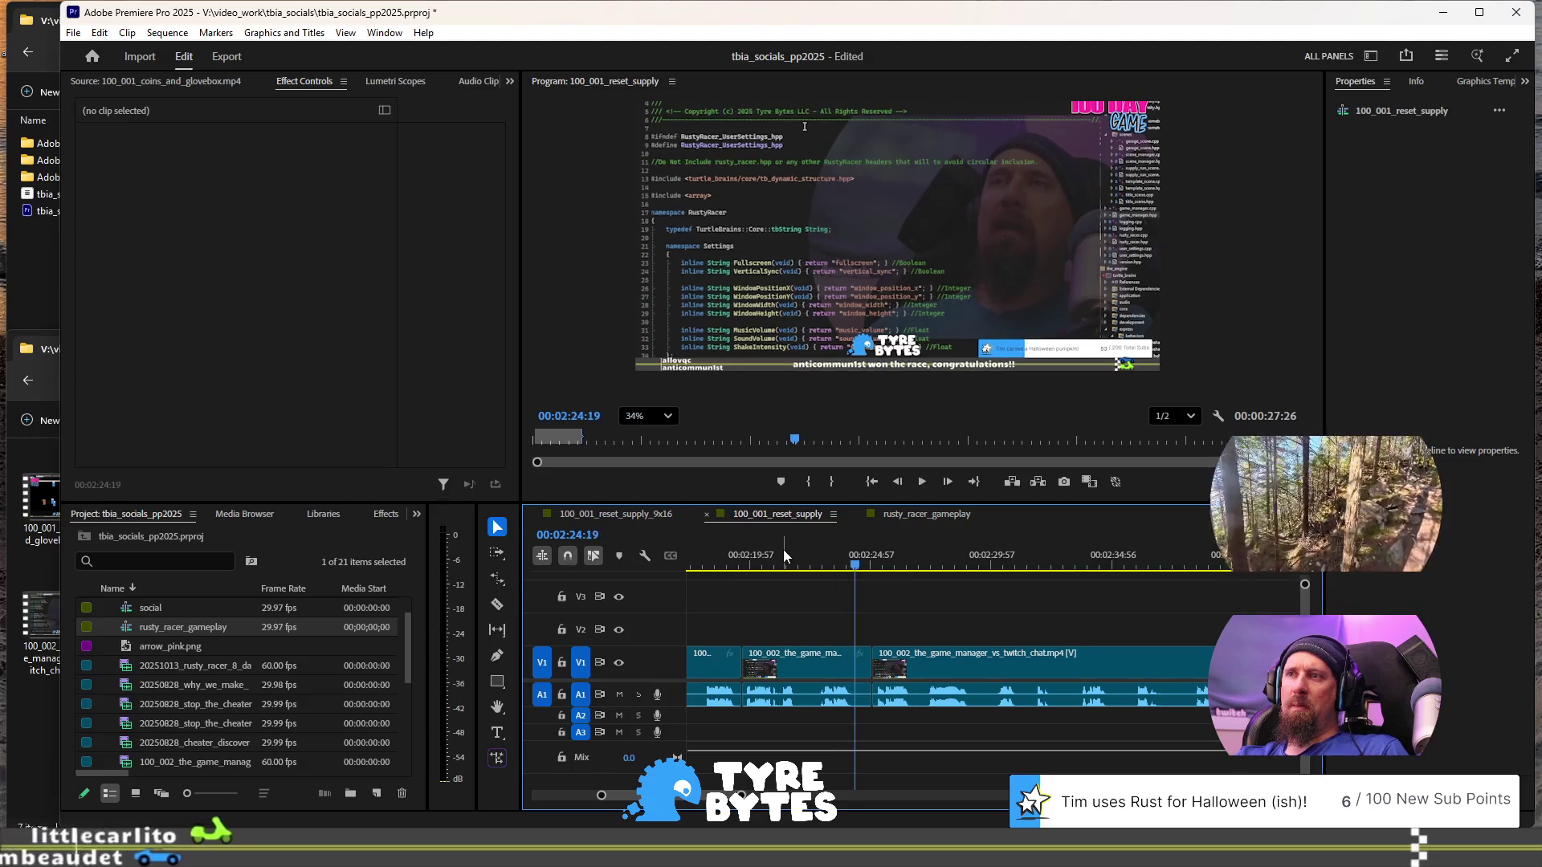
{"action": "key", "text": "w"}
{"action": "key", "text": "space"}
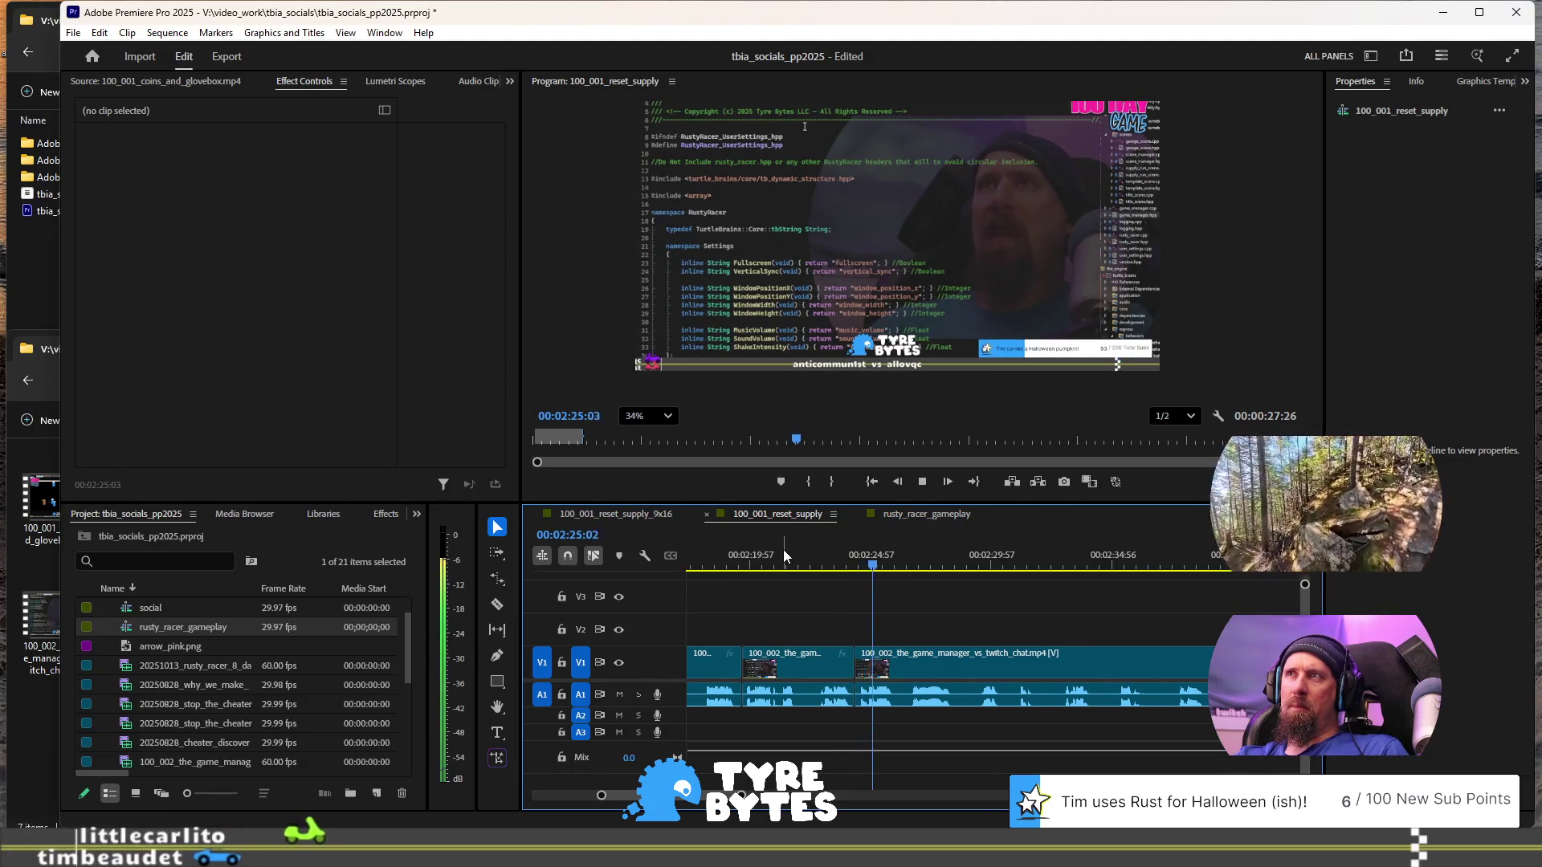
{"action": "key", "text": "space"}
- Locate a frame just after 02:25 and split the game_manager clip there
{"action": "key", "text": "="}
{"action": "scroll", "coordinate": [881, 666], "scroll_direction": "up", "scroll_amount": 3}
{"action": "key", "text": "j"}
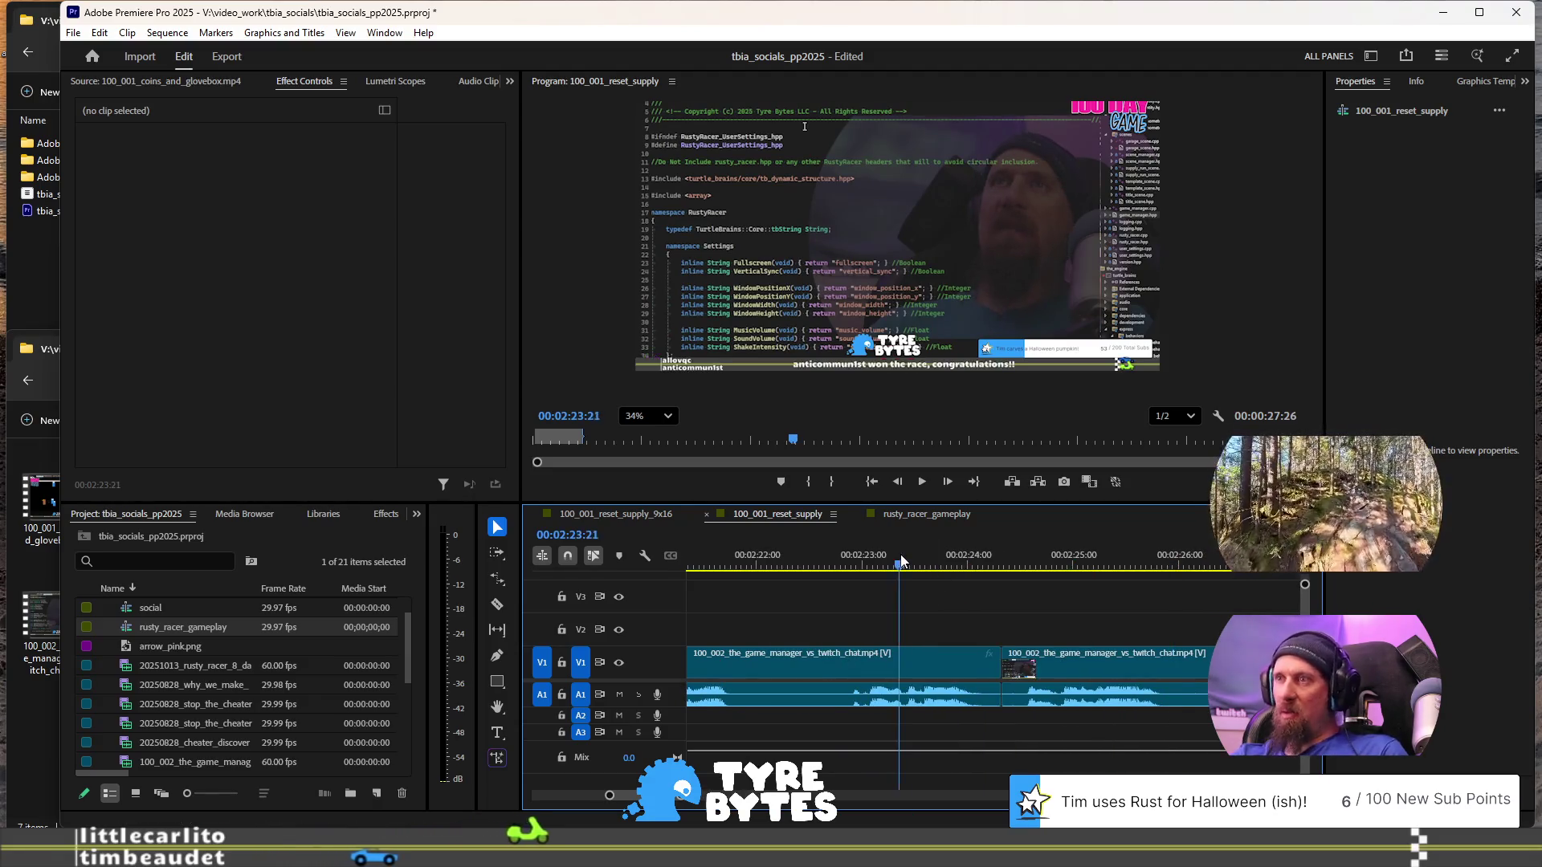
{"action": "key", "text": "k"}
{"action": "key", "text": "j"}
{"action": "key", "text": "l"}
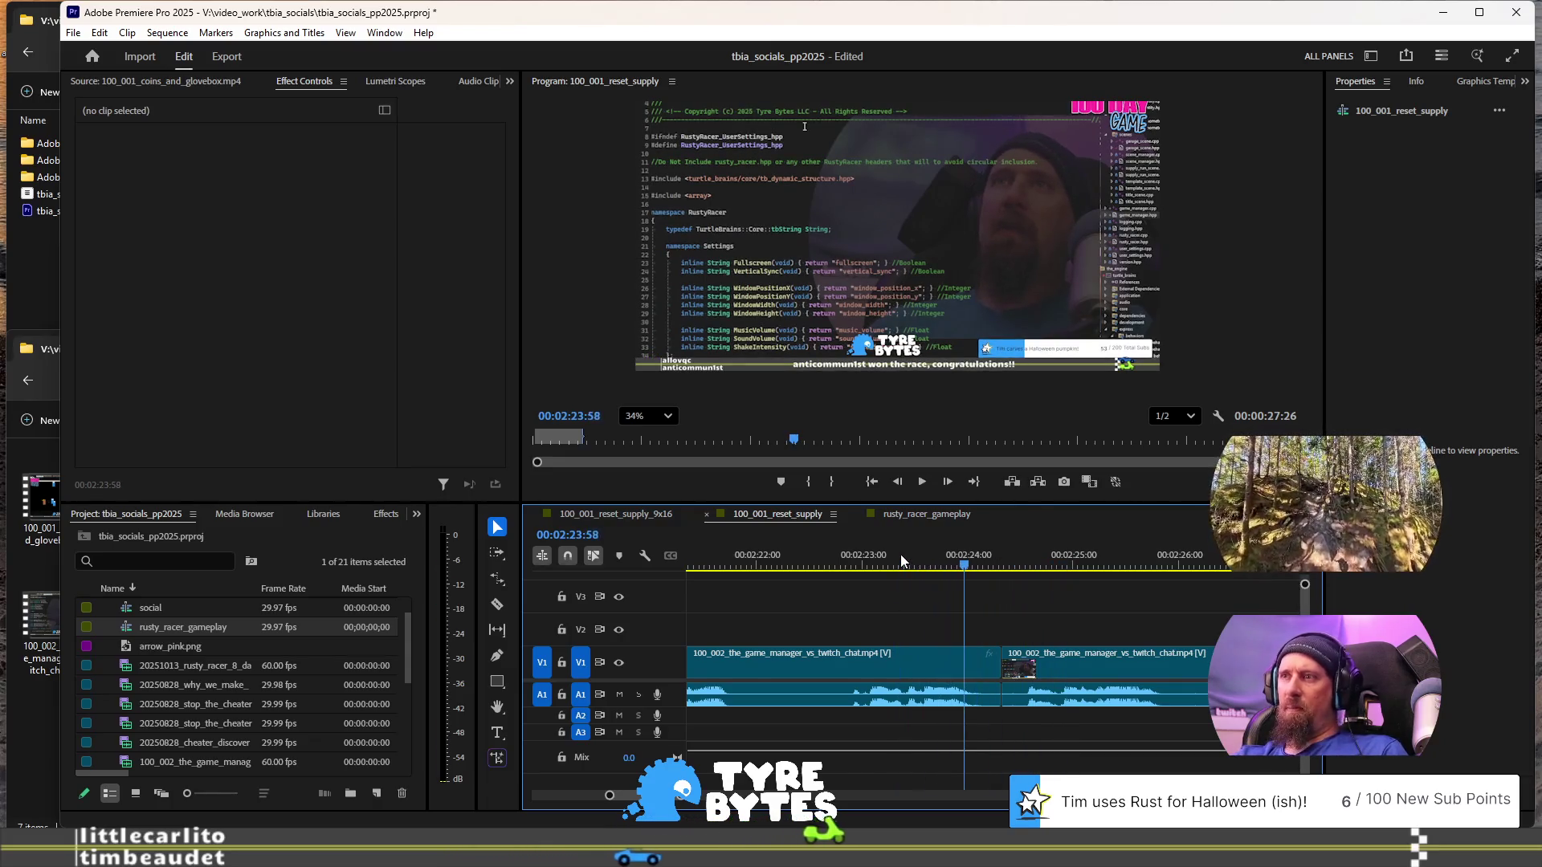
{"action": "key", "text": "k"}
{"action": "key", "text": "shift+Right"}
{"action": "key", "text": "shift+Right"}
{"action": "key", "text": "shift+Right"}
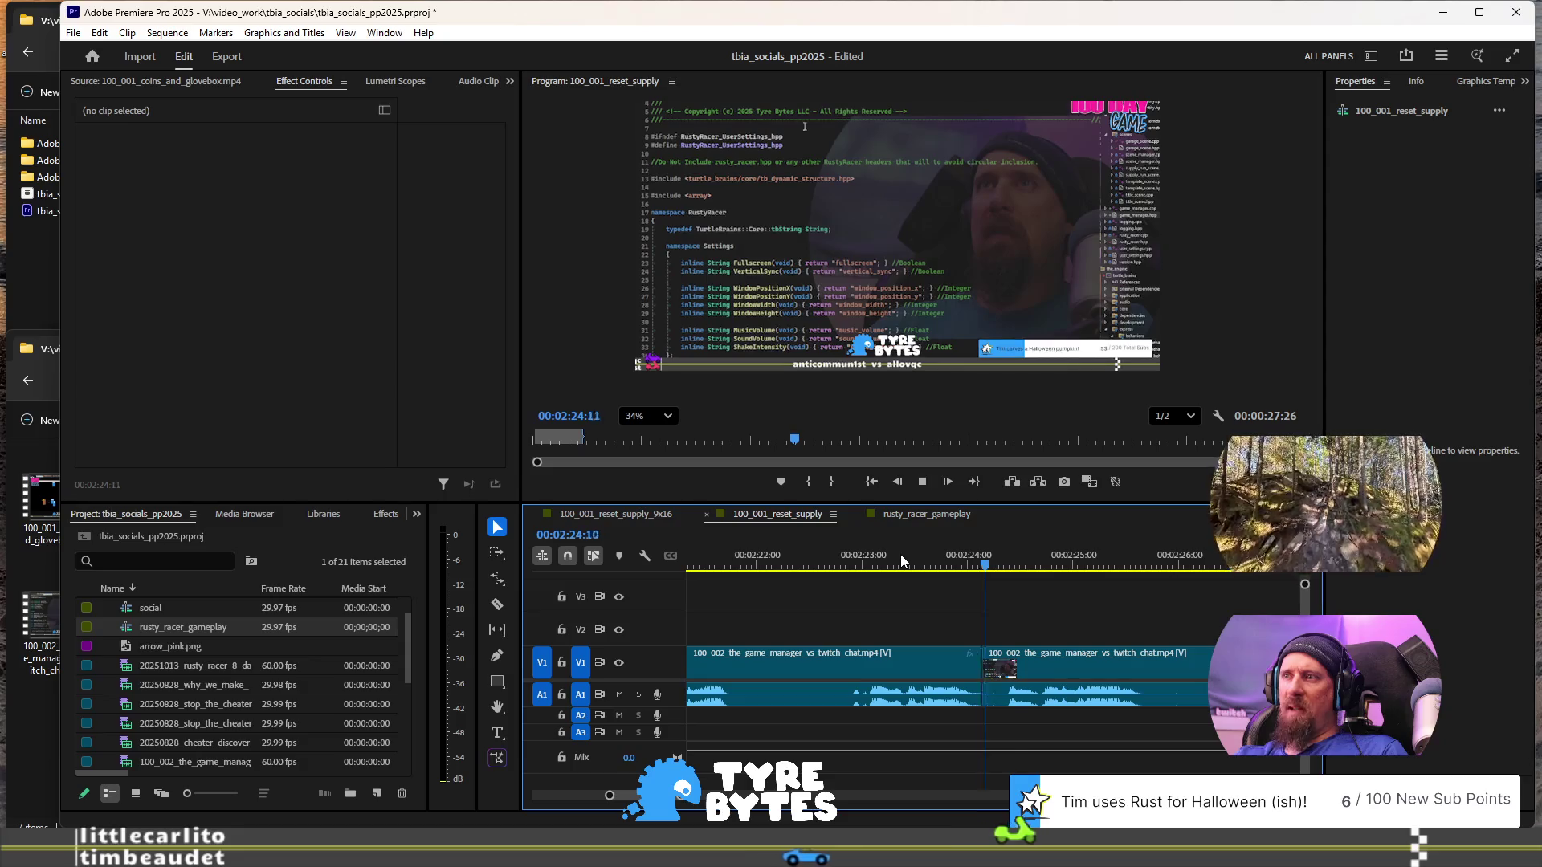
{"action": "key", "text": "Up"}
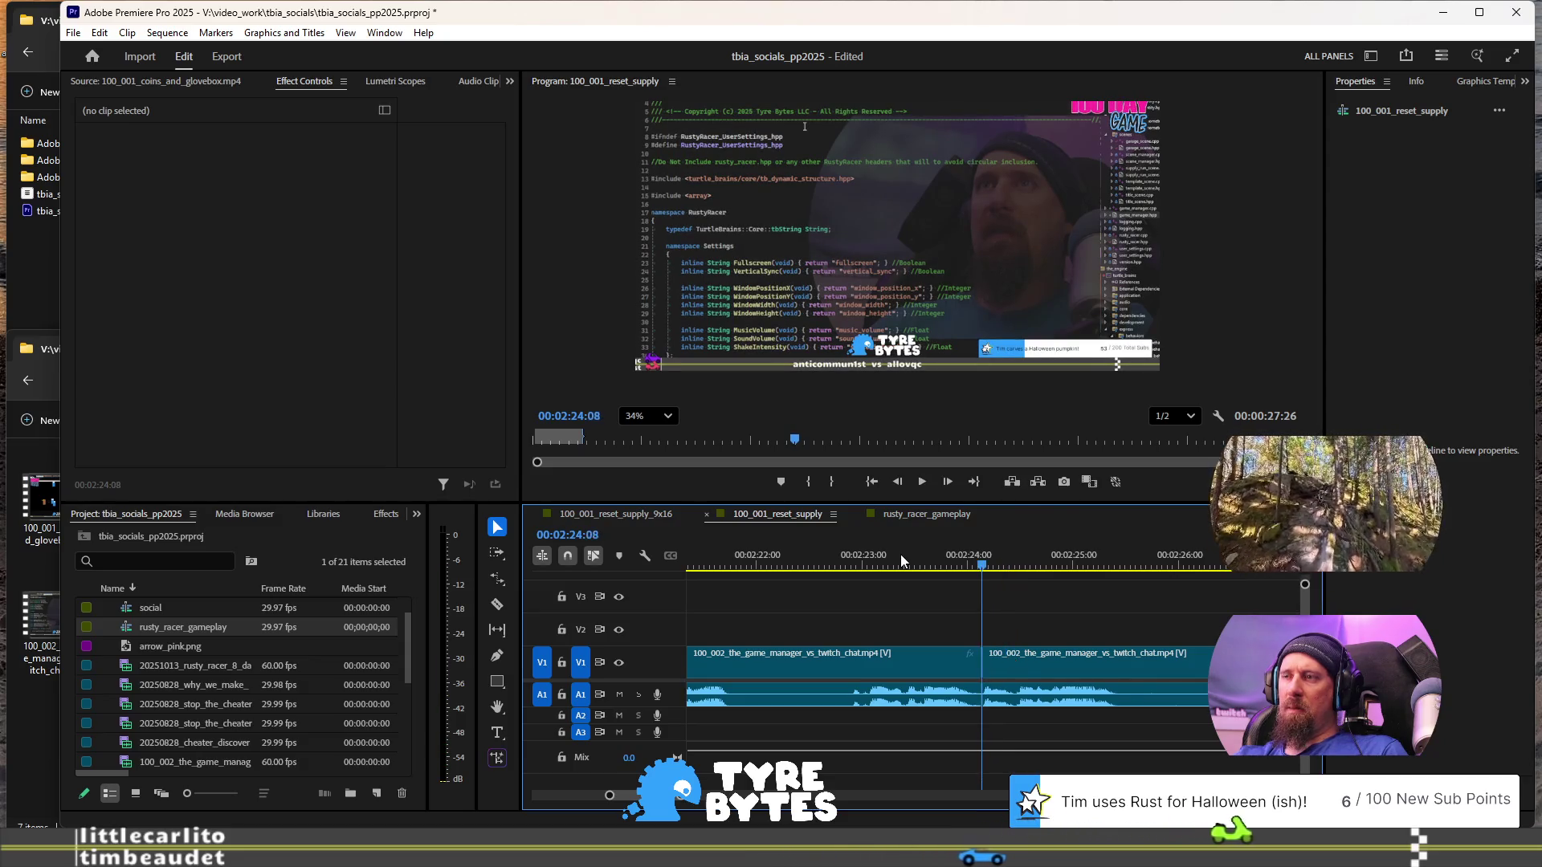
{"action": "key", "text": "shift+k"}
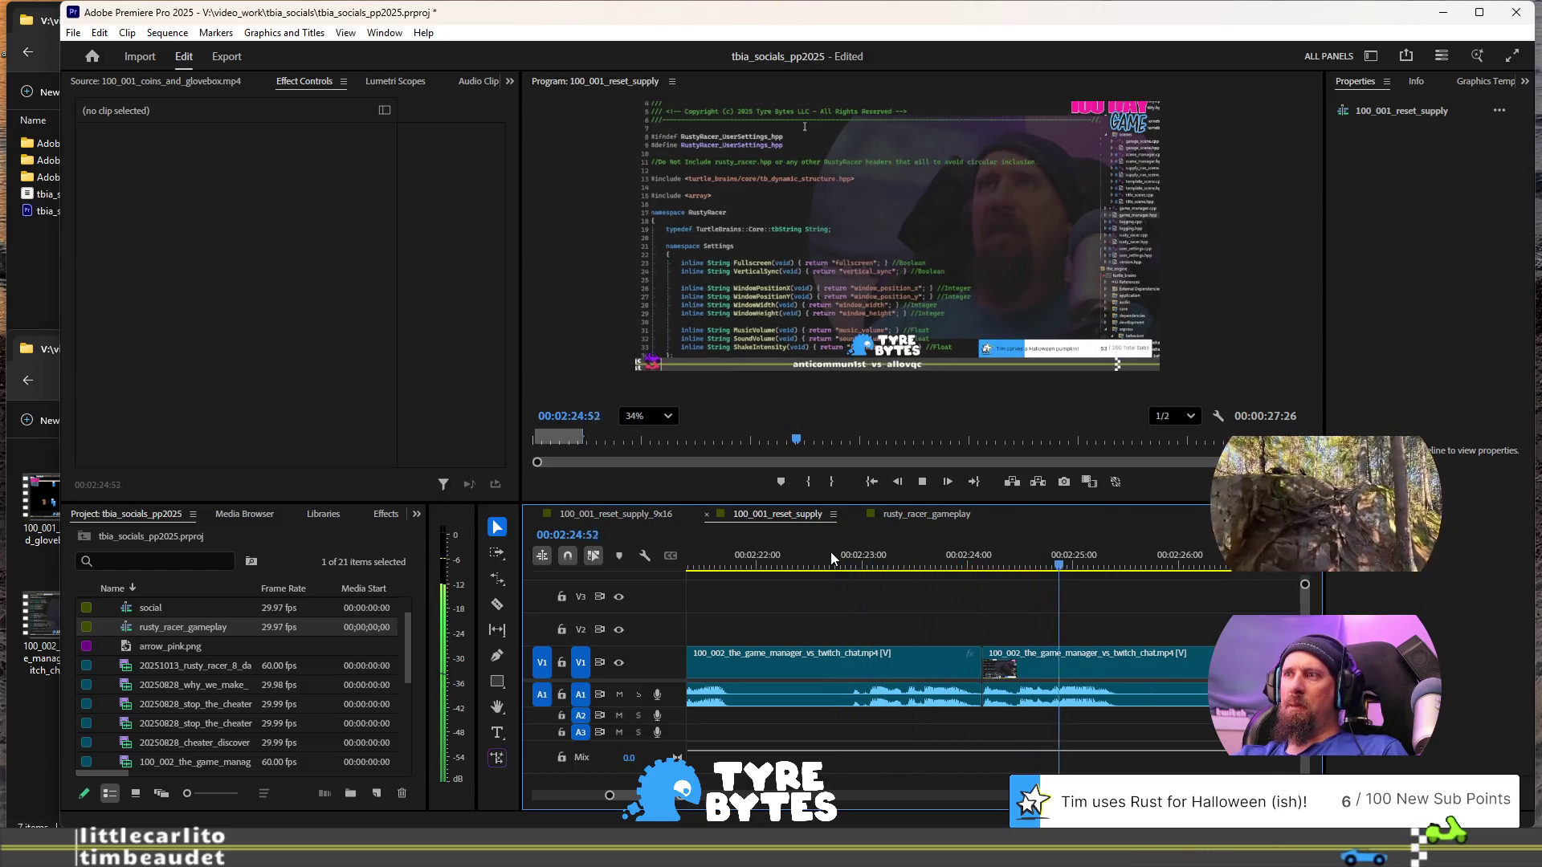
{"action": "key", "text": "ctrl+k"}
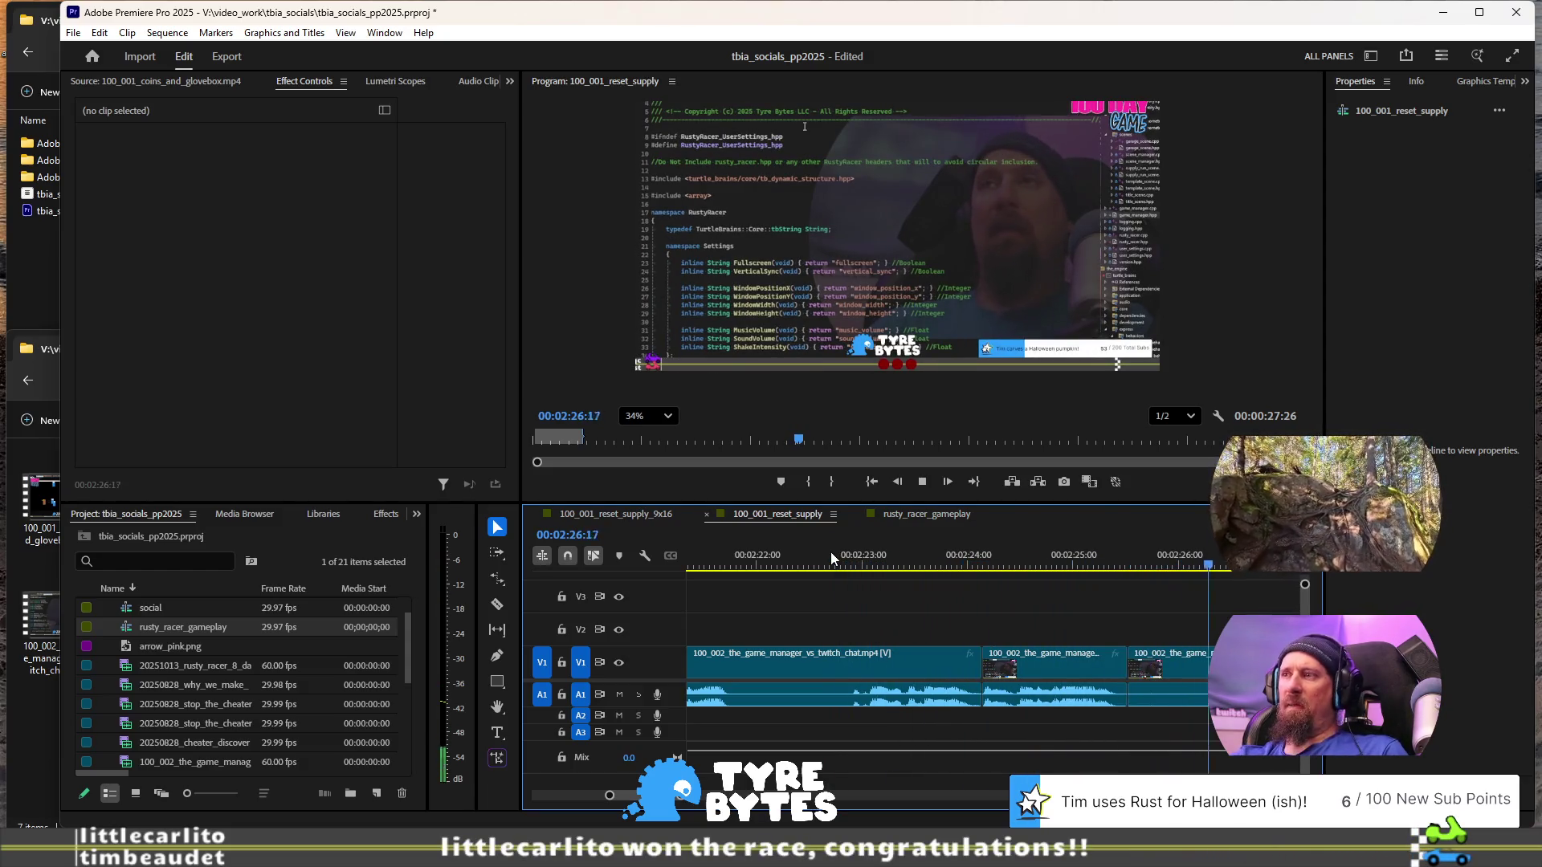
{"action": "key", "text": "alt+space"}
{"action": "left_click", "coordinate": [876, 655]}
- Split the game_manager clip at the playhead near 02:25:37
{"action": "key", "text": "minus"}
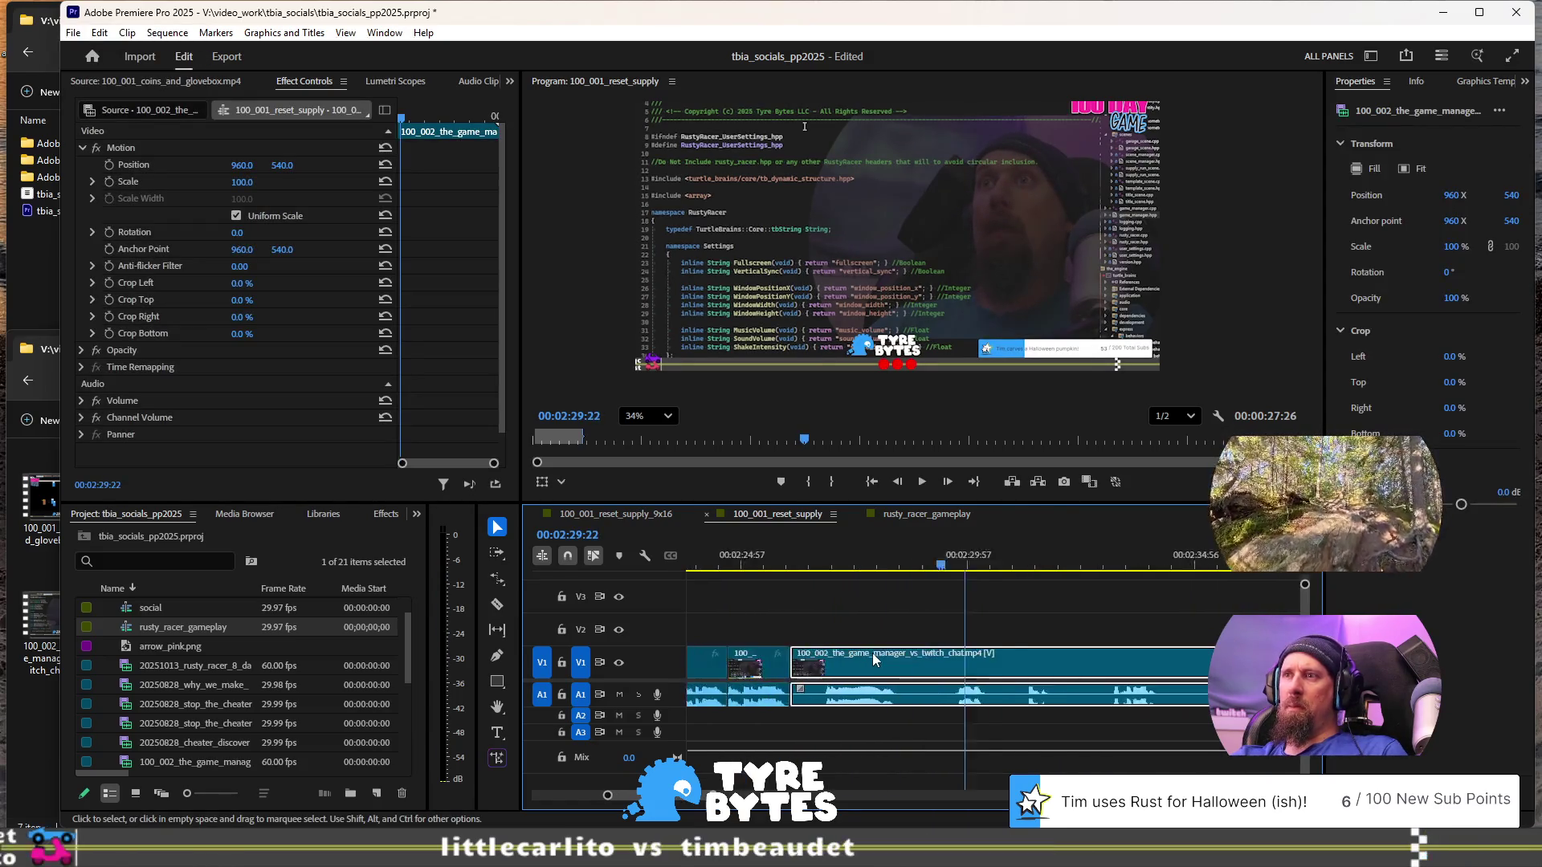
{"action": "left_click", "coordinate": [825, 565]}
{"action": "key", "text": "space"}
{"action": "key", "text": "space"}
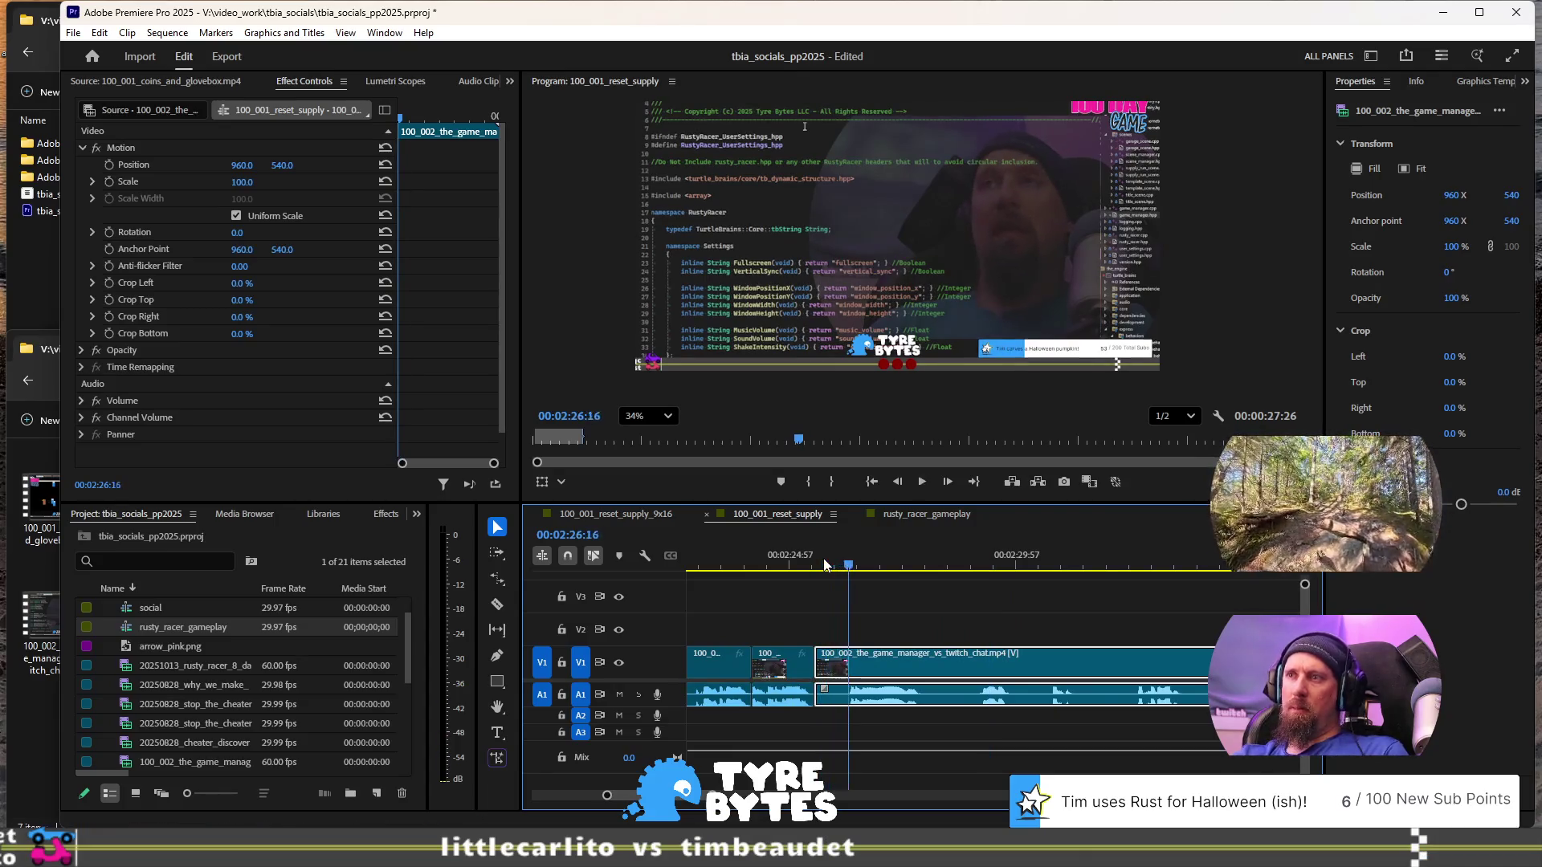
{"action": "left_click", "coordinate": [825, 564]}
{"action": "key", "text": "space"}
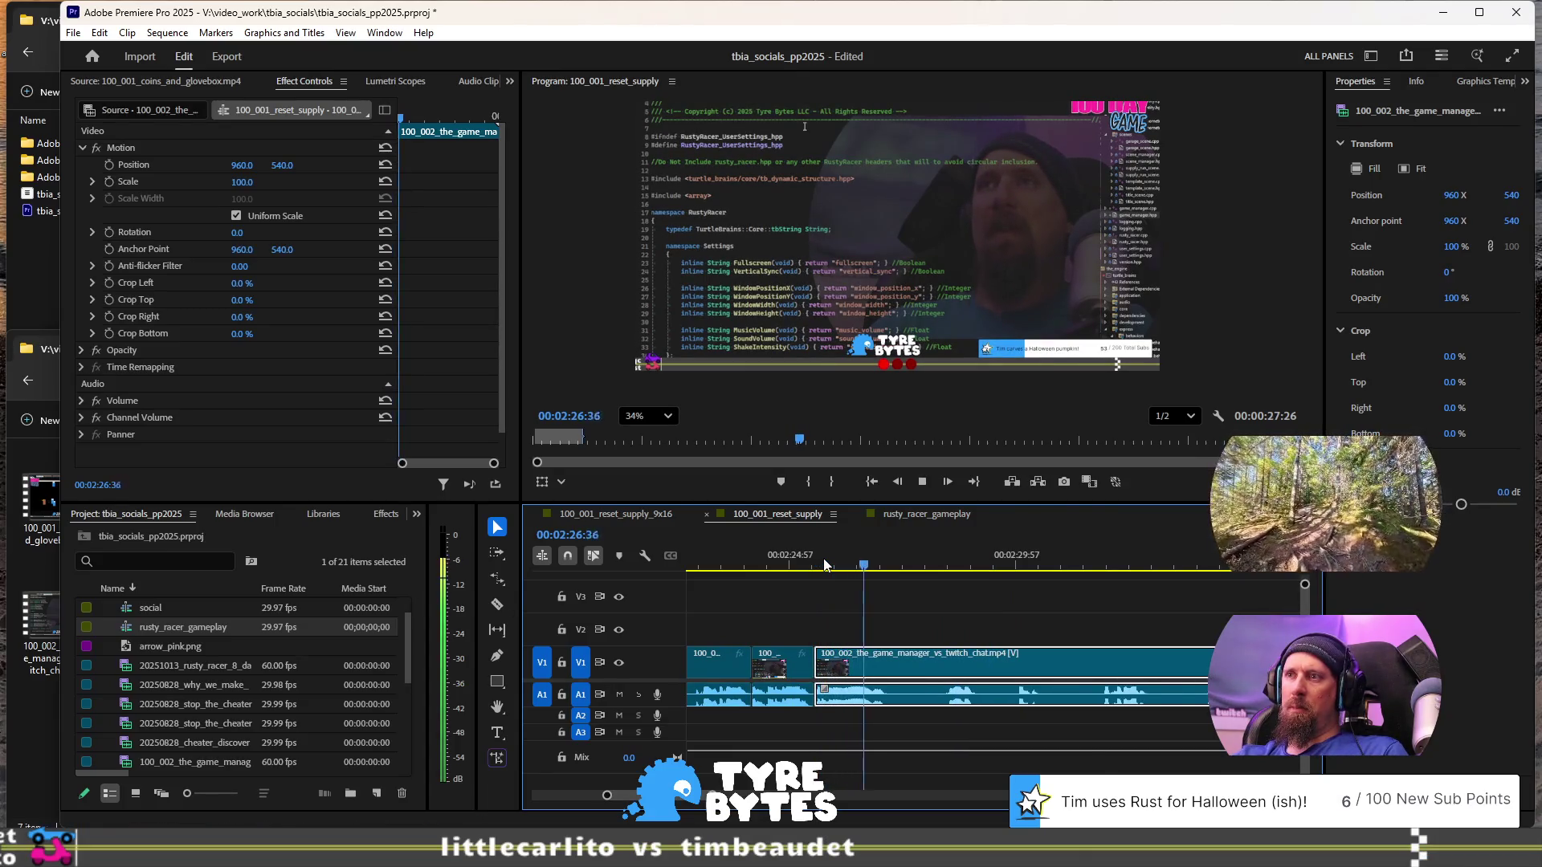
{"action": "key", "text": "ctrl+k"}
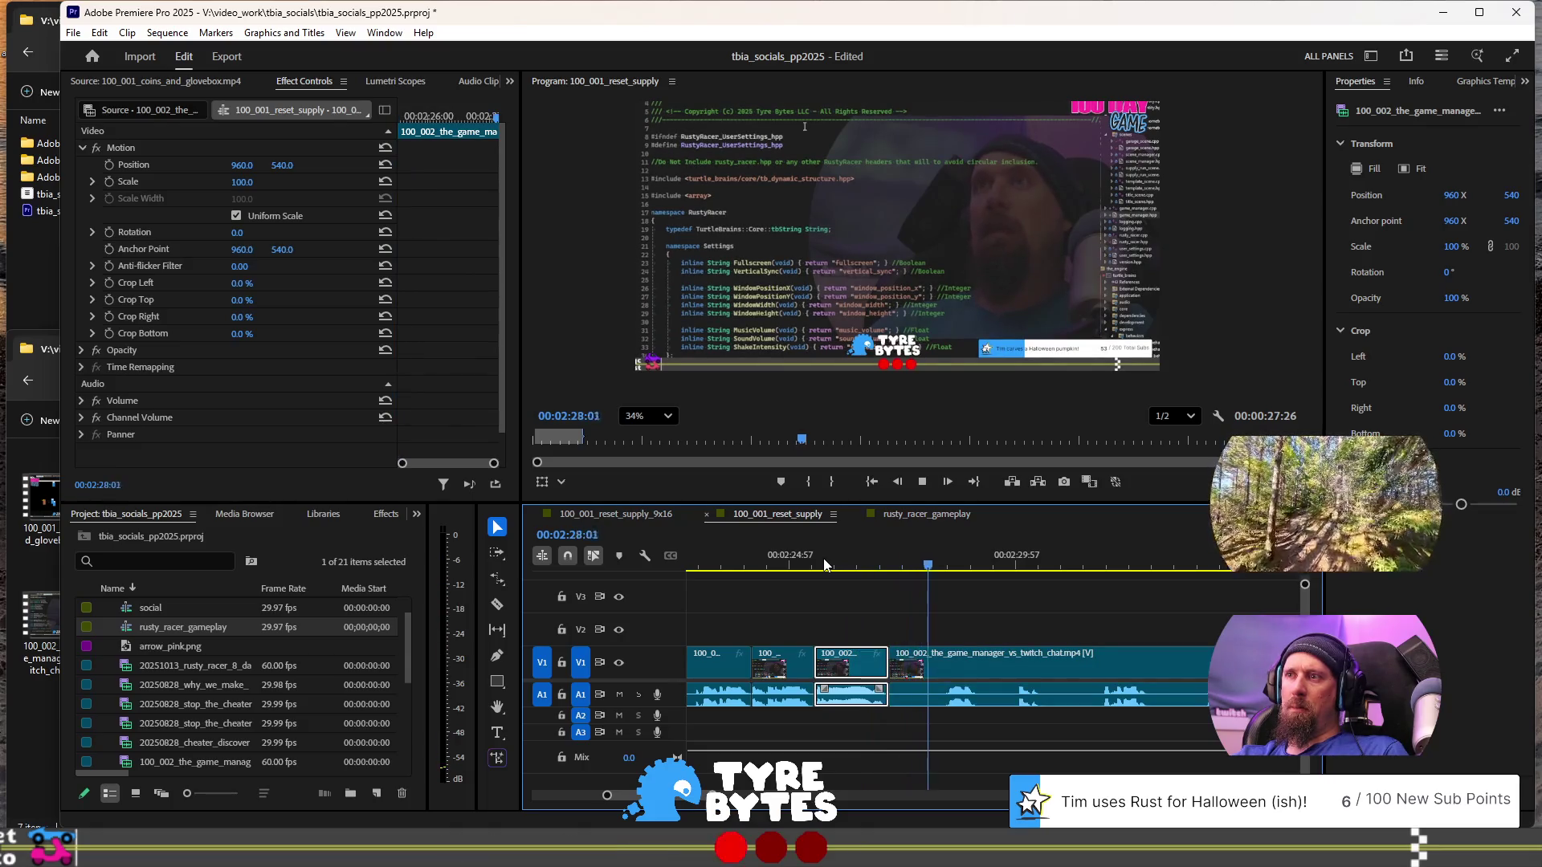
- Replay from the new split point and zoom out to check the cut
{"action": "key", "text": "Up"}
{"action": "key", "text": "space"}
{"action": "key", "text": "space"}
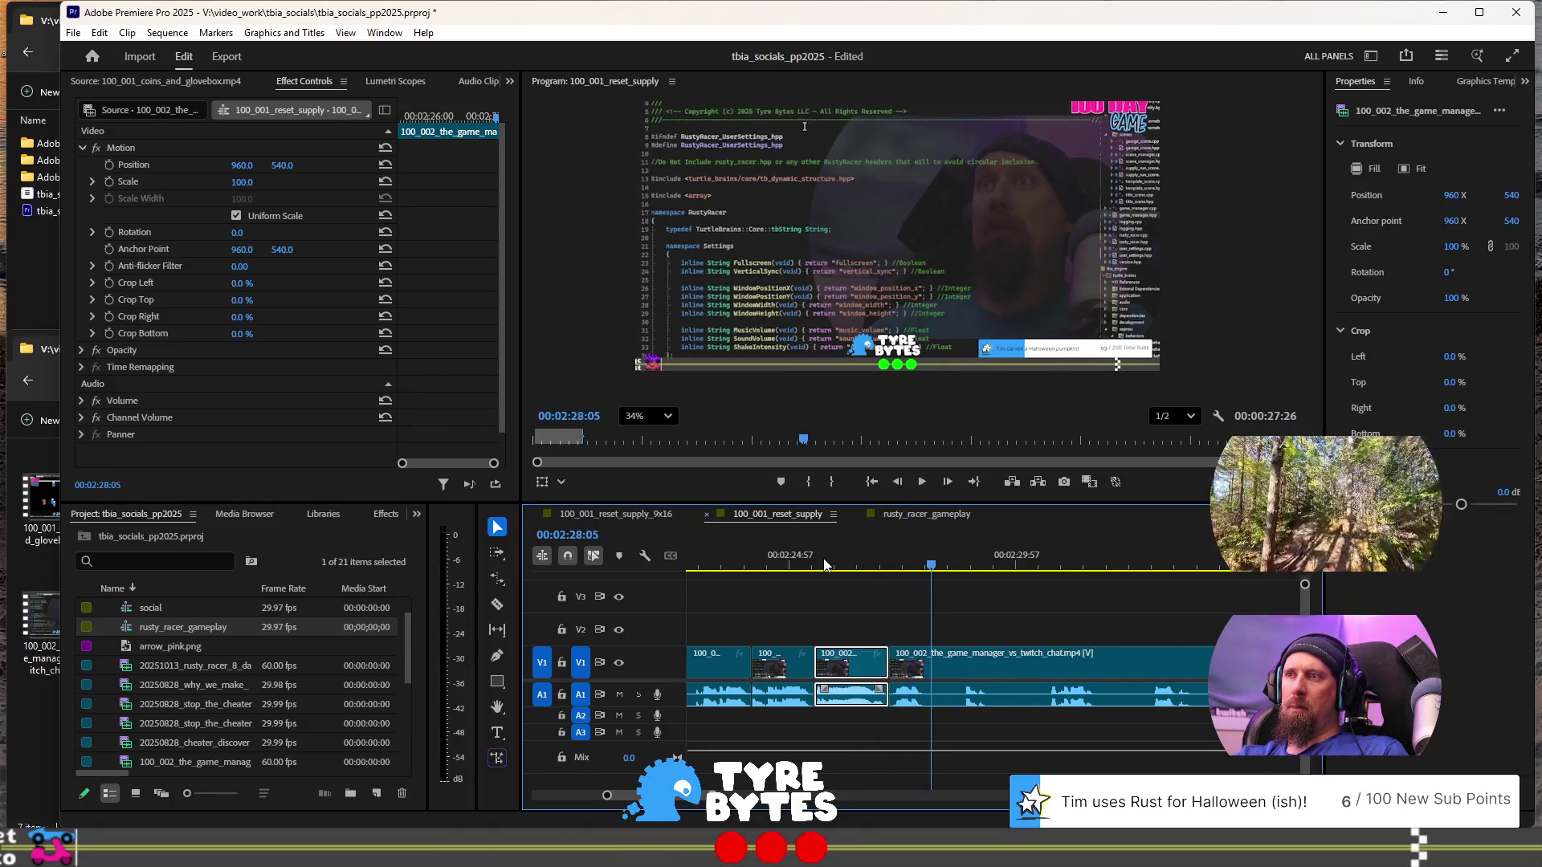
{"action": "key", "text": "space"}
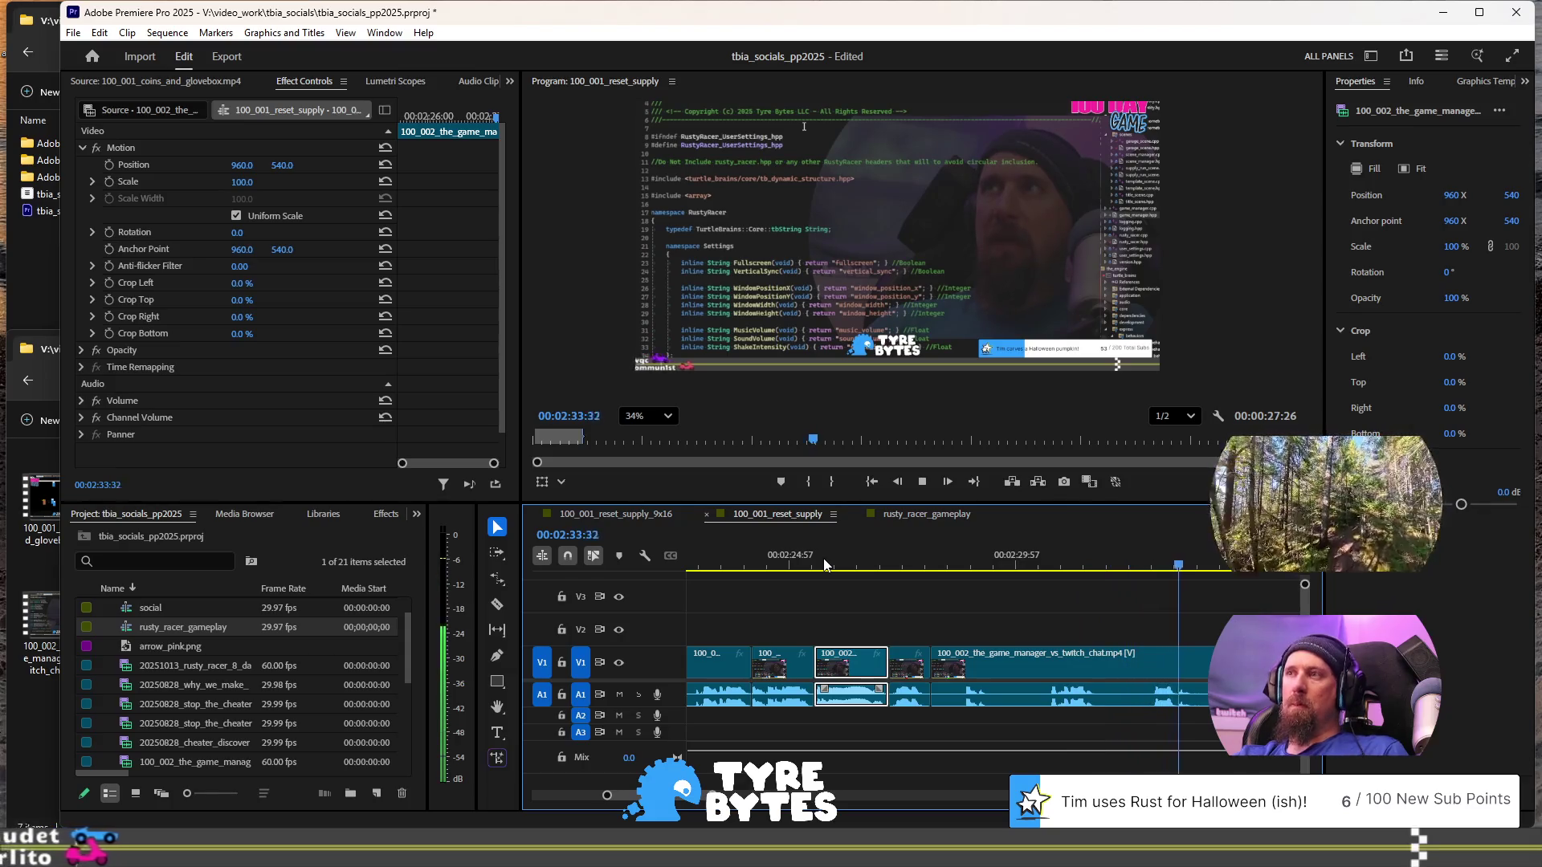
{"action": "key", "text": "minus"}
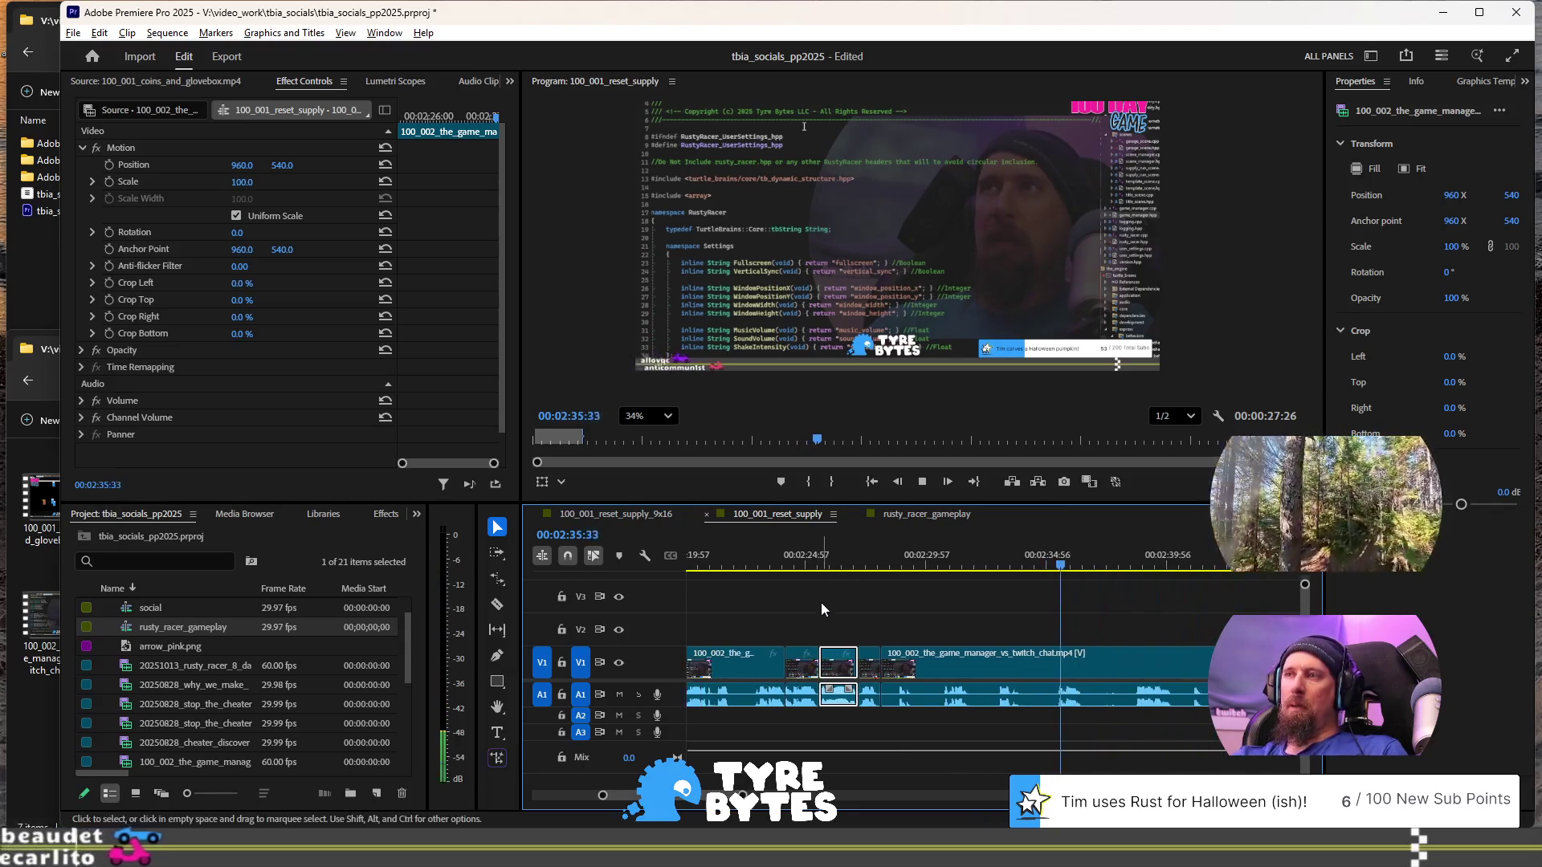
{"action": "key", "text": "space"}
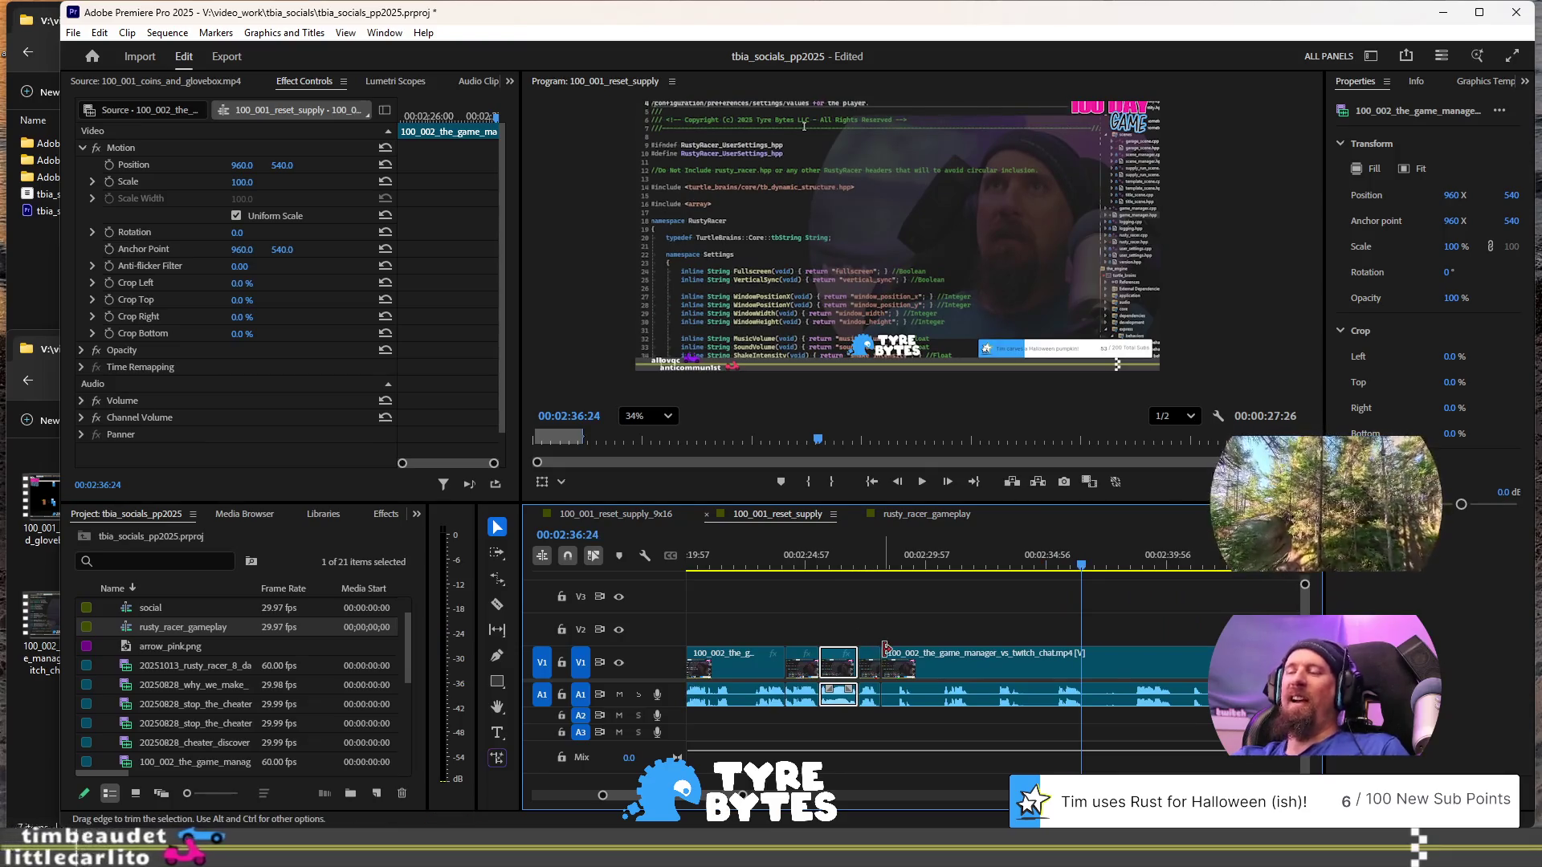
- Play from 02:27:48 and split the game_manager clip at 02:28:33
{"action": "scroll", "coordinate": [886, 647], "scroll_direction": "up", "scroll_amount": 5}
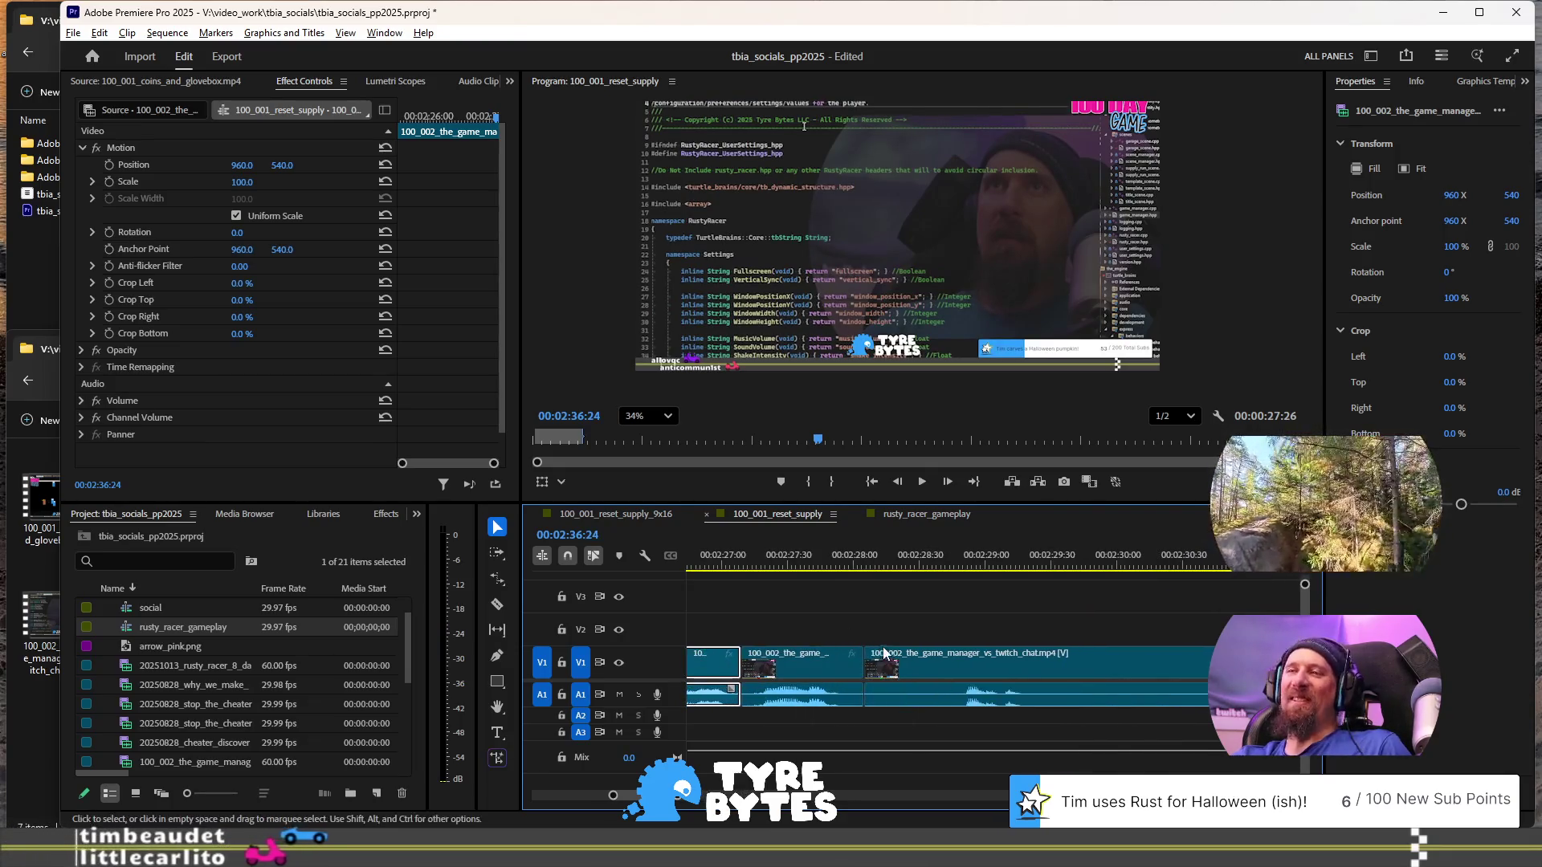
{"action": "left_click", "coordinate": [828, 560]}
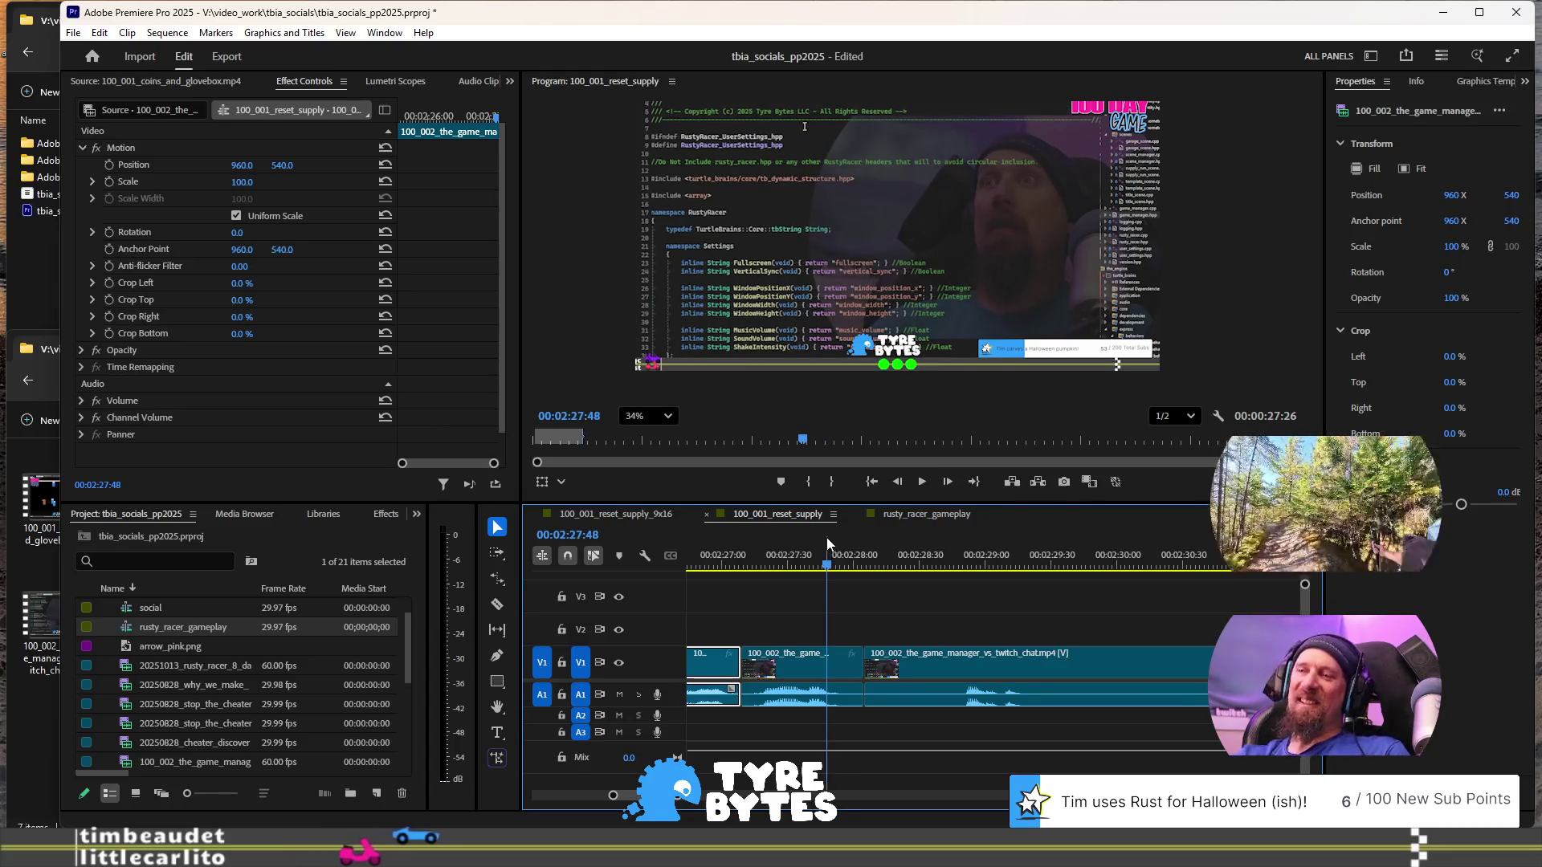
{"action": "key", "text": "space"}
{"action": "key", "text": "Left"}
{"action": "key", "text": "Left"}
{"action": "key", "text": "Left"}
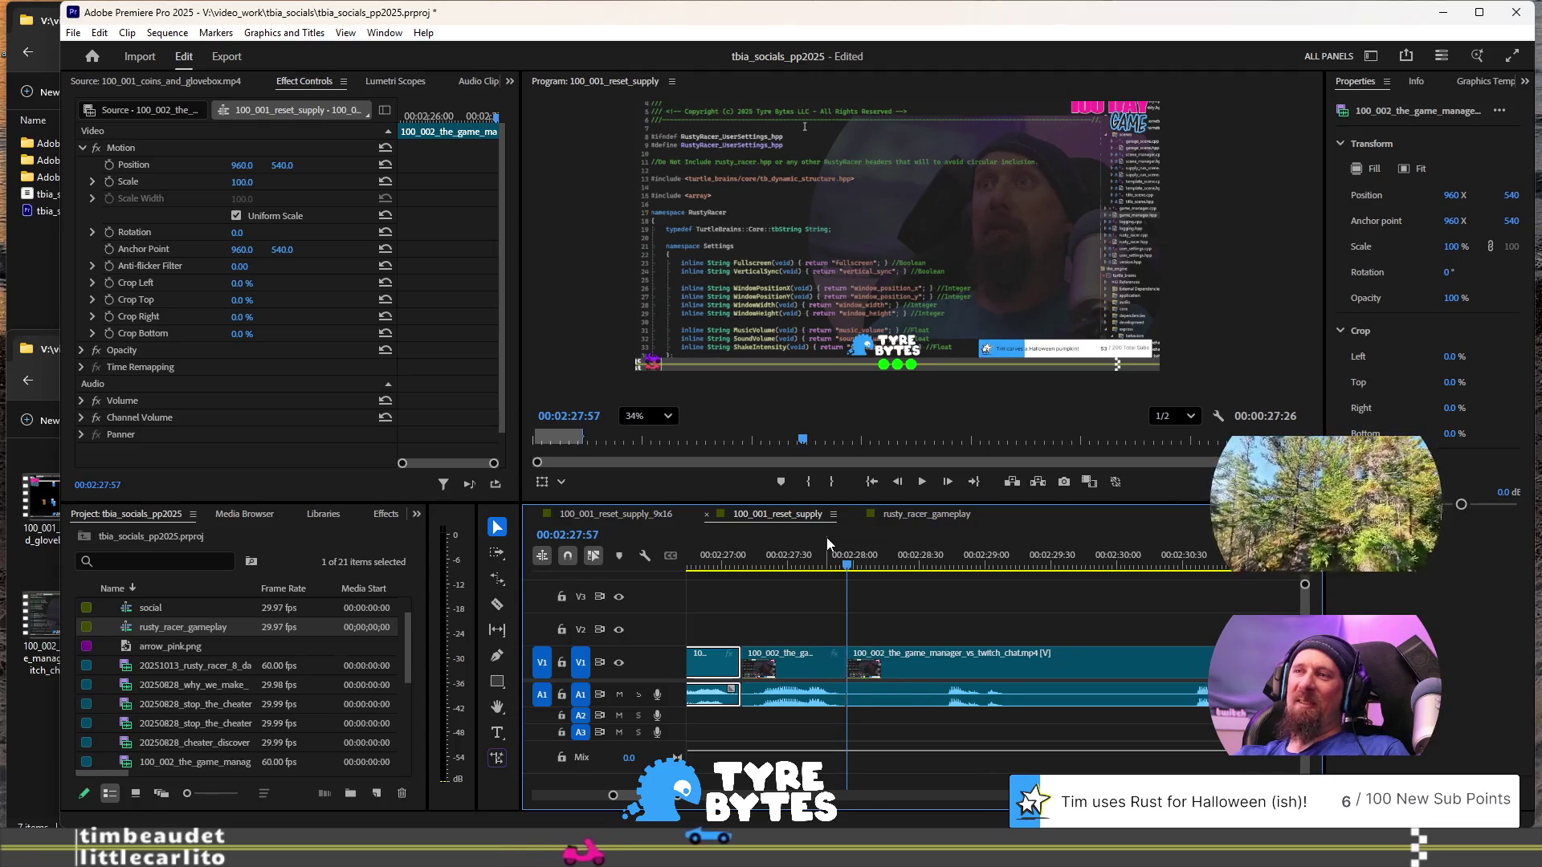
{"action": "key", "text": "space"}
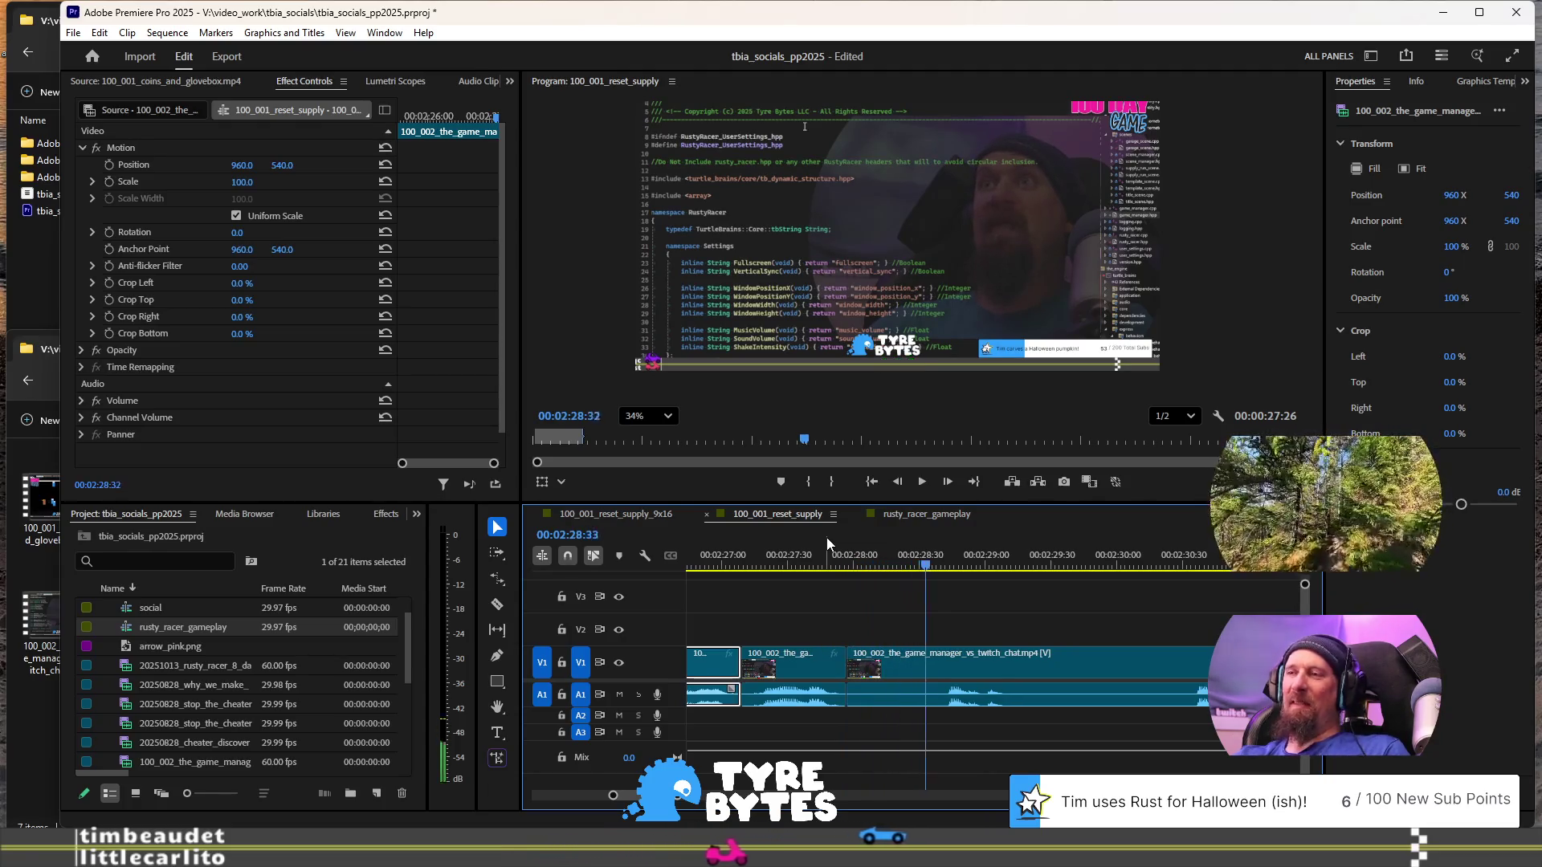
{"action": "key", "text": "space"}
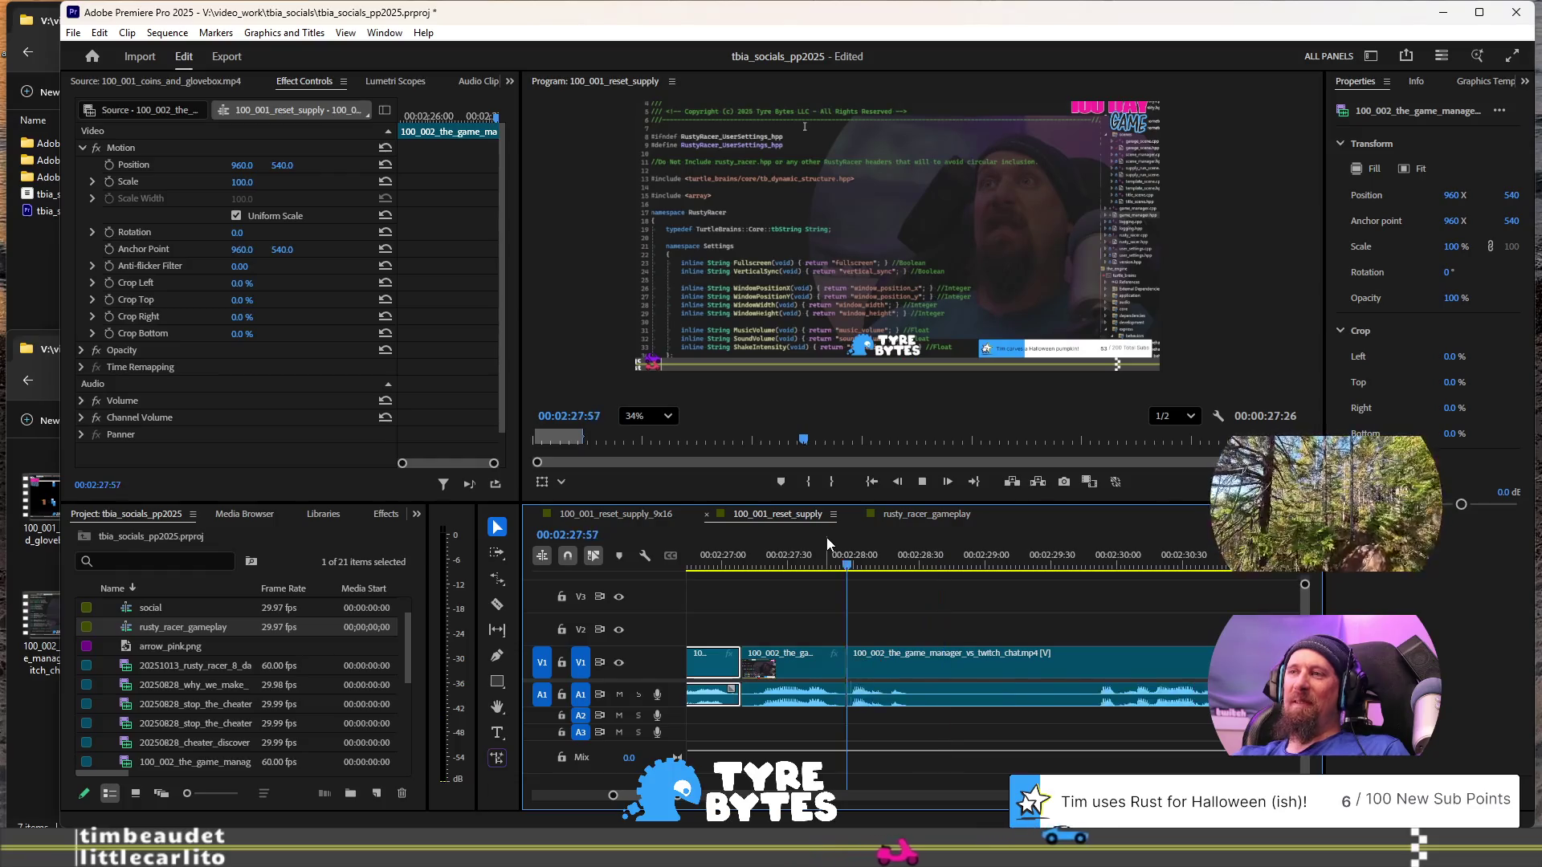
{"action": "key", "text": "shift+Right"}
{"action": "key", "text": "shift+Right"}
{"action": "key", "text": "shift+Right"}
{"action": "key", "text": "ctrl+k"}
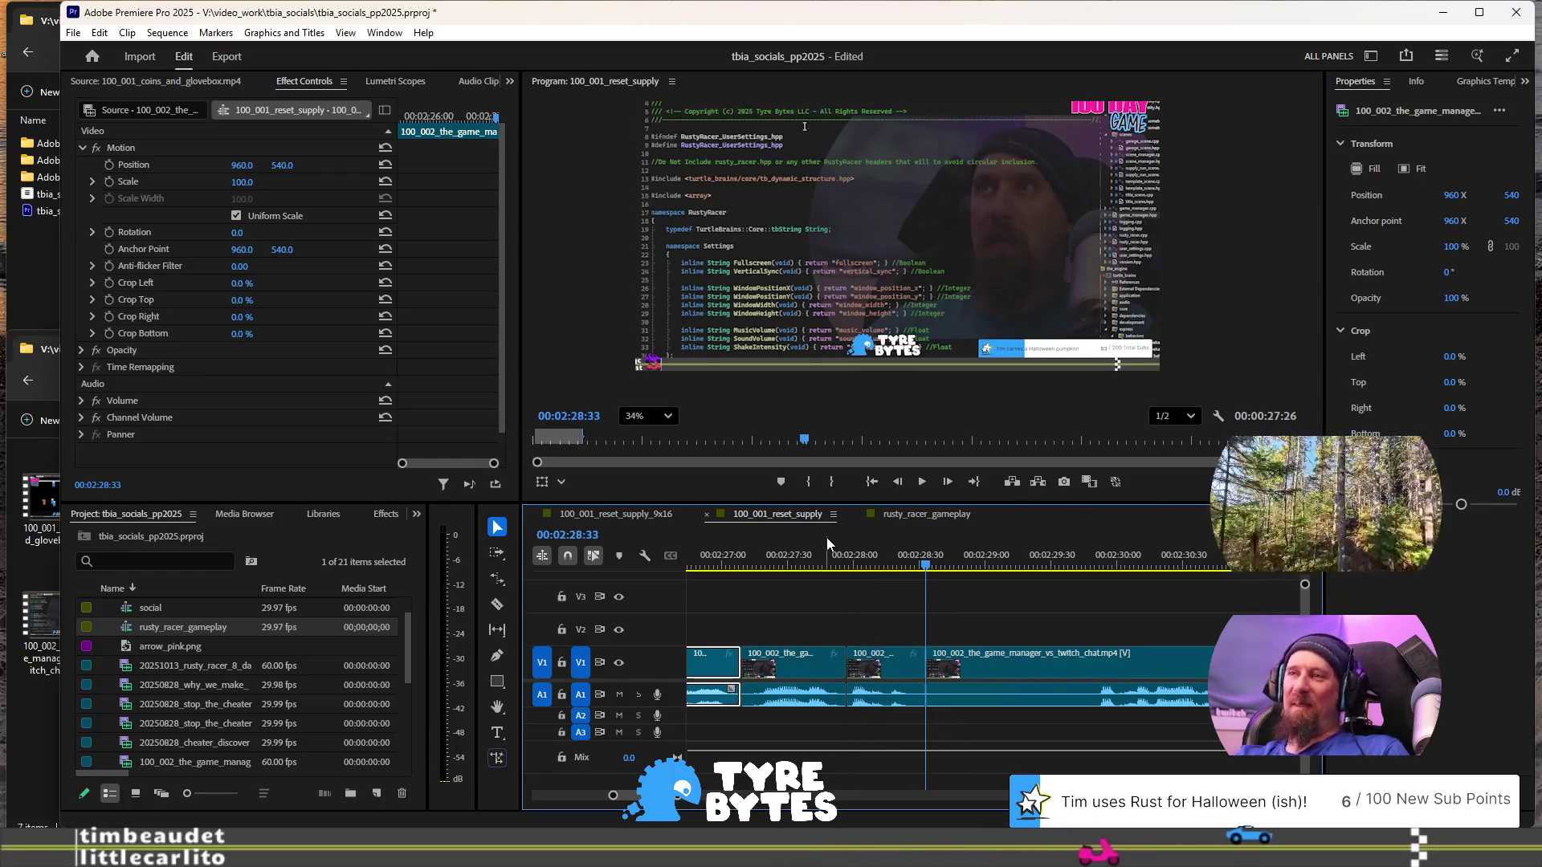
- Zoom out and replay from about 02:26:59 to check the new cut
{"action": "key", "text": "minus"}
{"action": "left_click", "coordinate": [737, 565]}
{"action": "key", "text": "space"}
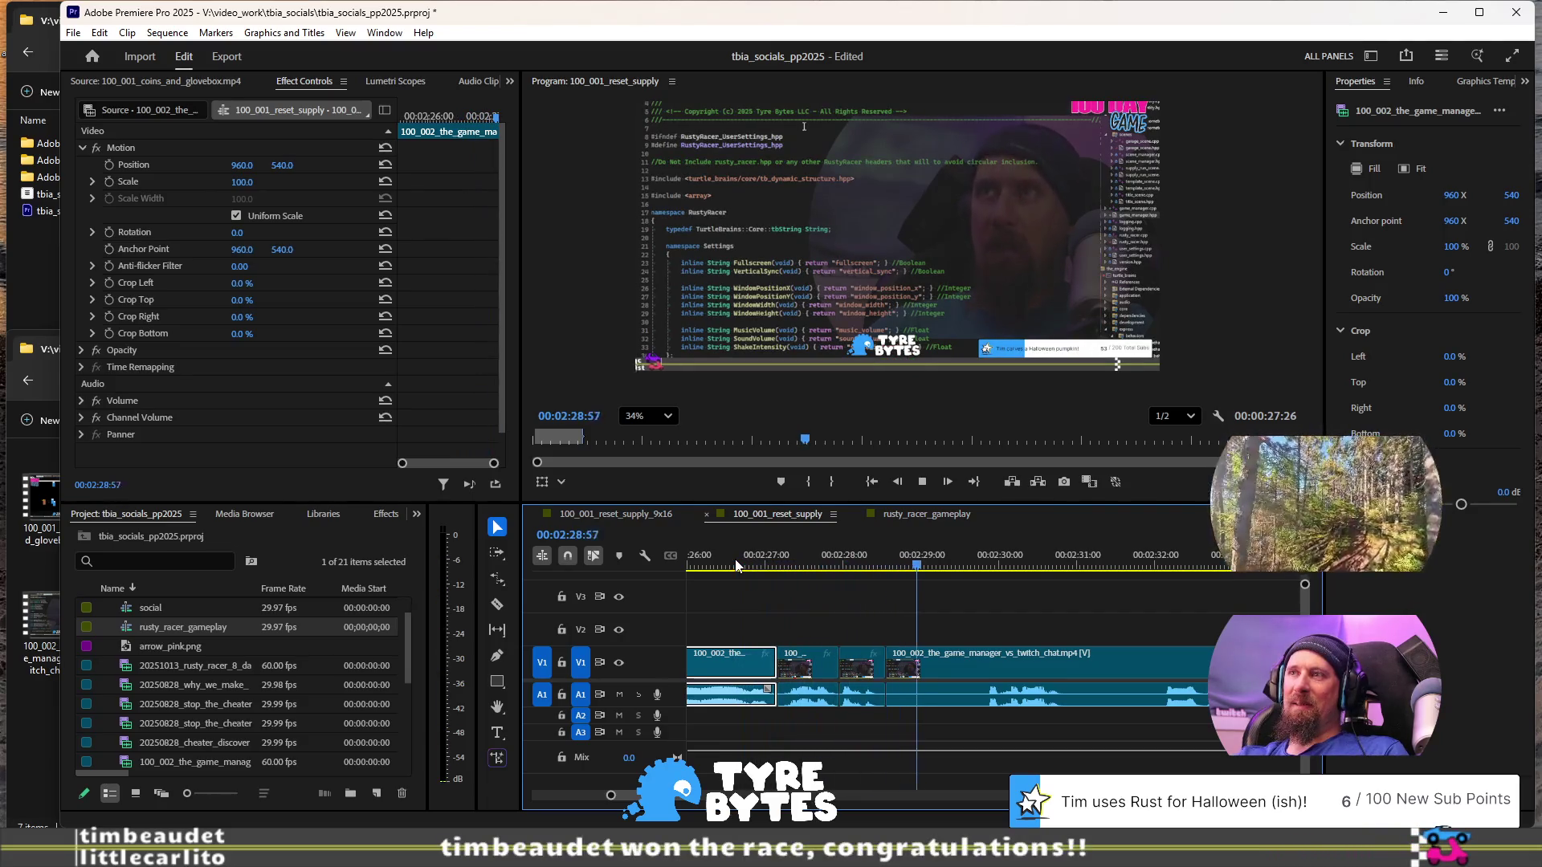
{"action": "key", "text": "minus"}
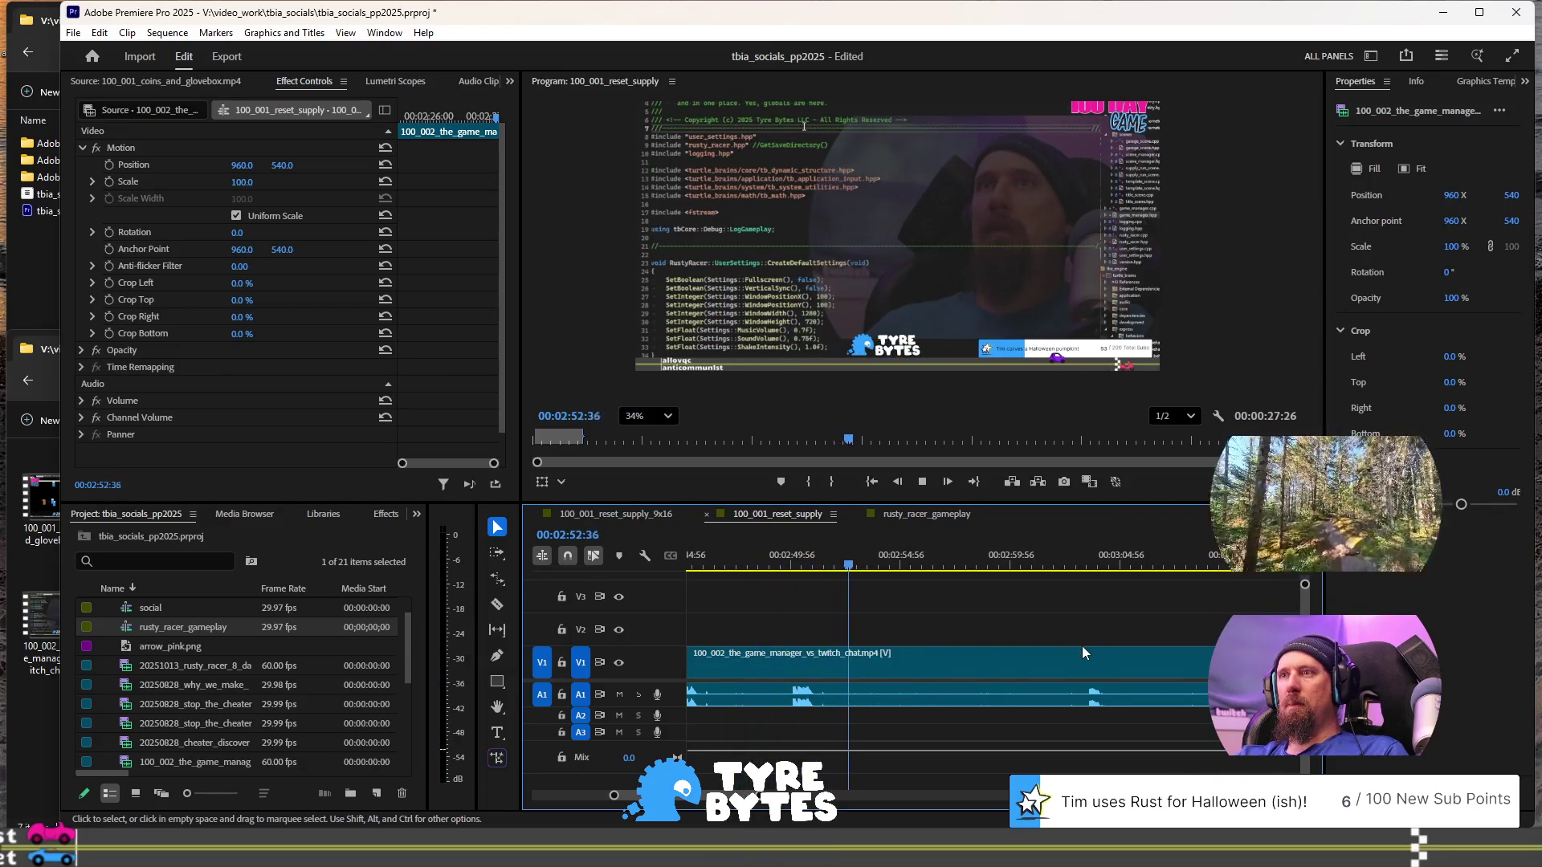
- Replay the footage from the 02:28:33 edit and zoom the timeline out
{"action": "key", "text": "space"}
{"action": "key", "text": "Up"}
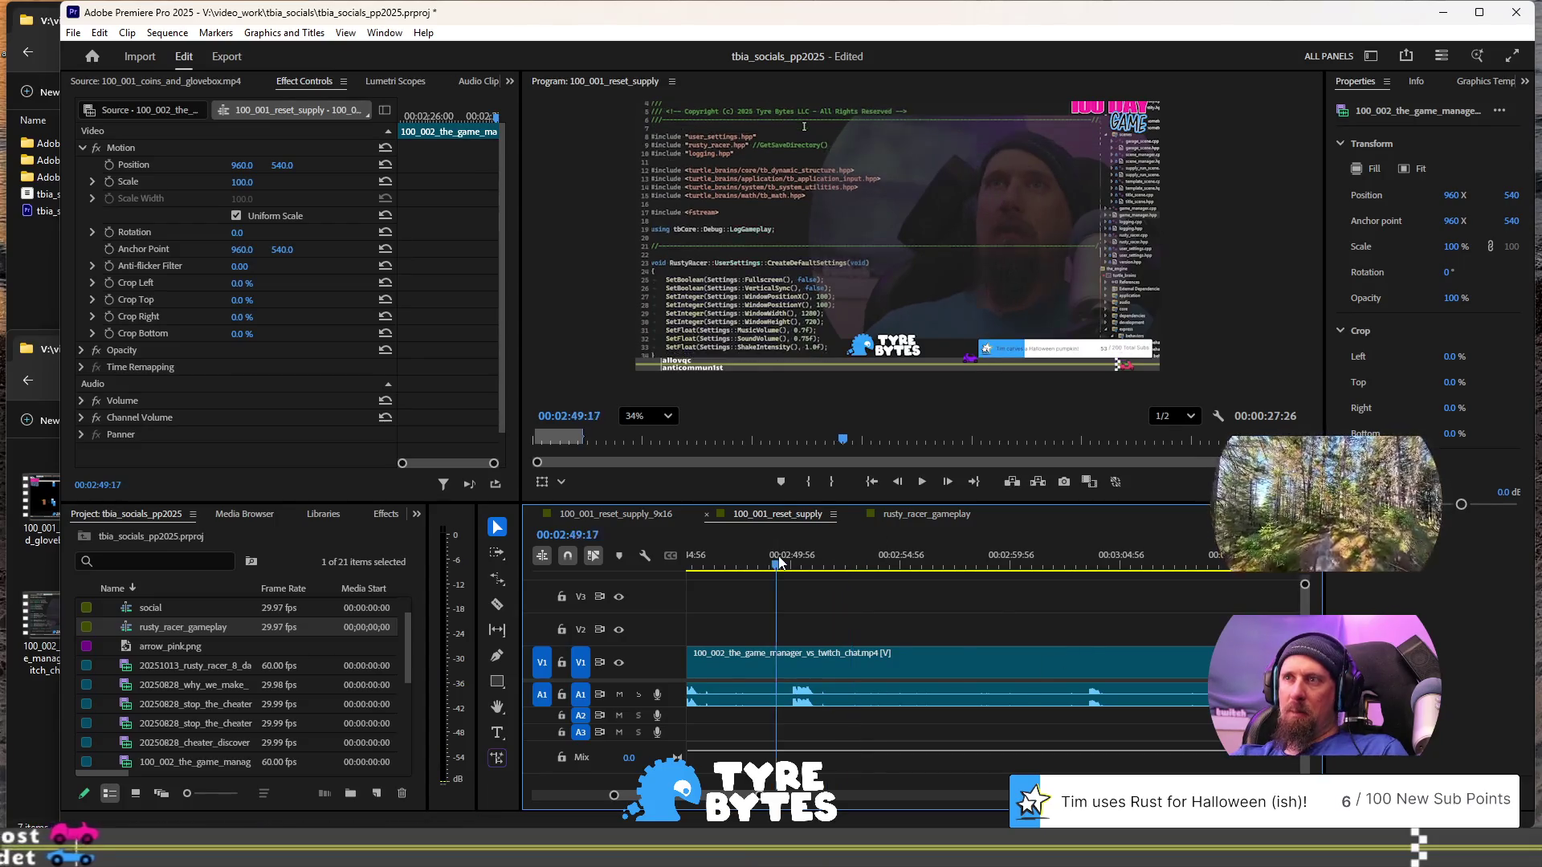
{"action": "key", "text": "space"}
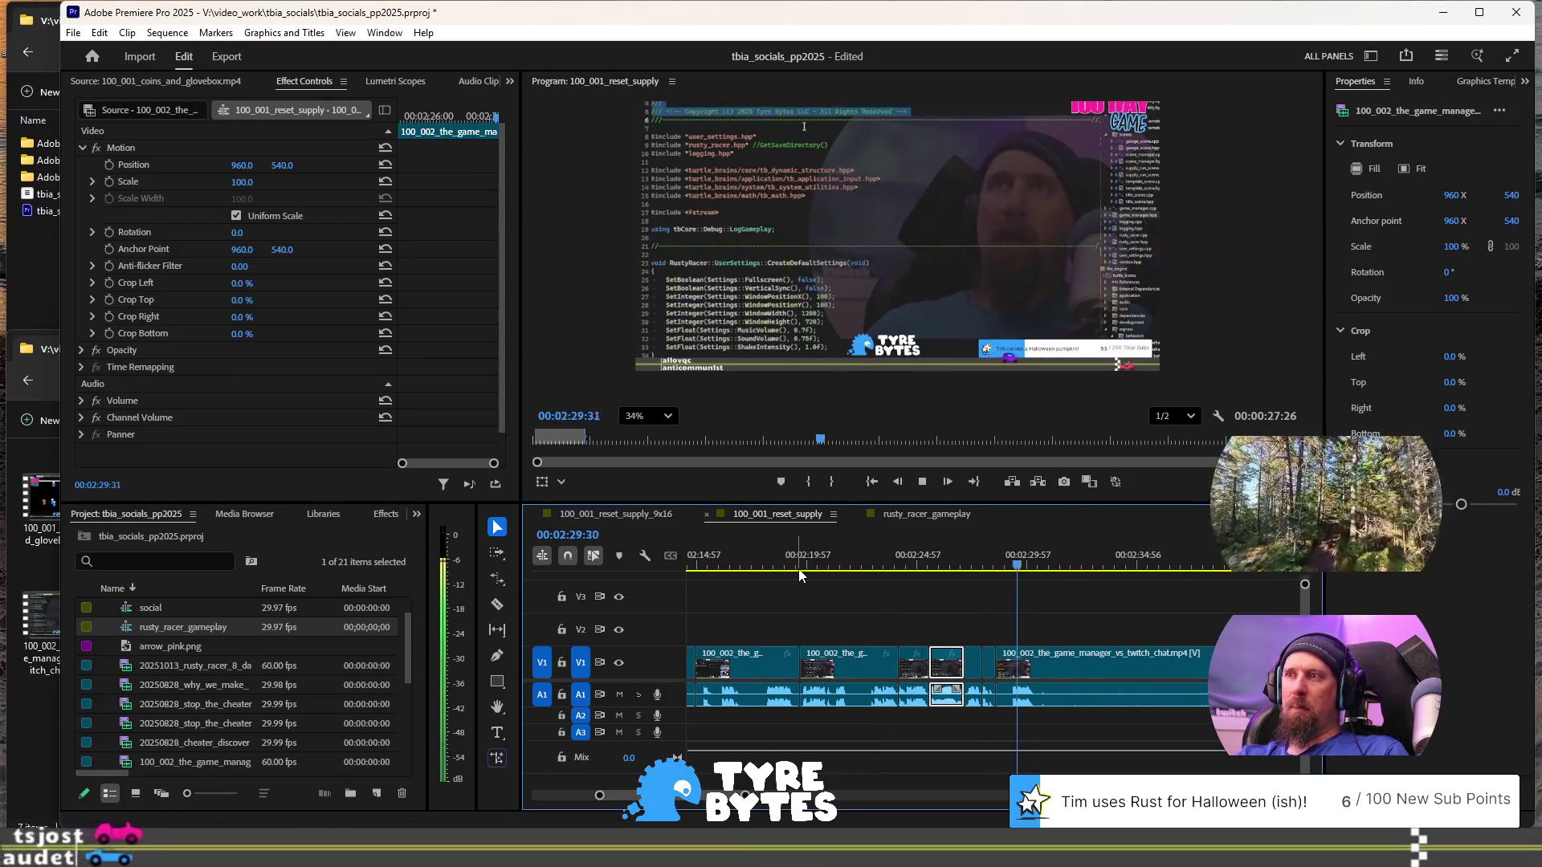
{"action": "key", "text": "space"}
{"action": "key", "text": "equal"}
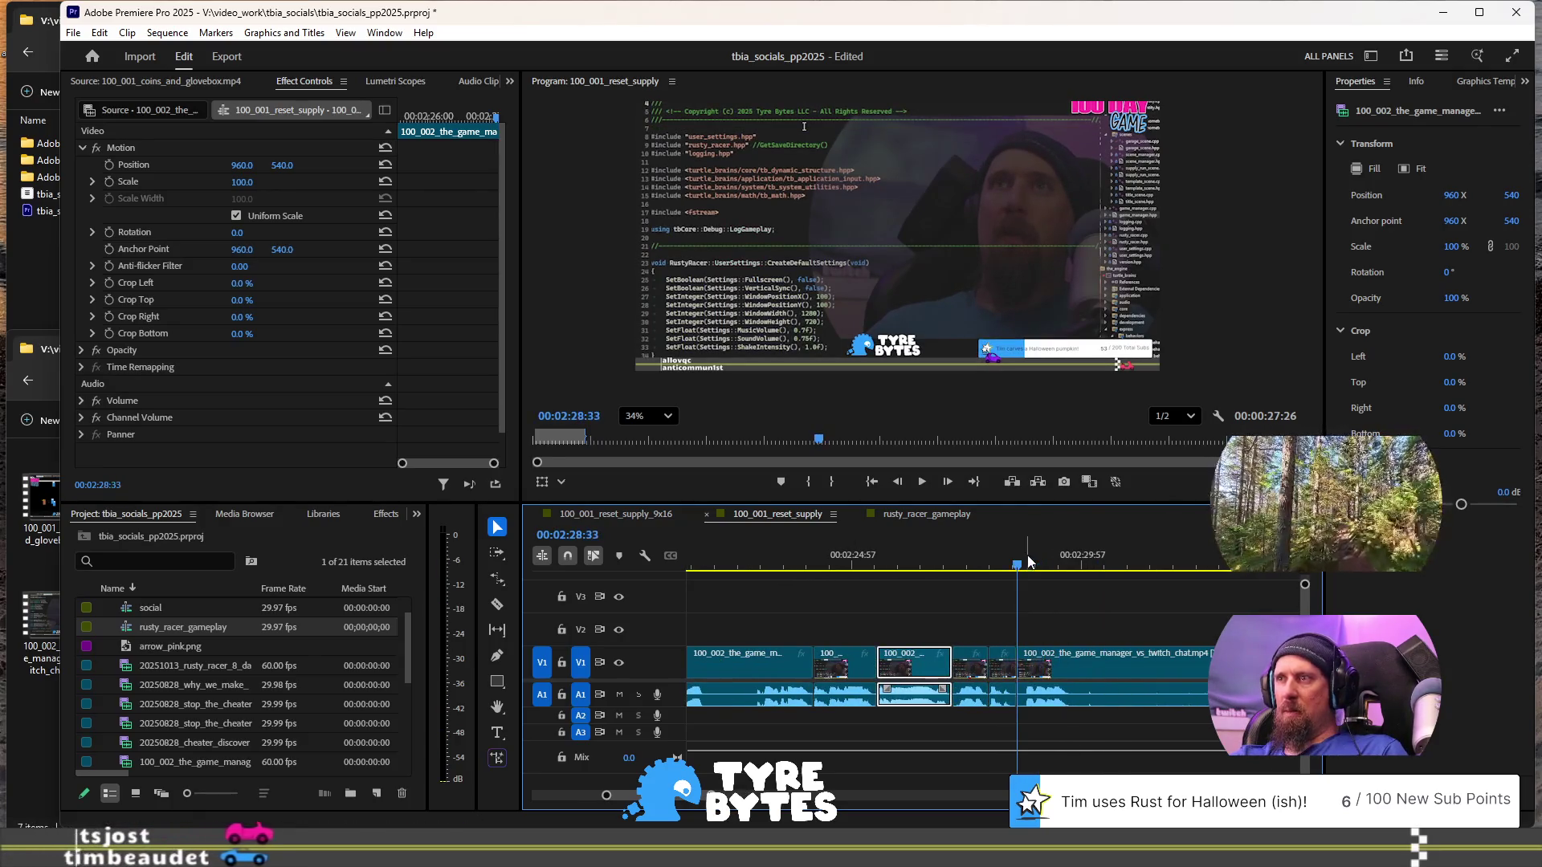
{"action": "key", "text": "minus"}
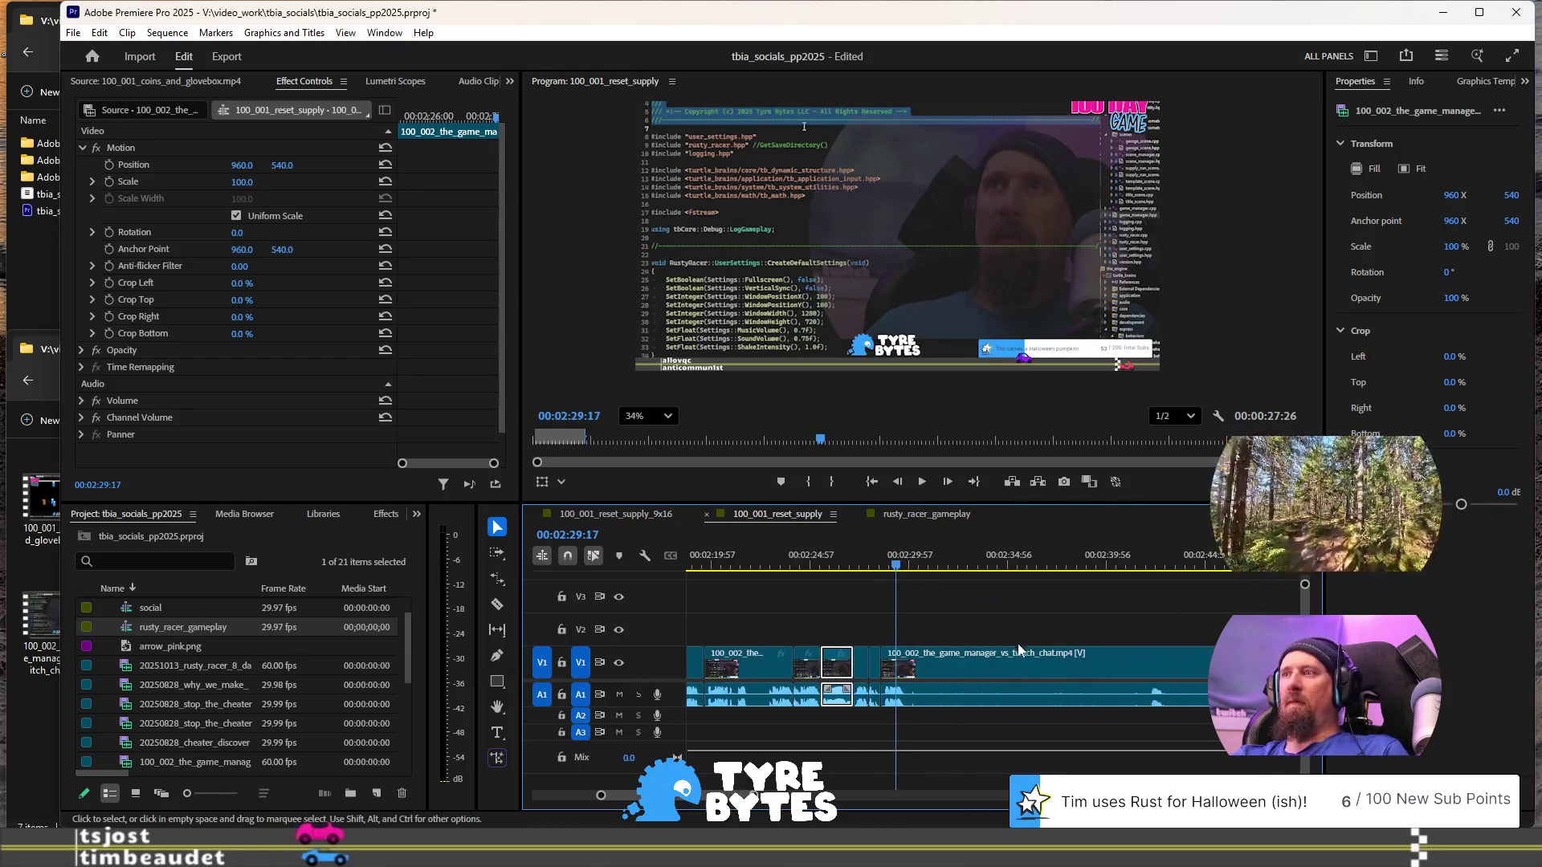
{"action": "key", "text": "space"}
{"action": "key", "text": "space"}
{"action": "scroll", "coordinate": [1028, 651], "scroll_direction": "down", "scroll_amount": 3}
- Shift the game_manager clip later on V1, opening a gap before it
{"action": "left_click", "coordinate": [955, 566]}
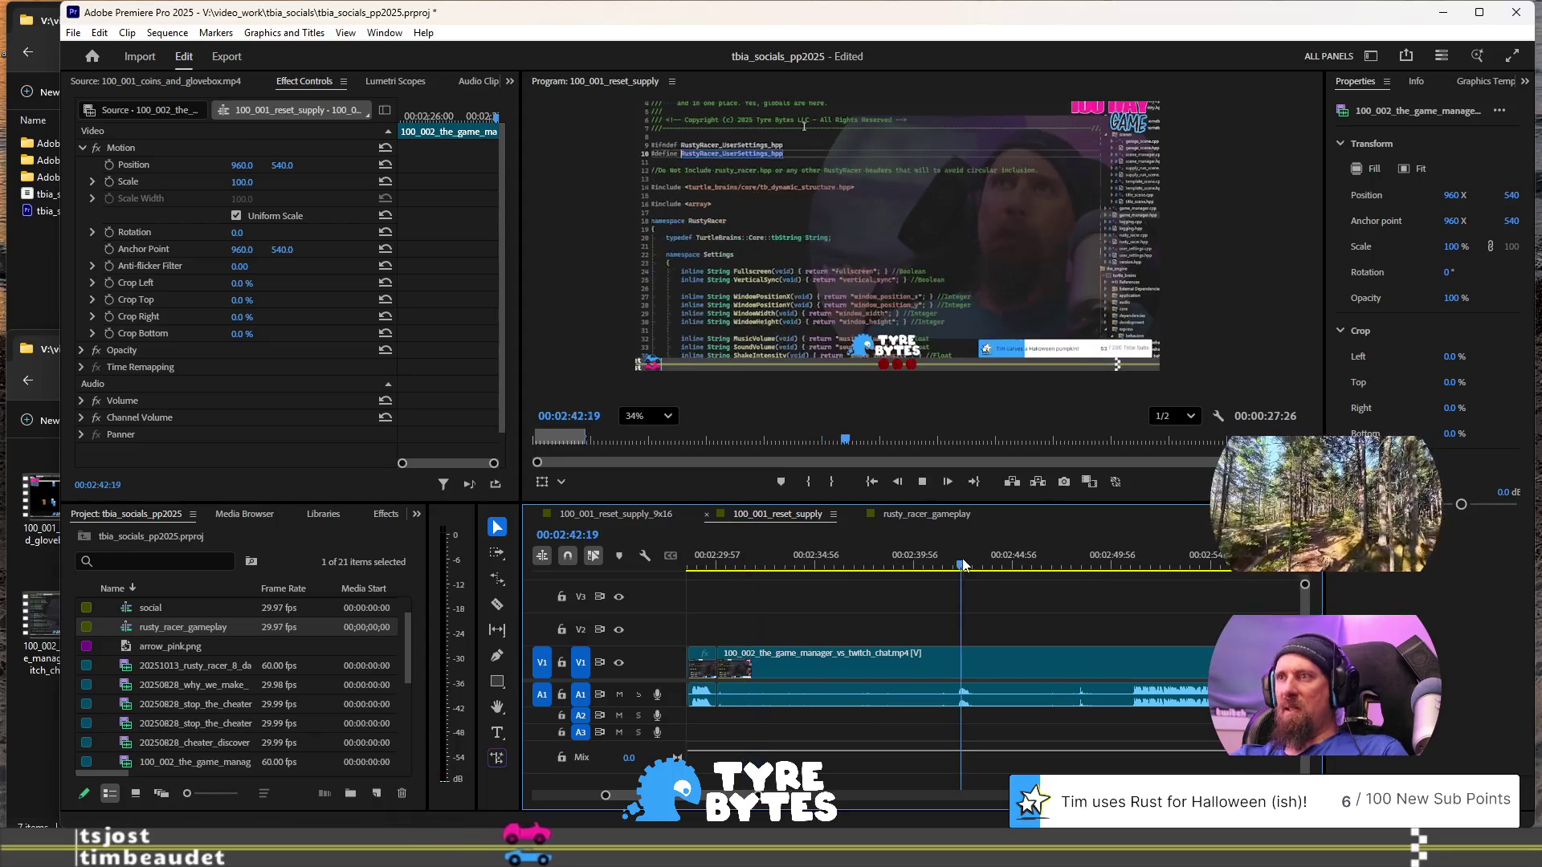
{"action": "left_click", "coordinate": [1112, 565]}
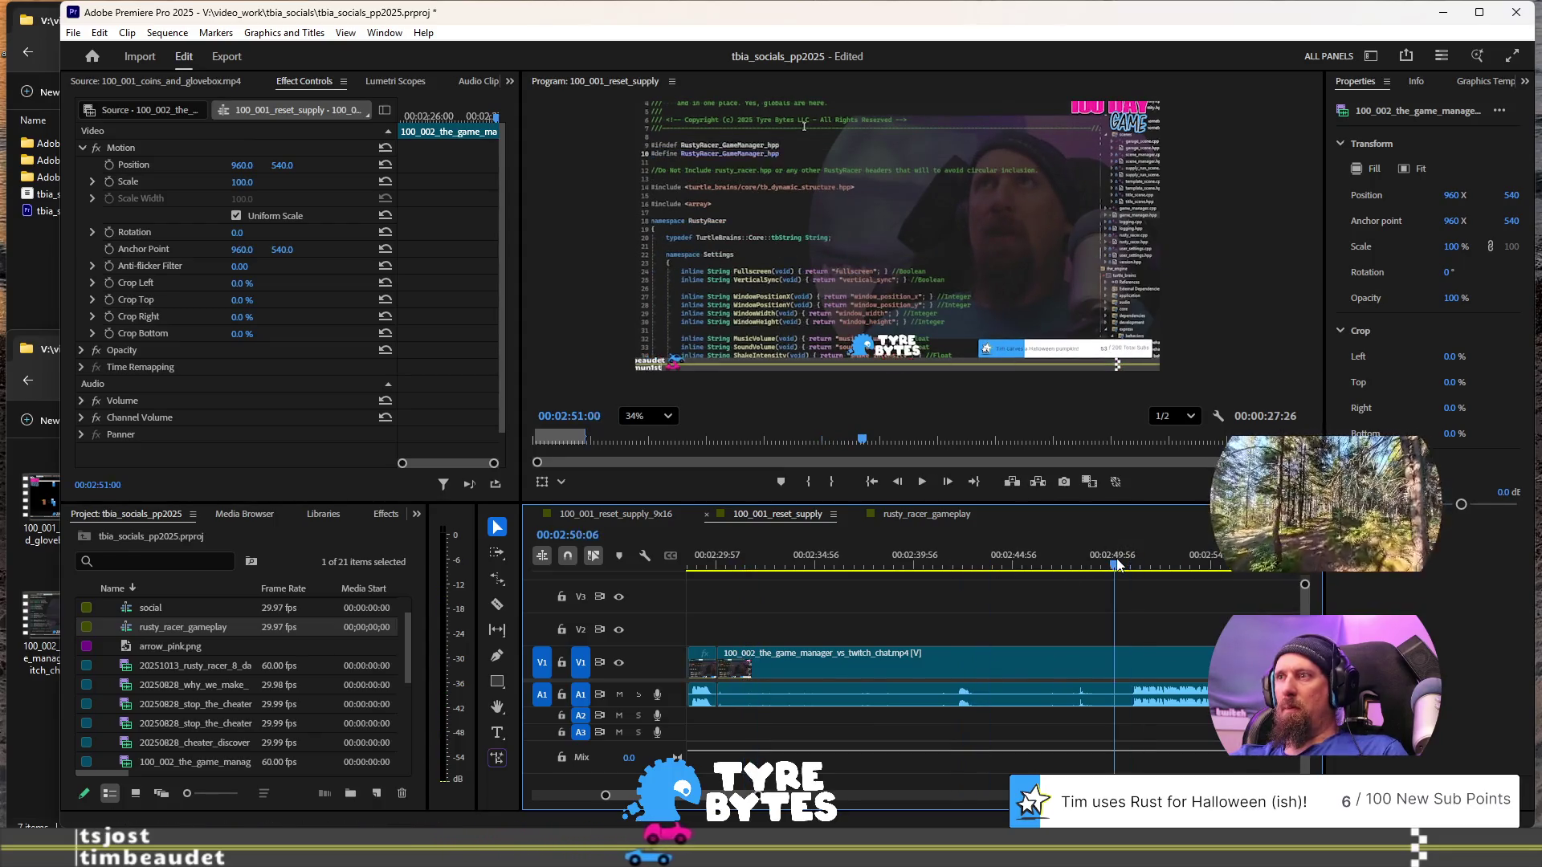
{"action": "key", "text": "space"}
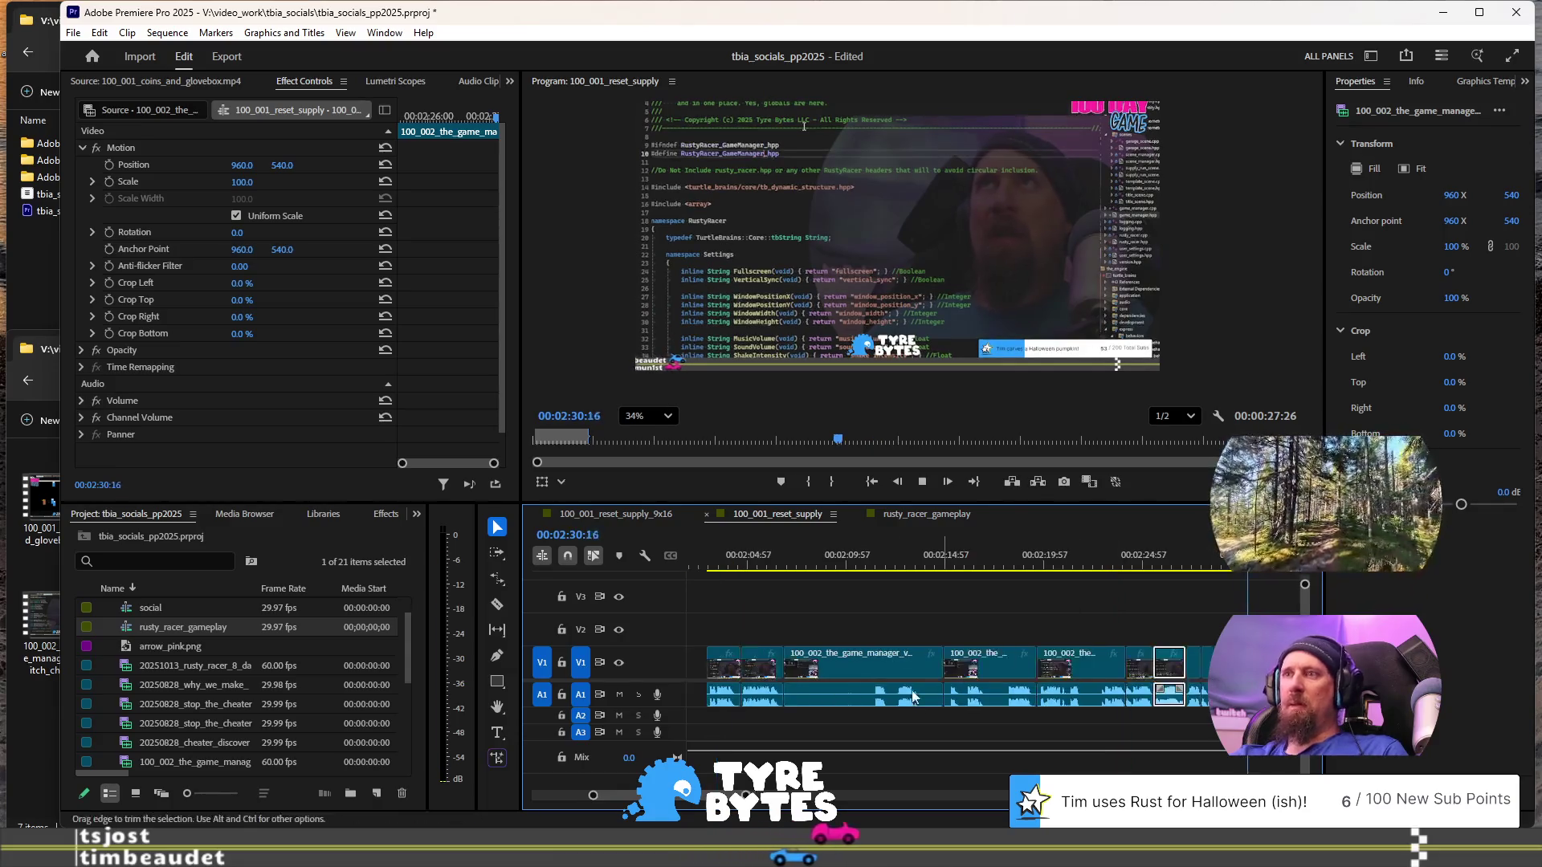
{"action": "key", "text": "space"}
{"action": "key", "text": "minus"}
{"action": "key", "text": "minus"}
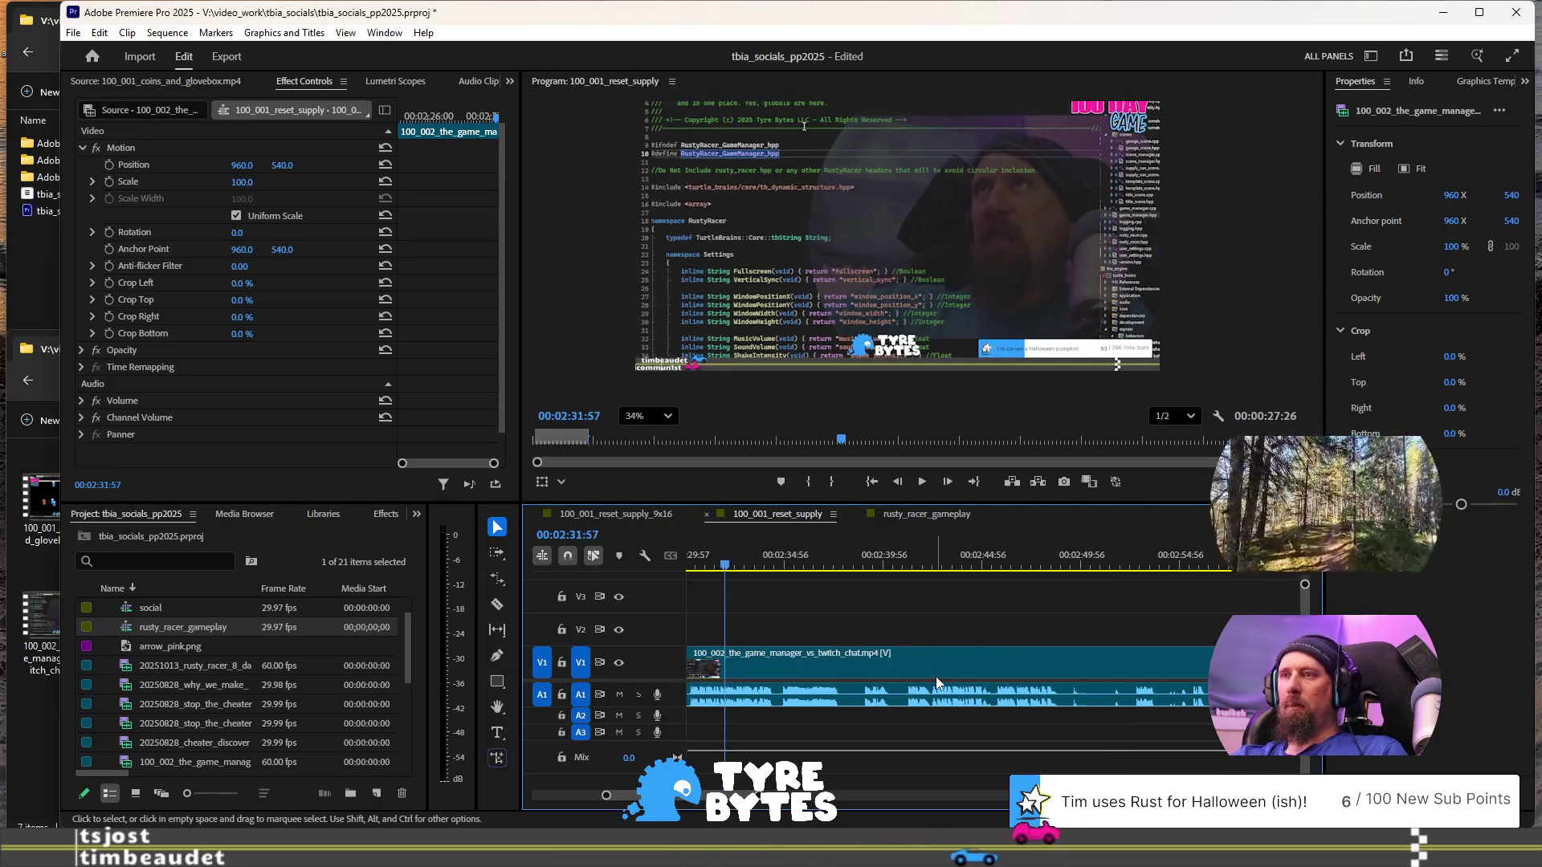
{"action": "left_click", "coordinate": [919, 663]}
{"action": "left_click_drag", "start_coordinate": [914, 664], "coordinate": [983, 659]}
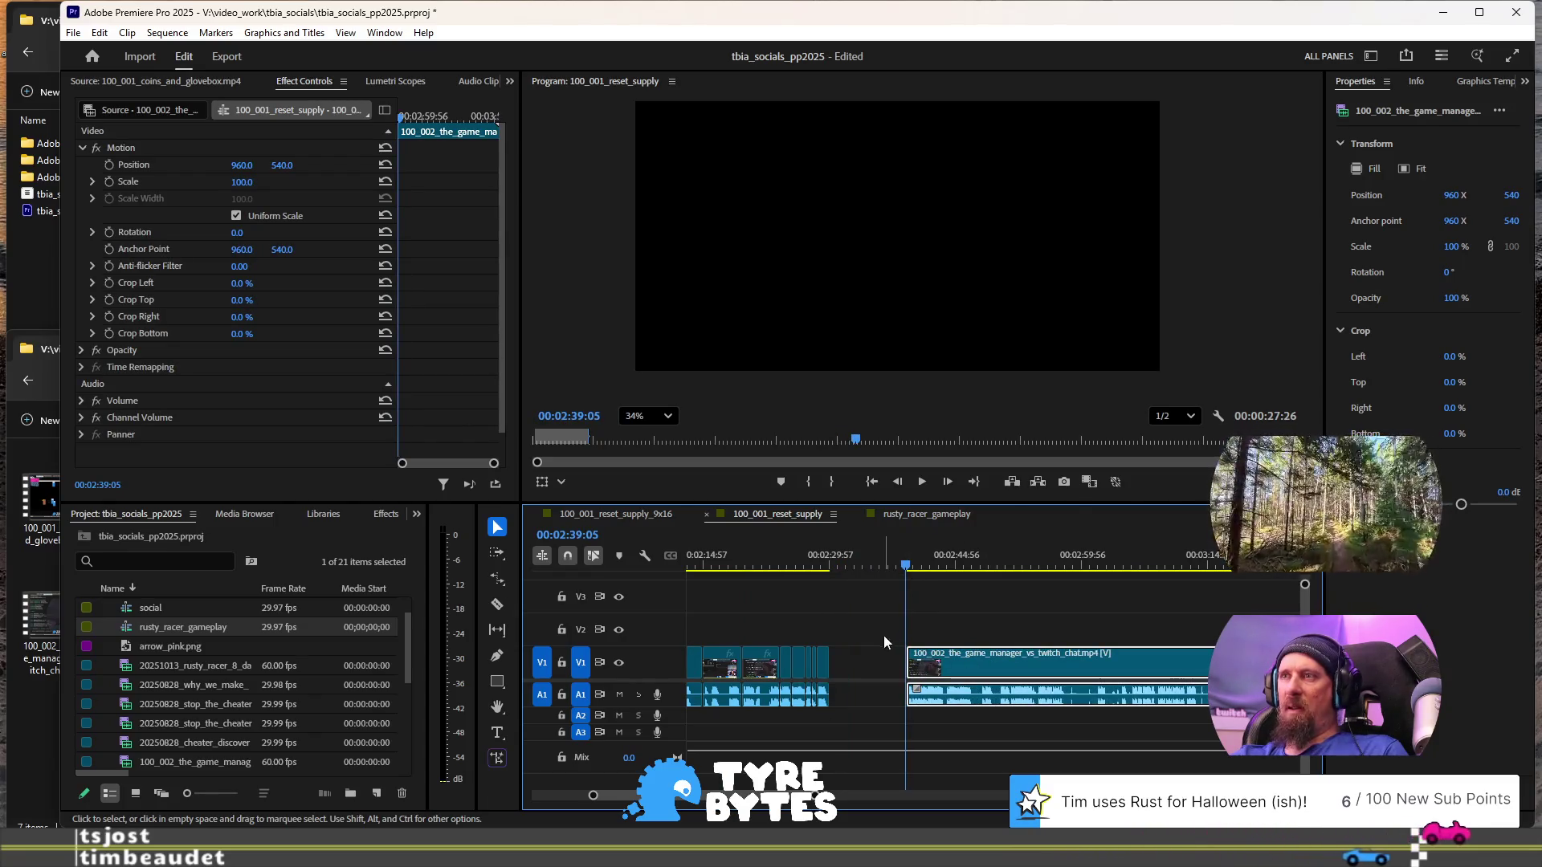
- Play the sequence from the start of the moved game_manager clip
{"action": "key", "text": "Down"}
{"action": "scroll", "coordinate": [916, 646], "scroll_direction": "up", "scroll_amount": 5}
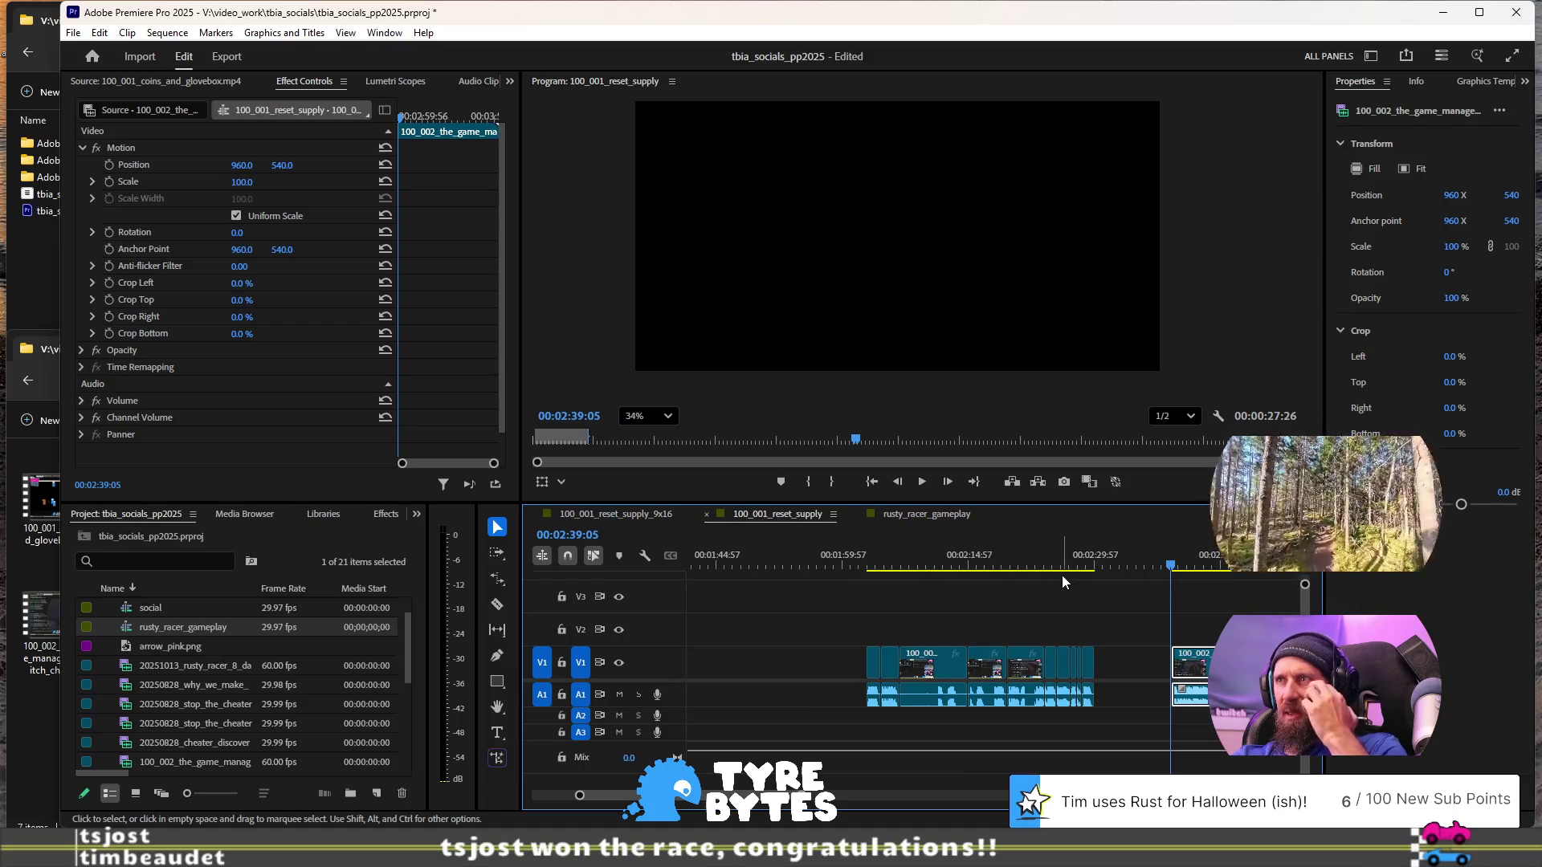
{"action": "scroll", "coordinate": [1062, 581], "scroll_direction": "down", "scroll_amount": 4}
{"action": "key", "text": "space"}
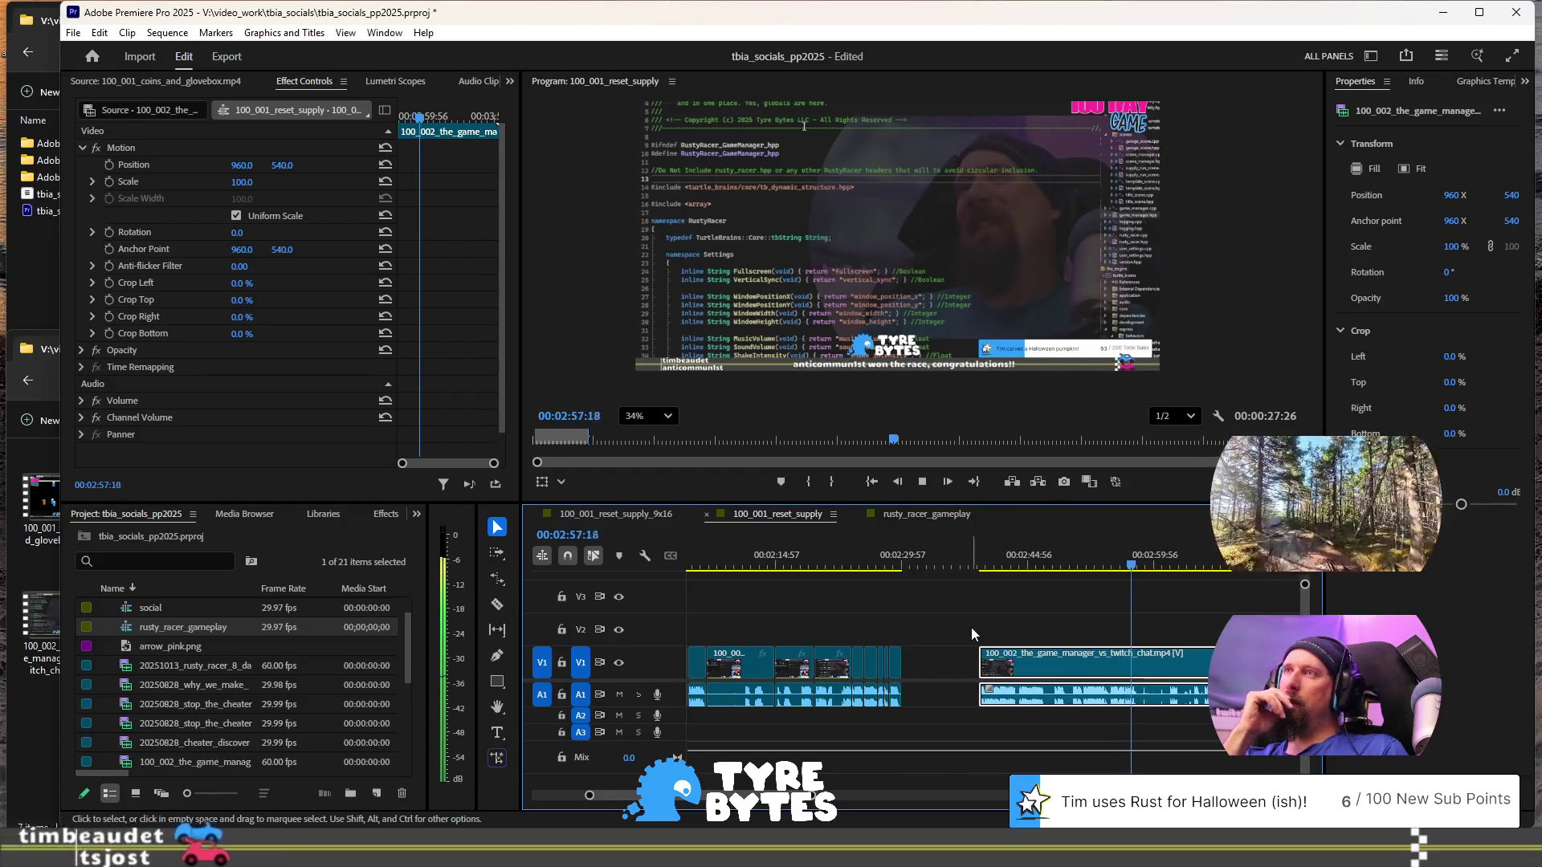
{"action": "key", "text": "space"}
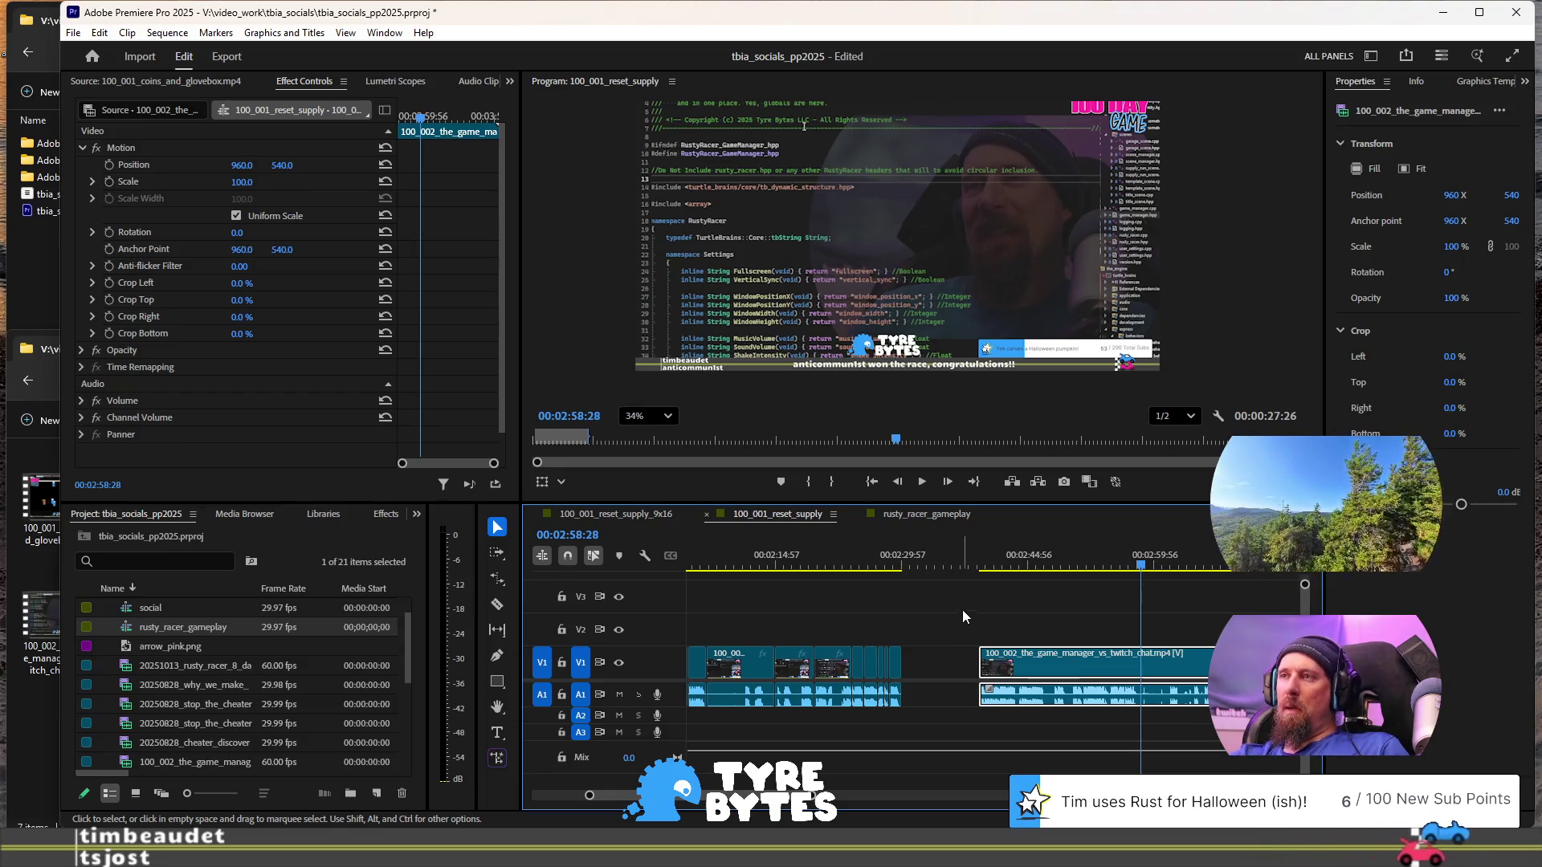
- Split the game_manager clip at 02:47:10 and zoom the timeline out
{"action": "left_click", "coordinate": [981, 565]}
{"action": "key", "text": "space"}
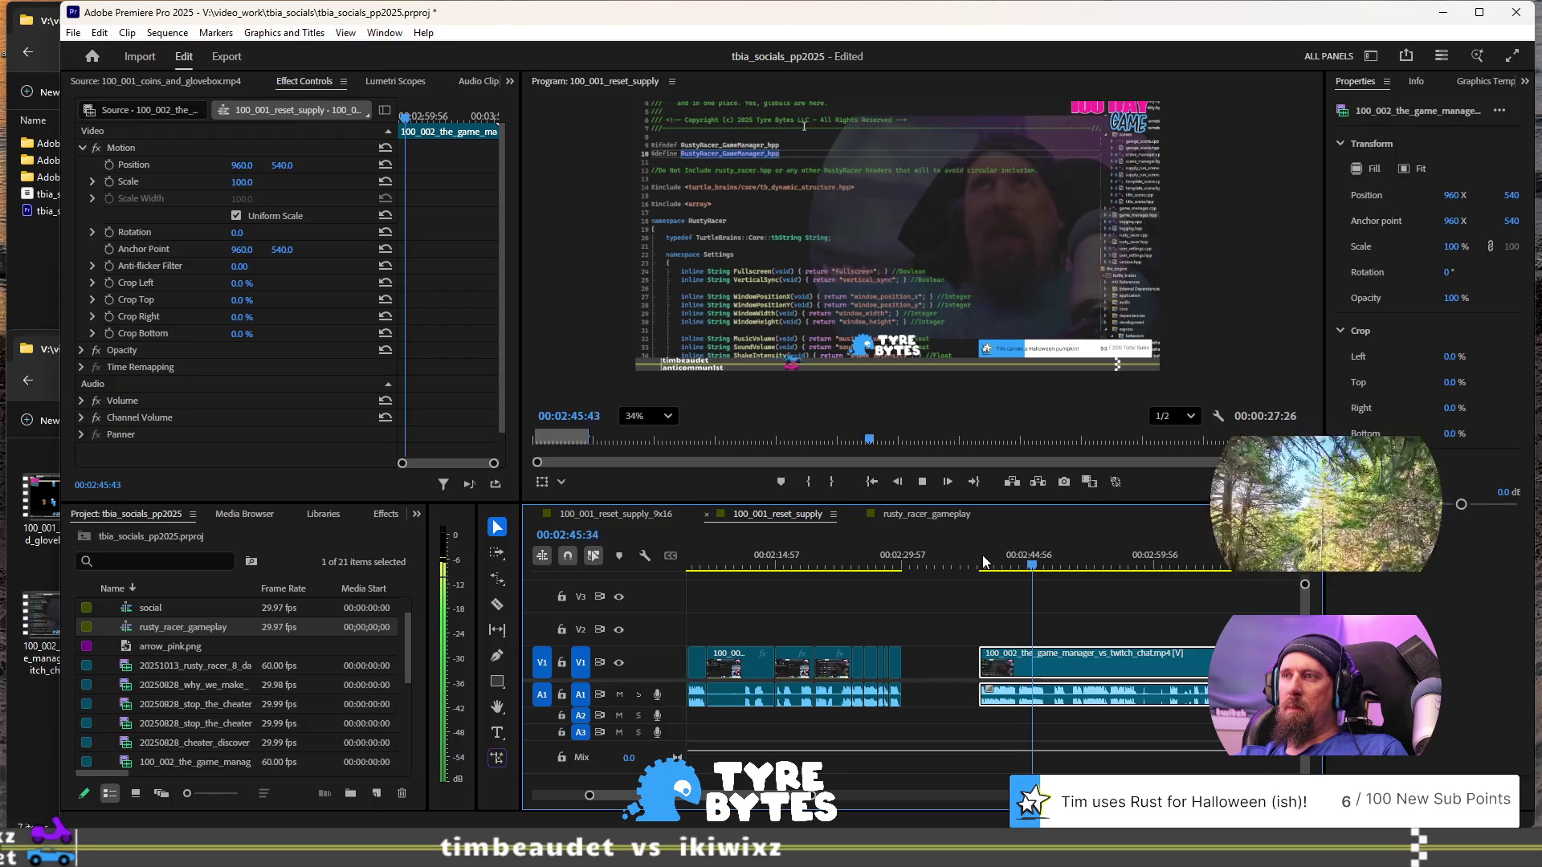
{"action": "key", "text": "space"}
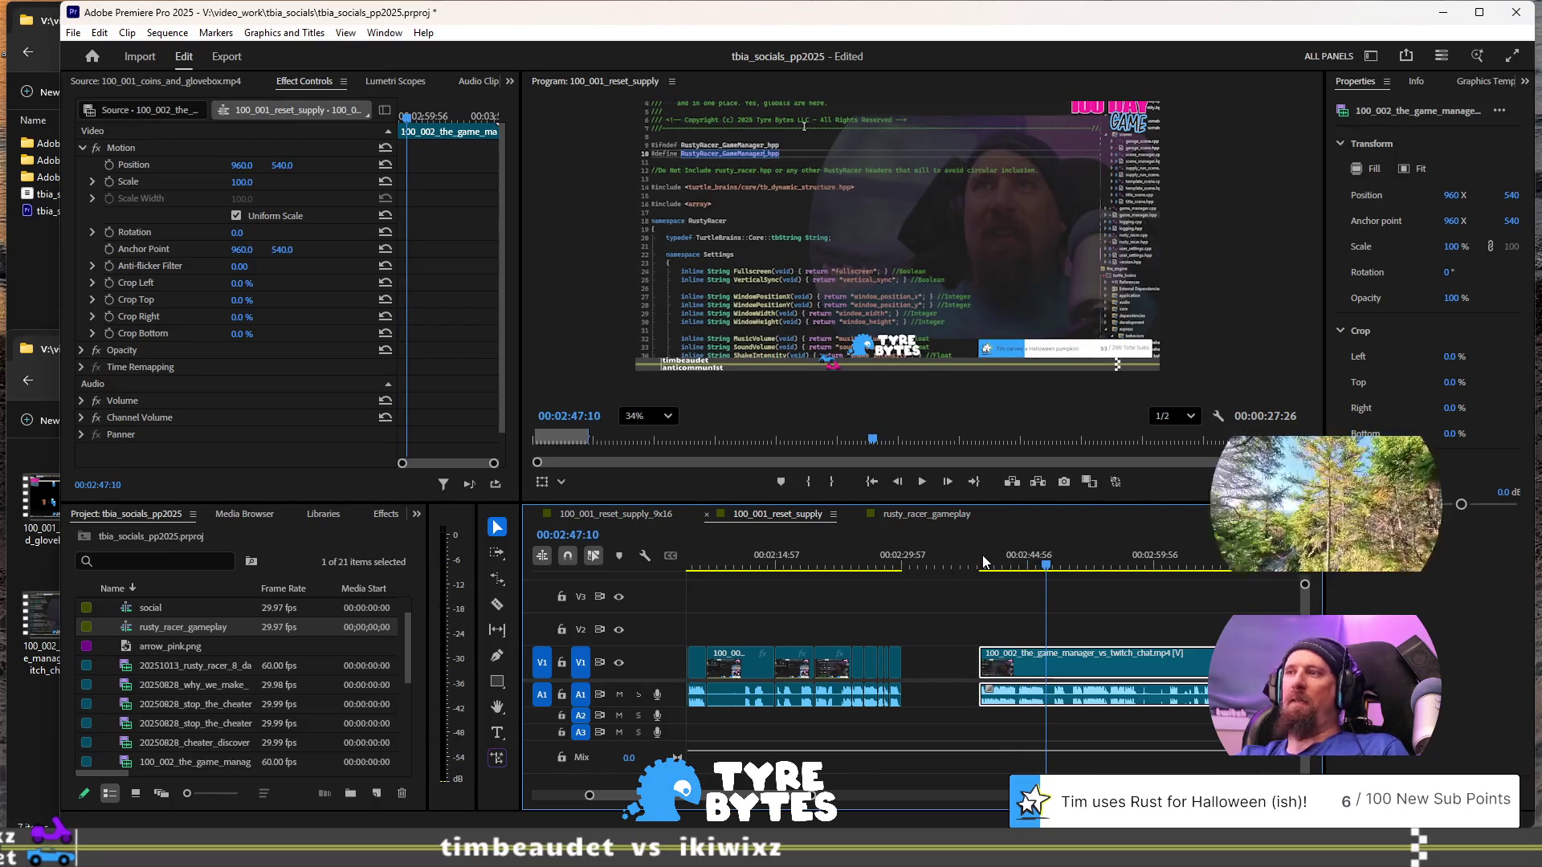
{"action": "key", "text": "ctrl+k"}
{"action": "key", "text": "minus"}
{"action": "key", "text": "minus"}
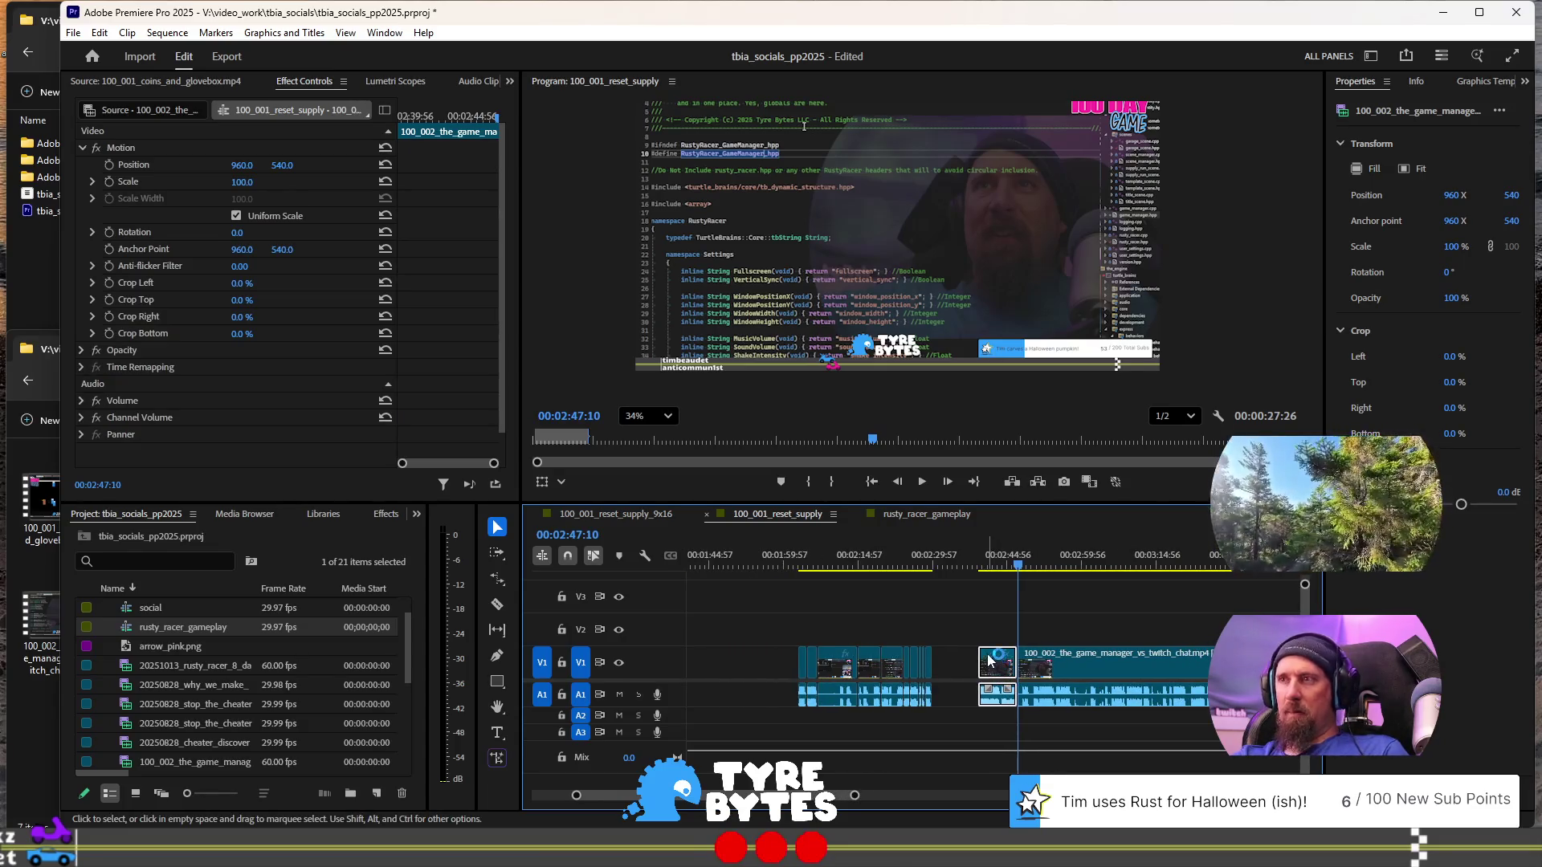
- Drag the short game_manager piece about 50 seconds earlier on V1 and play past it
{"action": "left_click_drag", "start_coordinate": [995, 667], "coordinate": [730, 657]}
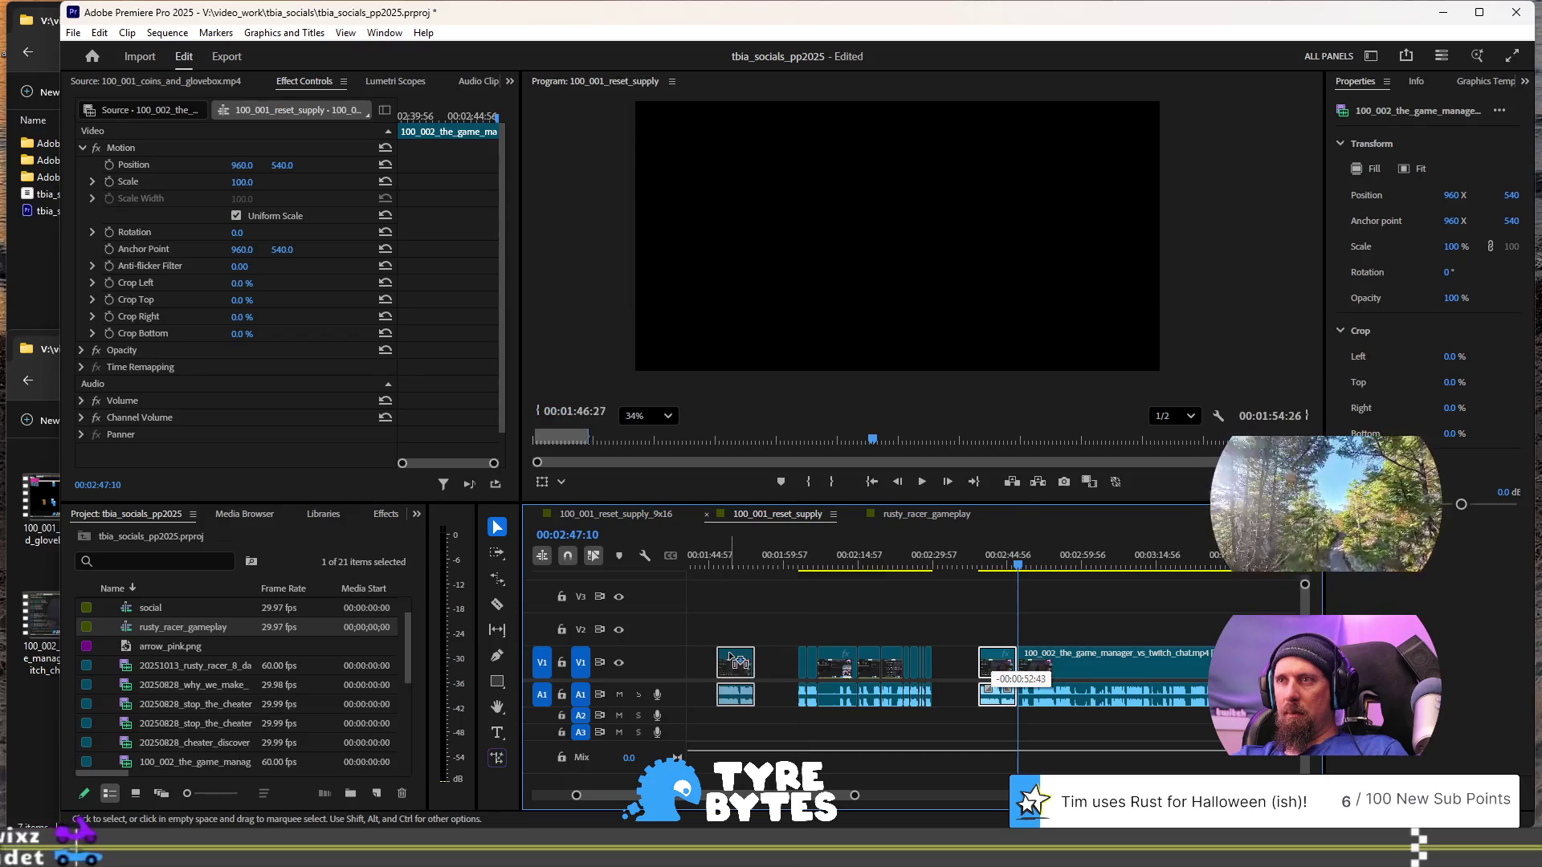
{"action": "scroll", "coordinate": [944, 659], "scroll_direction": "up", "scroll_amount": 3}
{"action": "key", "text": "space"}
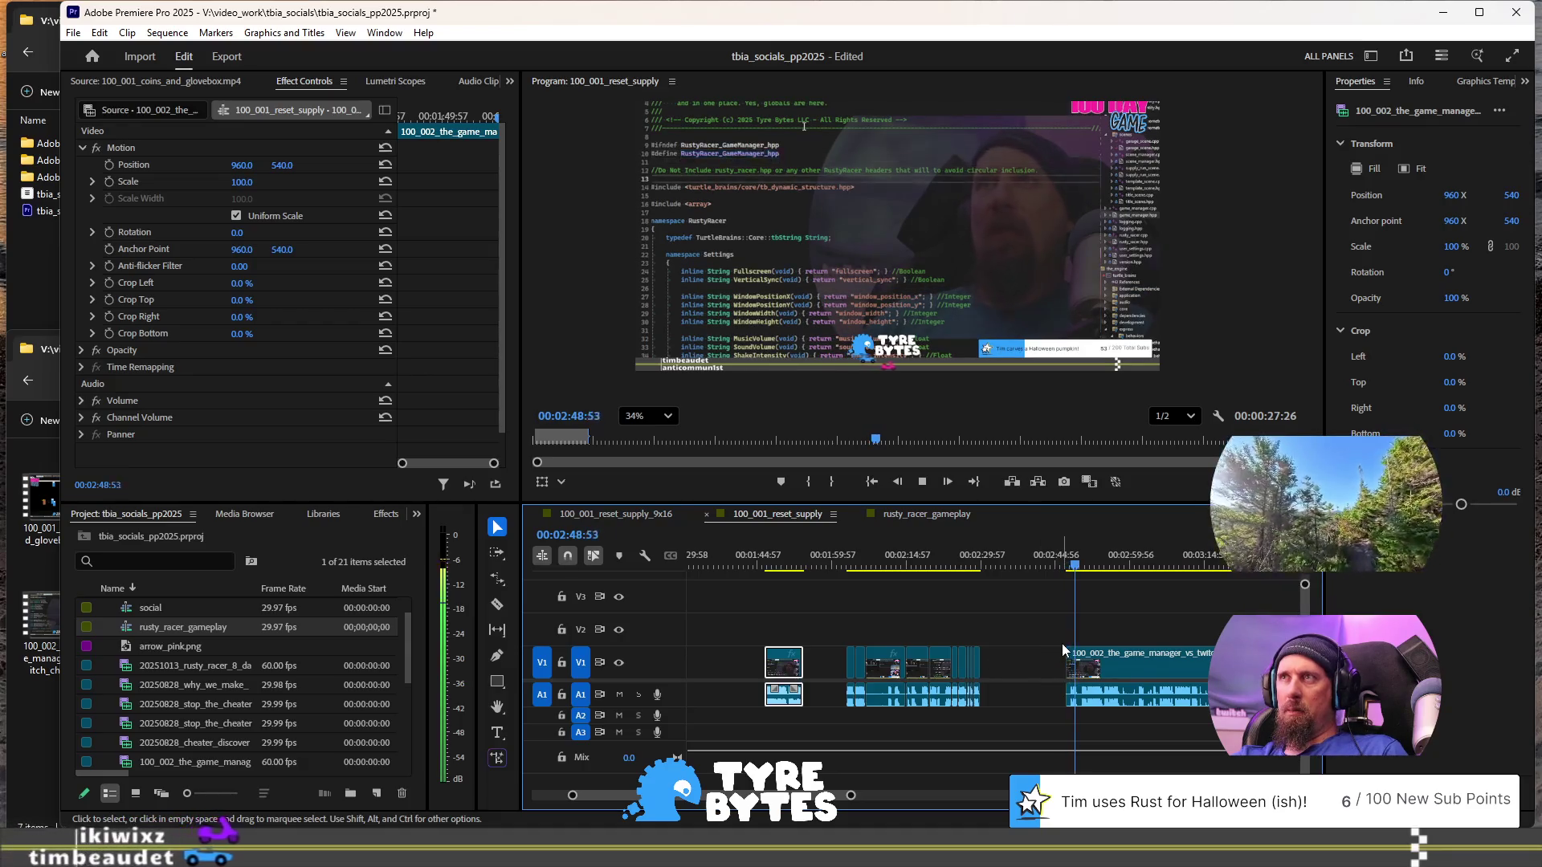
{"action": "key", "text": "space"}
- Review playback from 02:49:44 to 02:52:09, then set the playhead near 02:03:42
{"action": "key", "text": "equal"}
{"action": "key", "text": "minus"}
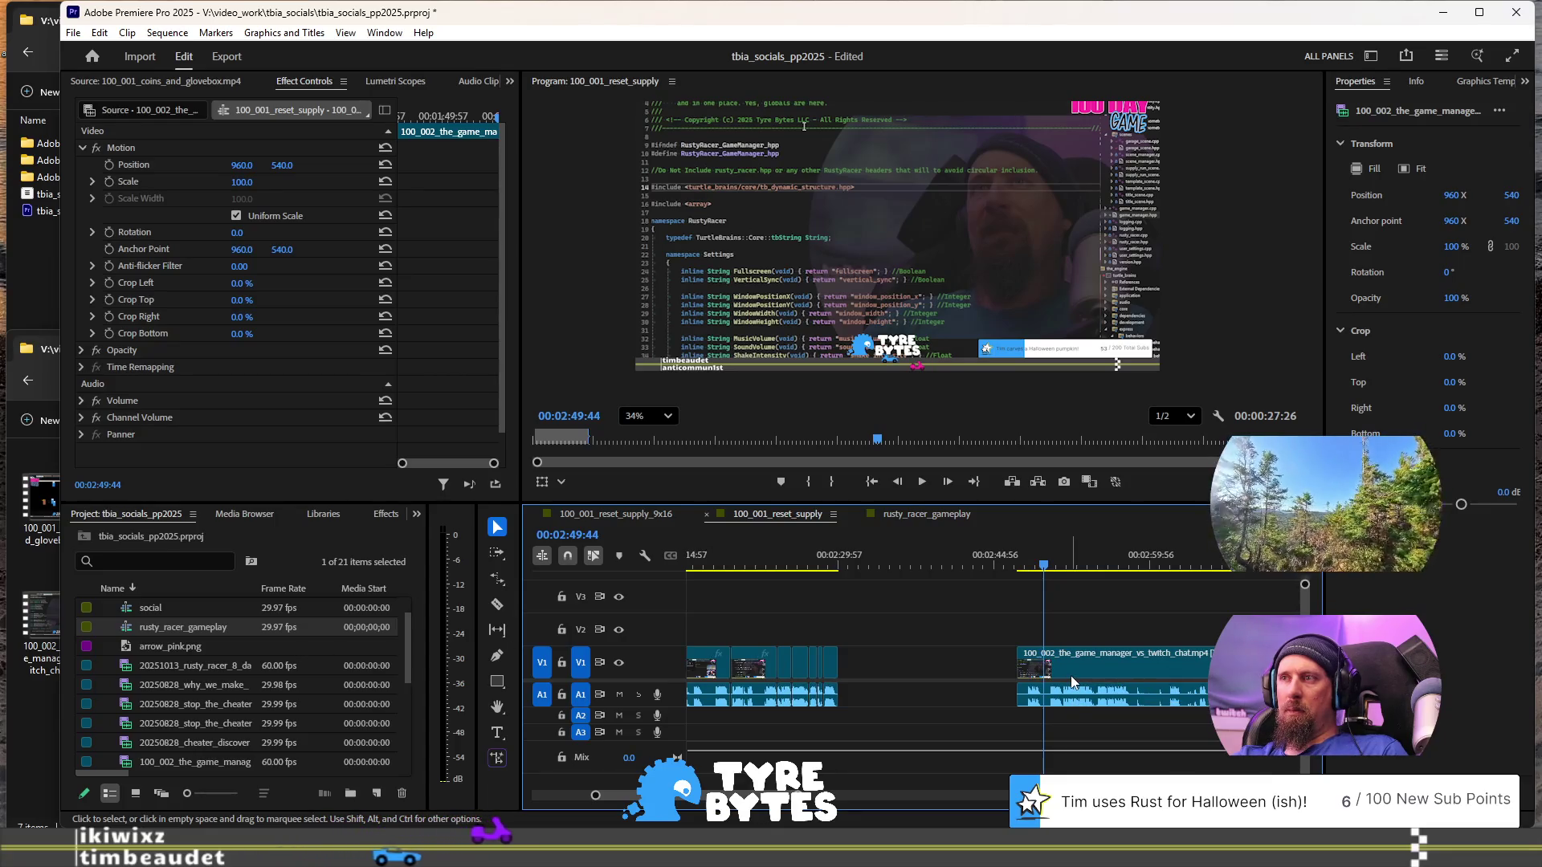
{"action": "key", "text": "space"}
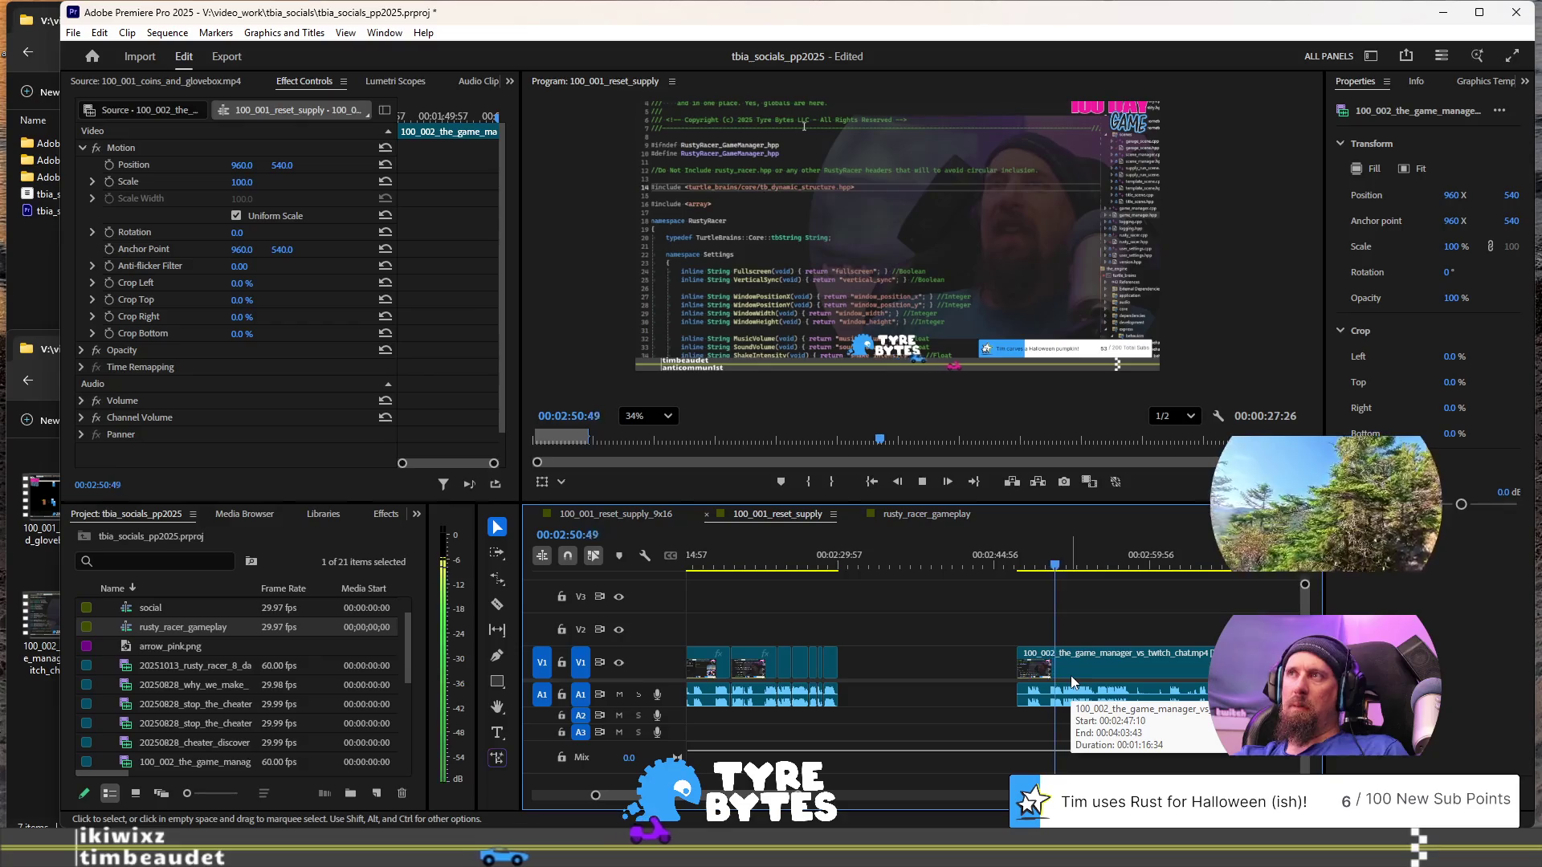
{"action": "key", "text": "space"}
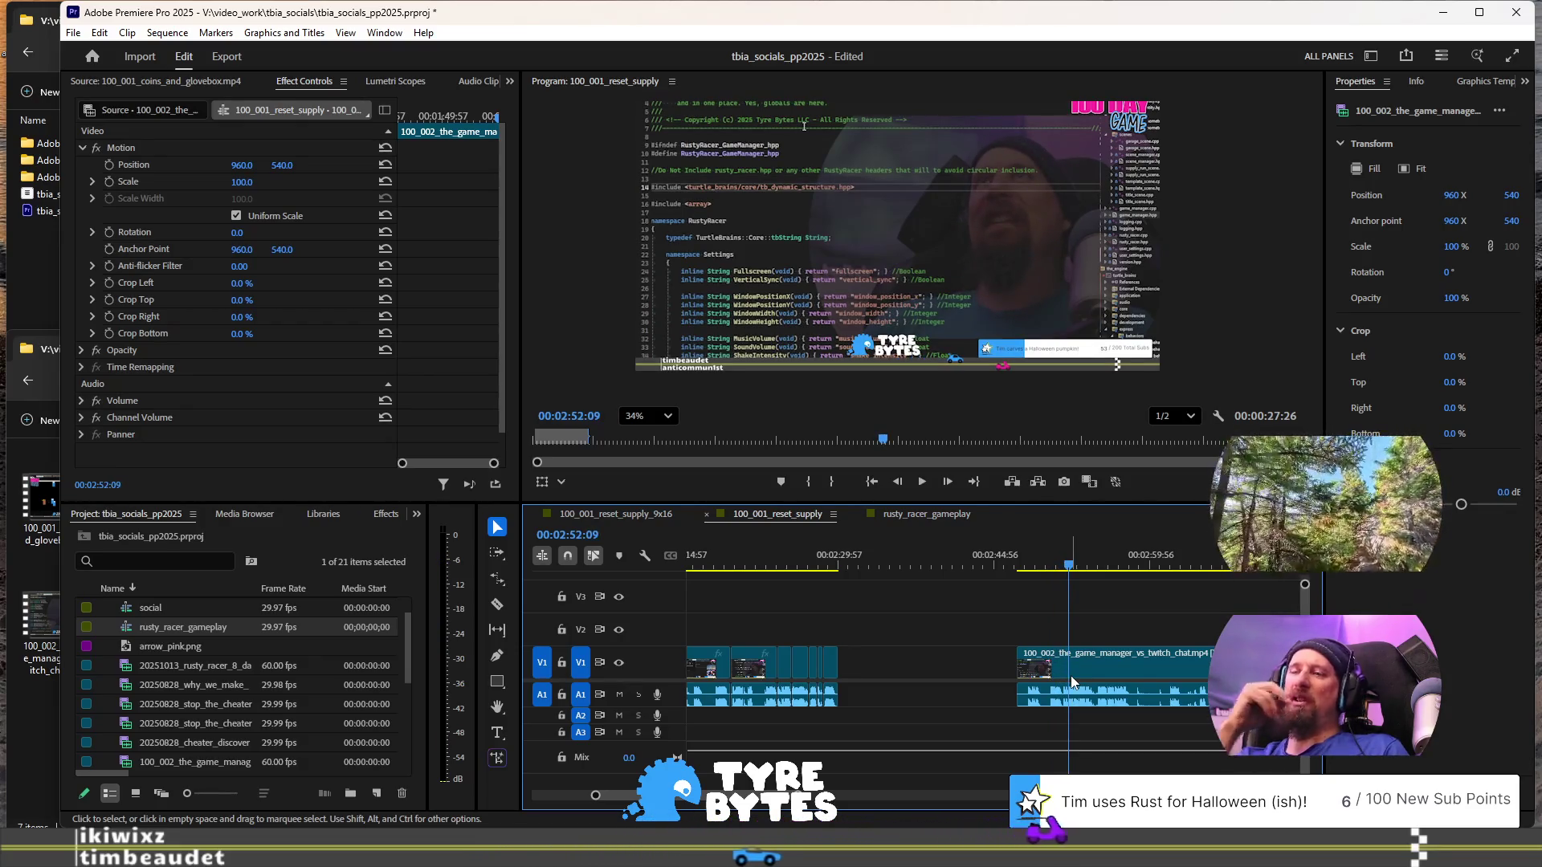
{"action": "scroll", "coordinate": [1072, 676], "scroll_direction": "up", "scroll_amount": 5}
{"action": "scroll", "coordinate": [1072, 676], "scroll_direction": "up", "scroll_amount": 1}
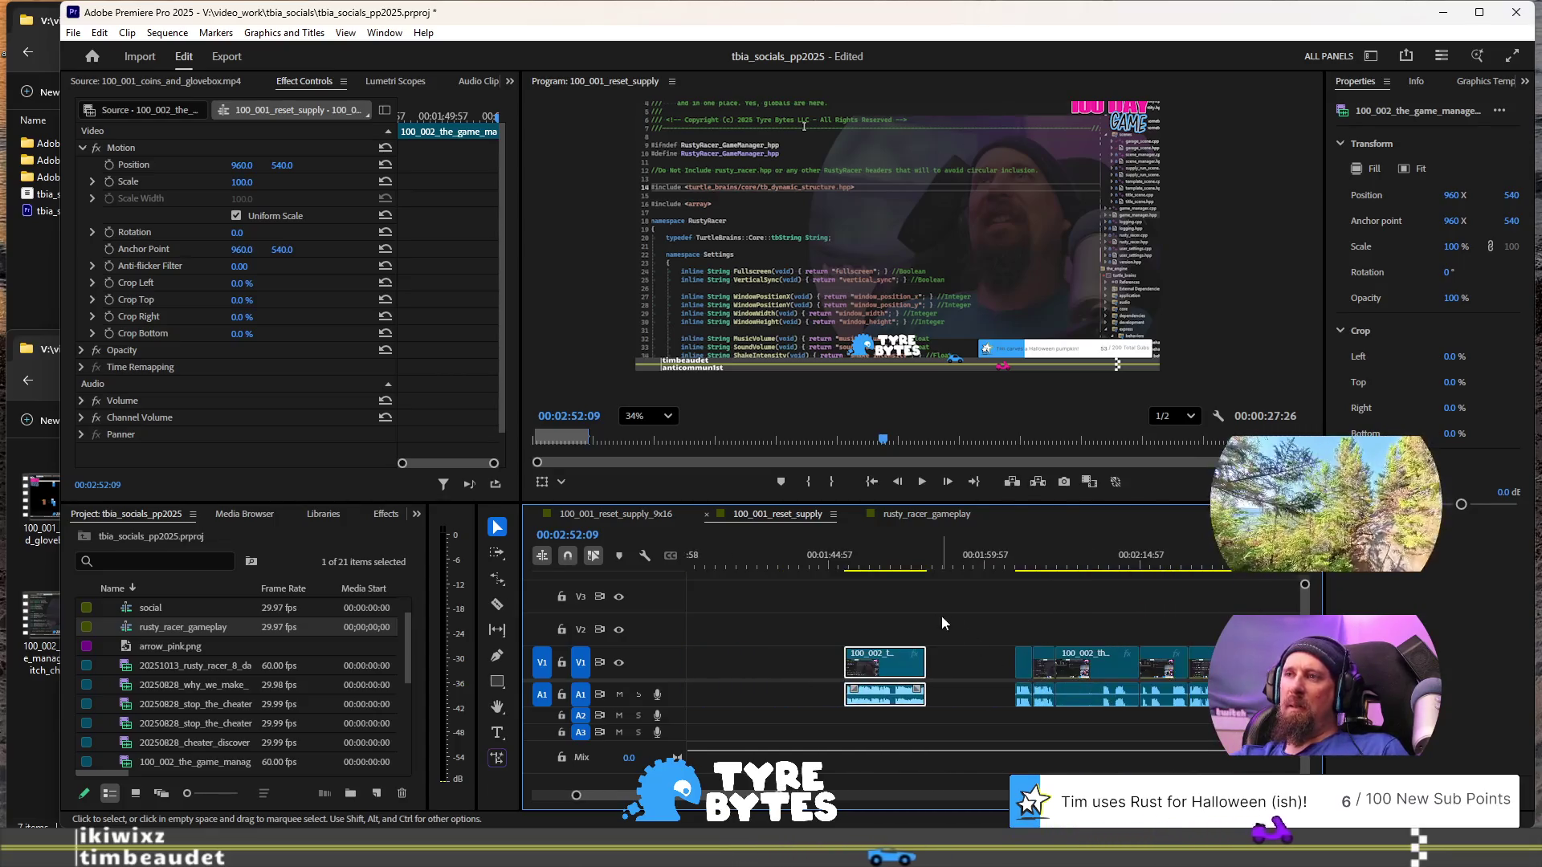
{"action": "left_click", "coordinate": [1021, 569]}
- Review the footage between 02:10:41 and 02:12:46
{"action": "key", "text": "space"}
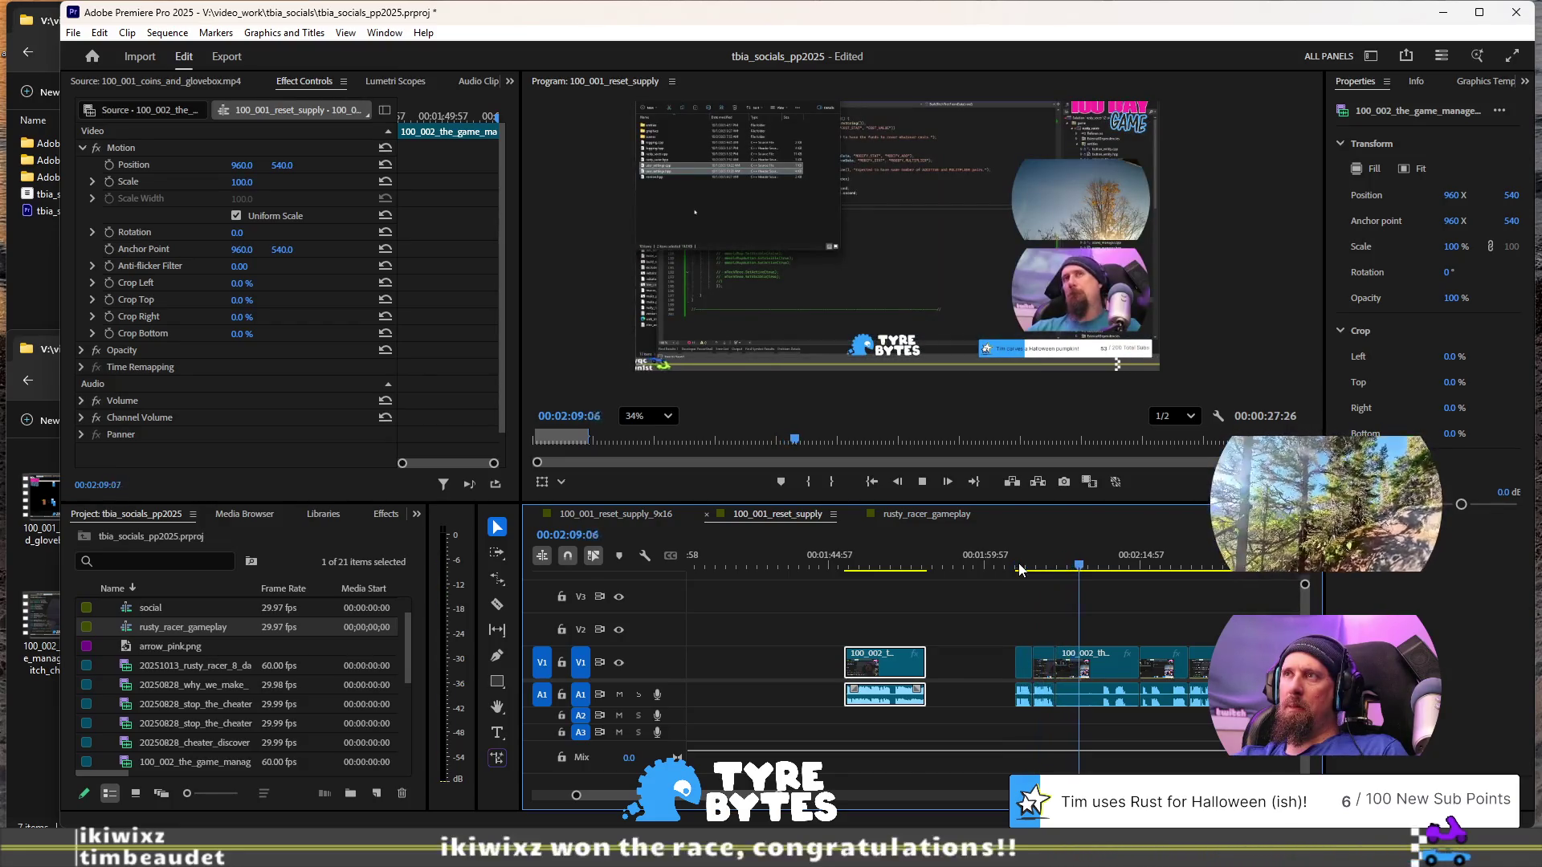
{"action": "key", "text": "space"}
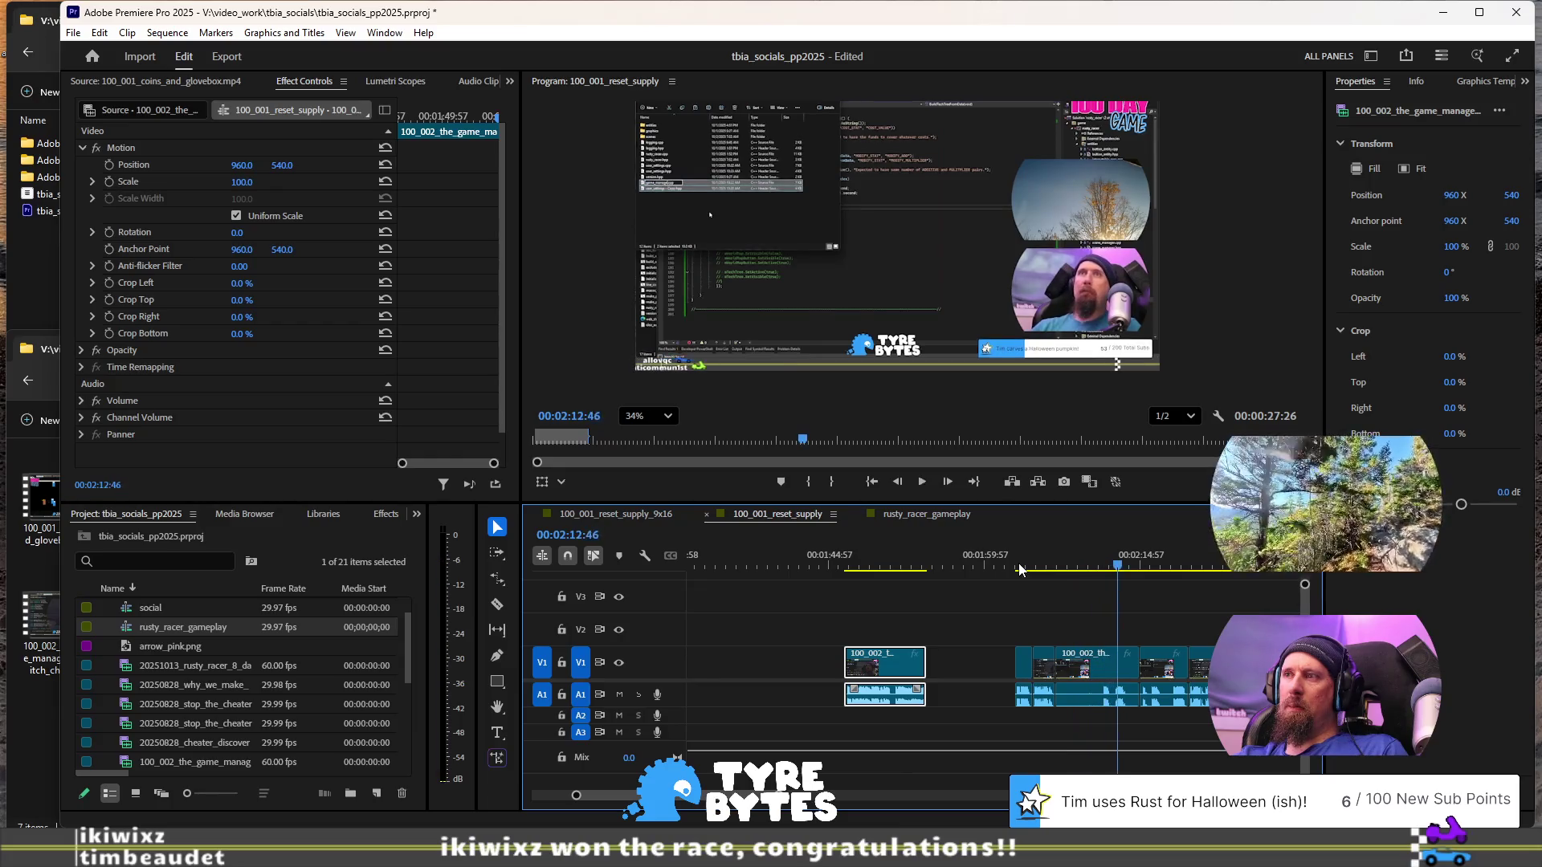
{"action": "scroll", "coordinate": [1056, 734], "scroll_direction": "up", "scroll_amount": 5}
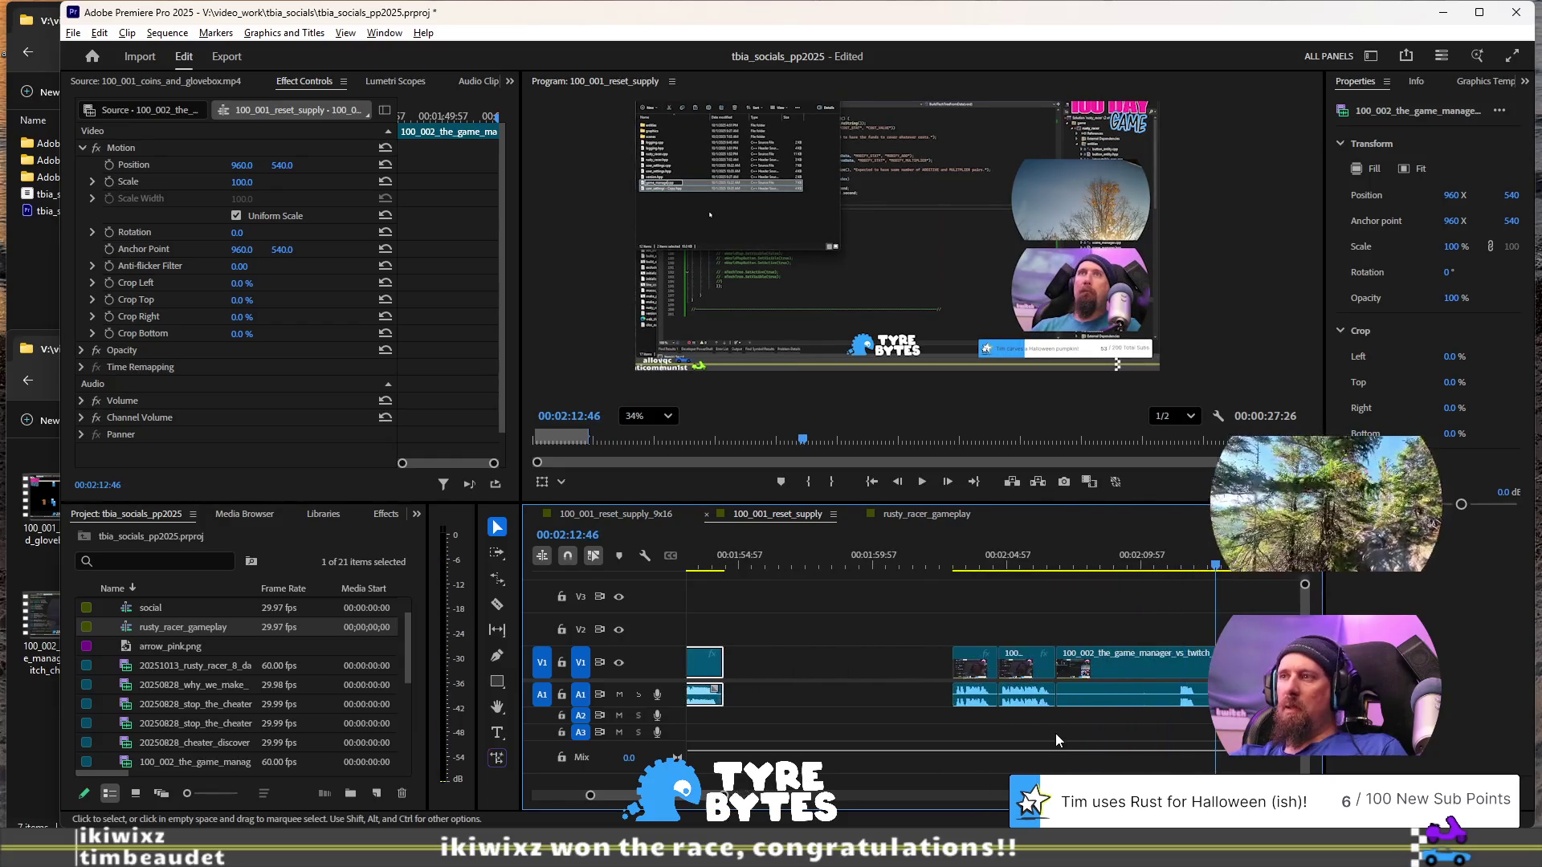
{"action": "left_click", "coordinate": [1017, 546]}
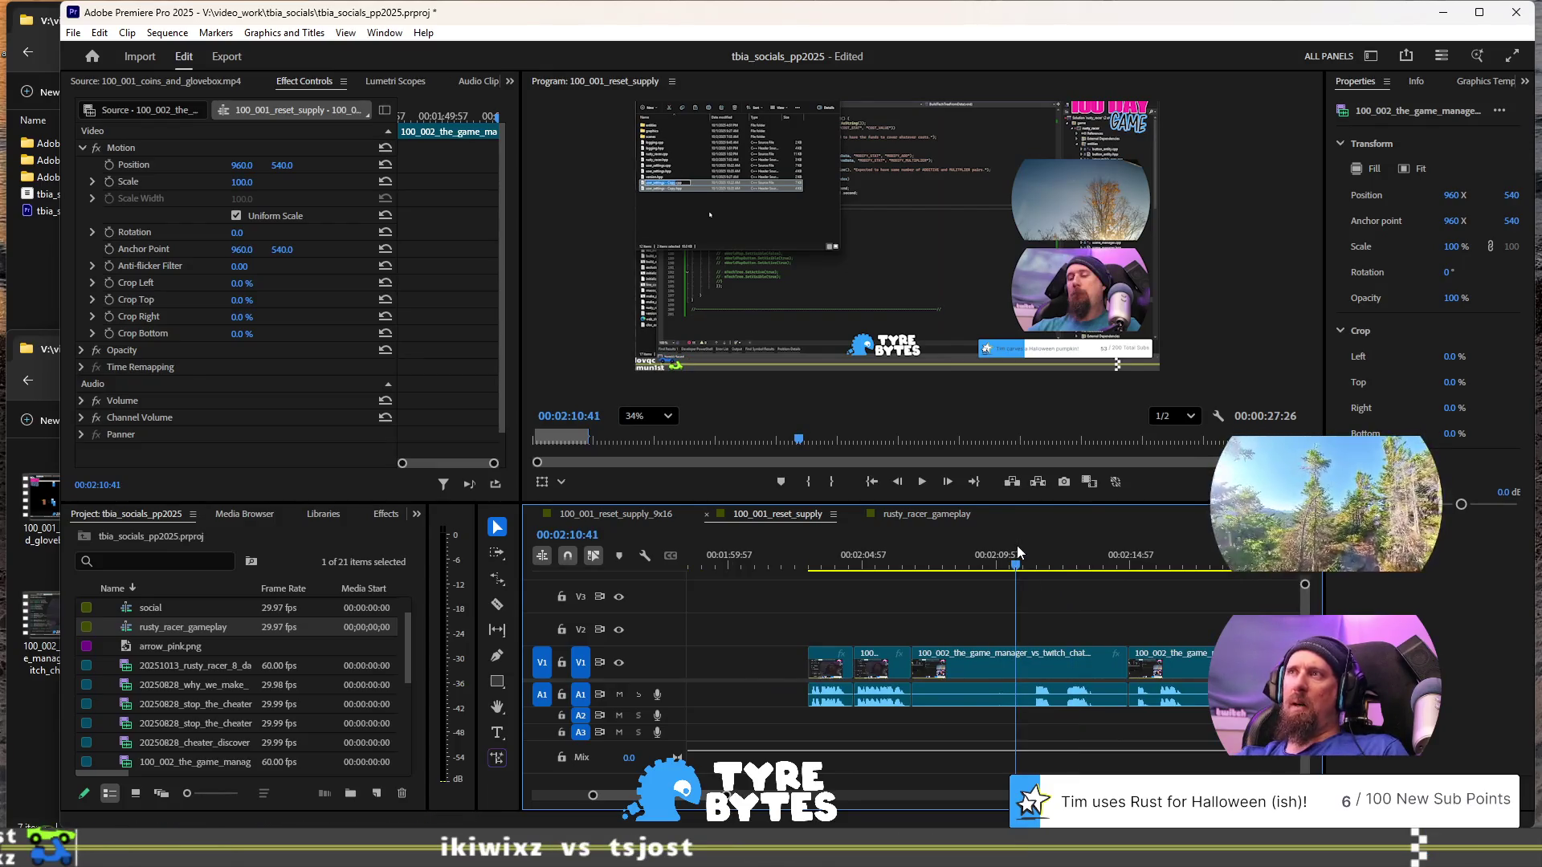
{"action": "key", "text": "space"}
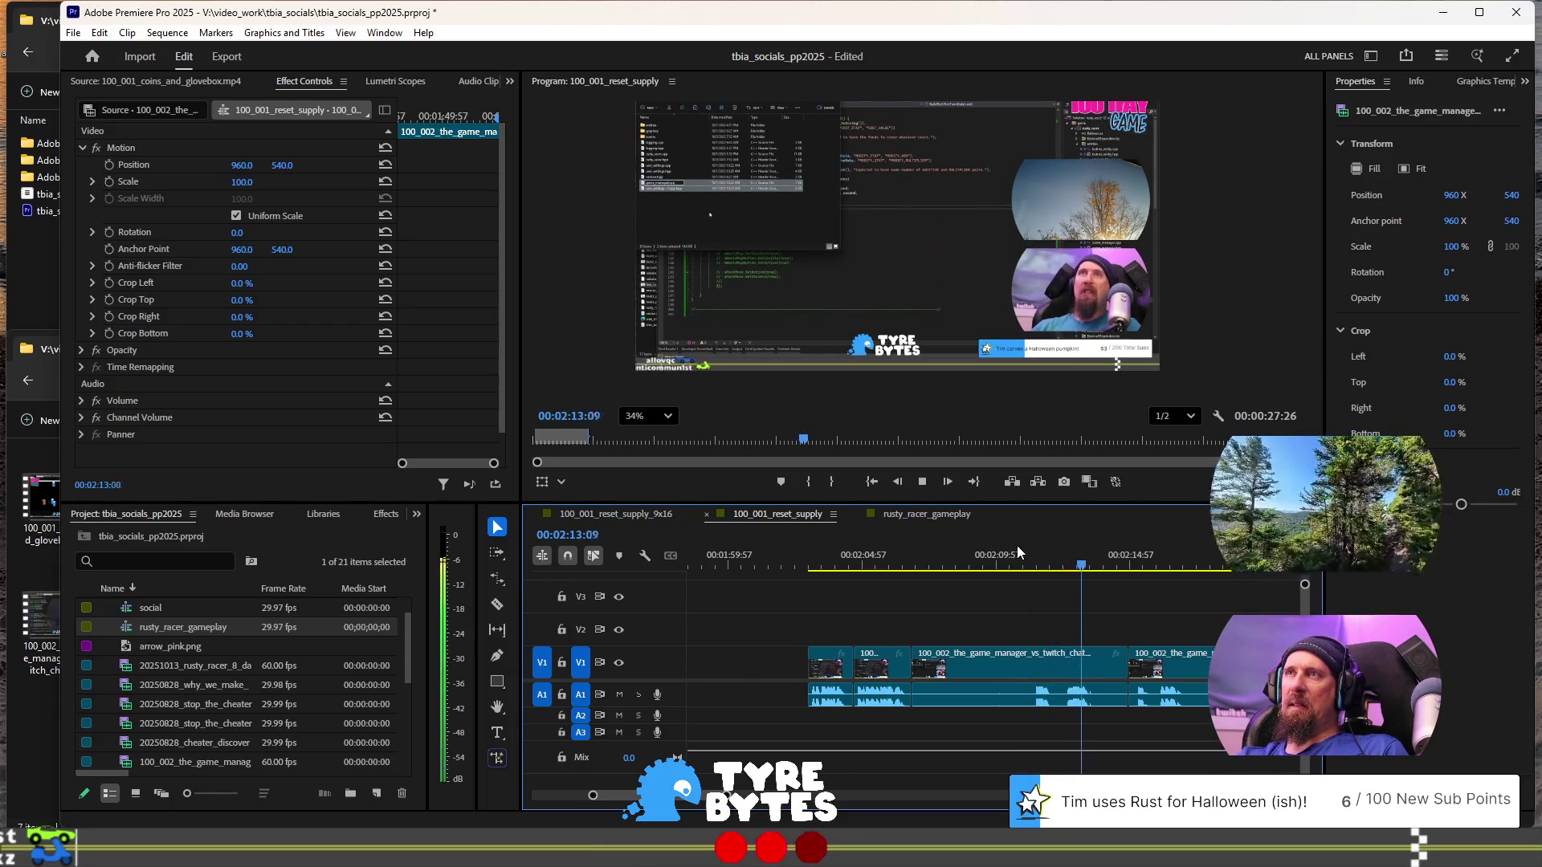
{"action": "key", "text": "space"}
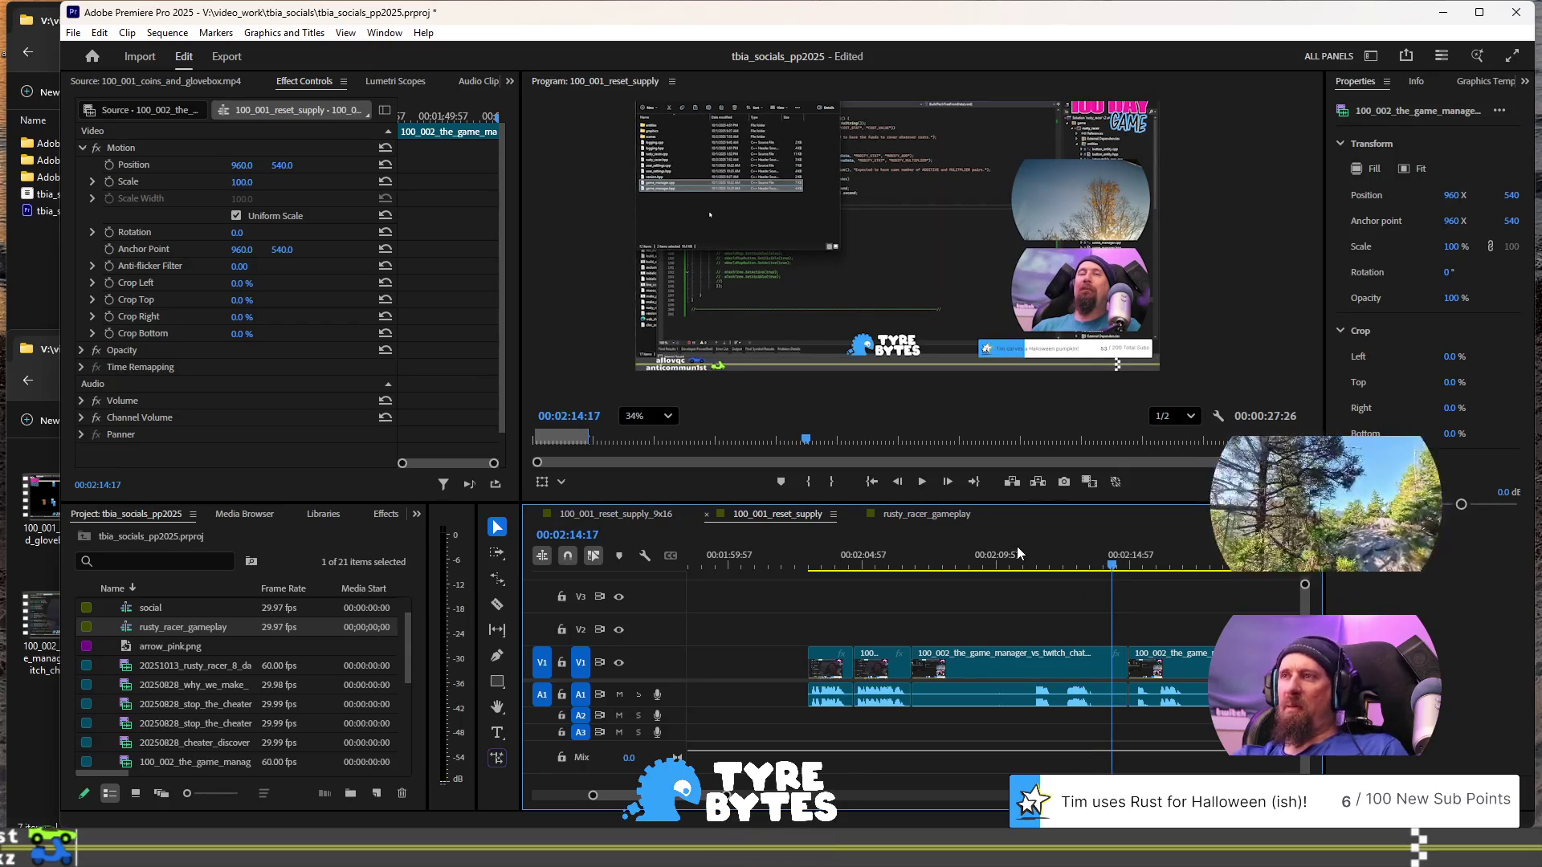
- Cut the game_manager clip at 02:11:17 with the Razor tool
{"action": "left_click", "coordinate": [1023, 565]}
{"action": "left_click_drag", "start_coordinate": [1025, 567], "coordinate": [1032, 567]}
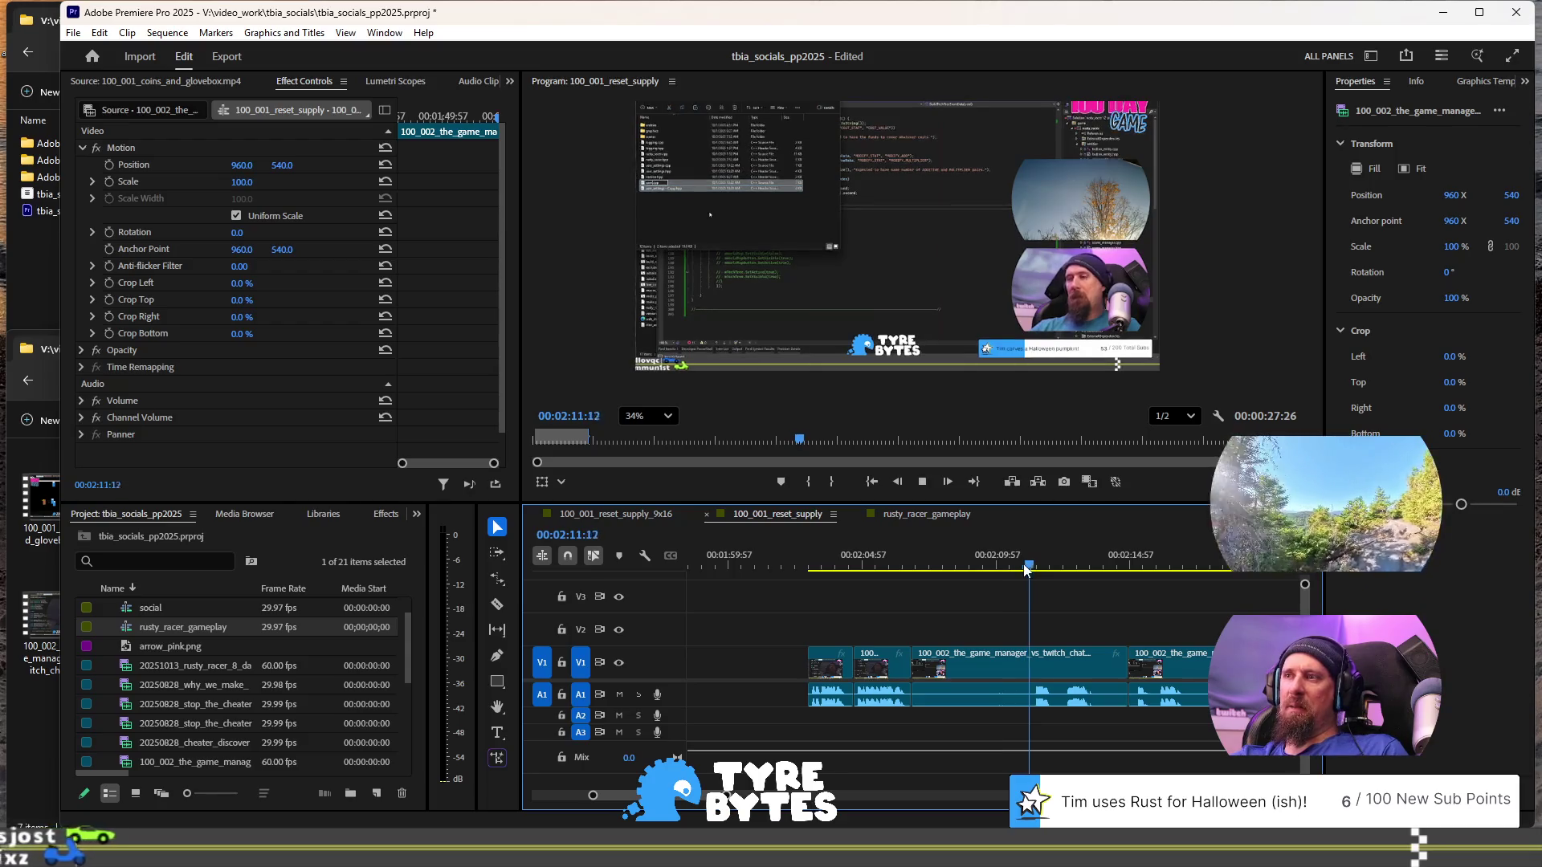
{"action": "key", "text": "c"}
{"action": "left_click", "coordinate": [1032, 663]}
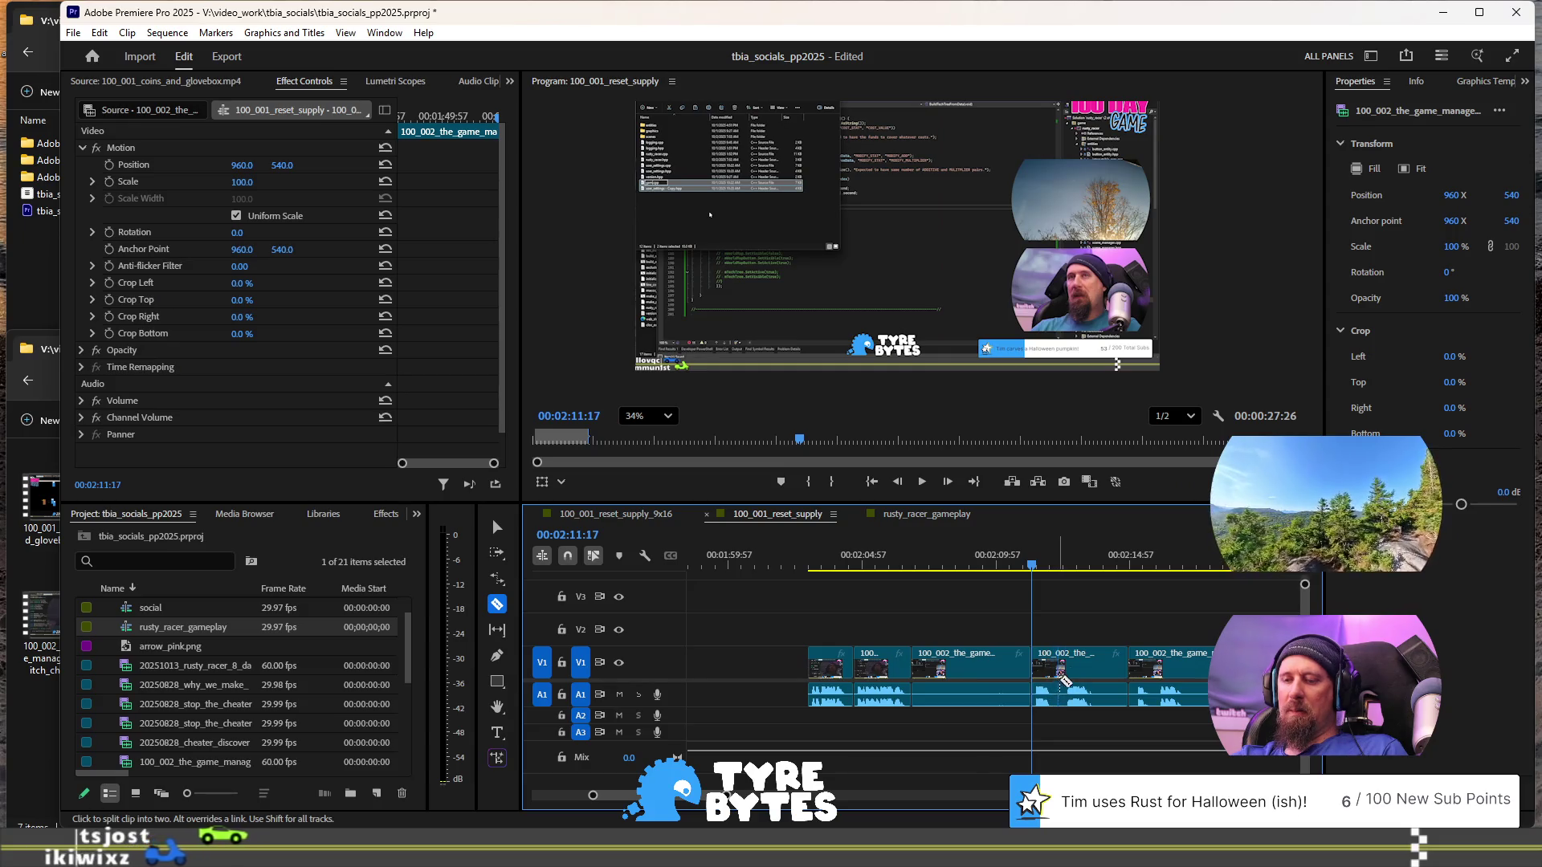
- Move the newly cut game_manager piece up to track V2
{"action": "key", "text": "v"}
{"action": "left_click", "coordinate": [1076, 669]}
{"action": "key", "text": "alt+Up"}
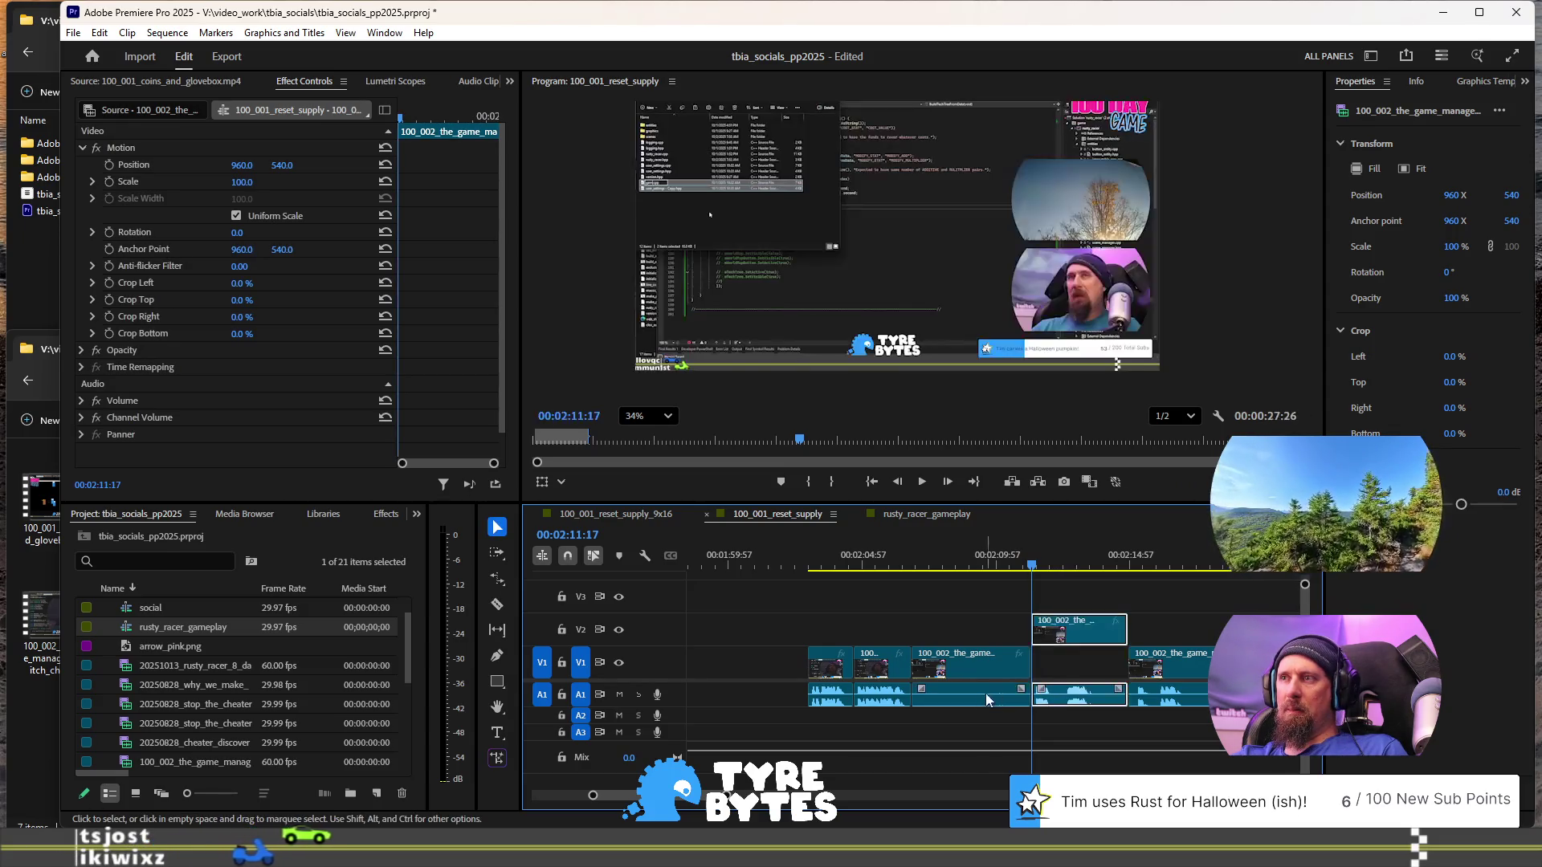
- Disable and delete the leftover audio segment of the cut piece
{"action": "right_click", "coordinate": [956, 696]}
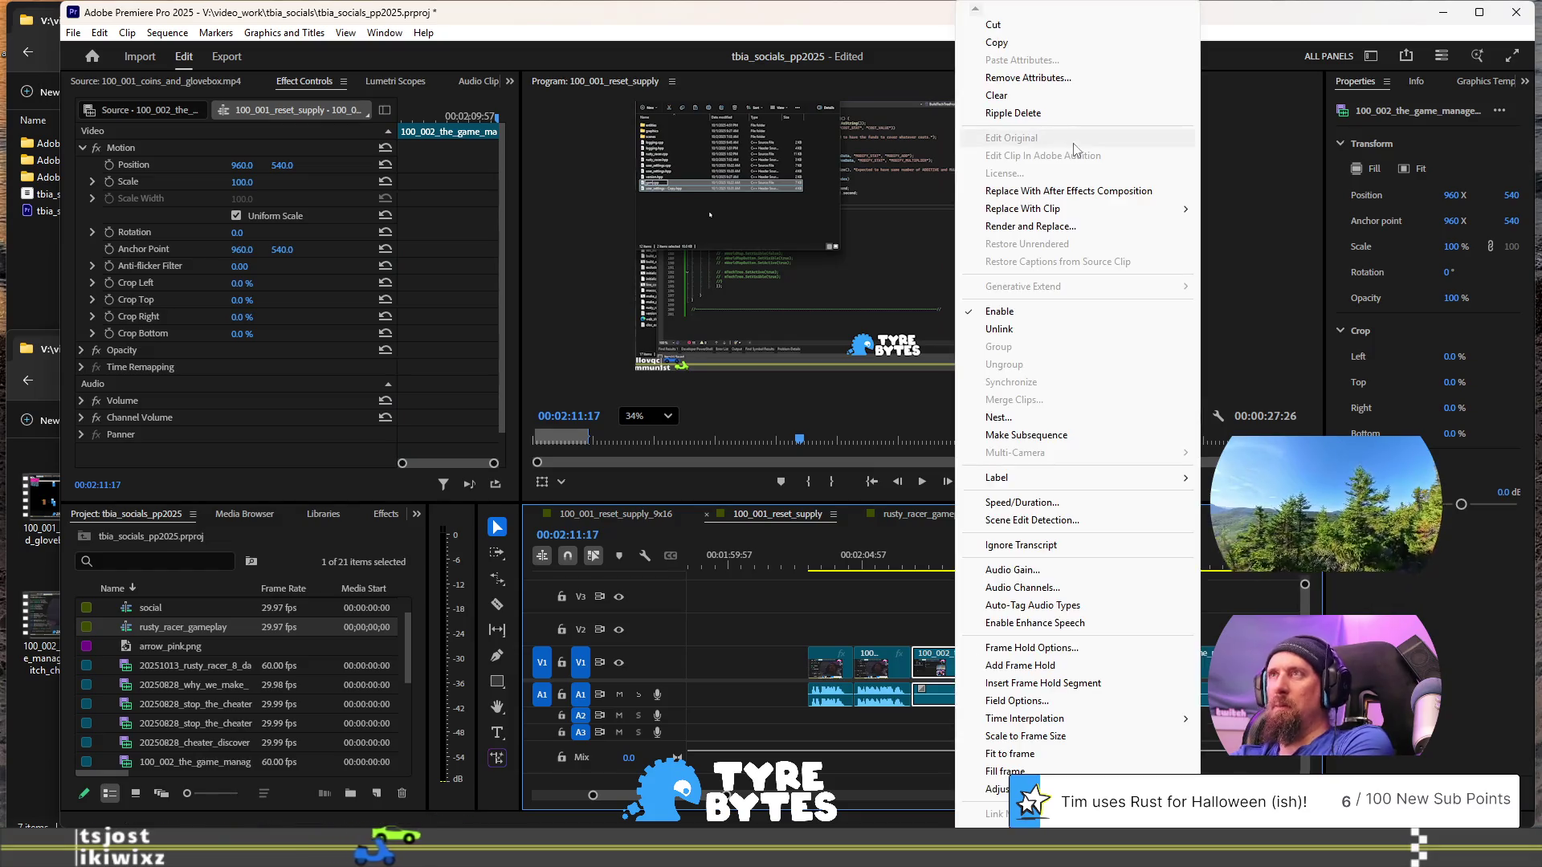
{"action": "left_click", "coordinate": [1037, 312]}
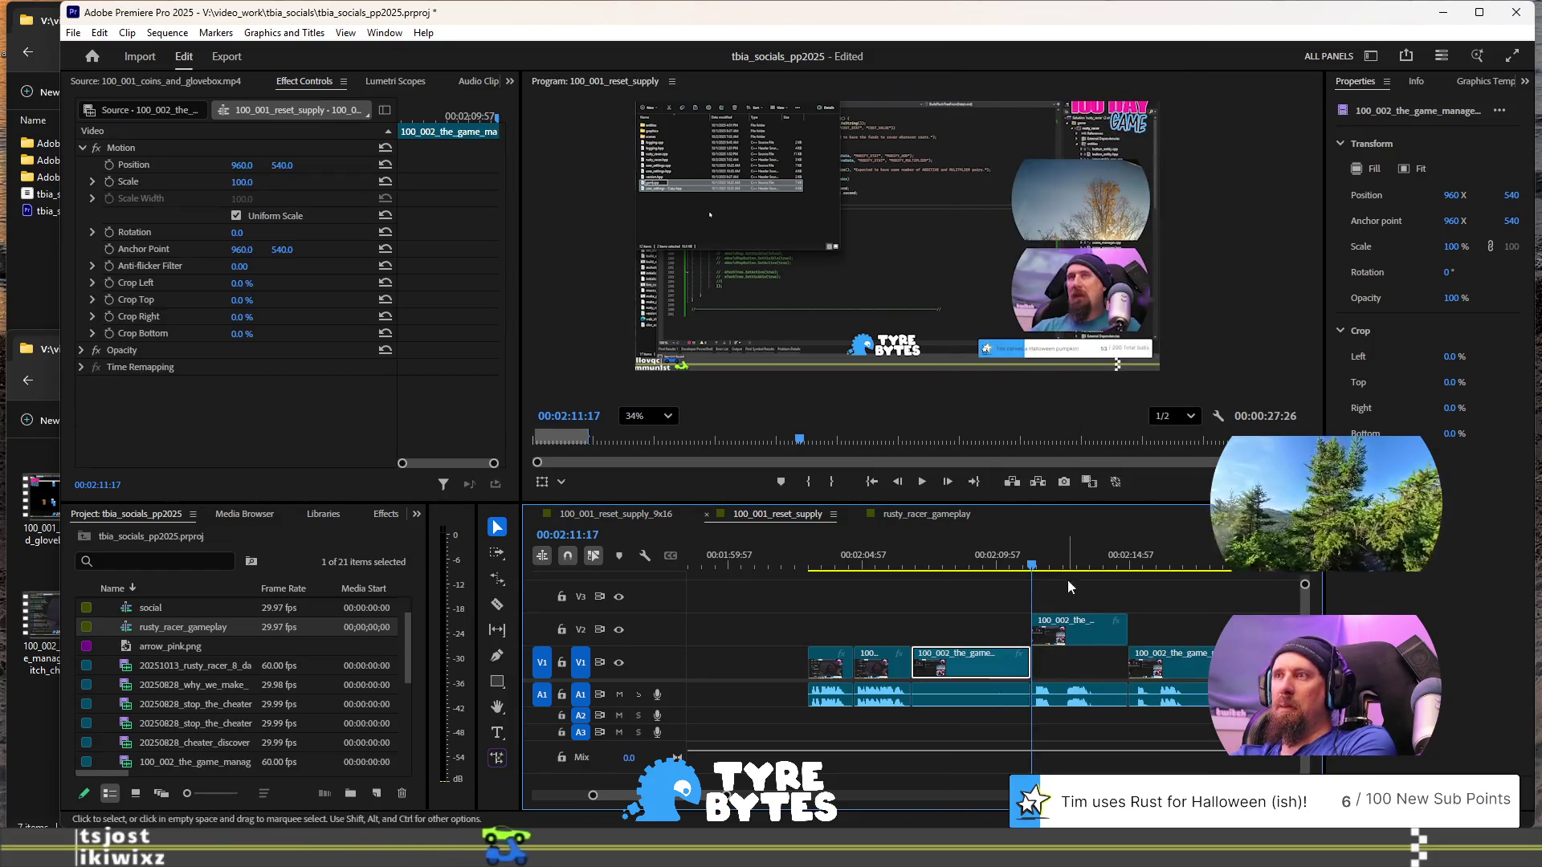
{"action": "left_click", "coordinate": [1077, 638]}
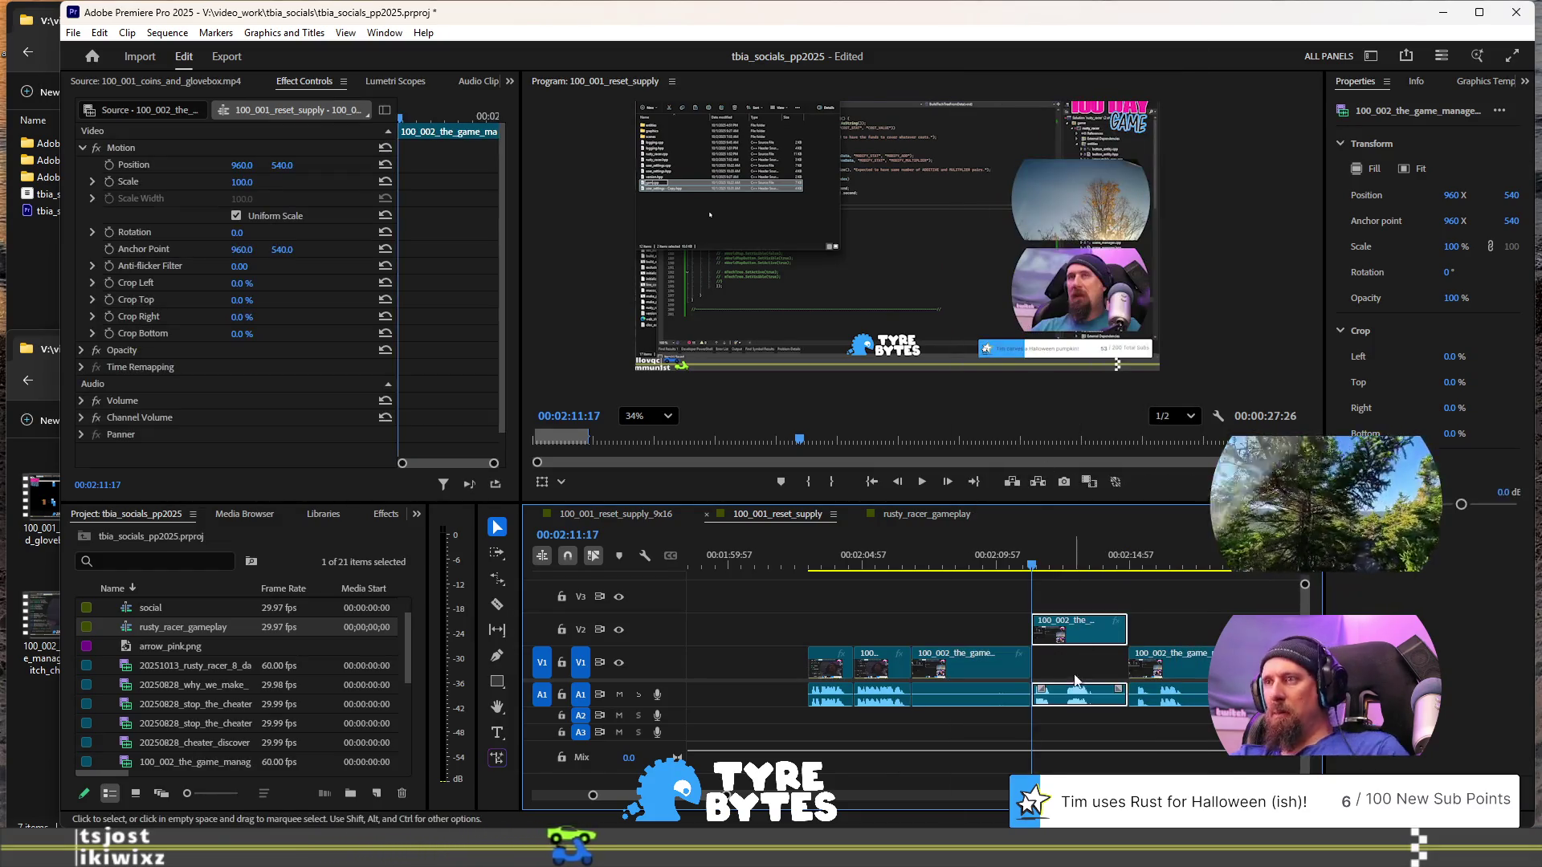
{"action": "left_click", "coordinate": [954, 703]}
{"action": "key", "text": "Delete"}
- Slide the V2 clip earlier over the V1 clip and review playback to 02:12:40
{"action": "left_click", "coordinate": [1087, 625]}
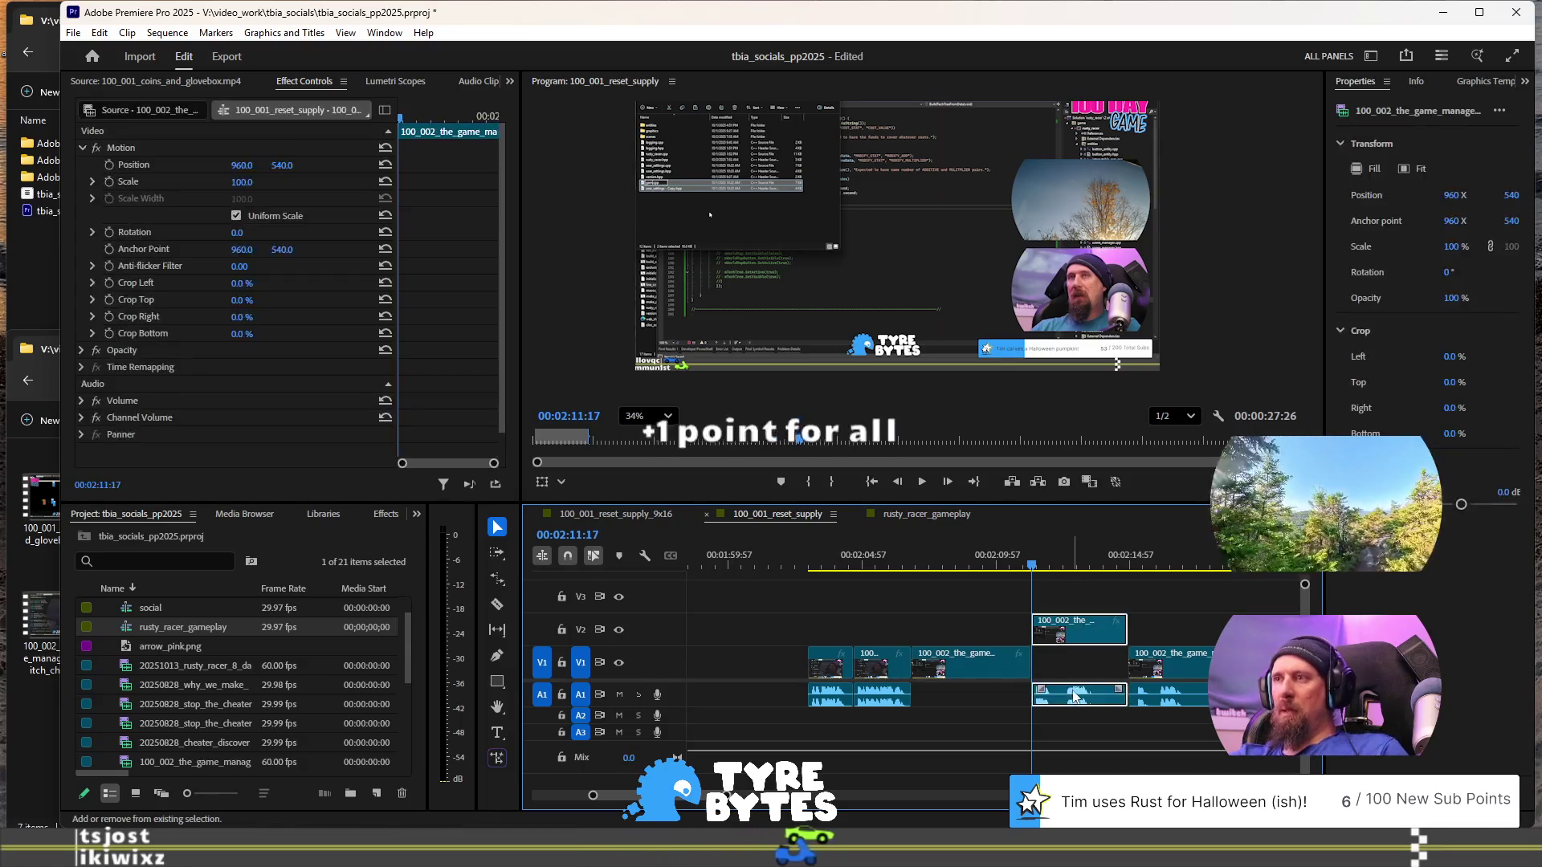
{"action": "left_click_drag", "start_coordinate": [1085, 631], "coordinate": [1010, 635]}
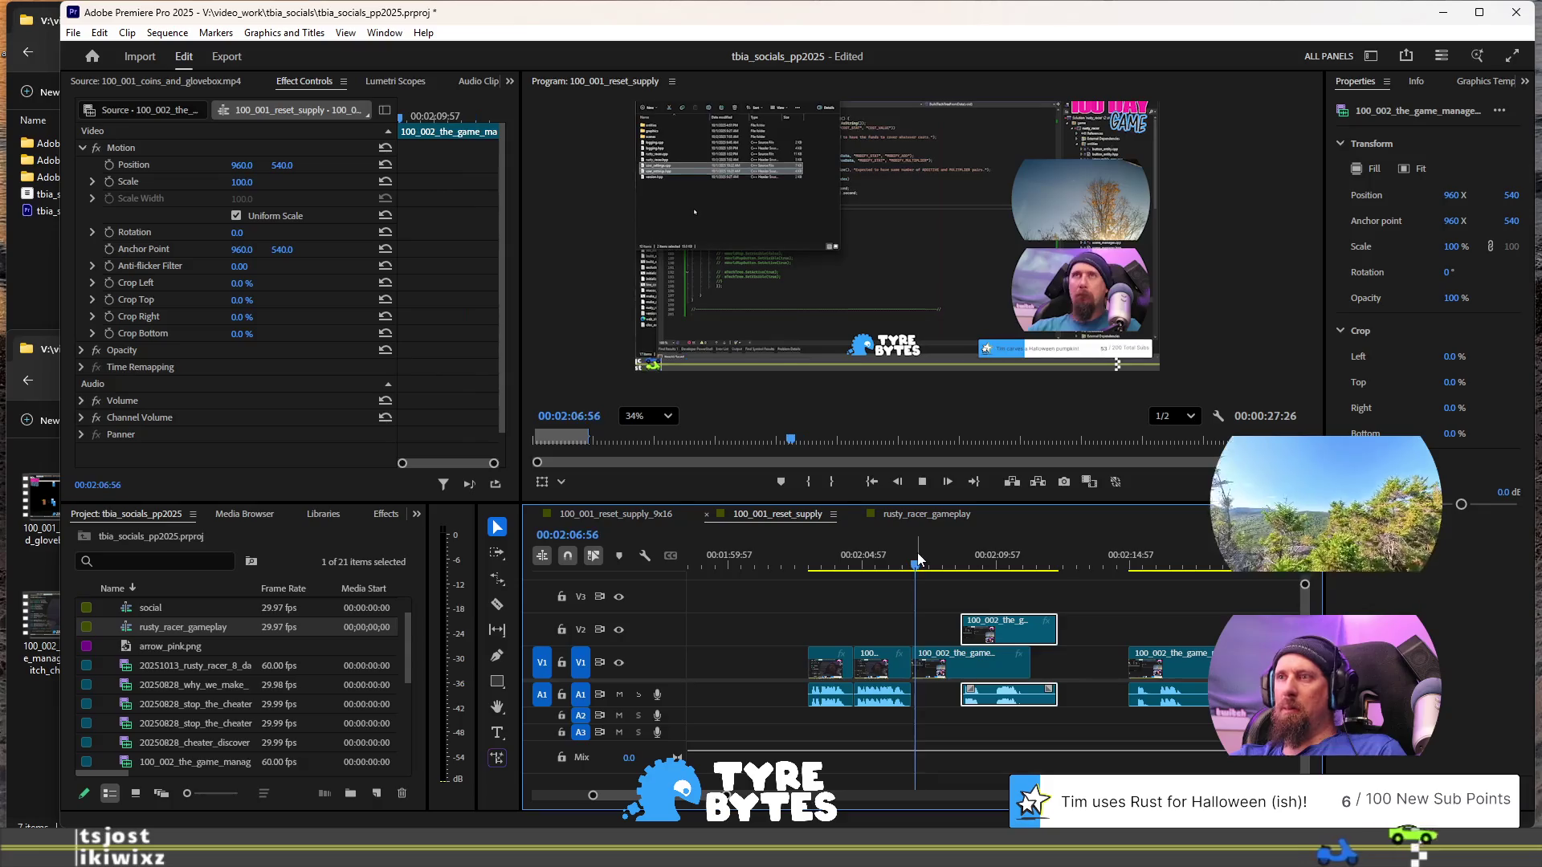
{"action": "left_click", "coordinate": [914, 566]}
{"action": "key", "text": "space"}
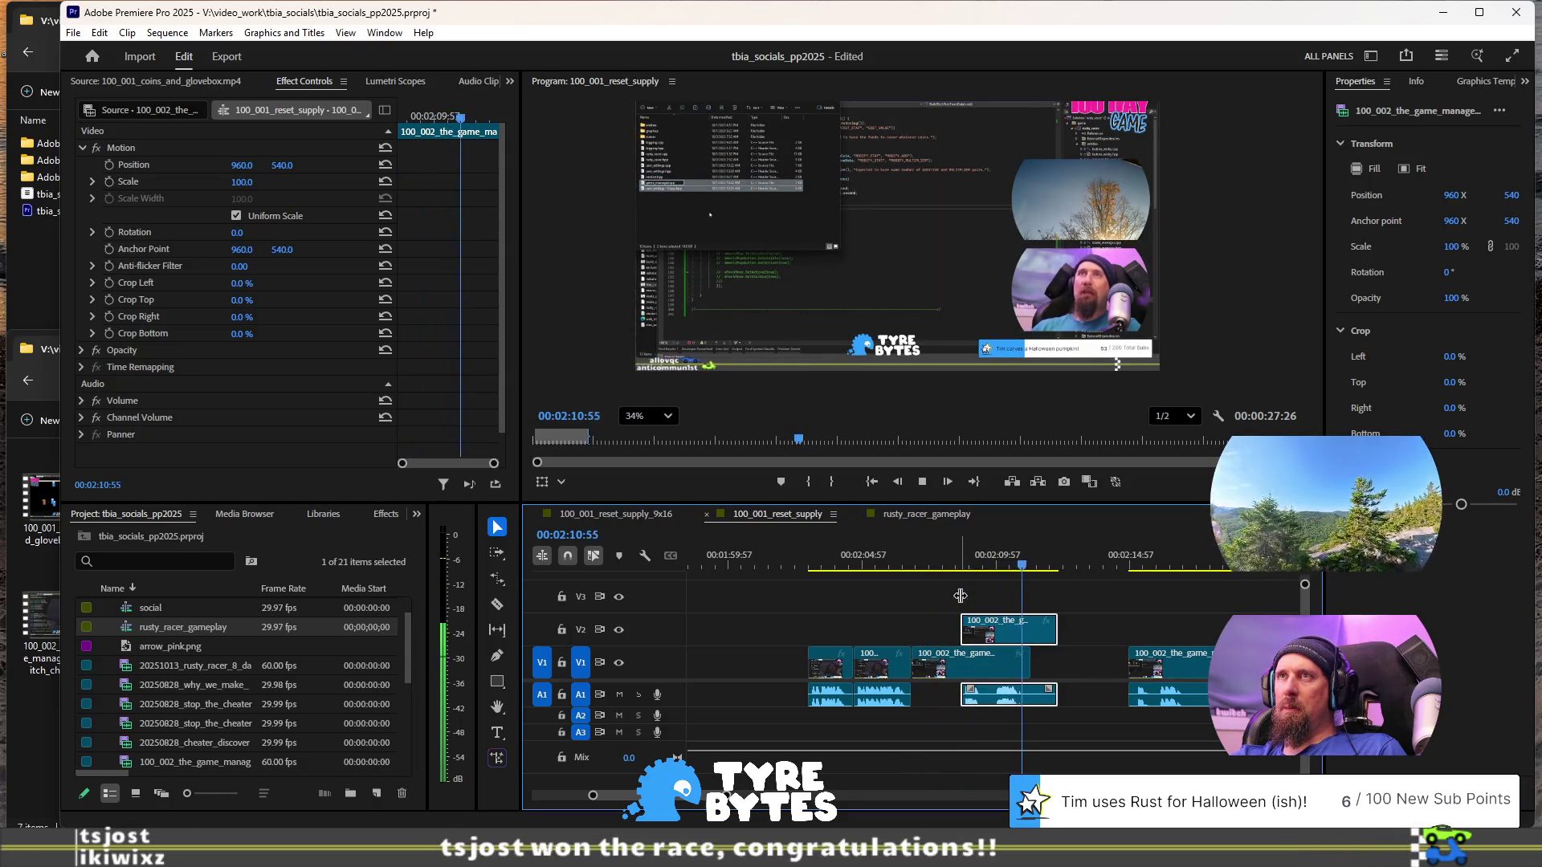
{"action": "key", "text": "space"}
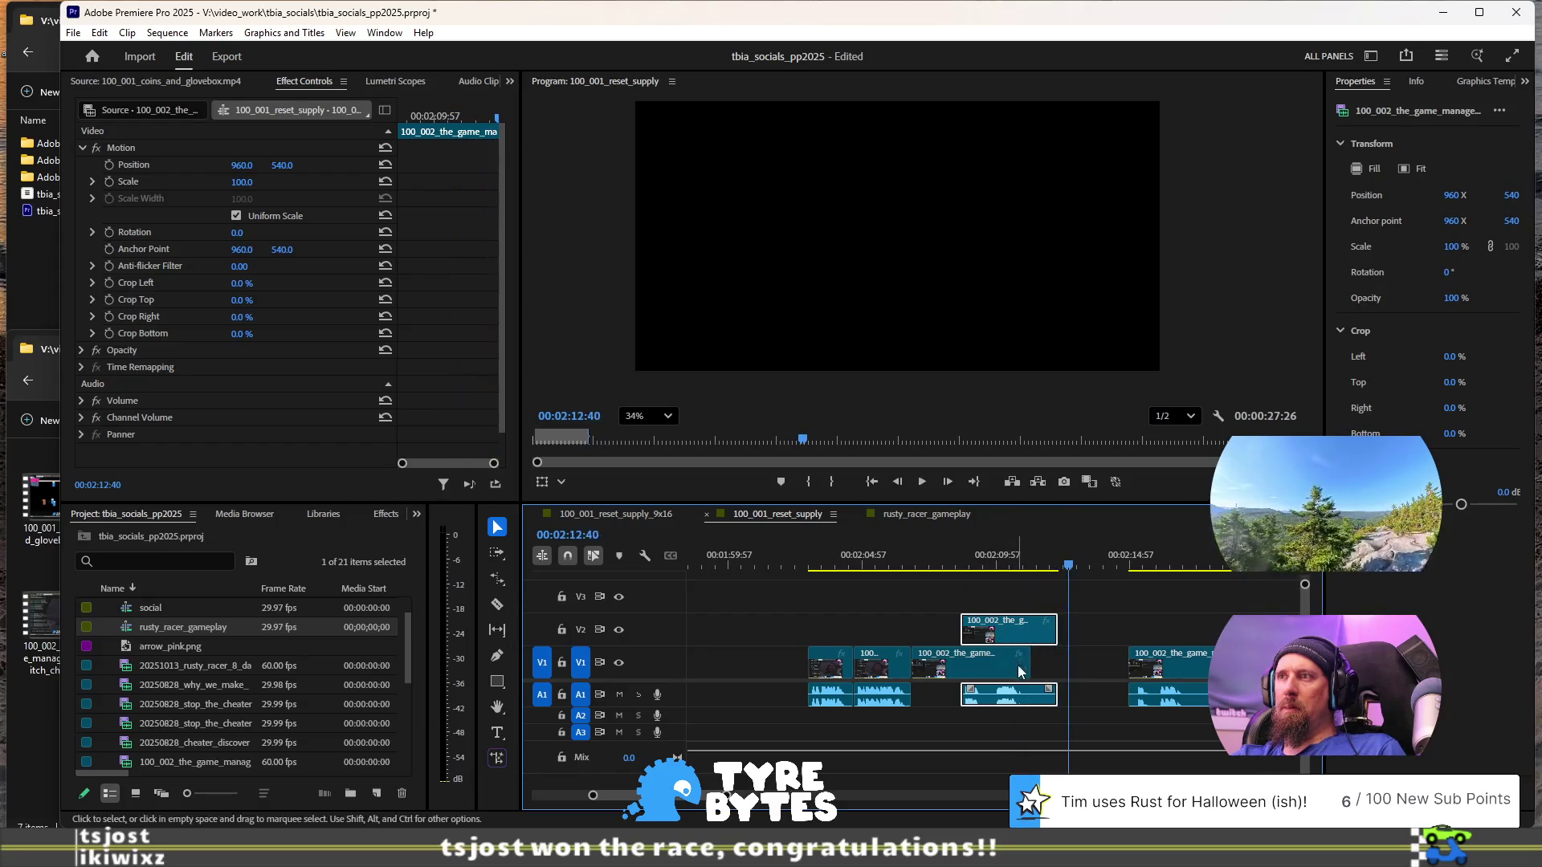
{"action": "scroll", "coordinate": [1048, 645], "scroll_direction": "up", "scroll_amount": 2}
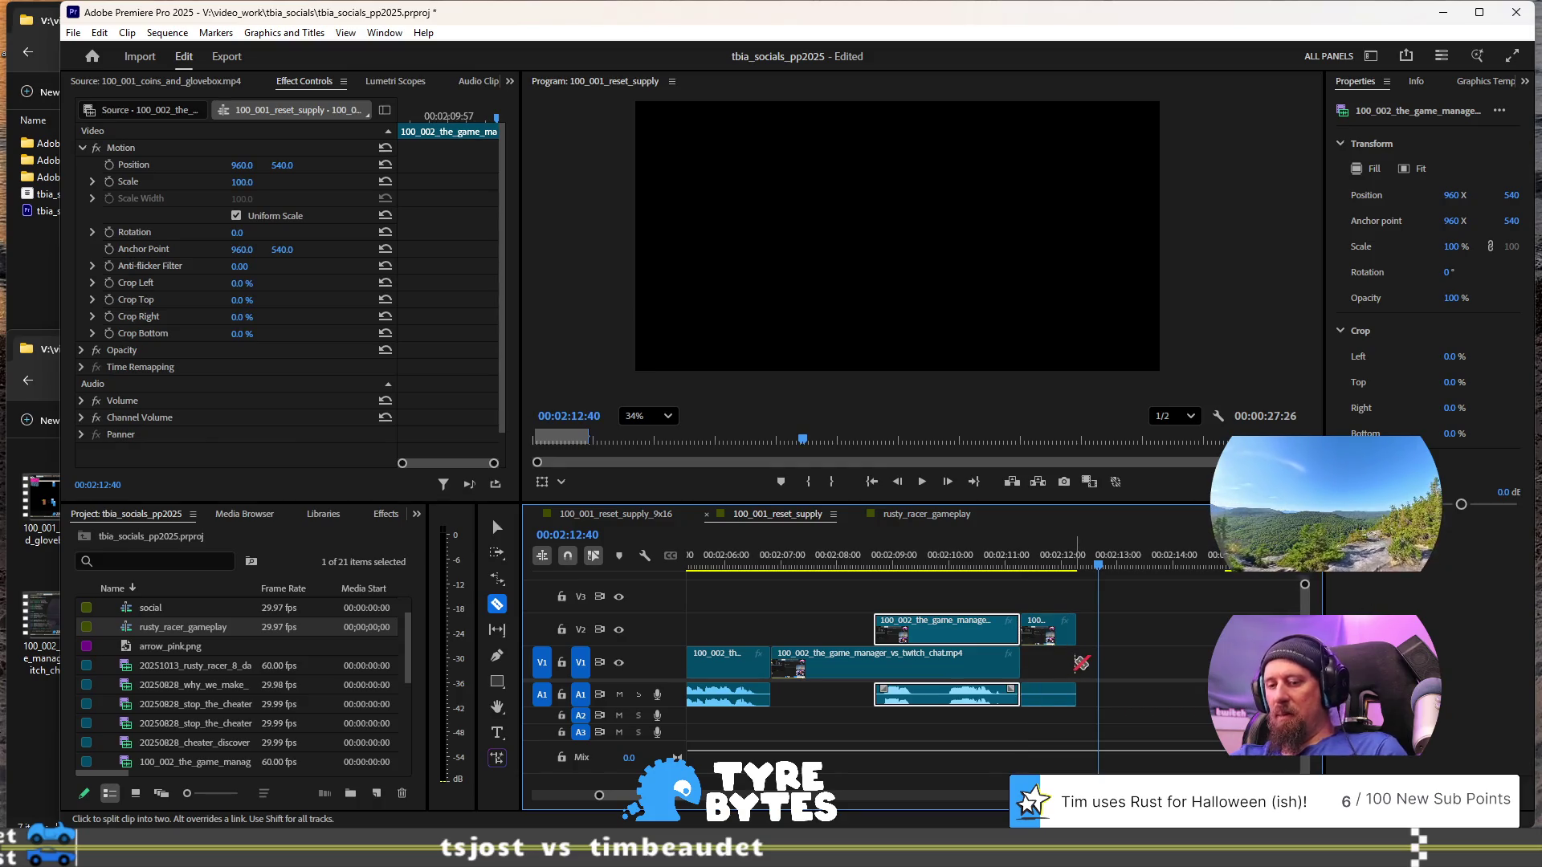
{"action": "left_click", "coordinate": [1055, 644]}
- Delete the small leftover V2 clip and the empty gap on V1
{"action": "key", "text": "Delete"}
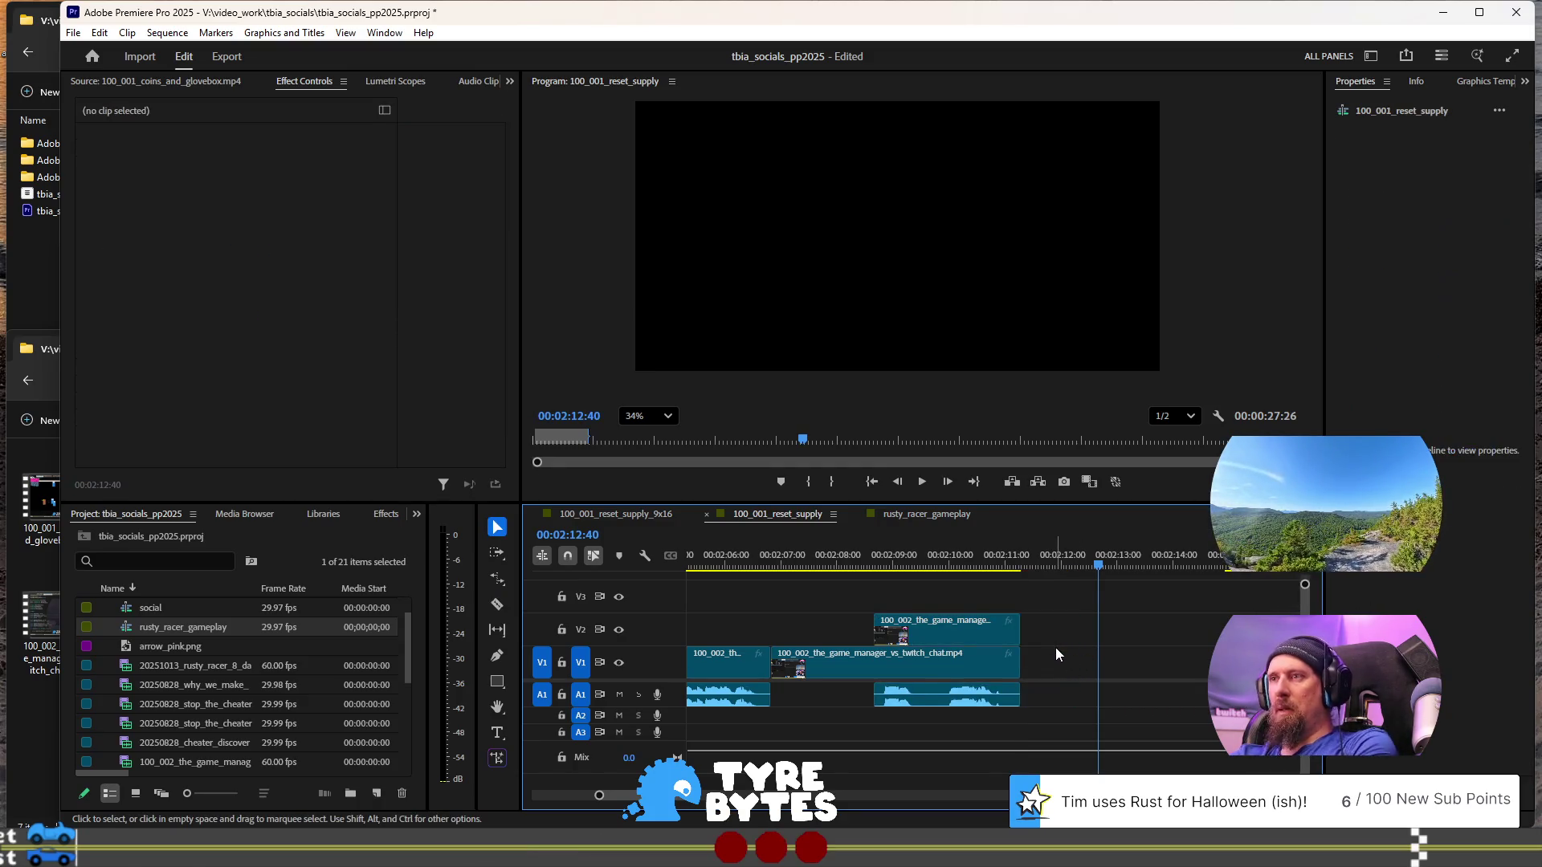
{"action": "scroll", "coordinate": [1055, 647], "scroll_direction": "down", "scroll_amount": 3}
{"action": "scroll", "coordinate": [1055, 648], "scroll_direction": "down", "scroll_amount": 2}
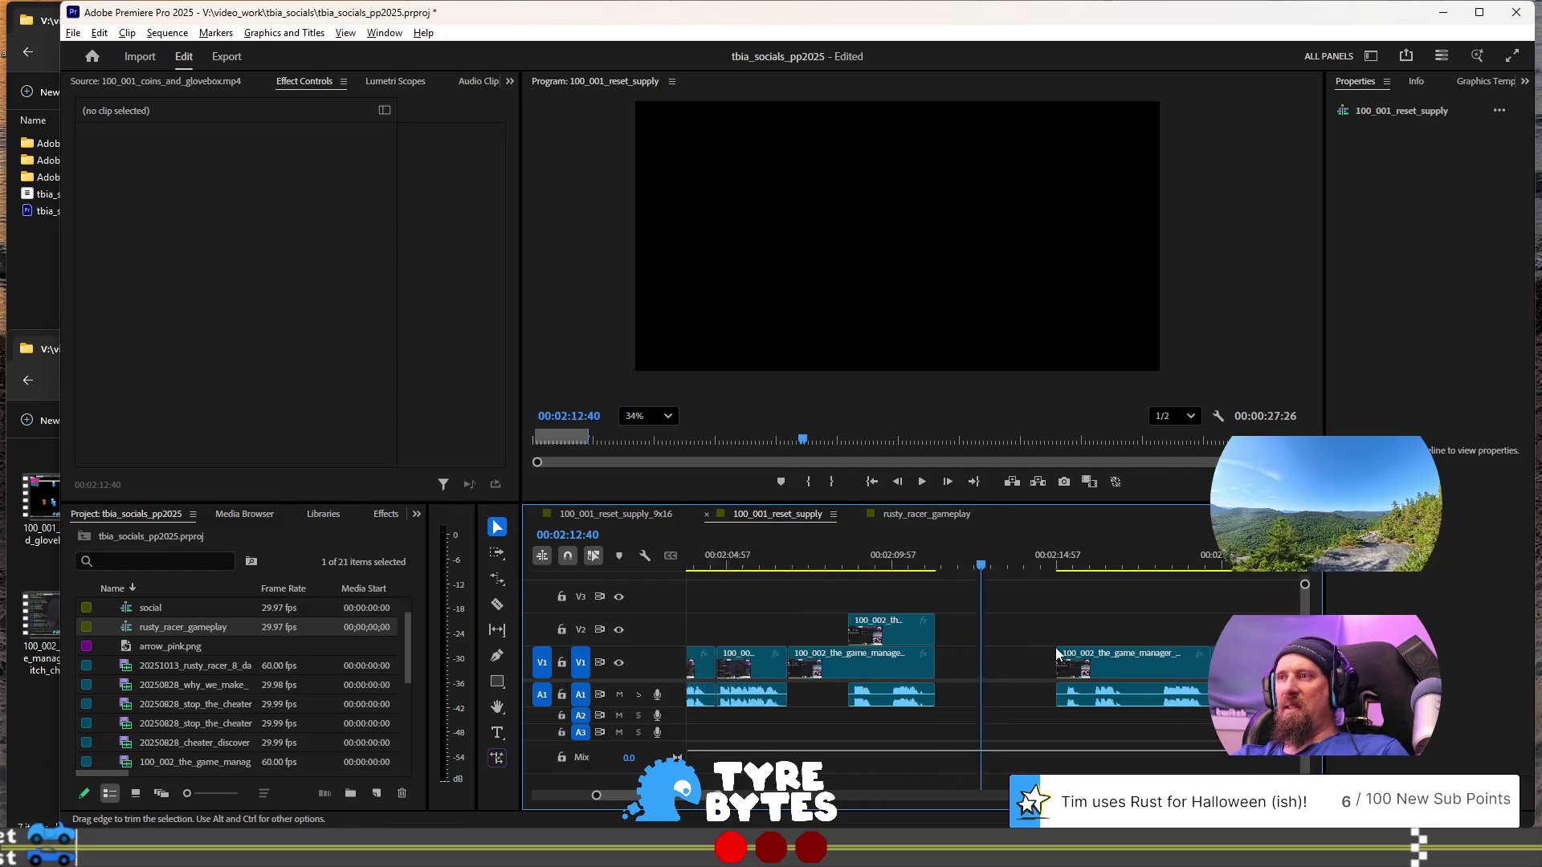
{"action": "left_click", "coordinate": [1011, 660]}
{"action": "key", "text": "Delete"}
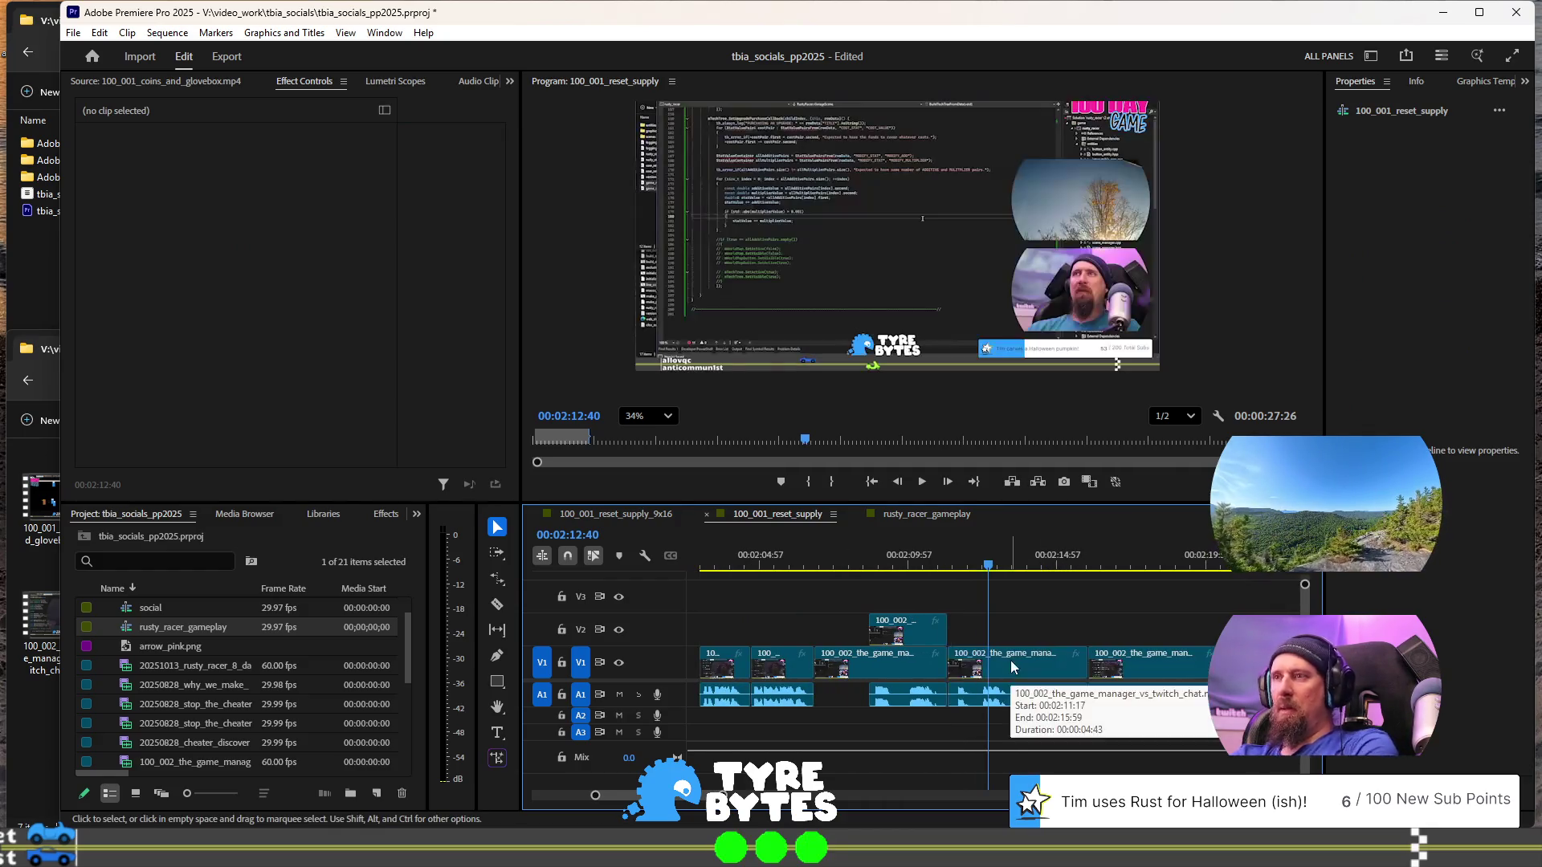
- Replay the edited section and split the clip at 00:02:18:20
{"action": "left_click", "coordinate": [934, 554]}
{"action": "key", "text": "space"}
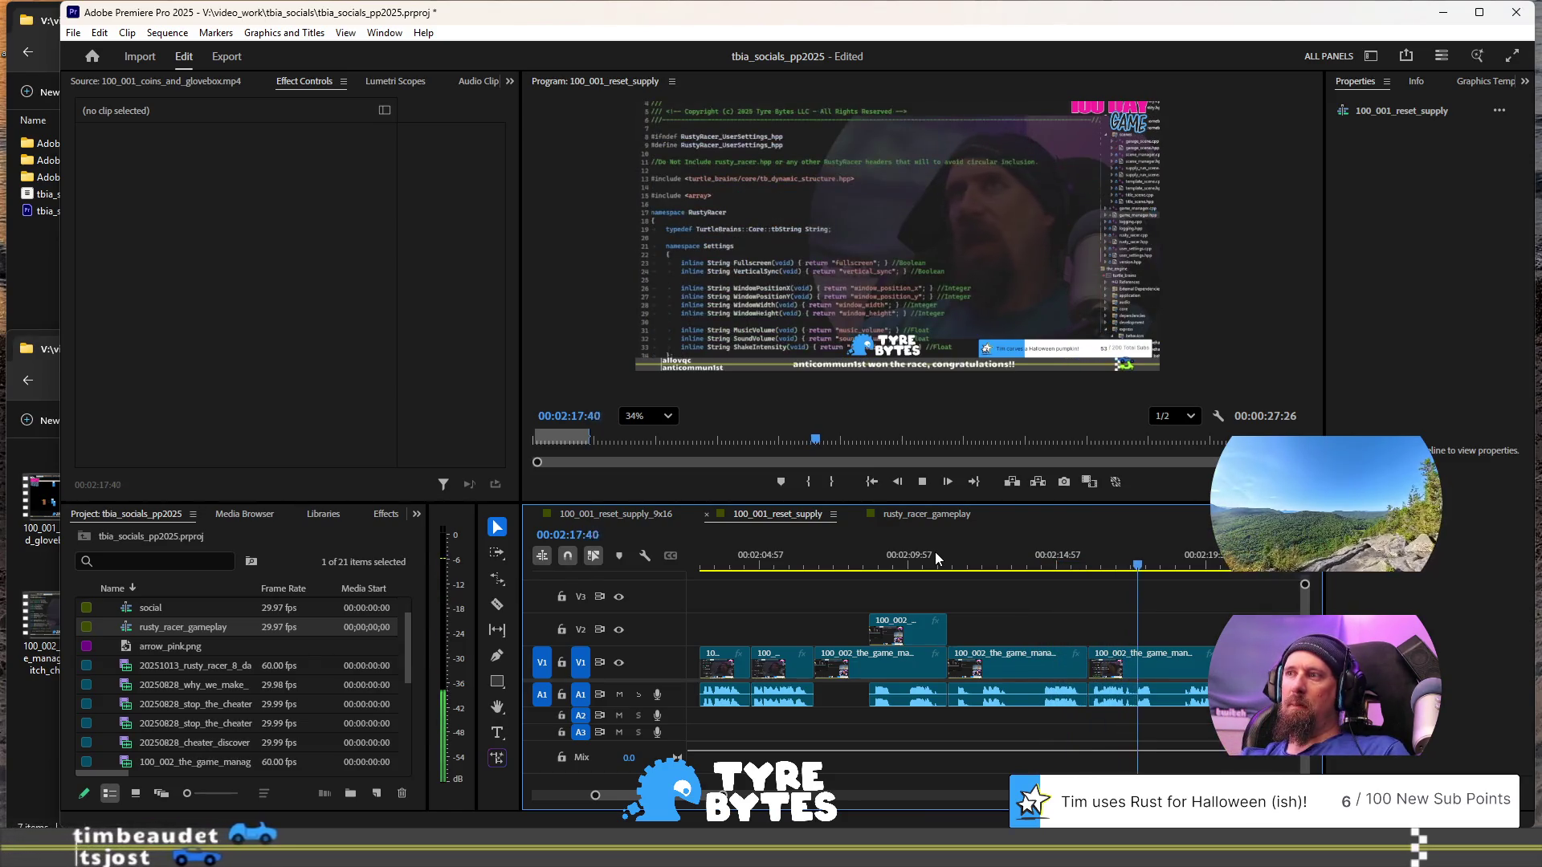
{"action": "key", "text": "space"}
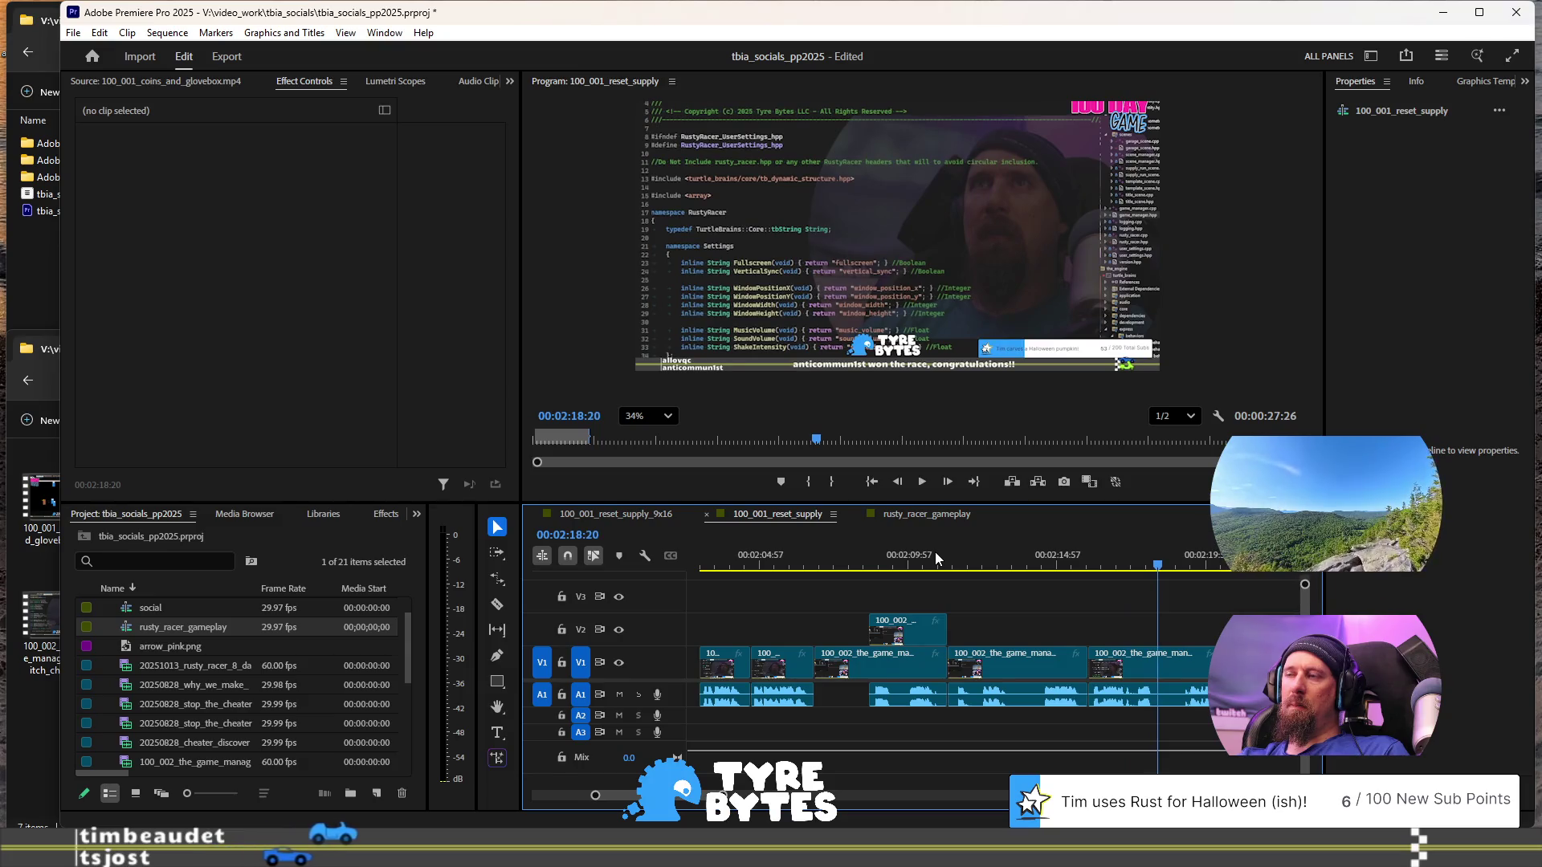
{"action": "key", "text": "ctrl+k"}
- Ripple trim the following unwanted stretch so later clips pull left
{"action": "key", "text": "space"}
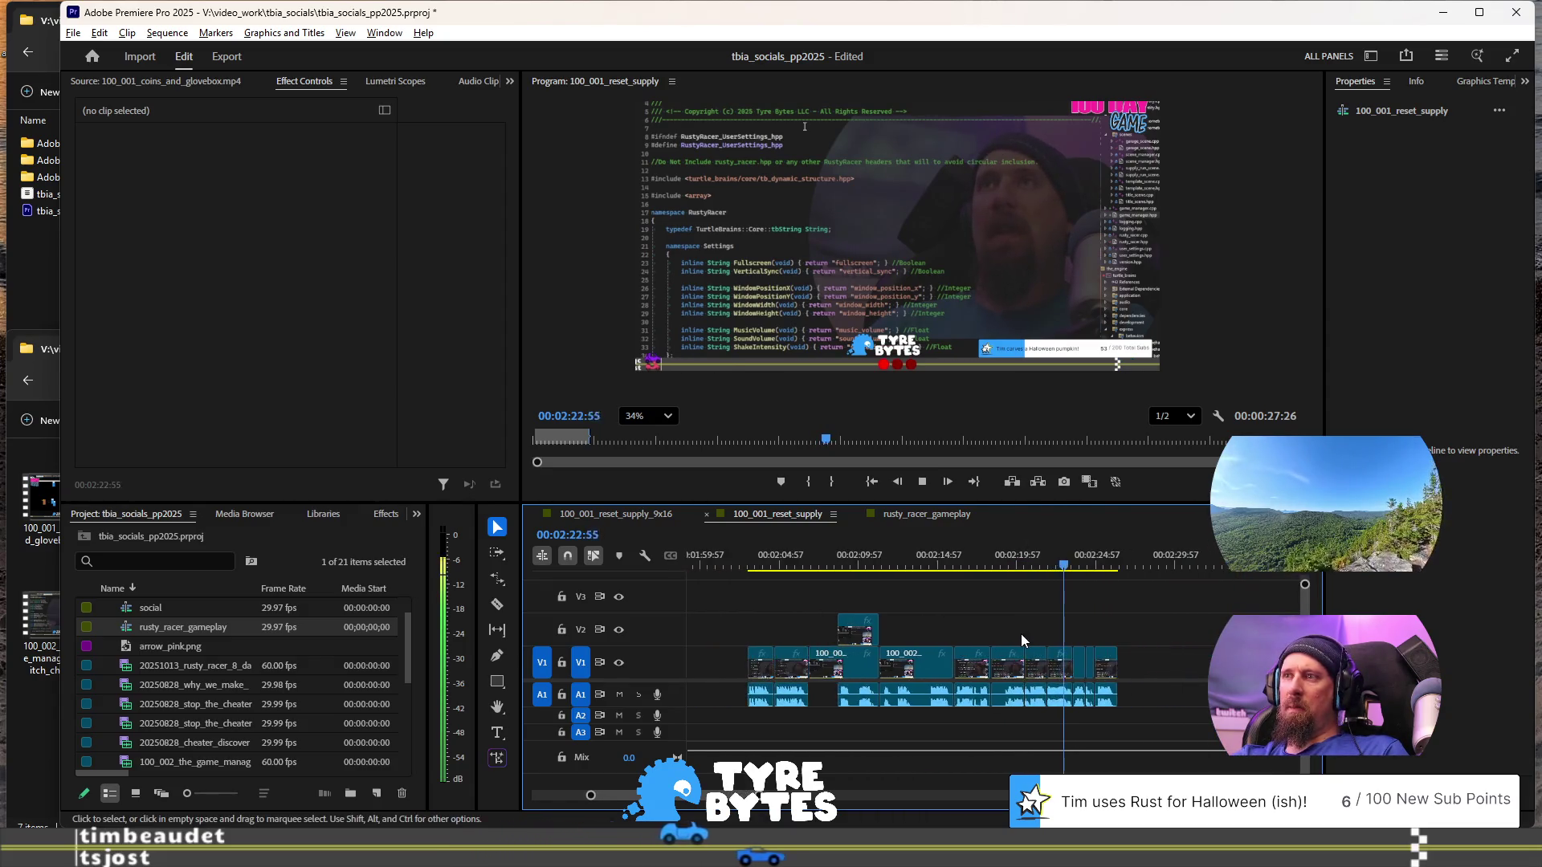
{"action": "key", "text": "space"}
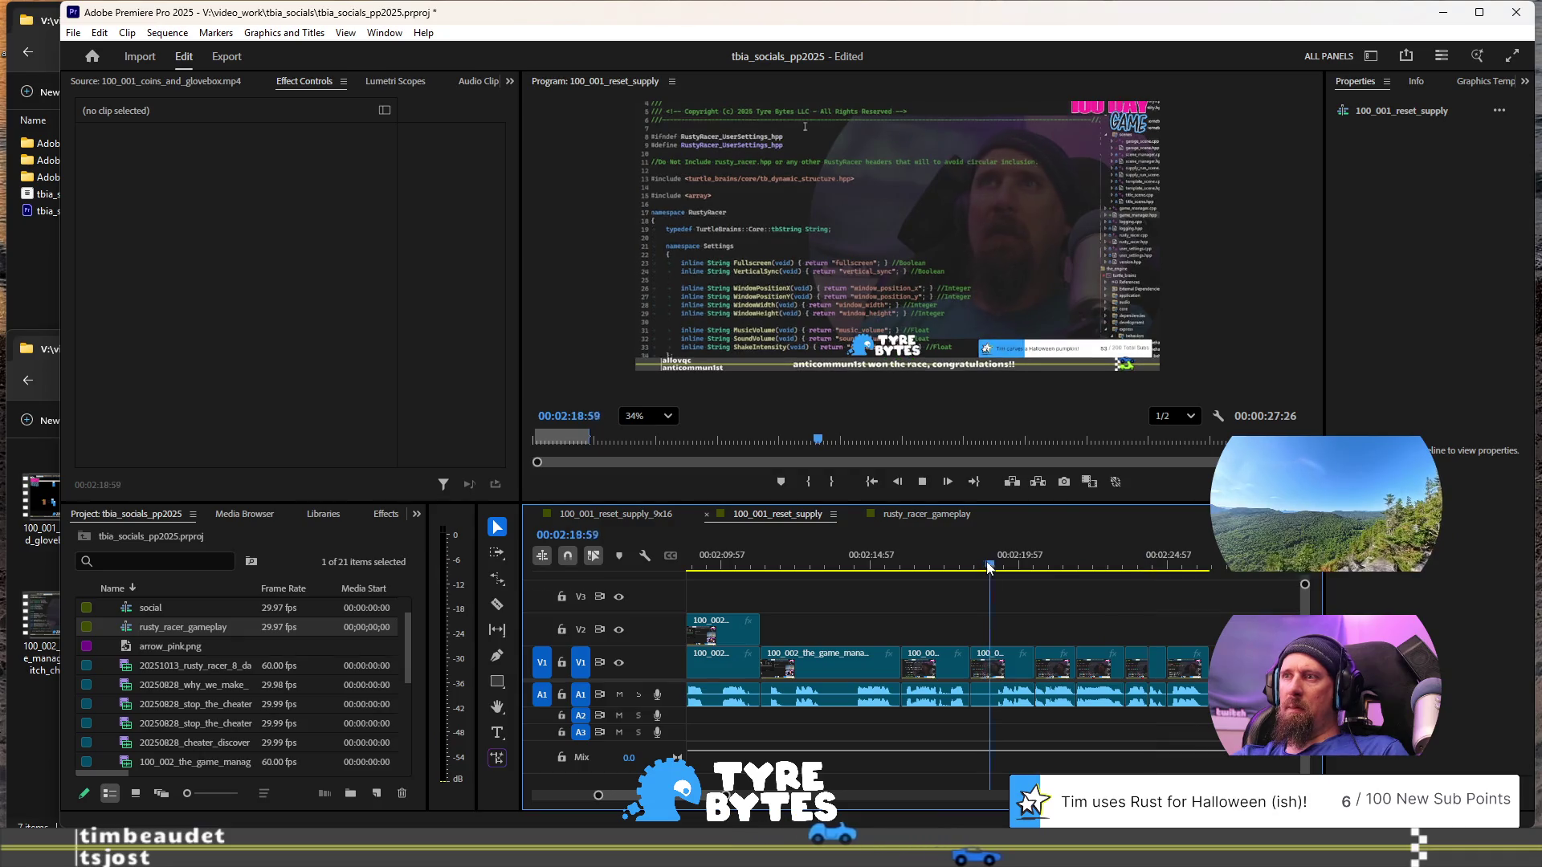
{"action": "key", "text": "w"}
{"action": "key", "text": "minus"}
{"action": "key", "text": "space"}
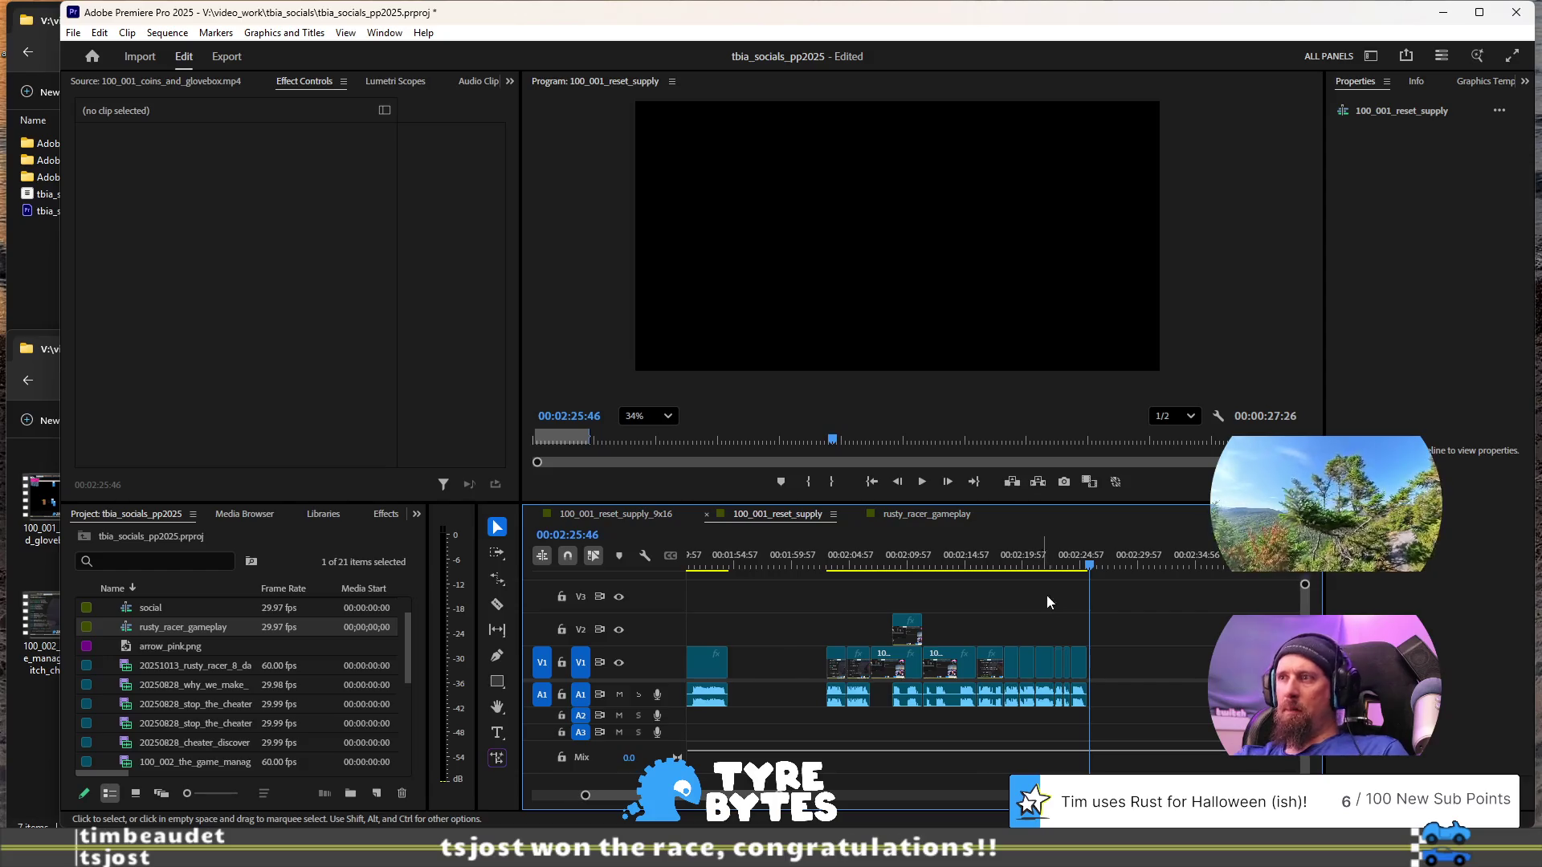
- Slide the 100_002 clip left against the earlier clips on V1/A1 and play the join
{"action": "scroll", "coordinate": [1039, 595], "scroll_direction": "down", "scroll_amount": 2}
{"action": "scroll", "coordinate": [1077, 644], "scroll_direction": "down", "scroll_amount": 2, "text": "alt"}
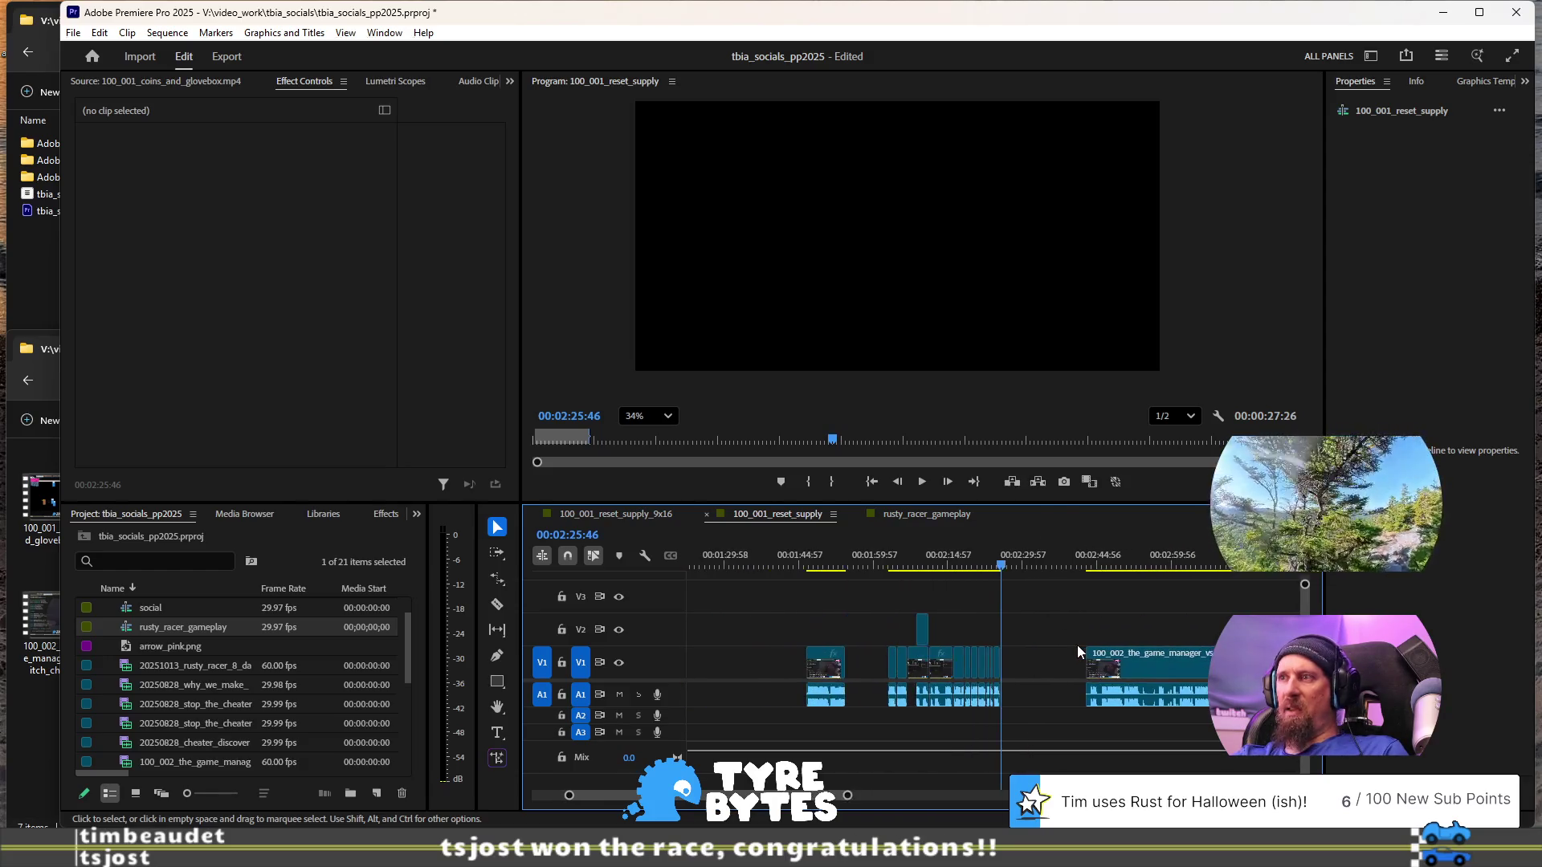
{"action": "left_click_drag", "start_coordinate": [1138, 653], "coordinate": [1055, 647]}
{"action": "key", "text": "space"}
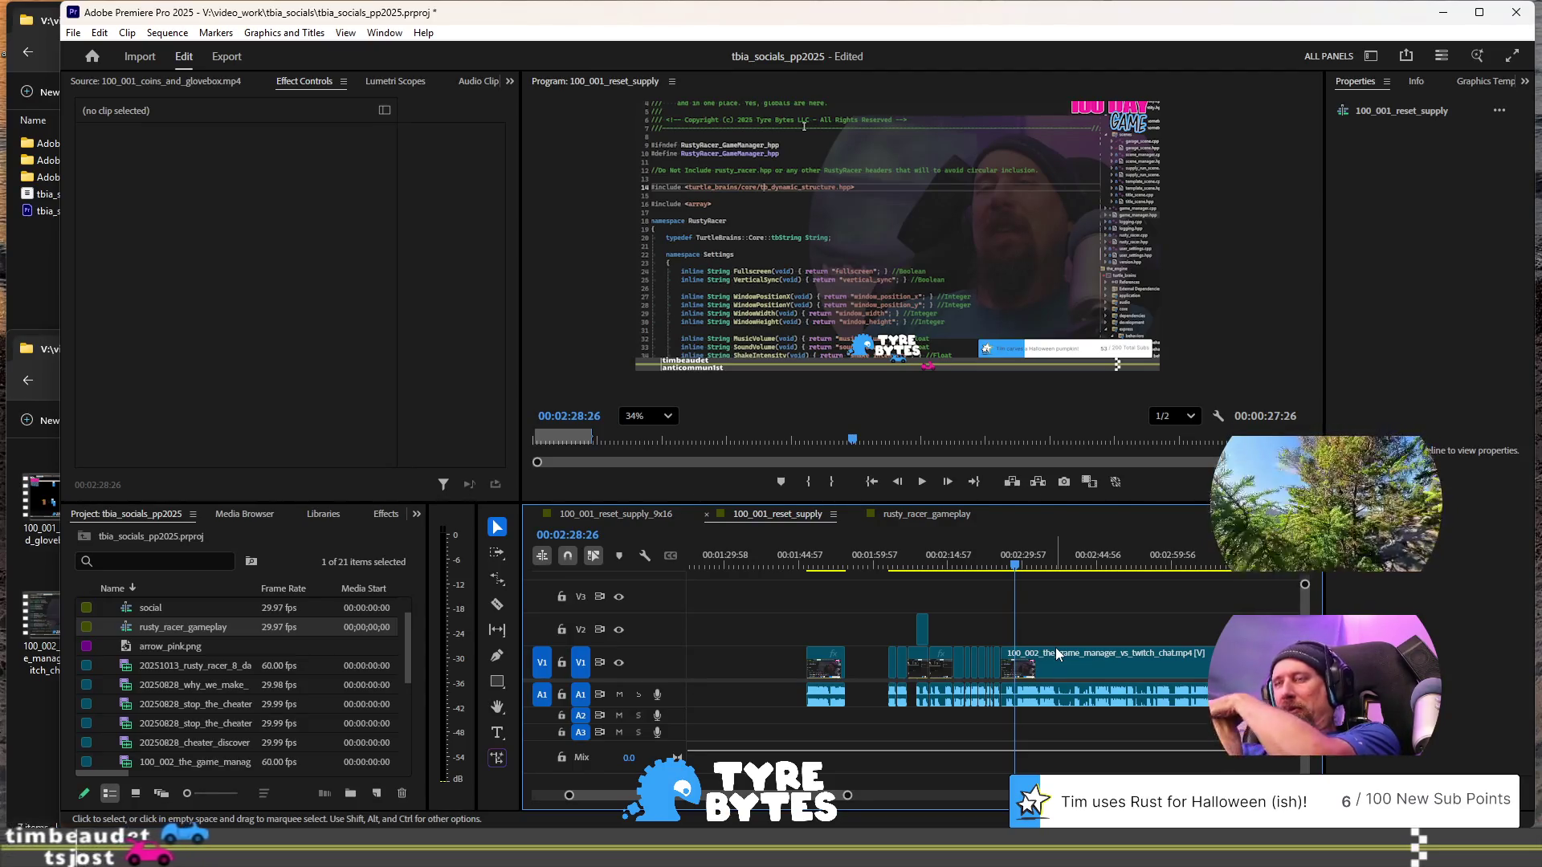
{"action": "key", "text": "space"}
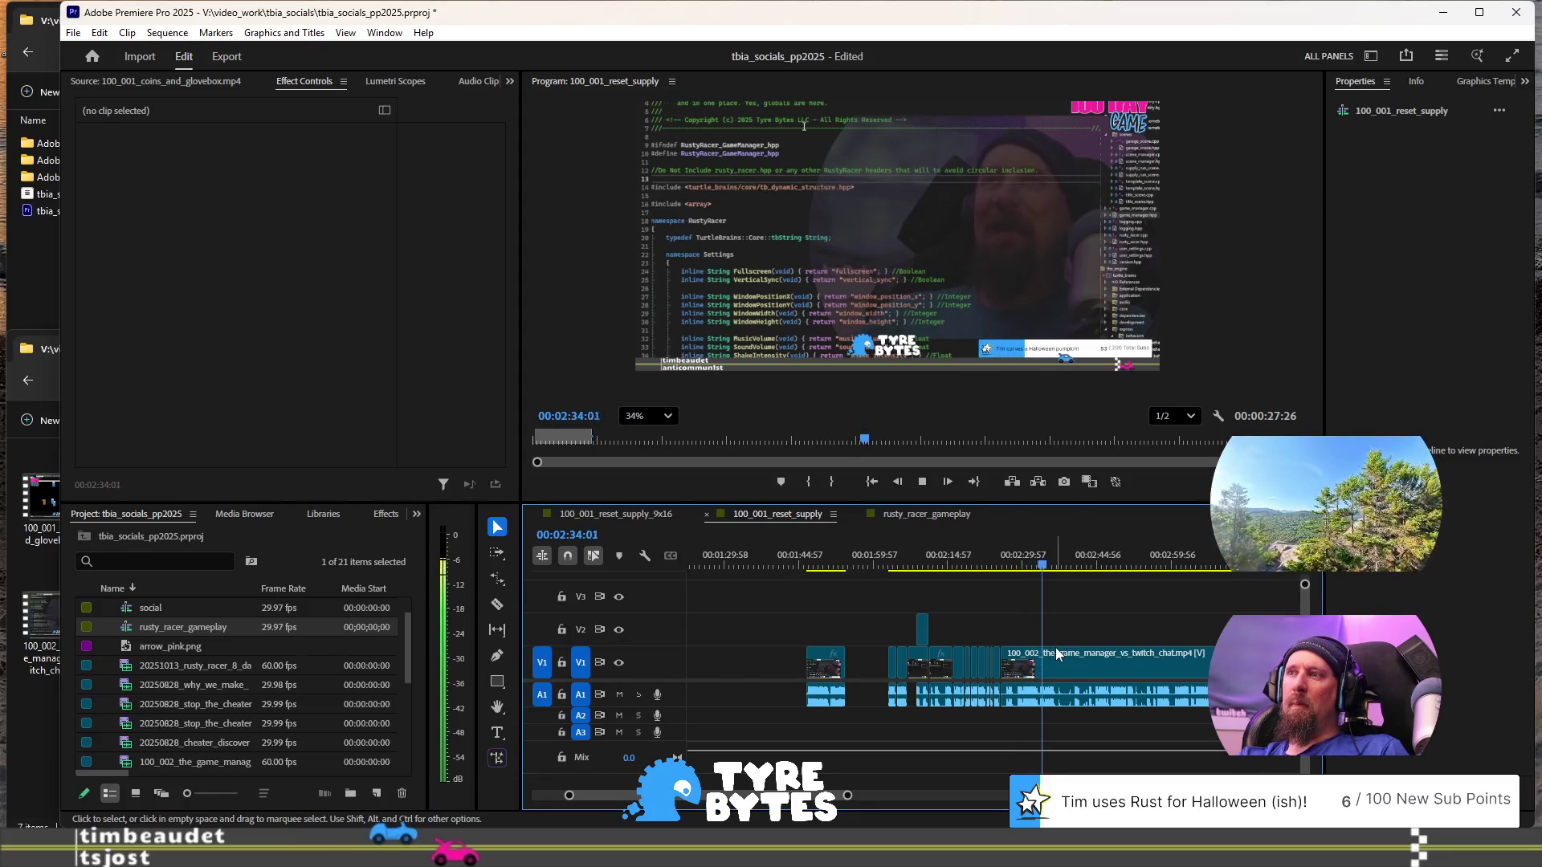
- Play from 02:34:56 and trim the game_manager footage back to the previous edit
{"action": "key", "text": "space"}
{"action": "scroll", "coordinate": [1044, 681], "scroll_direction": "up", "scroll_amount": 3}
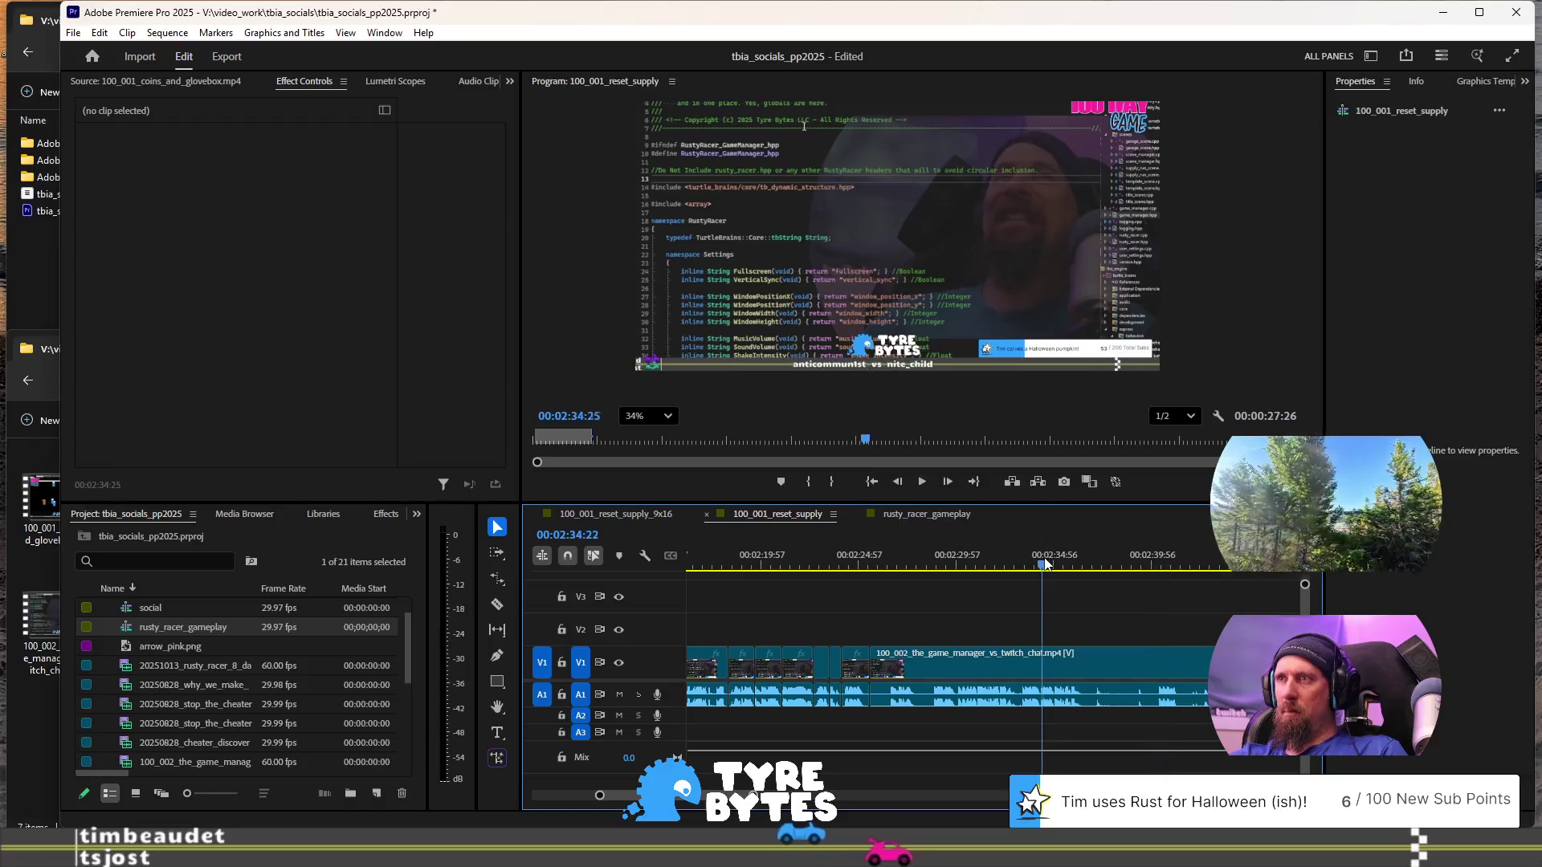
{"action": "left_click", "coordinate": [1048, 564]}
{"action": "key", "text": "space"}
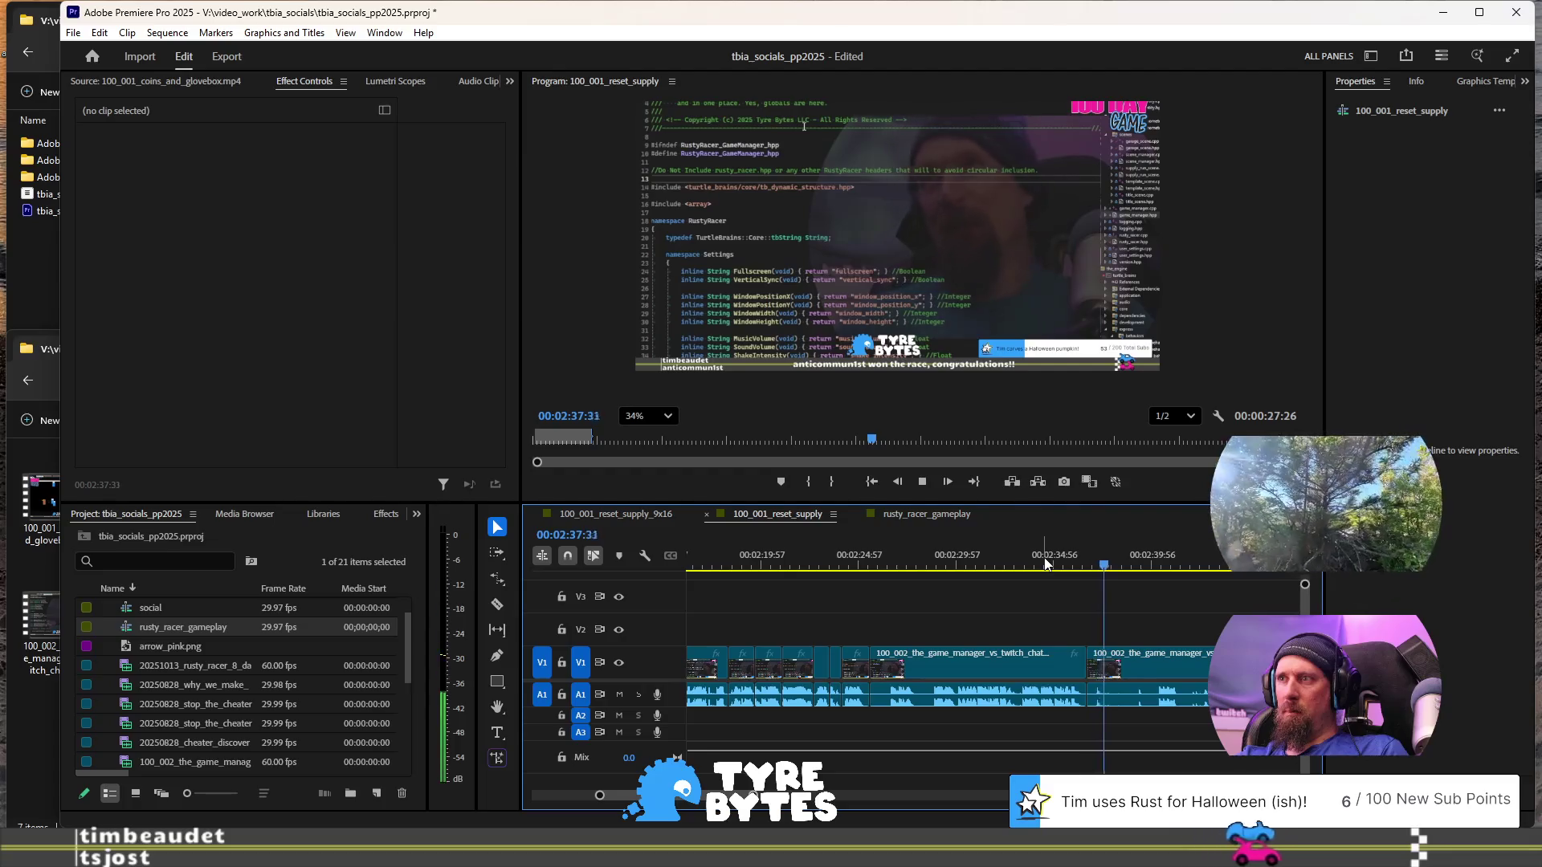
{"action": "key", "text": "Up"}
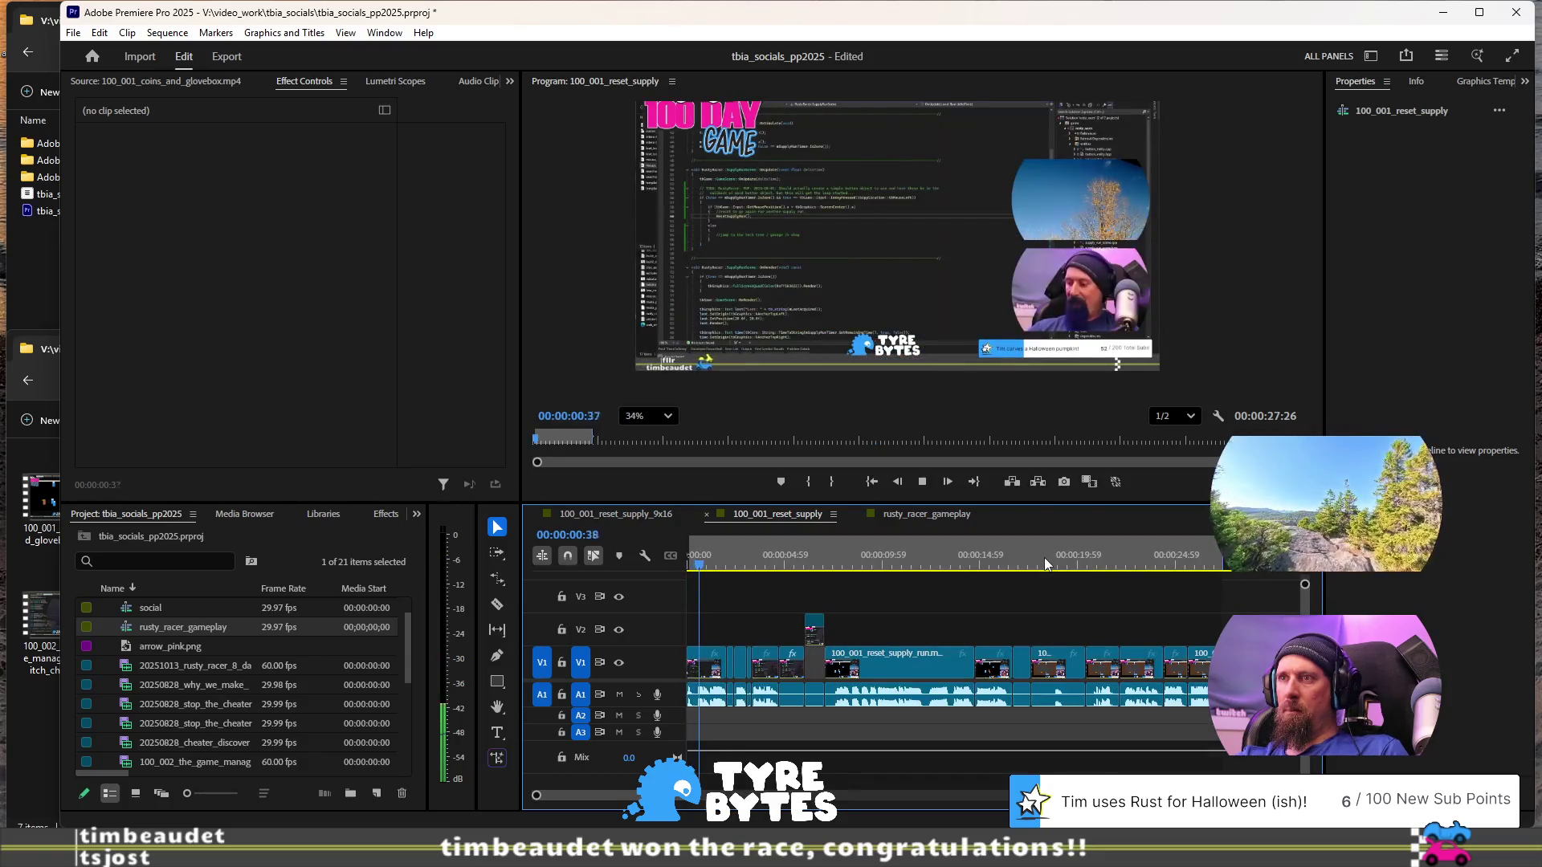
{"action": "key", "text": "minus"}
{"action": "key", "text": "minus"}
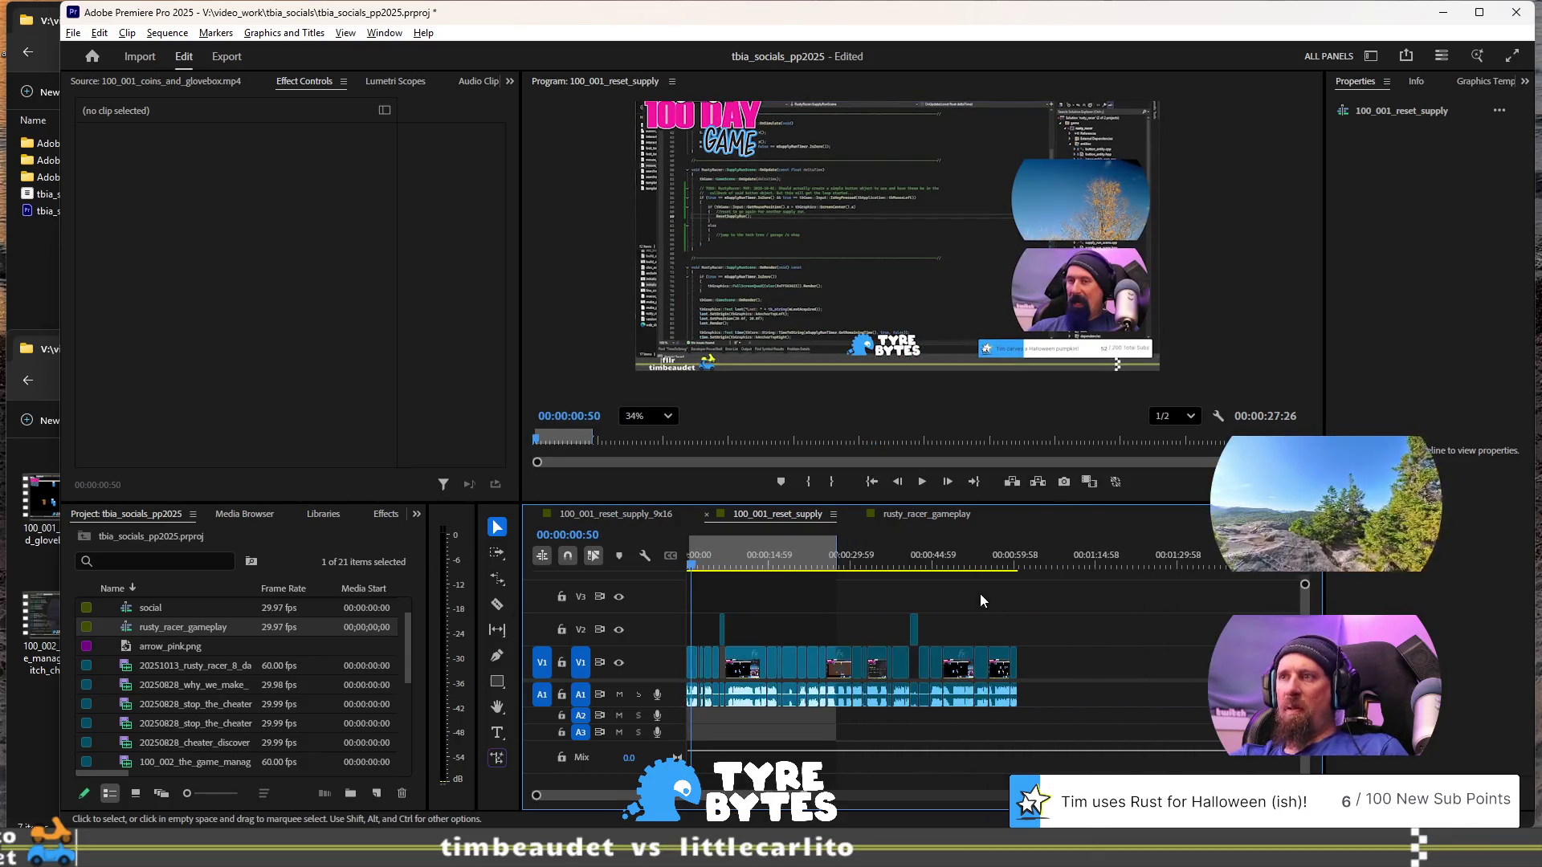
{"action": "scroll", "coordinate": [986, 605], "scroll_direction": "down", "scroll_amount": 5}
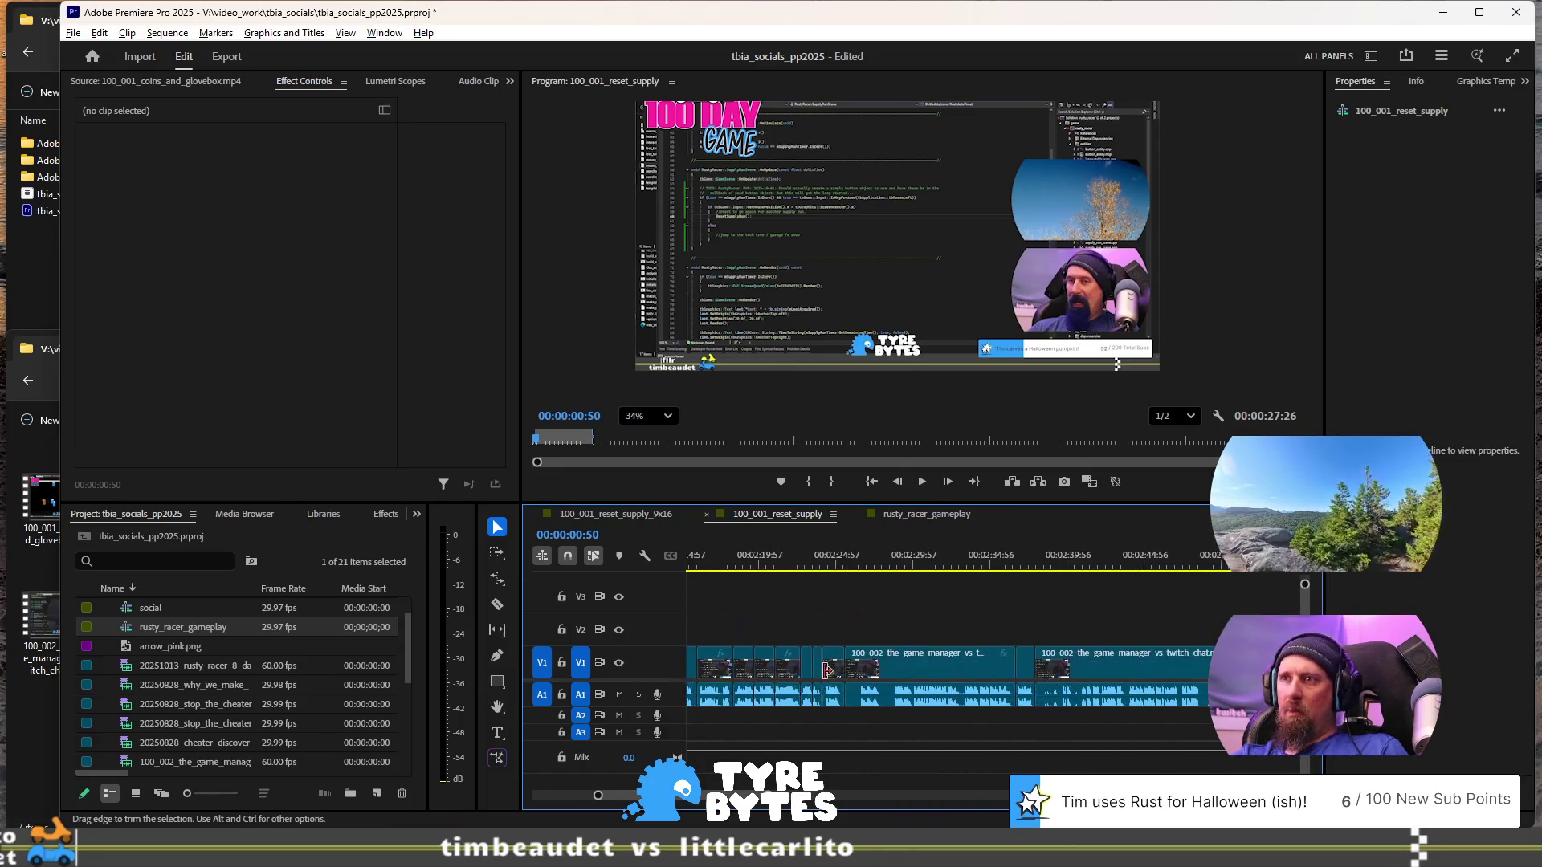
{"action": "scroll", "coordinate": [964, 659], "scroll_direction": "up", "scroll_amount": 3}
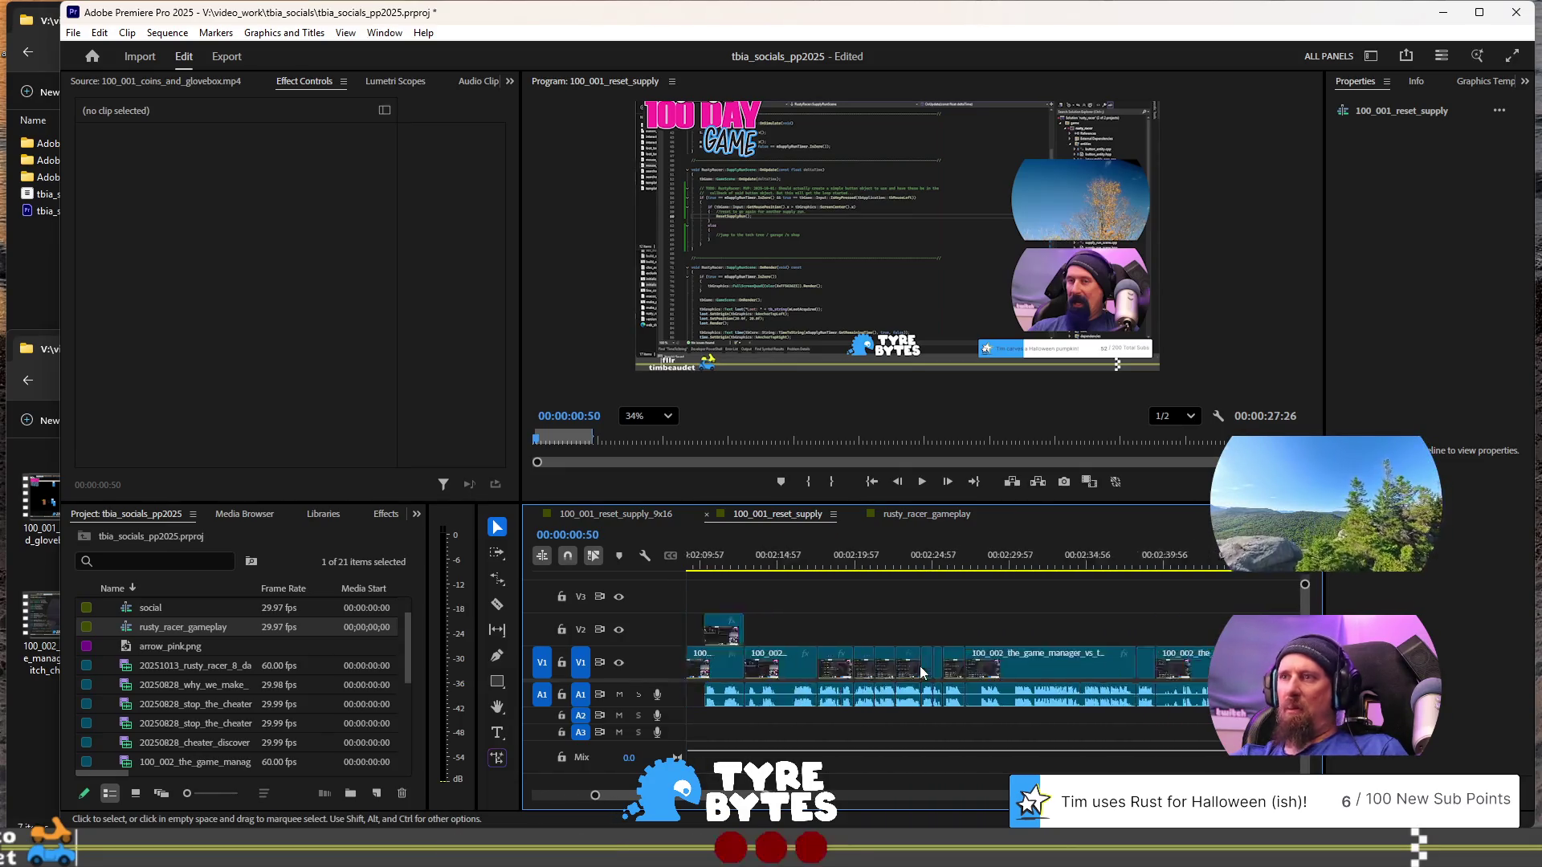
{"action": "left_click", "coordinate": [1077, 551]}
{"action": "key", "text": "space"}
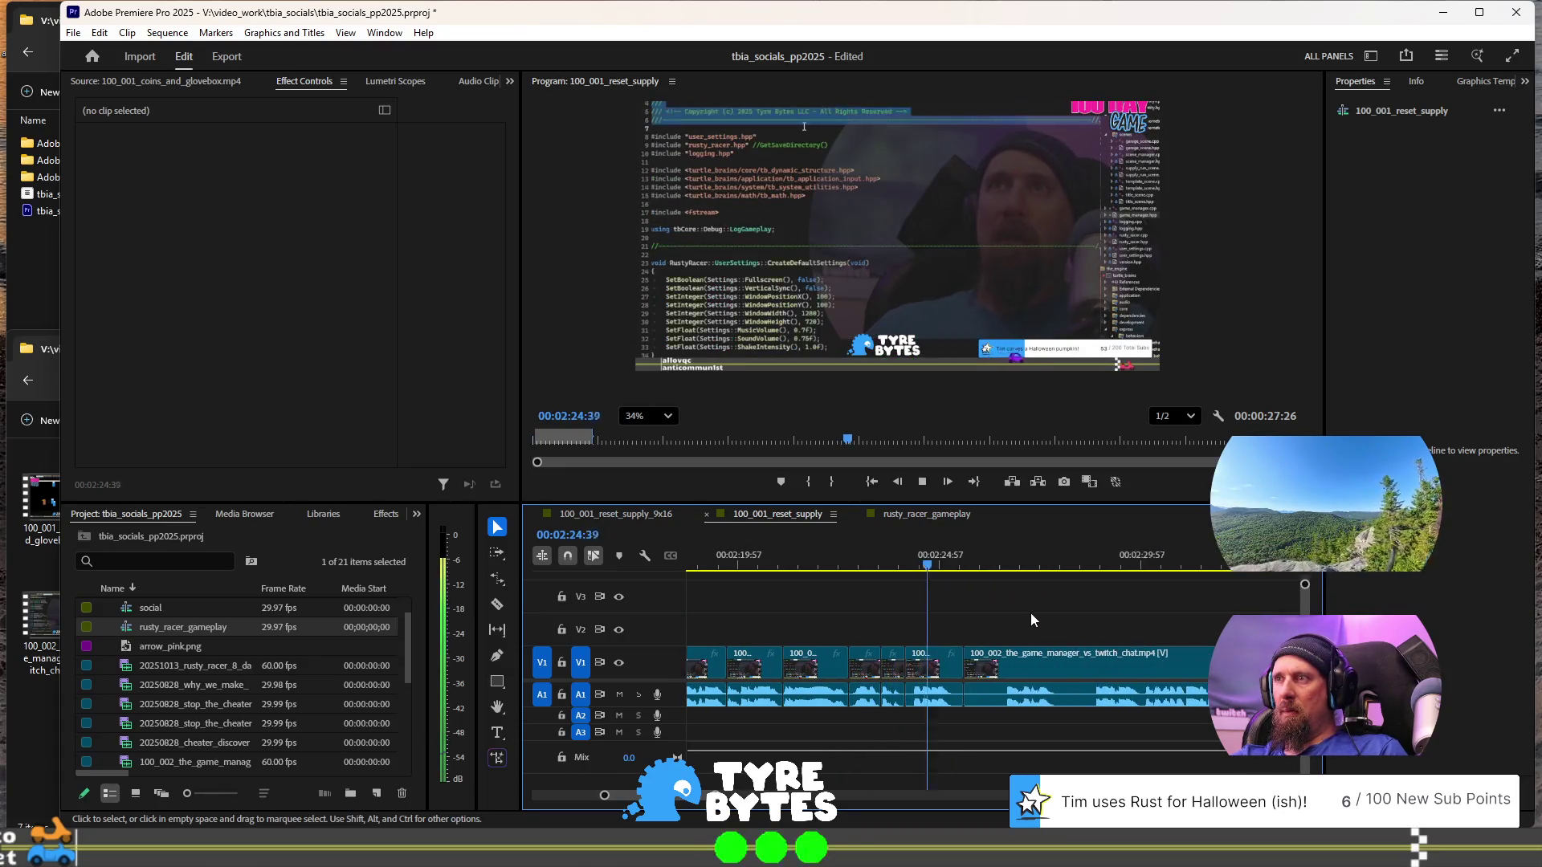
{"action": "scroll", "coordinate": [1008, 617], "scroll_direction": "down", "scroll_amount": 3}
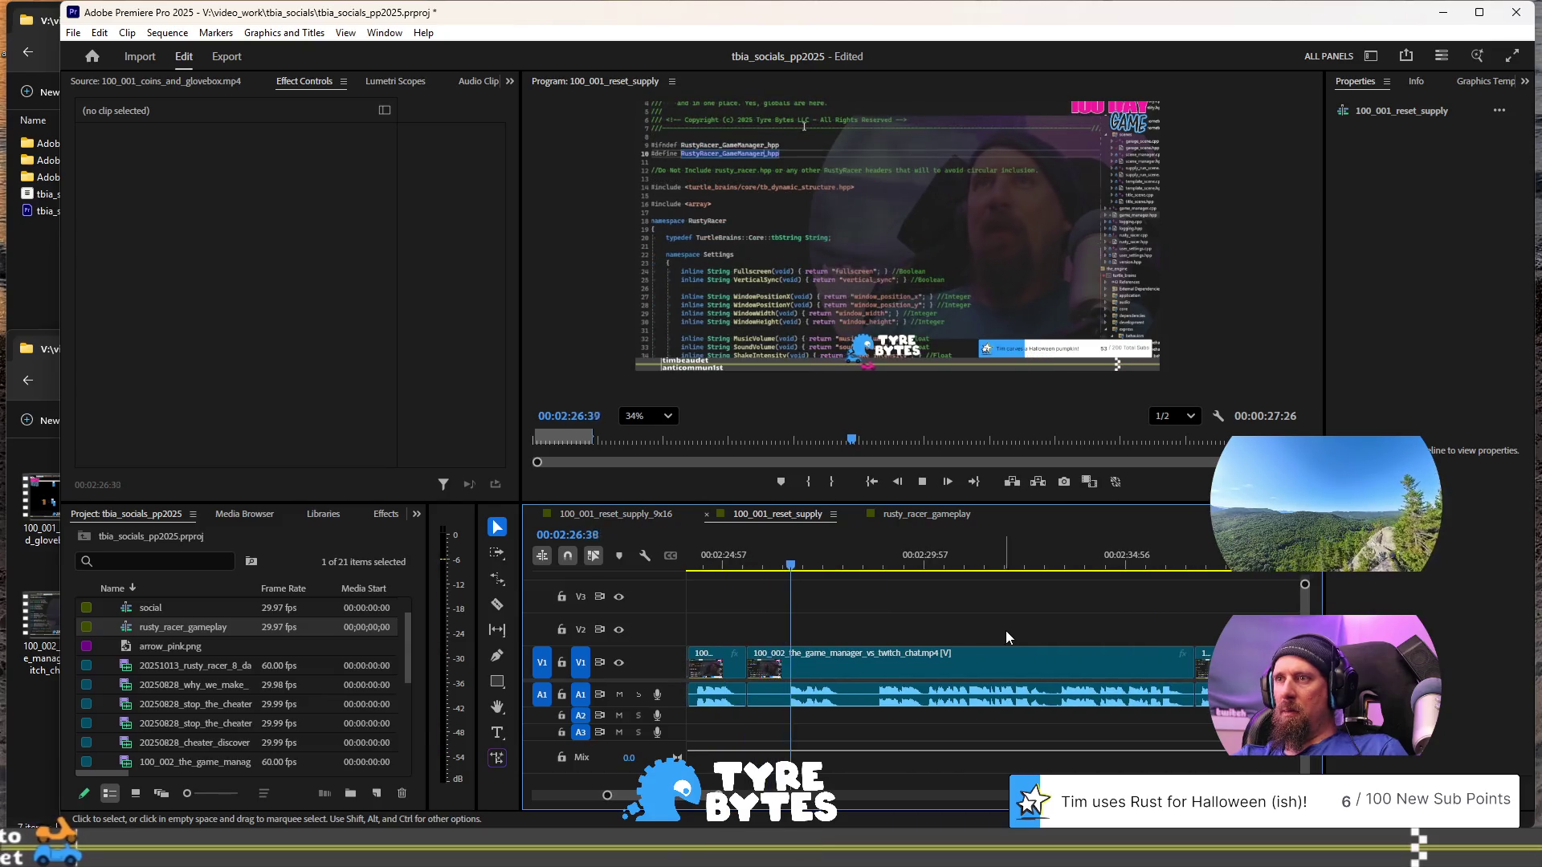
{"action": "key", "text": "space"}
{"action": "scroll", "coordinate": [1029, 630], "scroll_direction": "down", "scroll_amount": 3}
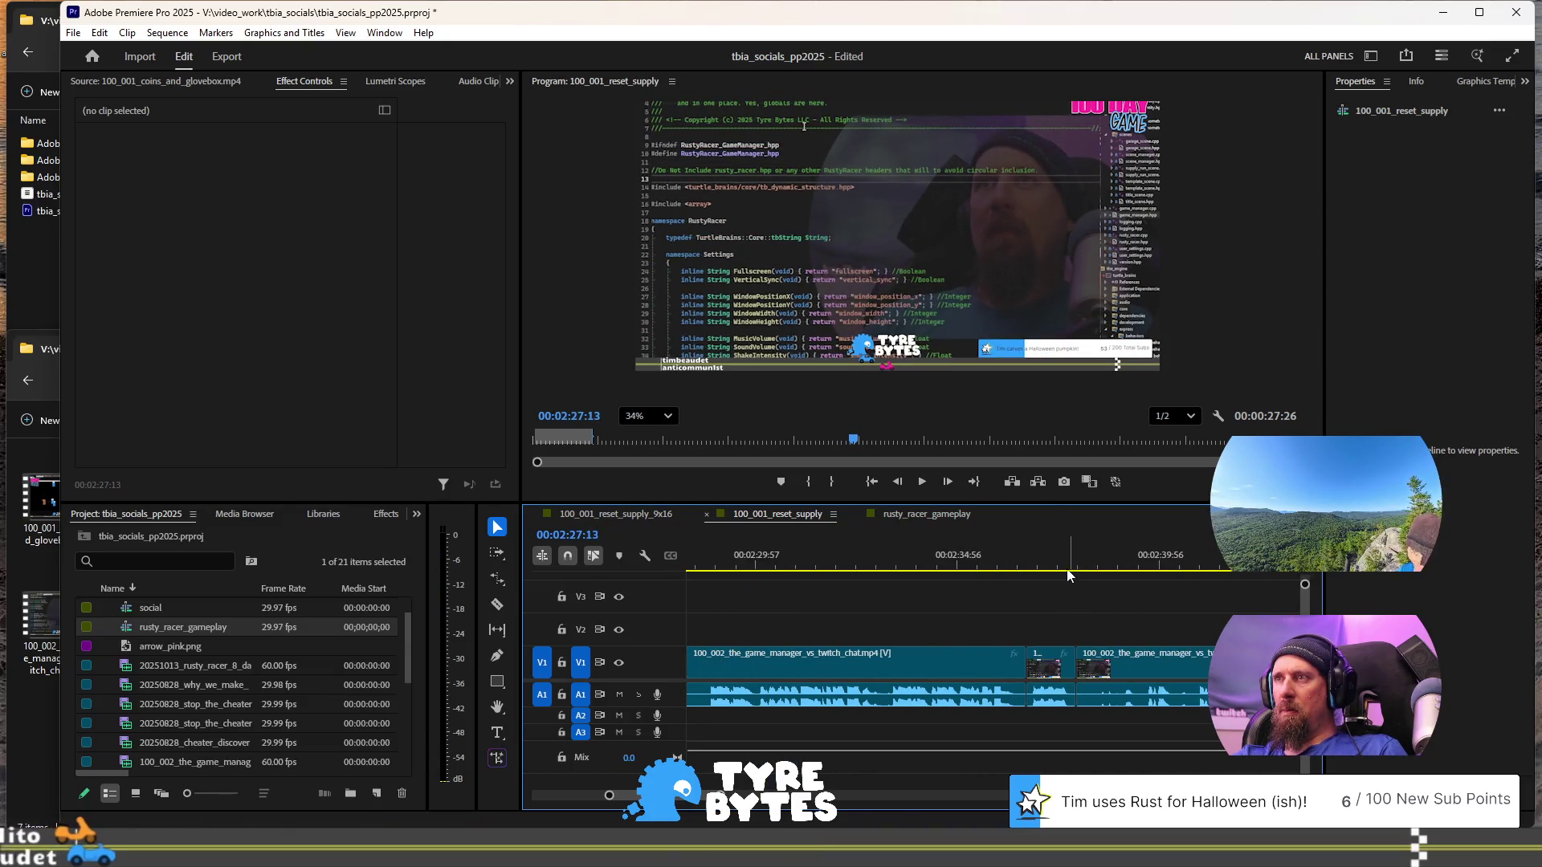
{"action": "key", "text": "space"}
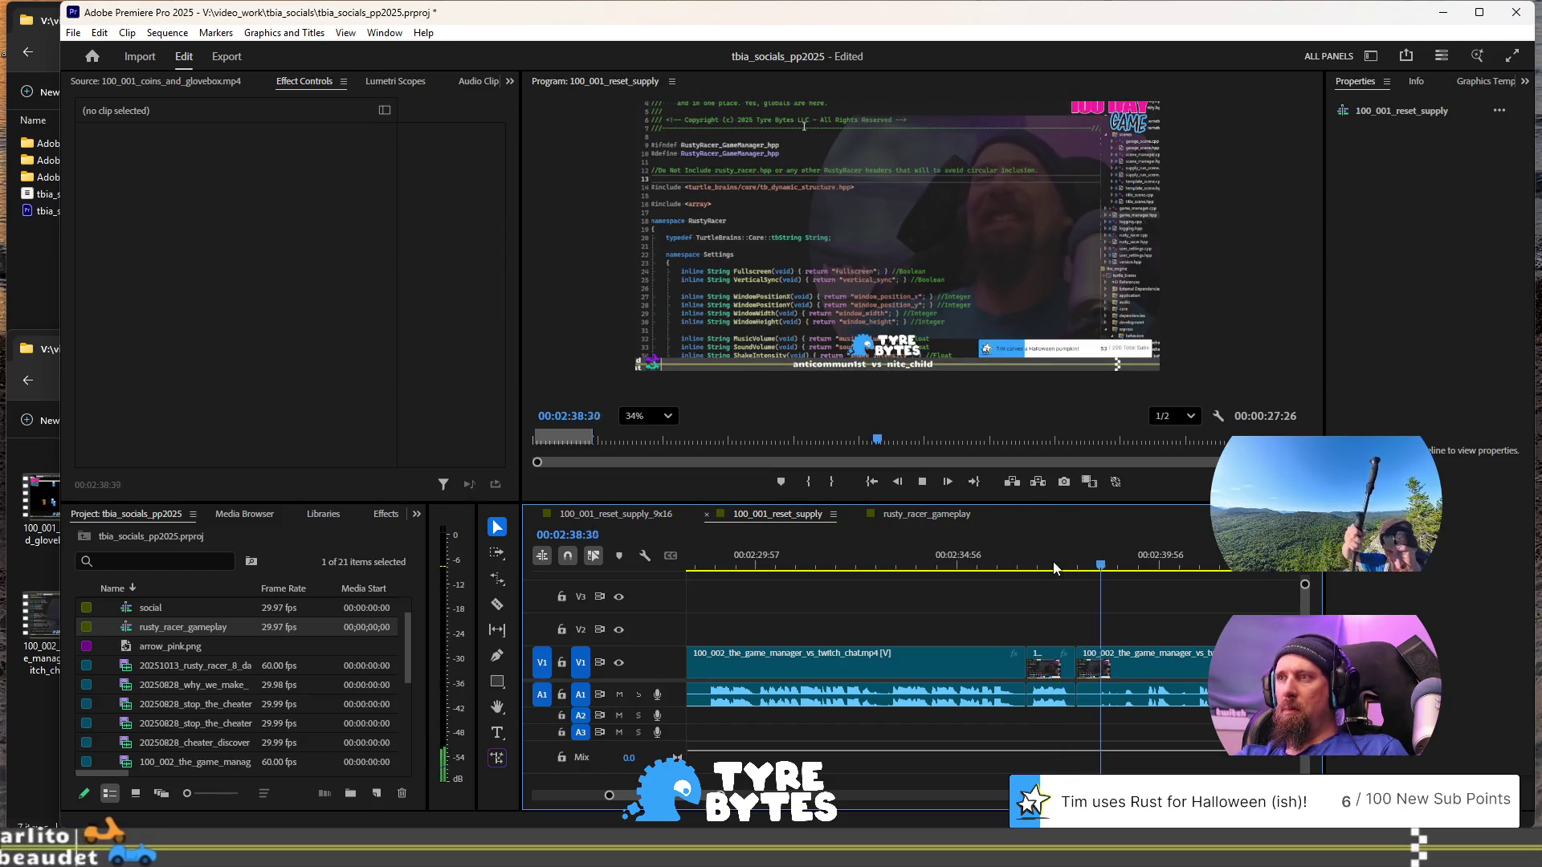
{"action": "key", "text": "space"}
{"action": "key", "text": "space"}
{"action": "key", "text": "space"}
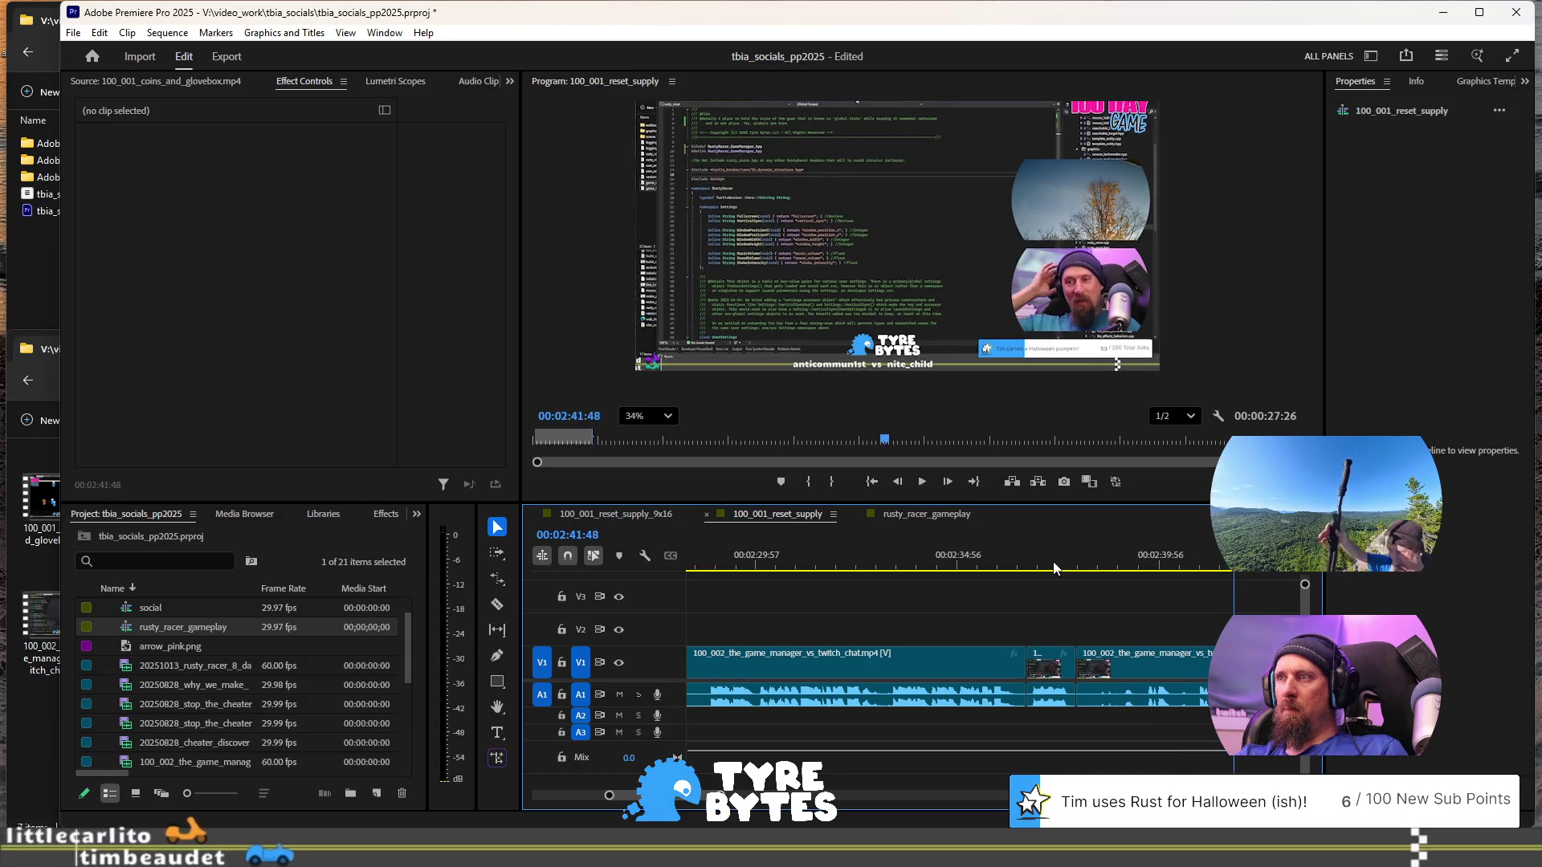
{"action": "key", "text": "space"}
{"action": "key", "text": "space"}
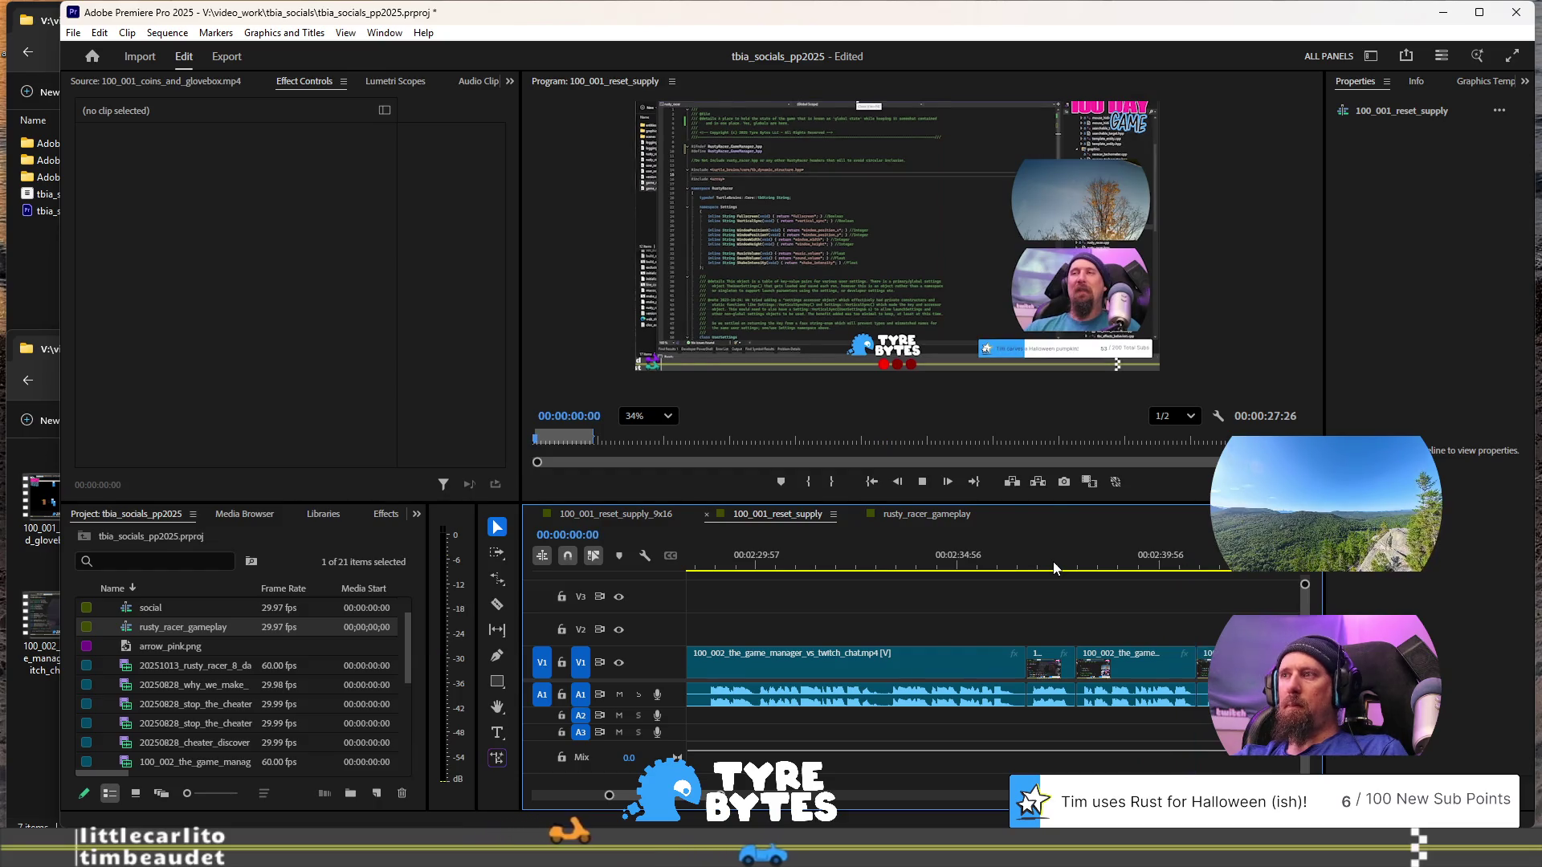
{"action": "key", "text": "Home"}
{"action": "key", "text": "space"}
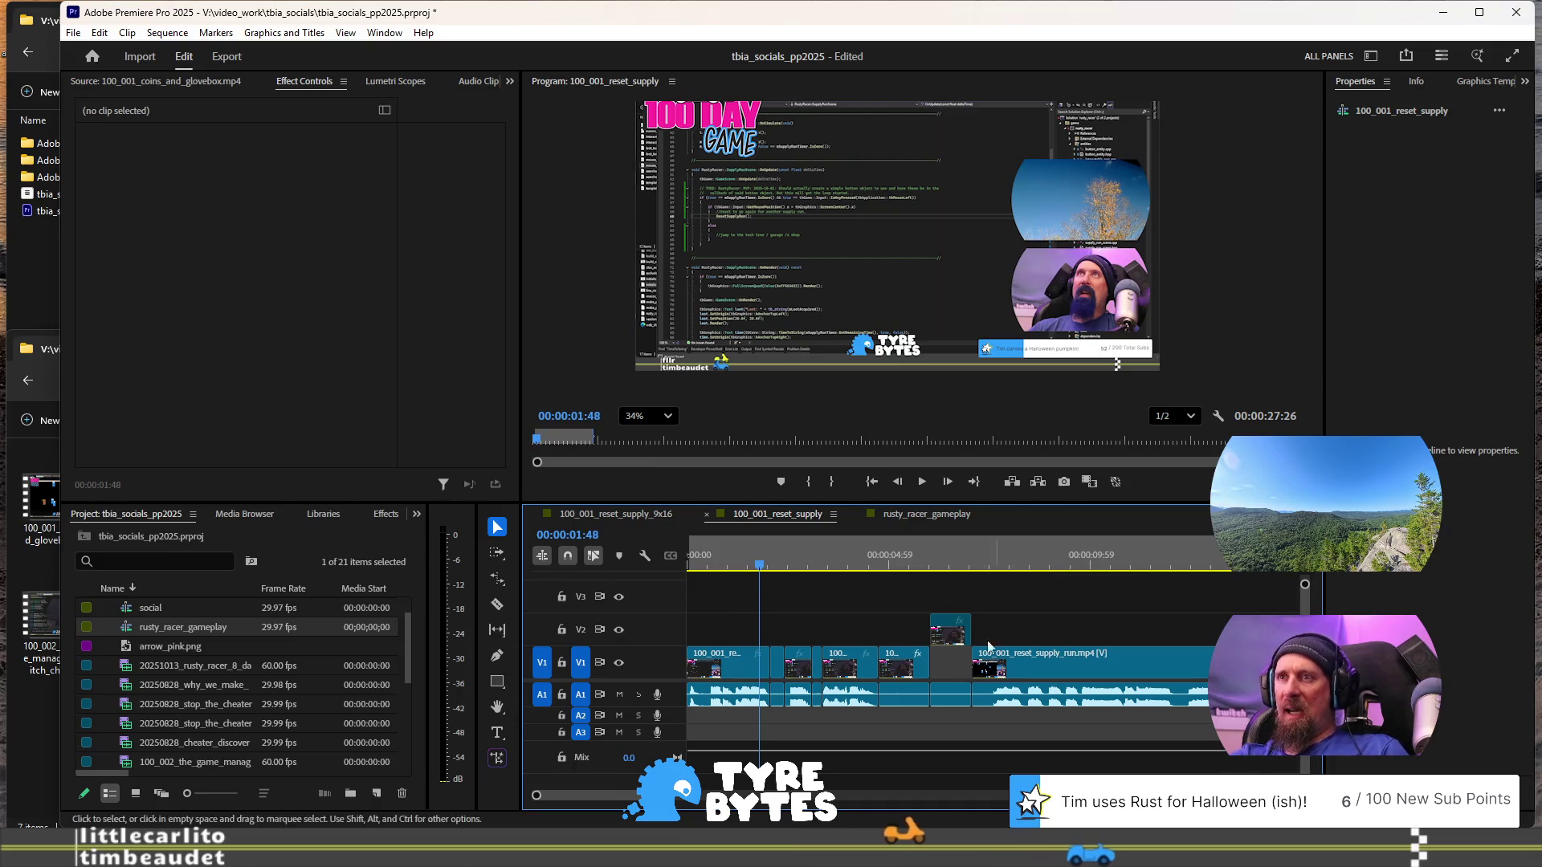
{"action": "scroll", "coordinate": [1024, 624], "scroll_direction": "down", "scroll_amount": 2}
{"action": "scroll", "coordinate": [1025, 624], "scroll_direction": "down", "scroll_amount": 5}
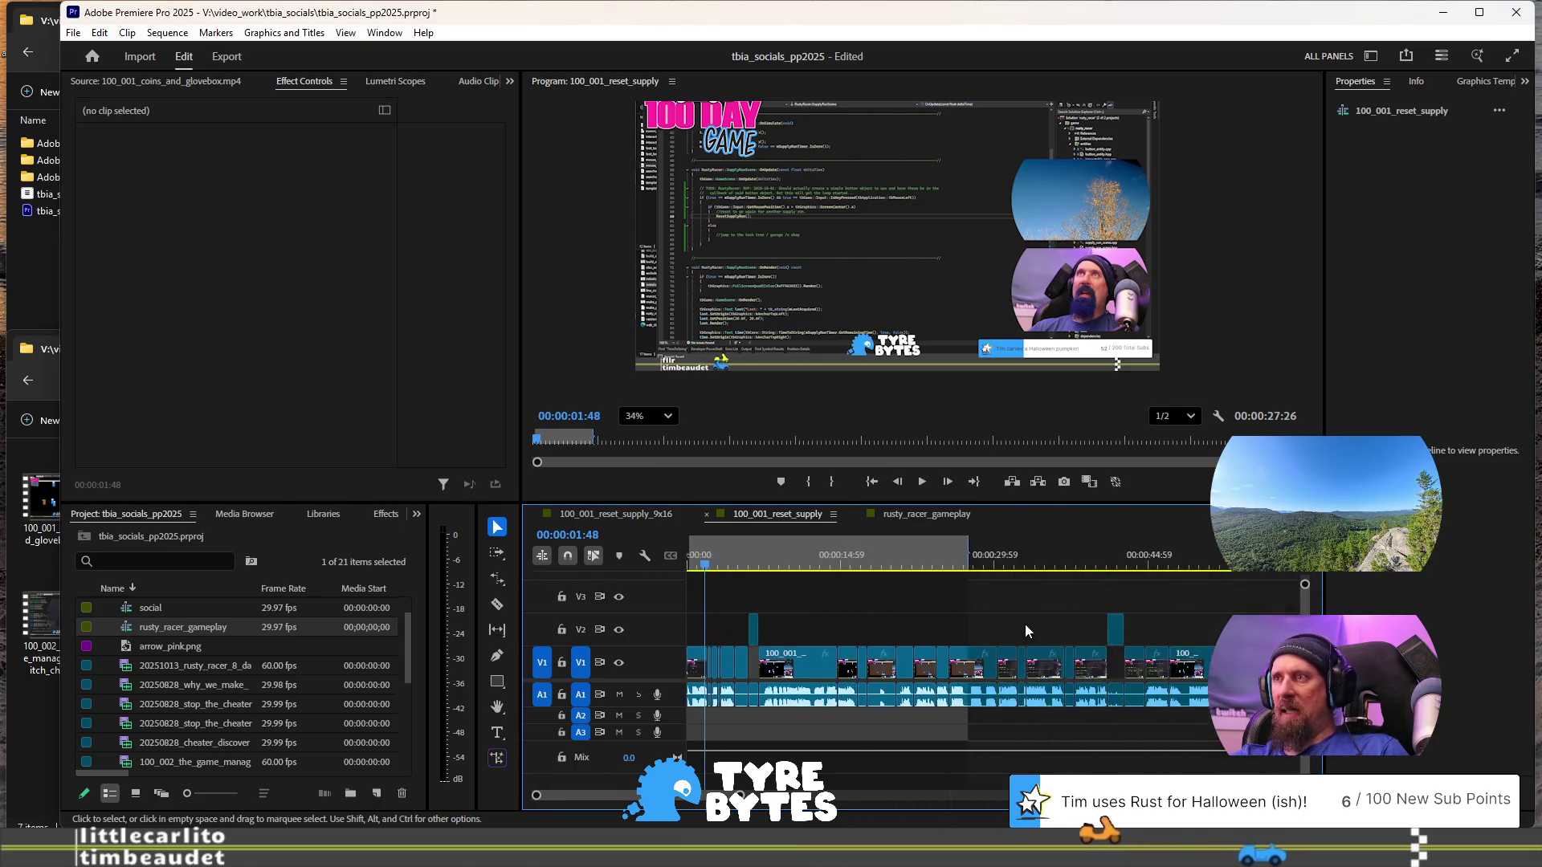
{"action": "scroll", "coordinate": [1025, 634], "scroll_direction": "down", "scroll_amount": 5}
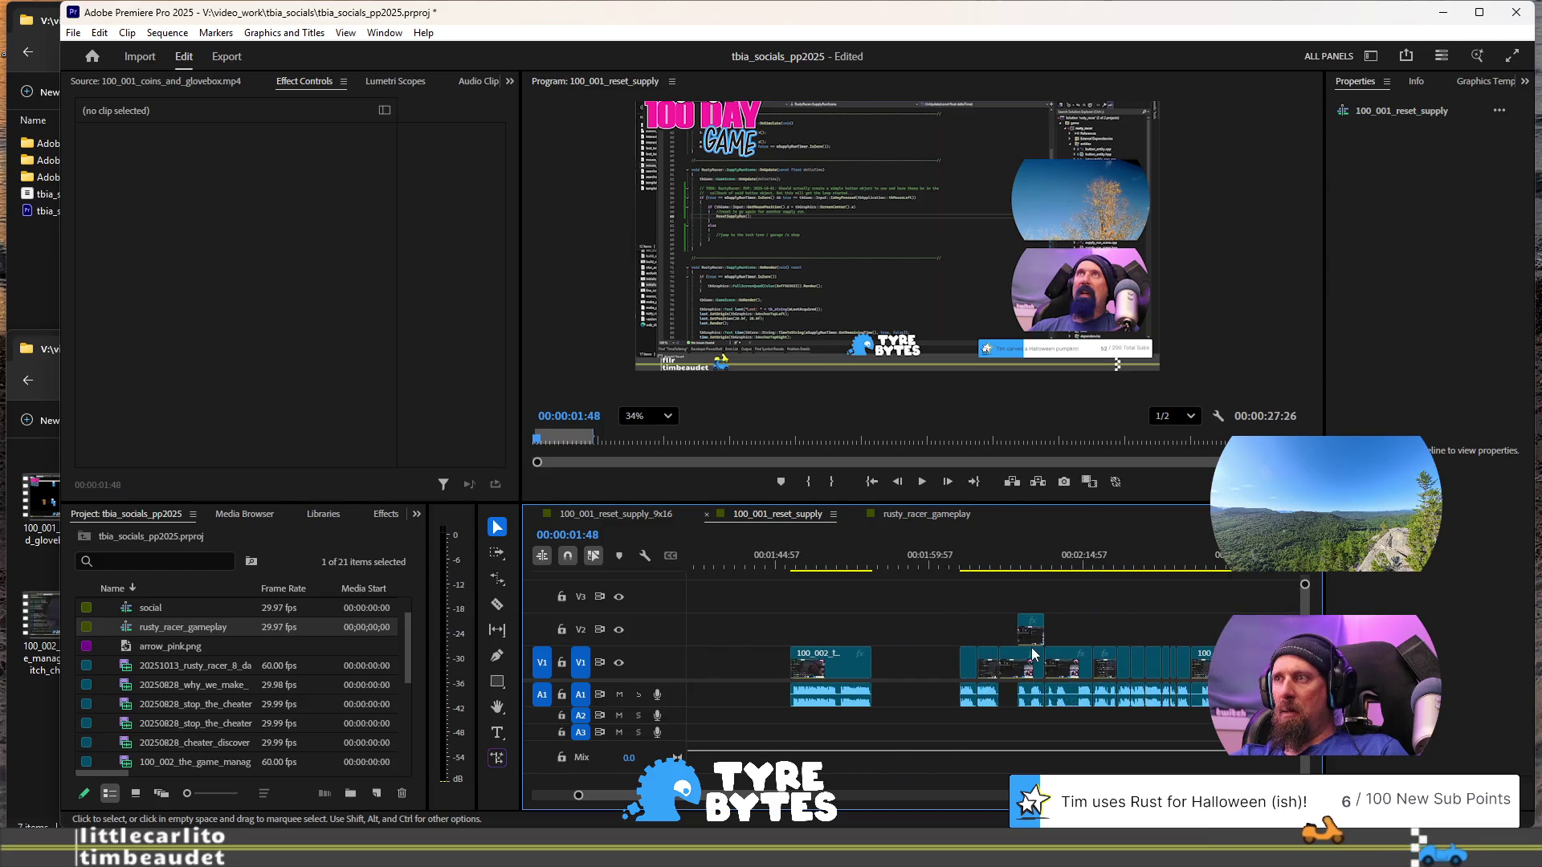
{"action": "scroll", "coordinate": [1040, 665], "scroll_direction": "down", "scroll_amount": 3}
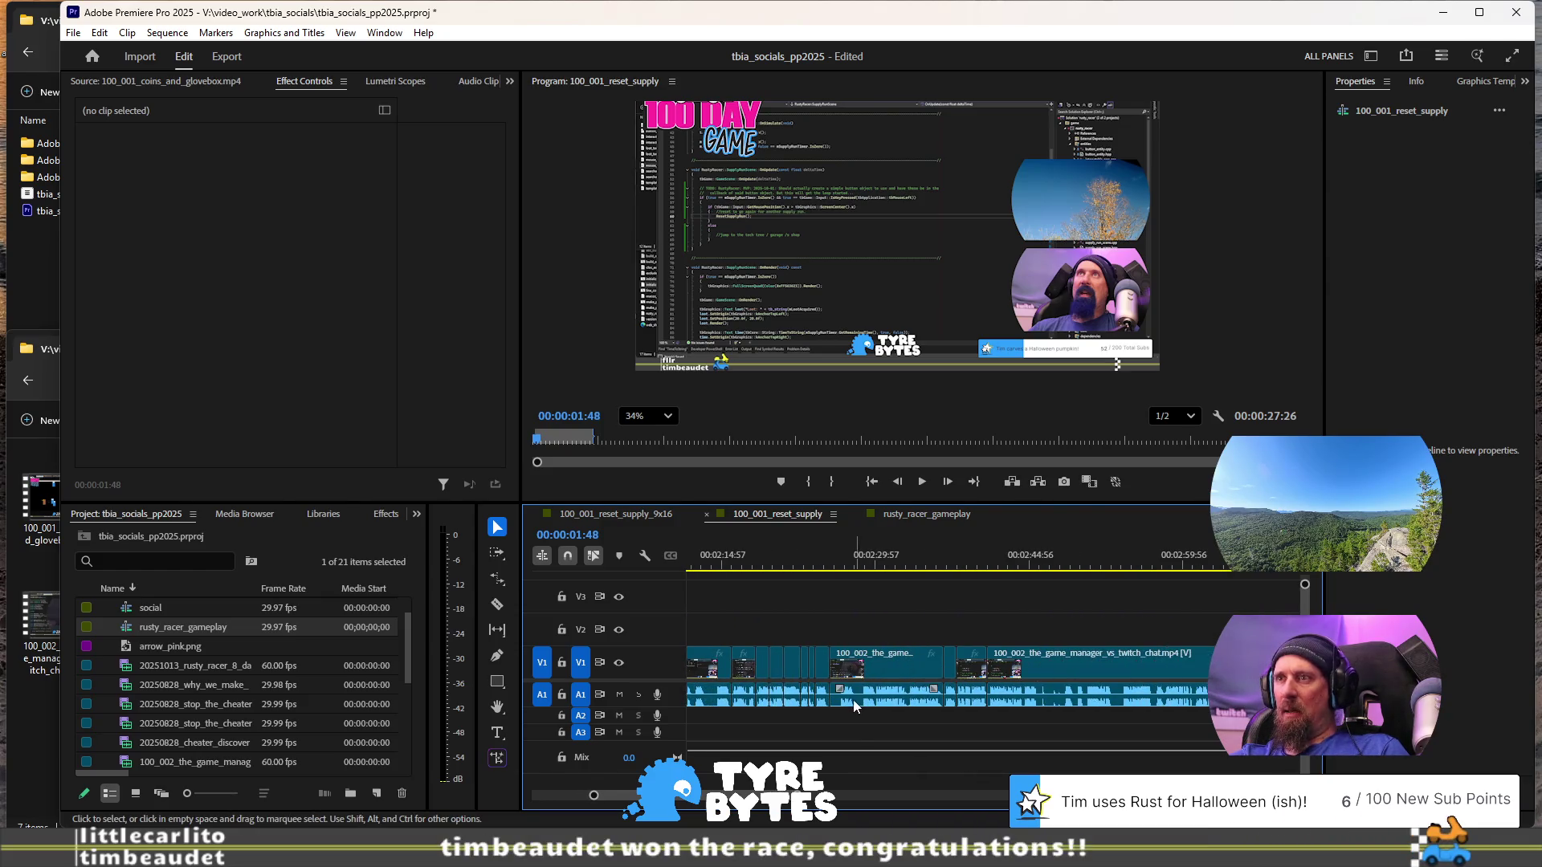
{"action": "scroll", "coordinate": [856, 707], "scroll_direction": "up", "scroll_amount": 4}
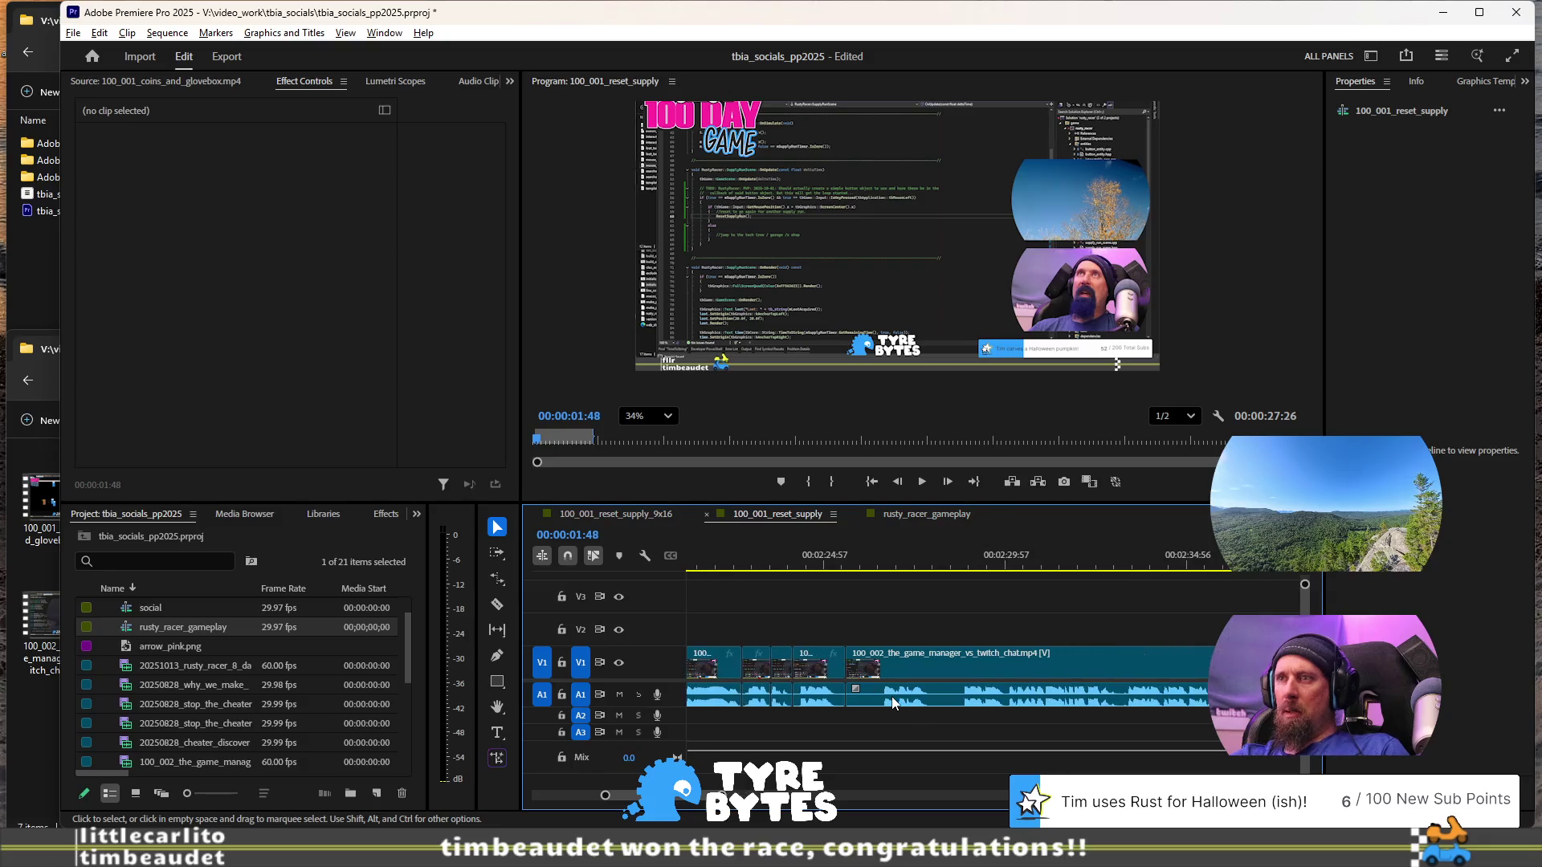
{"action": "scroll", "coordinate": [892, 697], "scroll_direction": "up", "scroll_amount": 2}
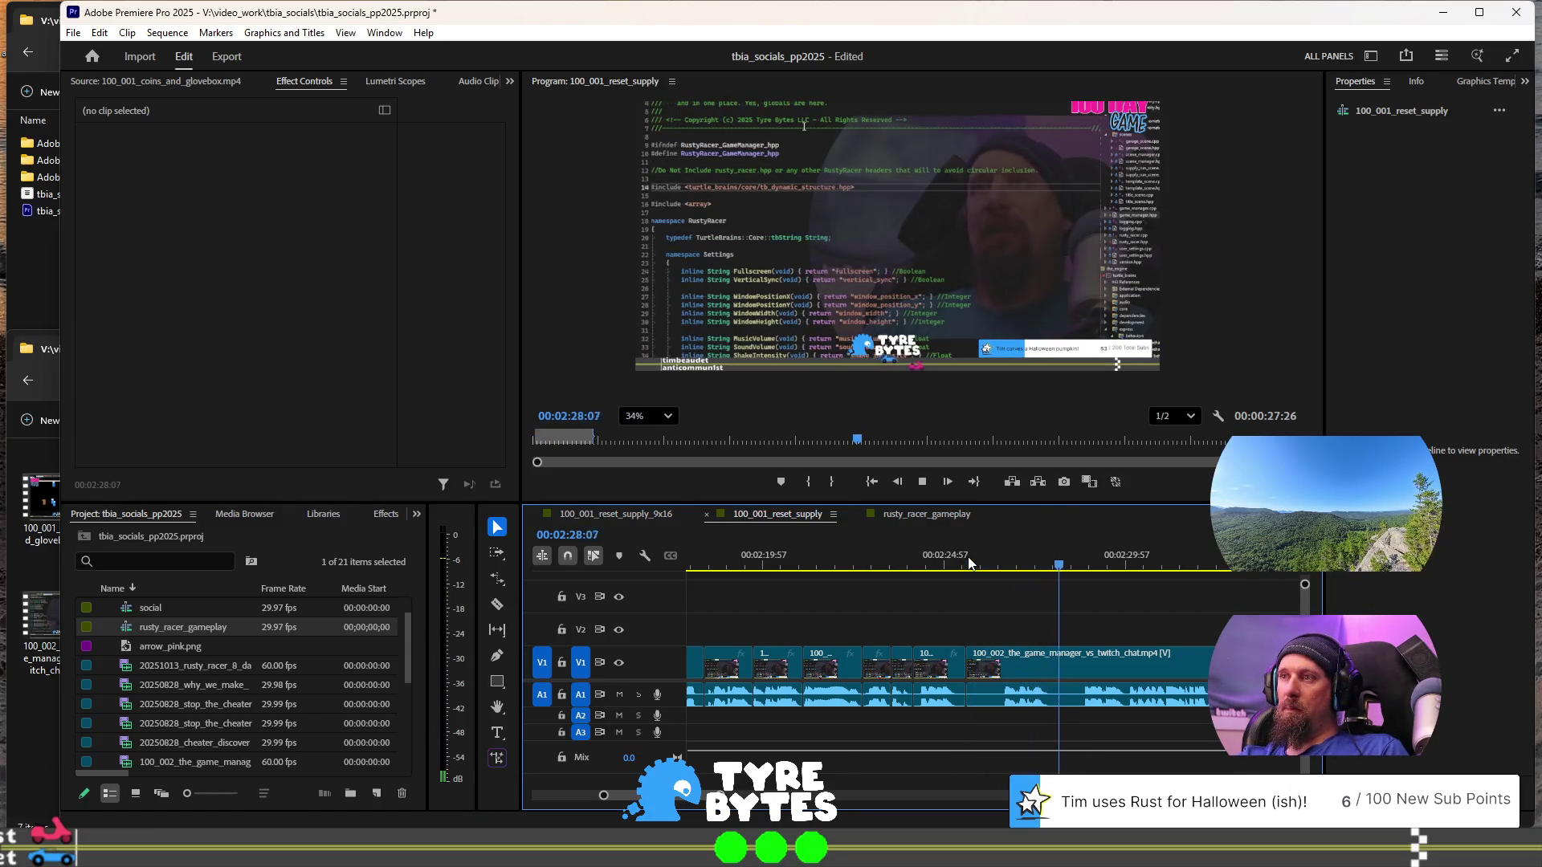
{"action": "key", "text": "space"}
{"action": "scroll", "coordinate": [966, 605], "scroll_direction": "down", "scroll_amount": 5}
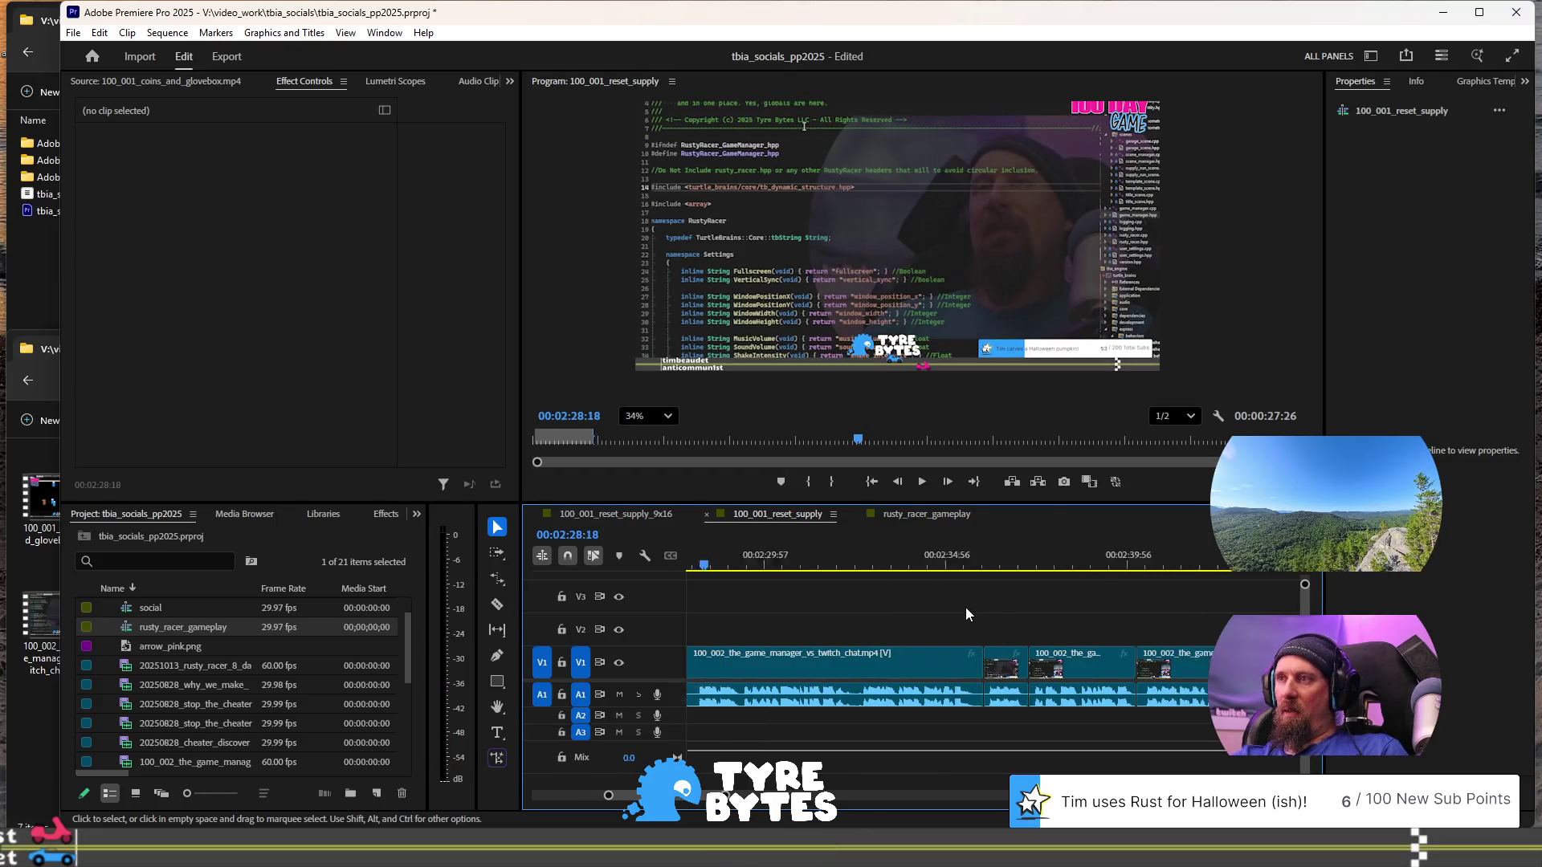
{"action": "left_click", "coordinate": [979, 567]}
{"action": "key", "text": "space"}
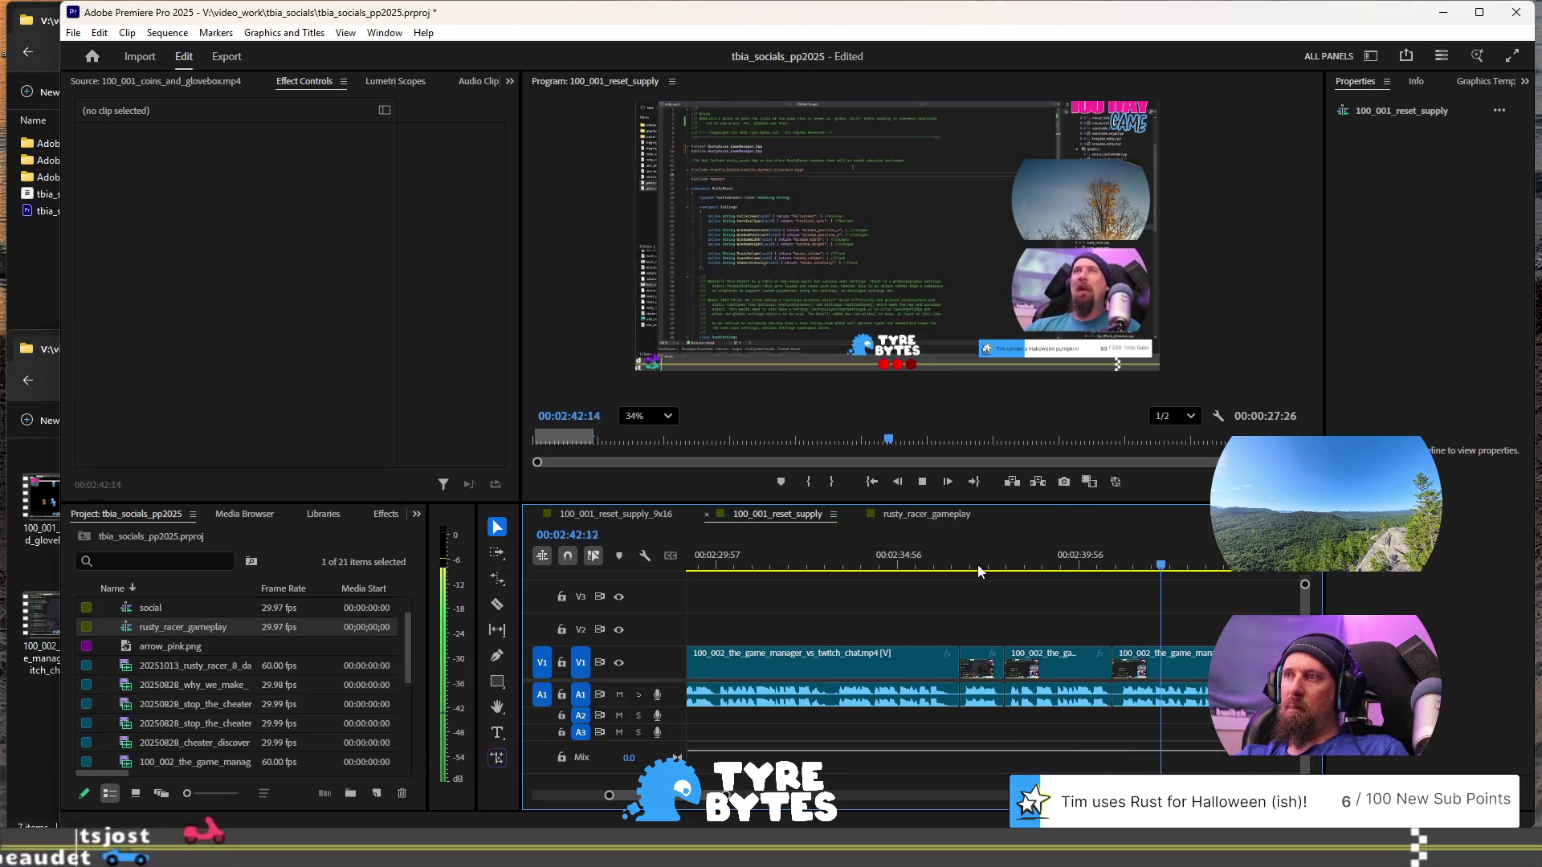
{"action": "scroll", "coordinate": [966, 590], "scroll_direction": "down", "scroll_amount": 4}
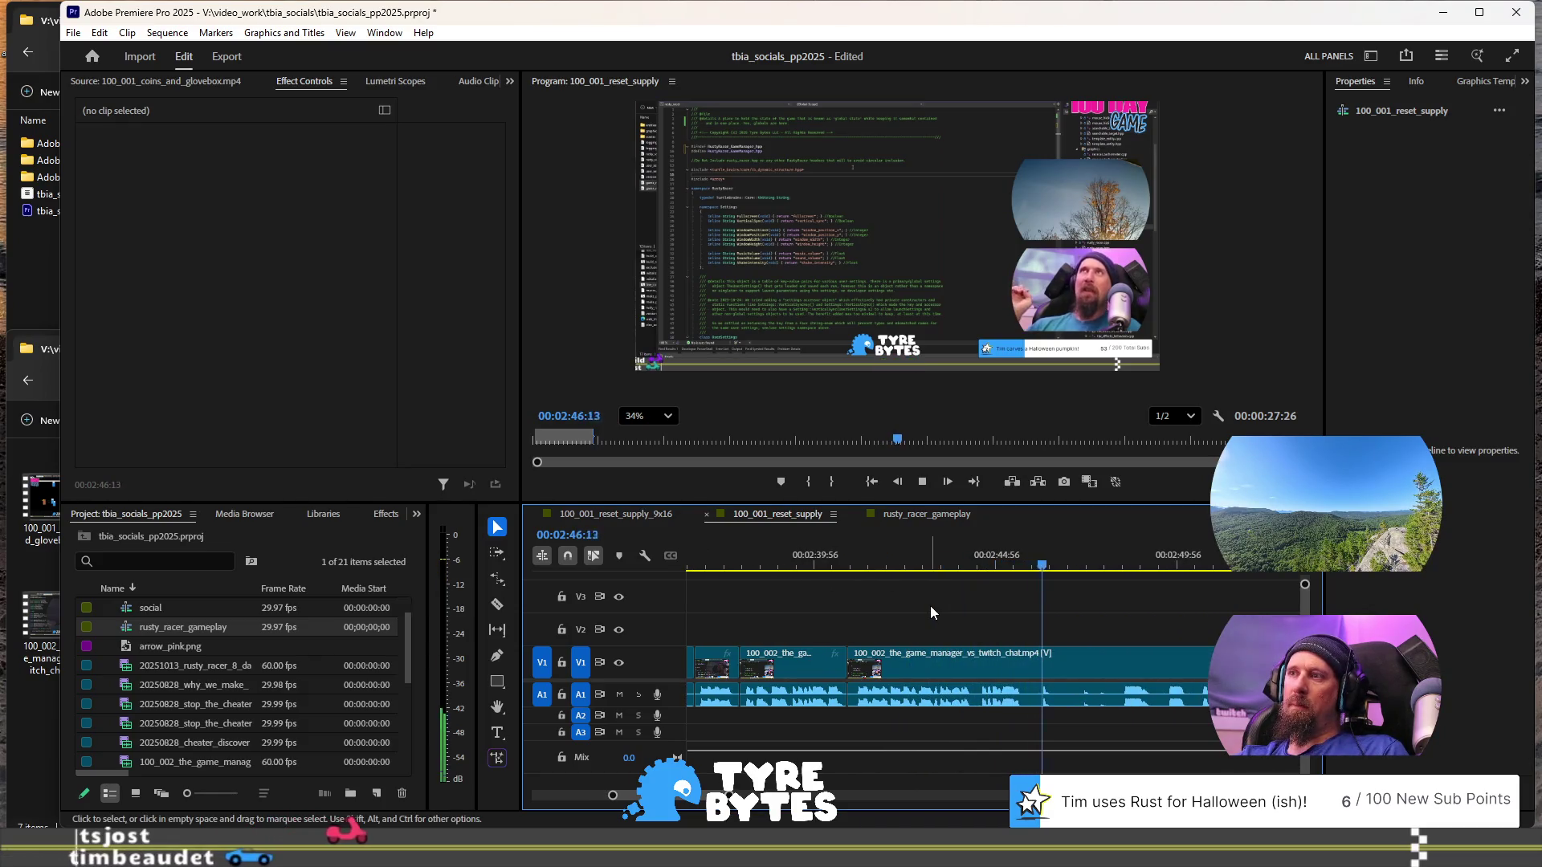
{"action": "left_click", "coordinate": [1001, 568]}
{"action": "key", "text": "space"}
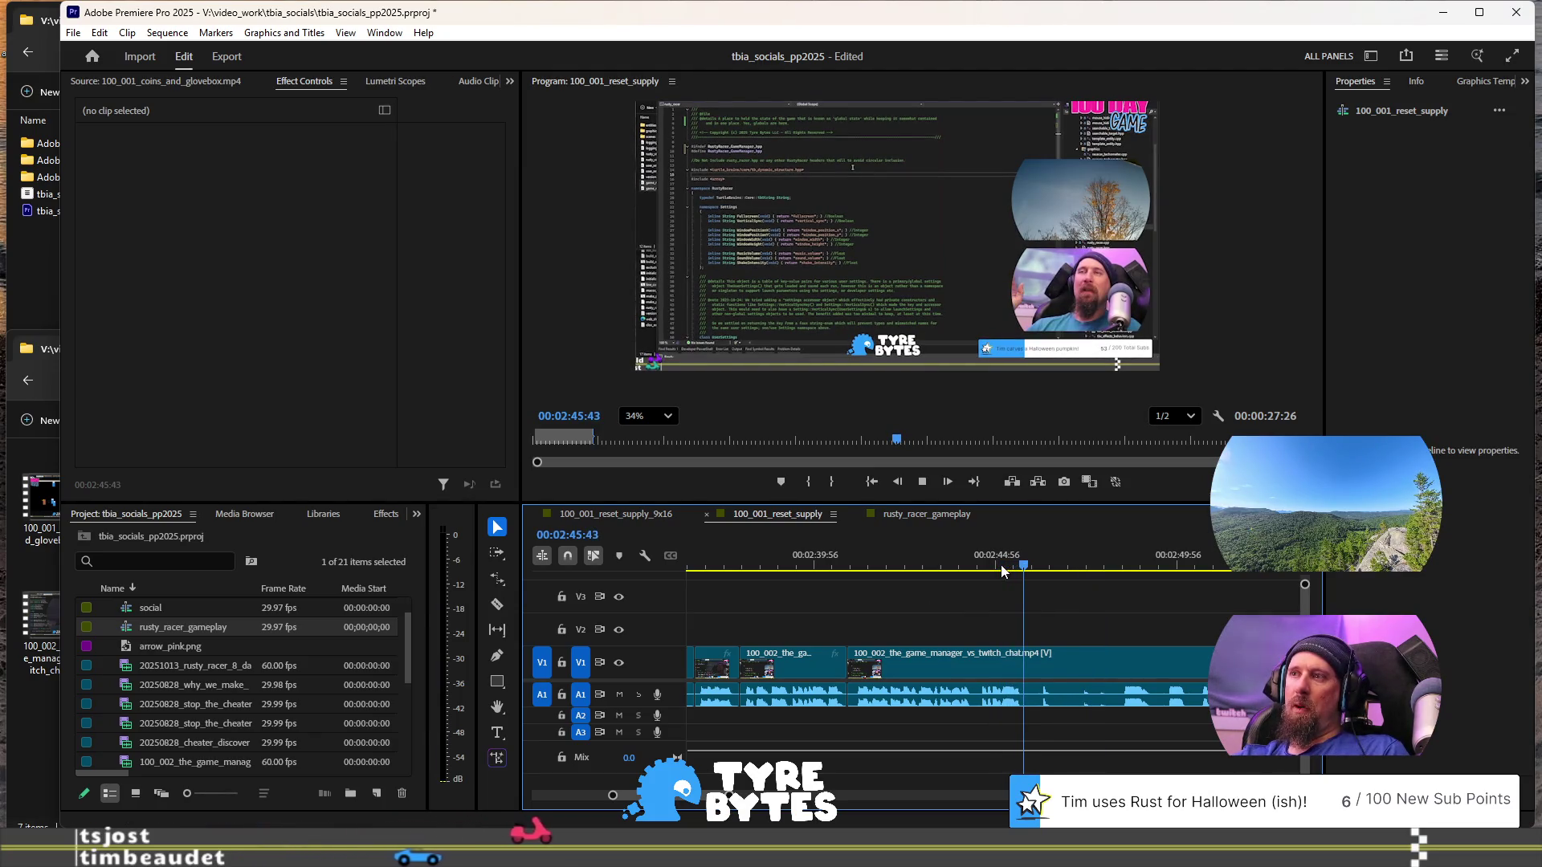
{"action": "key", "text": "ctrl+k"}
{"action": "key", "text": "space"}
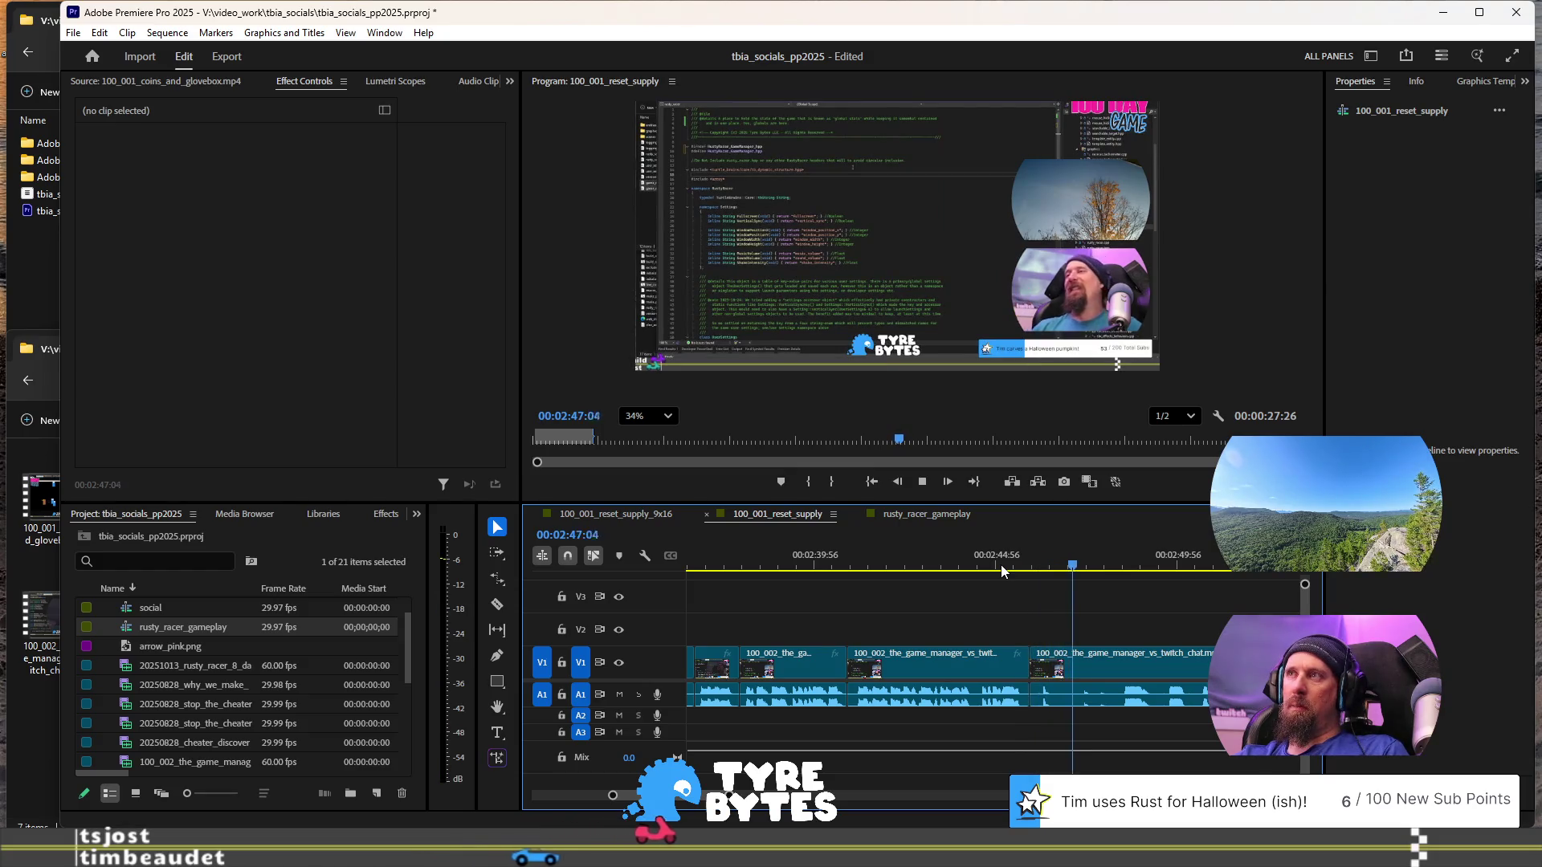
{"action": "key", "text": "space"}
{"action": "key", "text": "space"}
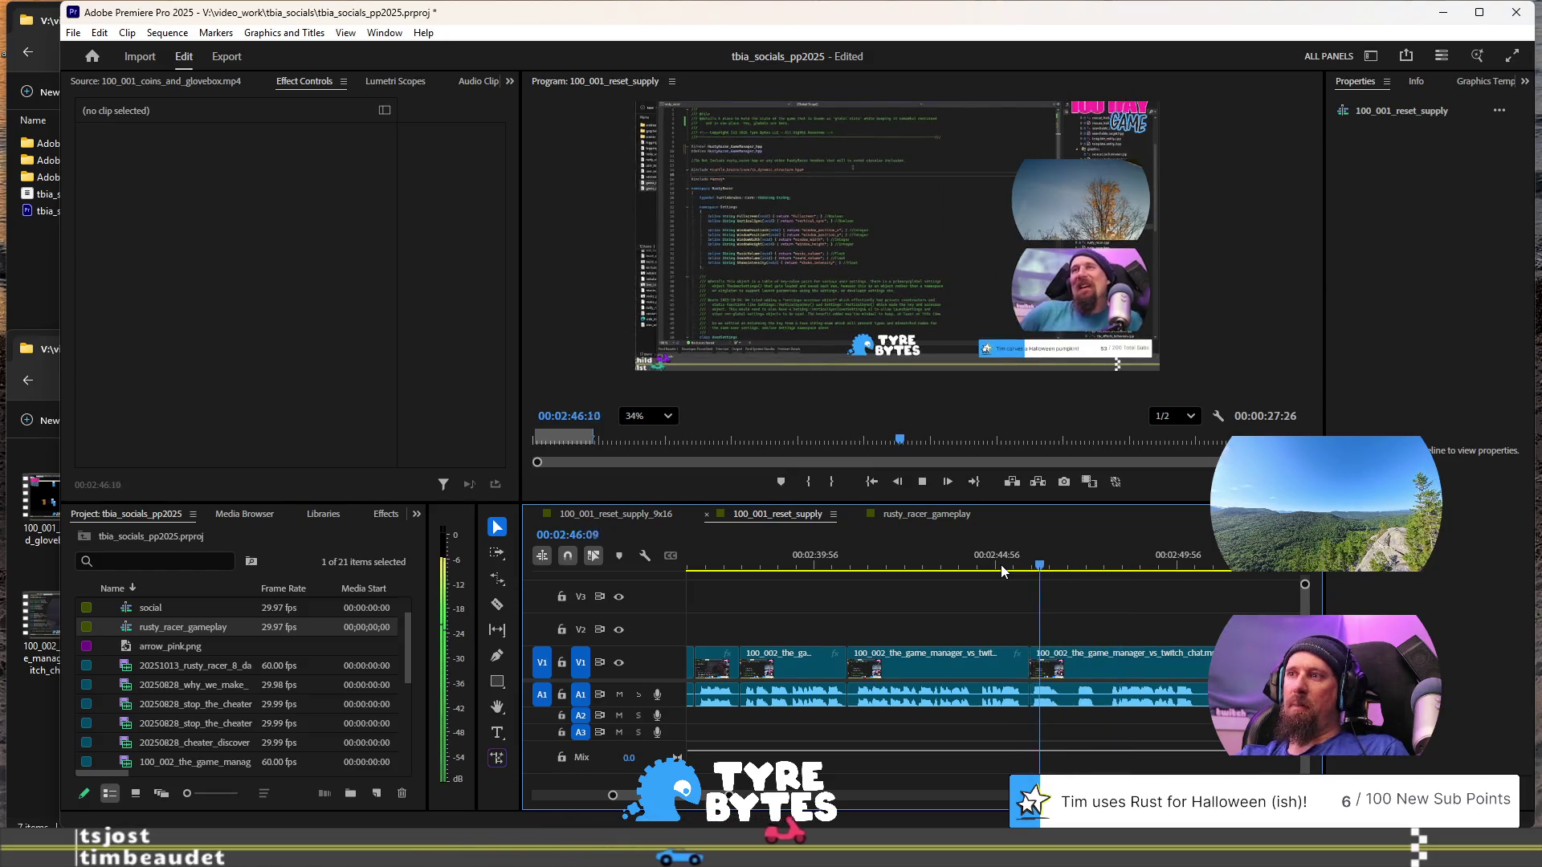
{"action": "key", "text": "space"}
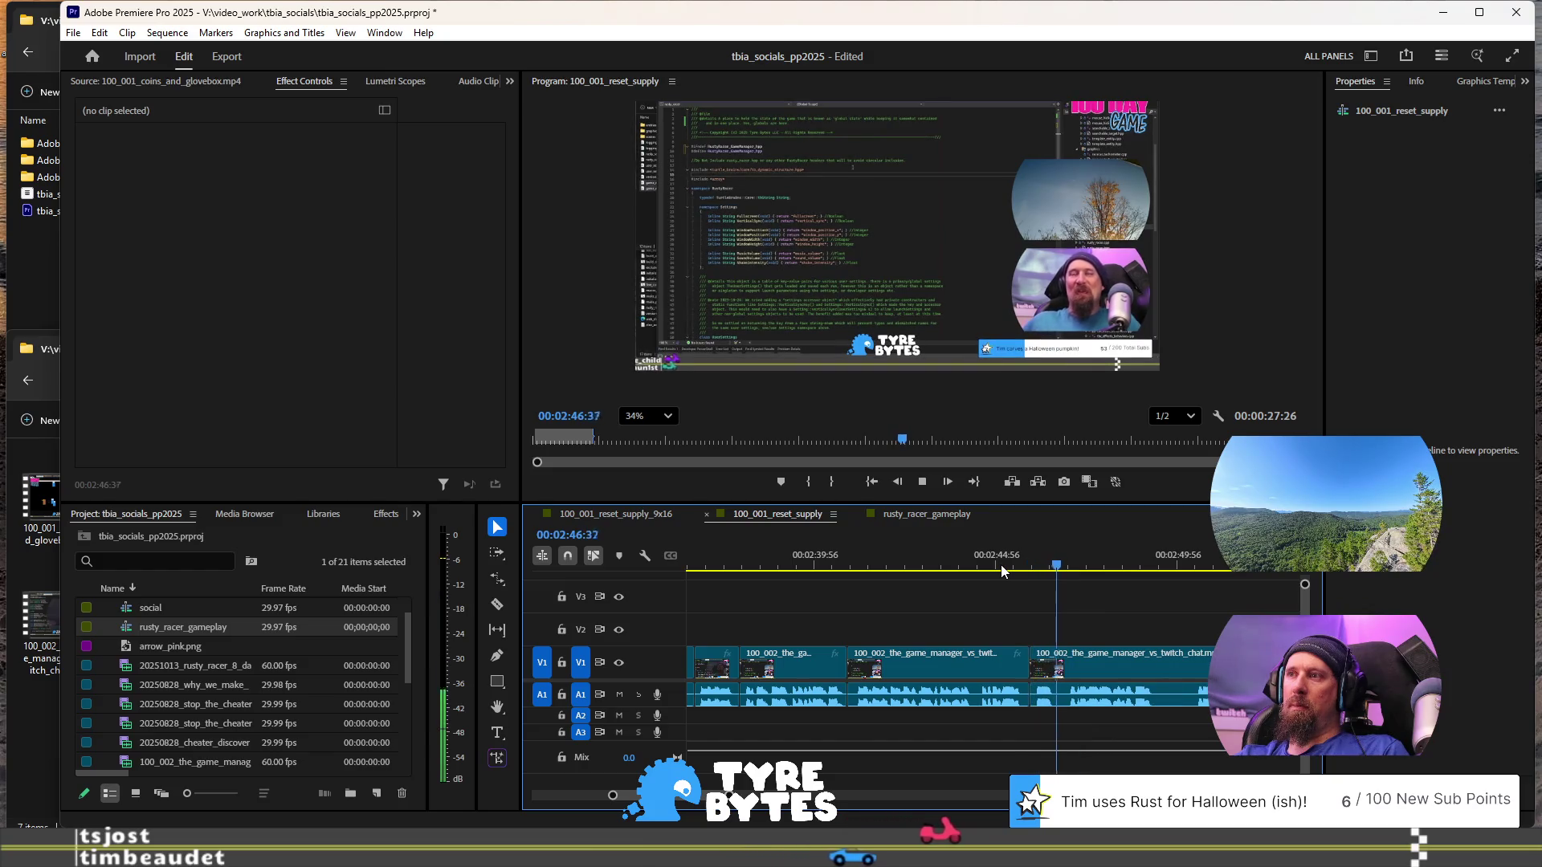
{"action": "key", "text": "space"}
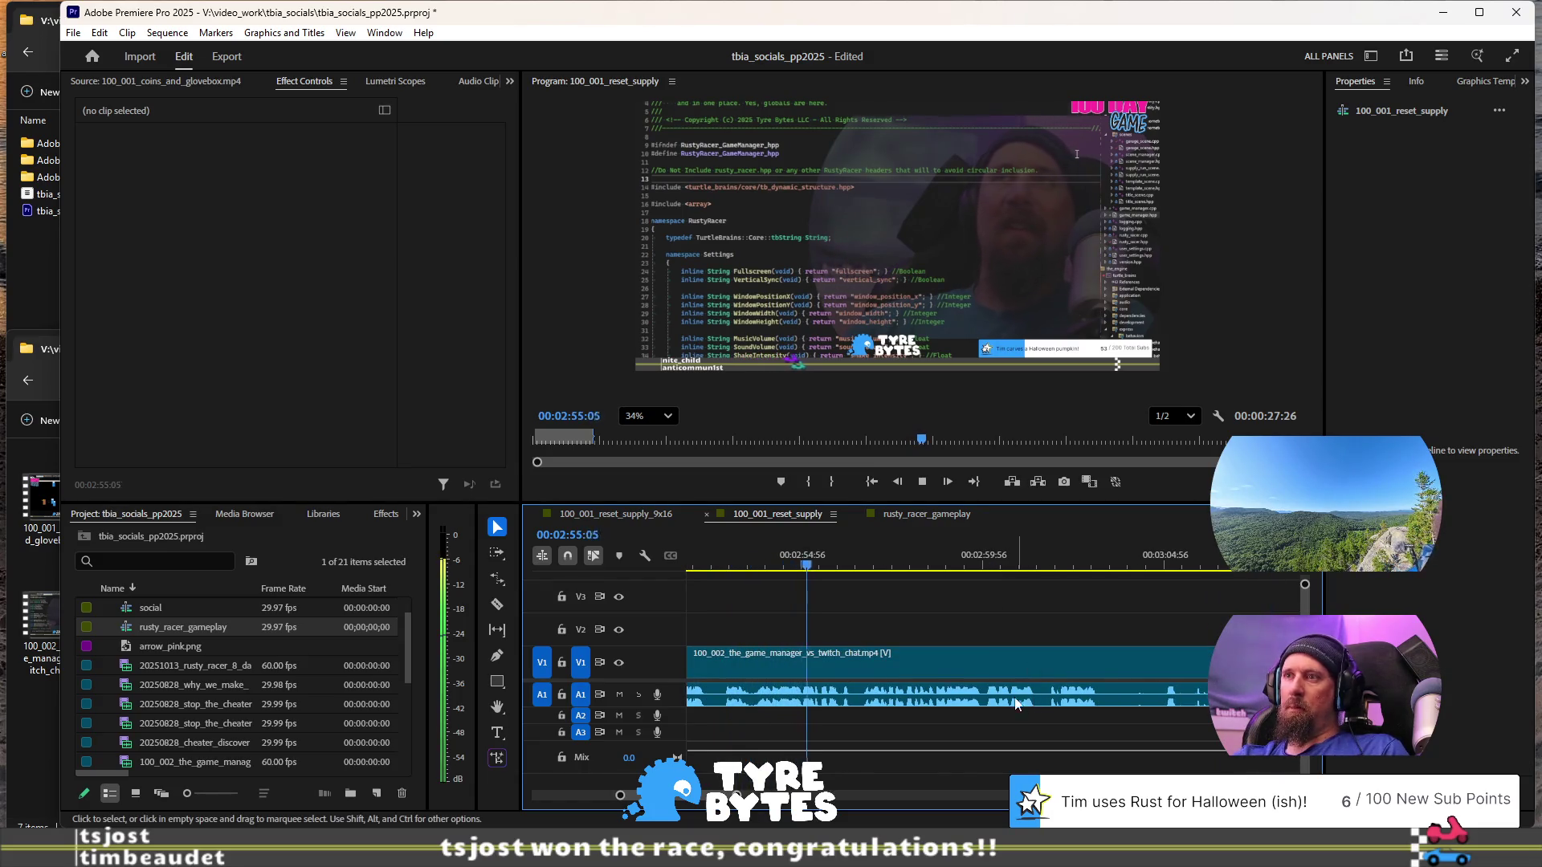
- Review the game_manager footage from 02:52 to locate the cut point near 02:57
{"action": "left_click", "coordinate": [710, 567]}
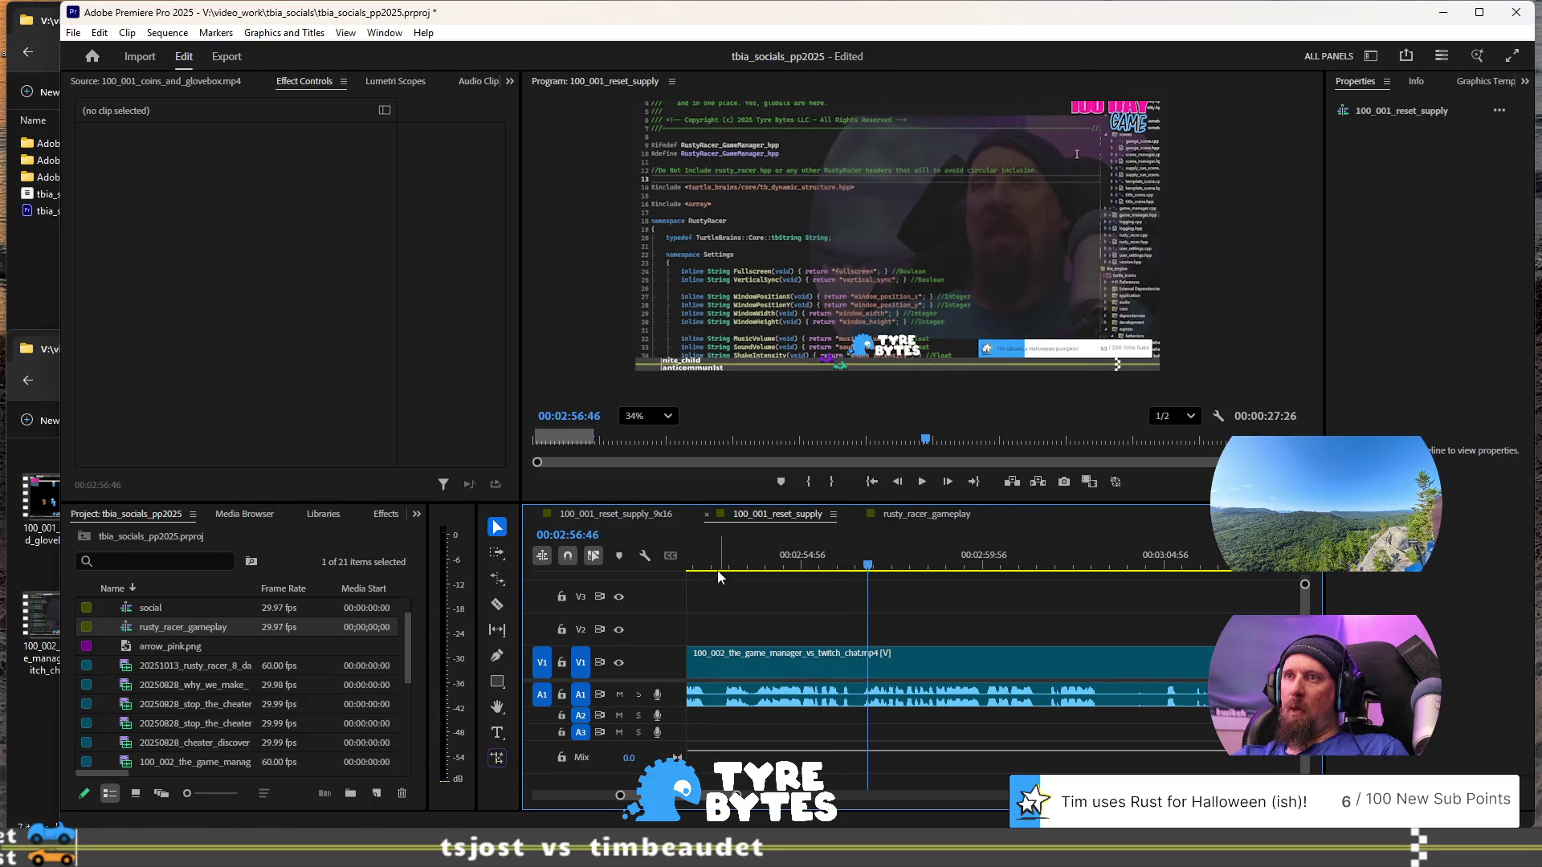
{"action": "scroll", "coordinate": [712, 571], "scroll_direction": "up", "scroll_amount": 5}
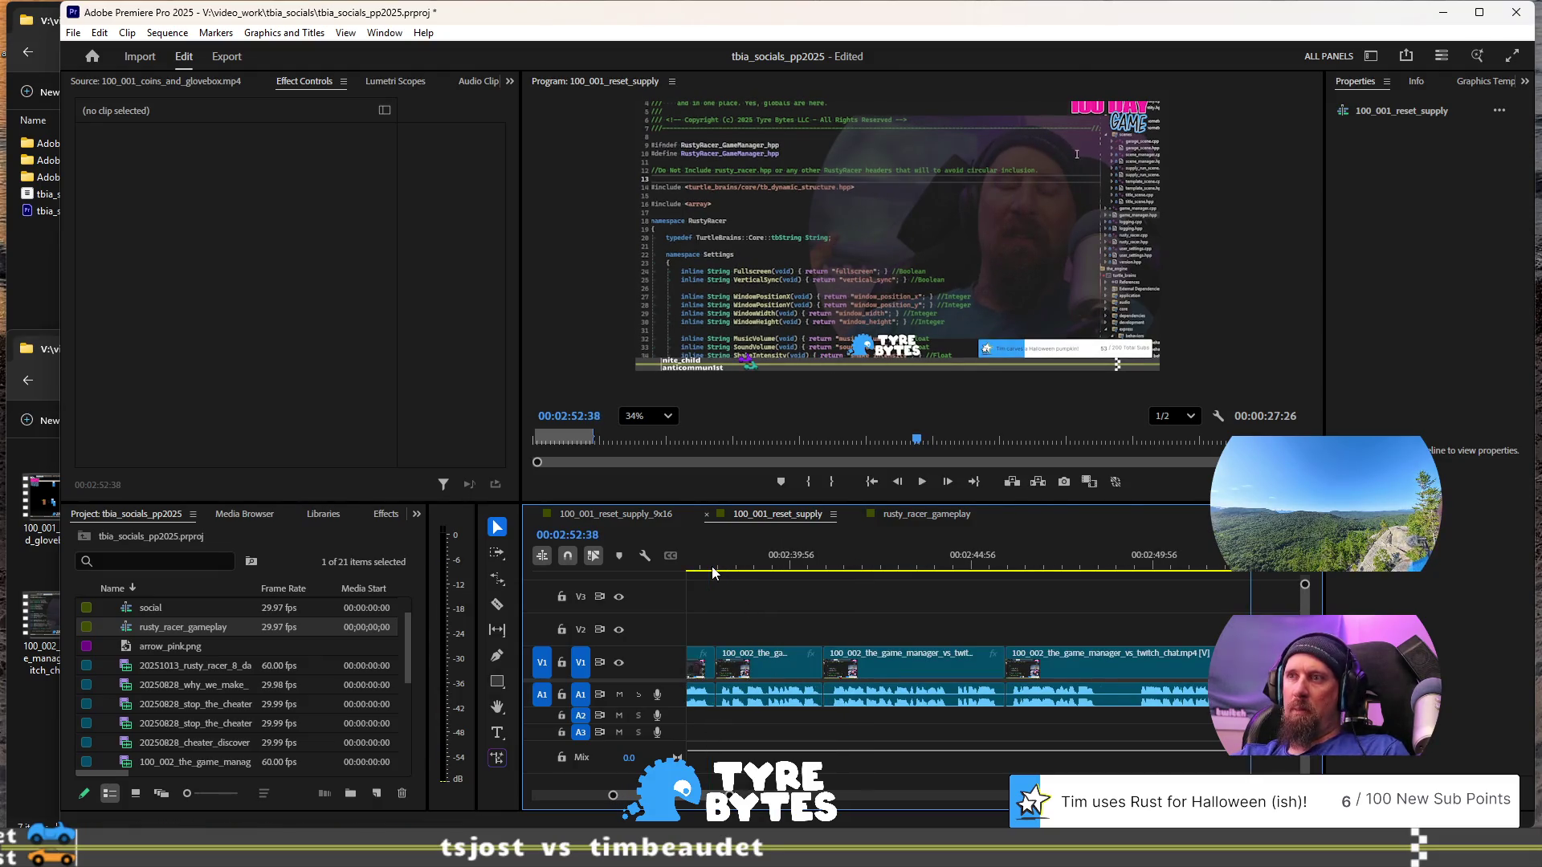
{"action": "key", "text": "space"}
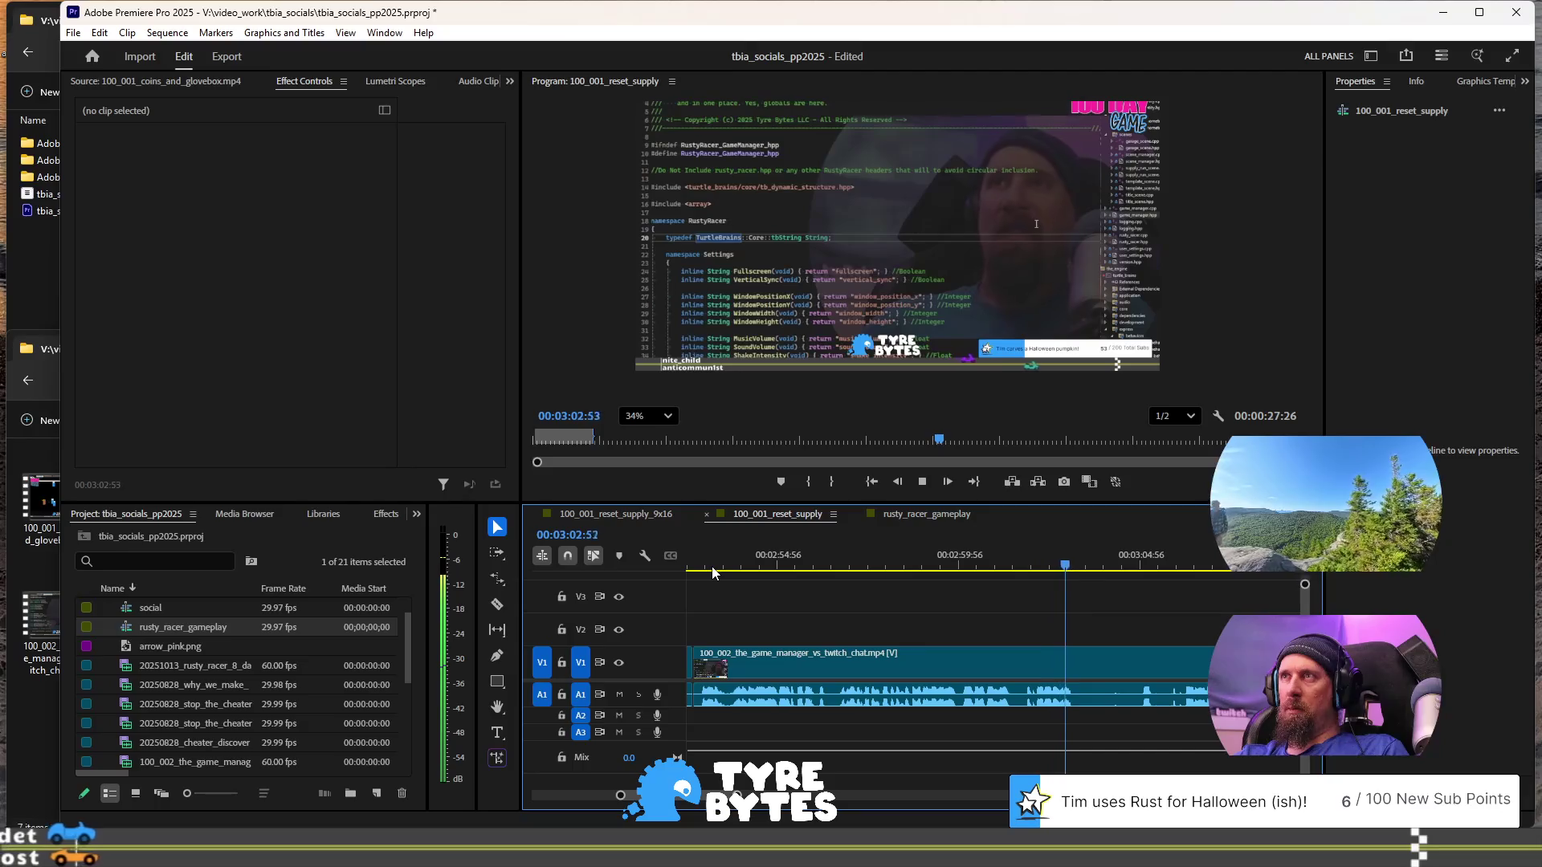
{"action": "key", "text": "space"}
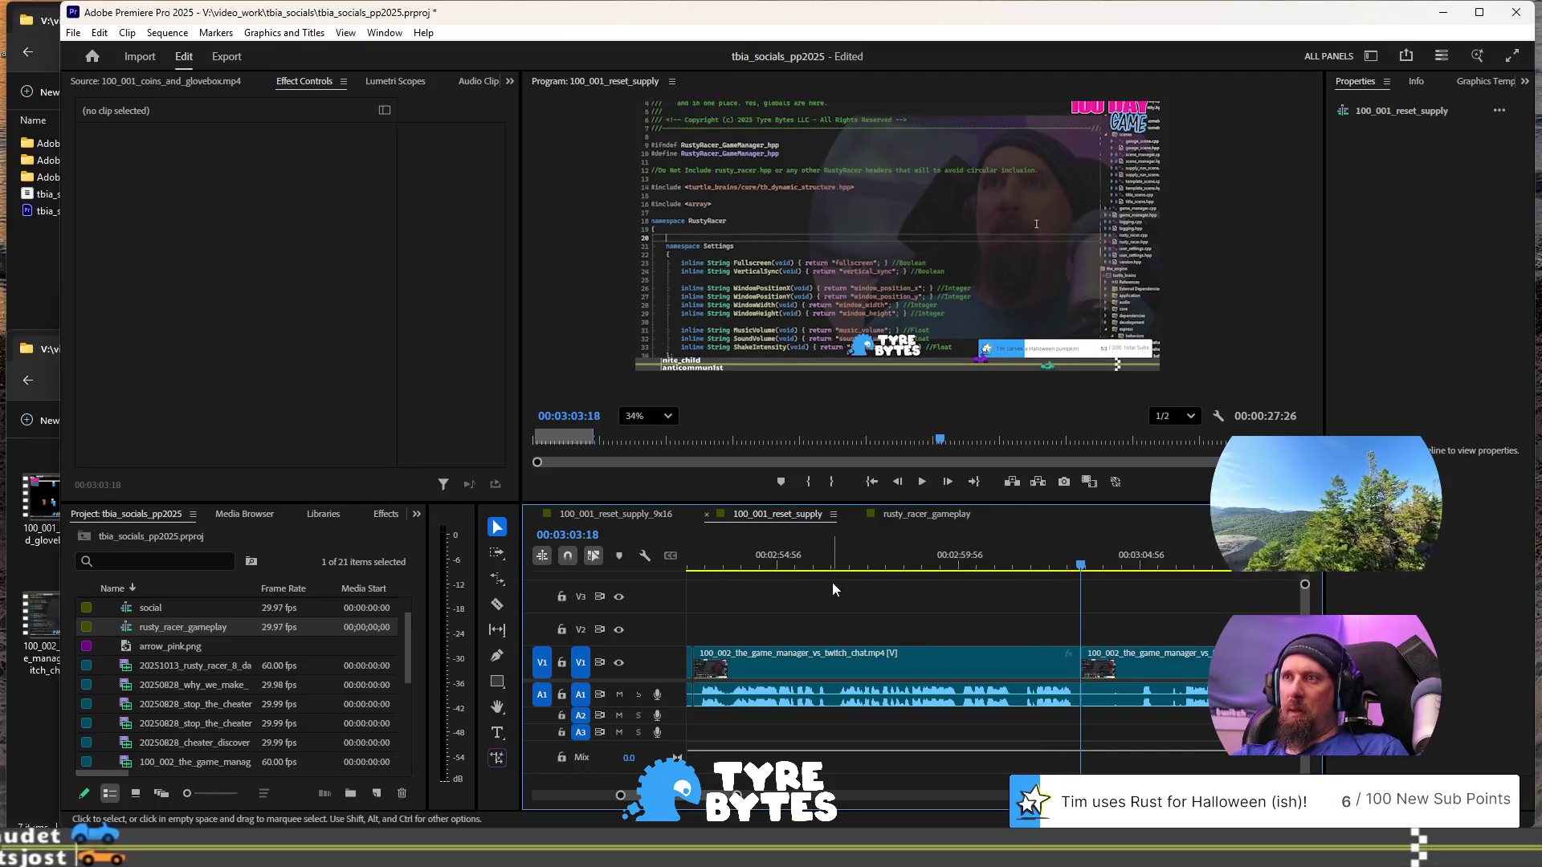
{"action": "left_click", "coordinate": [866, 566]}
{"action": "key", "text": "space"}
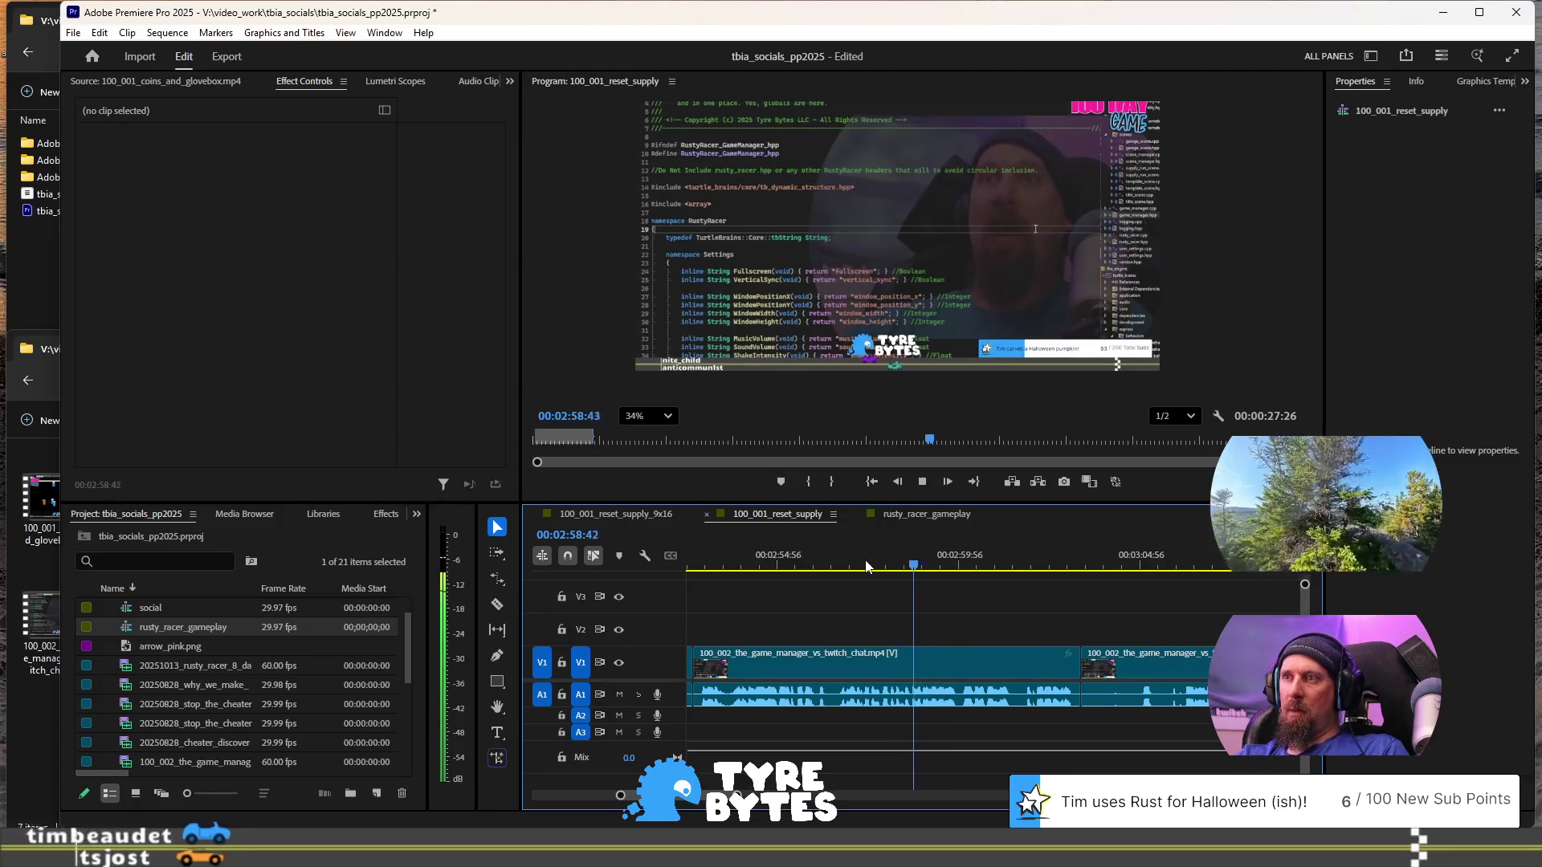
{"action": "left_click", "coordinate": [866, 566]}
{"action": "key", "text": "space"}
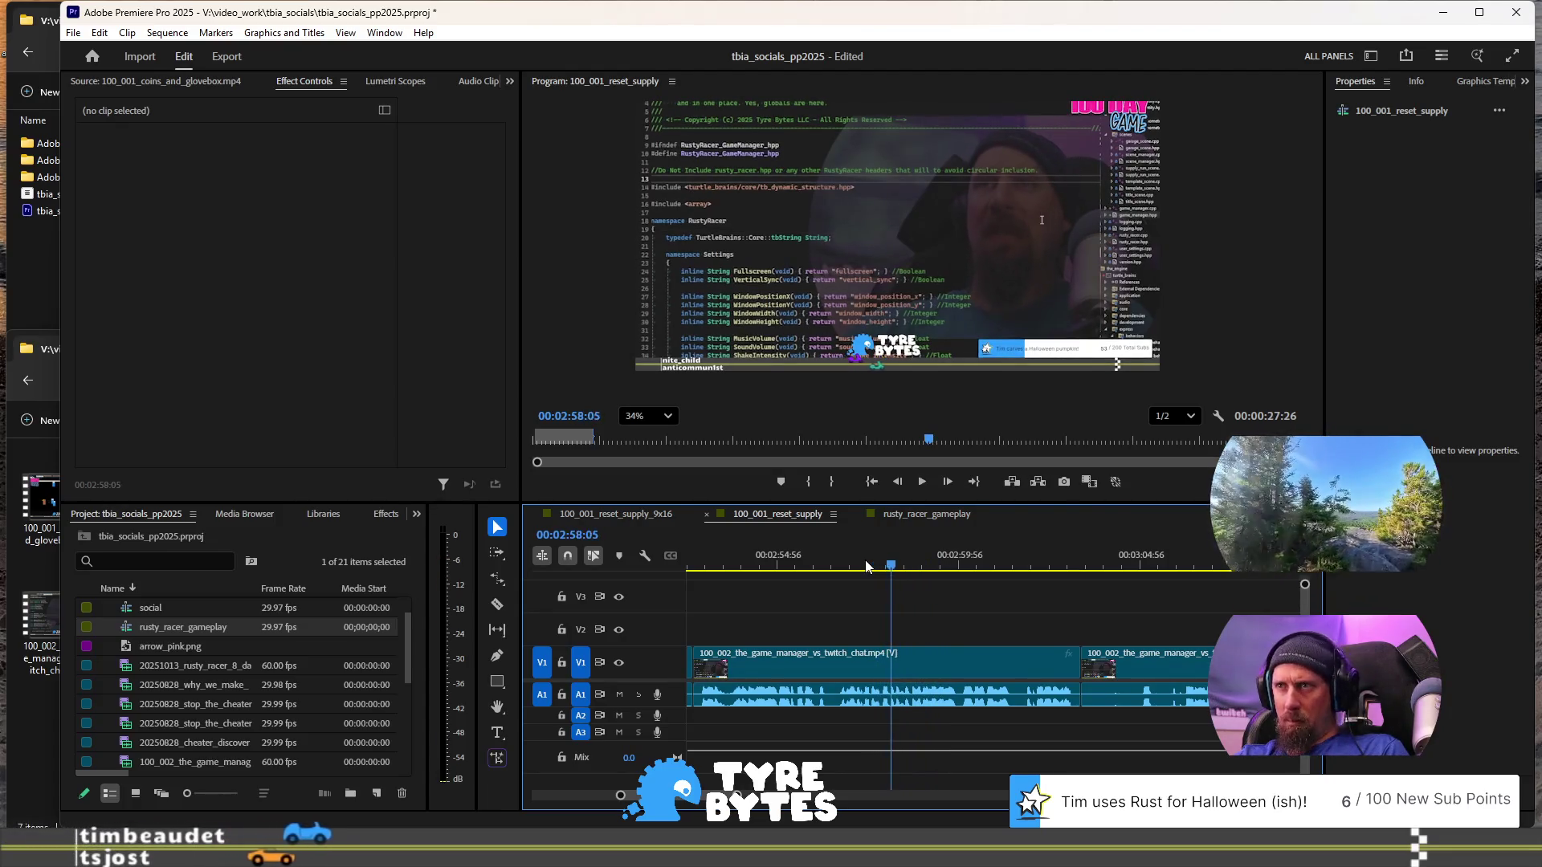
- Ripple-trim about five seconds before the playhead and replay across the new 02:57:51 edit
{"action": "key", "text": "q"}
{"action": "key", "text": "space"}
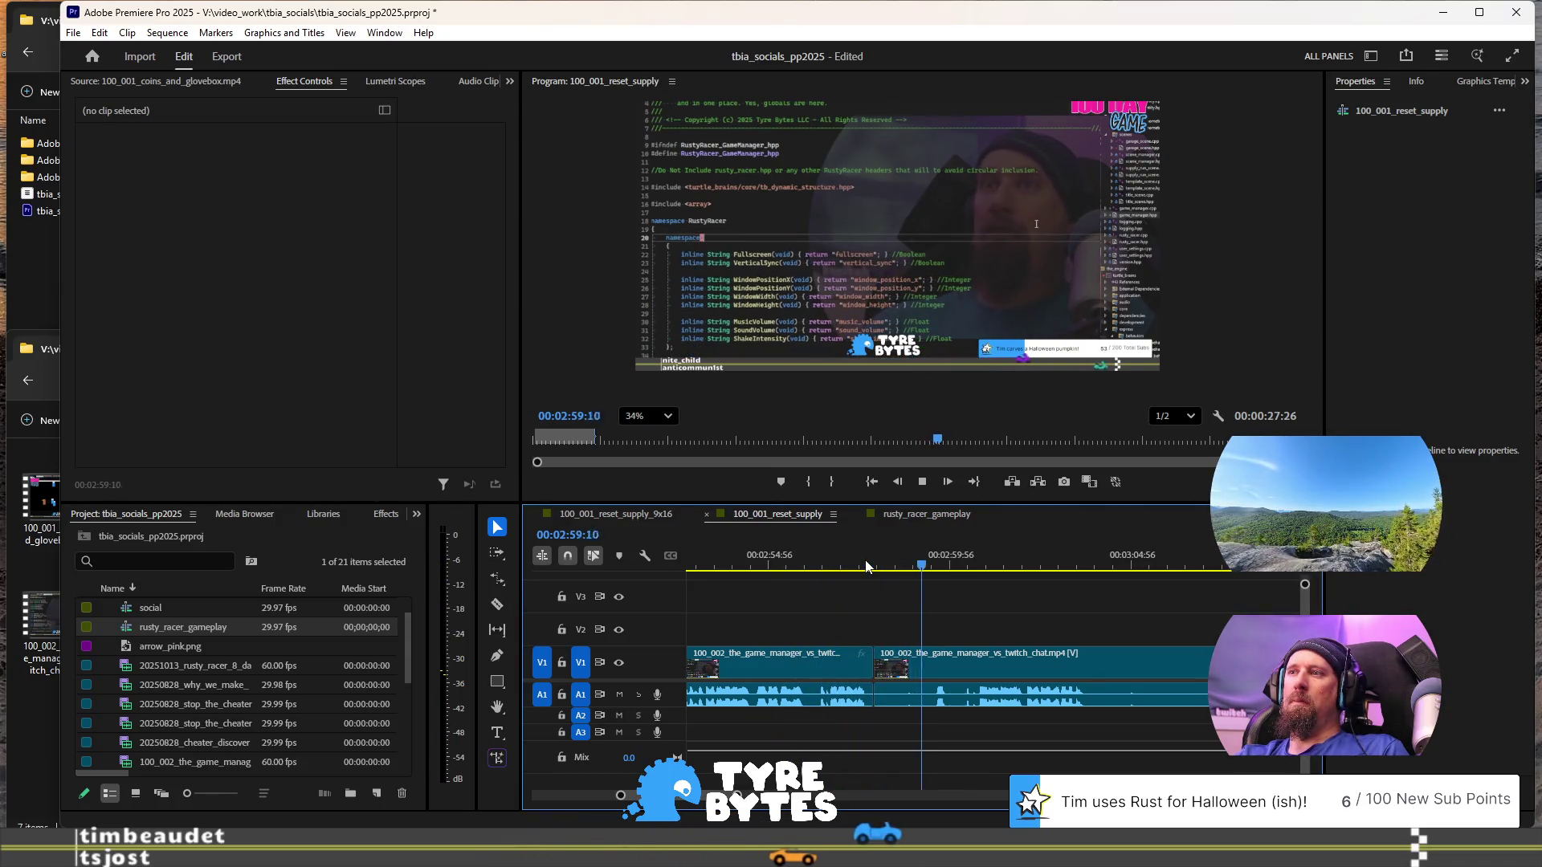
{"action": "key", "text": "Up"}
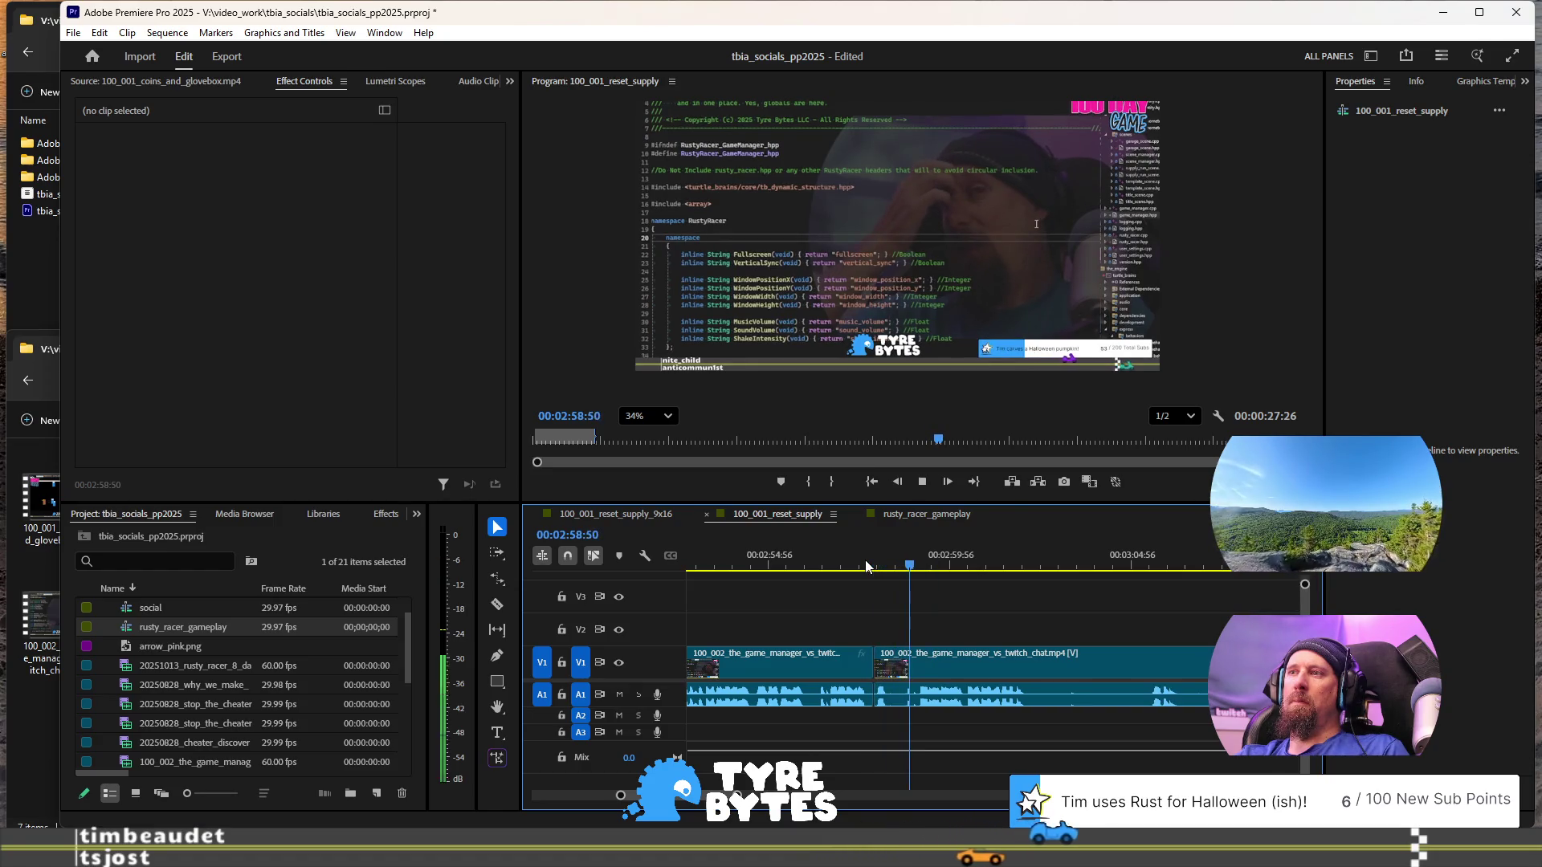
{"action": "key", "text": "space"}
{"action": "key", "text": "space"}
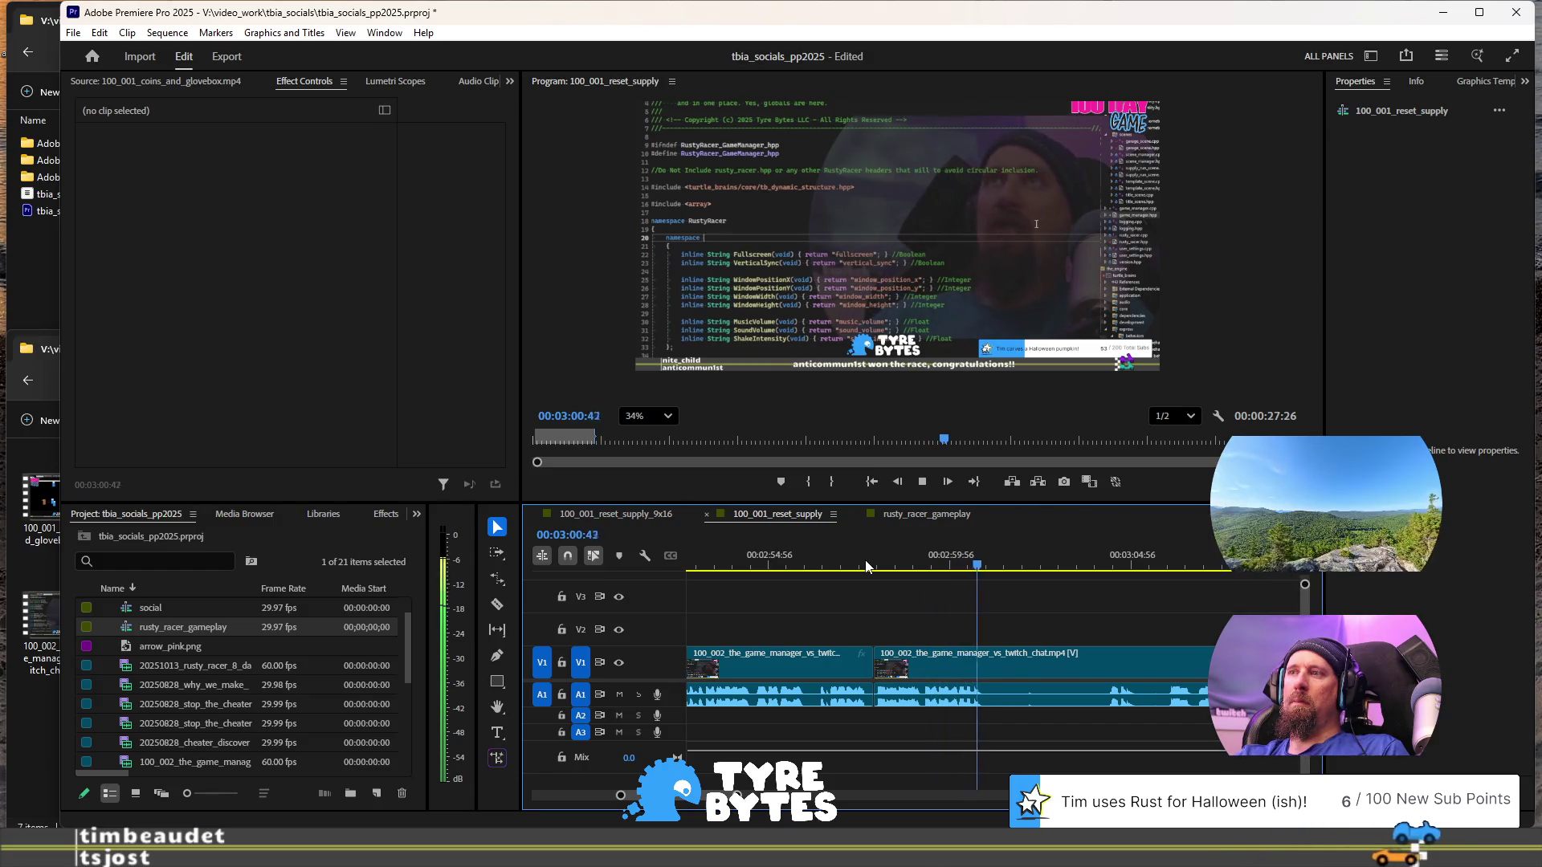
{"action": "key", "text": "space"}
- Replay the footage around 02:58 to check the cut, parking the playhead at 02:58:48
{"action": "left_click_drag", "start_coordinate": [993, 566], "coordinate": [1110, 569]}
{"action": "key", "text": "space"}
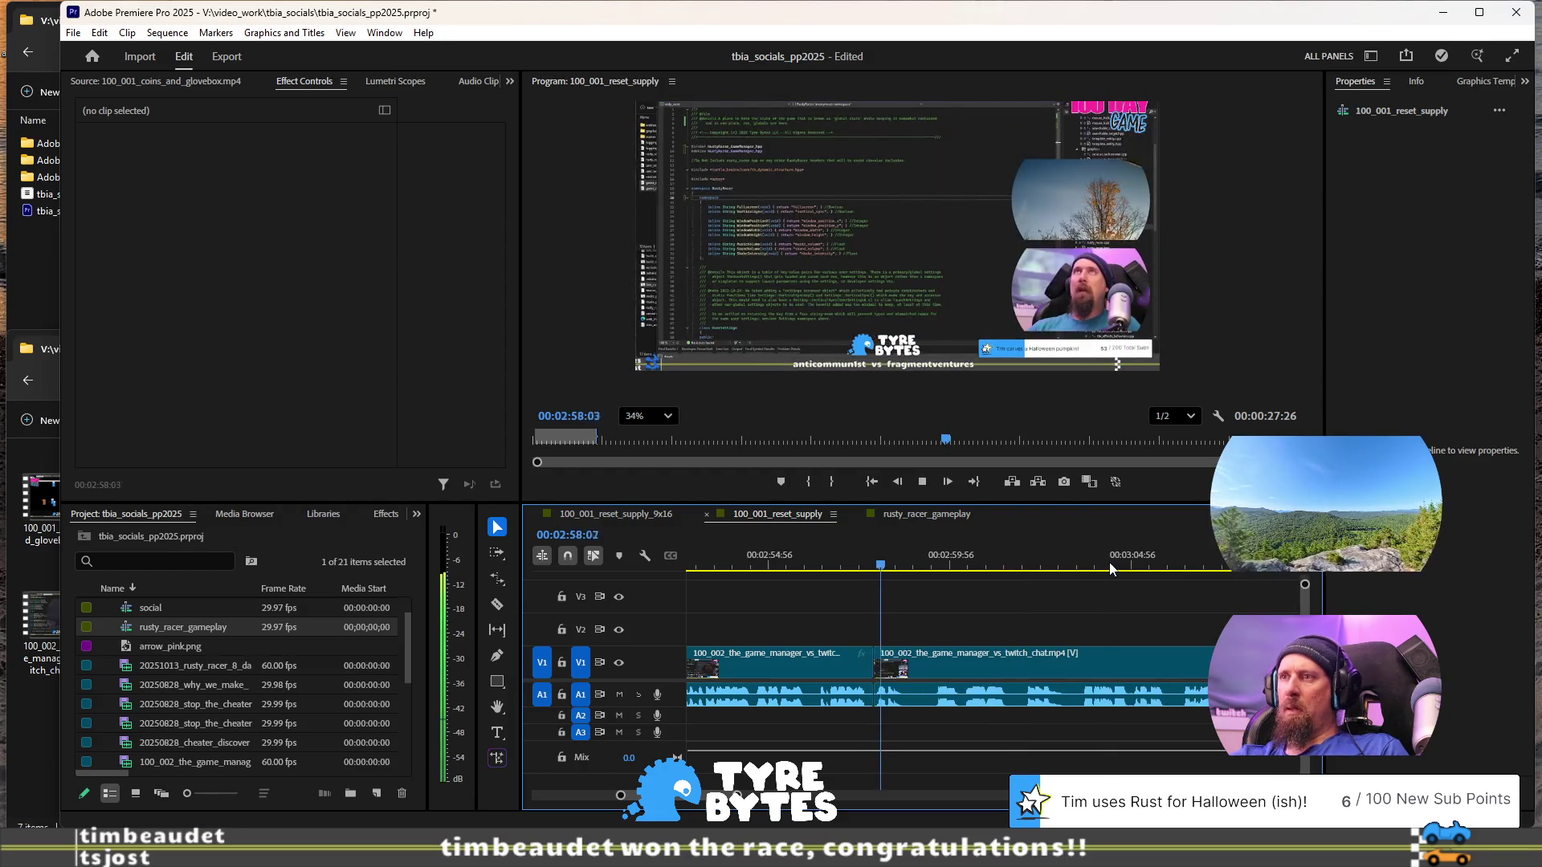
{"action": "key", "text": "j"}
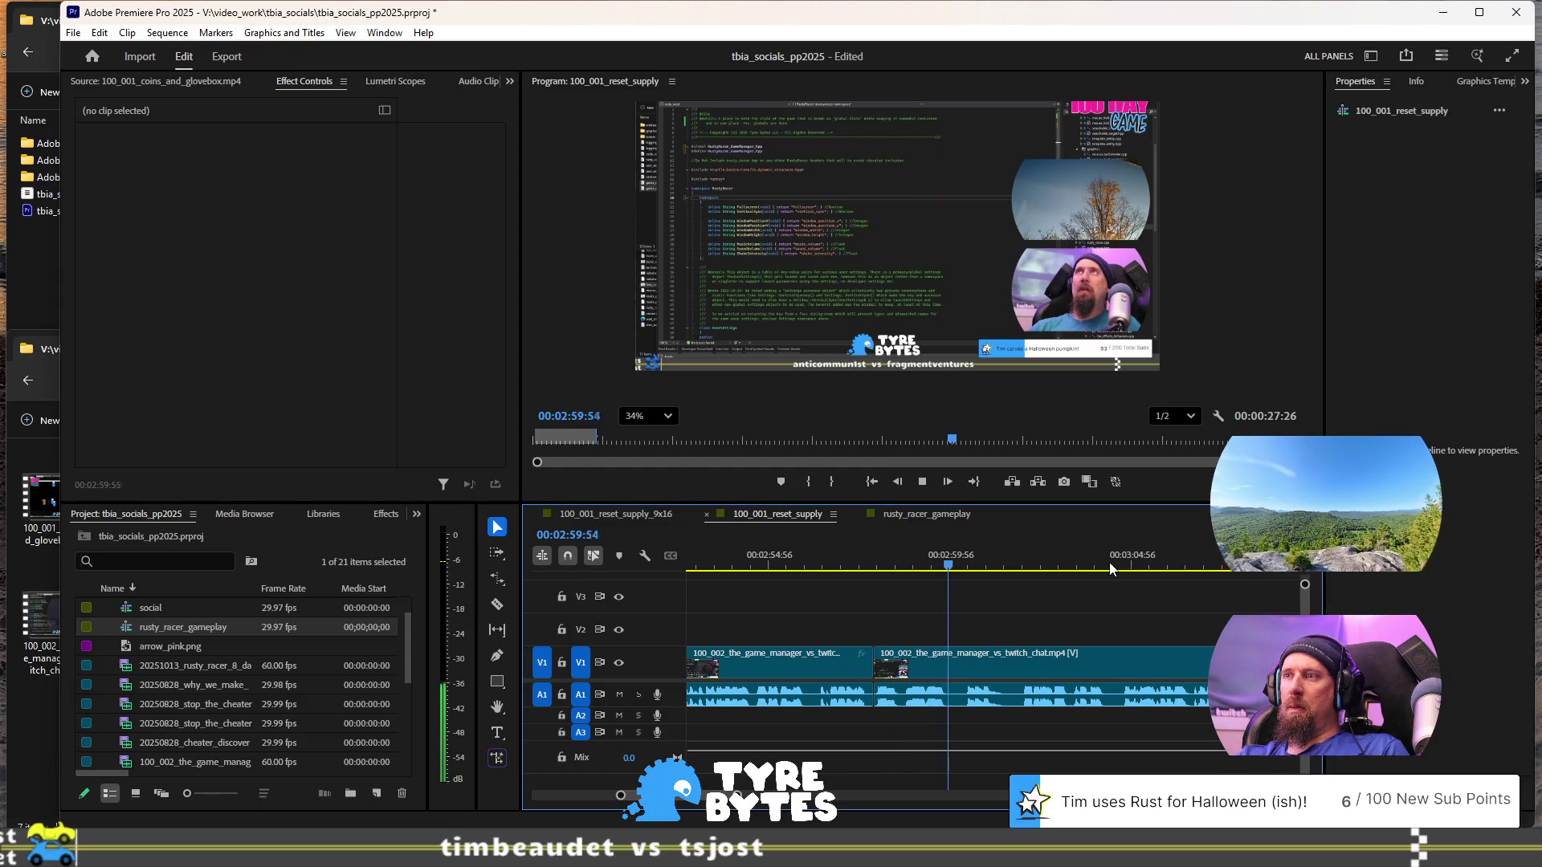
{"action": "key", "text": "space"}
{"action": "key", "text": "space"}
{"action": "key", "text": "space"}
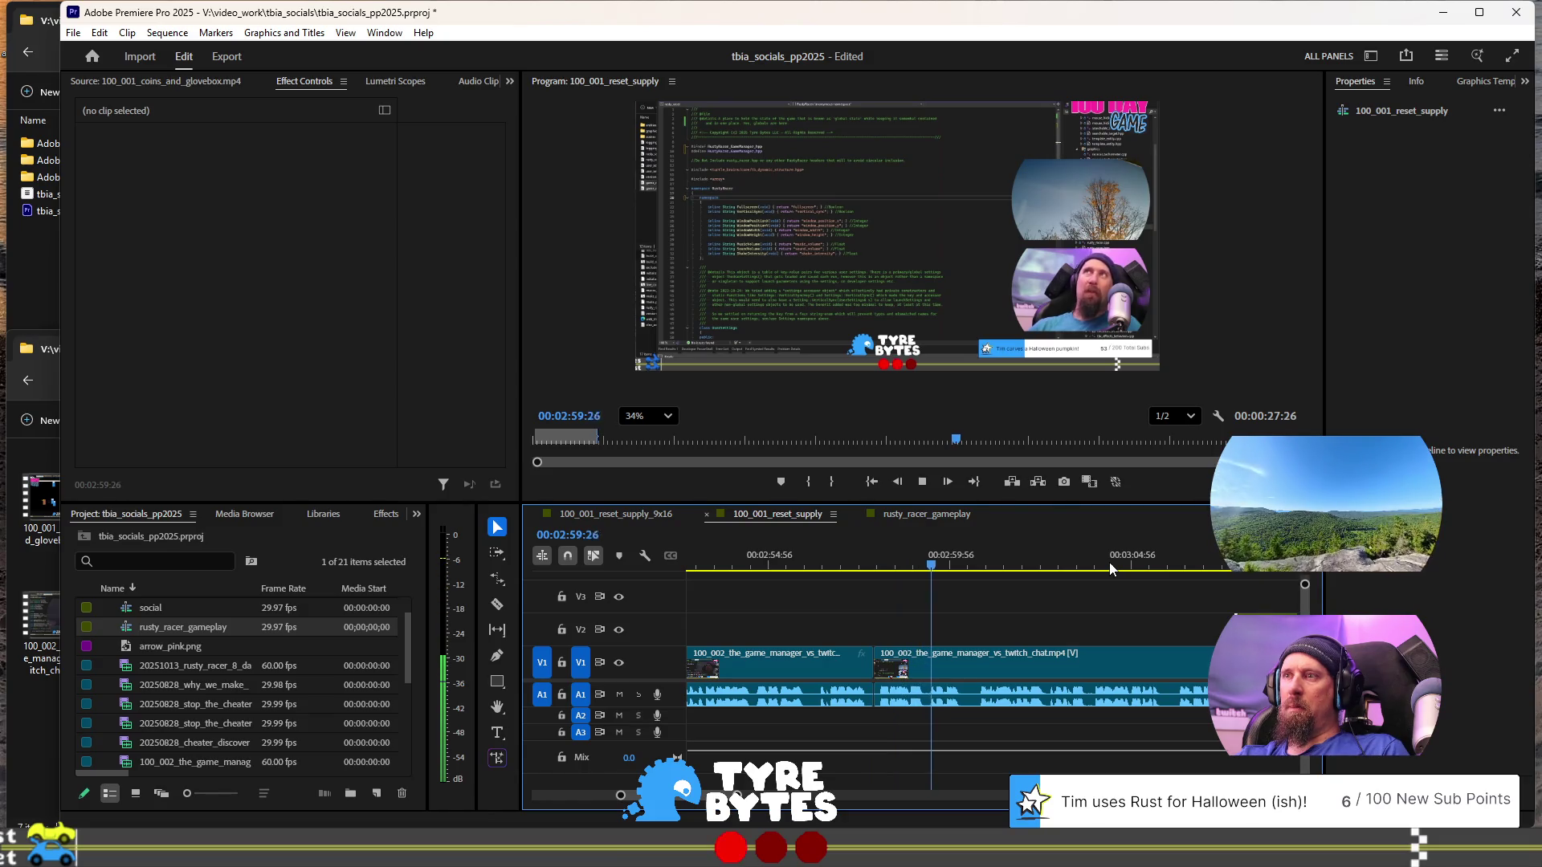
{"action": "key", "text": "space"}
{"action": "scroll", "coordinate": [1082, 593], "scroll_direction": "down", "scroll_amount": 3, "text": "alt"}
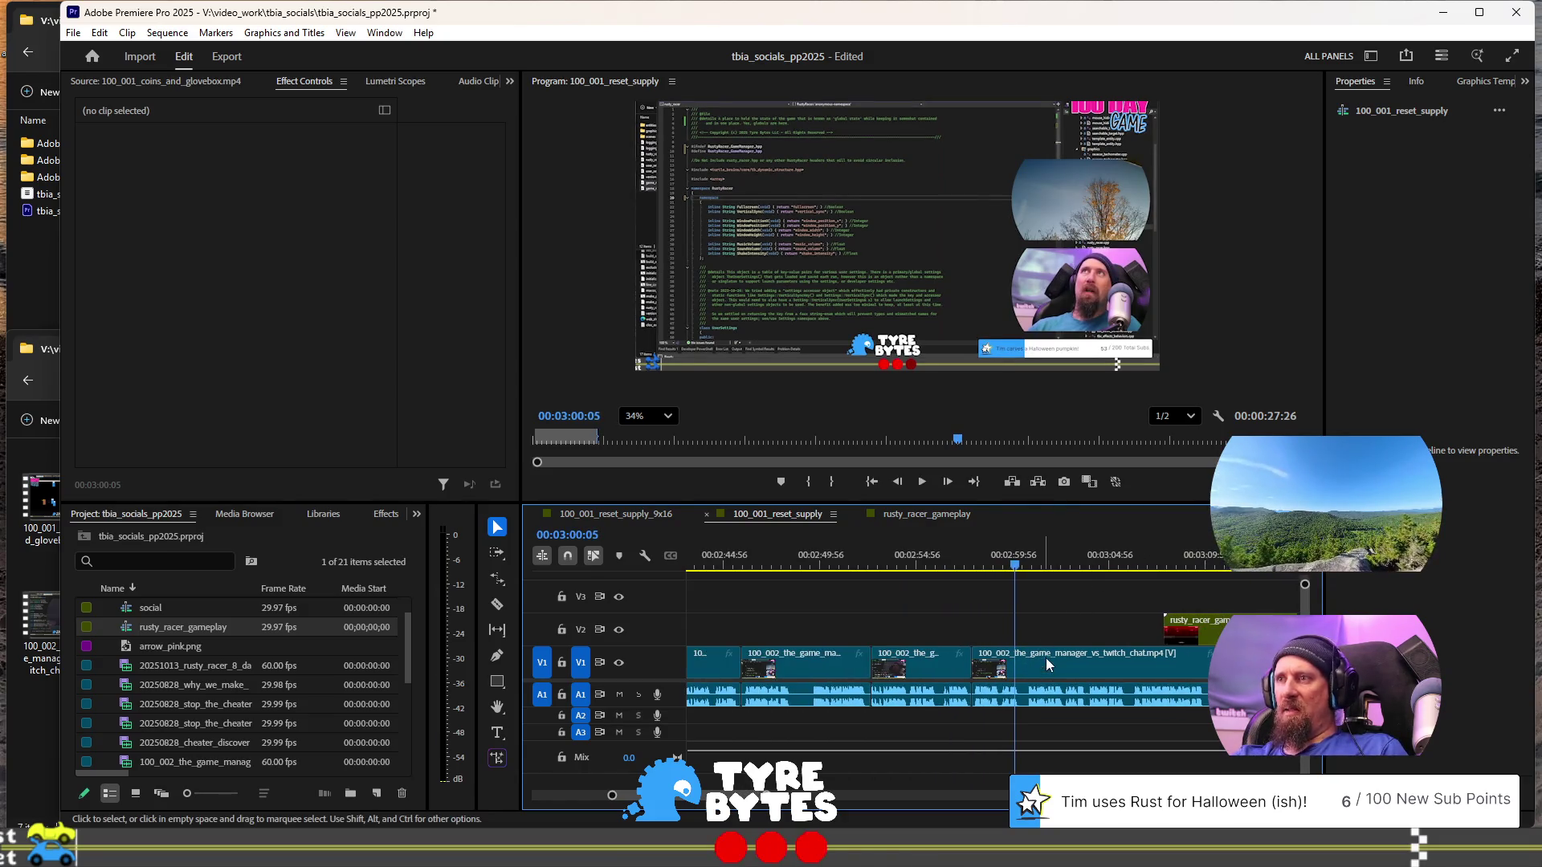
{"action": "left_click", "coordinate": [989, 566]}
{"action": "key", "text": "space"}
- Delete the last game_manager piece on V1/A1 after the 02:59 cut
{"action": "left_click", "coordinate": [1074, 658]}
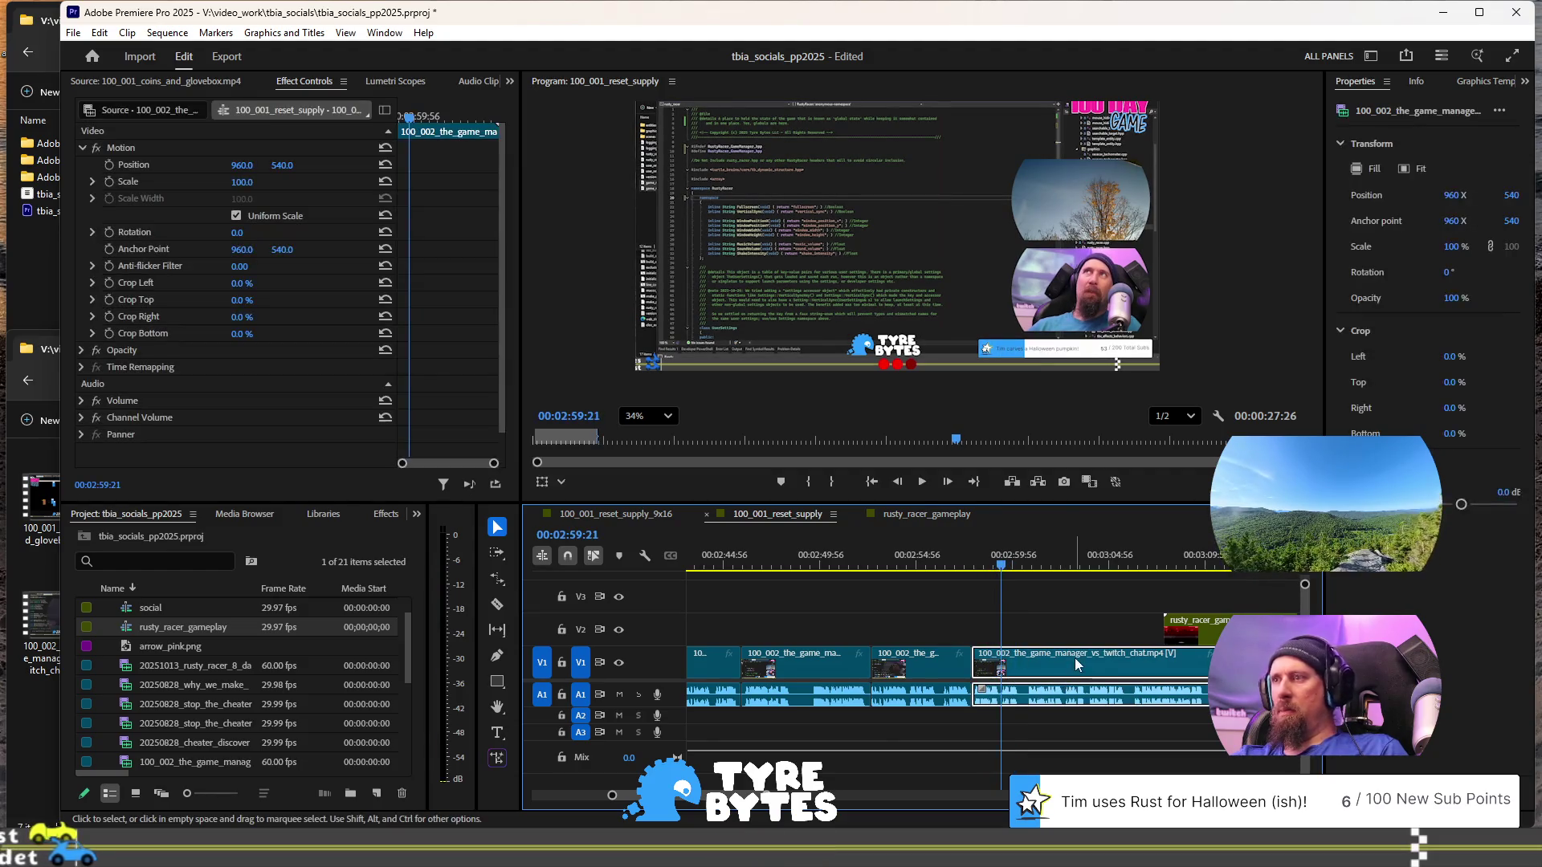
{"action": "key", "text": "Delete"}
{"action": "scroll", "coordinate": [1062, 686], "scroll_direction": "down", "scroll_amount": 3, "text": "alt"}
{"action": "scroll", "coordinate": [1063, 680], "scroll_direction": "up", "scroll_amount": 5}
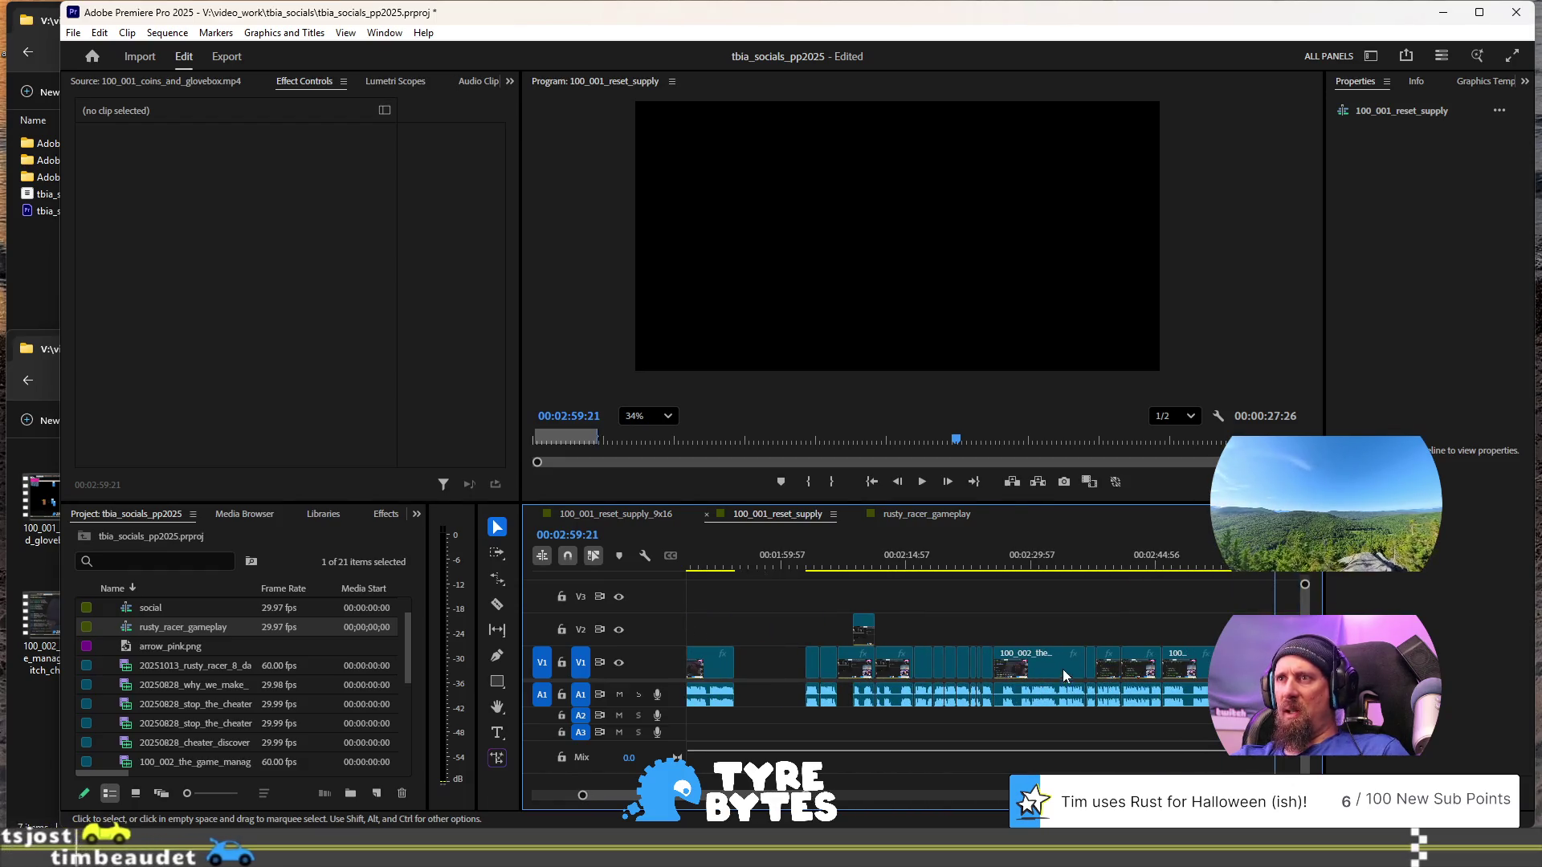
{"action": "scroll", "coordinate": [915, 636], "scroll_direction": "down", "scroll_amount": 2}
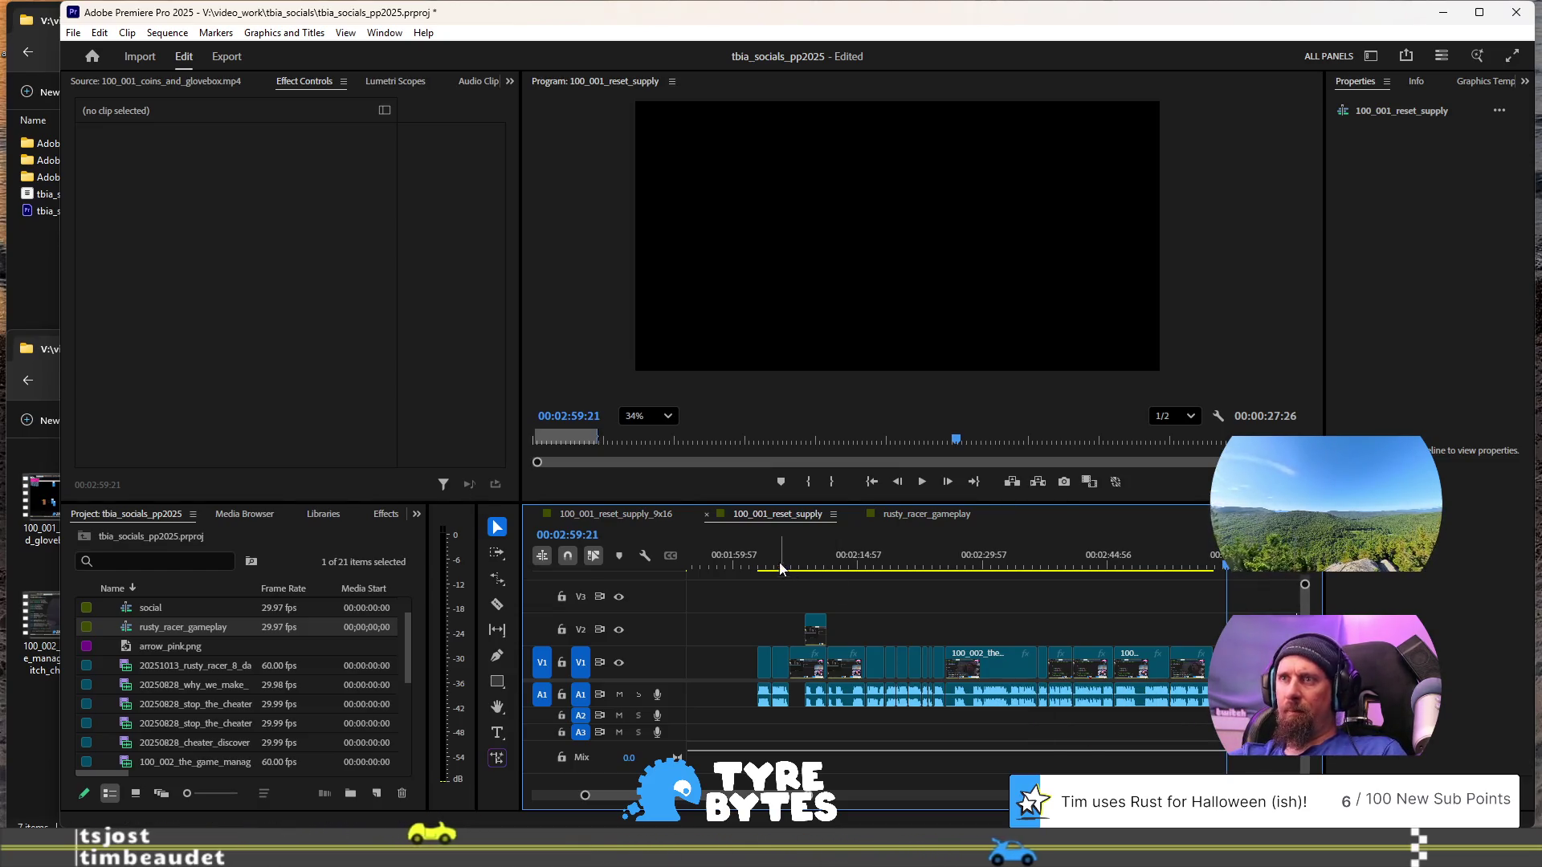
- Play from about 02:04 and select the first game_manager clip piece
{"action": "key", "text": "space"}
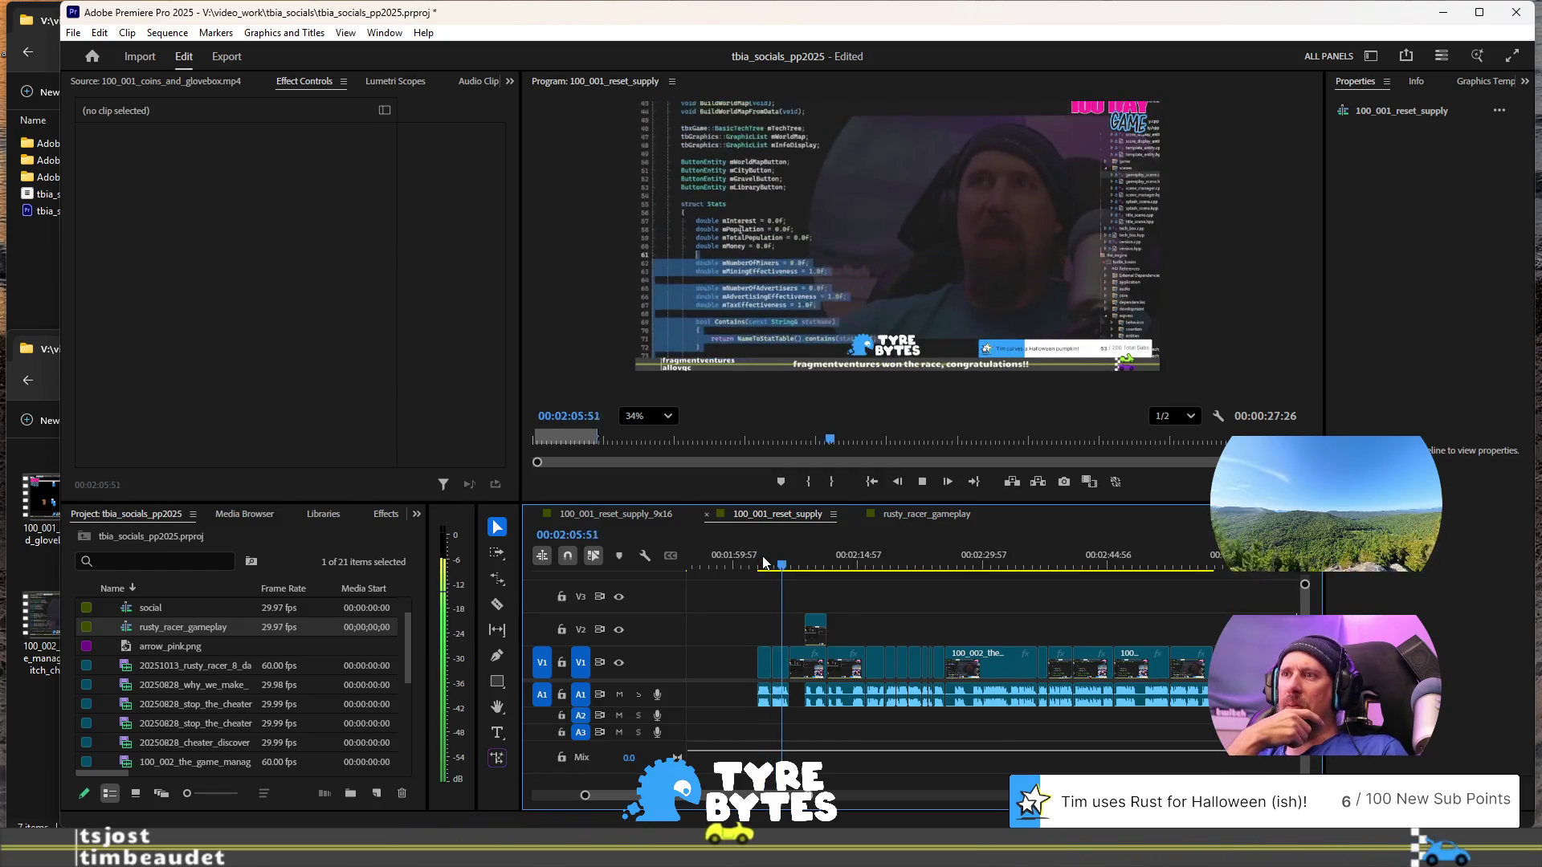
{"action": "key", "text": "space"}
{"action": "scroll", "coordinate": [896, 660], "scroll_direction": "up", "scroll_amount": 5}
{"action": "left_click", "coordinate": [950, 663]}
- Zoom into the timeline and park the playhead at exactly 02:00:00
{"action": "scroll", "coordinate": [979, 653], "scroll_direction": "down", "scroll_amount": 4}
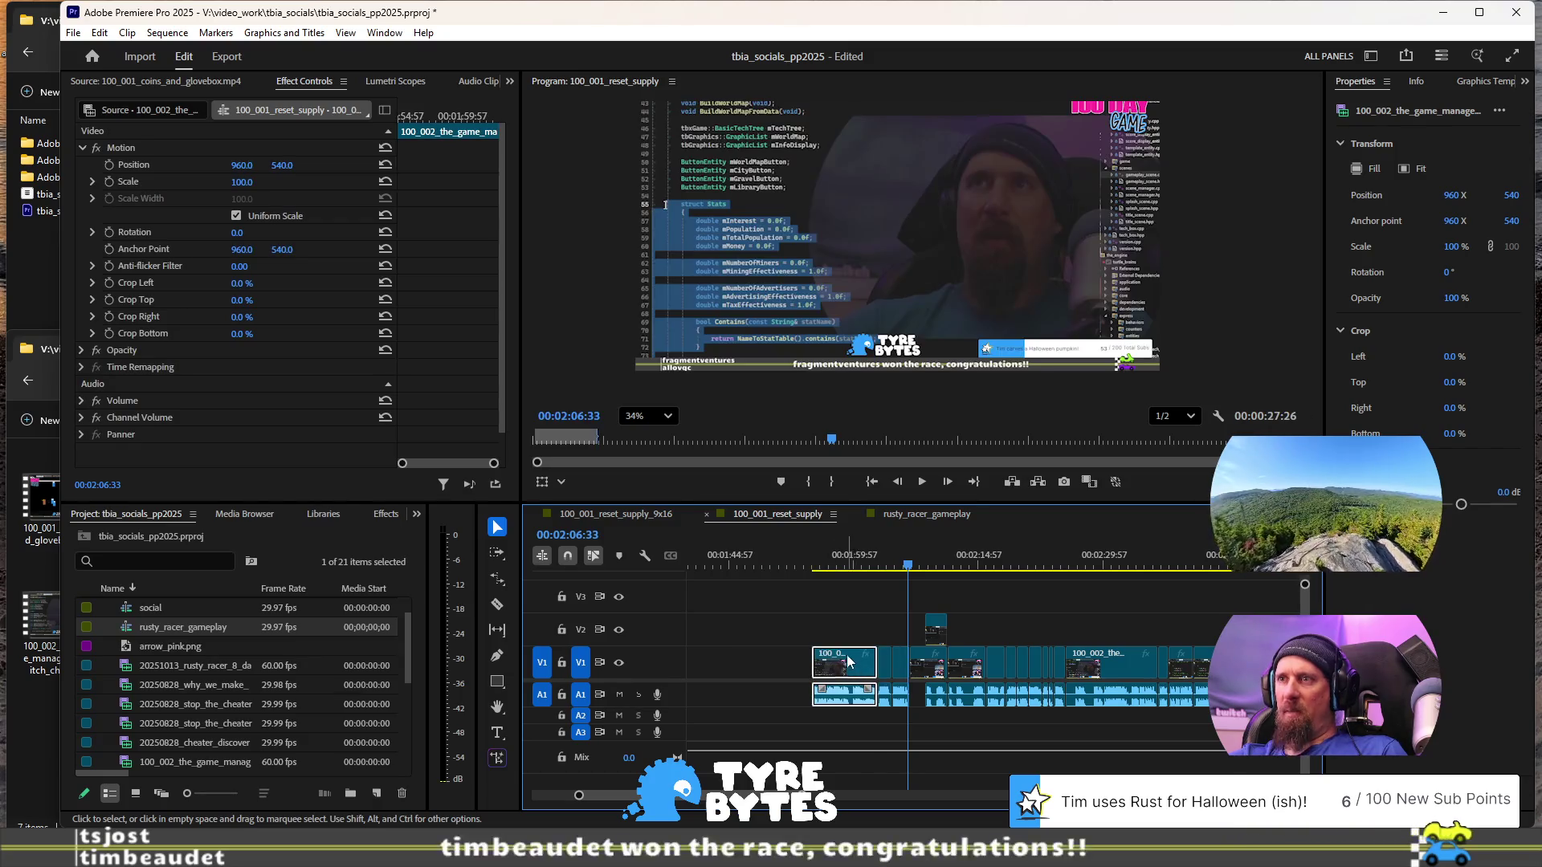
{"action": "scroll", "coordinate": [850, 645], "scroll_direction": "down", "scroll_amount": 3}
{"action": "scroll", "coordinate": [787, 674], "scroll_direction": "up", "scroll_amount": 2}
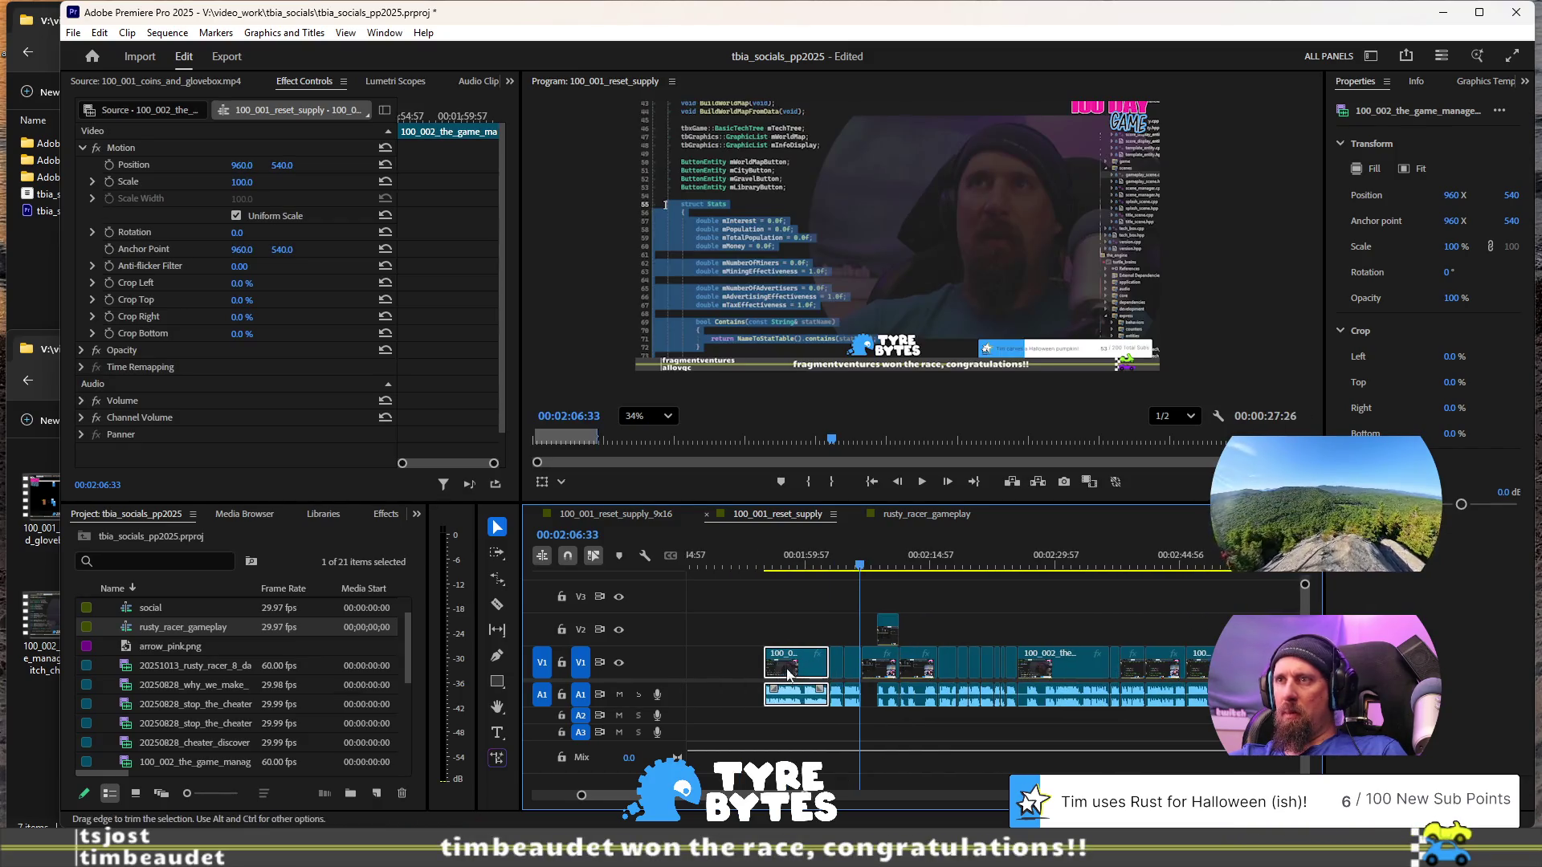
{"action": "scroll", "coordinate": [841, 640], "scroll_direction": "up", "scroll_amount": 8}
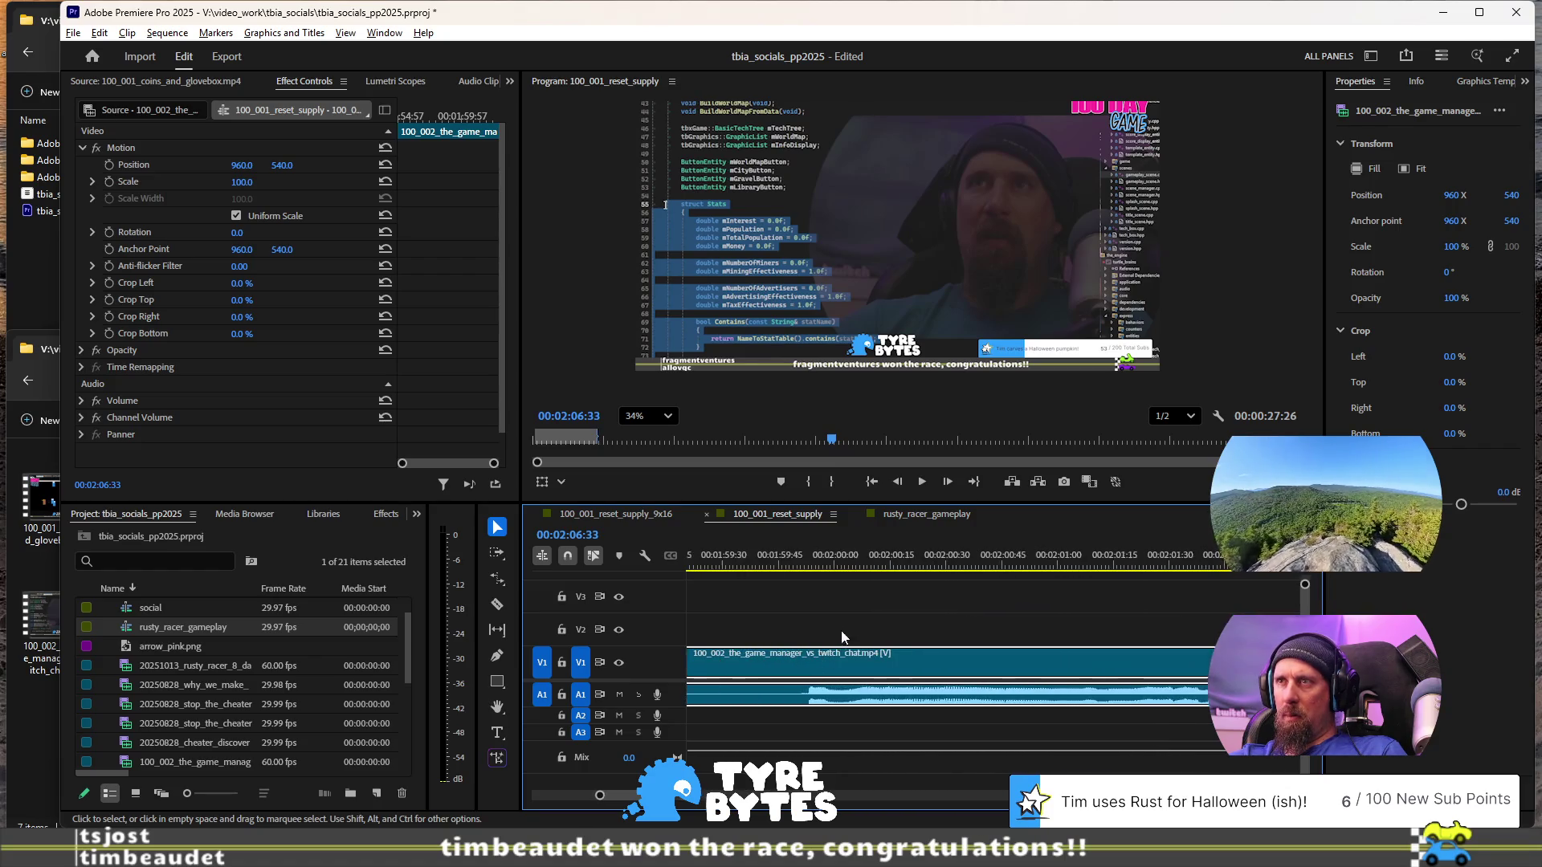
{"action": "scroll", "coordinate": [834, 575], "scroll_direction": "up", "scroll_amount": 4}
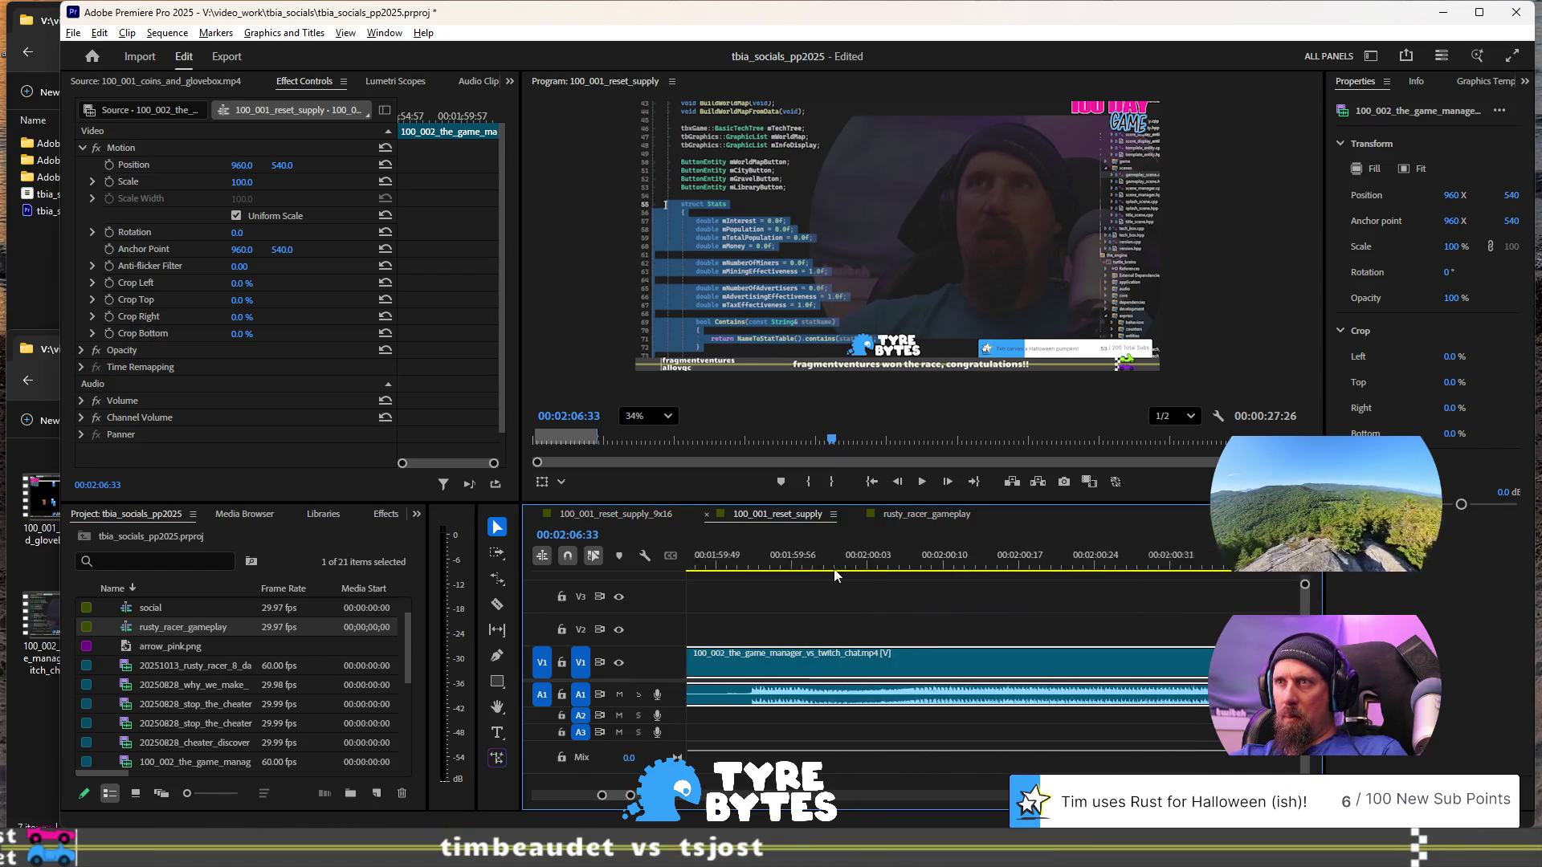
{"action": "scroll", "coordinate": [817, 572], "scroll_direction": "up", "scroll_amount": 1}
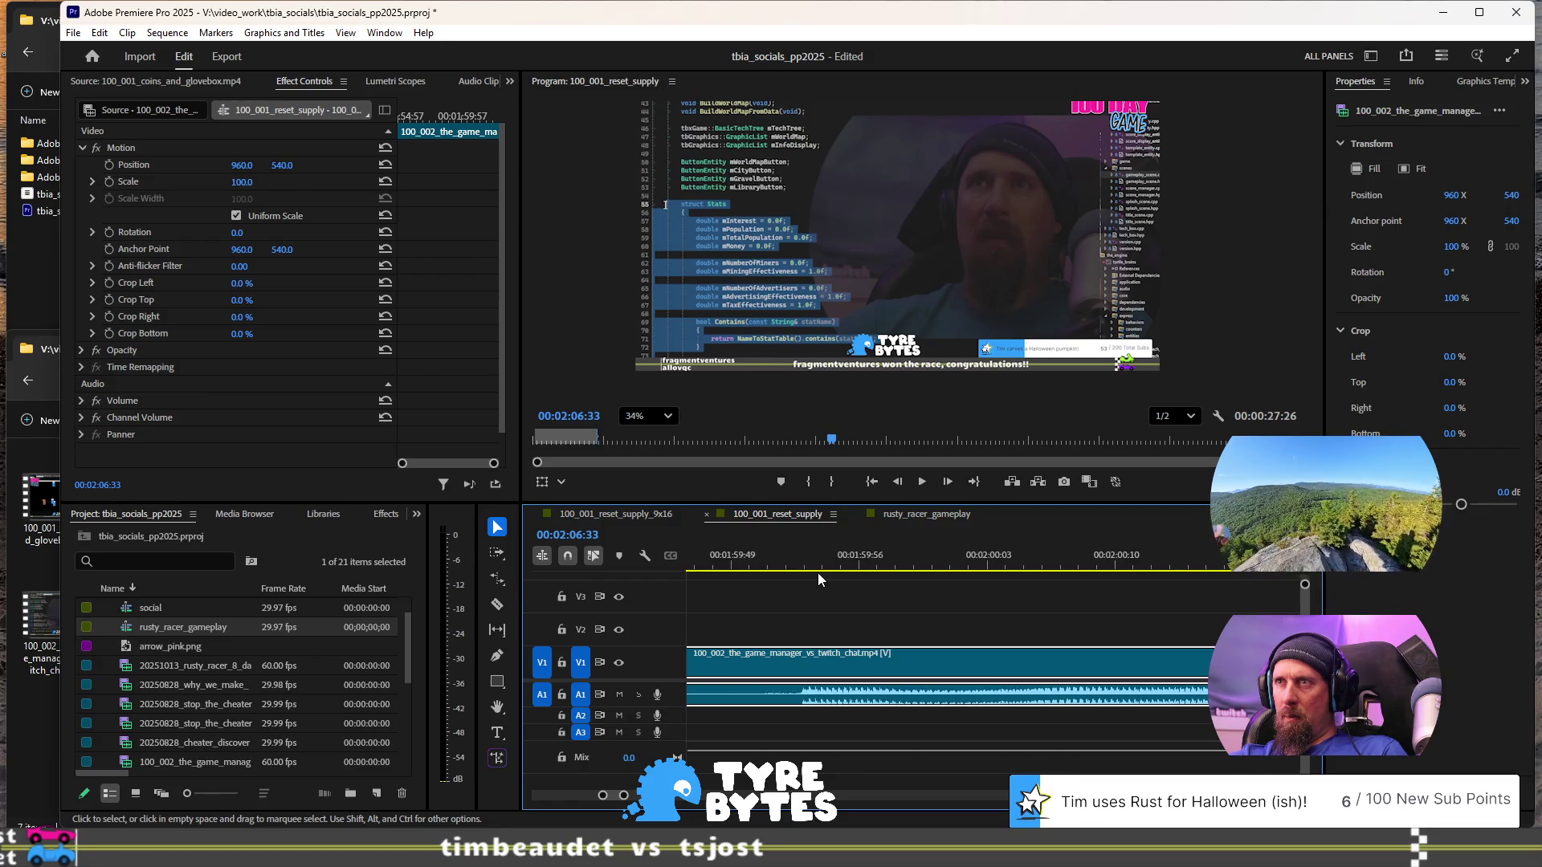
{"action": "left_click", "coordinate": [872, 568]}
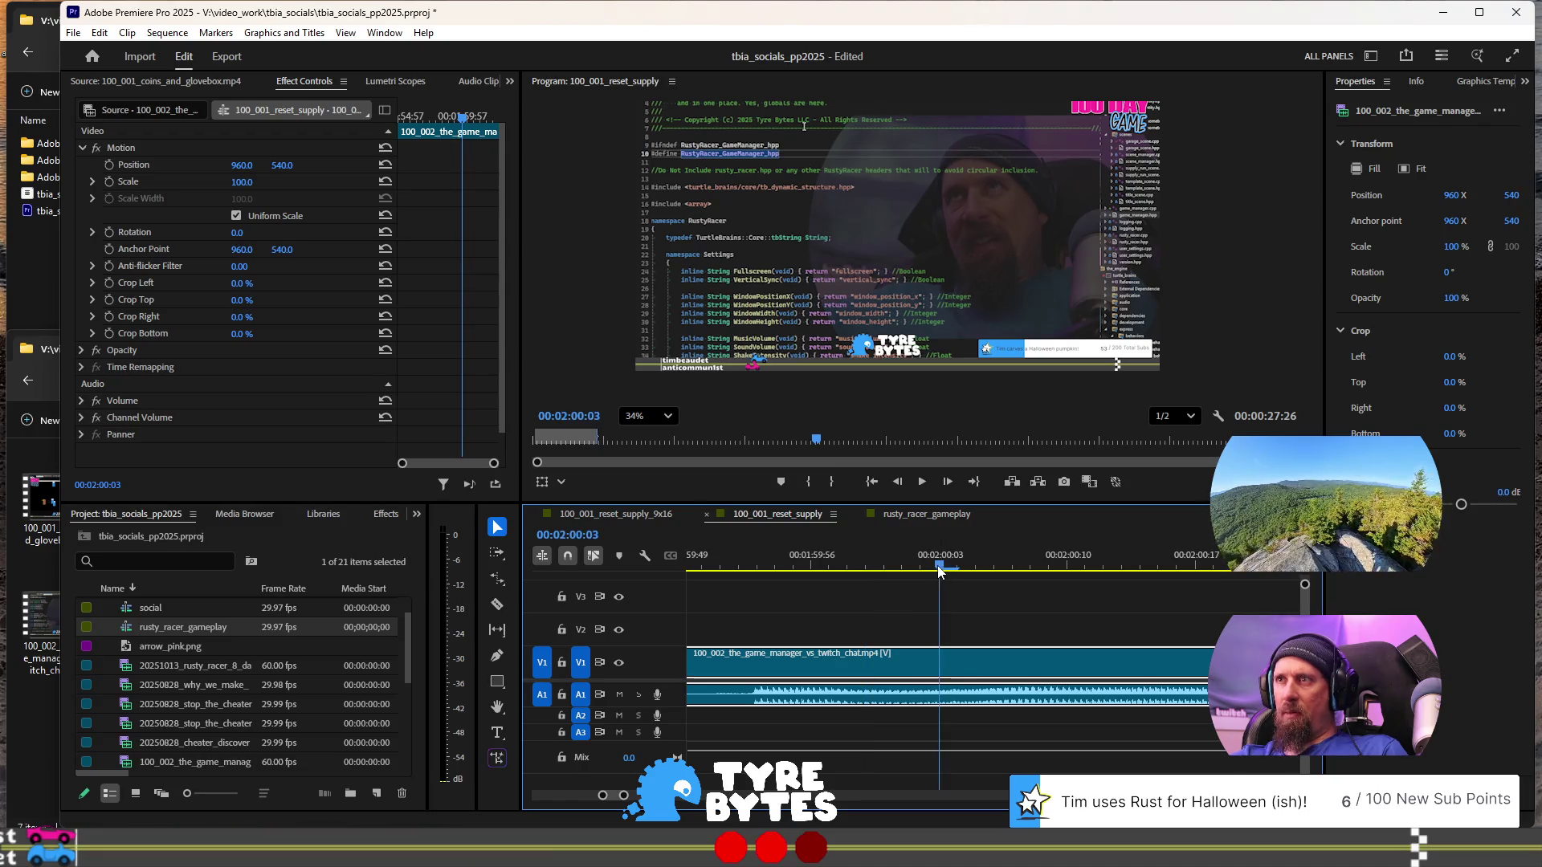
{"action": "key", "text": "Left"}
{"action": "key", "text": "Left"}
{"action": "key", "text": "Left"}
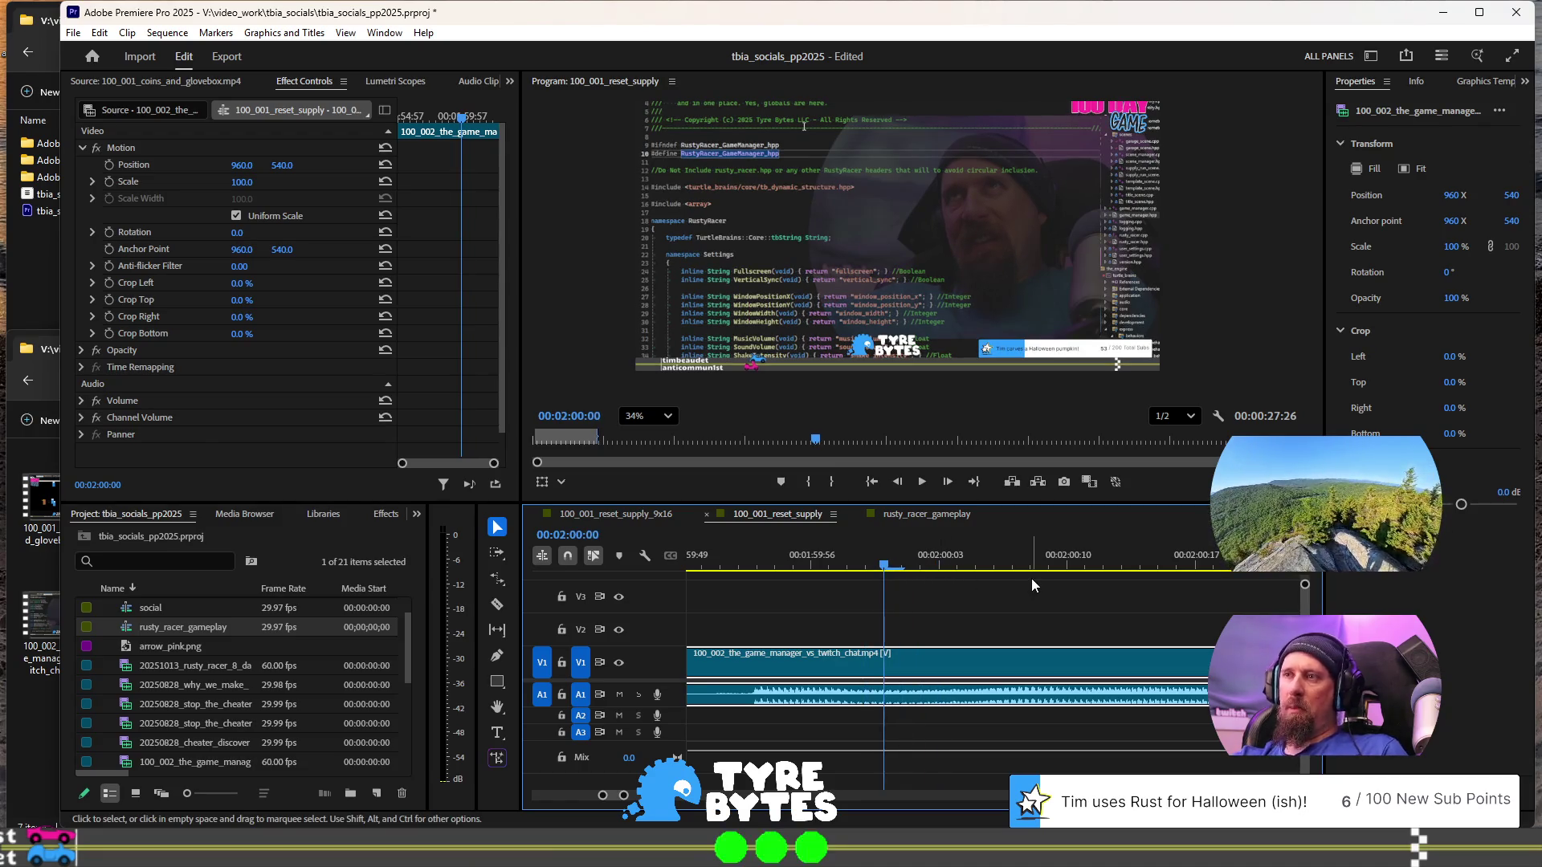
- Move all following clips with Track Select Forward so they start at 02:00:00
{"action": "key", "text": "minus"}
{"action": "key", "text": "minus"}
{"action": "key", "text": "minus"}
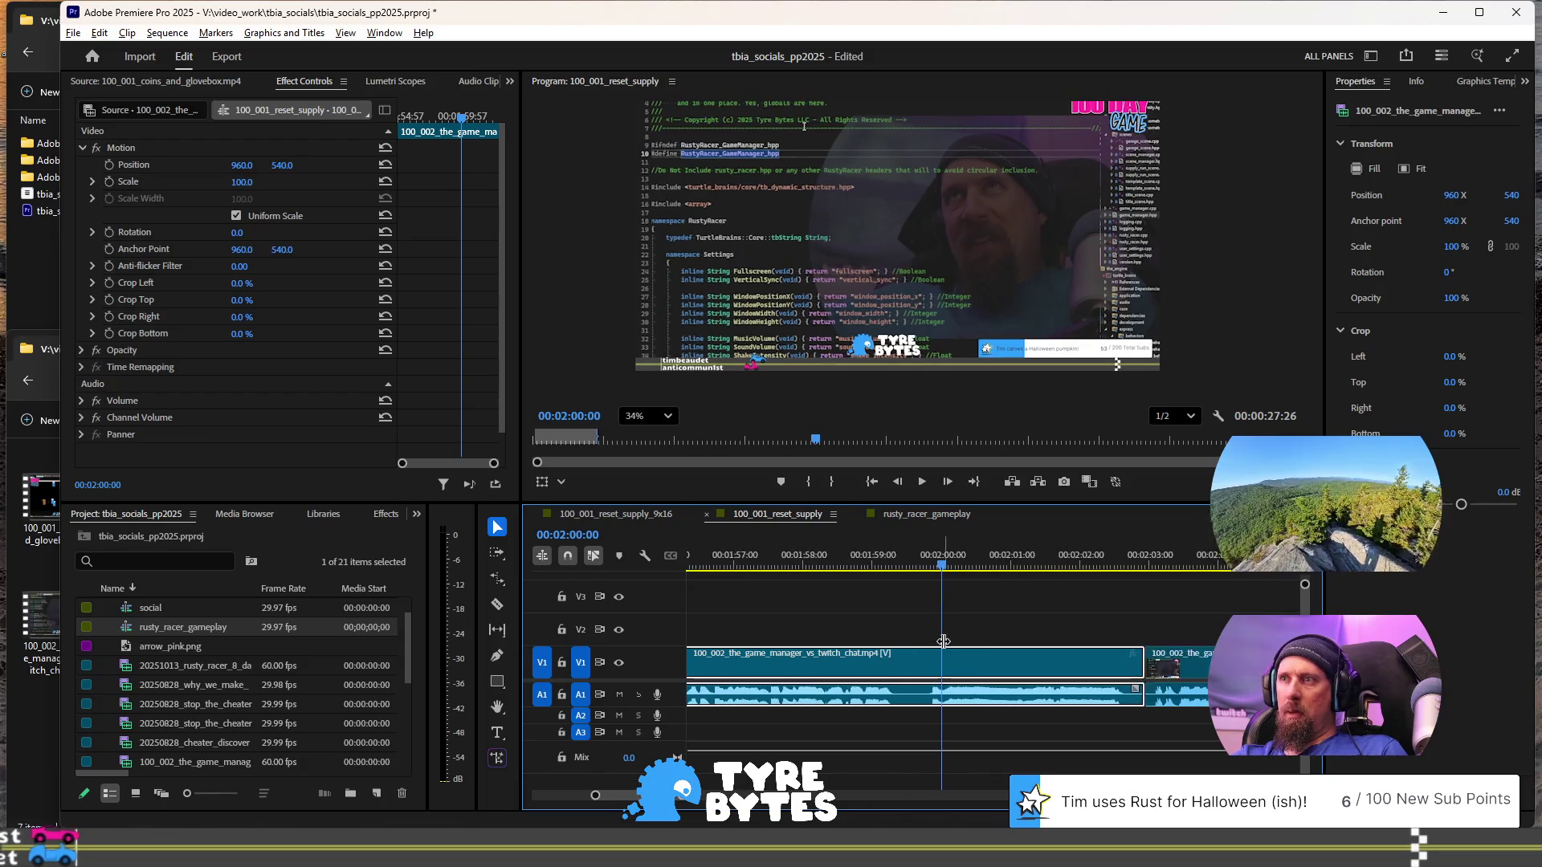
{"action": "key", "text": "minus"}
{"action": "key", "text": "minus"}
{"action": "key", "text": "a"}
{"action": "left_click_drag", "start_coordinate": [908, 673], "coordinate": [972, 666]}
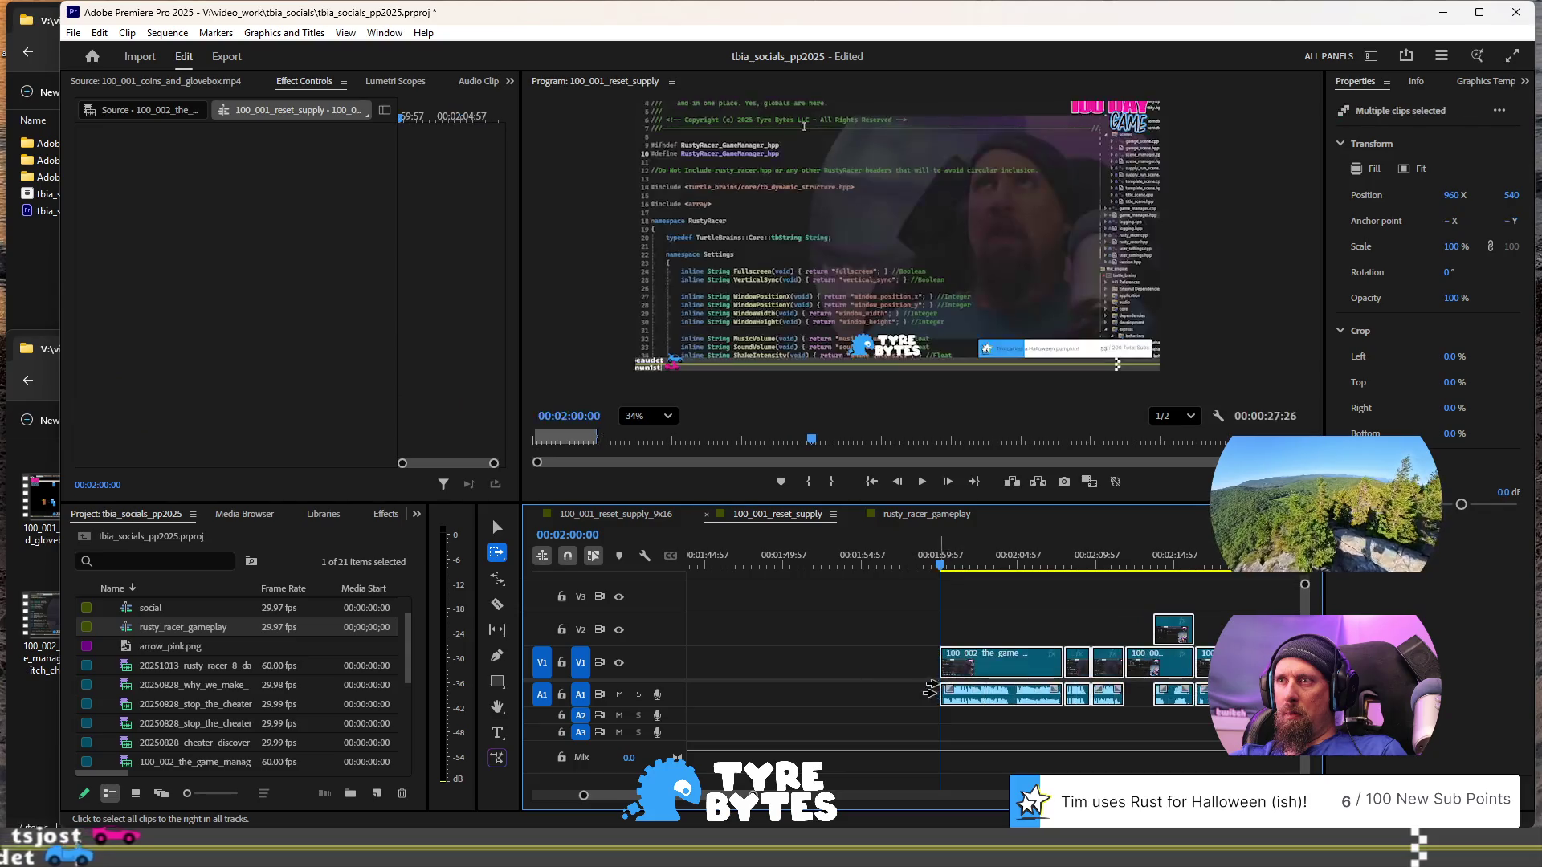
- Nudge the clips two frames so they meet 02:00:00 exactly
{"action": "key", "text": "equal"}
{"action": "key", "text": "equal"}
{"action": "key", "text": "equal"}
{"action": "key", "text": "equal"}
{"action": "key", "text": "equal"}
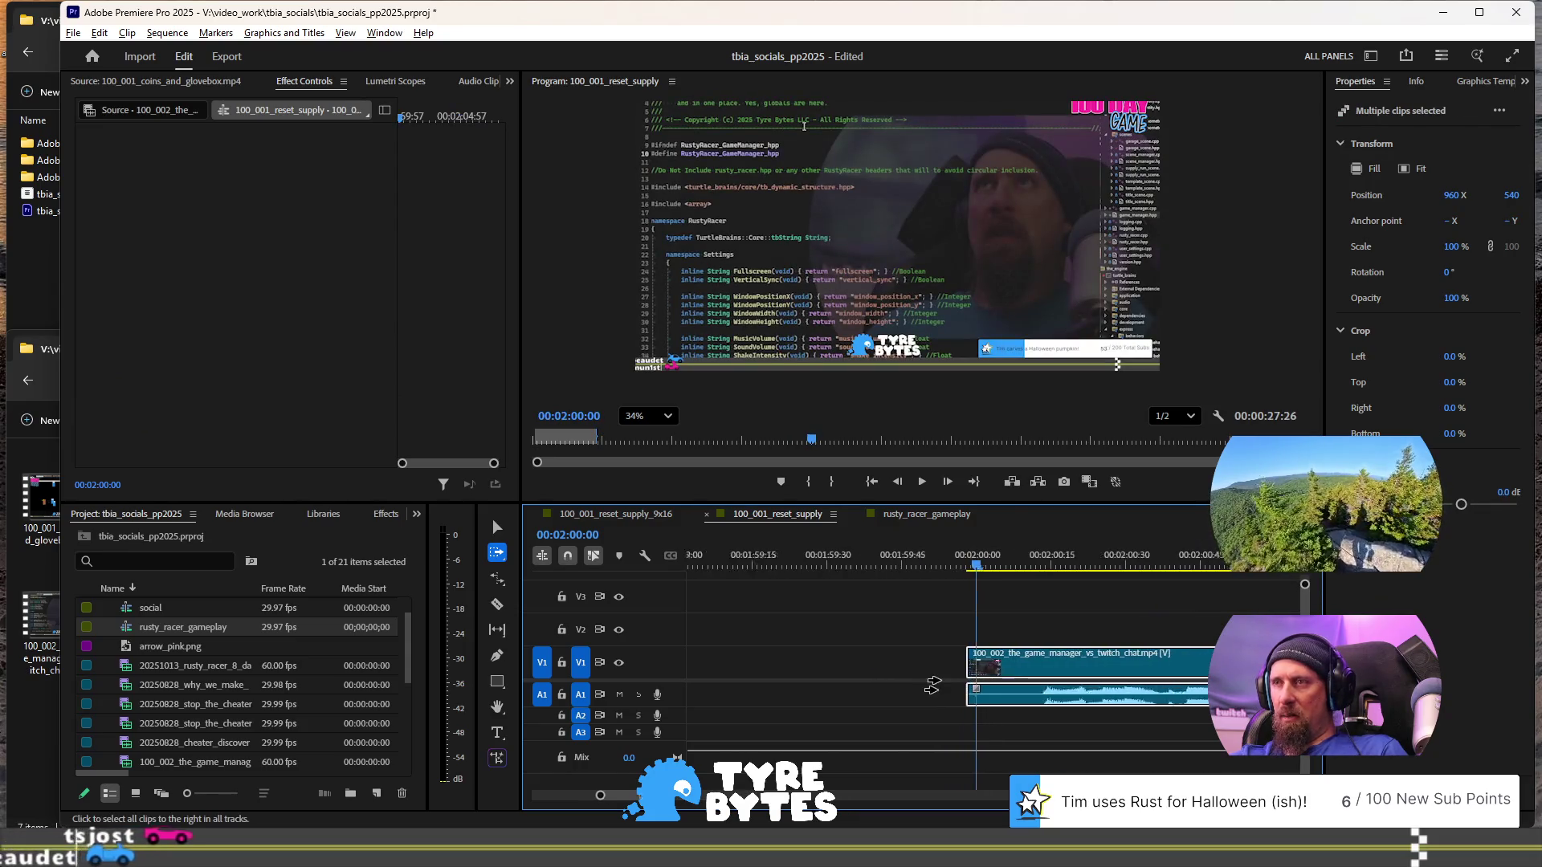
{"action": "left_click_drag", "start_coordinate": [1036, 664], "coordinate": [1053, 663]}
{"action": "key", "text": "minus"}
{"action": "key", "text": "minus"}
{"action": "key", "text": "minus"}
{"action": "key", "text": "minus"}
{"action": "key", "text": "minus"}
{"action": "key", "text": "minus"}
{"action": "scroll", "coordinate": [996, 655], "scroll_direction": "down", "scroll_amount": 3}
{"action": "key", "text": "minus"}
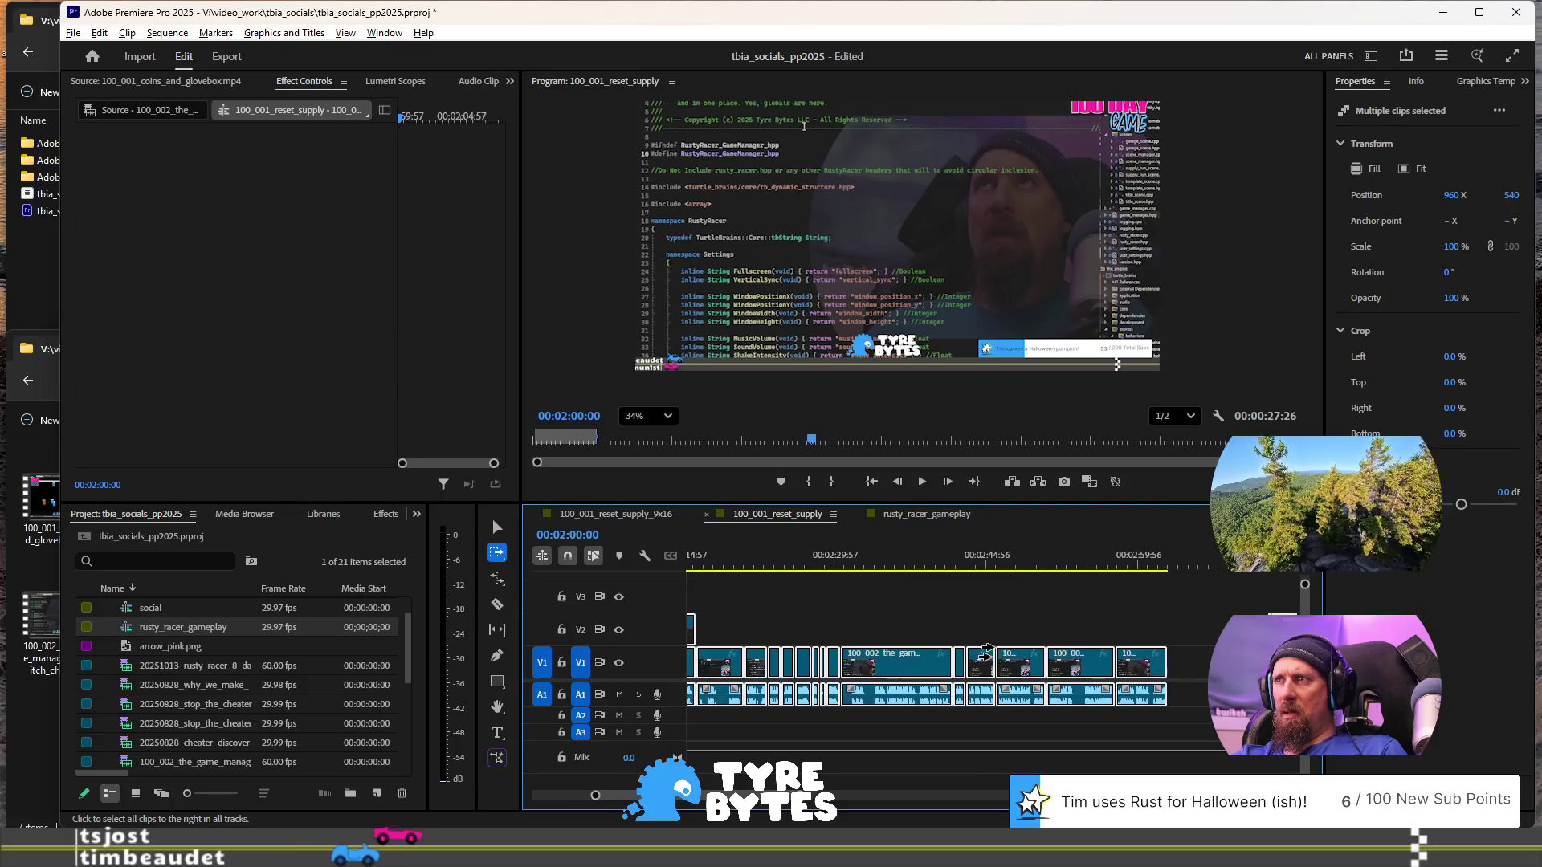
- Play the sequence from 02:00:00 and stop at 02:10:39
{"action": "key", "text": "space"}
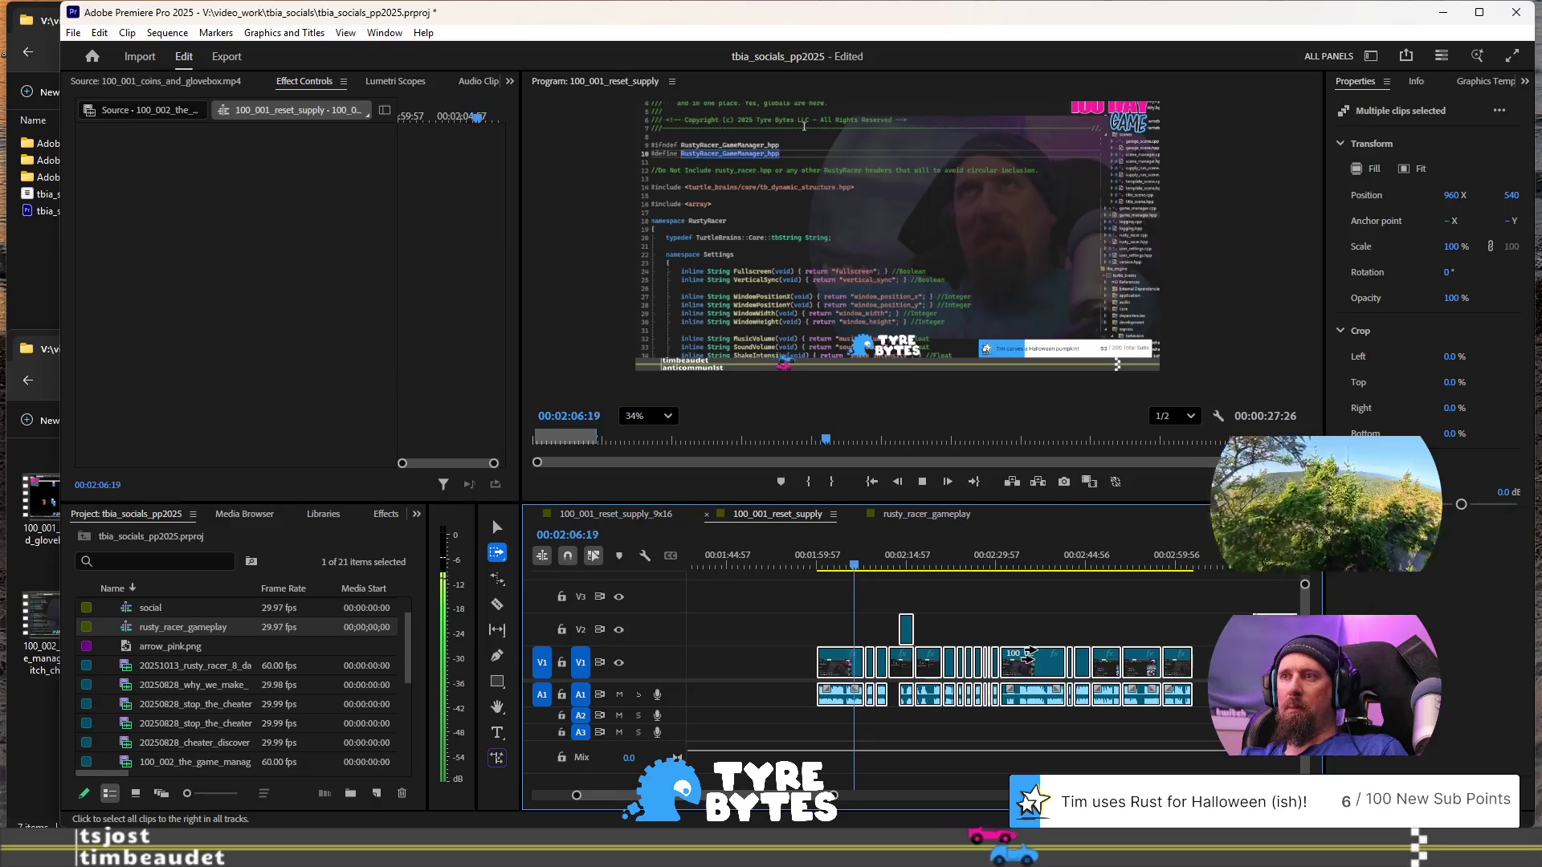
{"action": "key", "text": "space"}
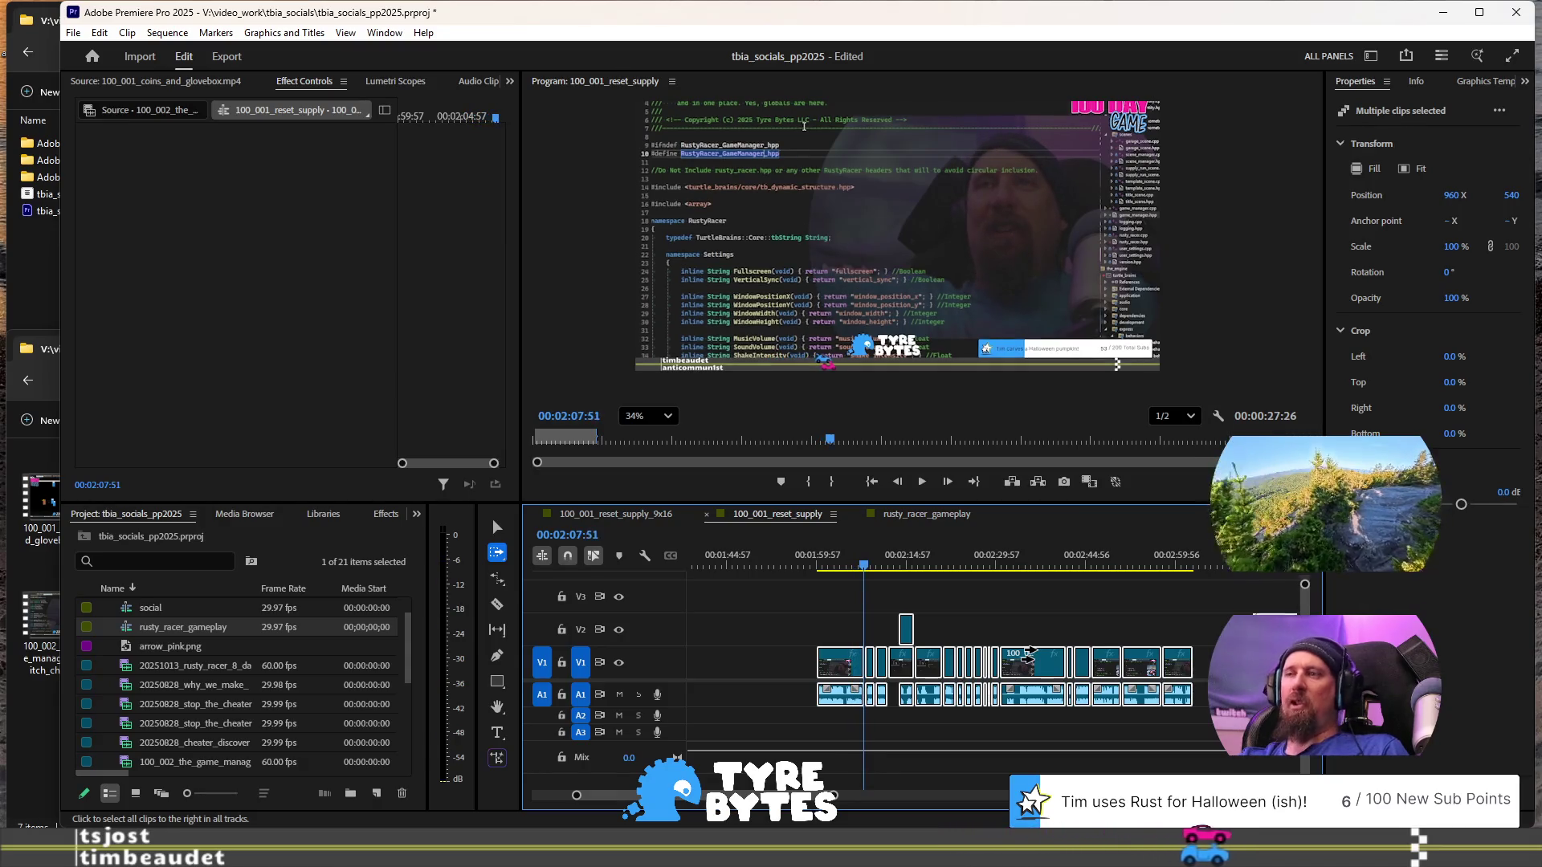
{"action": "key", "text": "space"}
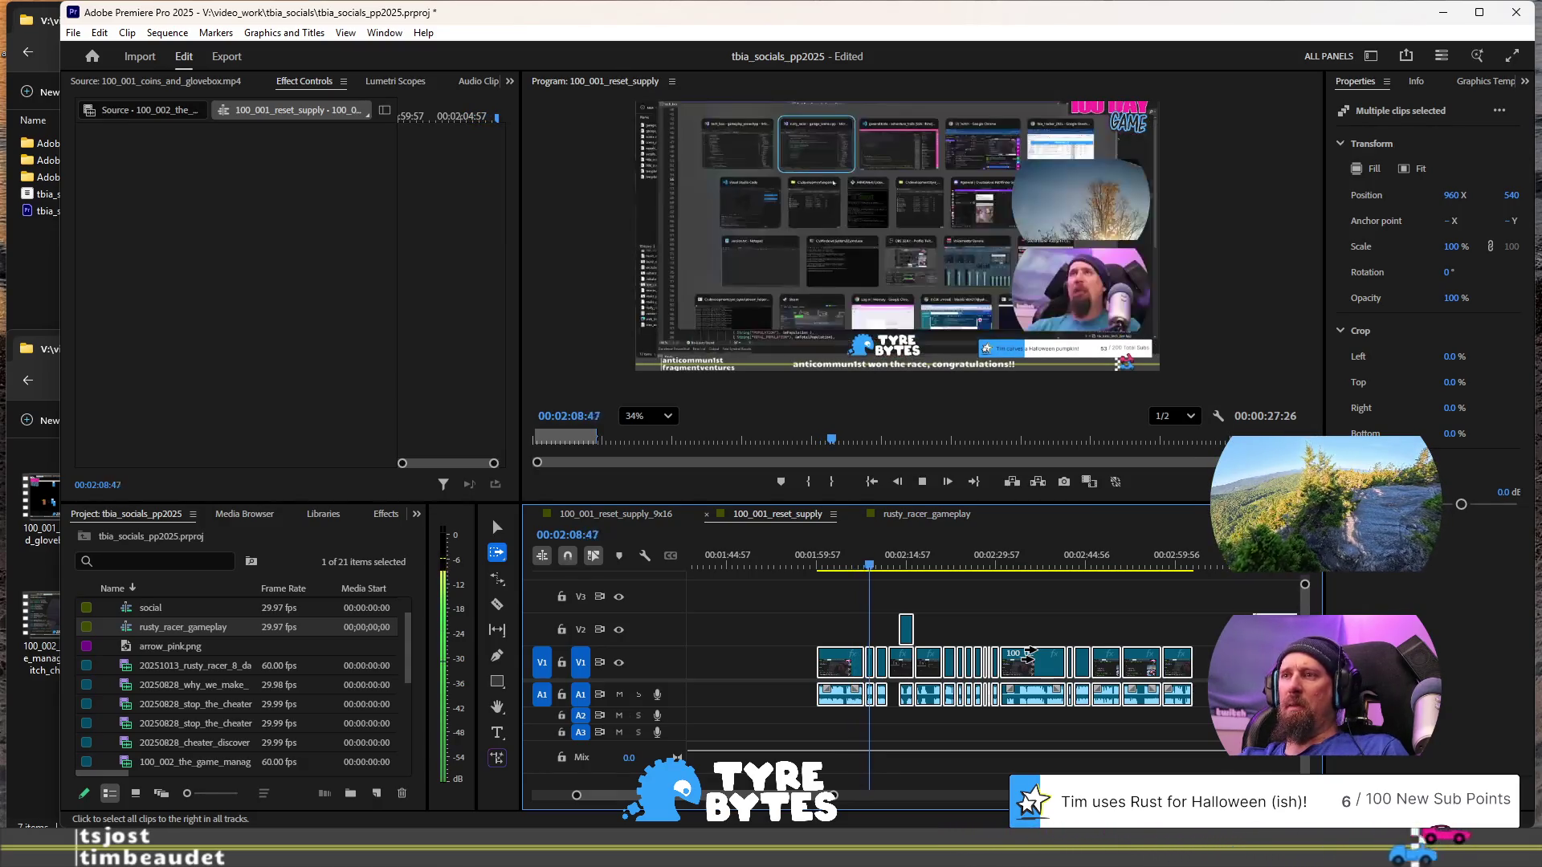
{"action": "key", "text": "space"}
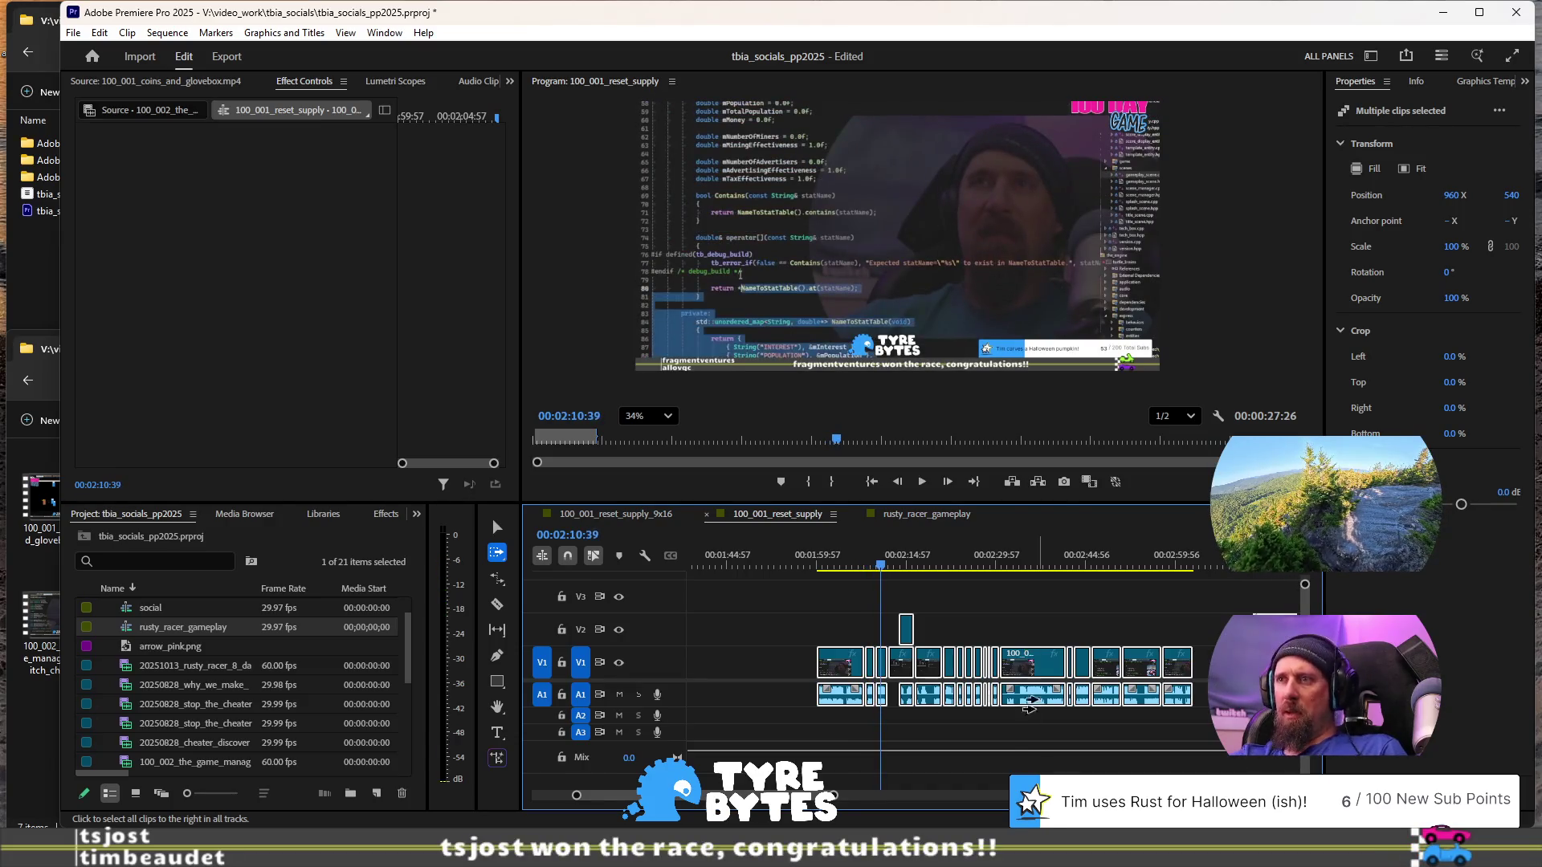
- Marquee-select the two short clips near the playhead and play from 02:12:41
{"action": "key", "text": "equal"}
{"action": "key", "text": "equal"}
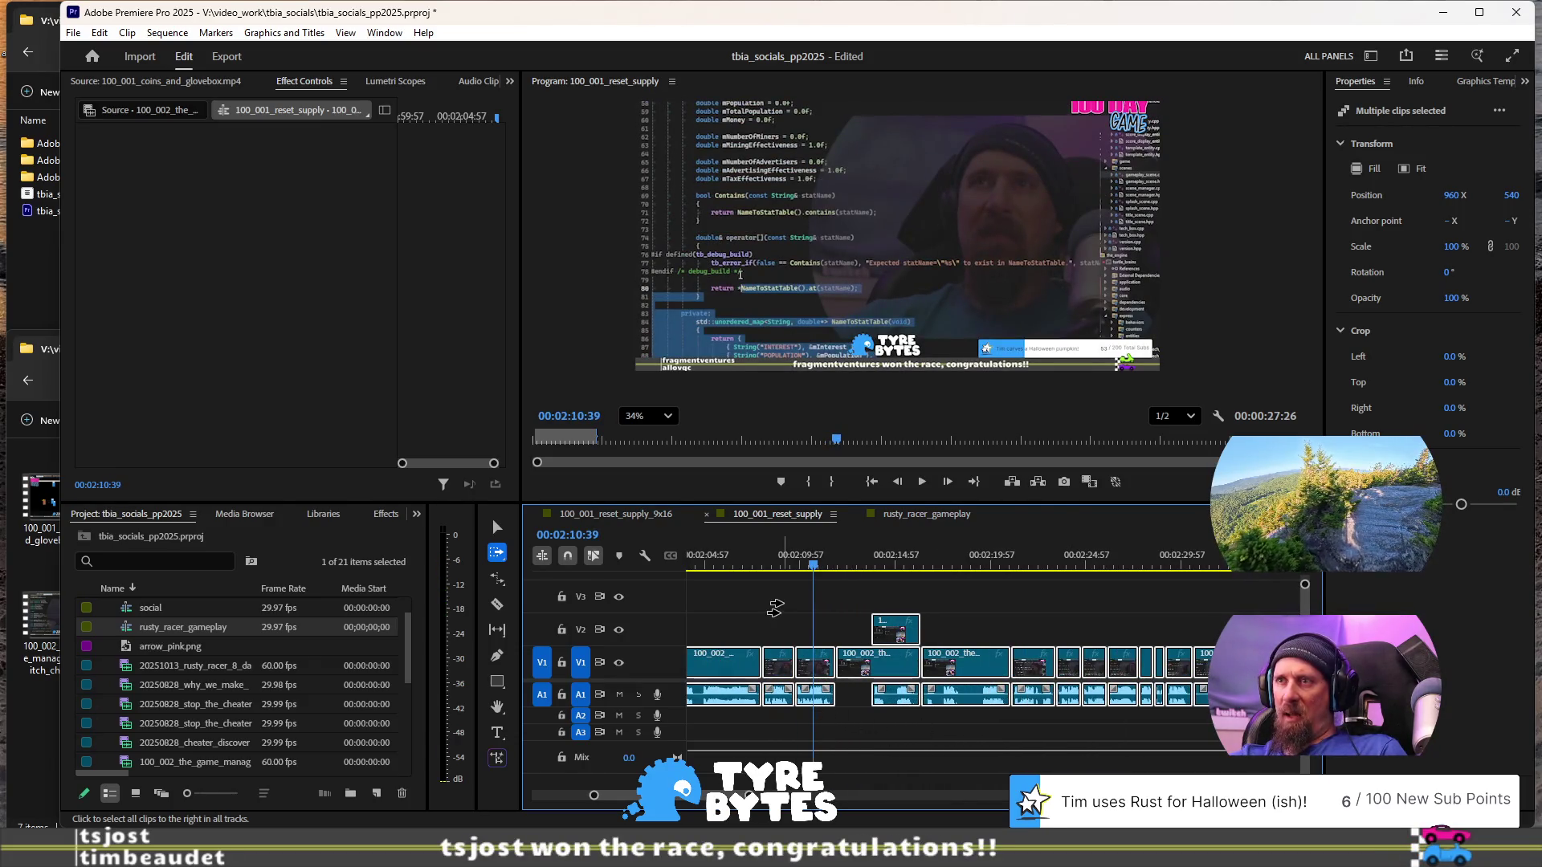
{"action": "key", "text": "v"}
{"action": "left_click_drag", "start_coordinate": [784, 600], "coordinate": [810, 697]}
{"action": "left_click", "coordinate": [852, 567]}
{"action": "key", "text": "space"}
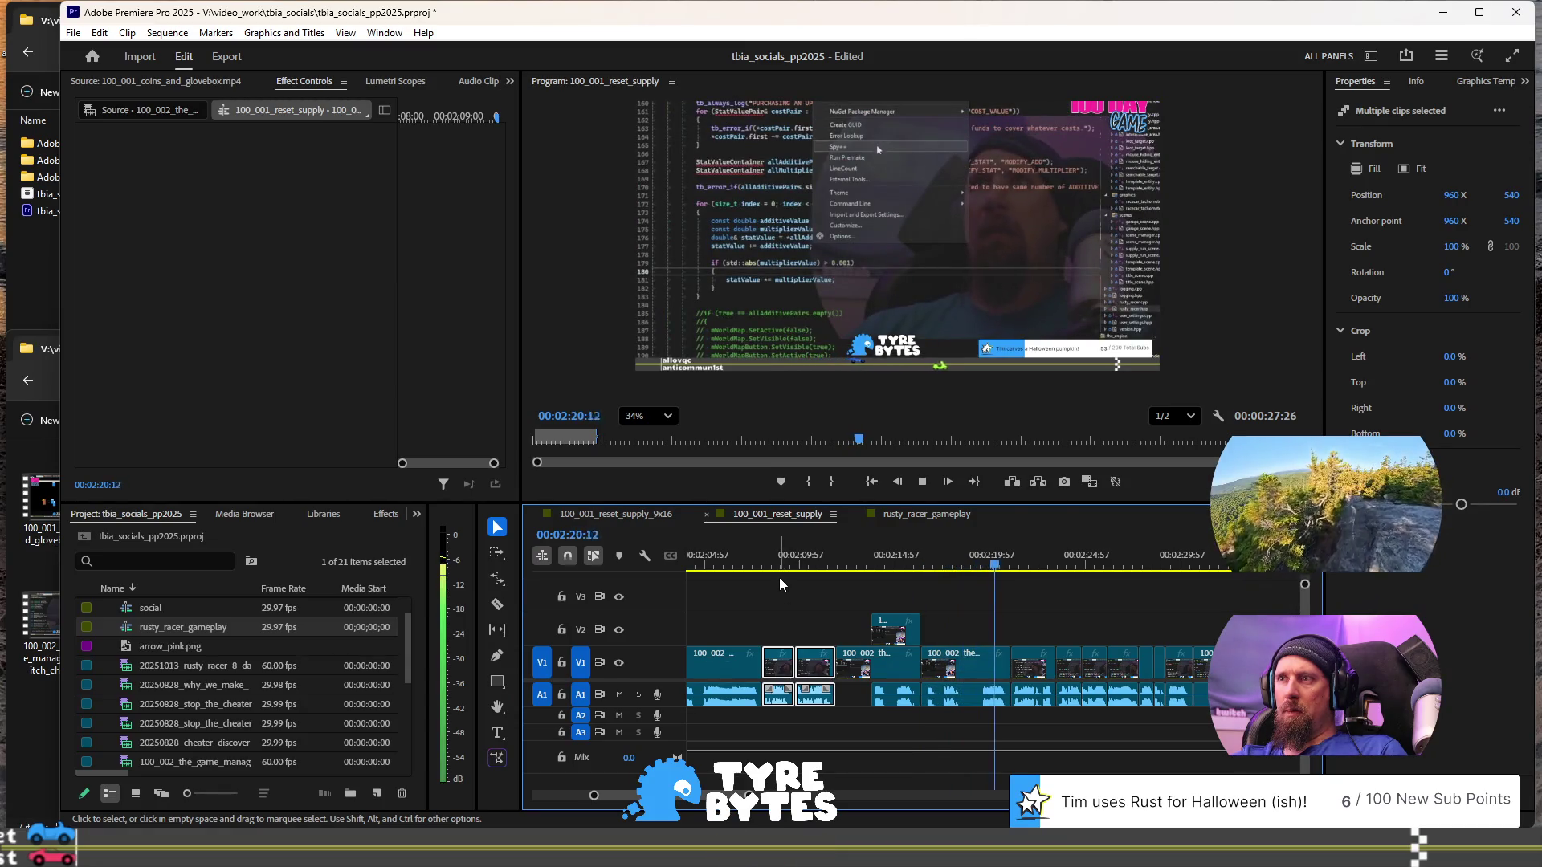
- Select the later V1, V2 and A1 clips and review playback up to 02:23:38
{"action": "key", "text": "space"}
{"action": "left_click_drag", "start_coordinate": [773, 575], "coordinate": [975, 717]}
{"action": "key", "text": "space"}
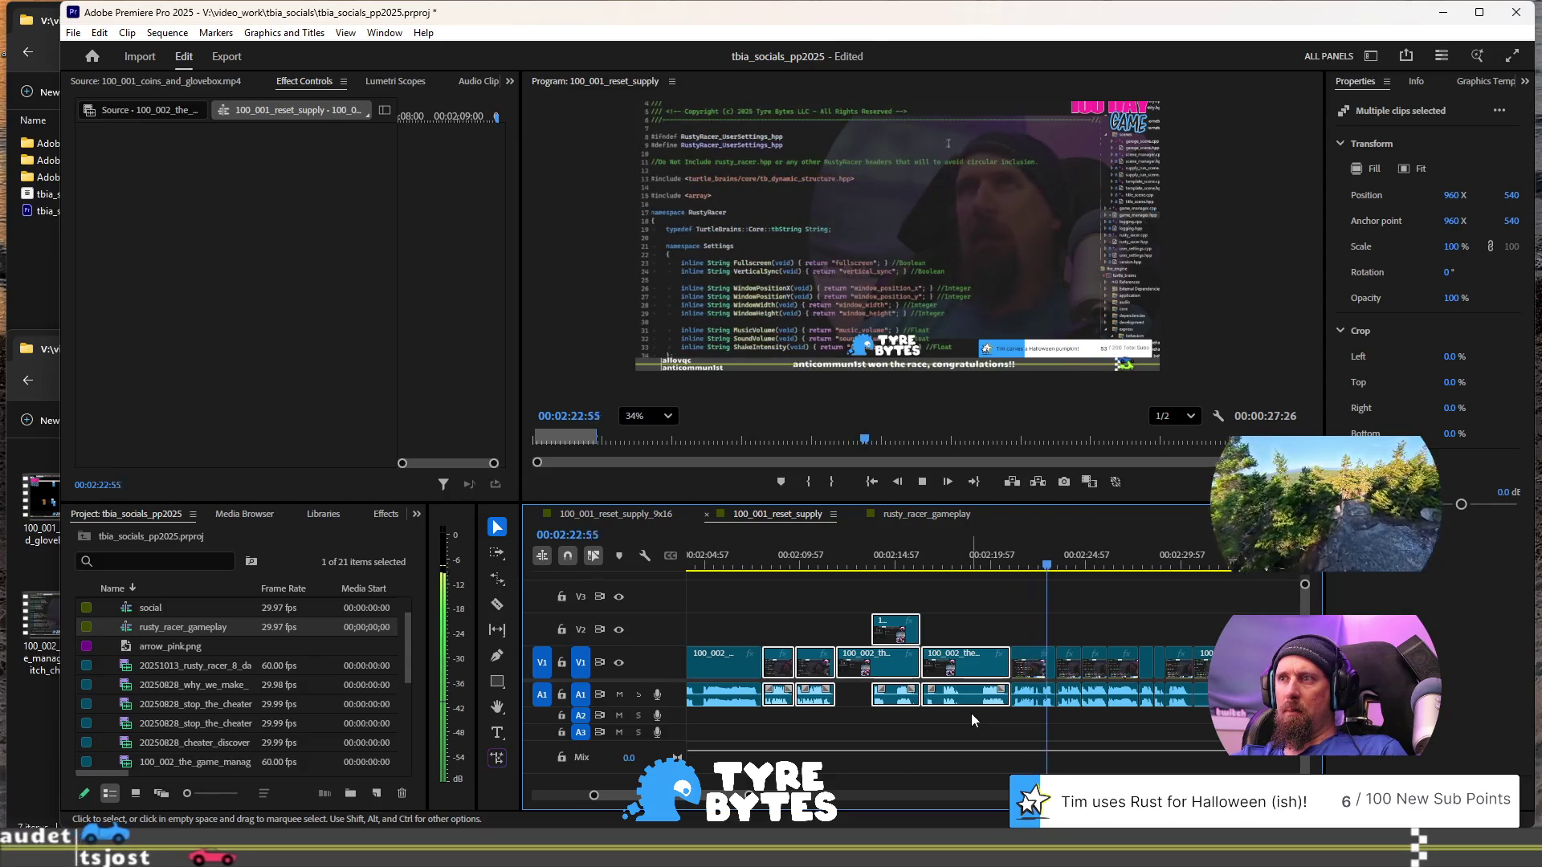
{"action": "key", "text": "space"}
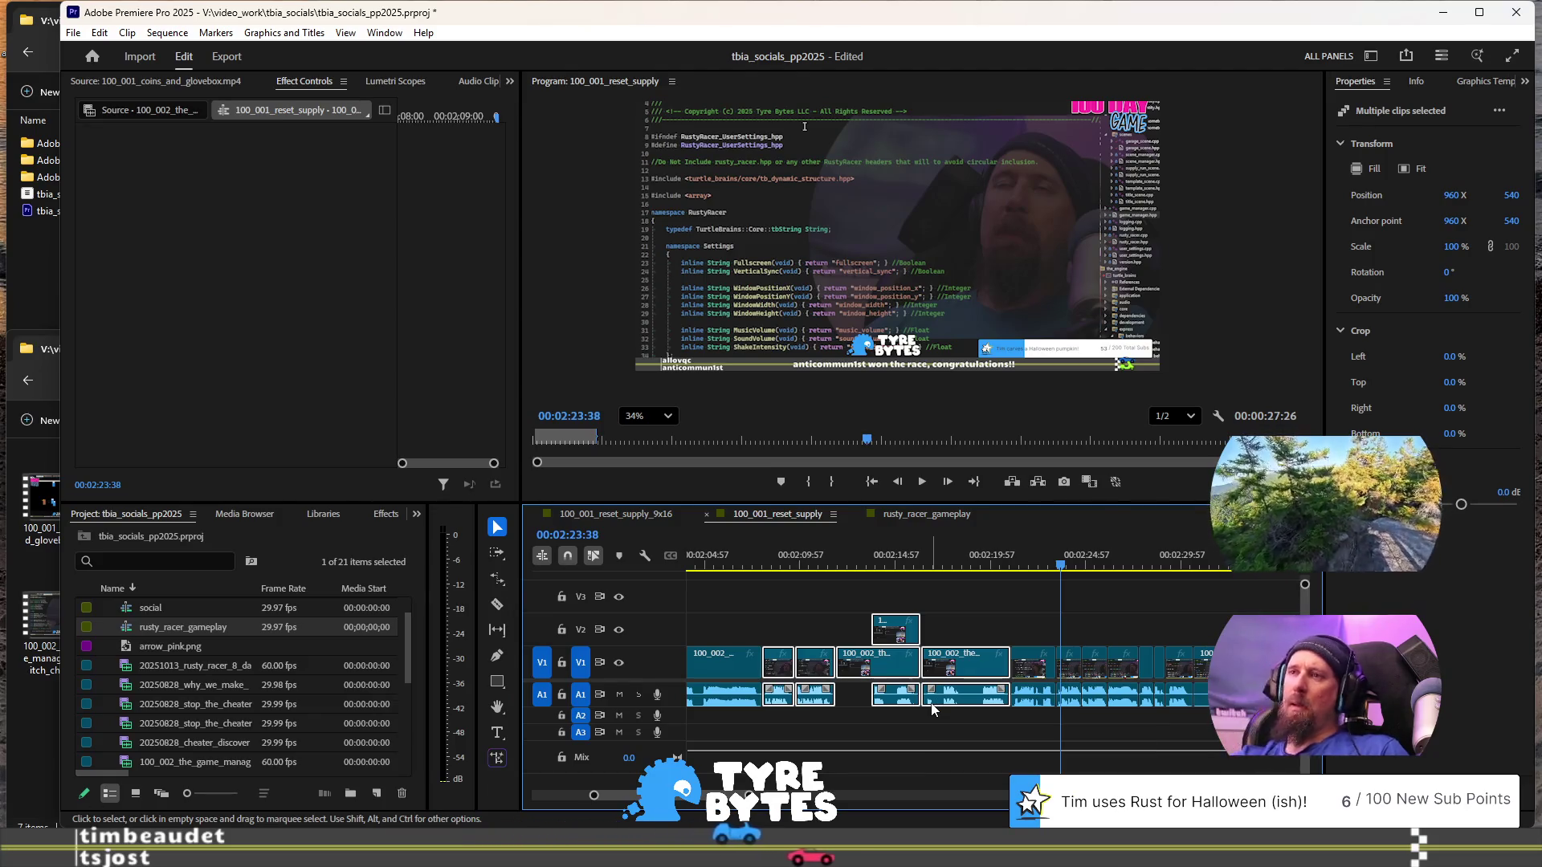
{"action": "key", "text": "minus"}
{"action": "key", "text": "minus"}
{"action": "key", "text": "minus"}
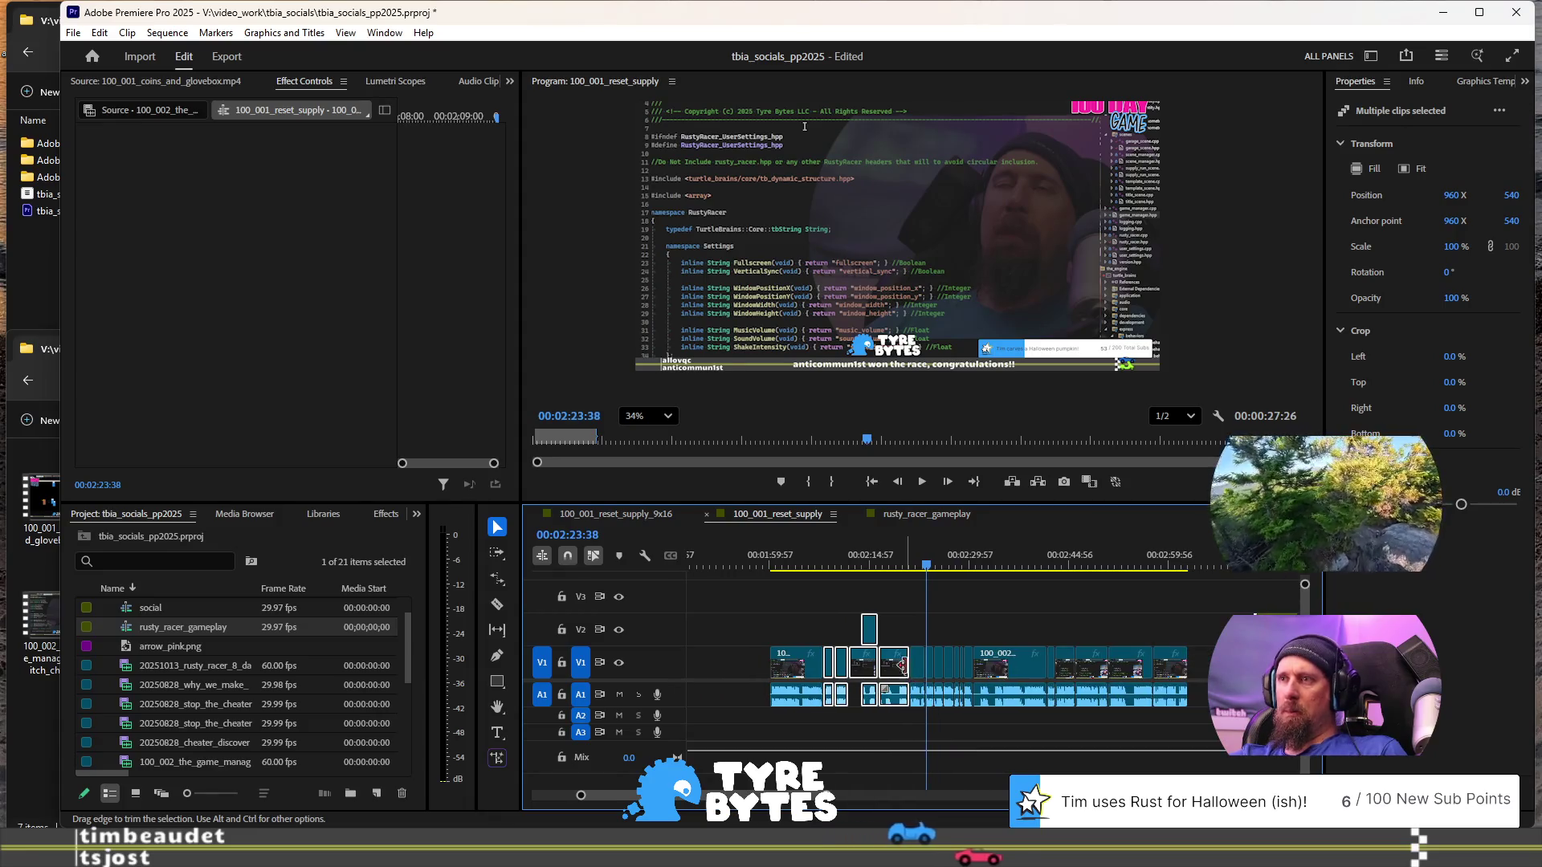
- Trim a V1 clip edge and drag the later V1/A1 clips left to close the gap
{"action": "left_click_drag", "start_coordinate": [901, 665], "coordinate": [891, 667]}
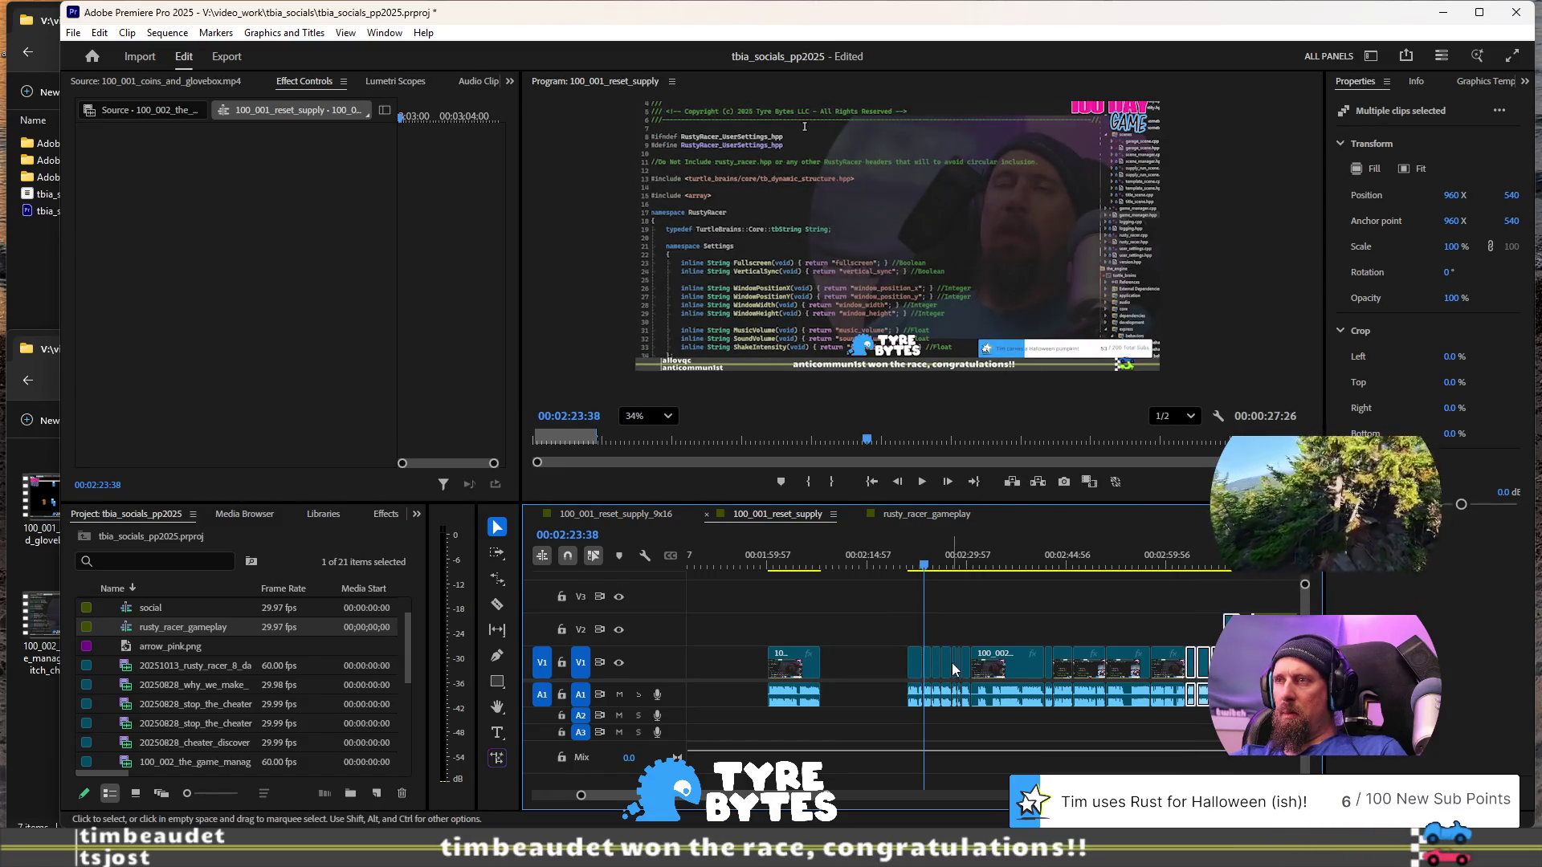
{"action": "left_click_drag", "start_coordinate": [901, 617], "coordinate": [1253, 730]}
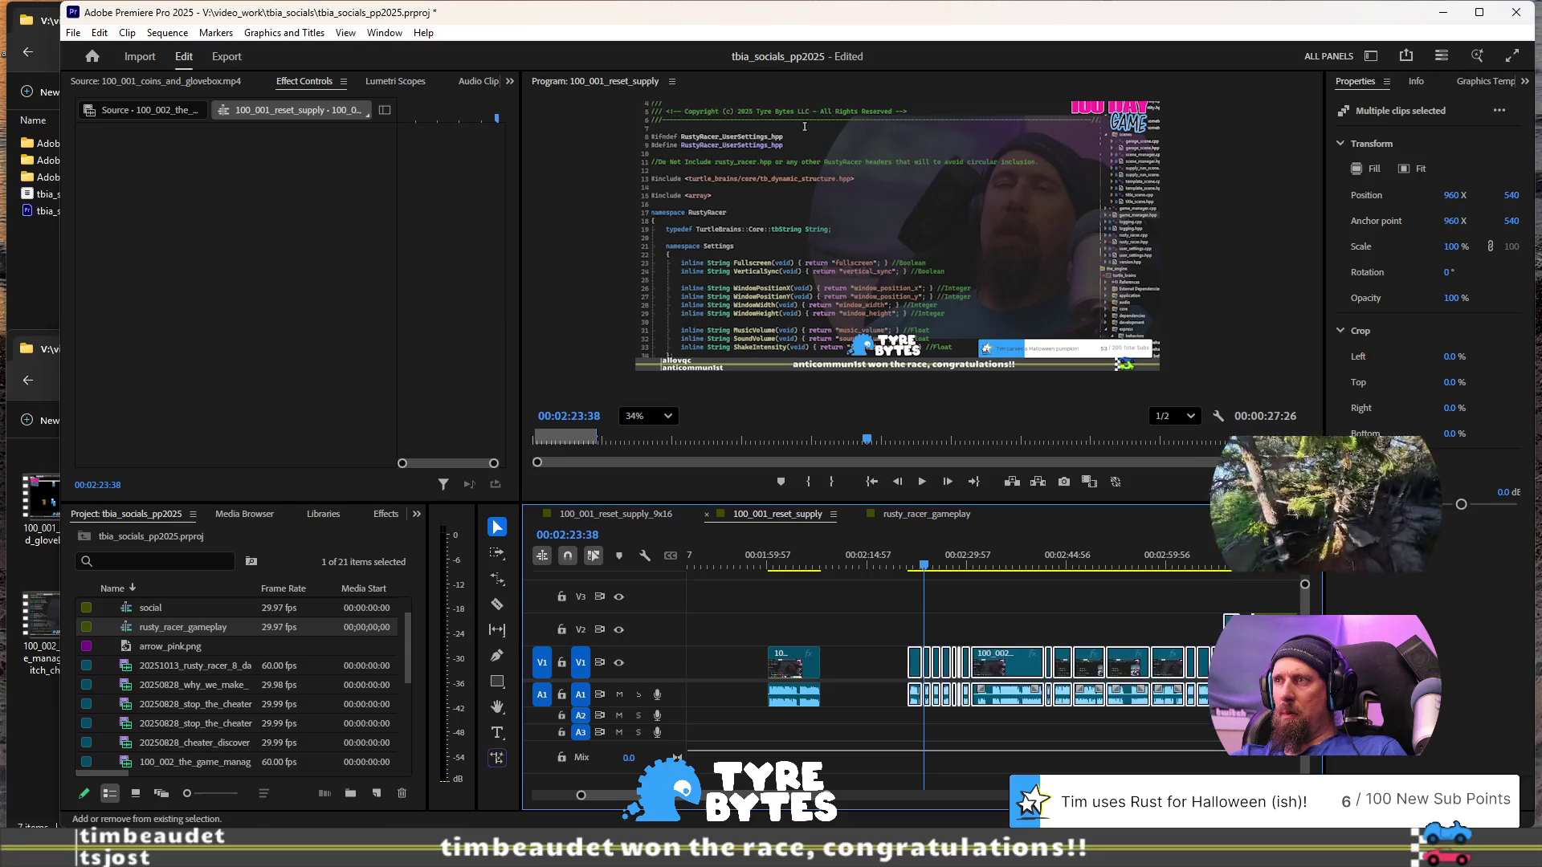
{"action": "left_click_drag", "start_coordinate": [1006, 667], "coordinate": [891, 694]}
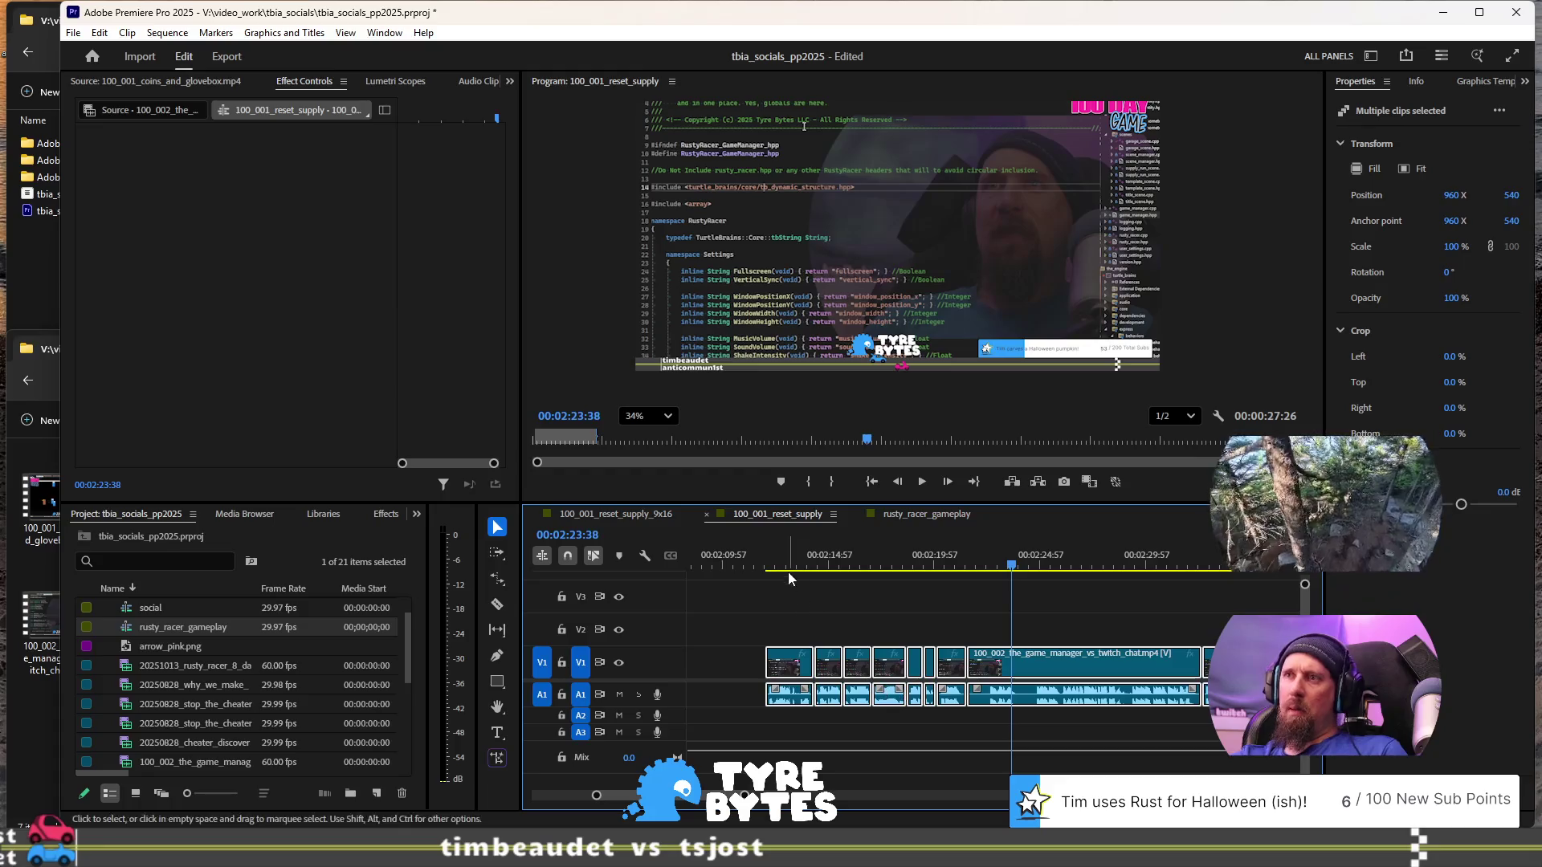
{"action": "key", "text": "space"}
{"action": "scroll", "coordinate": [866, 629], "scroll_direction": "up", "scroll_amount": 3}
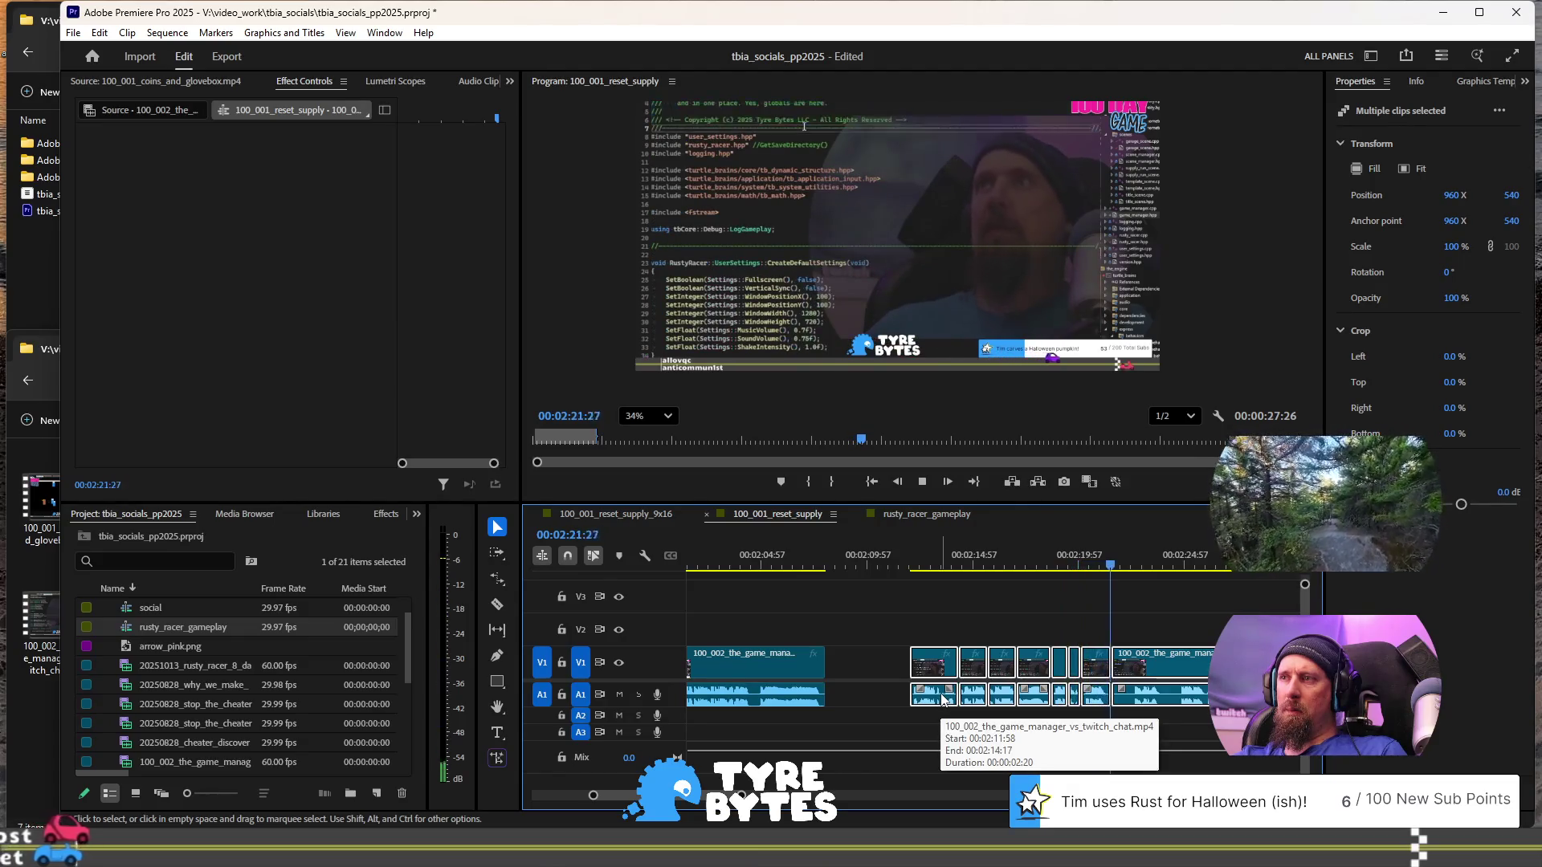
{"action": "key", "text": "space"}
- Shift the following clips about 6 seconds later with Track Select Forward
{"action": "key", "text": "minus"}
{"action": "key", "text": "minus"}
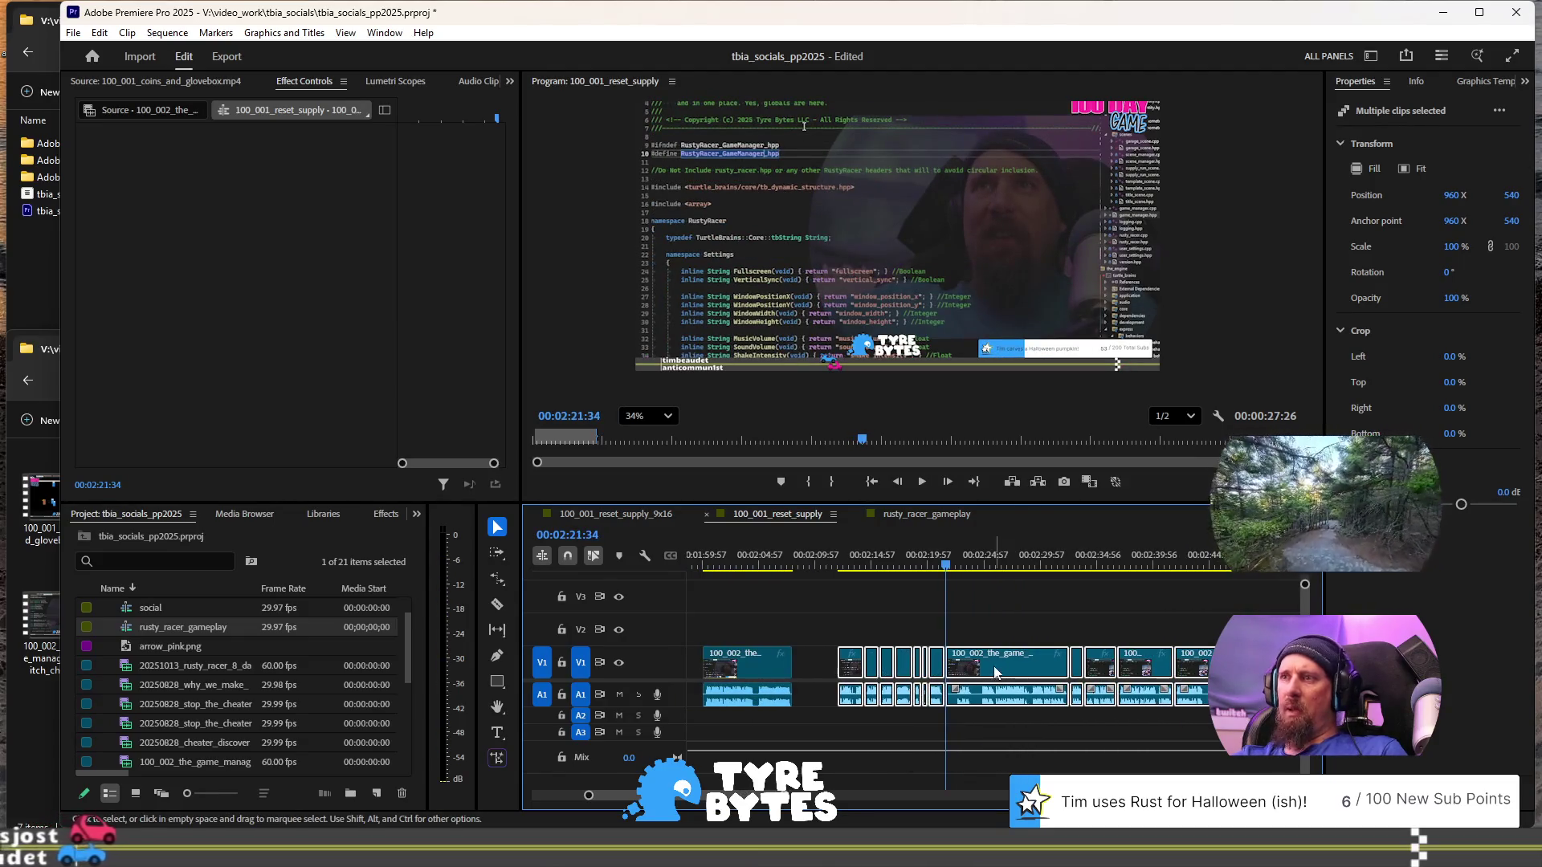
{"action": "key", "text": "a"}
{"action": "left_click_drag", "start_coordinate": [998, 667], "coordinate": [1100, 669]}
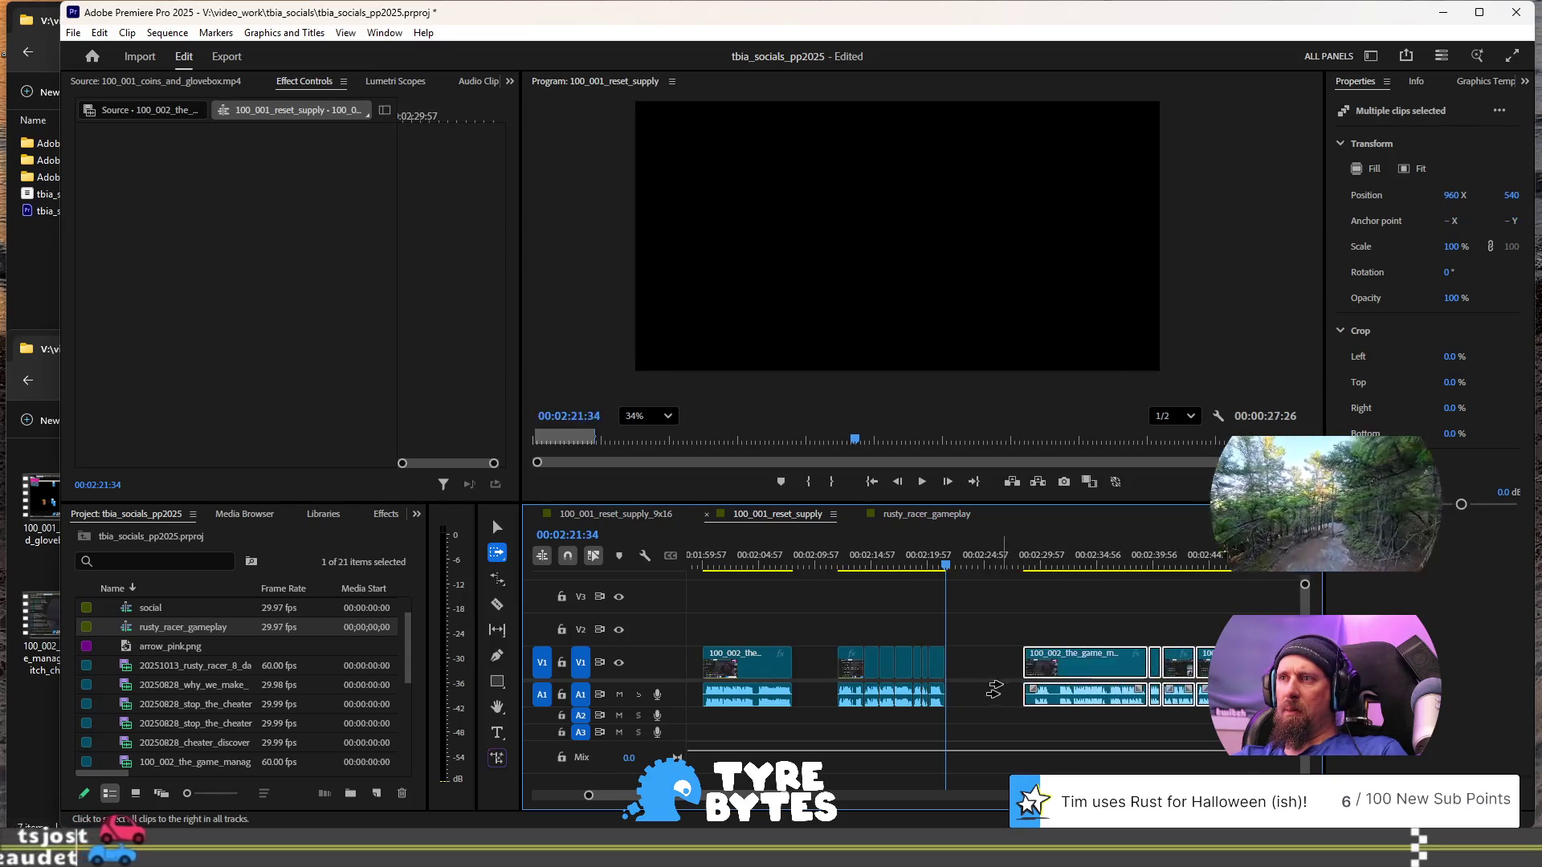
- Shift the earlier clip group about 3 seconds later and review from 02:49:29 and 02:39:50
{"action": "scroll", "coordinate": [884, 667], "scroll_direction": "down", "scroll_amount": 2}
{"action": "left_click_drag", "start_coordinate": [705, 671], "coordinate": [927, 666]}
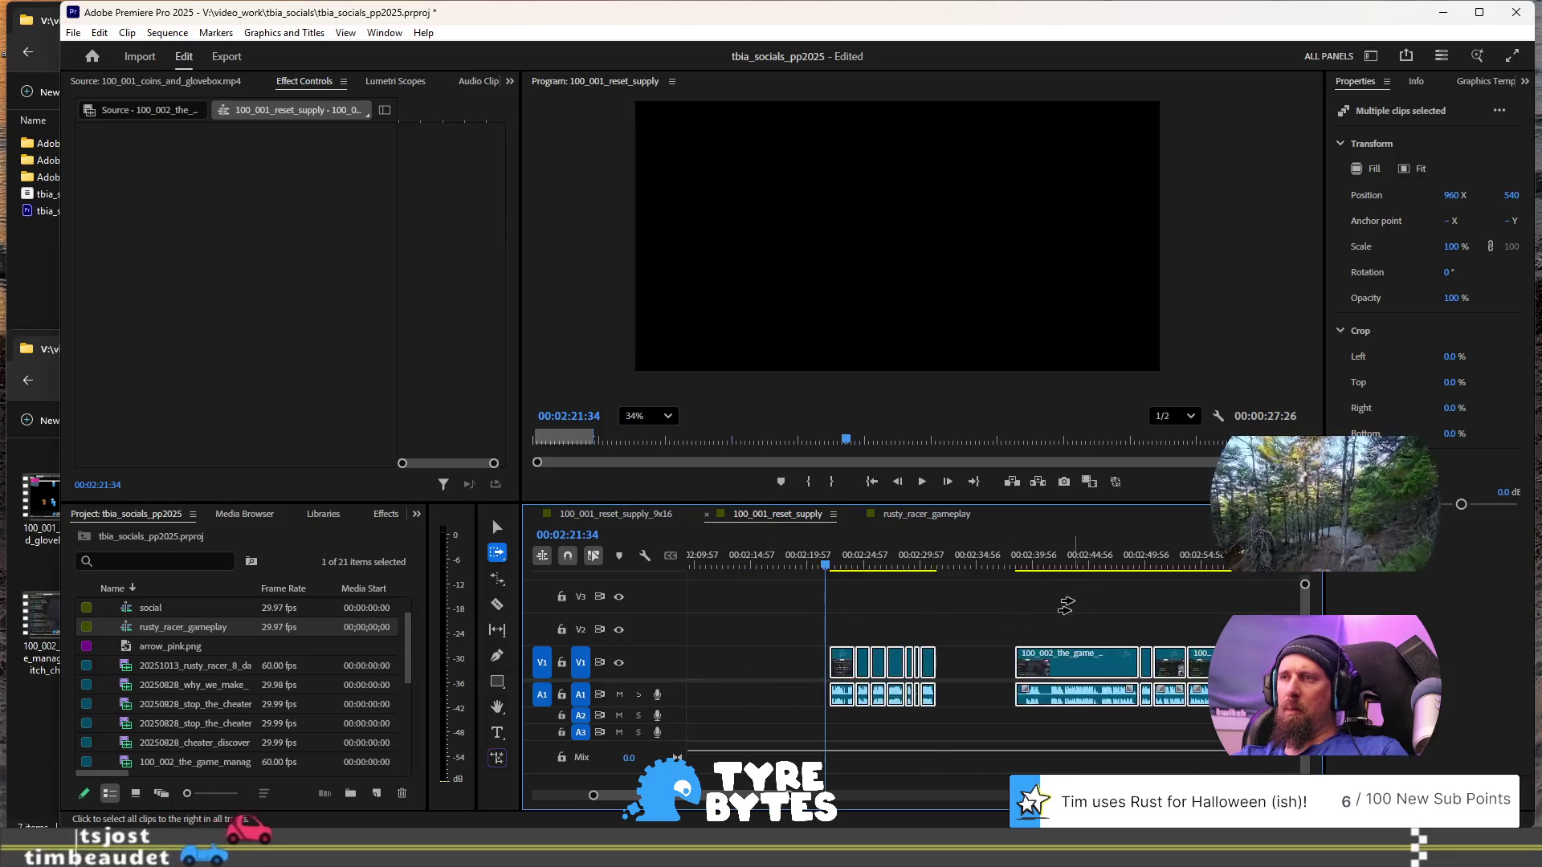
{"action": "left_click", "coordinate": [1136, 559]}
{"action": "key", "text": "space"}
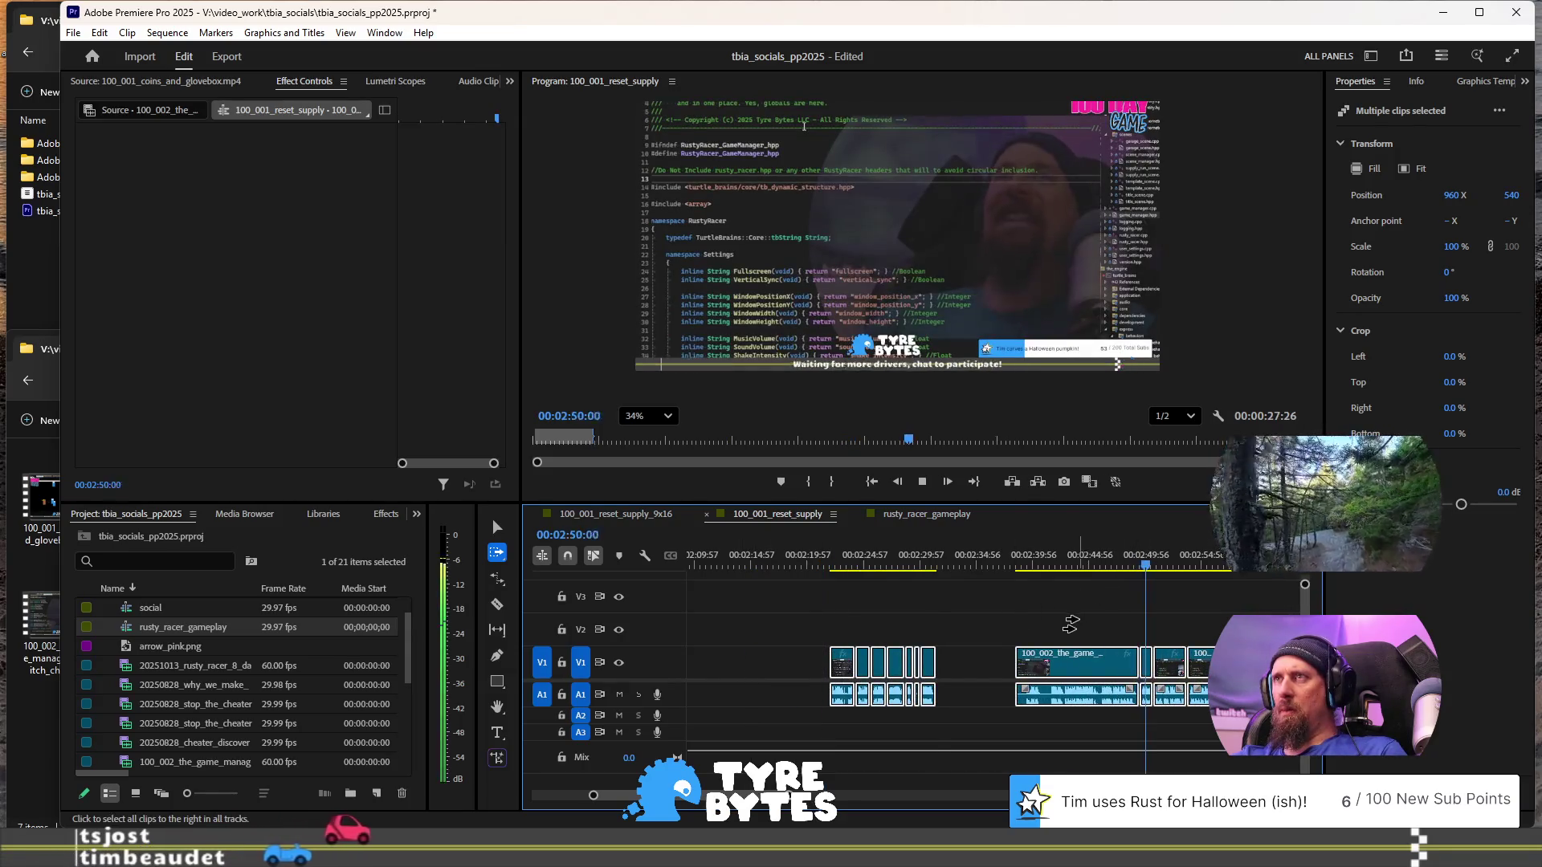
{"action": "scroll", "coordinate": [1011, 628], "scroll_direction": "down", "scroll_amount": 3}
{"action": "key", "text": "space"}
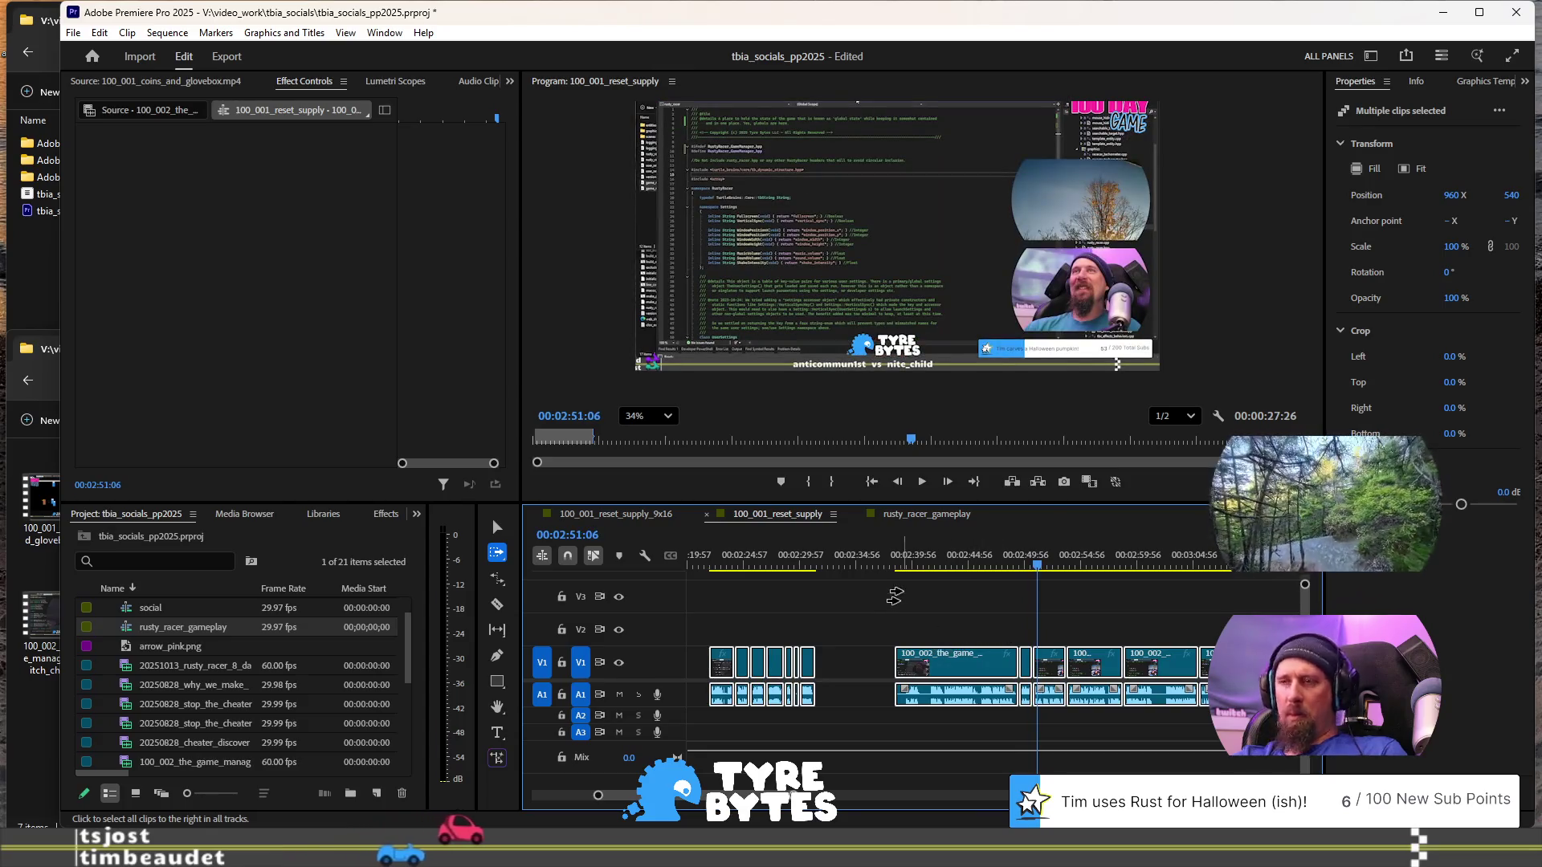
{"action": "left_click", "coordinate": [908, 572]}
{"action": "key", "text": "space"}
- Select the game_manager clip with its neighbouring short clip and play from 02:50:08
{"action": "key", "text": "space"}
{"action": "key", "text": "v"}
{"action": "left_click_drag", "start_coordinate": [972, 608], "coordinate": [1020, 711]}
{"action": "left_click", "coordinate": [1029, 566]}
{"action": "key", "text": "space"}
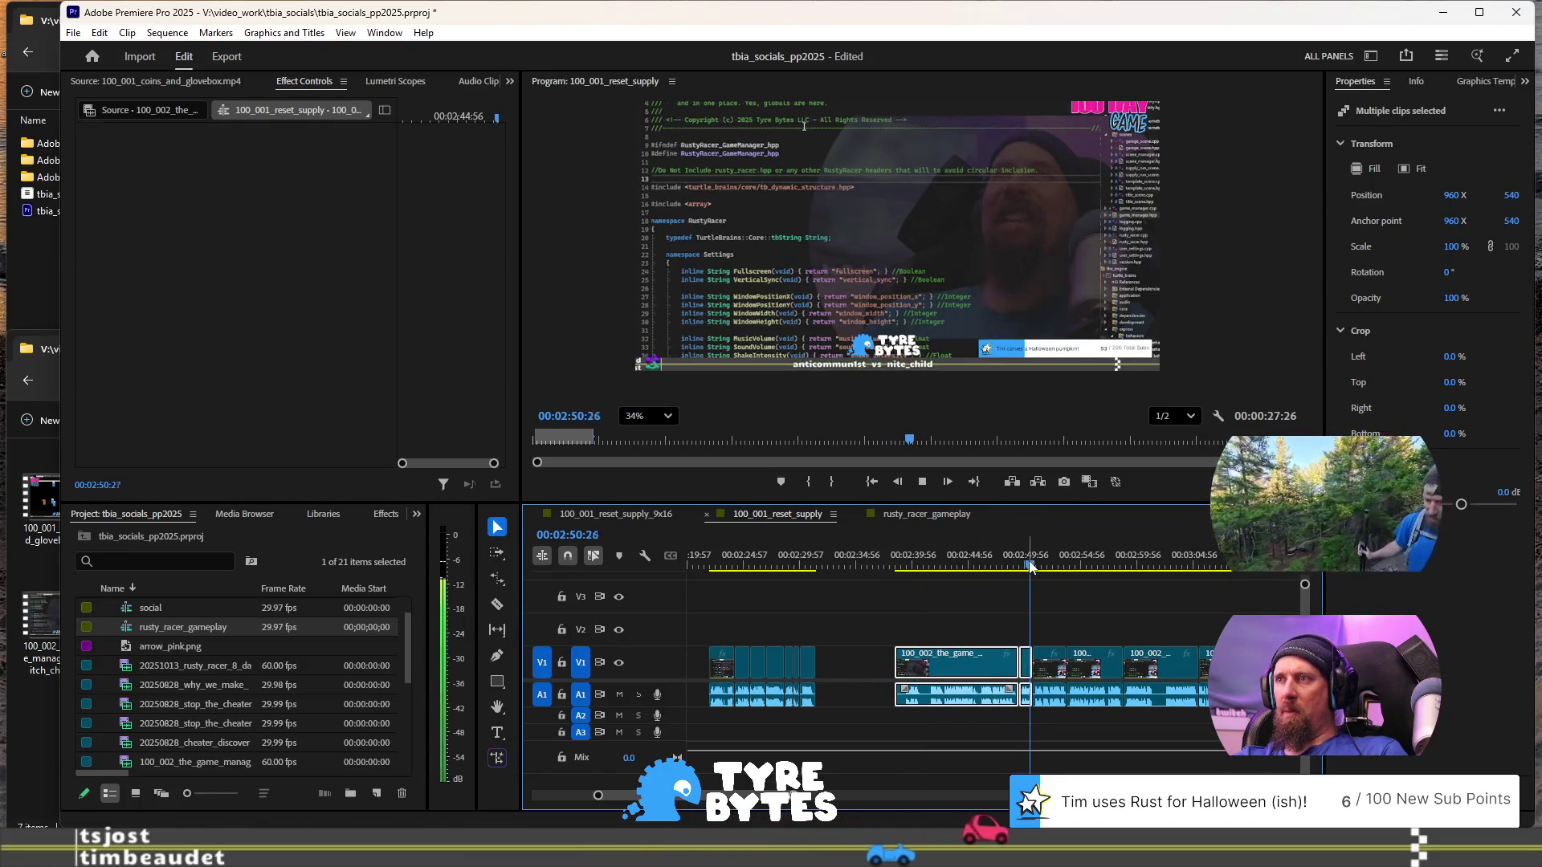
{"action": "key", "text": "space"}
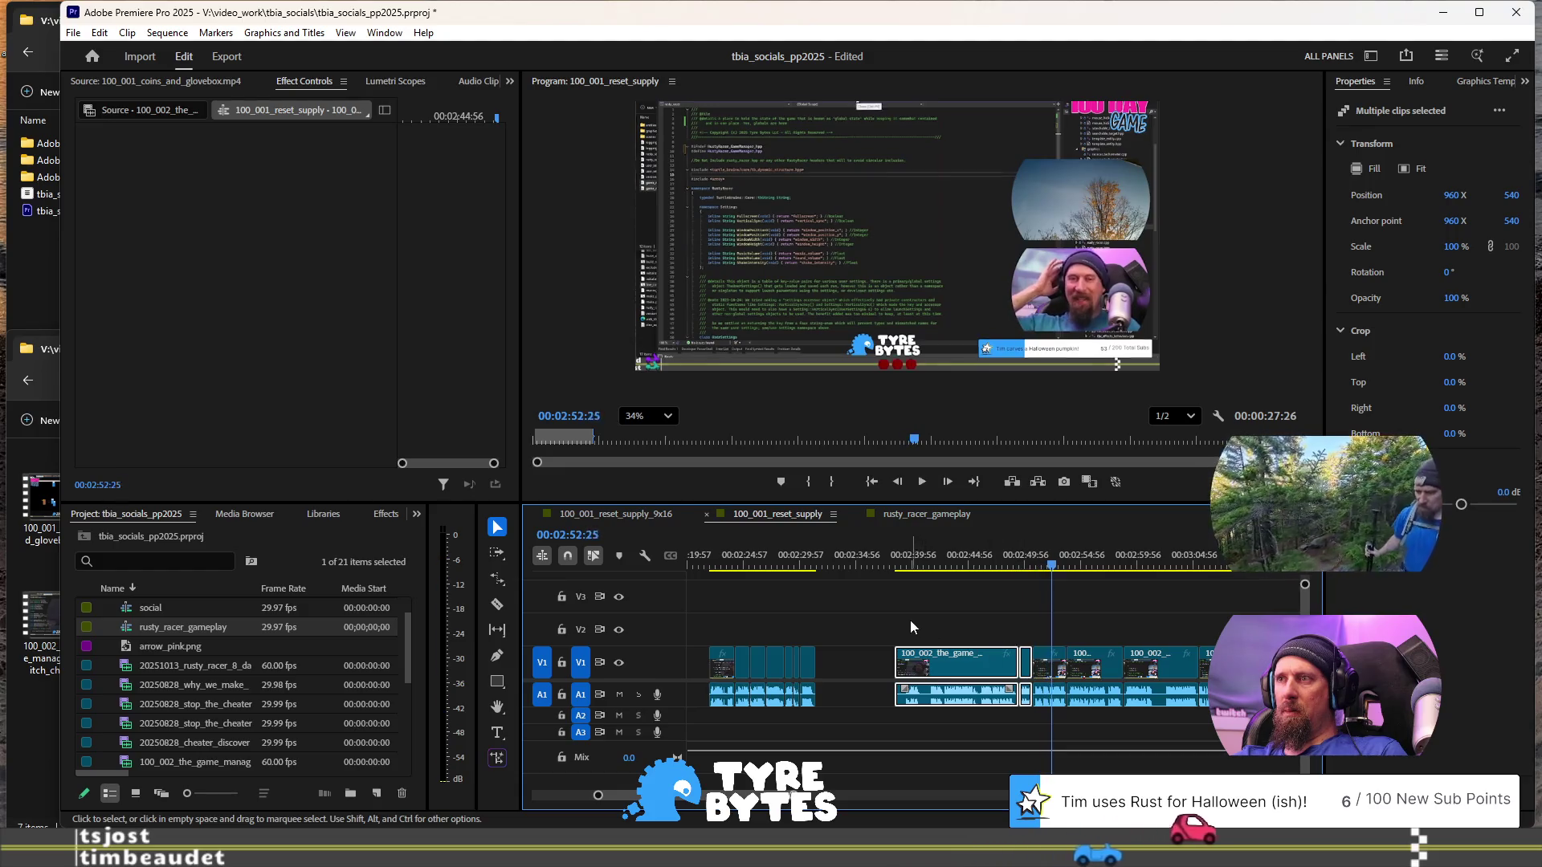
{"action": "key", "text": "minus"}
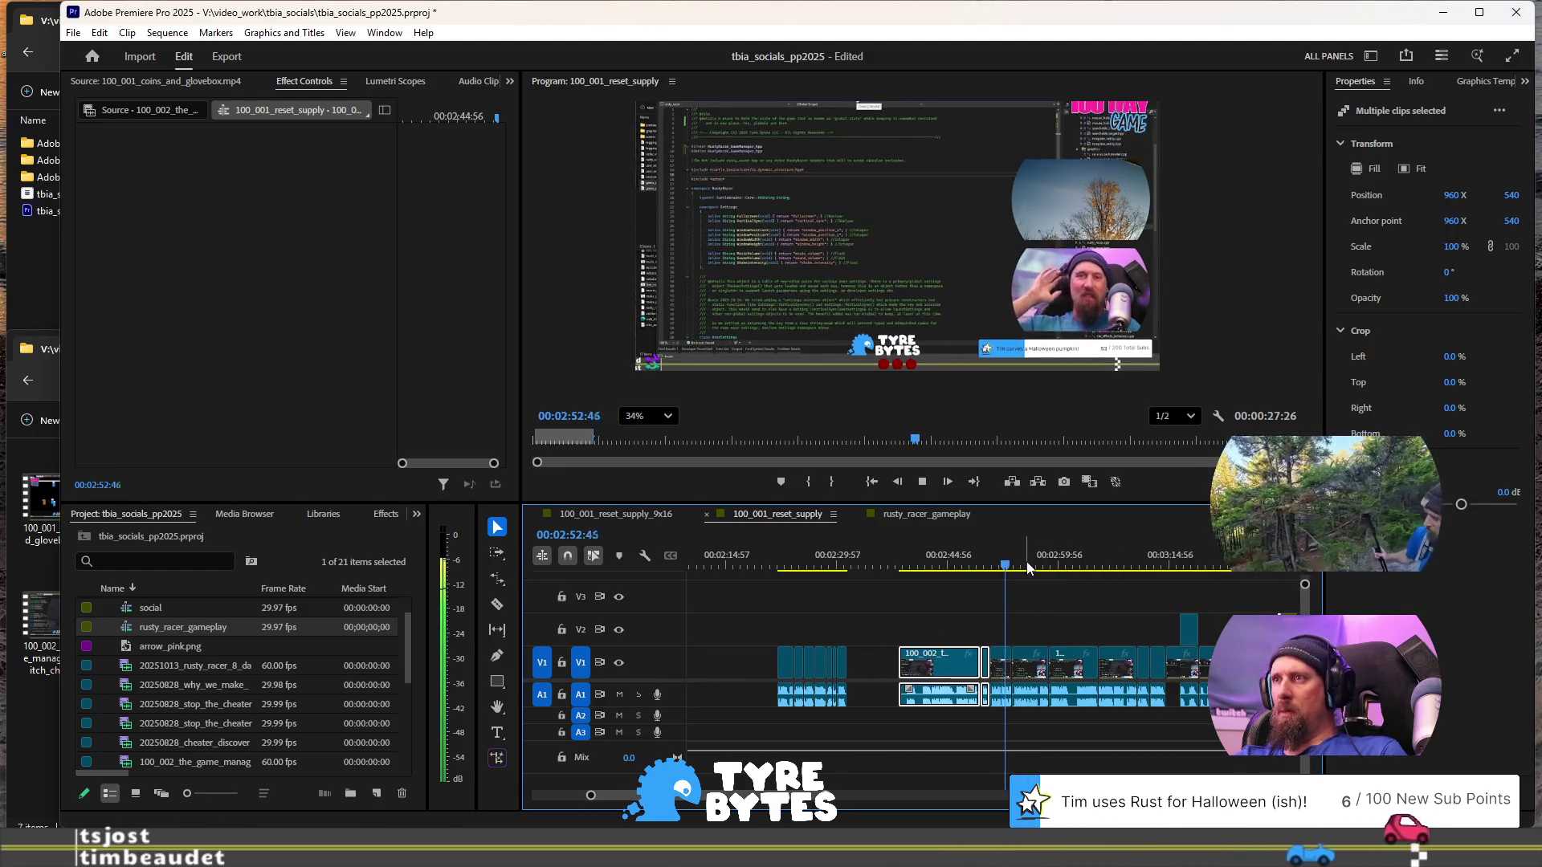
- Review playback from about 02:56 through 03:13:00
{"action": "left_click", "coordinate": [1025, 566]}
{"action": "key", "text": "space"}
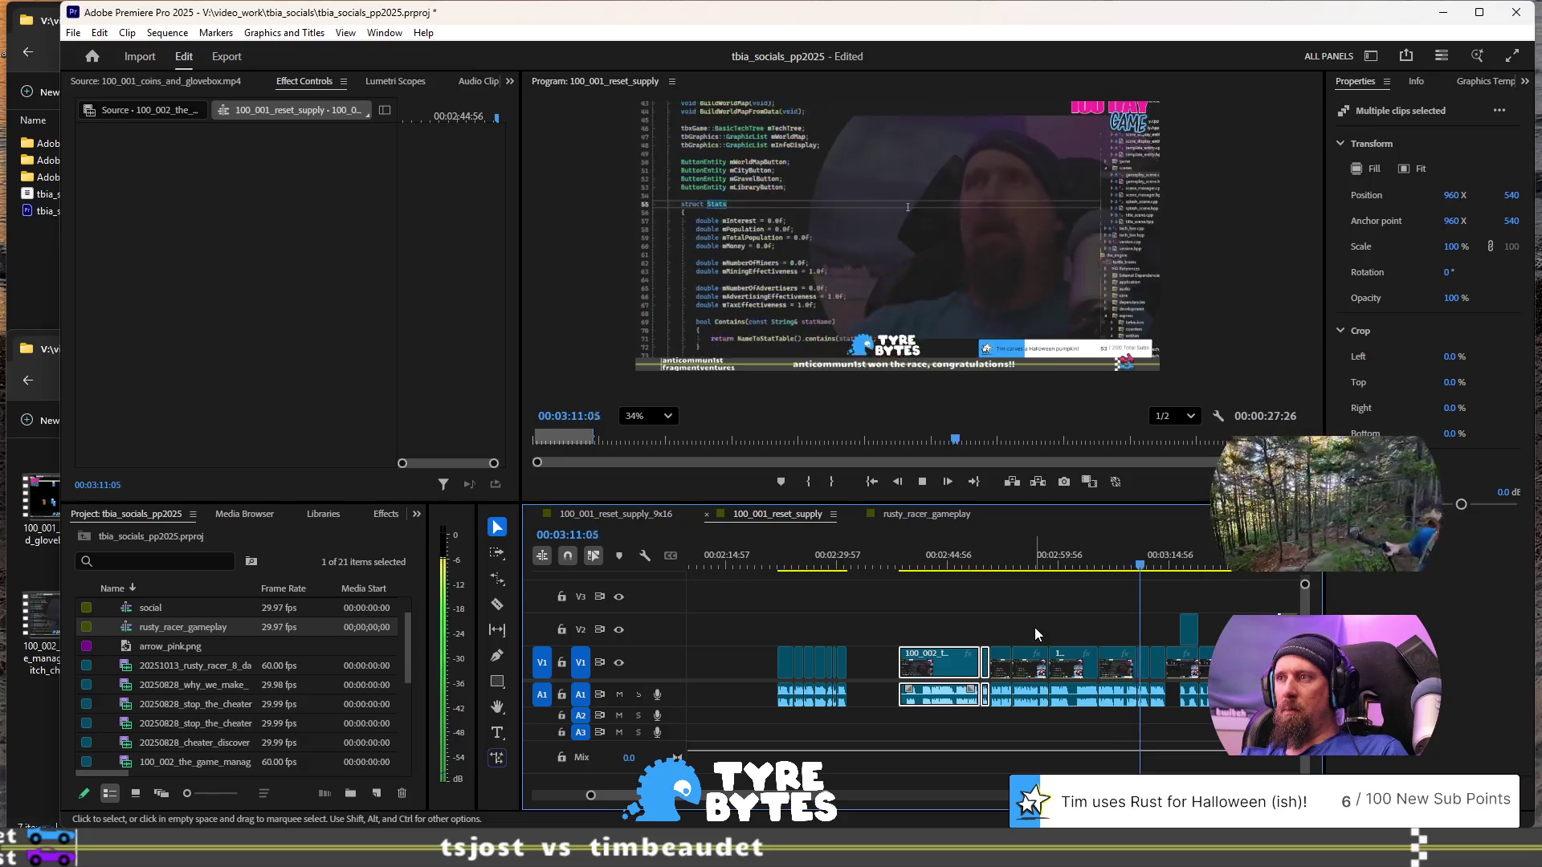
{"action": "key", "text": "space"}
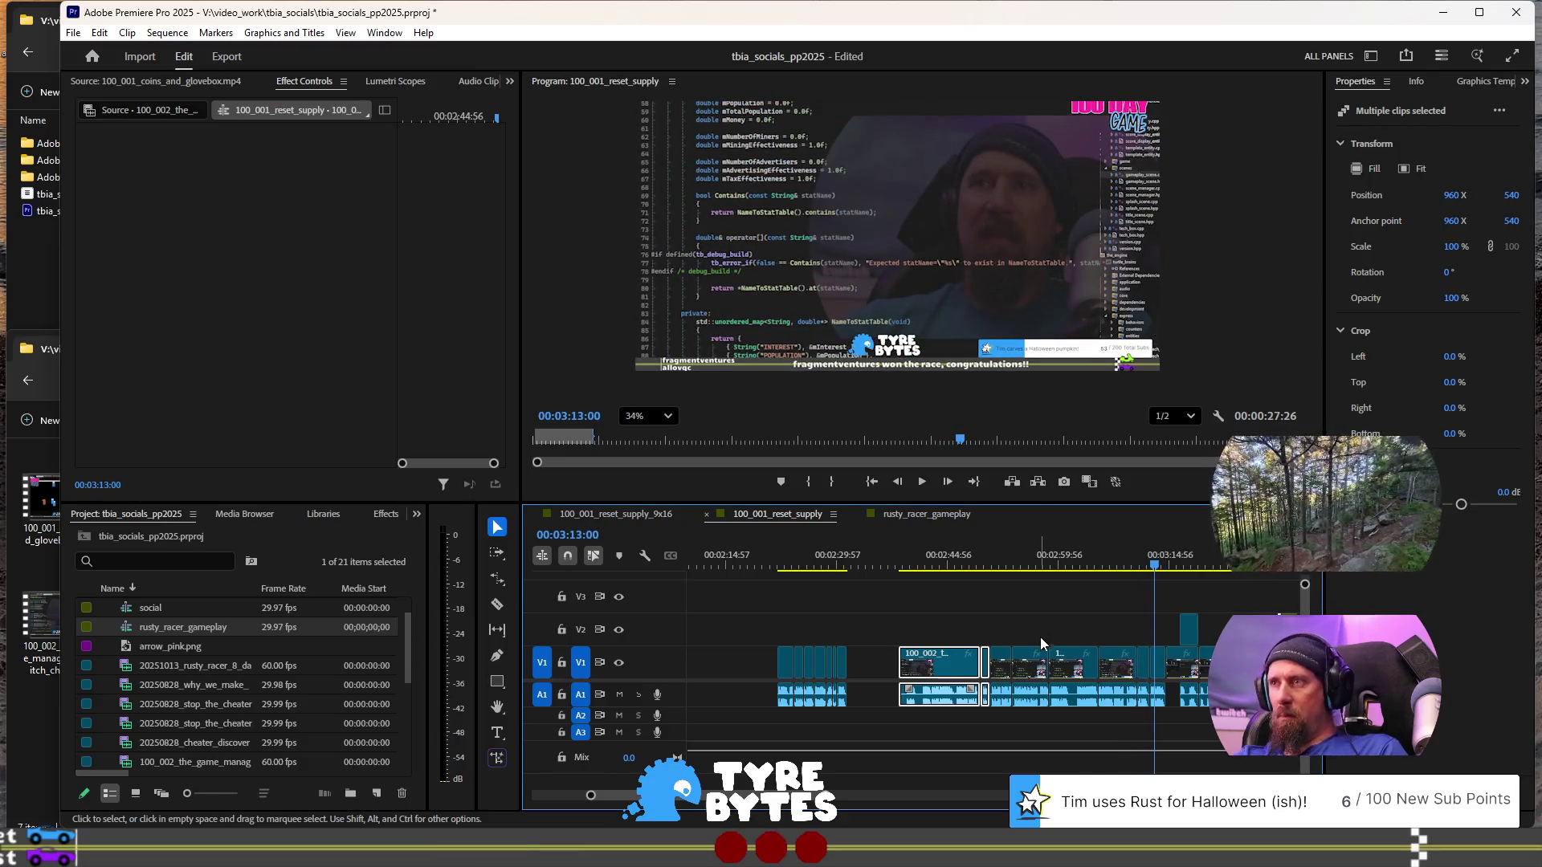
{"action": "key", "text": "space"}
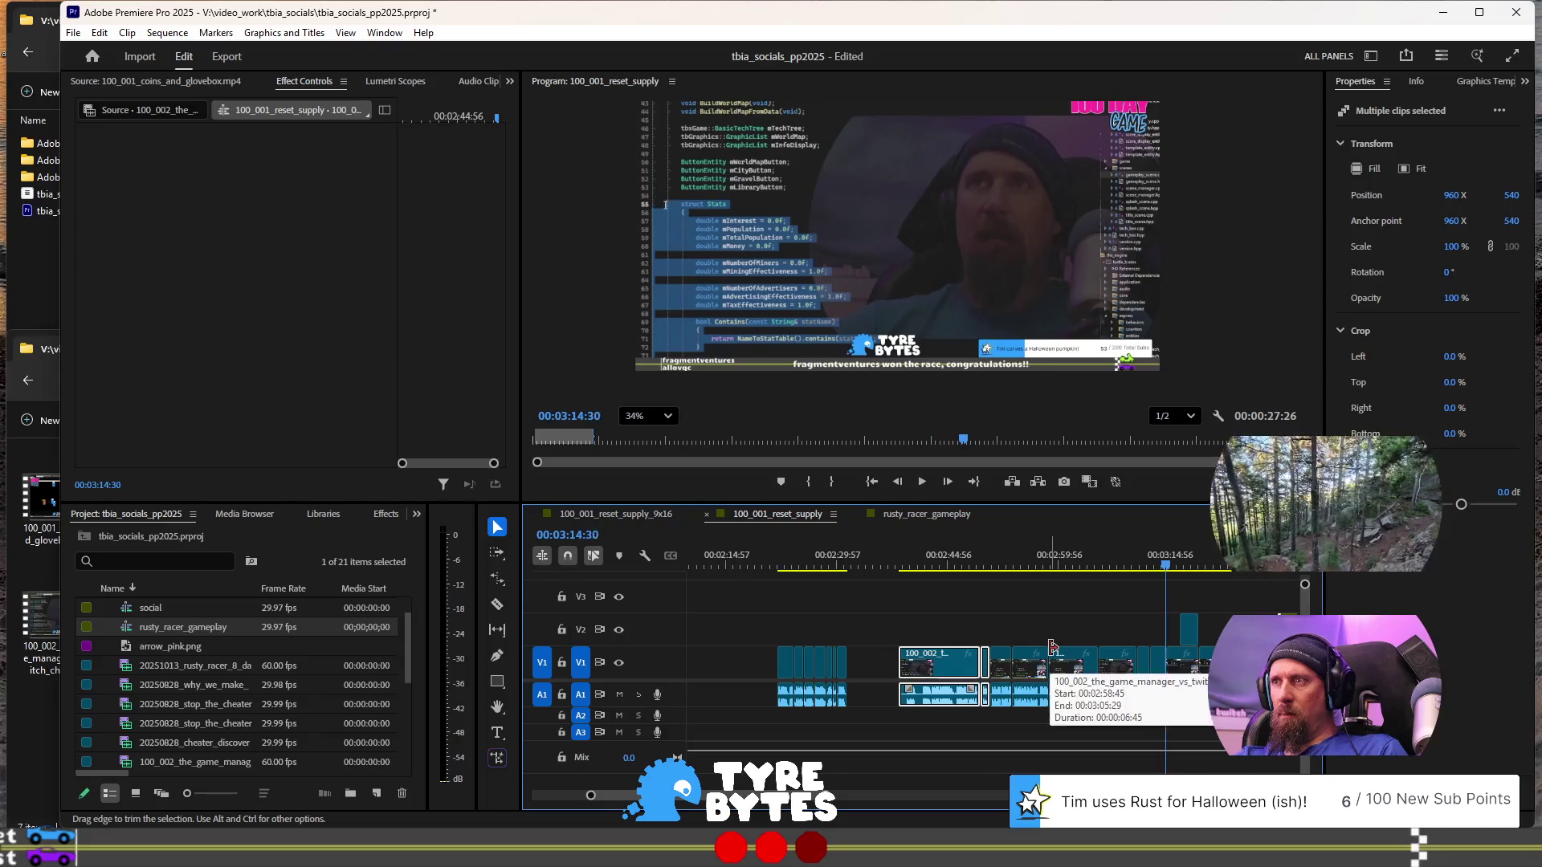
{"action": "key", "text": "space"}
- Shift the following clips about 20 seconds later and review from 03:10:09 to 03:17:29
{"action": "left_click_drag", "start_coordinate": [924, 606], "coordinate": [1108, 730]}
{"action": "left_click", "coordinate": [937, 563]}
{"action": "key", "text": "space"}
{"action": "key", "text": "space"}
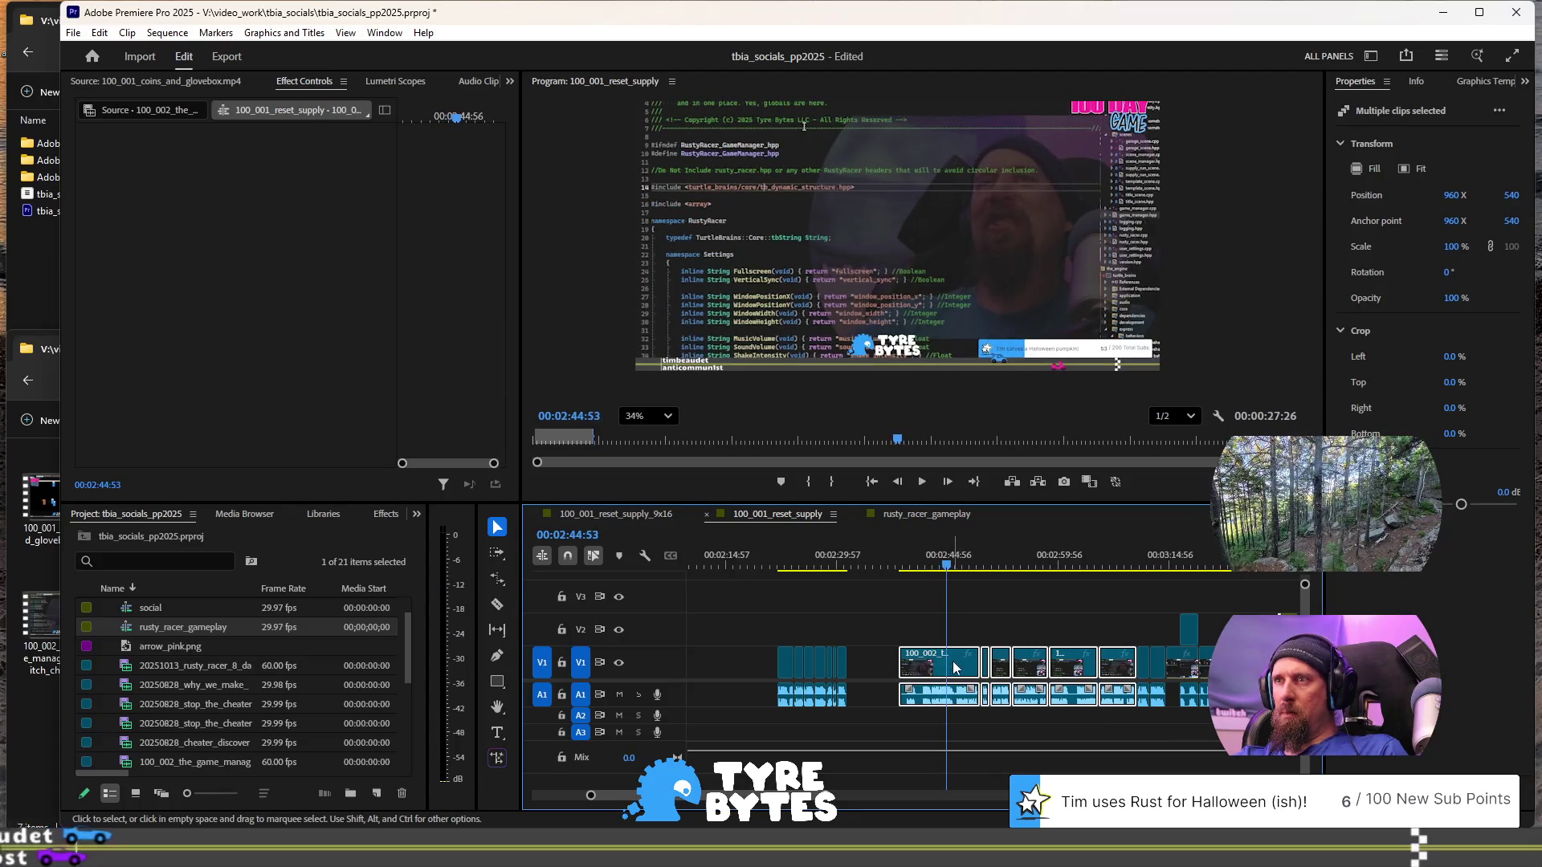
{"action": "key", "text": "a"}
{"action": "left_click_drag", "start_coordinate": [955, 657], "coordinate": [1079, 664]}
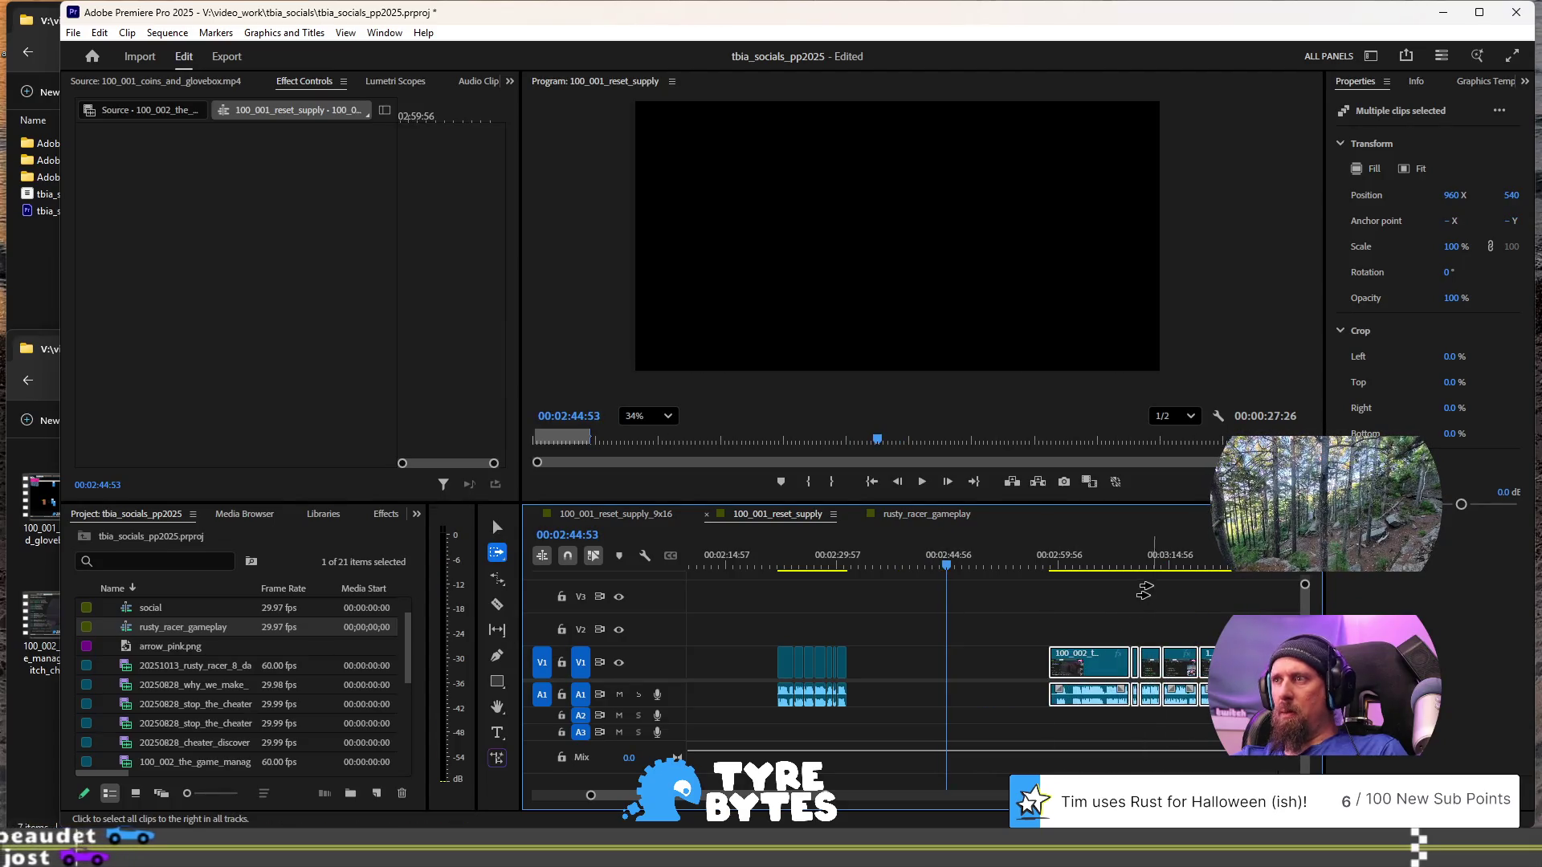
{"action": "left_click", "coordinate": [1134, 564]}
{"action": "key", "text": "space"}
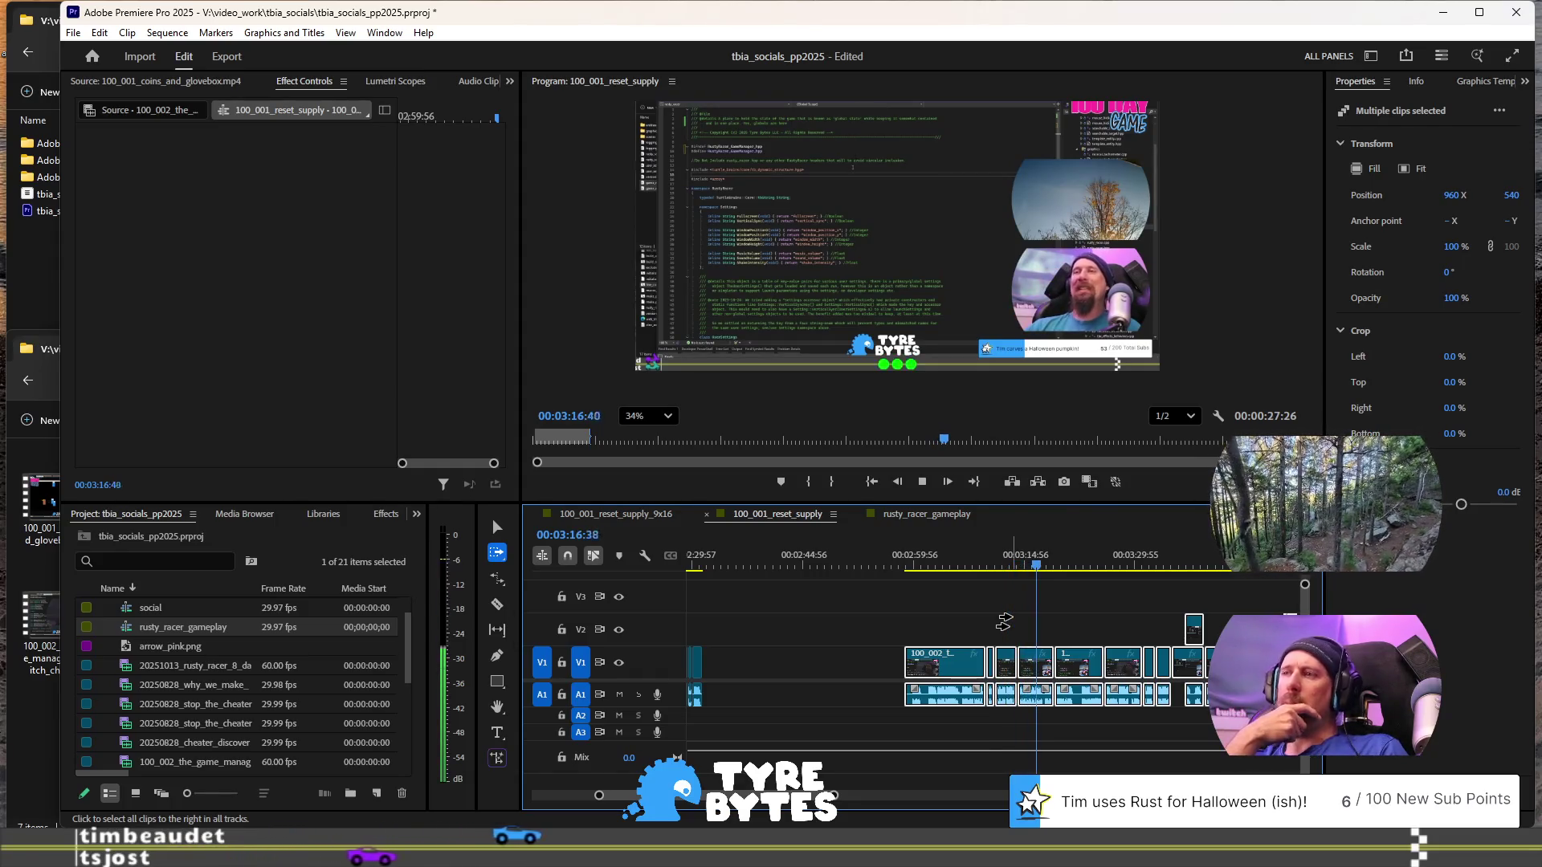
{"action": "key", "text": "space"}
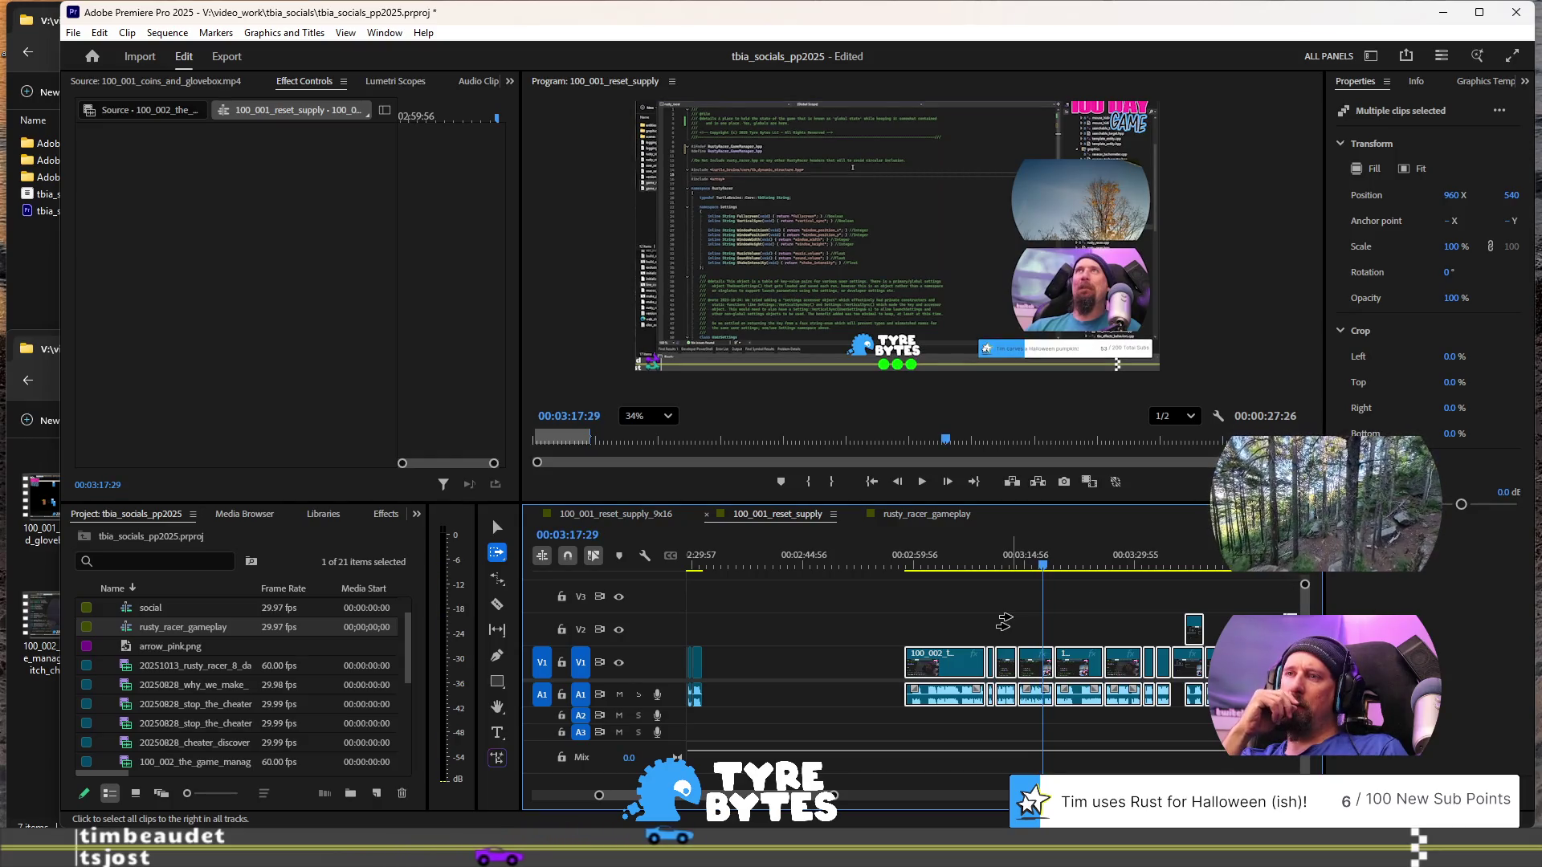
- Close the gap to pull later clips left, then open a gap near 02:28:23
{"action": "scroll", "coordinate": [962, 649], "scroll_direction": "up", "scroll_amount": 2}
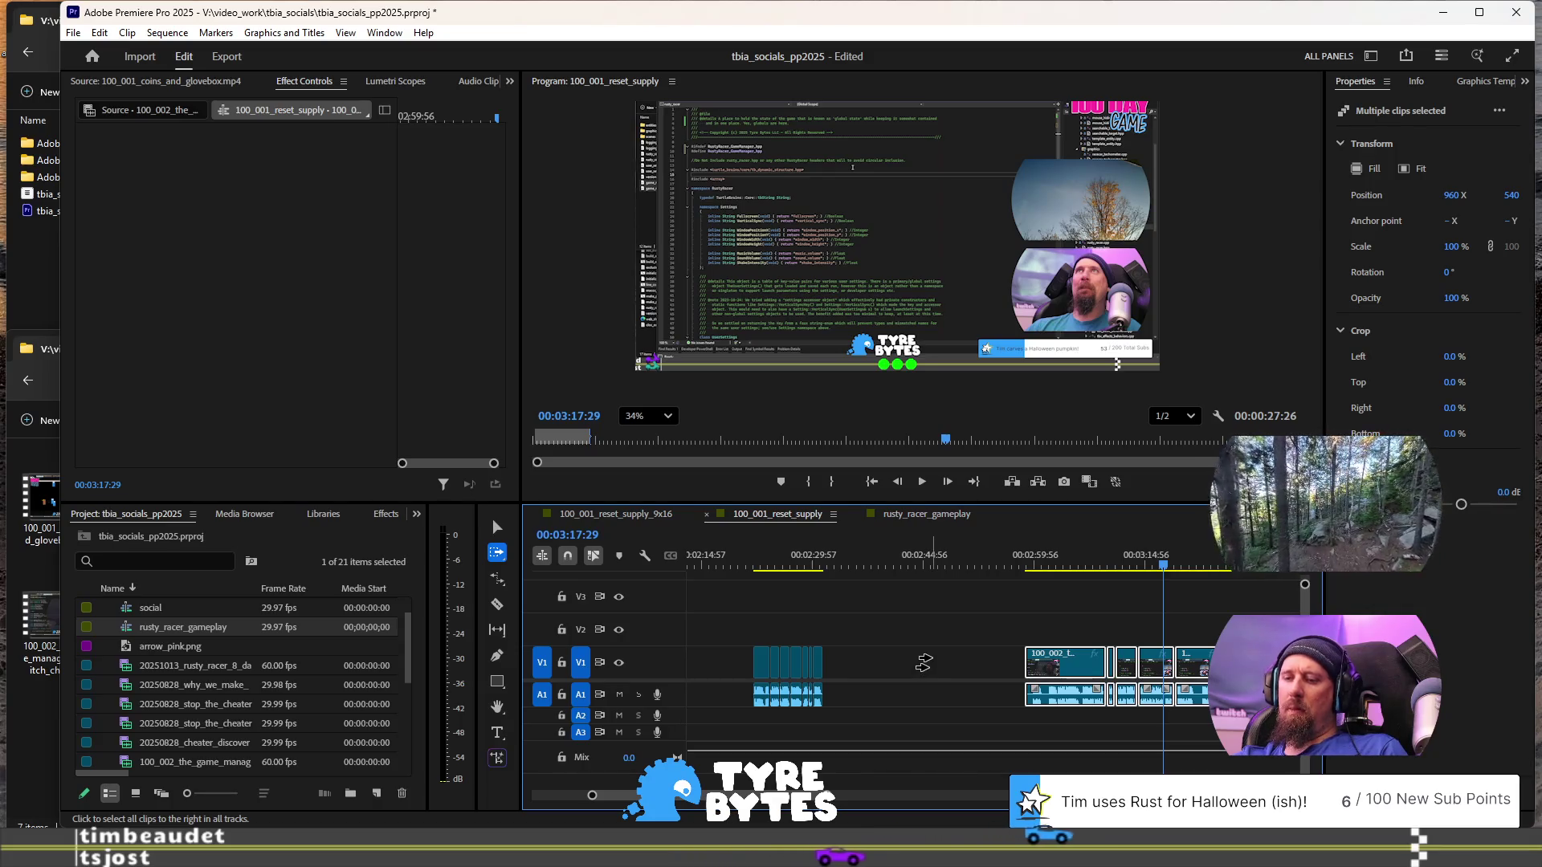
{"action": "left_click", "coordinate": [932, 662]}
{"action": "key", "text": "v"}
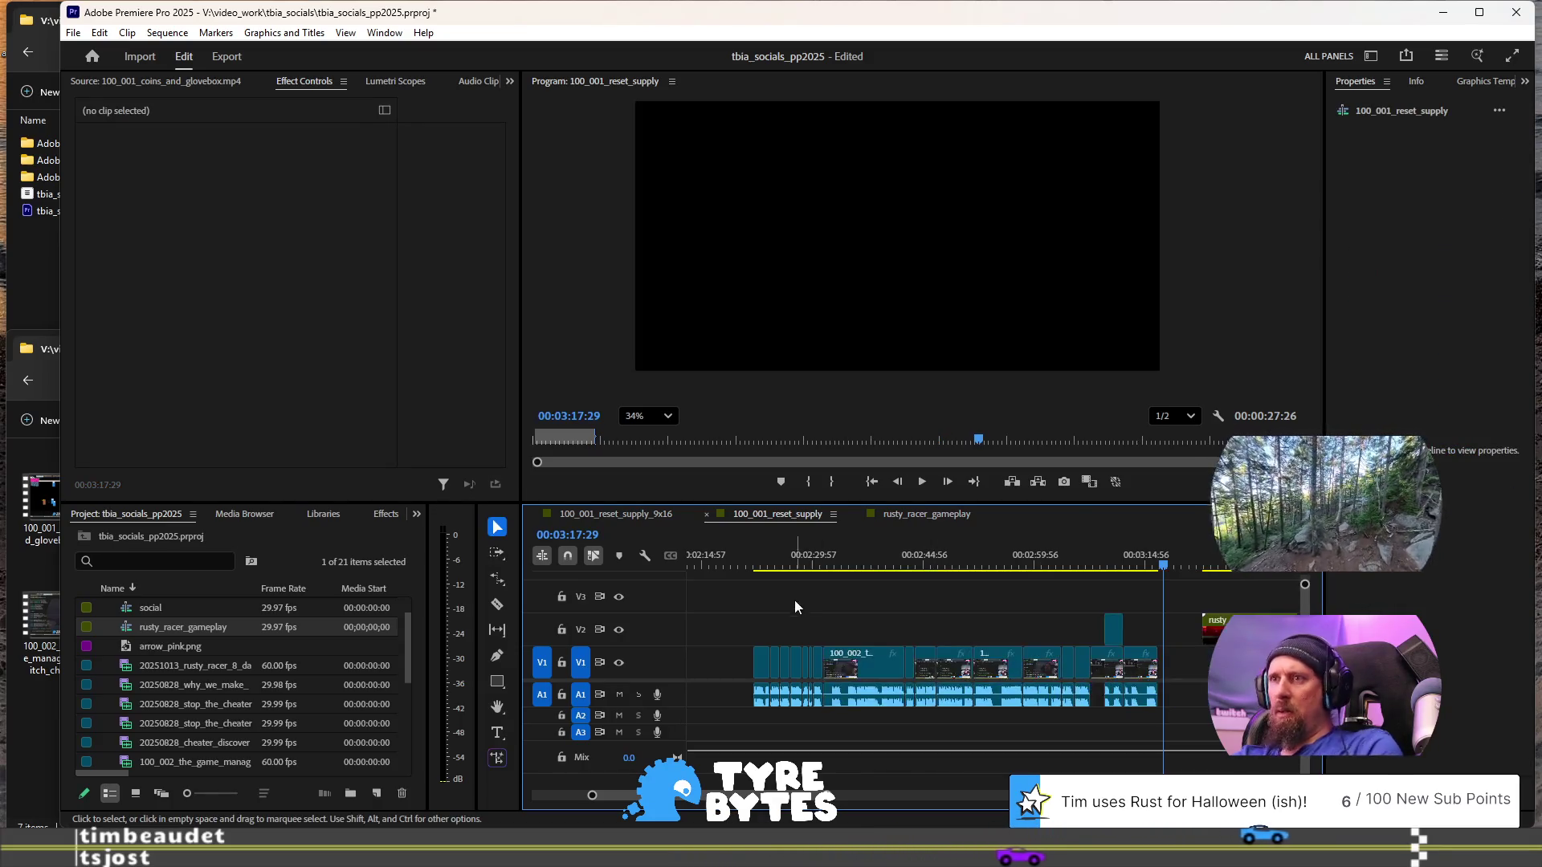
{"action": "left_click", "coordinate": [802, 569]}
{"action": "key", "text": "equal"}
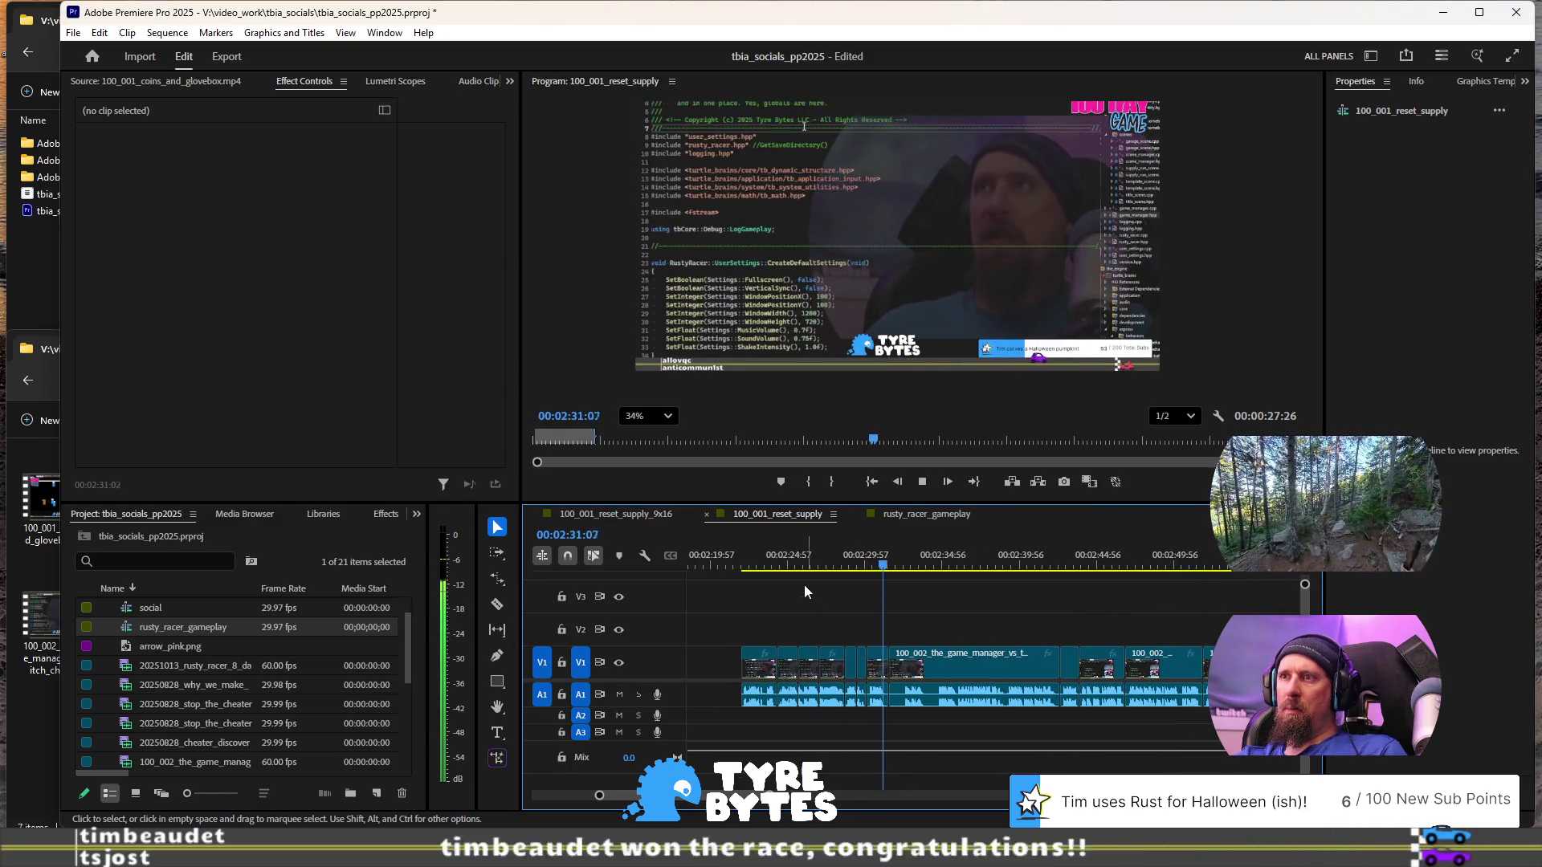
{"action": "key", "text": "minus"}
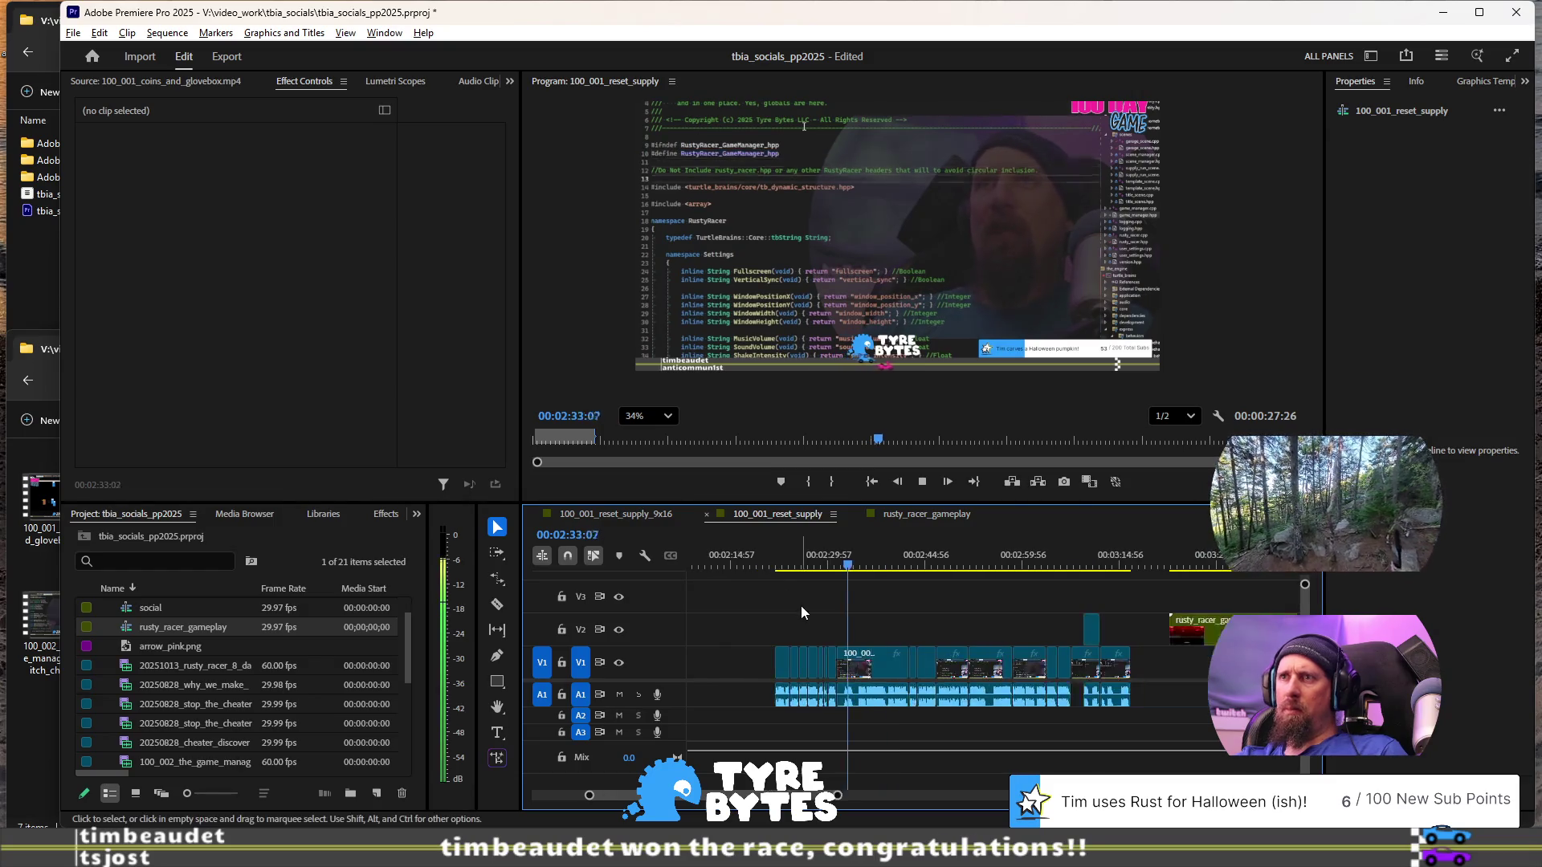
{"action": "key", "text": "minus"}
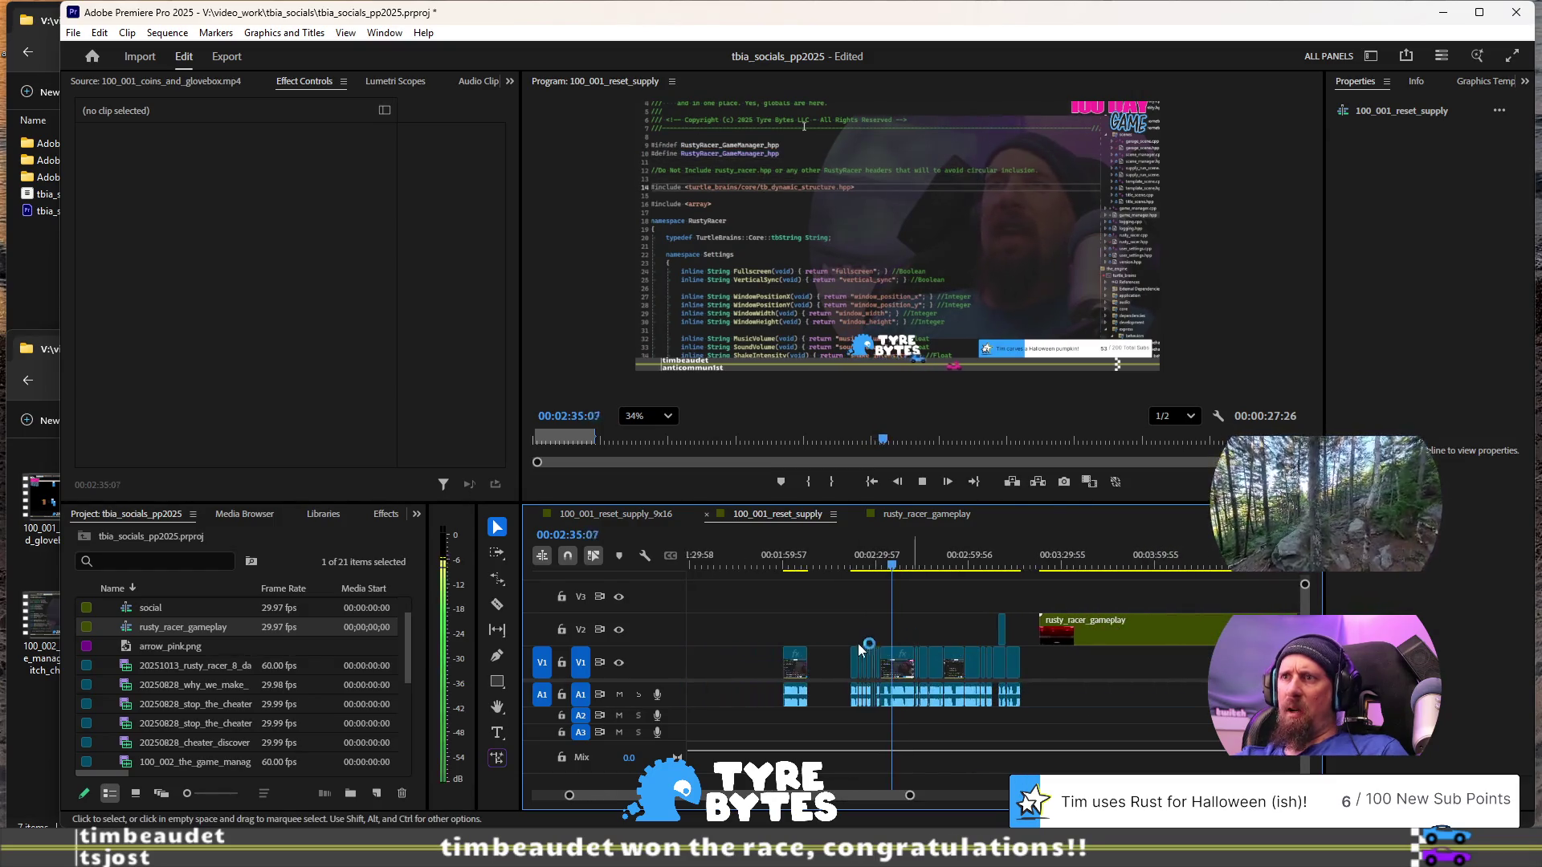
{"action": "left_click_drag", "start_coordinate": [872, 654], "coordinate": [875, 655]}
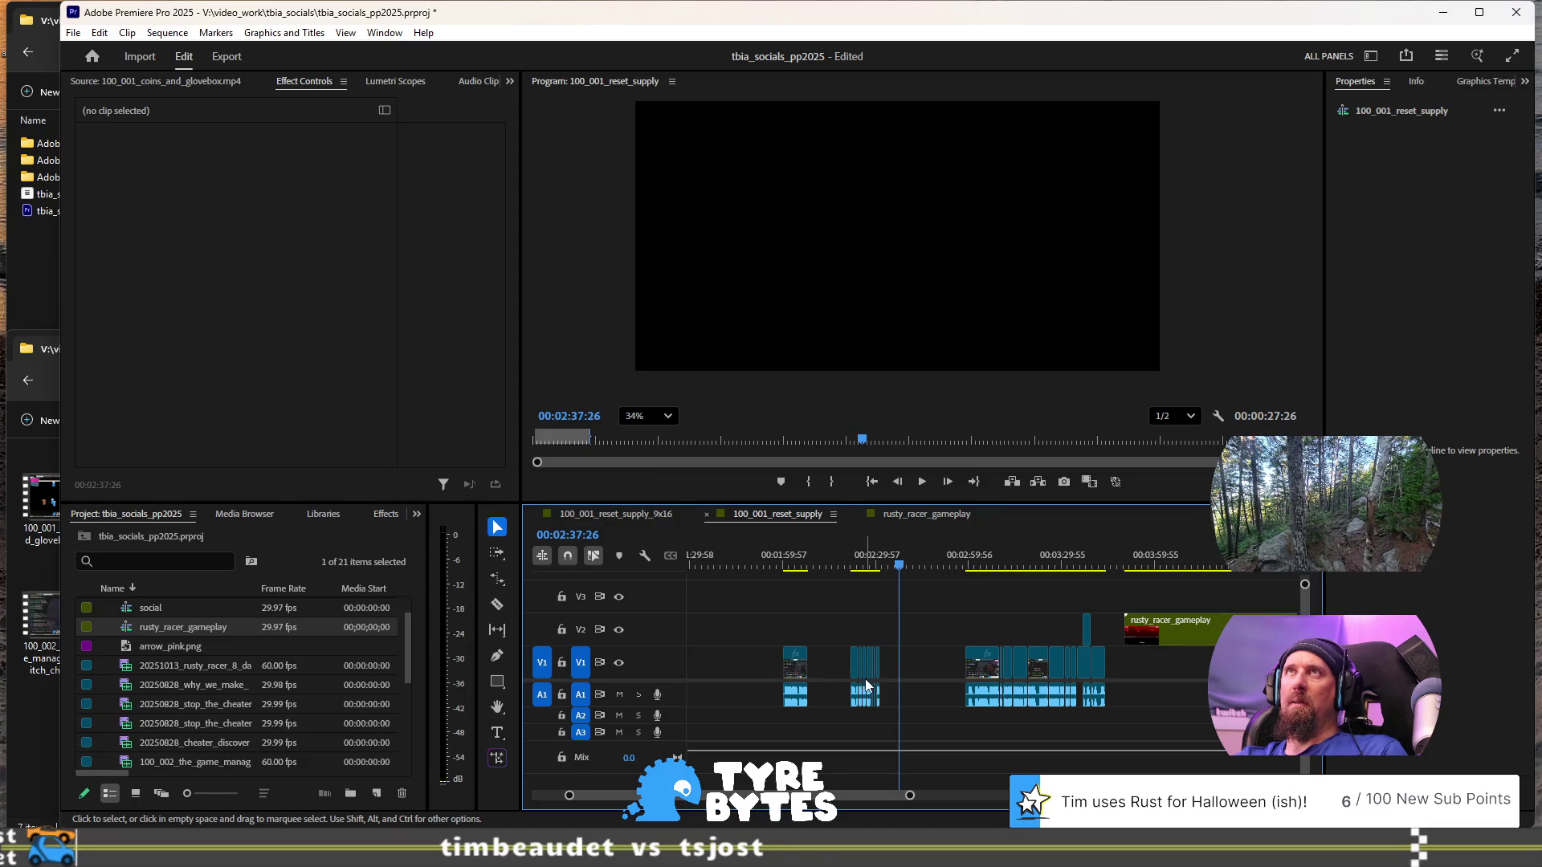
- Shift all clips from the selected game_manager piece onward about 10 seconds later
{"action": "left_click", "coordinate": [853, 665]}
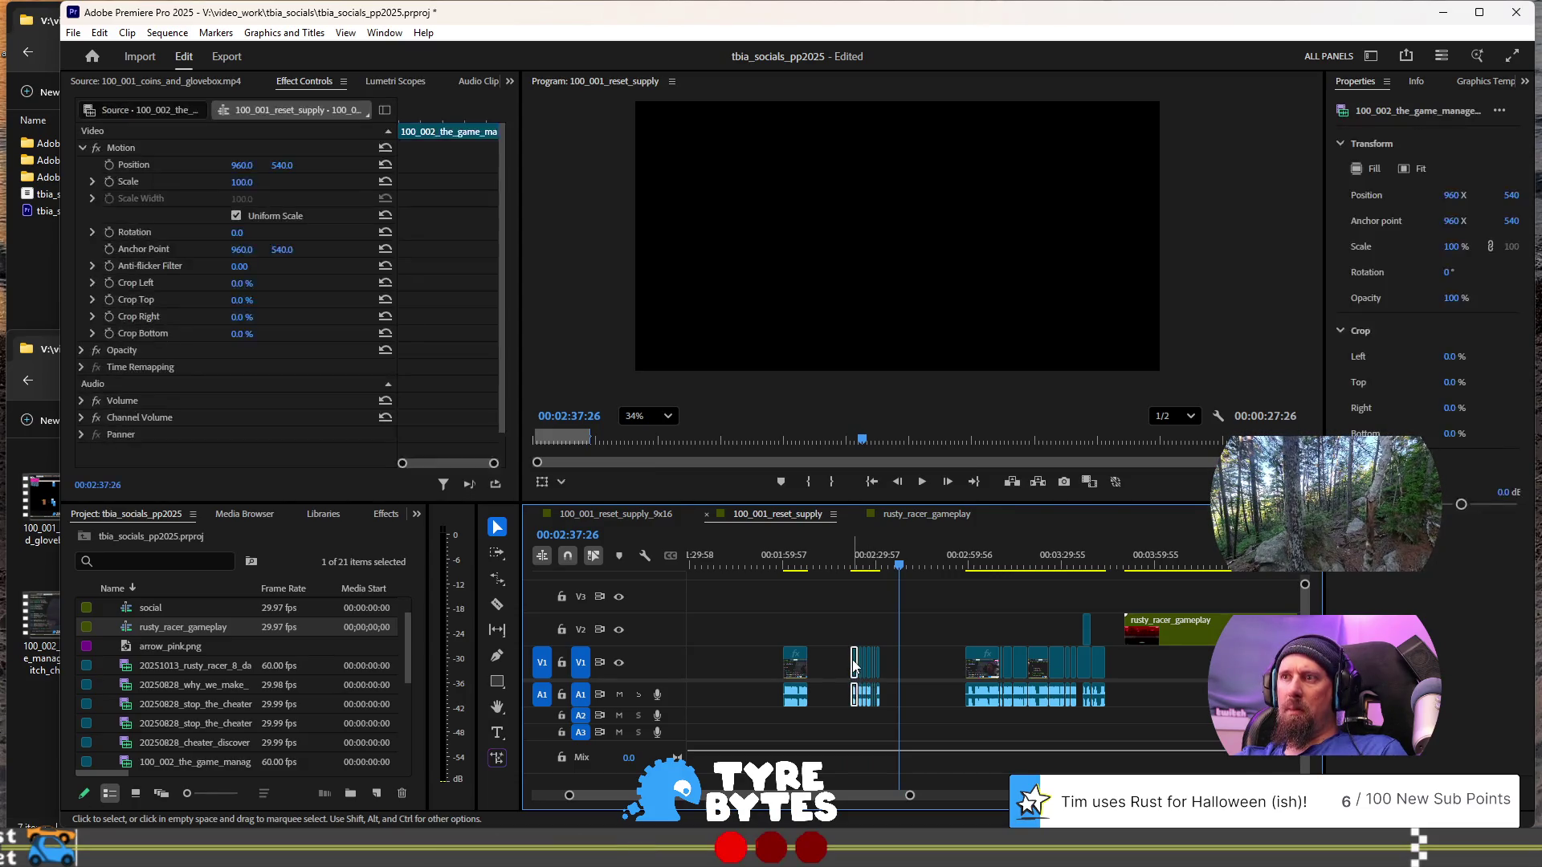
{"action": "key", "text": "a"}
{"action": "left_click", "coordinate": [853, 665]}
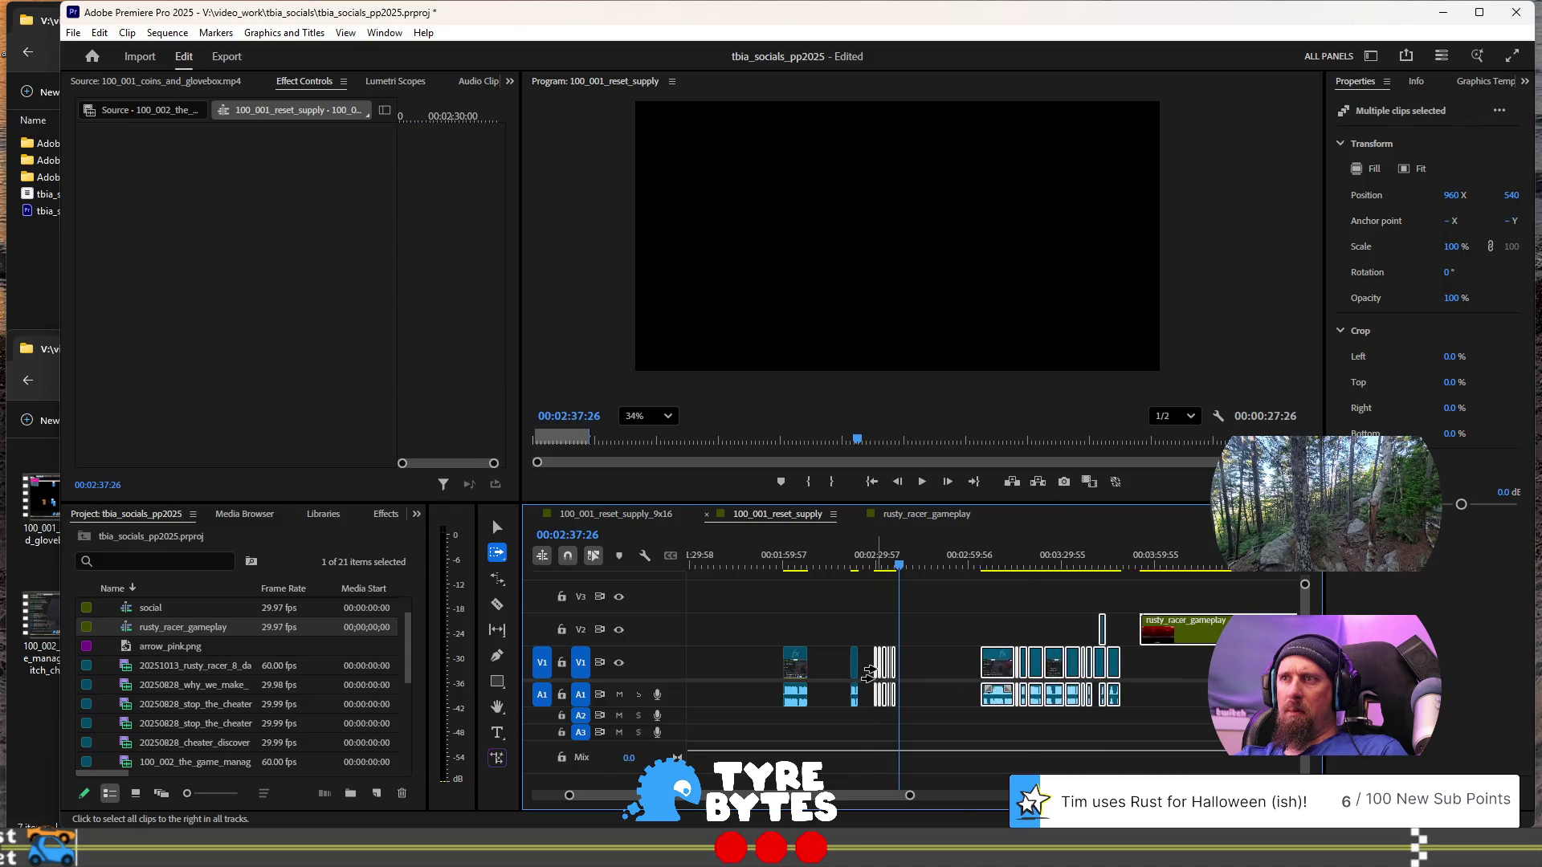
{"action": "scroll", "coordinate": [858, 687], "scroll_direction": "up", "scroll_amount": 3}
{"action": "left_click_drag", "start_coordinate": [846, 665], "coordinate": [1003, 657]}
{"action": "scroll", "coordinate": [1009, 655], "scroll_direction": "down", "scroll_amount": 3}
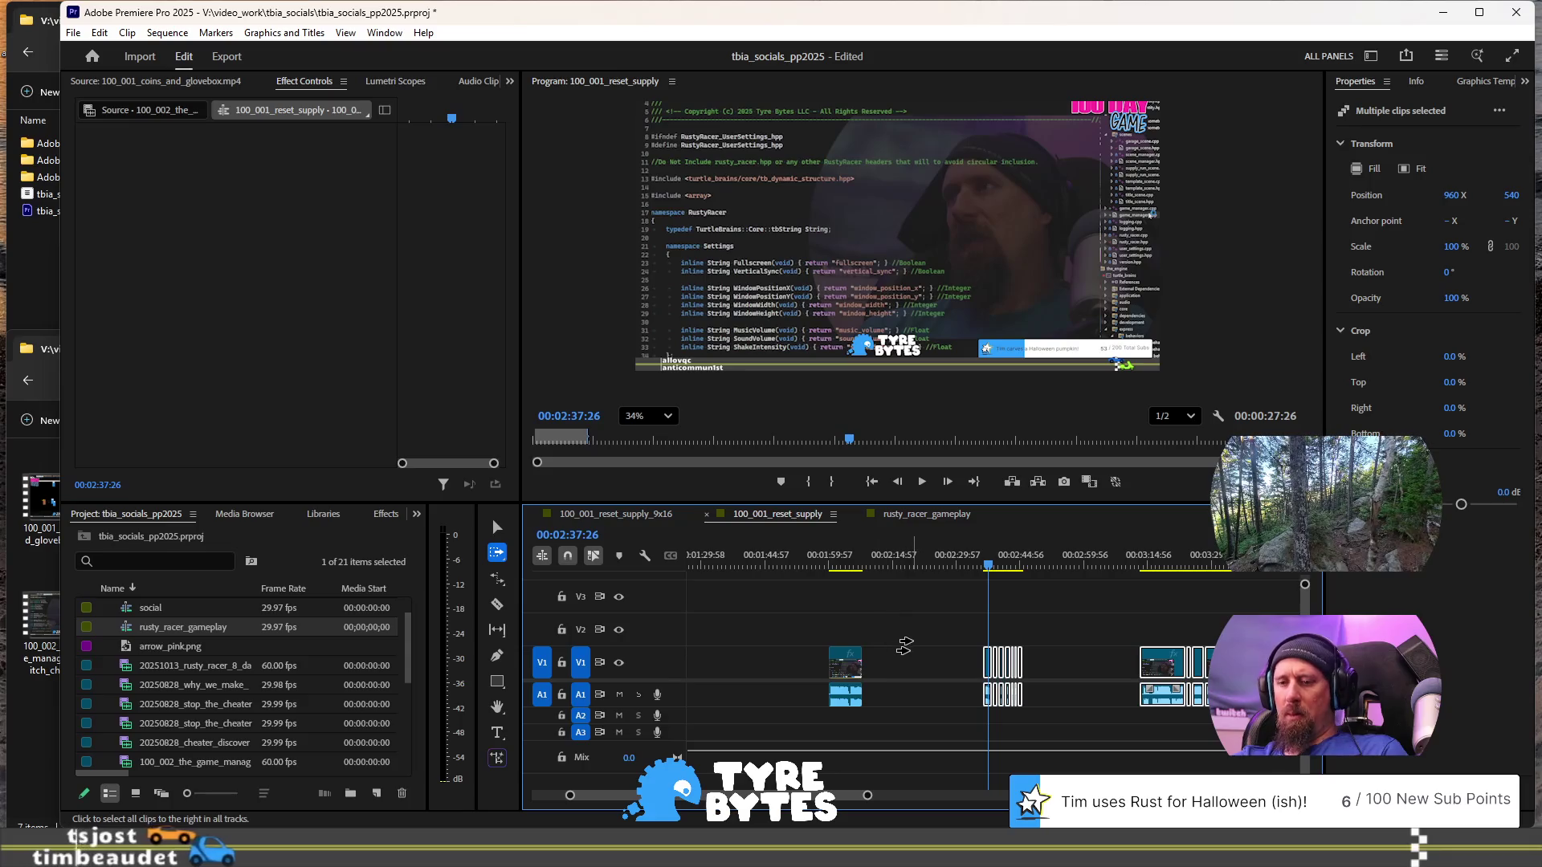
- Clear the multi-clip selection and select the first of the later game_manager pieces
{"action": "key", "text": "v"}
{"action": "left_click", "coordinate": [1076, 636]}
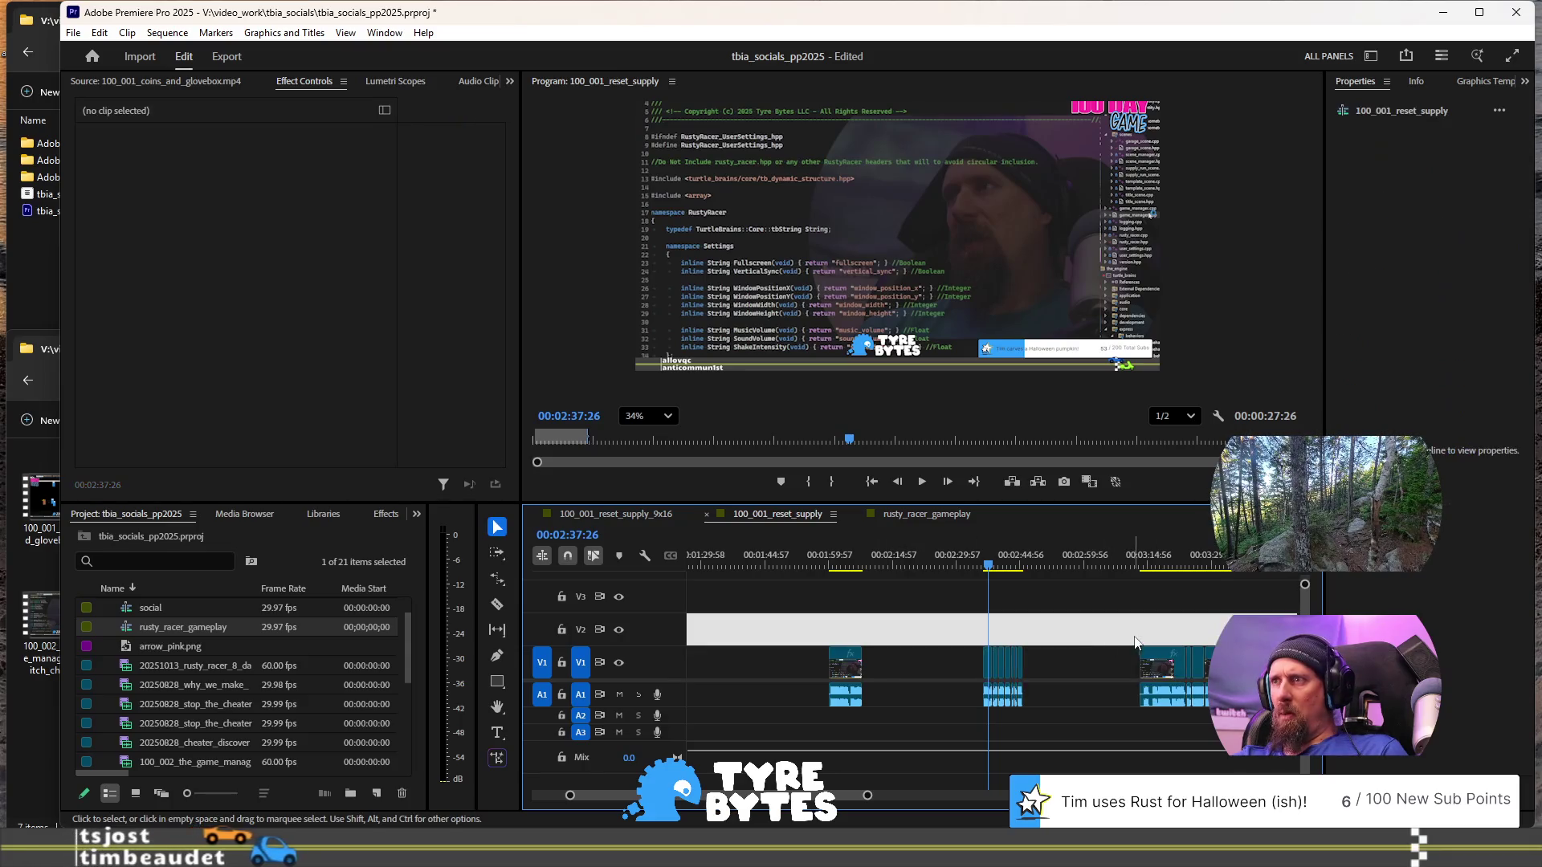
{"action": "left_click", "coordinate": [1169, 675]}
{"action": "scroll", "coordinate": [1192, 705], "scroll_direction": "down", "scroll_amount": 1}
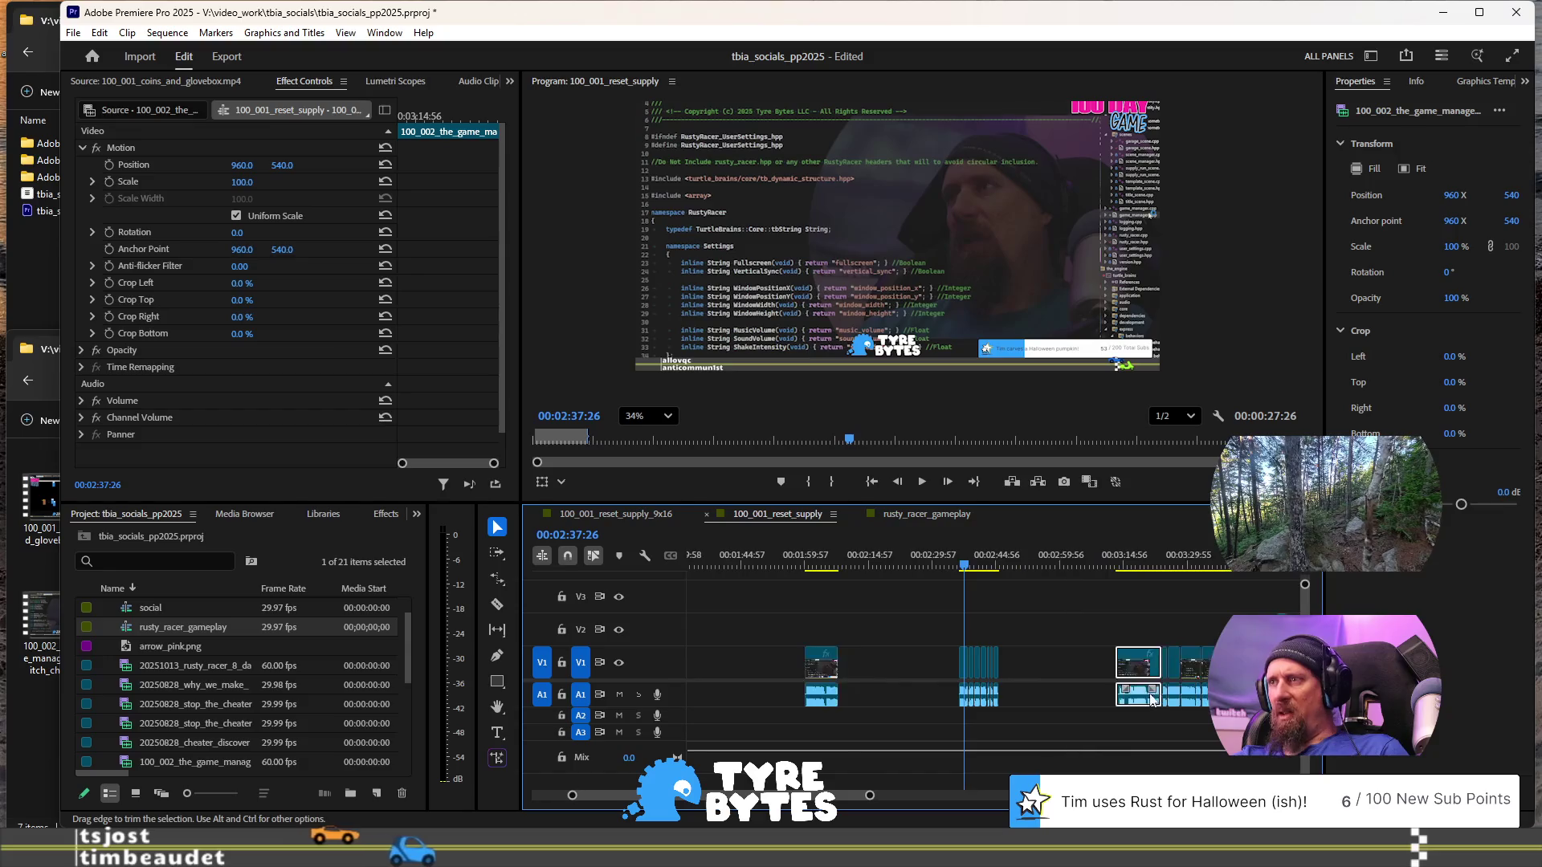
{"action": "scroll", "coordinate": [1153, 701], "scroll_direction": "up", "scroll_amount": 5}
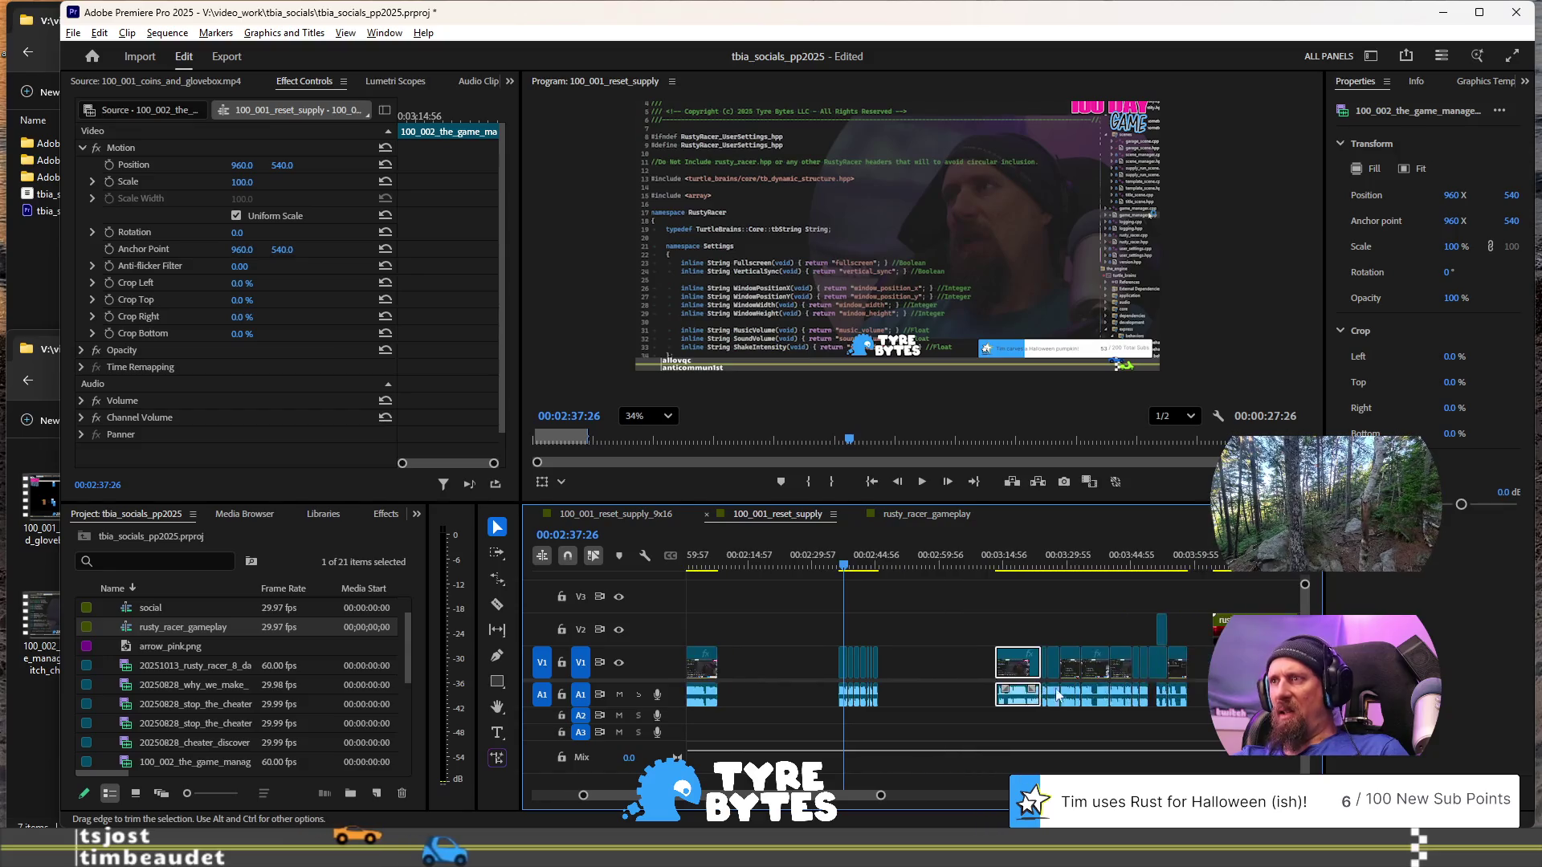
- Review playback of the later pieces starting around 3:26
{"action": "left_click", "coordinate": [1075, 569]}
{"action": "key", "text": "space"}
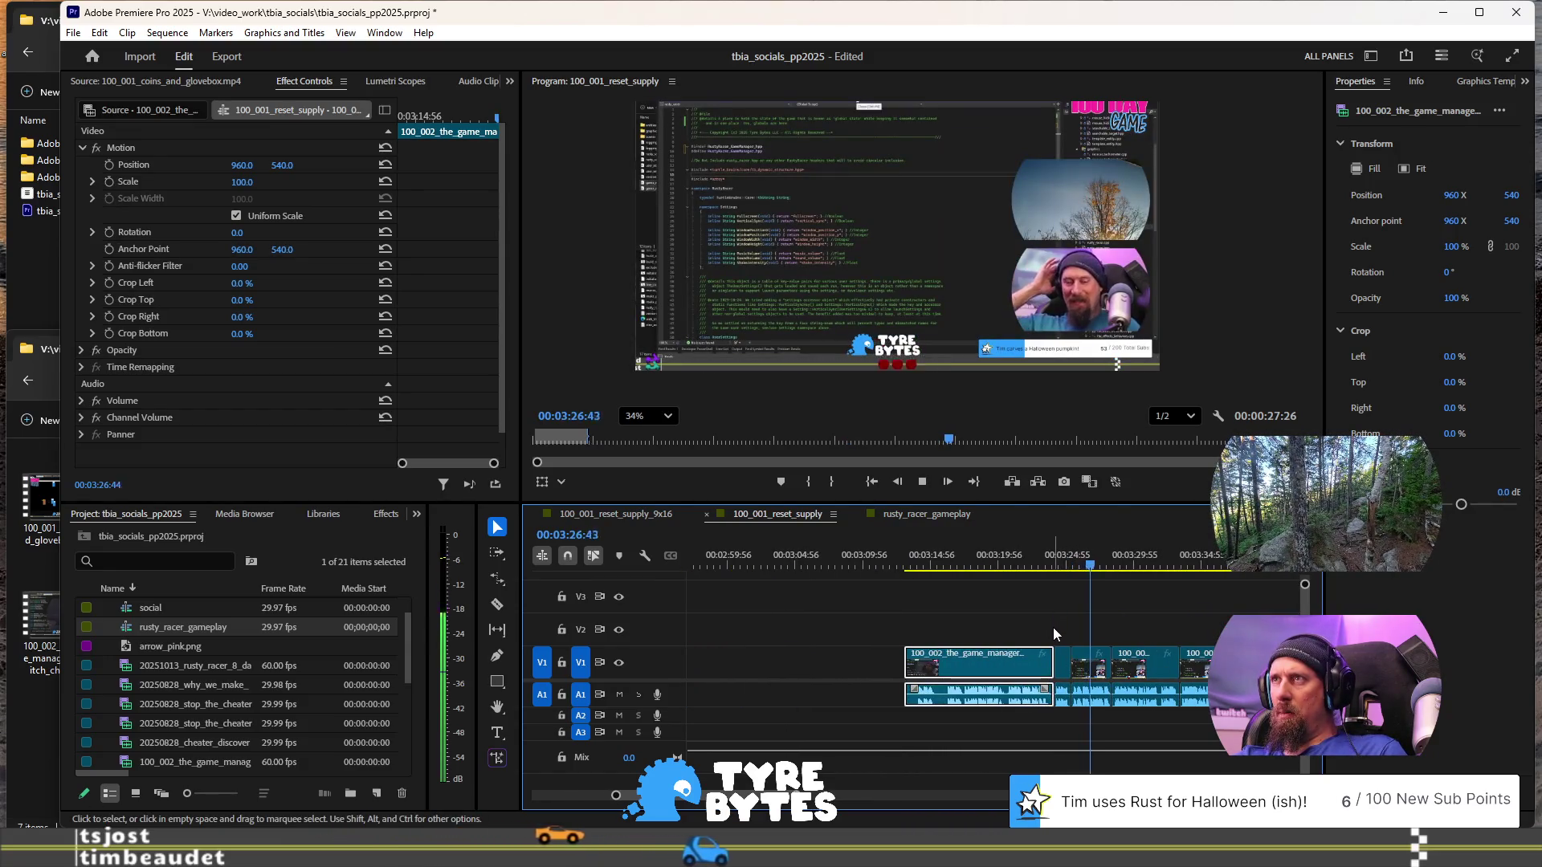
{"action": "key", "text": "space"}
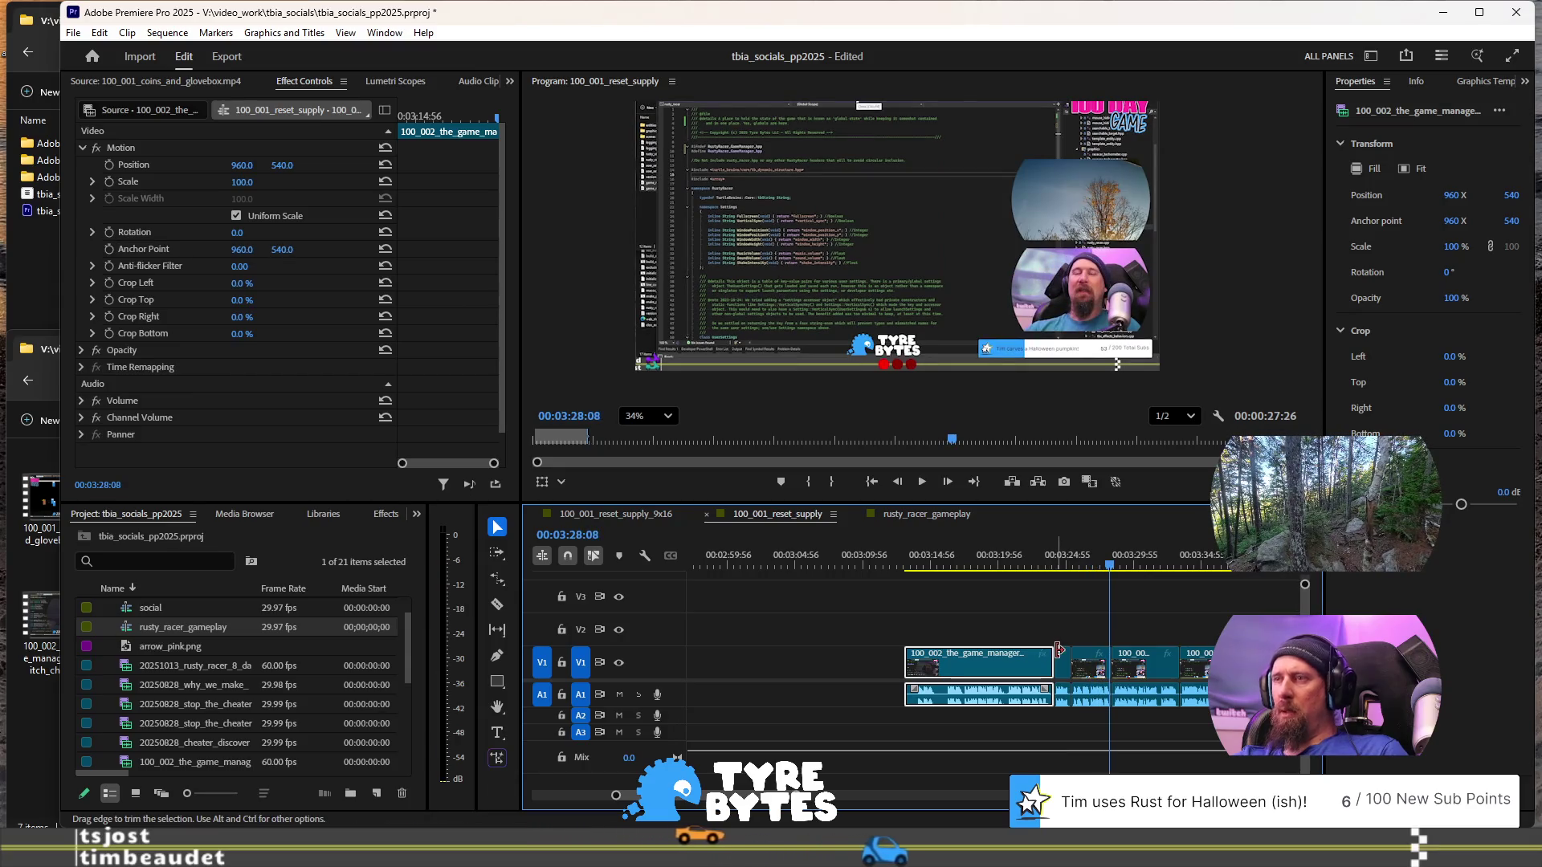
{"action": "scroll", "coordinate": [987, 647], "scroll_direction": "down", "scroll_amount": 3}
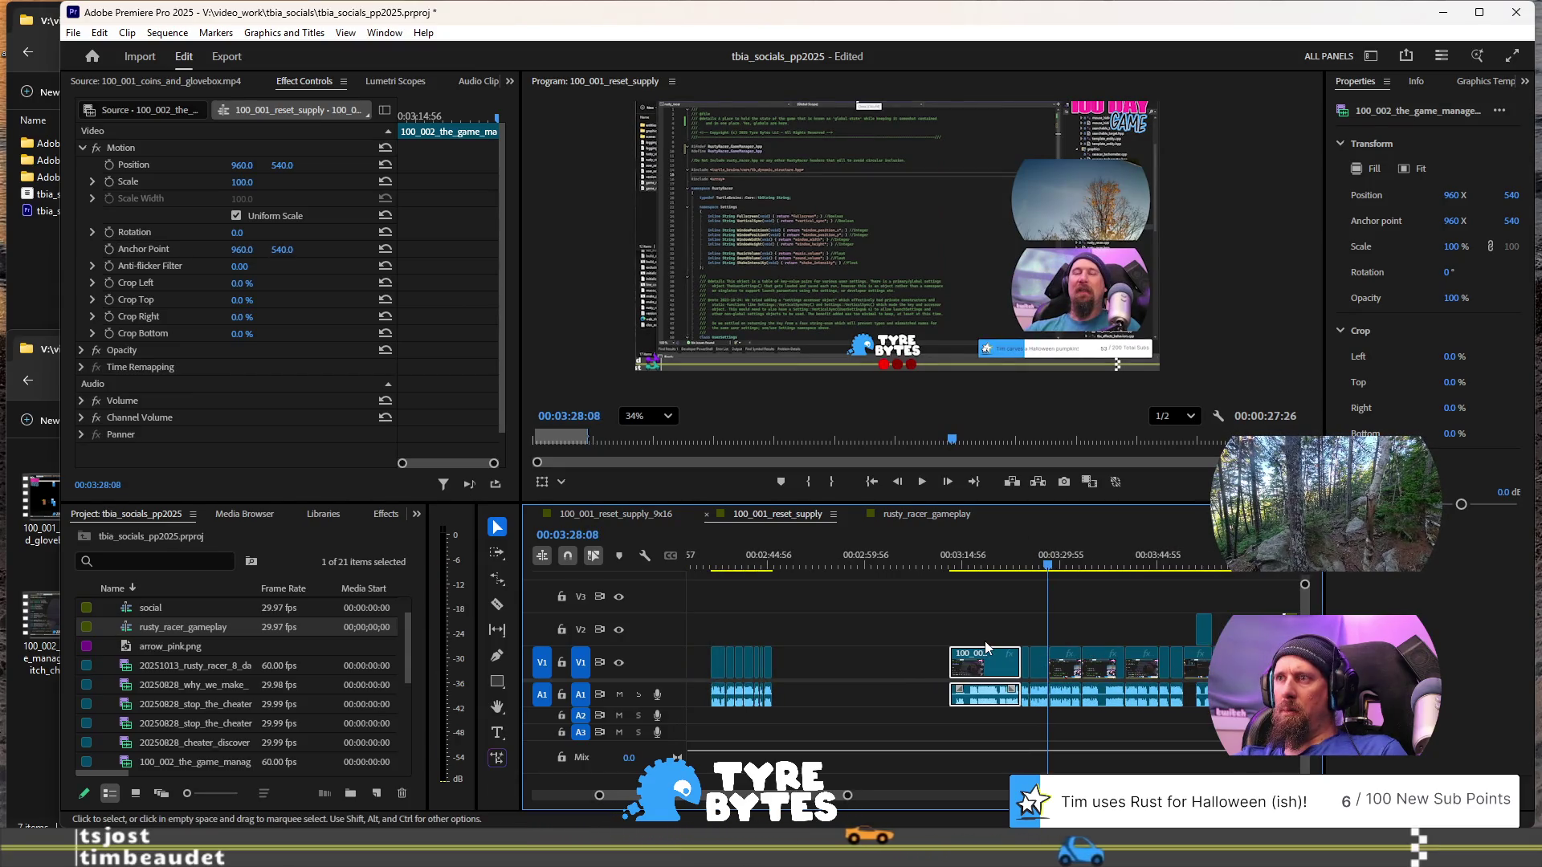
{"action": "scroll", "coordinate": [941, 613], "scroll_direction": "up", "scroll_amount": 1}
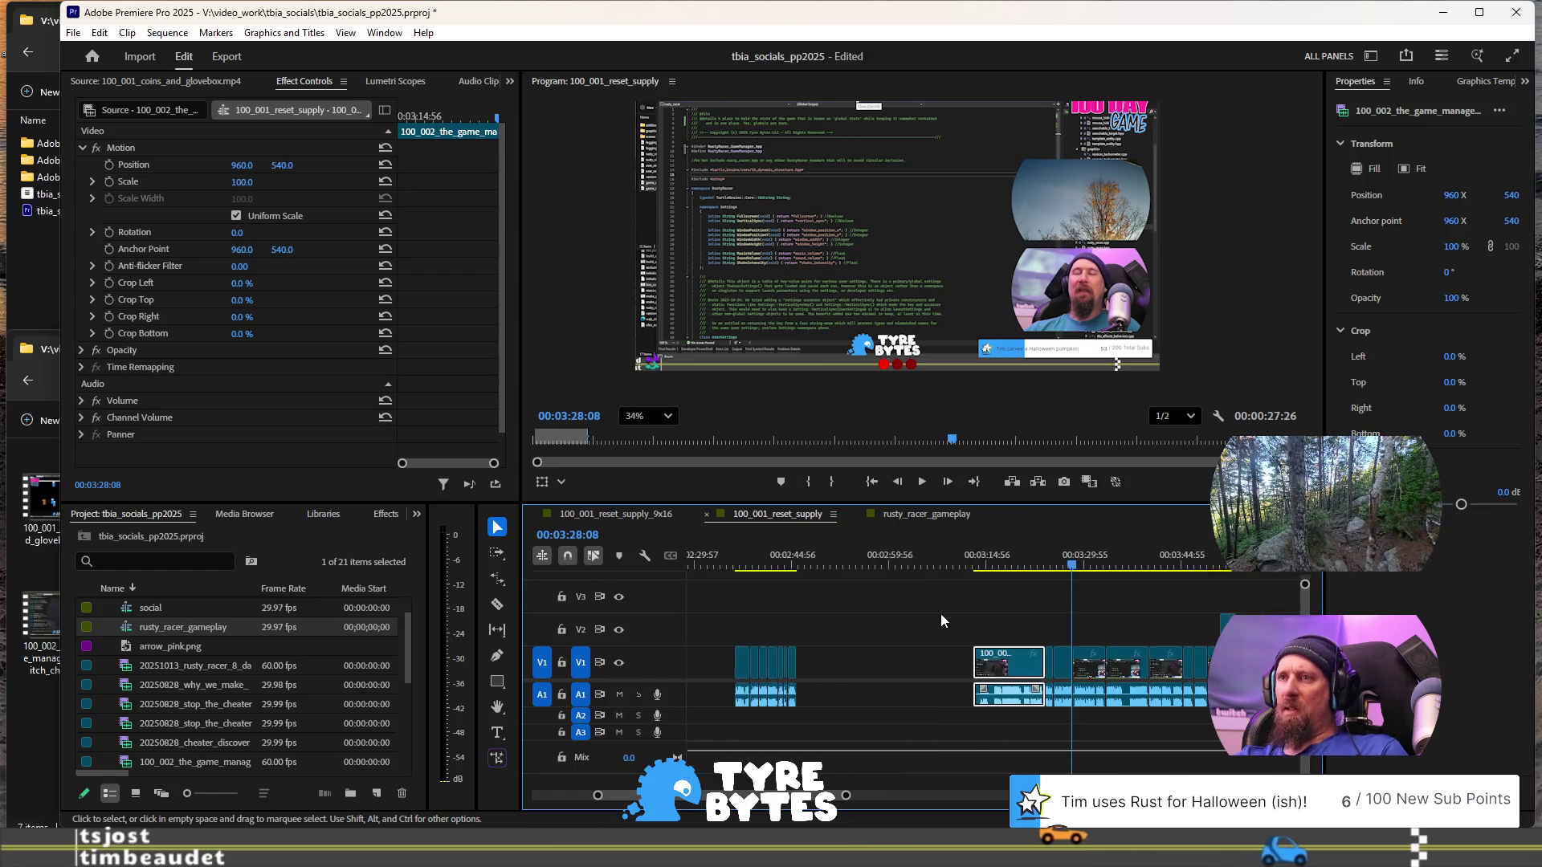
{"action": "scroll", "coordinate": [941, 614], "scroll_direction": "up", "scroll_amount": 1}
{"action": "key", "text": "space"}
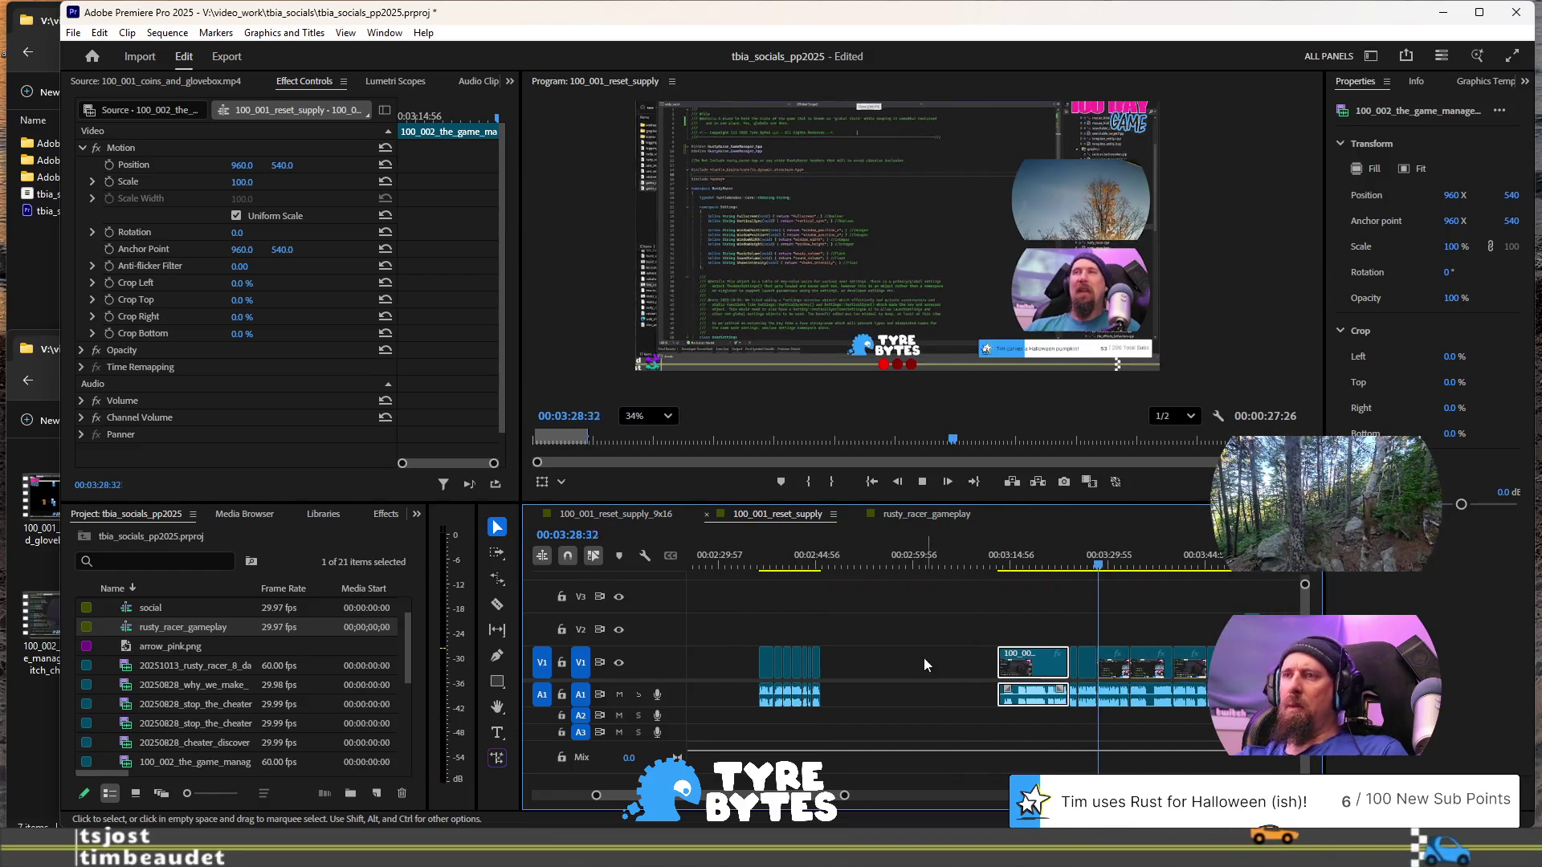
- Shift the later pieces and everything after them further right, parking the playhead at 3:28
{"action": "left_click", "coordinate": [760, 562]}
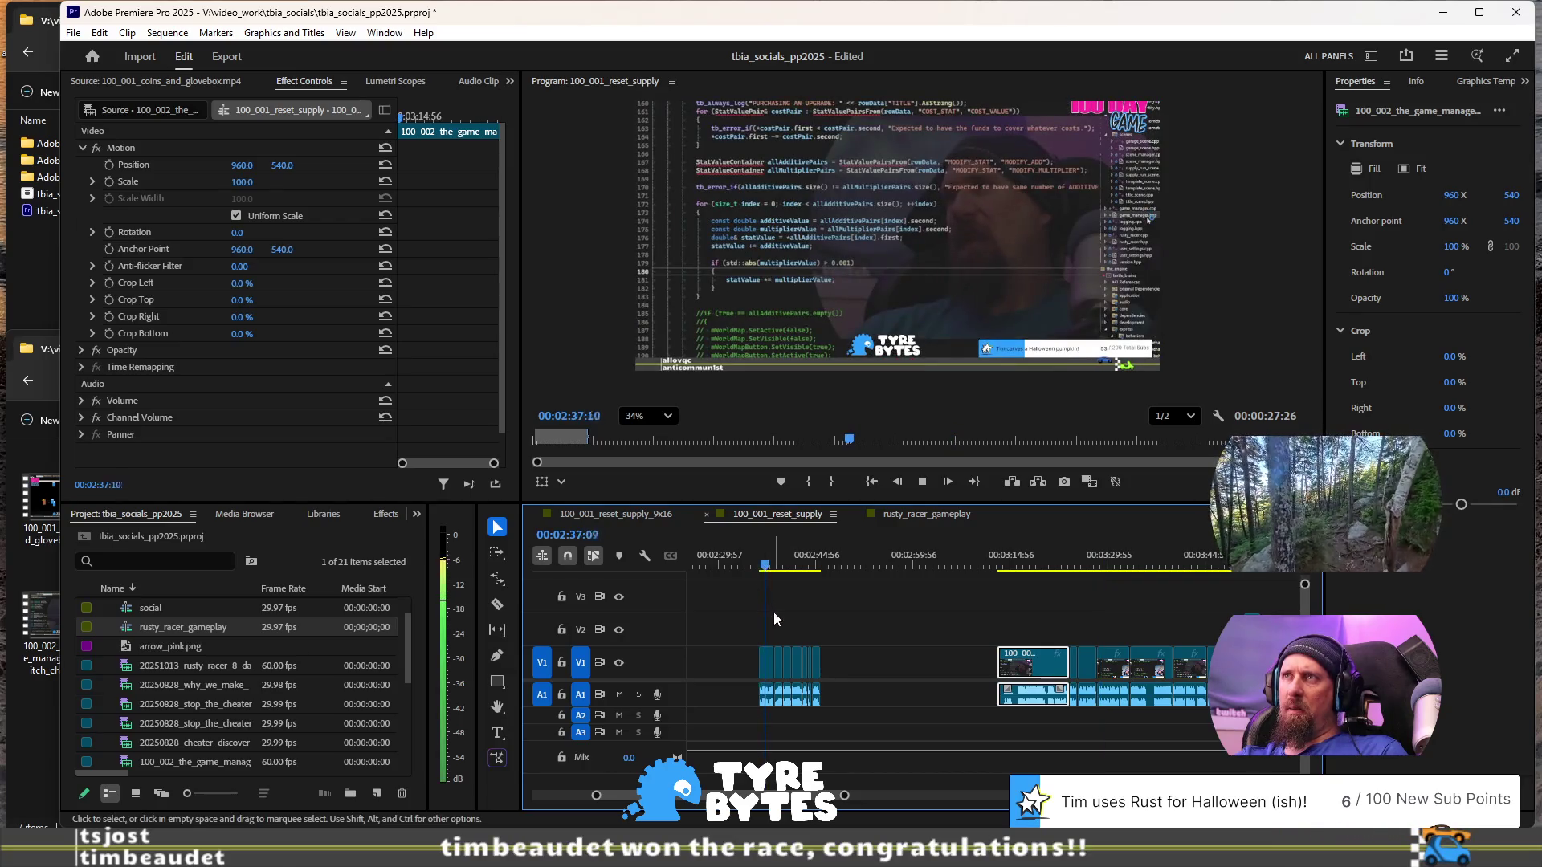
{"action": "key", "text": "a"}
{"action": "left_click", "coordinate": [758, 665]}
{"action": "left_click_drag", "start_coordinate": [759, 667], "coordinate": [849, 667]}
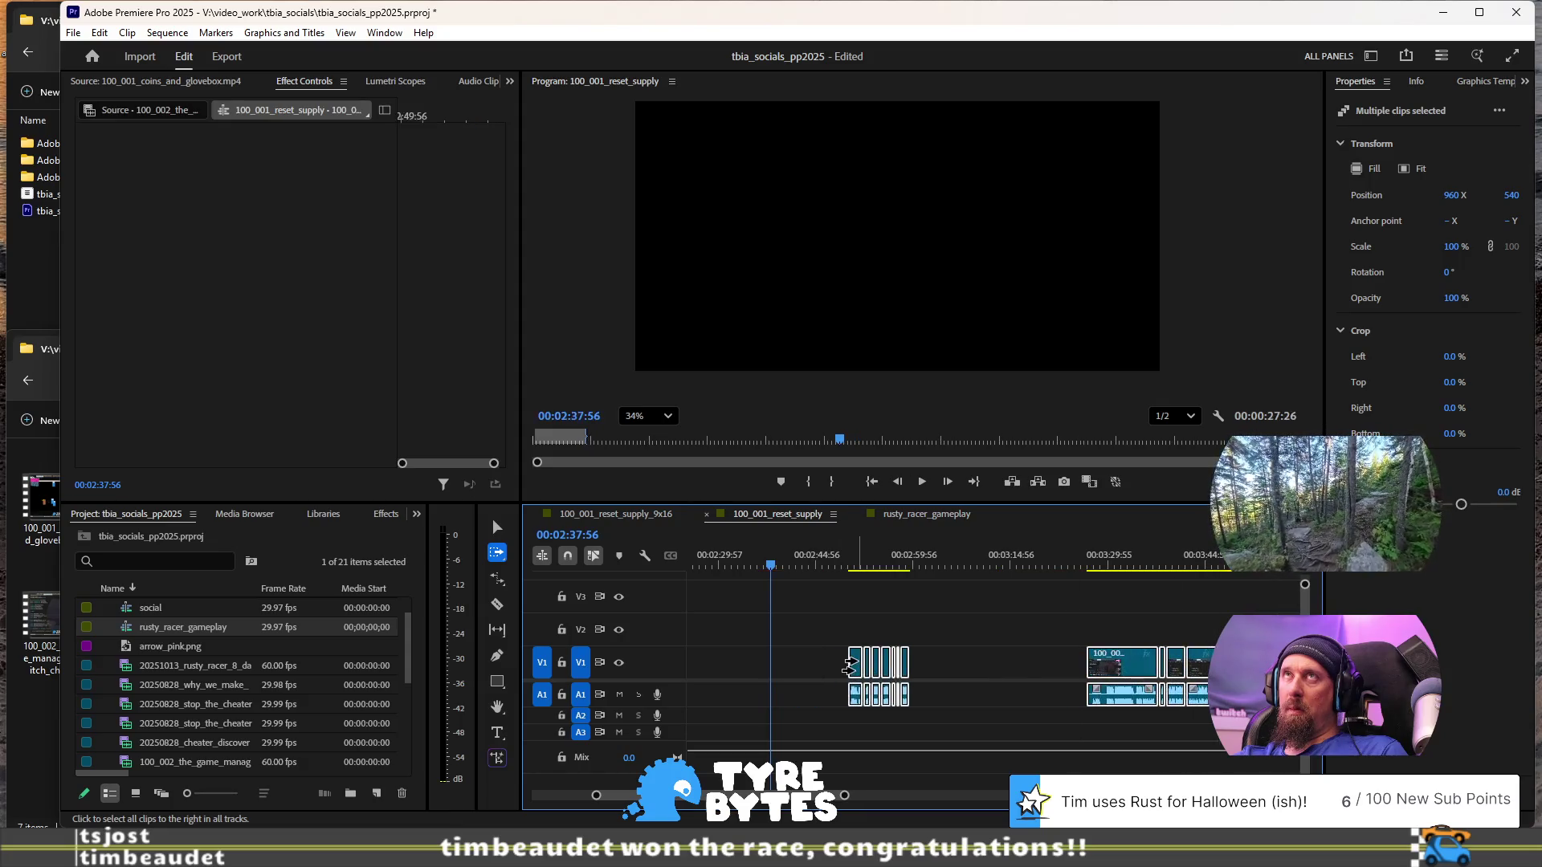
{"action": "left_click", "coordinate": [1100, 566]}
{"action": "scroll", "coordinate": [1020, 623], "scroll_direction": "right", "scroll_amount": 5}
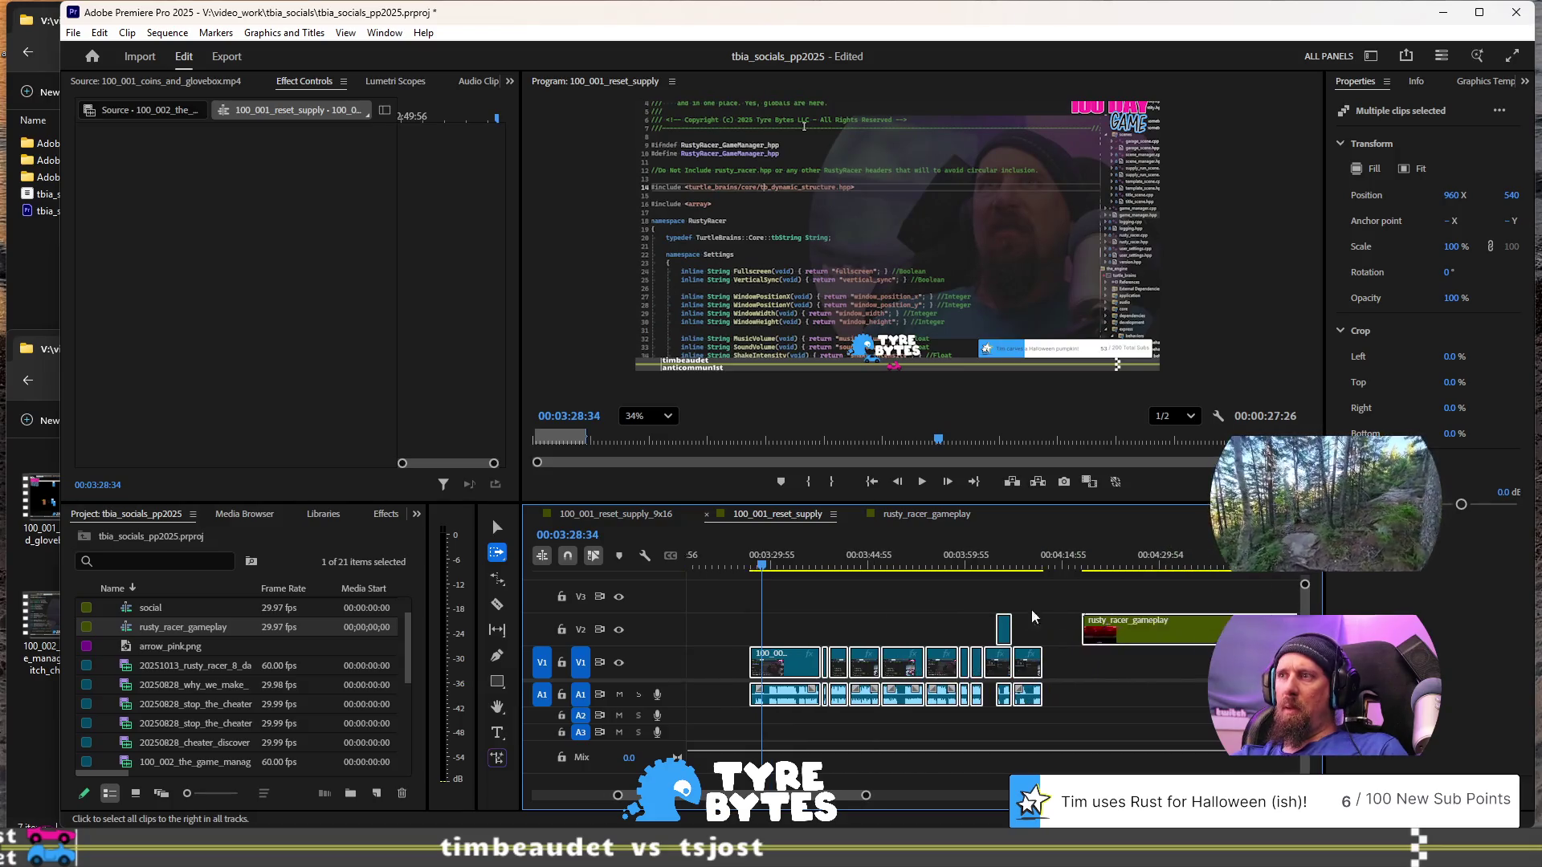
- Scrub through the rusty_racer_gameplay footage, then back to about 3:34 in the Program monitor
{"action": "scroll", "coordinate": [1024, 620], "scroll_direction": "right", "scroll_amount": 1}
{"action": "left_click", "coordinate": [1057, 567]}
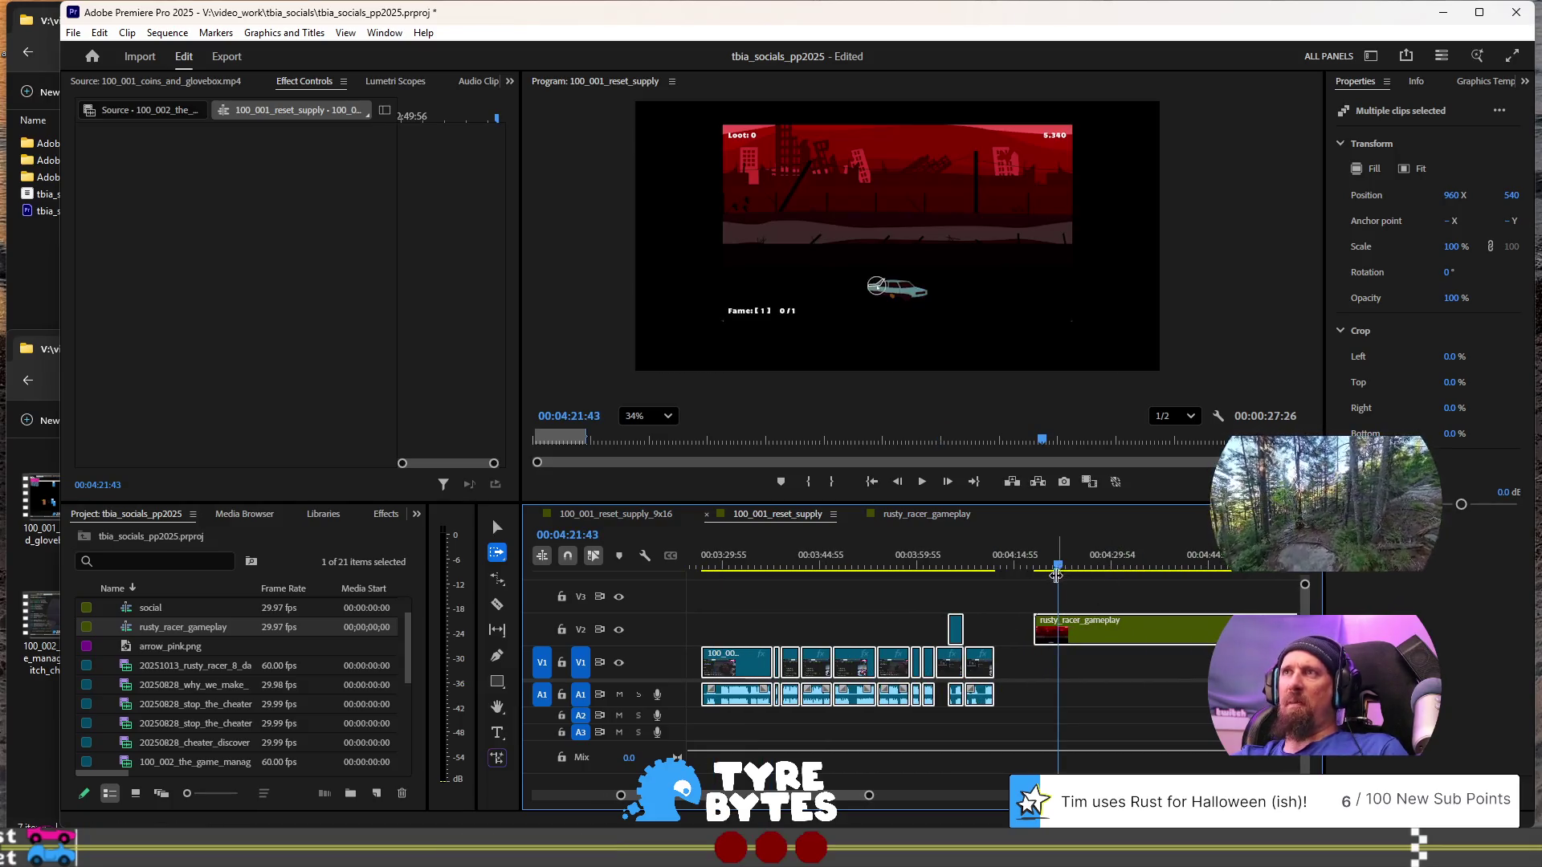
{"action": "left_click", "coordinate": [1205, 567]}
{"action": "scroll", "coordinate": [1166, 575], "scroll_direction": "right", "scroll_amount": 2}
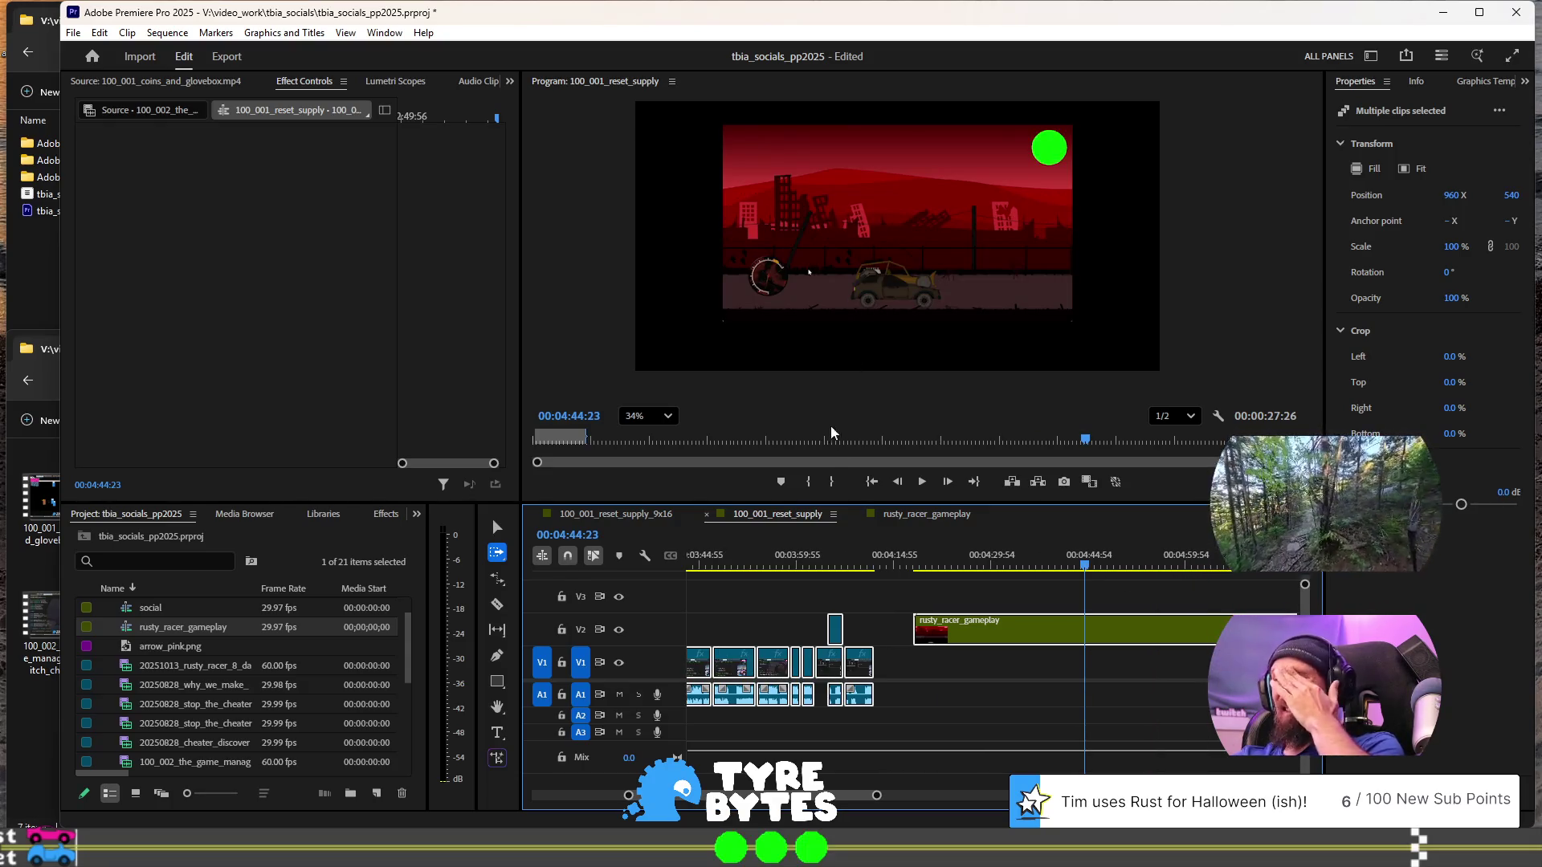
{"action": "scroll", "coordinate": [870, 601], "scroll_direction": "left", "scroll_amount": 5}
{"action": "left_click", "coordinate": [968, 567]}
{"action": "scroll", "coordinate": [1052, 643], "scroll_direction": "left", "scroll_amount": 2}
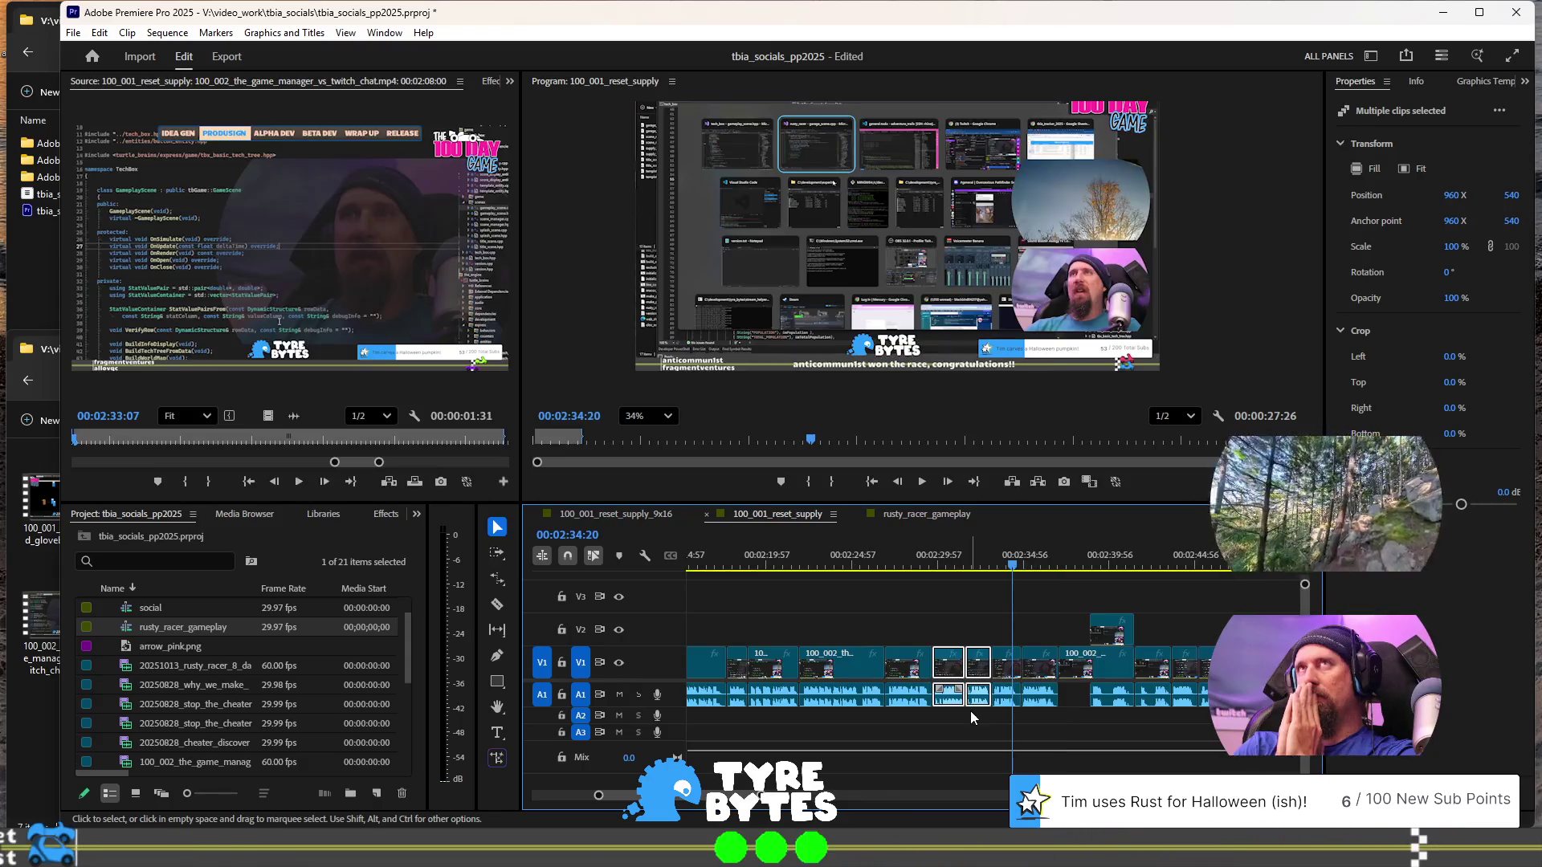
{"action": "scroll", "coordinate": [971, 710], "scroll_direction": "up", "scroll_amount": 5}
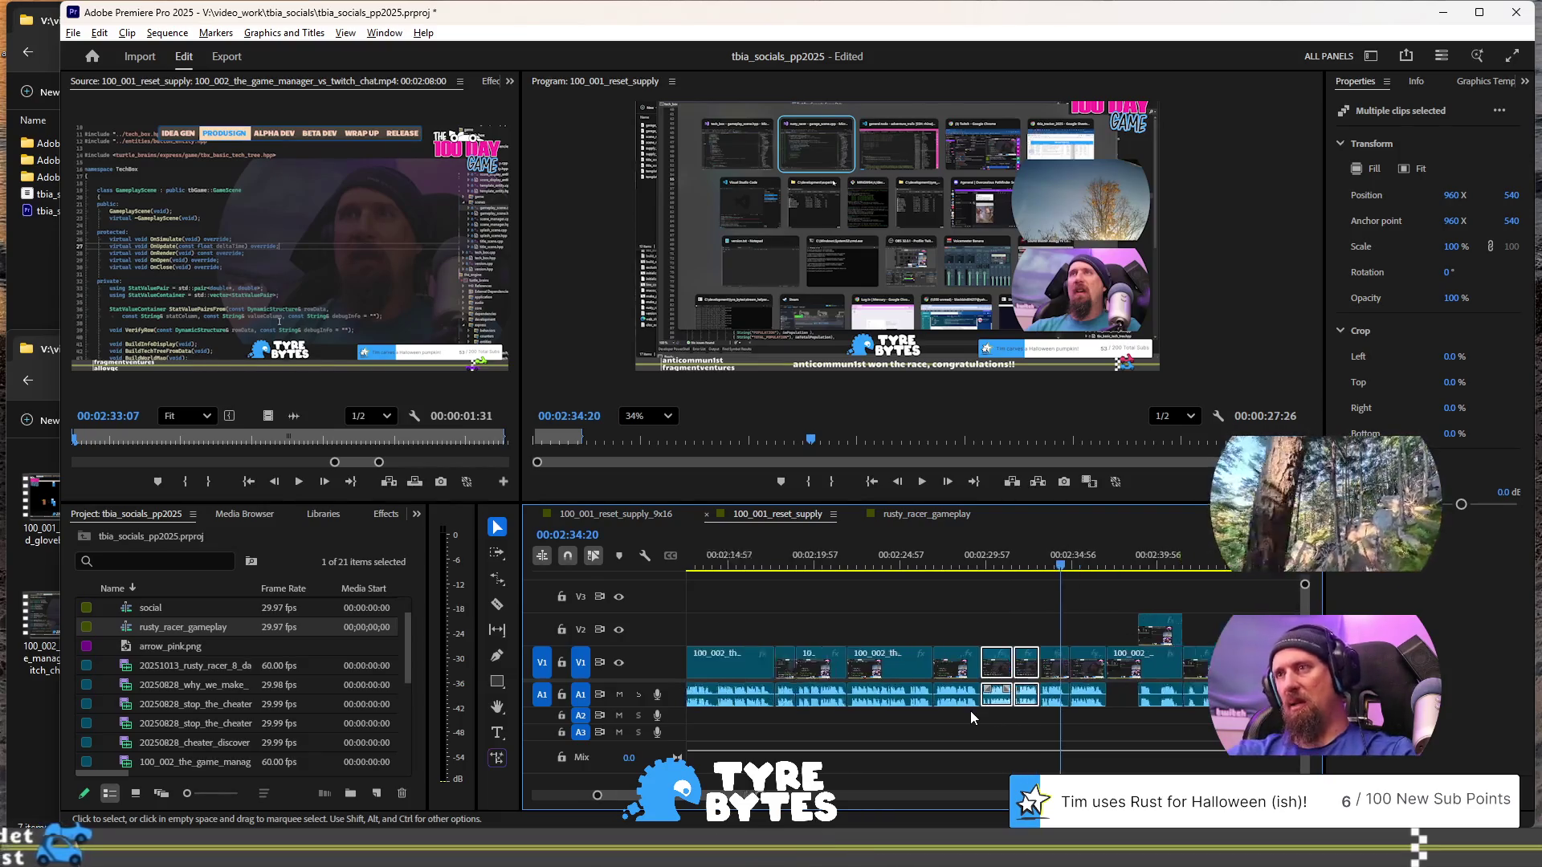
{"action": "left_click", "coordinate": [992, 567]}
{"action": "key", "text": "space"}
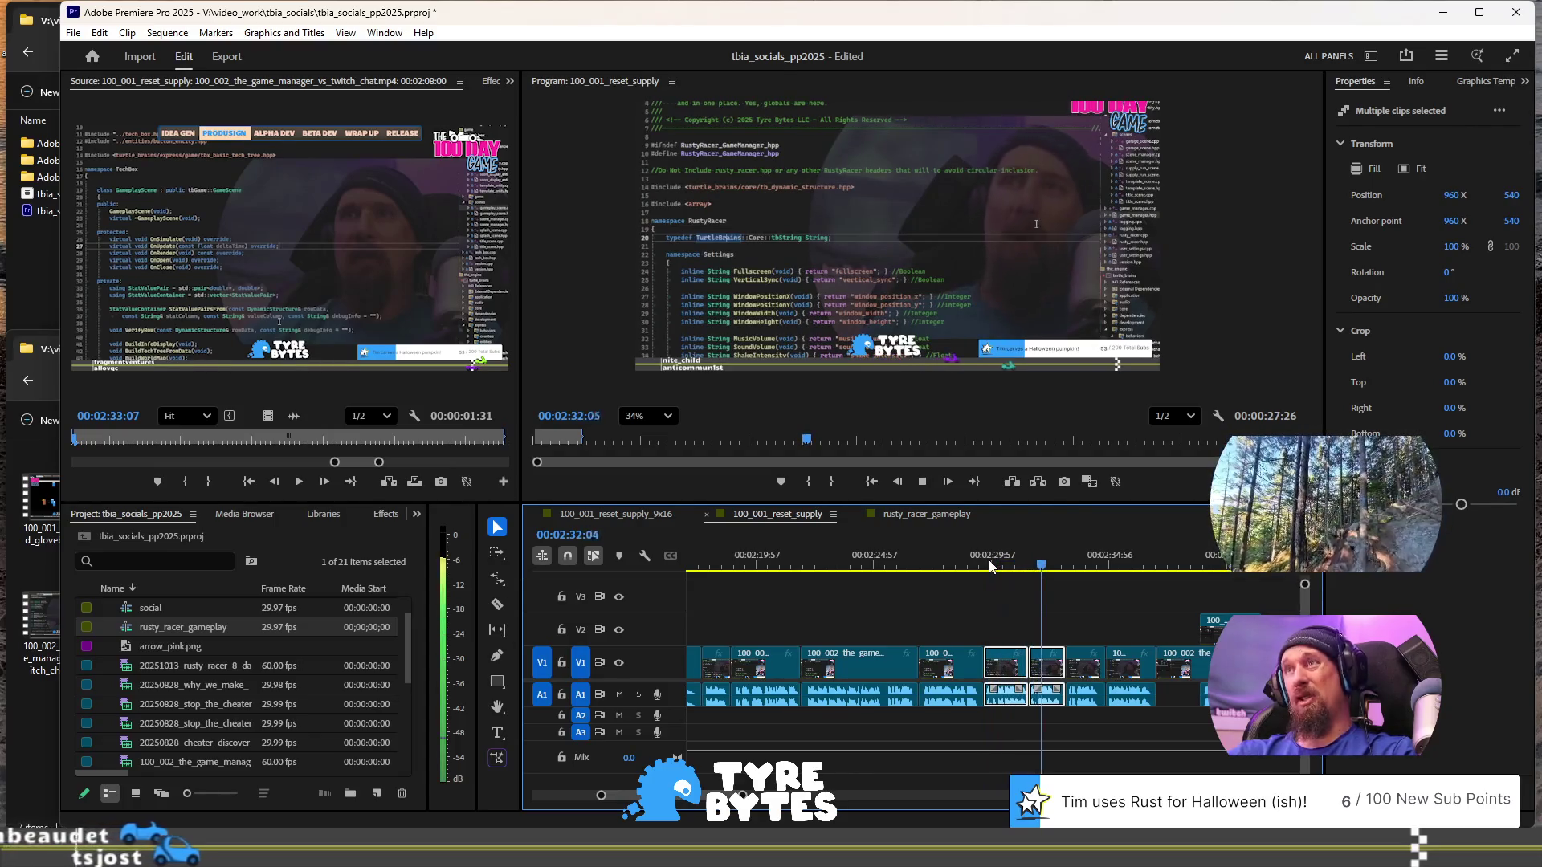
{"action": "key", "text": "space"}
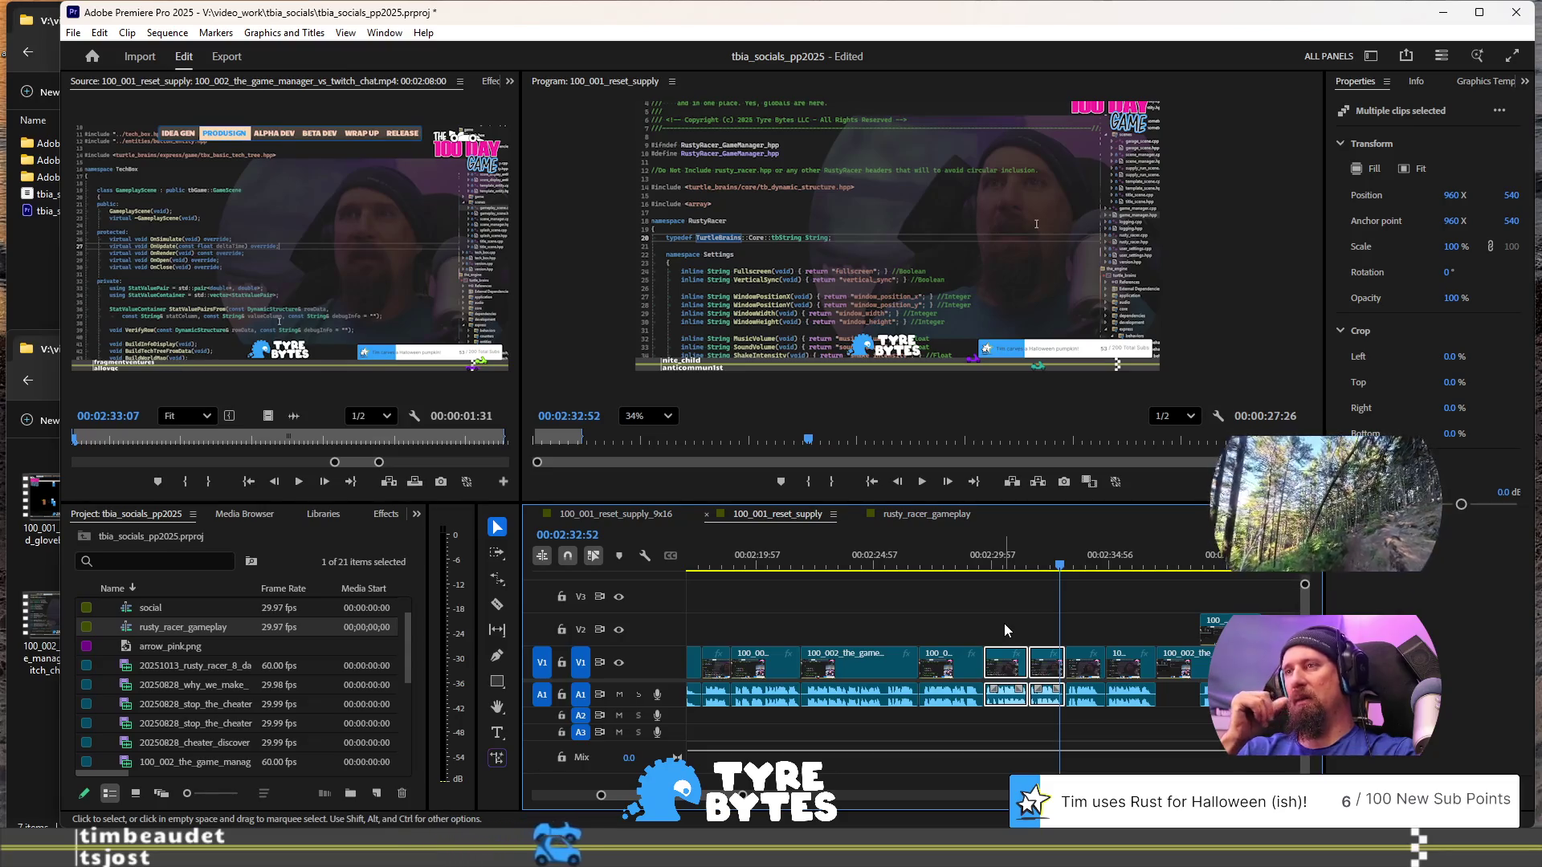
{"action": "scroll", "coordinate": [1004, 624], "scroll_direction": "down", "scroll_amount": 3}
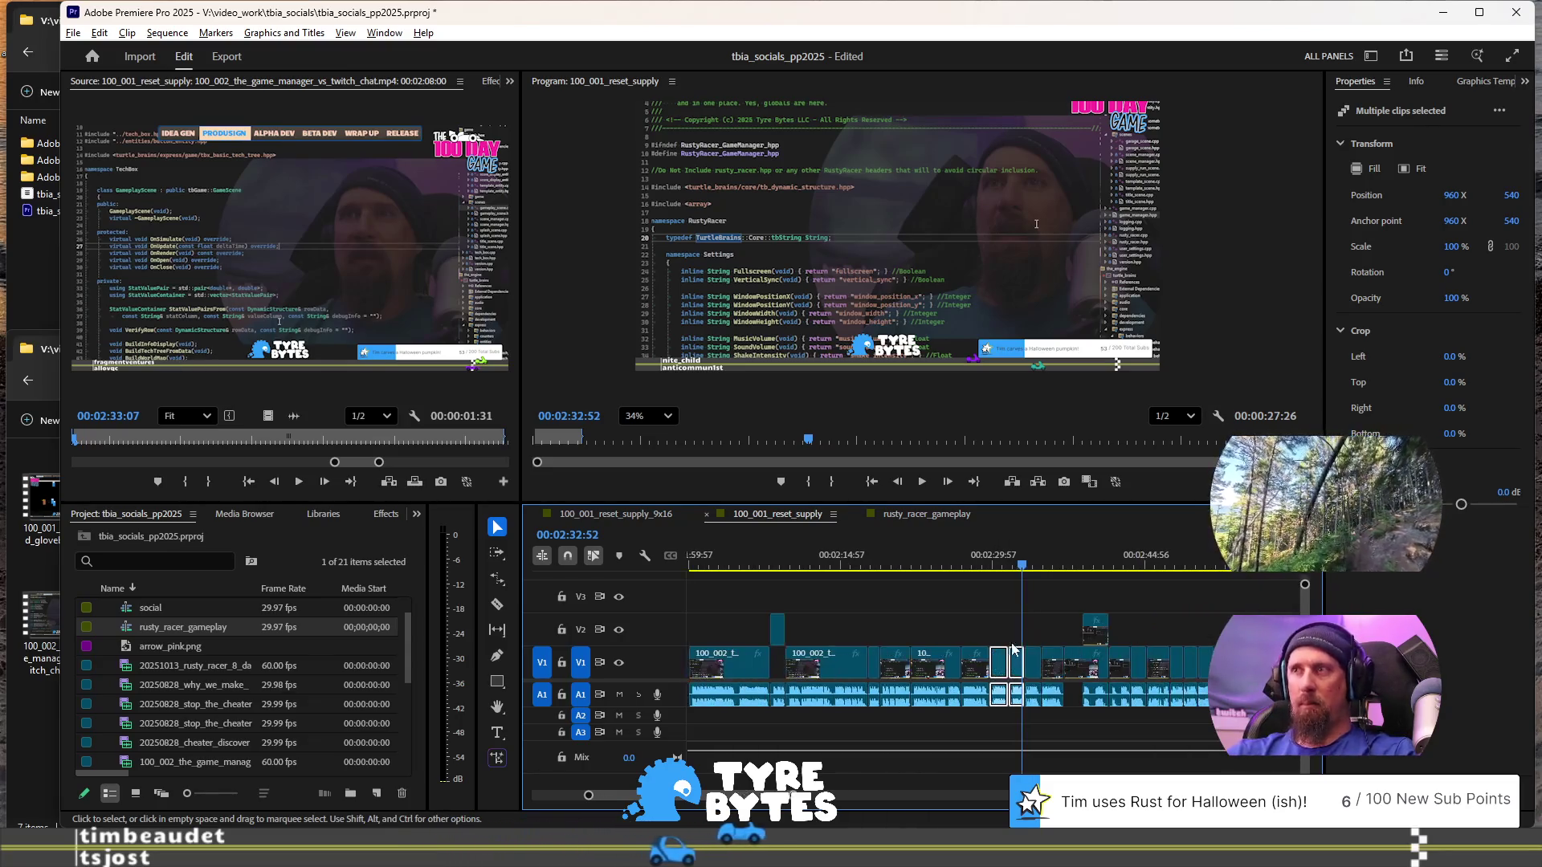
{"action": "scroll", "coordinate": [1120, 641], "scroll_direction": "down", "scroll_amount": 5}
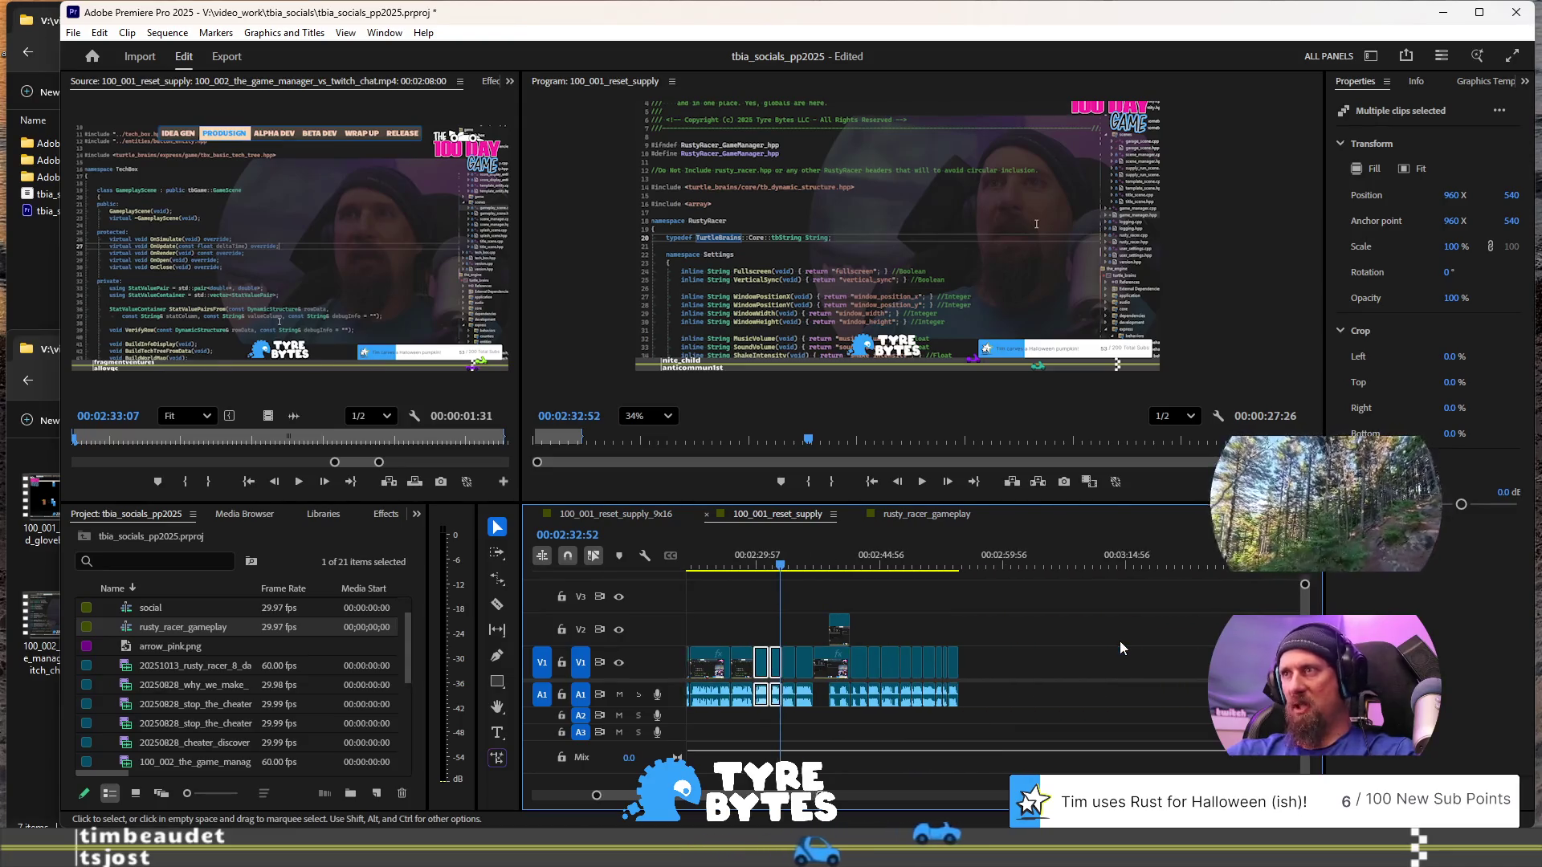
{"action": "scroll", "coordinate": [1092, 651], "scroll_direction": "down", "scroll_amount": 6}
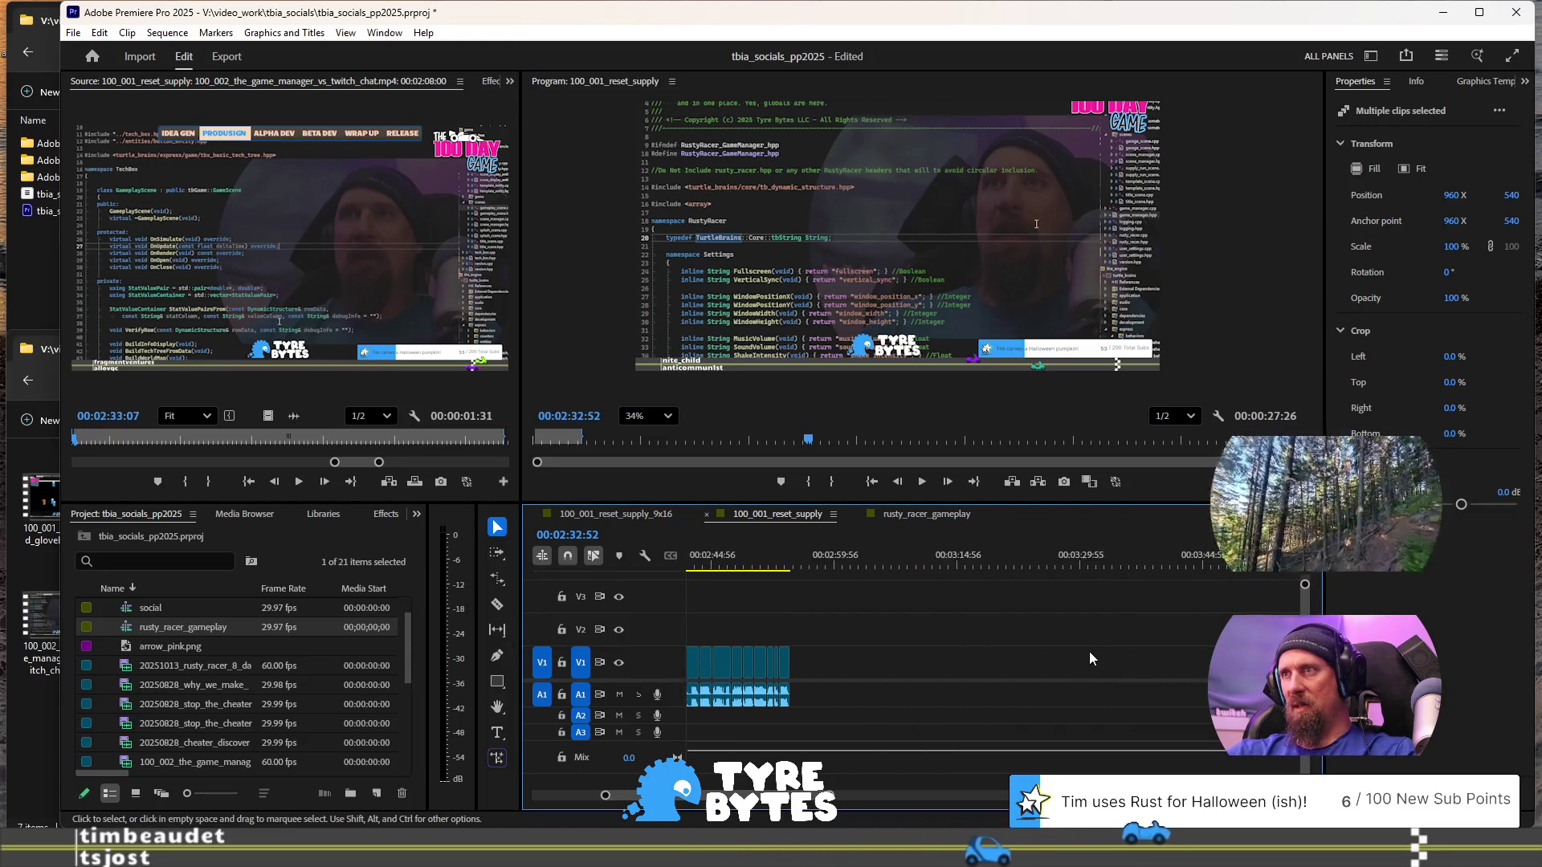
{"action": "scroll", "coordinate": [1089, 652], "scroll_direction": "down", "scroll_amount": 3}
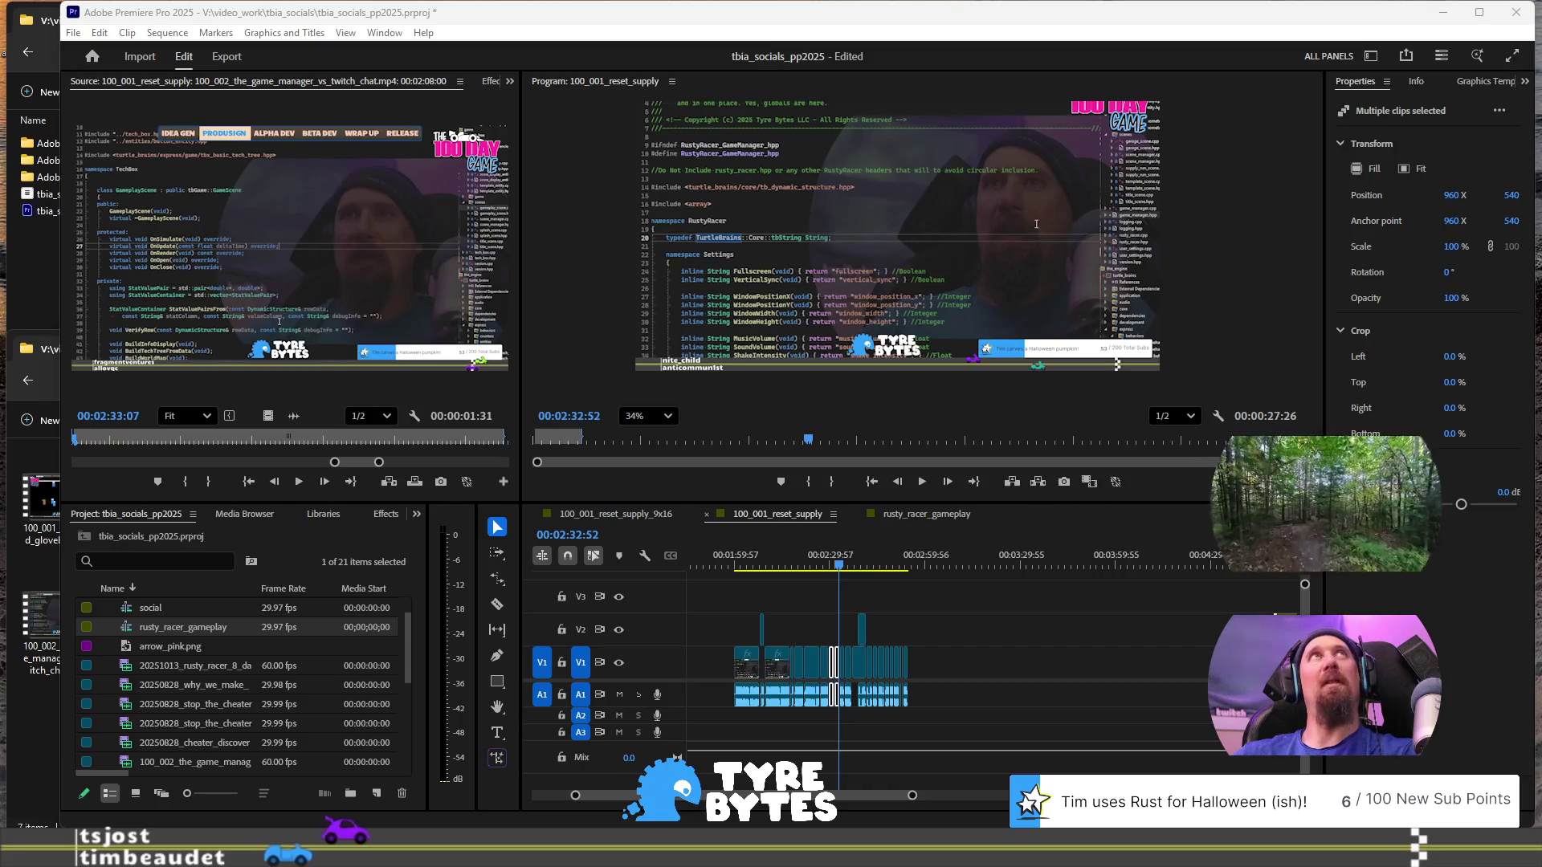
{"action": "left_click", "coordinate": [1069, 20]}
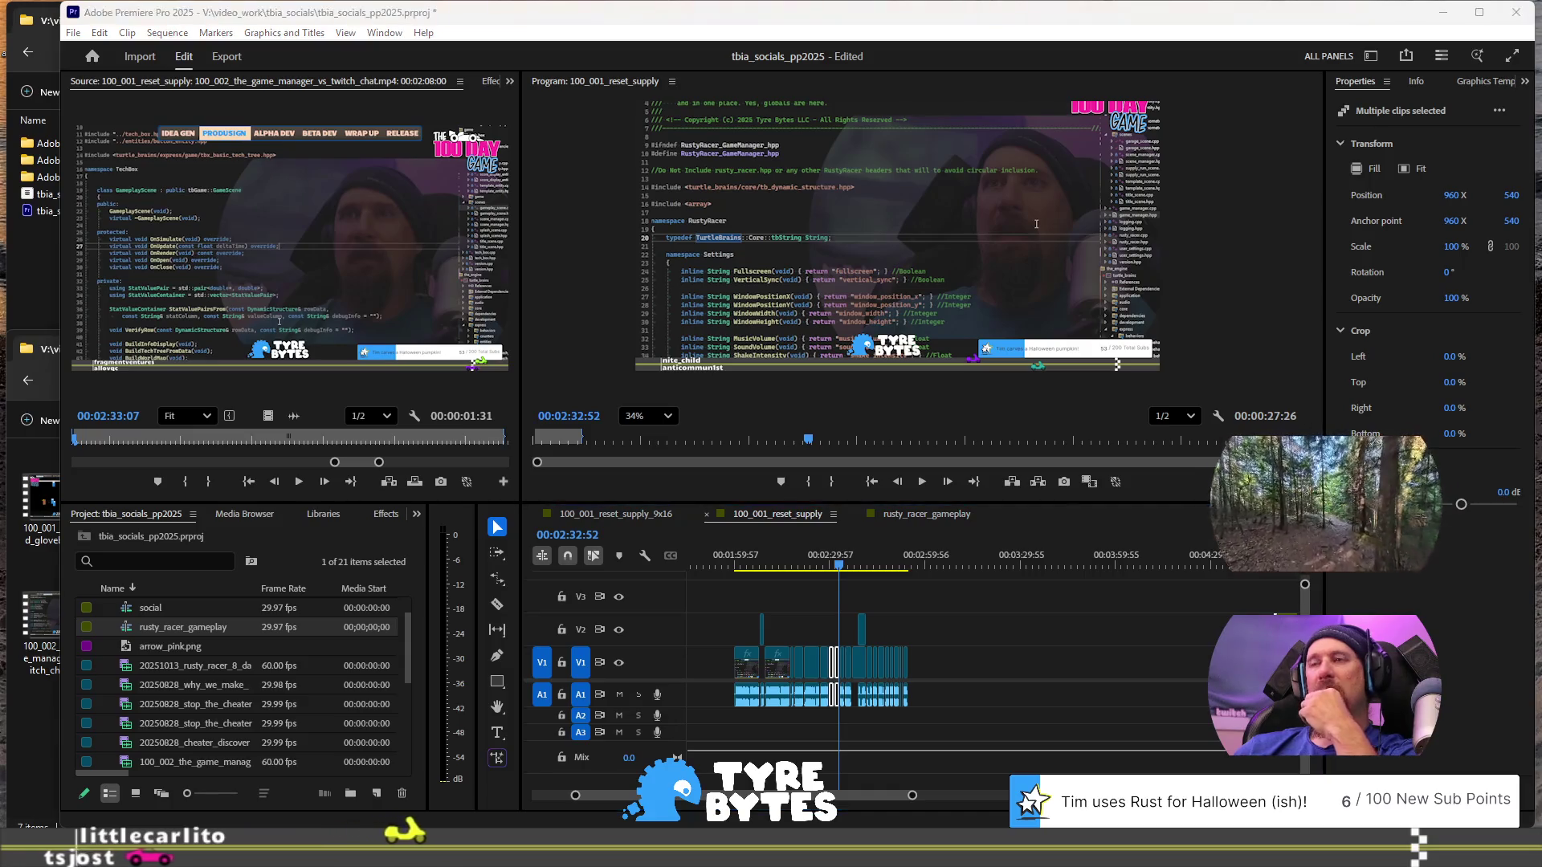
- Drag the rusty_racer_gameplay clip on V2 left so it starts around 4:01
{"action": "scroll", "coordinate": [1086, 628], "scroll_direction": "down", "scroll_amount": 2}
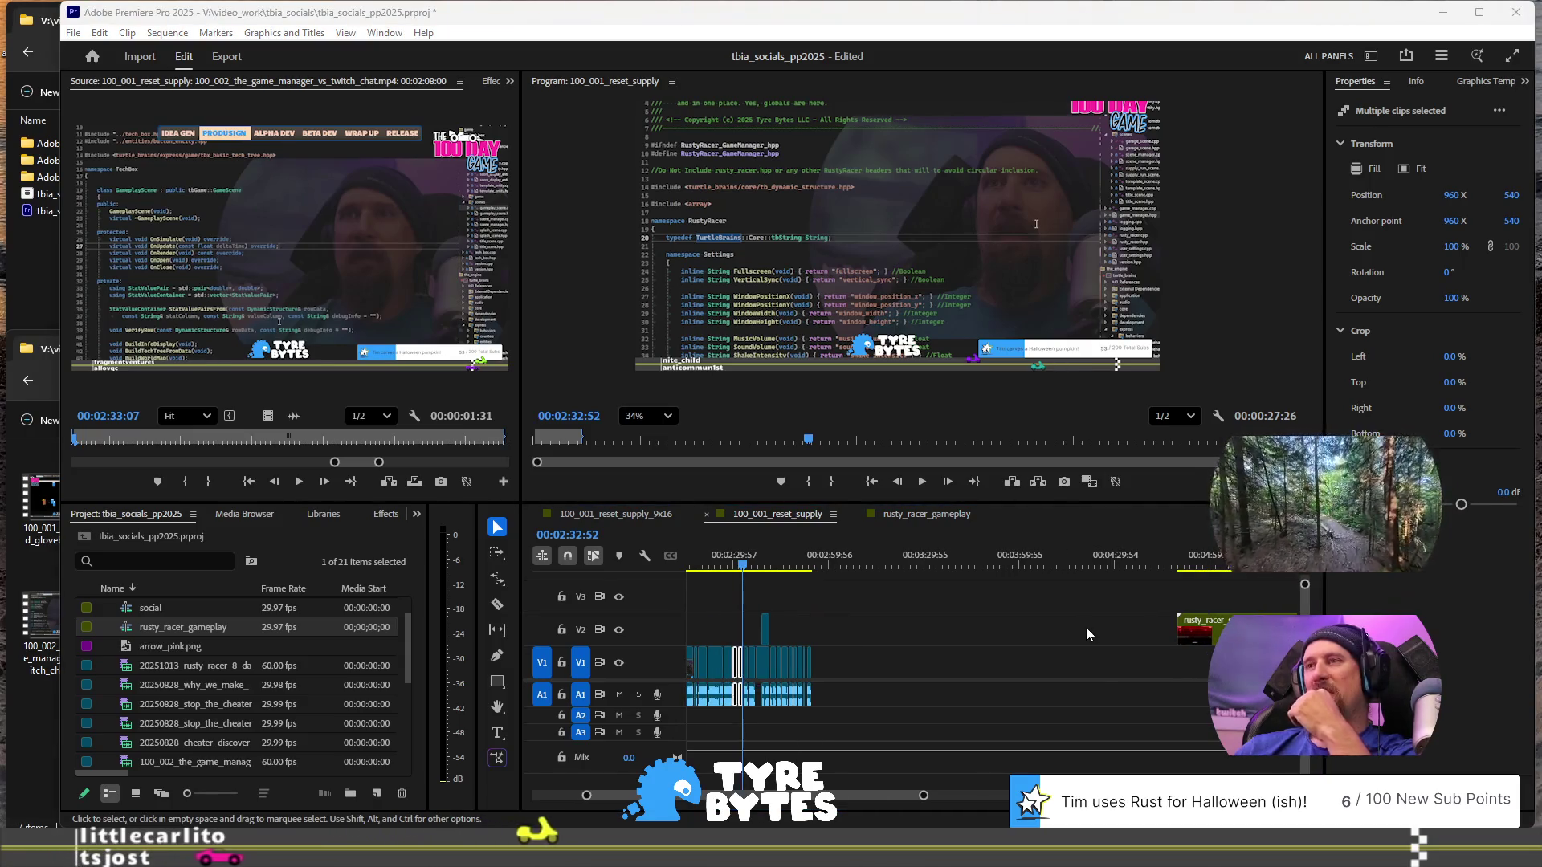
{"action": "scroll", "coordinate": [1086, 635], "scroll_direction": "down", "scroll_amount": 2}
{"action": "left_click", "coordinate": [1114, 634]}
{"action": "scroll", "coordinate": [1114, 633], "scroll_direction": "down", "scroll_amount": 6}
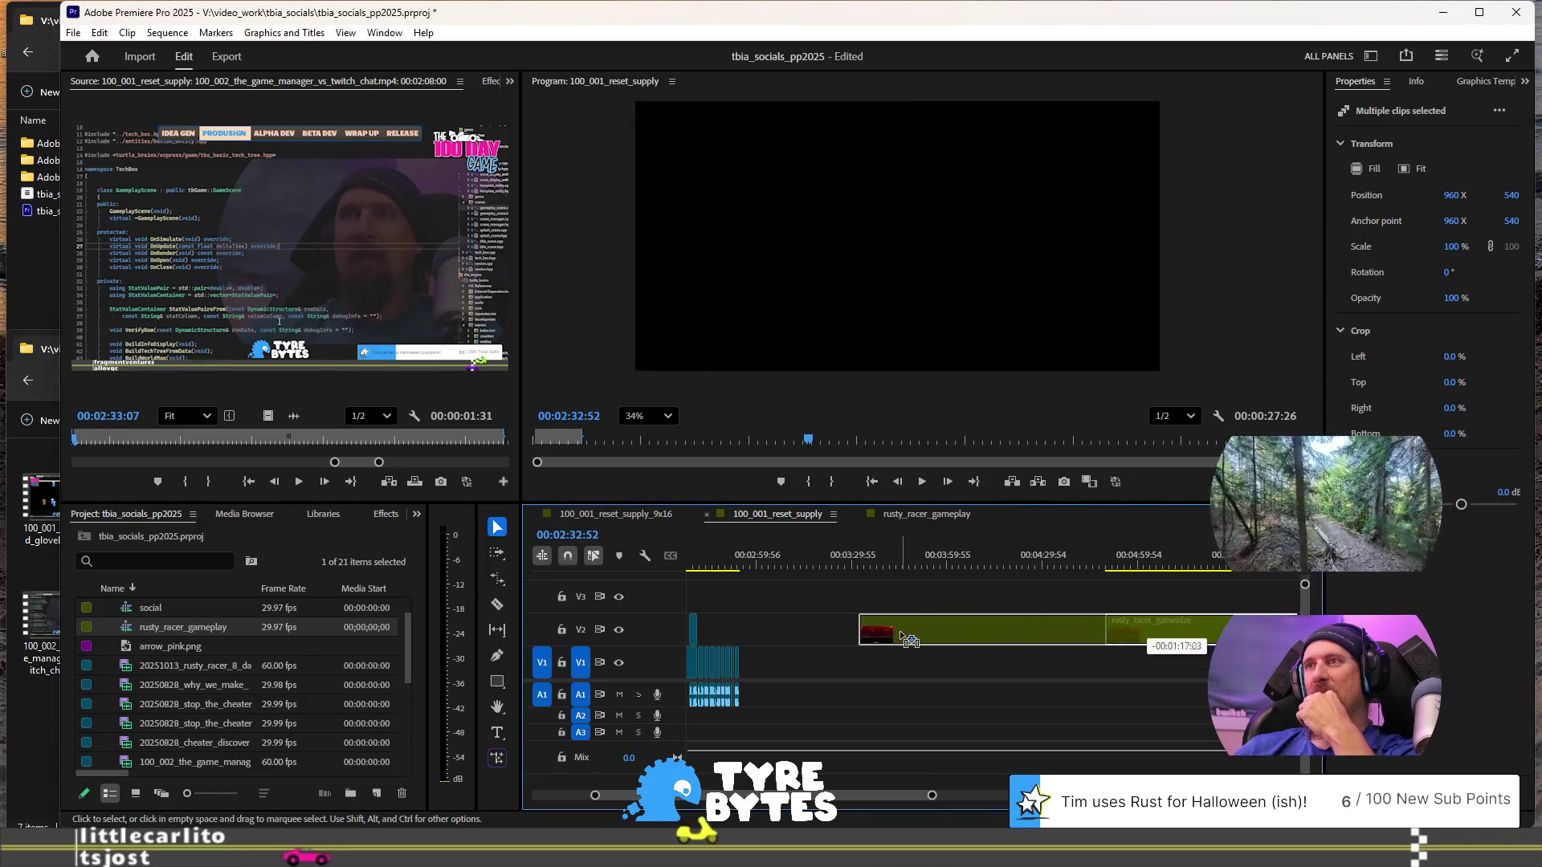
{"action": "left_click_drag", "start_coordinate": [1069, 634], "coordinate": [914, 633]}
{"action": "scroll", "coordinate": [936, 629], "scroll_direction": "down", "scroll_amount": 1}
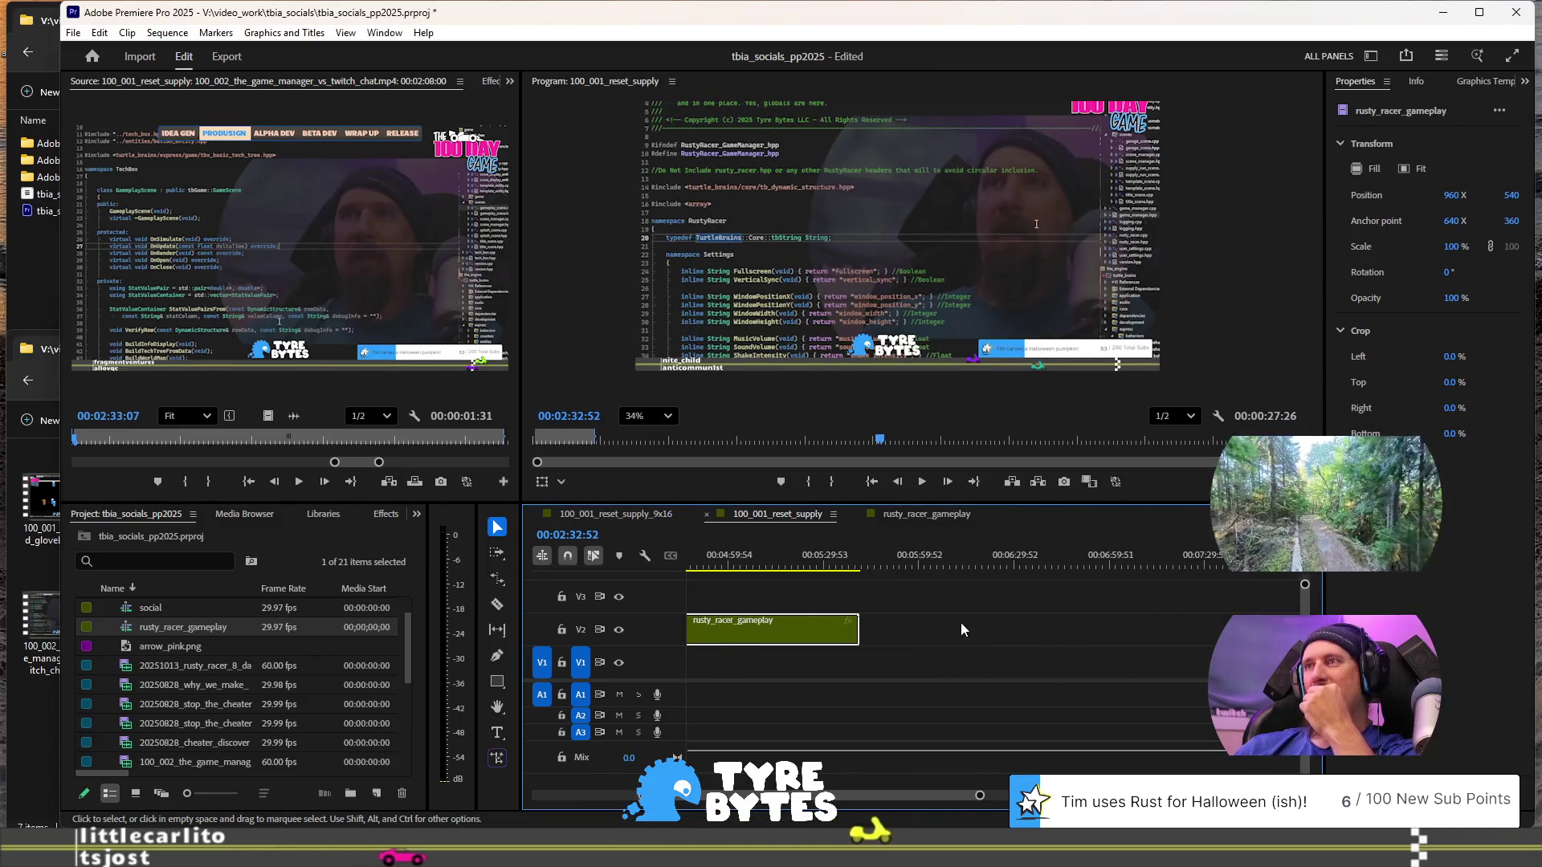
{"action": "scroll", "coordinate": [985, 629], "scroll_direction": "up", "scroll_amount": 12}
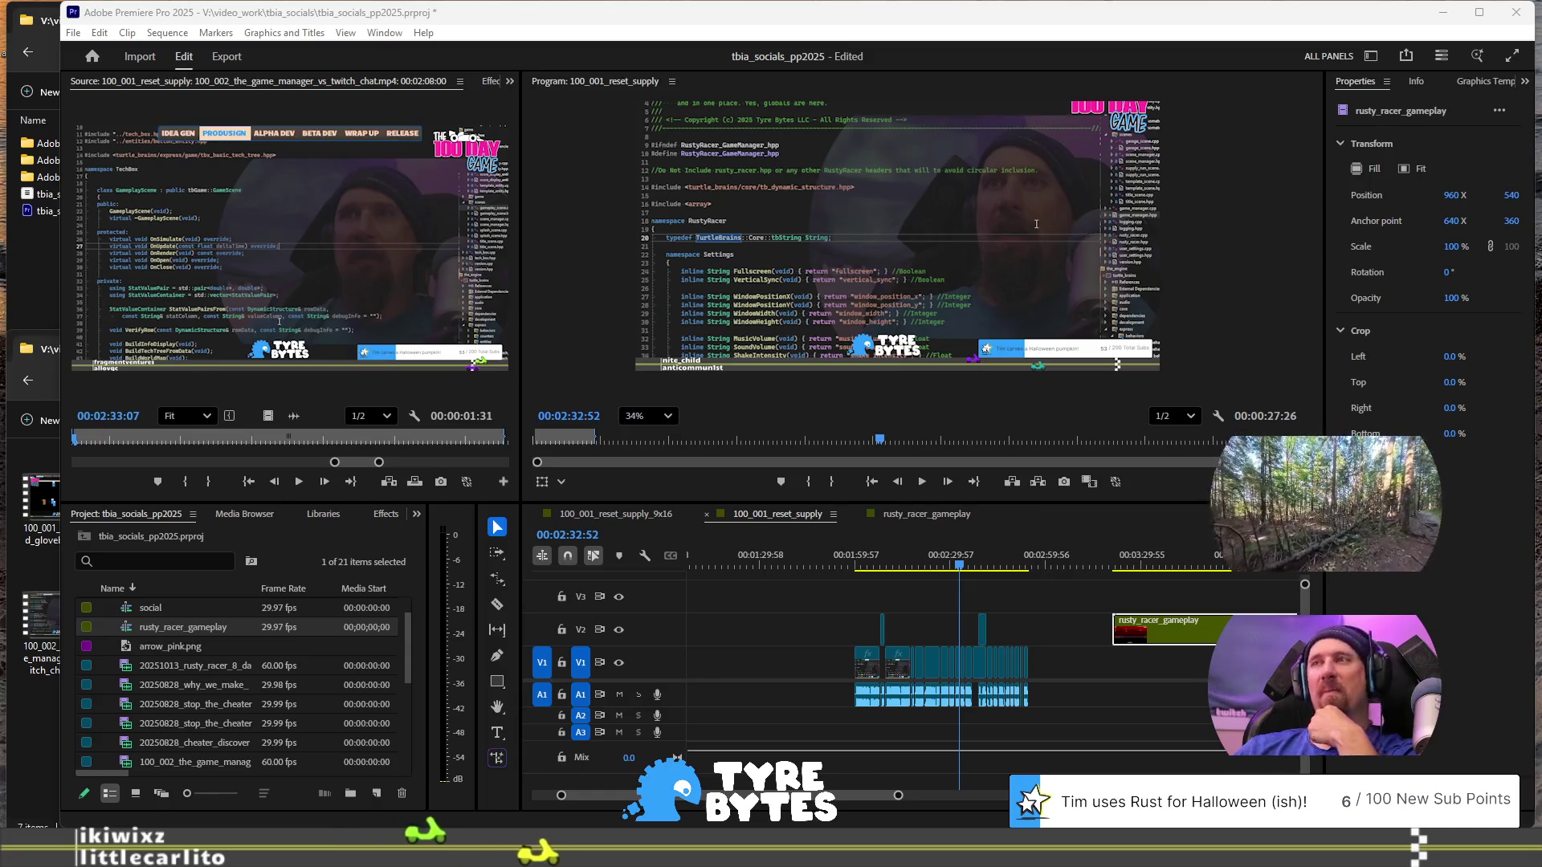
{"action": "scroll", "coordinate": [1095, 711], "scroll_direction": "down", "scroll_amount": 3}
{"action": "scroll", "coordinate": [1093, 710], "scroll_direction": "down", "scroll_amount": 4}
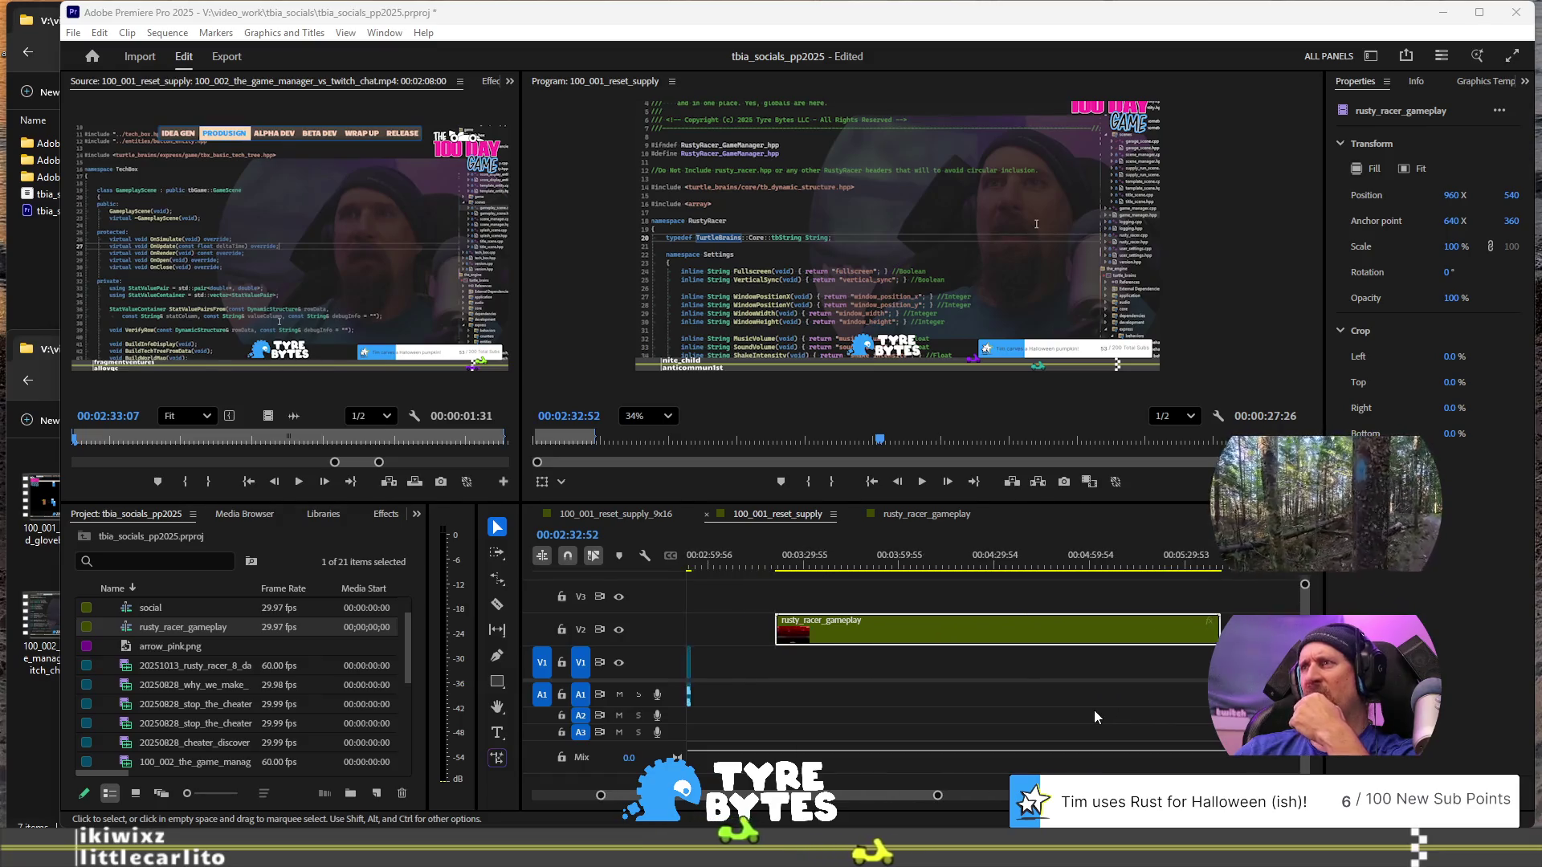
{"action": "scroll", "coordinate": [1094, 710], "scroll_direction": "up", "scroll_amount": 4}
{"action": "scroll", "coordinate": [1094, 710], "scroll_direction": "up", "scroll_amount": 4}
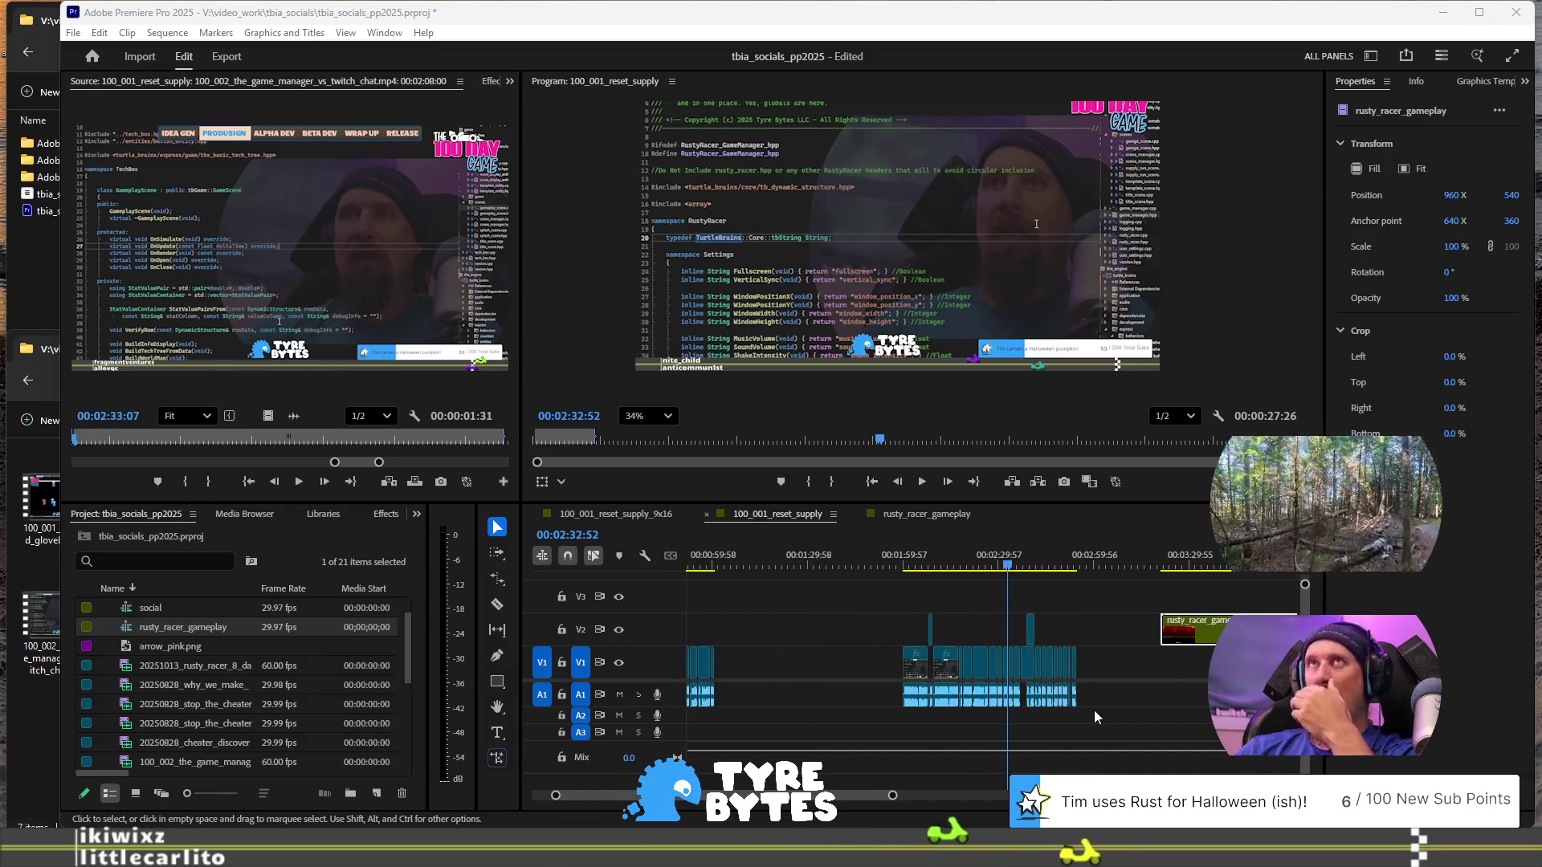
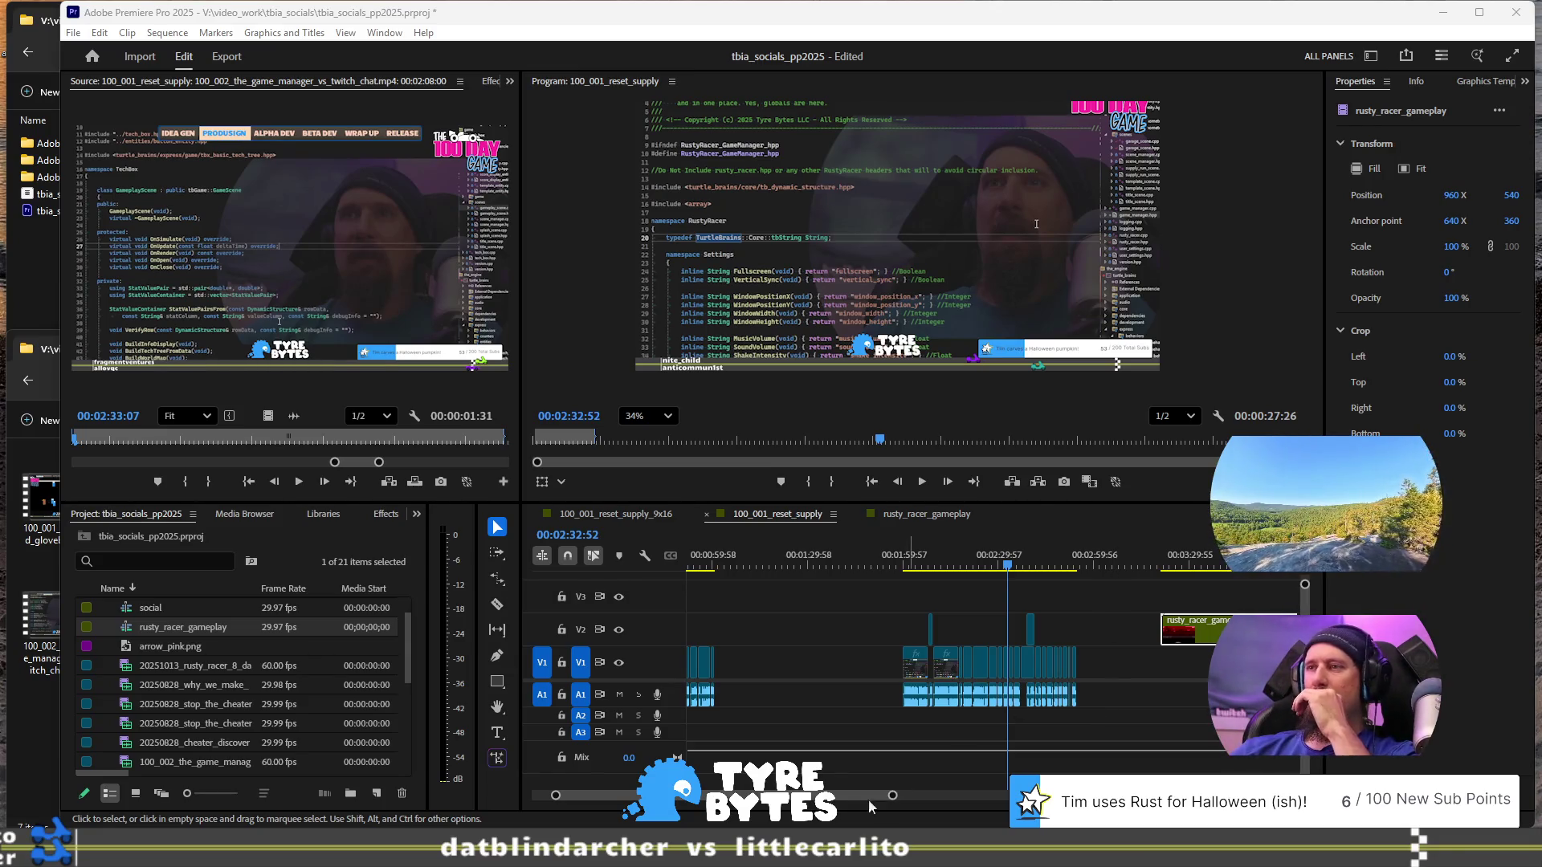
- Play the 100_001_reset_supply sequence from about 2:24:20 to 2:31:30
{"action": "scroll", "coordinate": [891, 796], "scroll_direction": "down", "scroll_amount": 5}
{"action": "scroll", "coordinate": [817, 745], "scroll_direction": "up", "scroll_amount": 3}
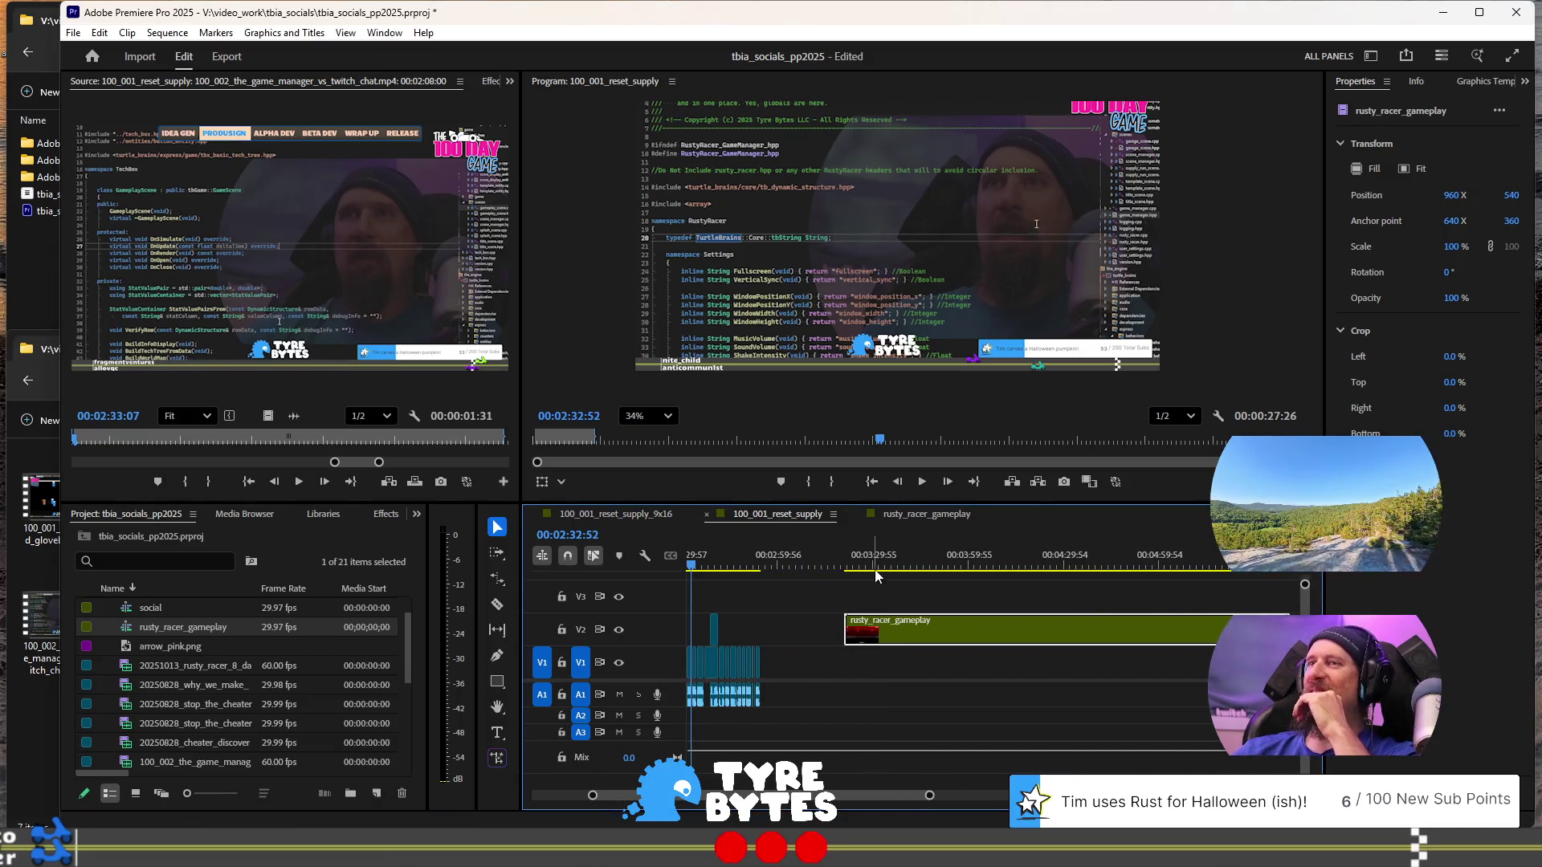
{"action": "scroll", "coordinate": [828, 625], "scroll_direction": "up", "scroll_amount": 1}
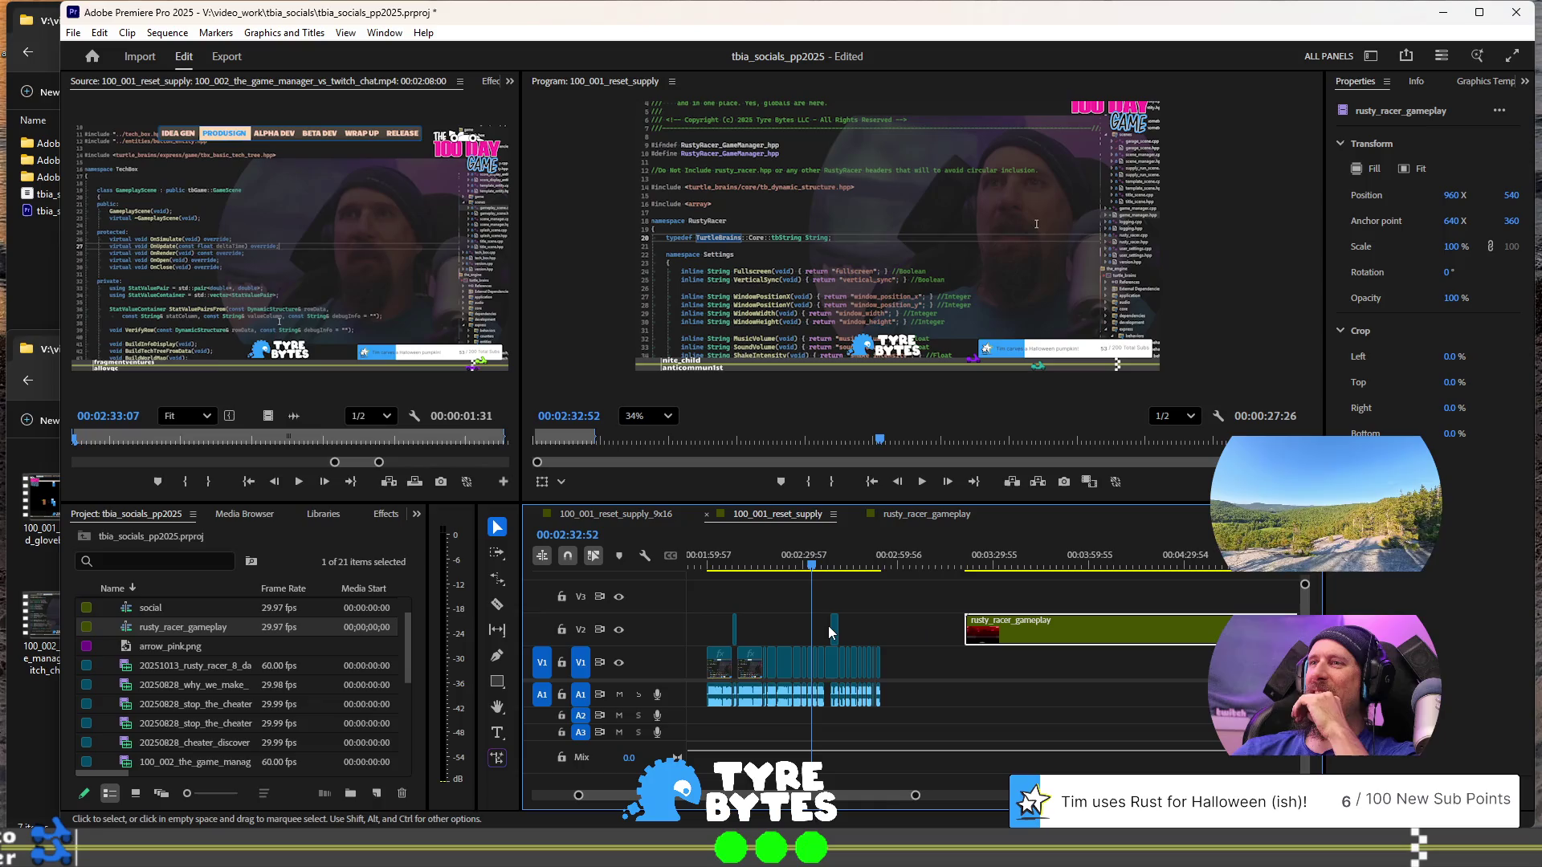
{"action": "left_click", "coordinate": [786, 565]}
{"action": "key", "text": "space"}
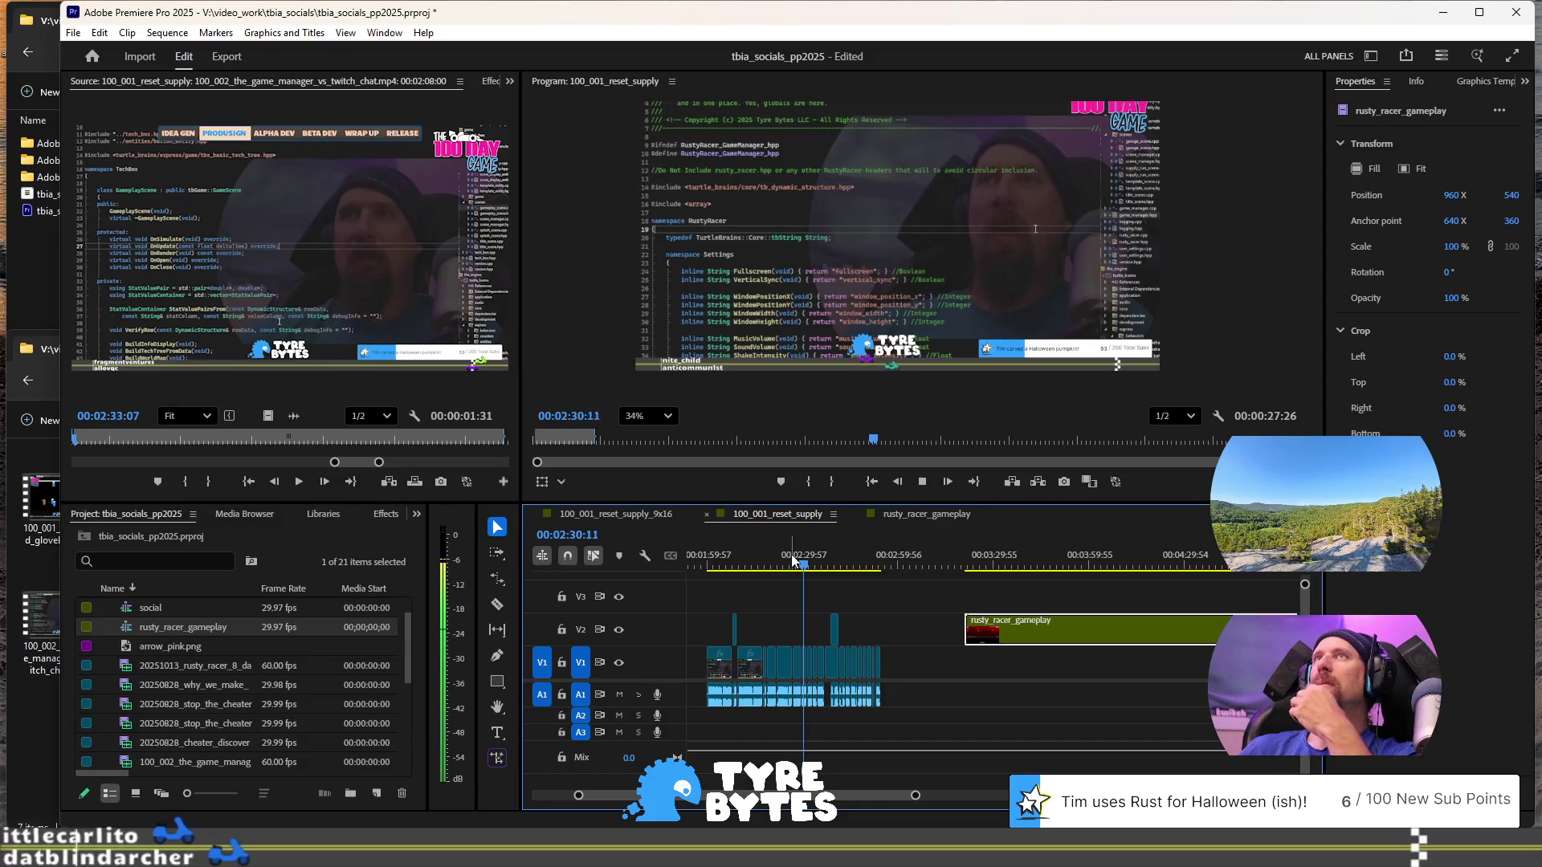
{"action": "key", "text": "space"}
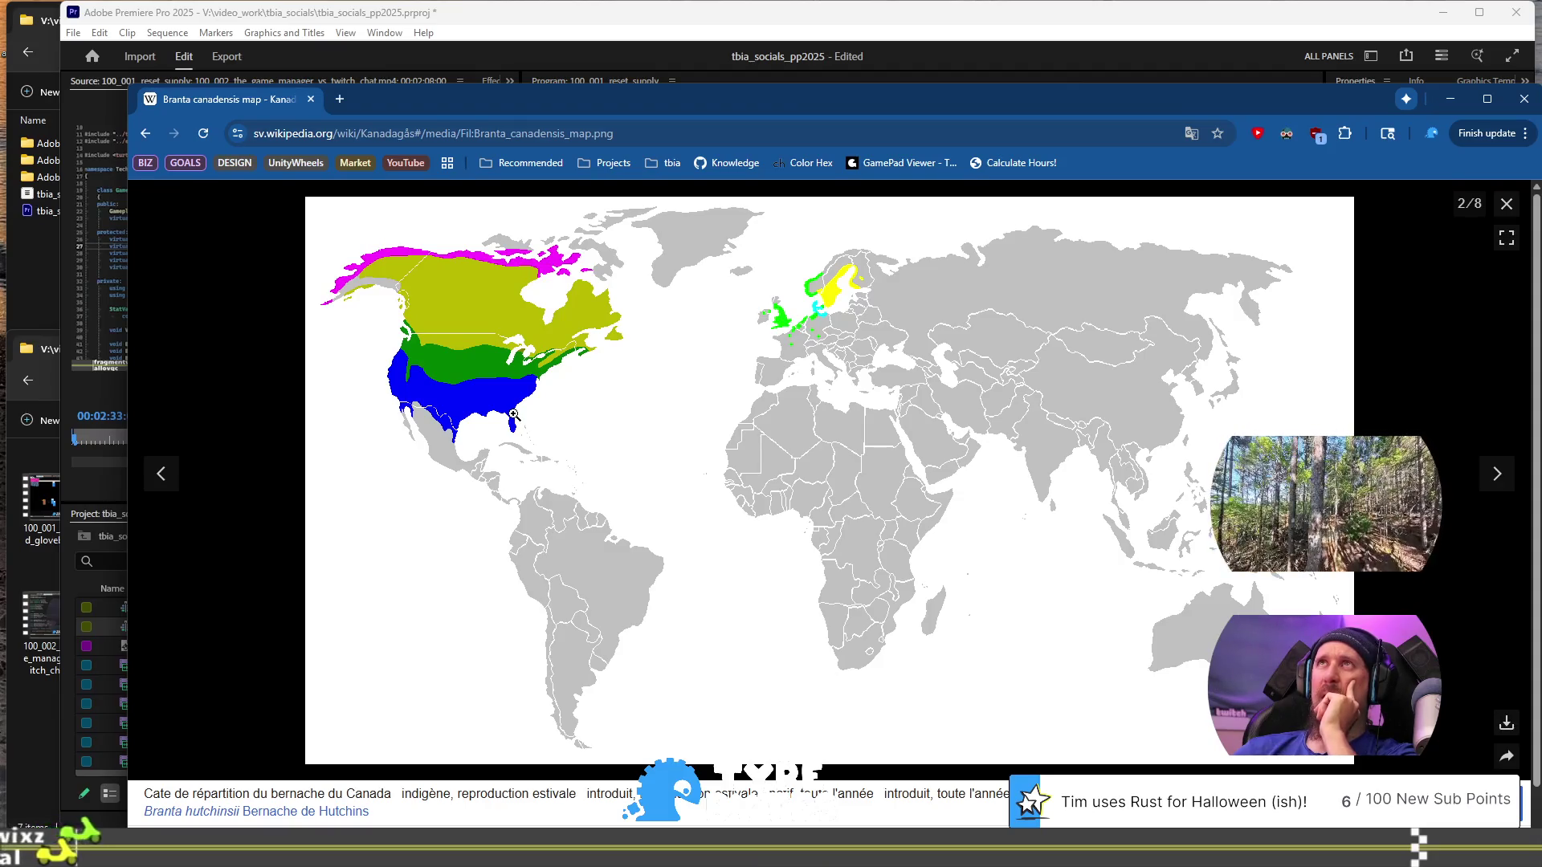
- Close the 'Branta canadensis map - Wikipedia' browser tab to return to Premiere Pro
{"action": "left_click", "coordinate": [312, 99]}
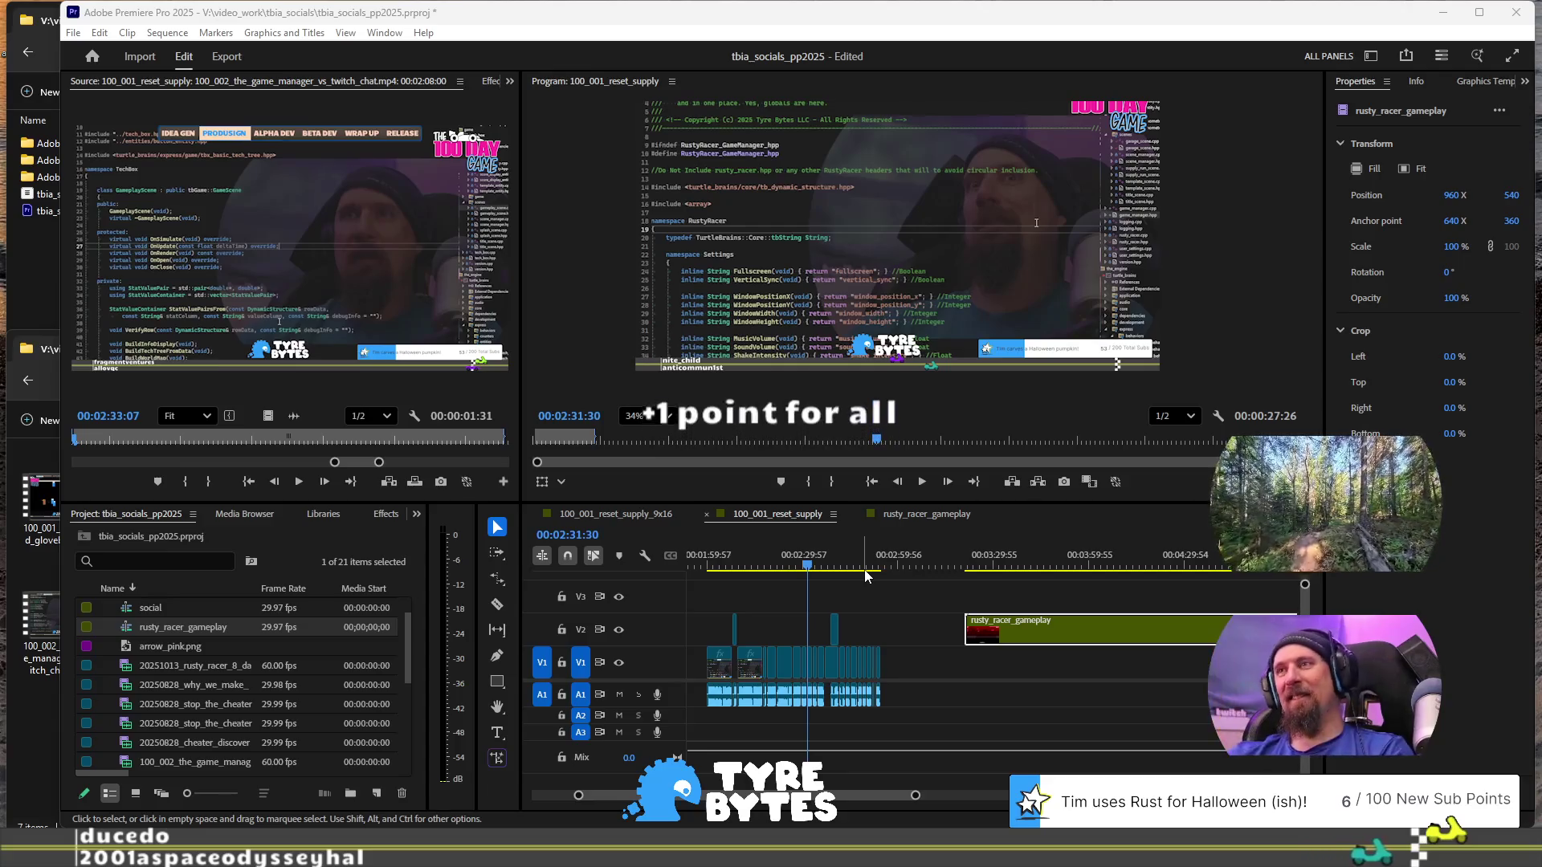
- Zoom in around 2:53:38 and play the sequence through to its end at 2:55:16
{"action": "left_click", "coordinate": [879, 560]}
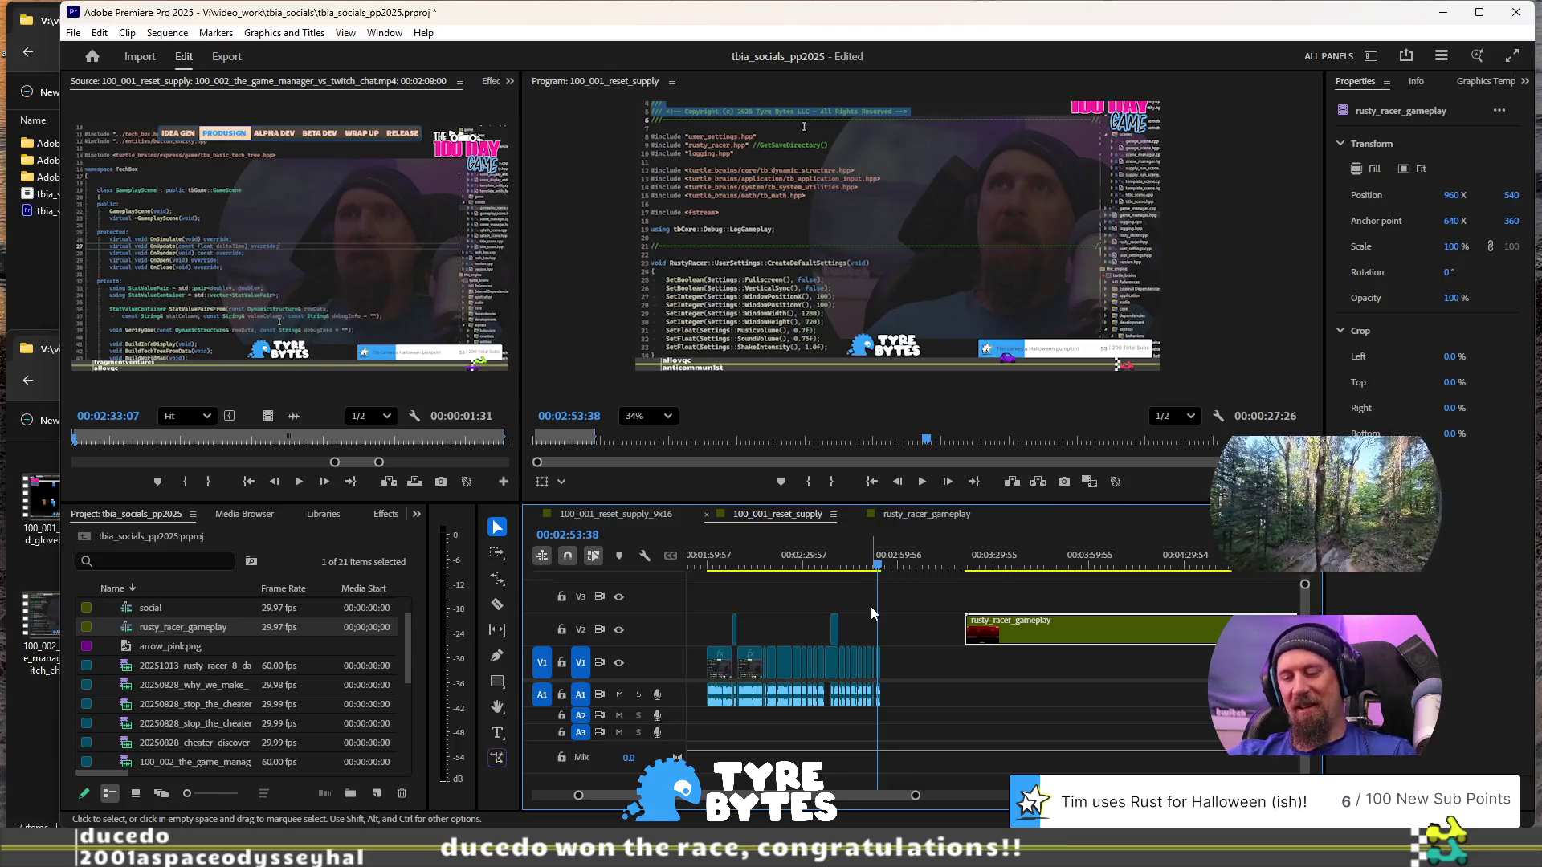
{"action": "key", "text": "equal"}
{"action": "key", "text": "equal"}
{"action": "key", "text": "equal"}
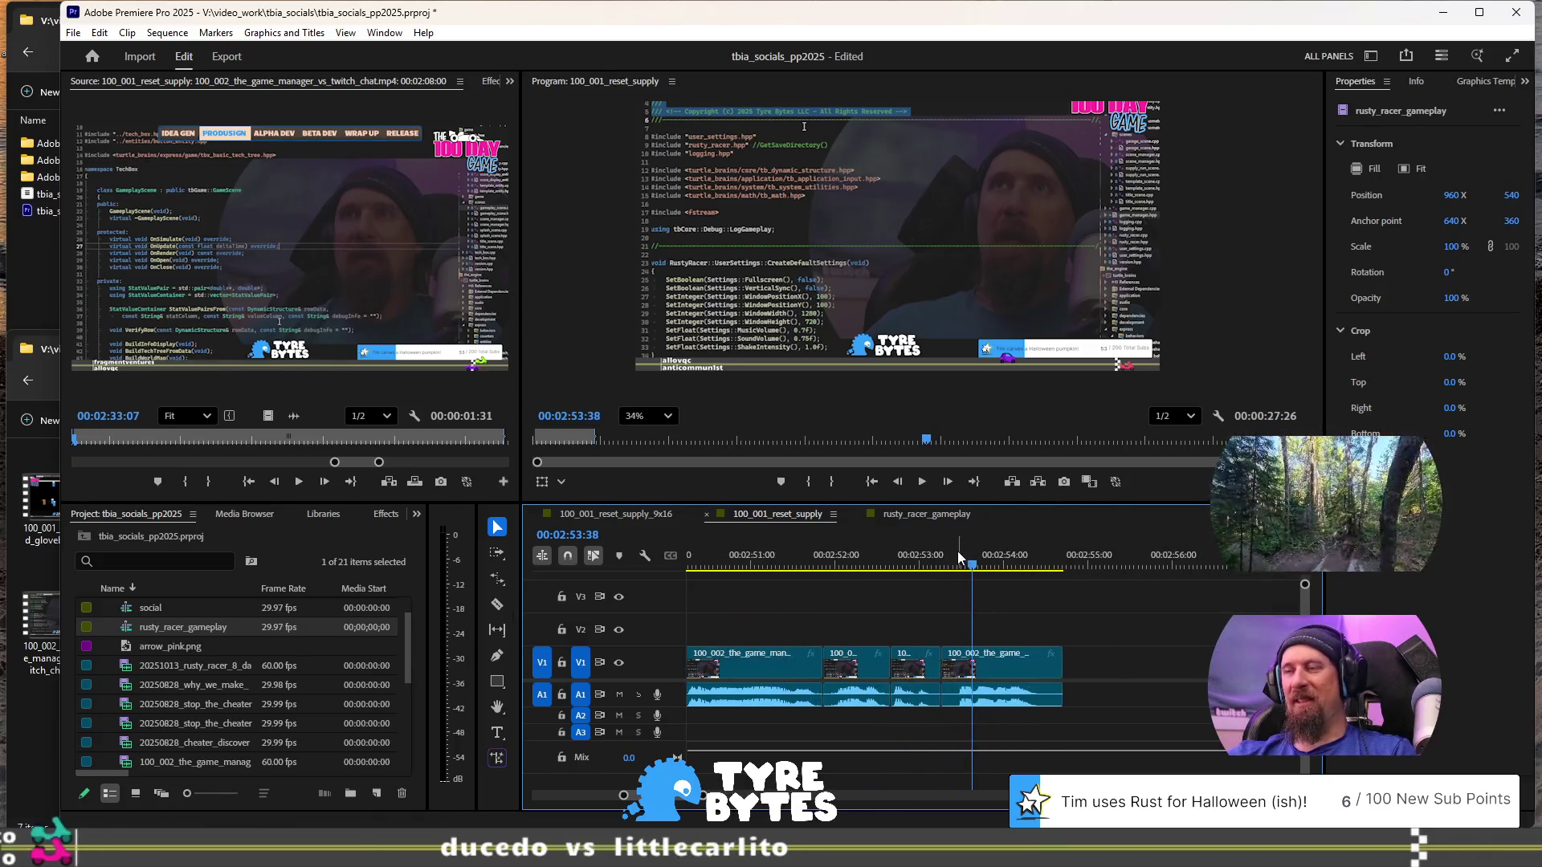
{"action": "key", "text": "Right"}
{"action": "key", "text": "Right"}
{"action": "key", "text": "Right"}
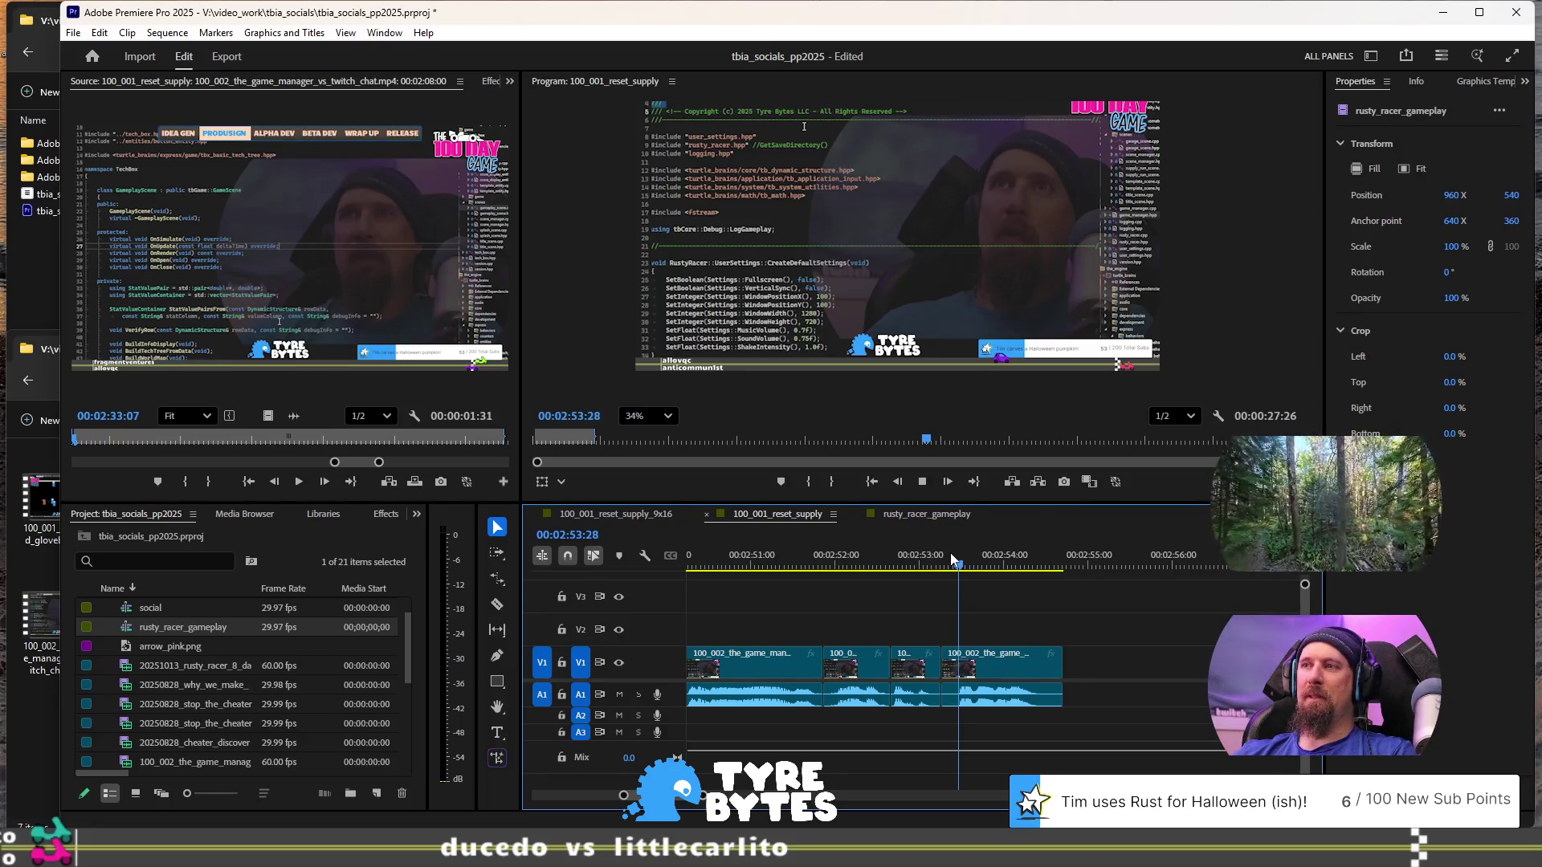
{"action": "key", "text": "space"}
{"action": "key", "text": "space"}
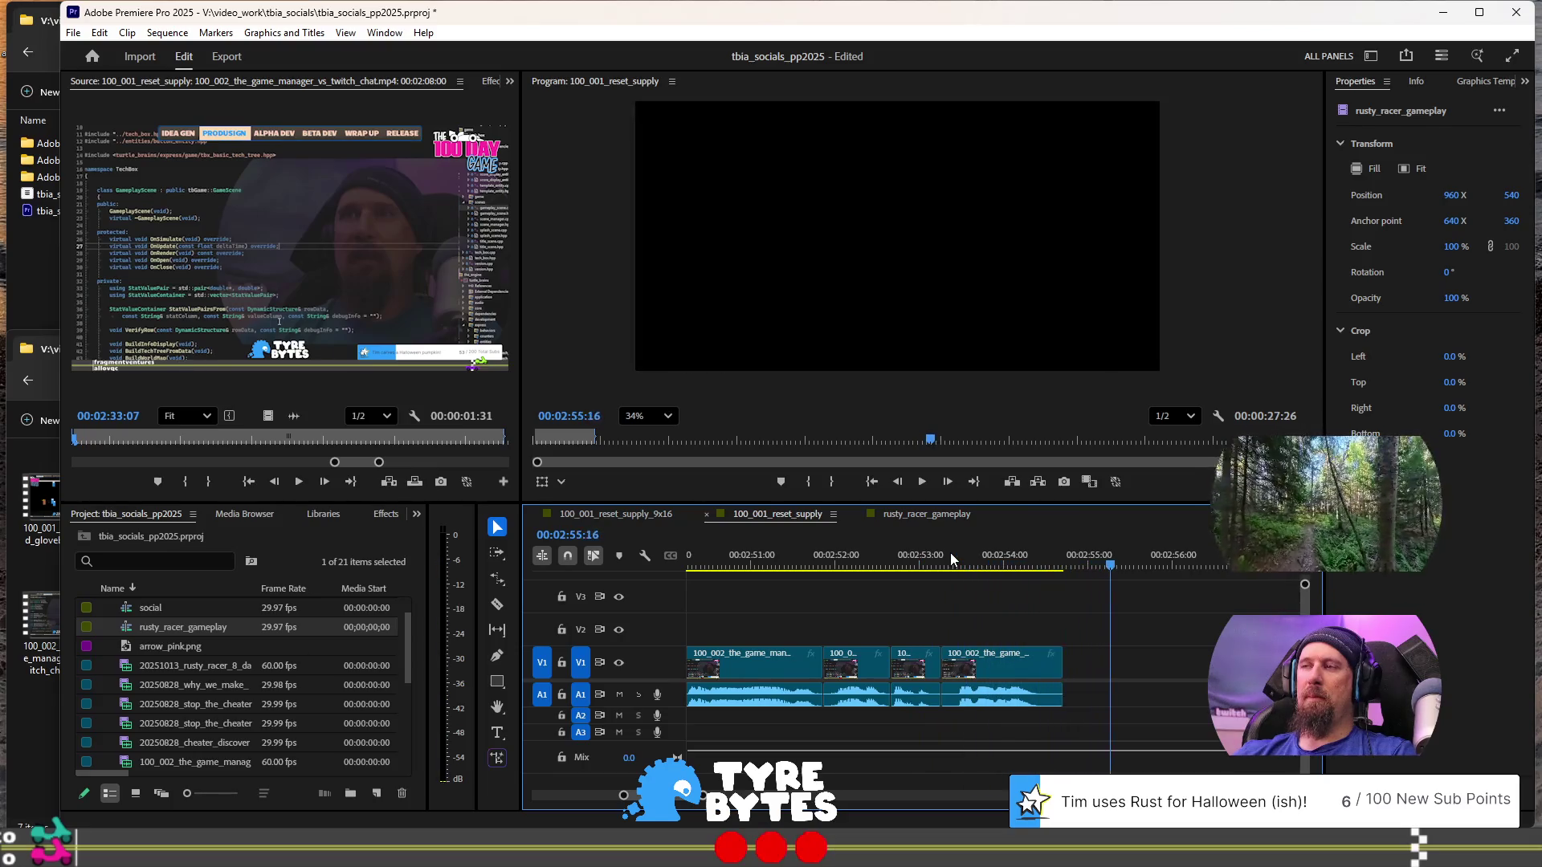
{"action": "key", "text": "minus"}
{"action": "key", "text": "minus"}
{"action": "key", "text": "minus"}
{"action": "key", "text": "minus"}
{"action": "key", "text": "minus"}
{"action": "key", "text": "minus"}
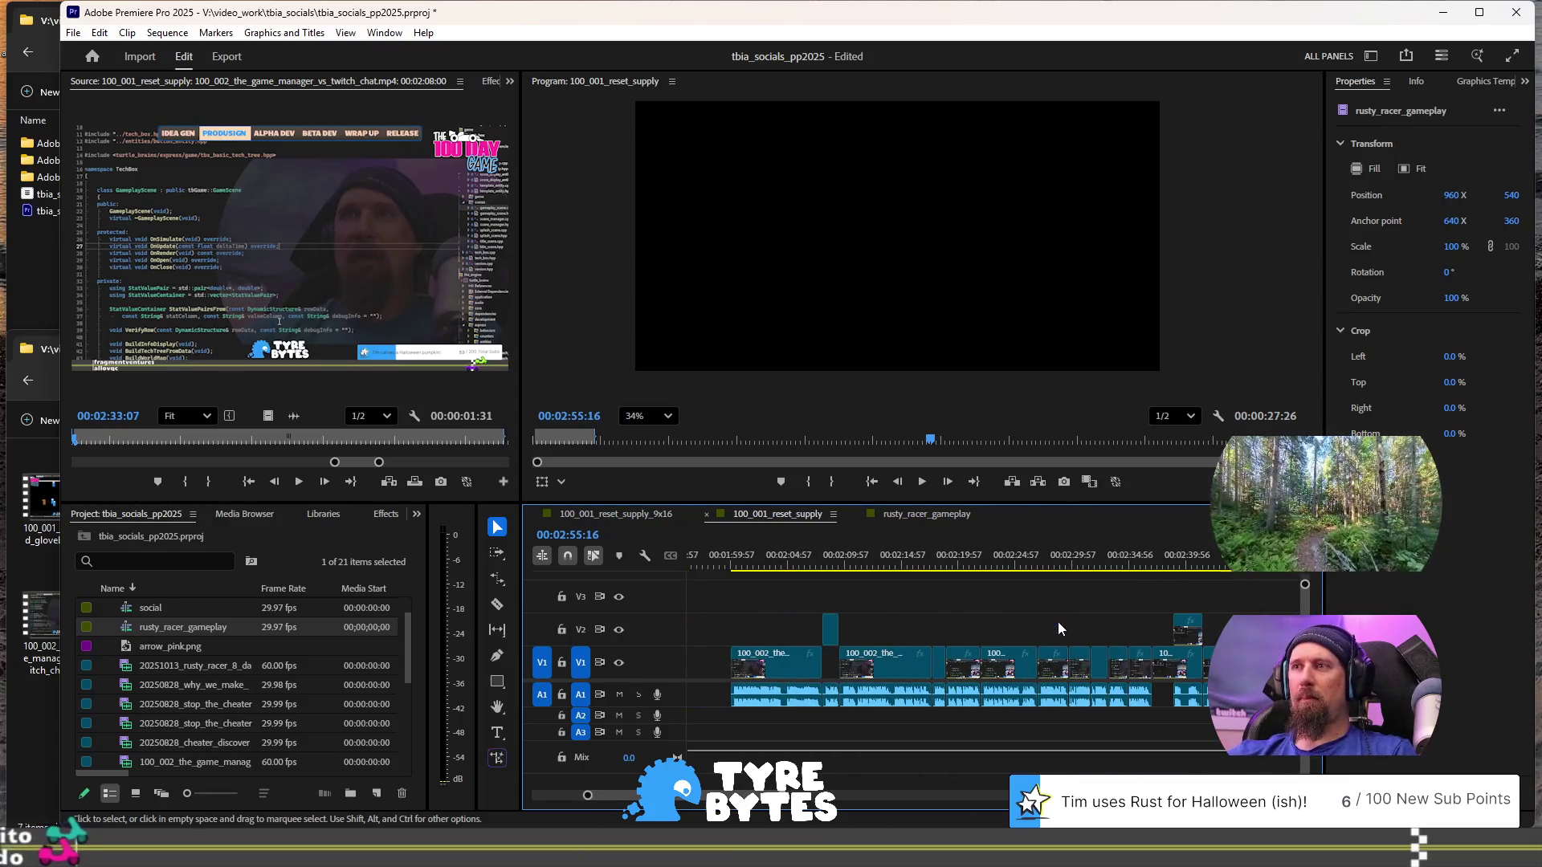
- Zoom the timeline out and mark the In point at 00:02:00:00
{"action": "key", "text": "minus"}
{"action": "key", "text": "minus"}
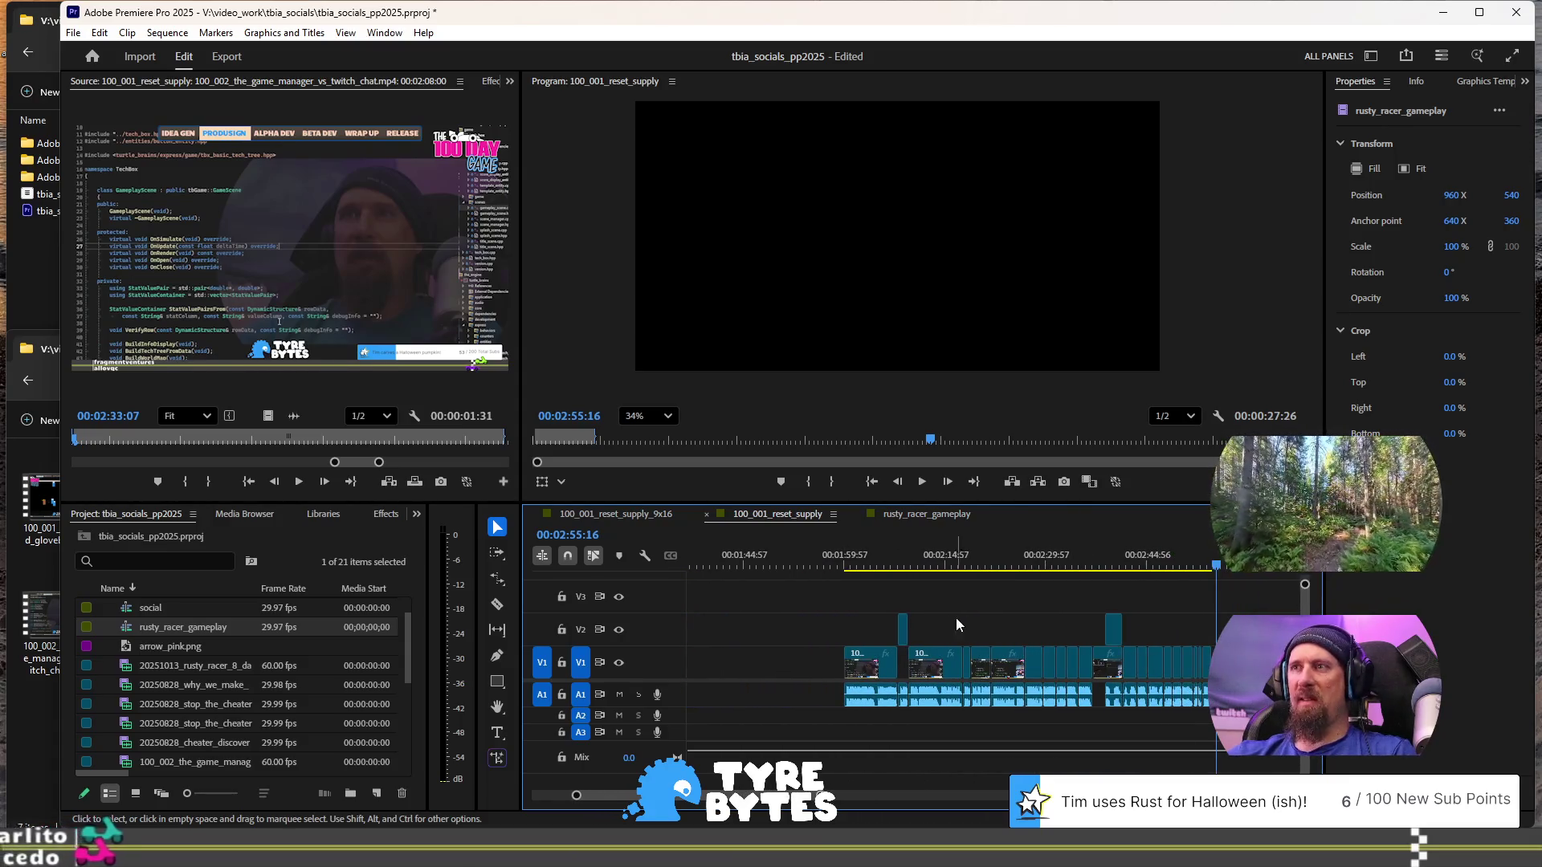
{"action": "scroll", "coordinate": [818, 578], "scroll_direction": "up", "scroll_amount": 10}
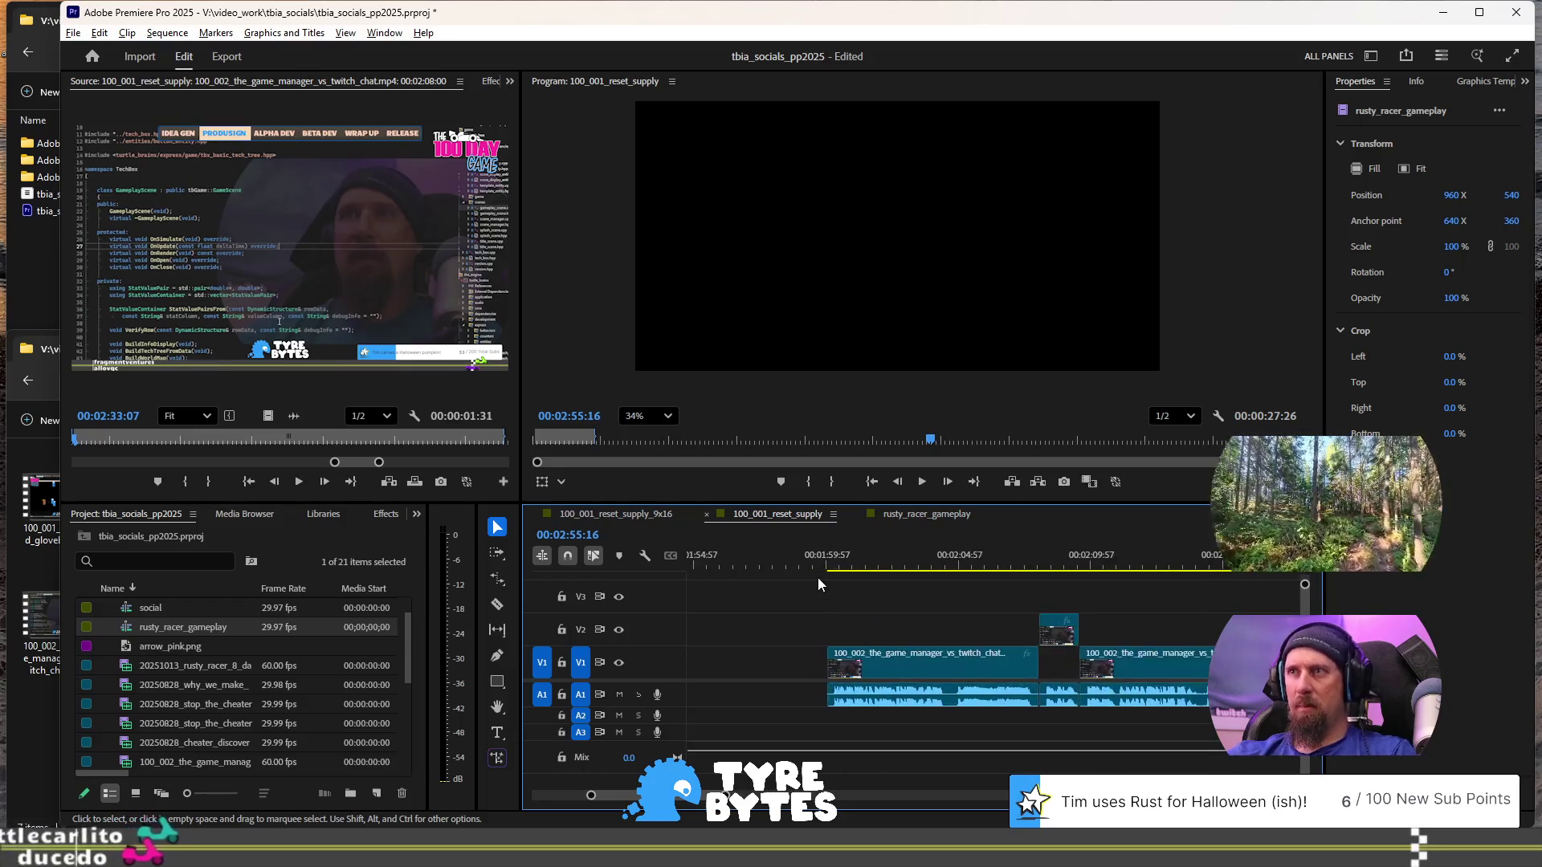
{"action": "scroll", "coordinate": [897, 601], "scroll_direction": "up", "scroll_amount": 2}
{"action": "left_click", "coordinate": [829, 569]}
{"action": "key", "text": "i"}
- Play the sequence again from about 2:37
{"action": "scroll", "coordinate": [998, 629], "scroll_direction": "down", "scroll_amount": 5}
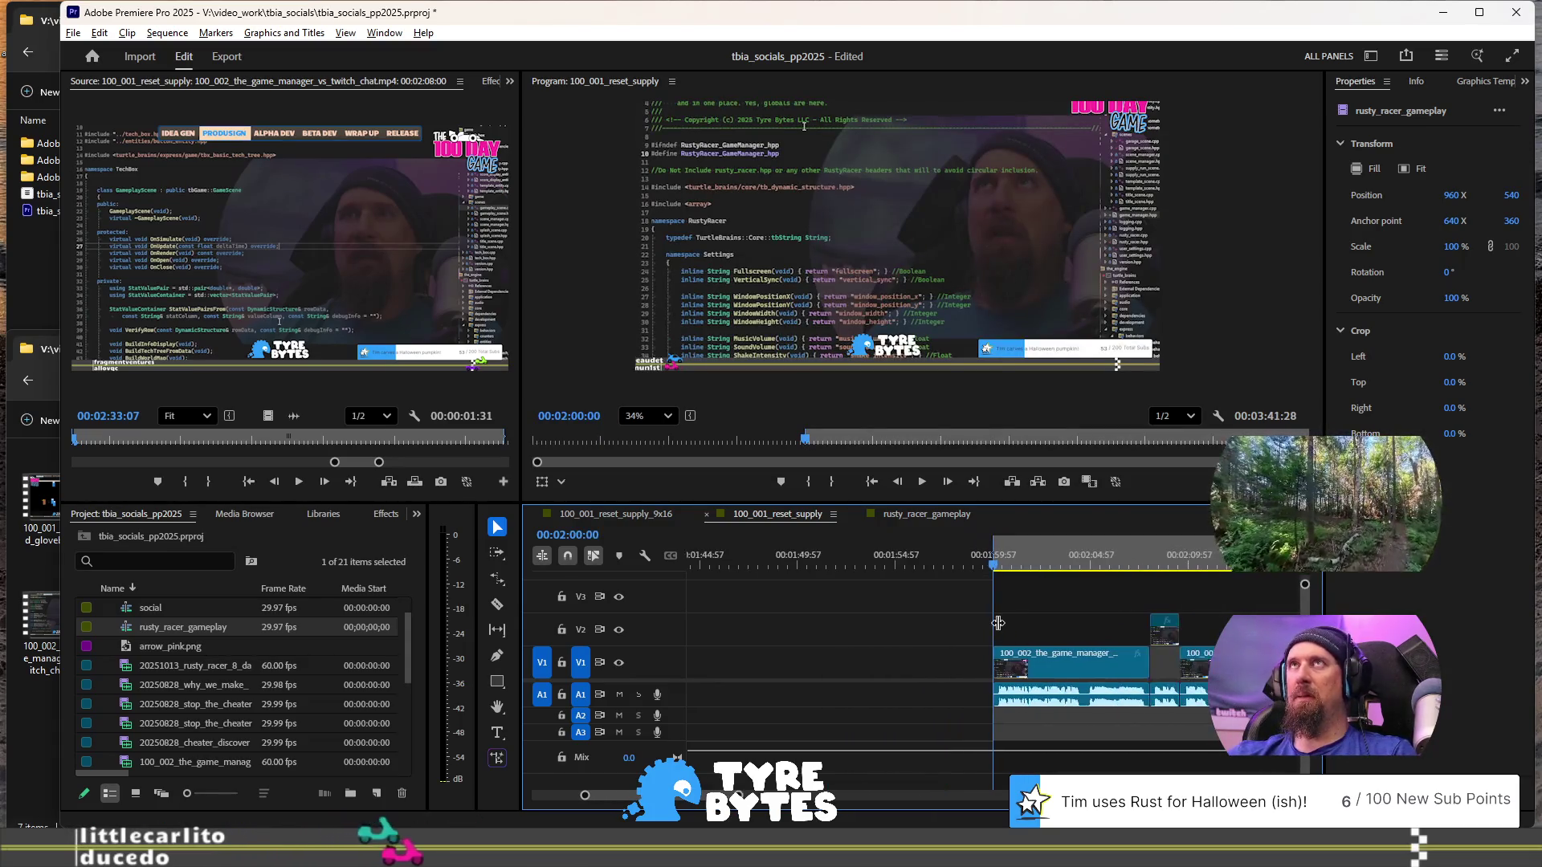
{"action": "scroll", "coordinate": [995, 621], "scroll_direction": "down", "scroll_amount": 6}
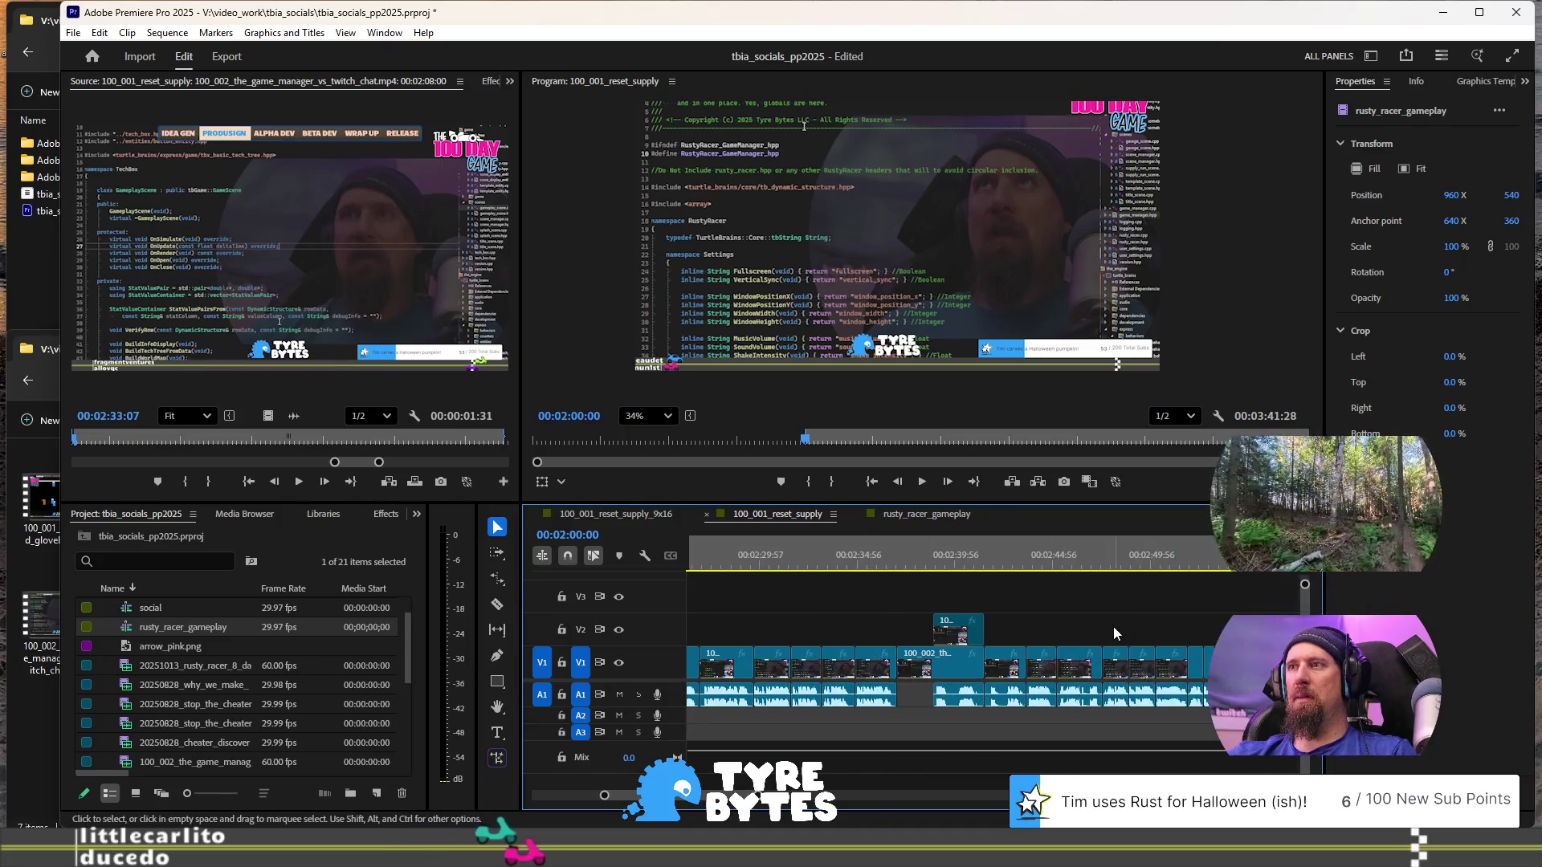
{"action": "scroll", "coordinate": [1045, 655], "scroll_direction": "up", "scroll_amount": 3}
{"action": "scroll", "coordinate": [1060, 652], "scroll_direction": "down", "scroll_amount": 3}
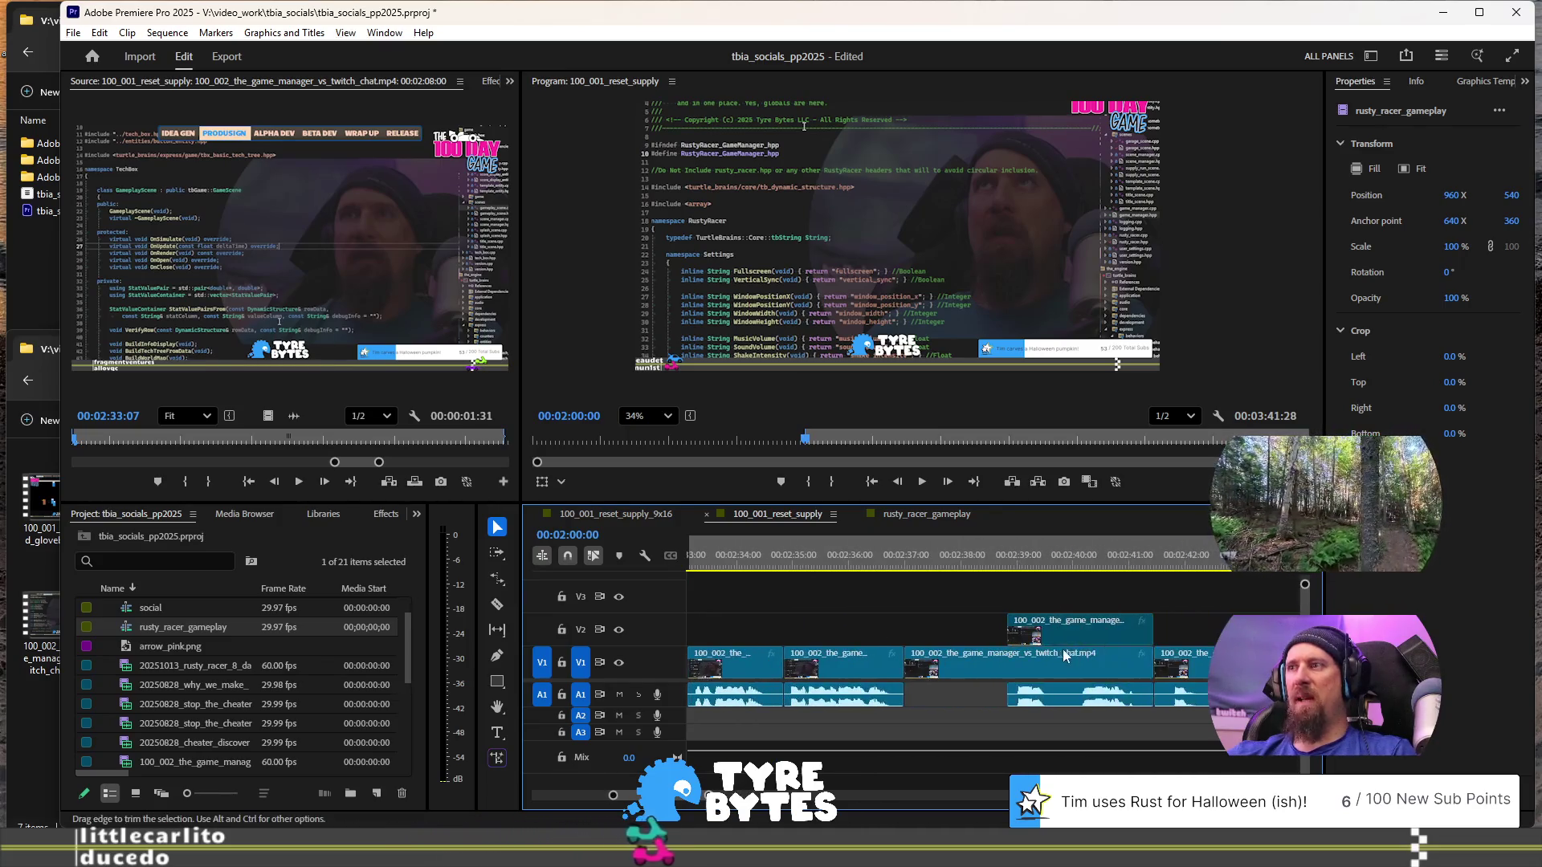
{"action": "left_click", "coordinate": [991, 707]}
{"action": "left_click", "coordinate": [922, 547]}
{"action": "key", "text": "space"}
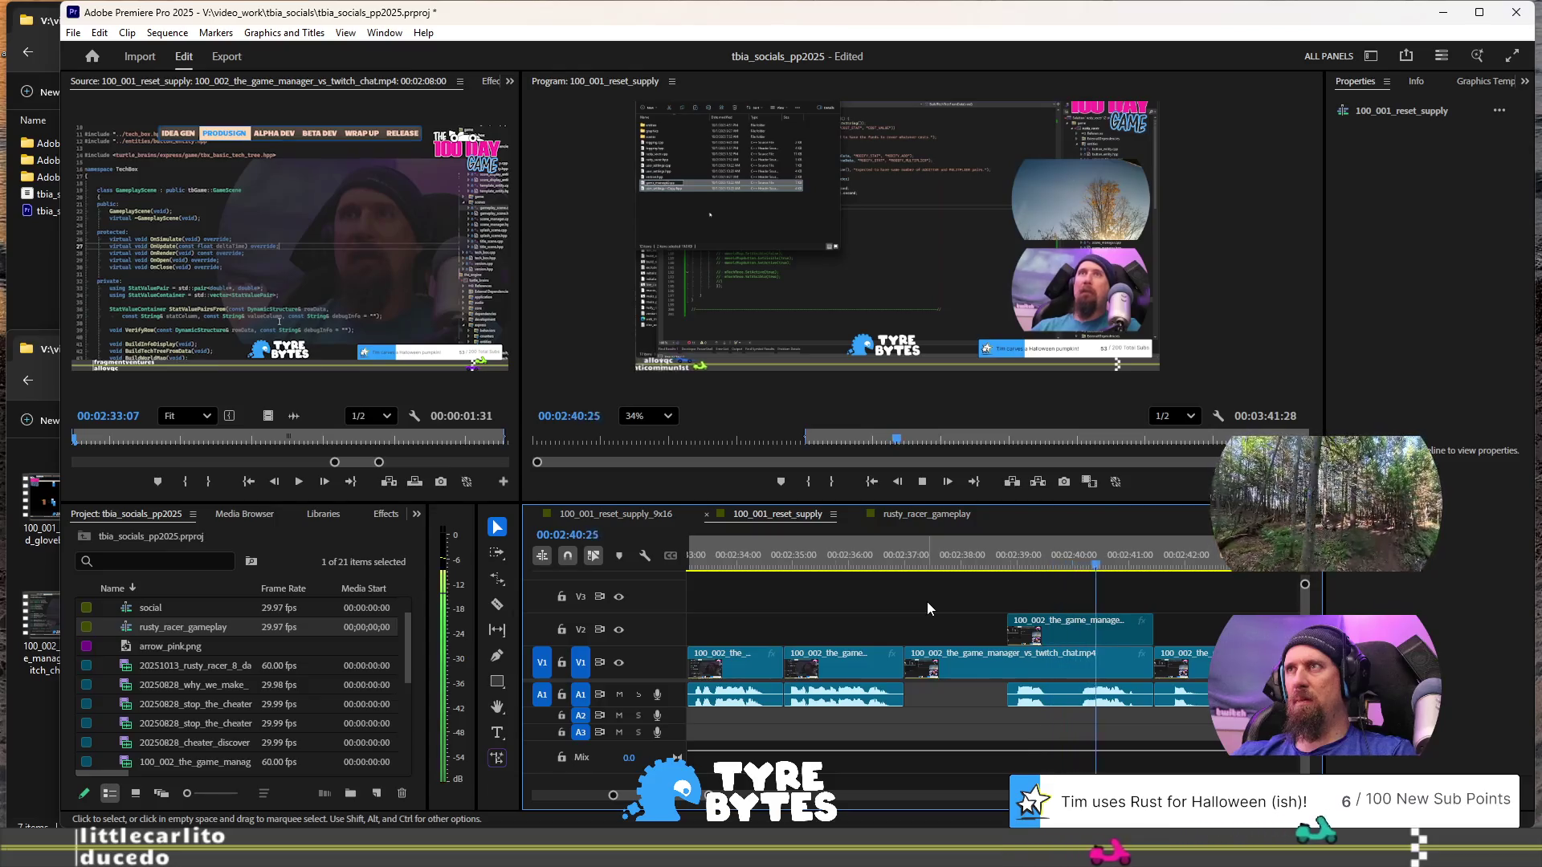
- Replay the stretch from about 2:37 and save the project
{"action": "key", "text": "space"}
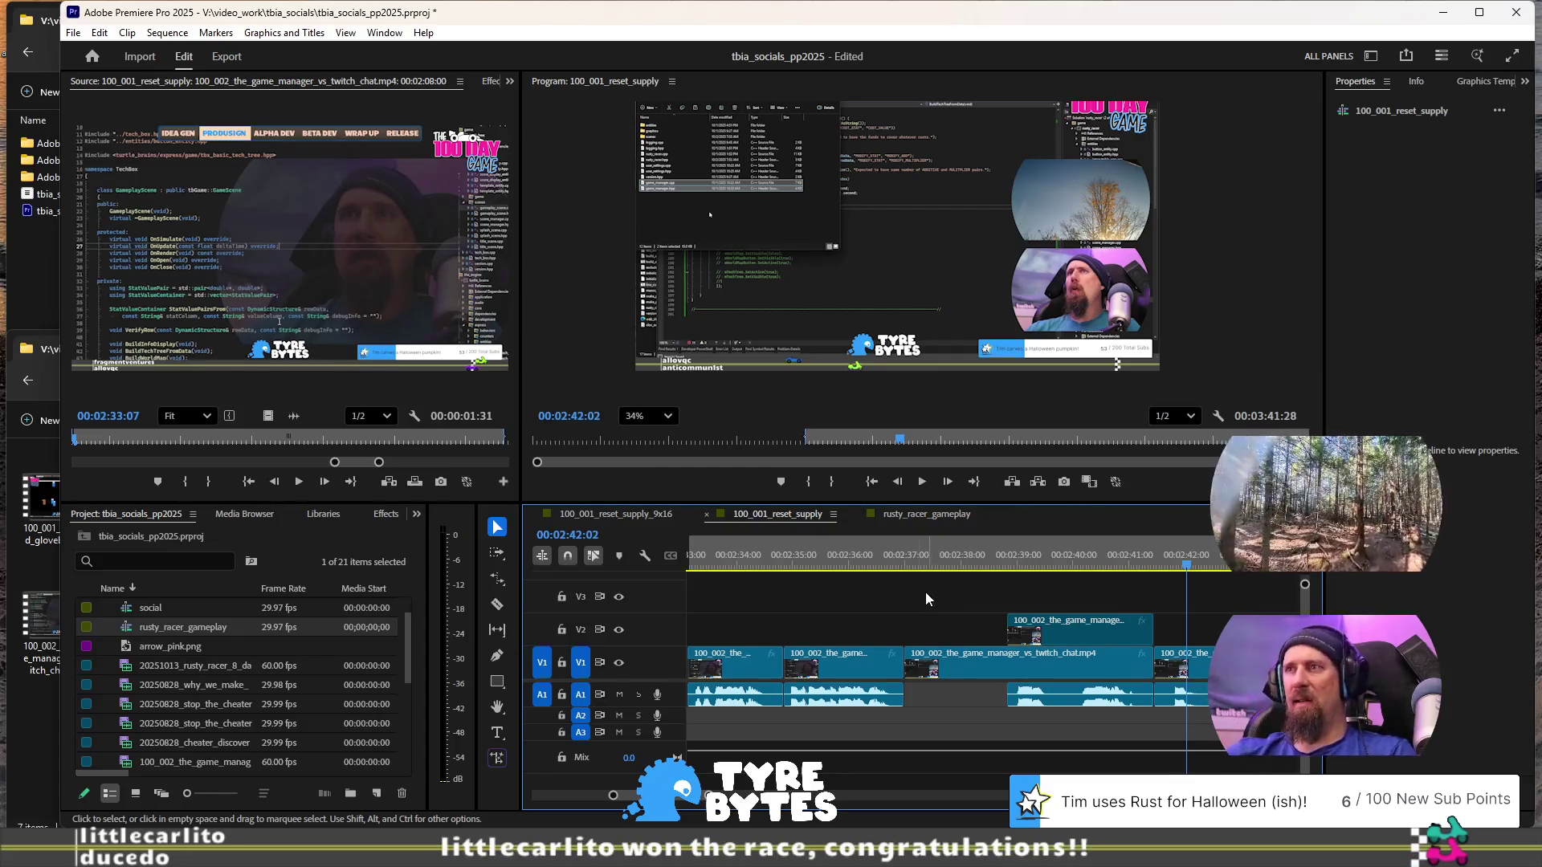
{"action": "left_click", "coordinate": [908, 560]}
{"action": "key", "text": "space"}
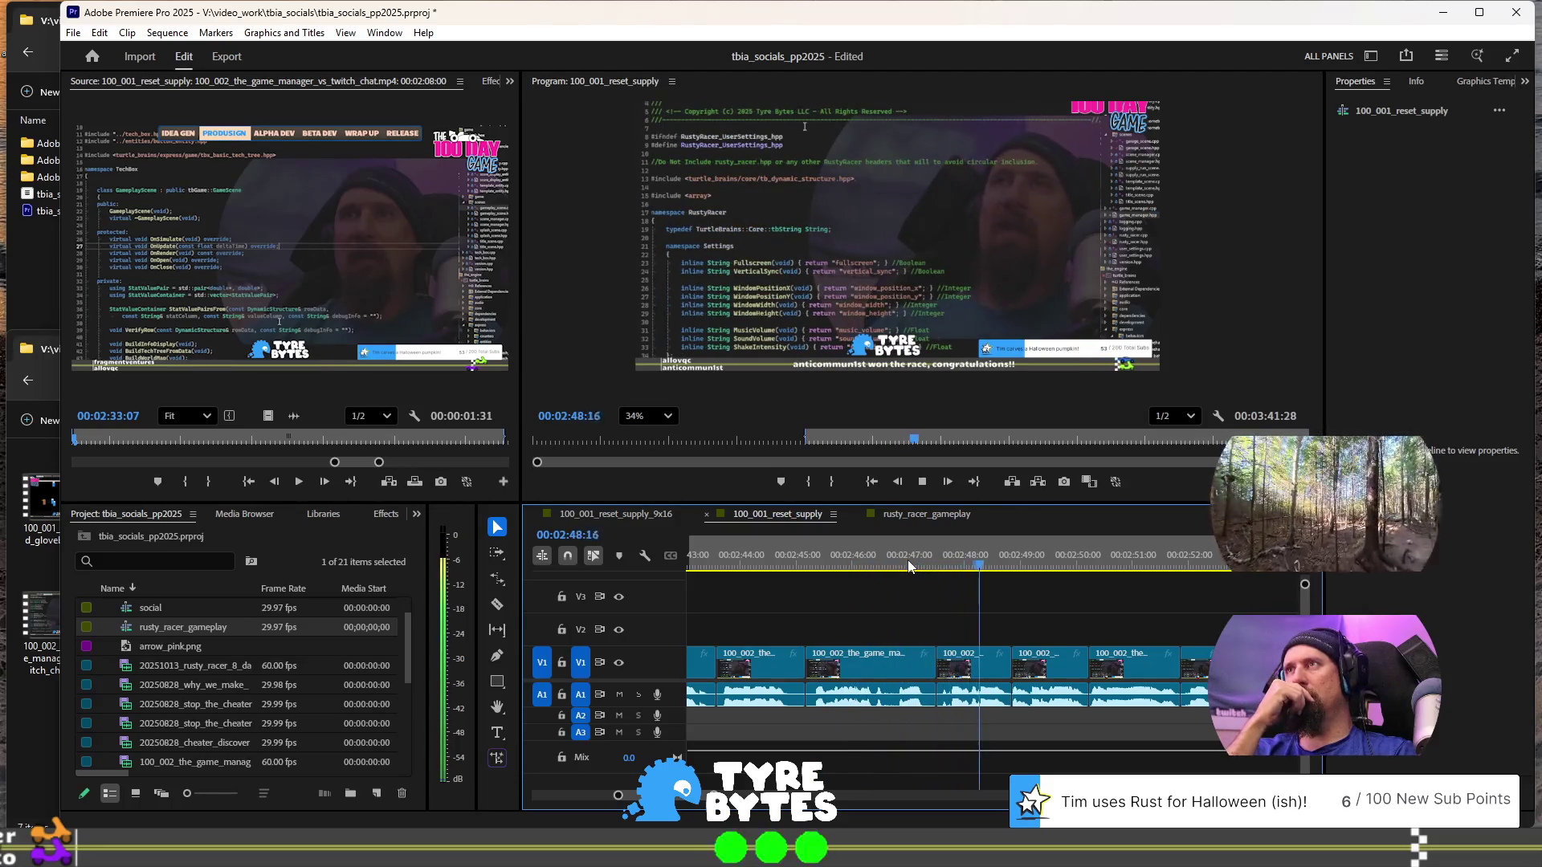
{"action": "key", "text": "space"}
{"action": "key", "text": "ctrl+s"}
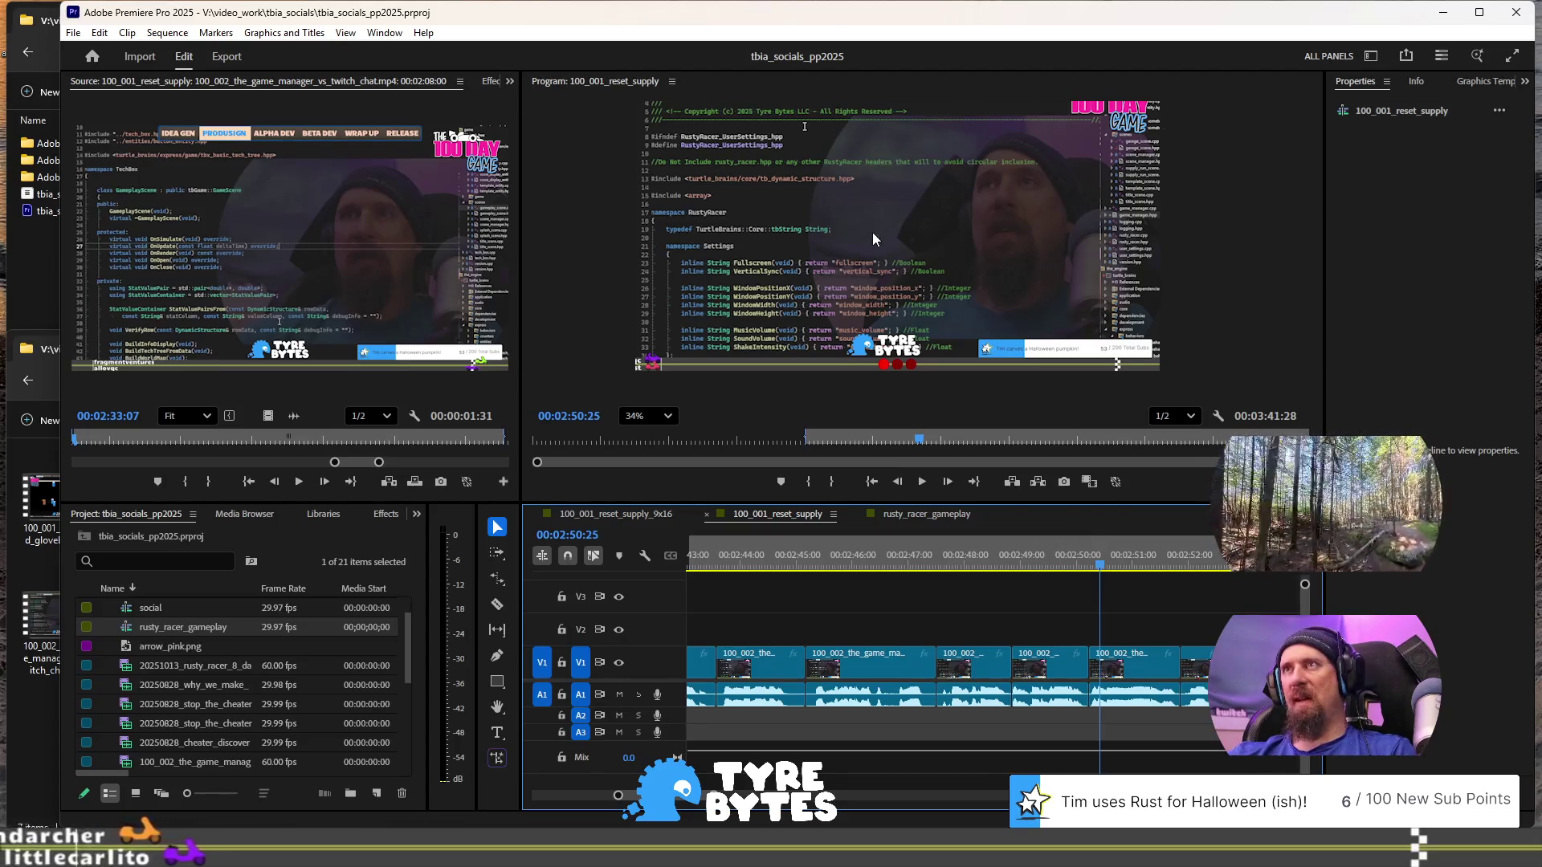
- Zoom out and replay from 2:47:35, then park the playhead near 2:49
{"action": "key", "text": "minus"}
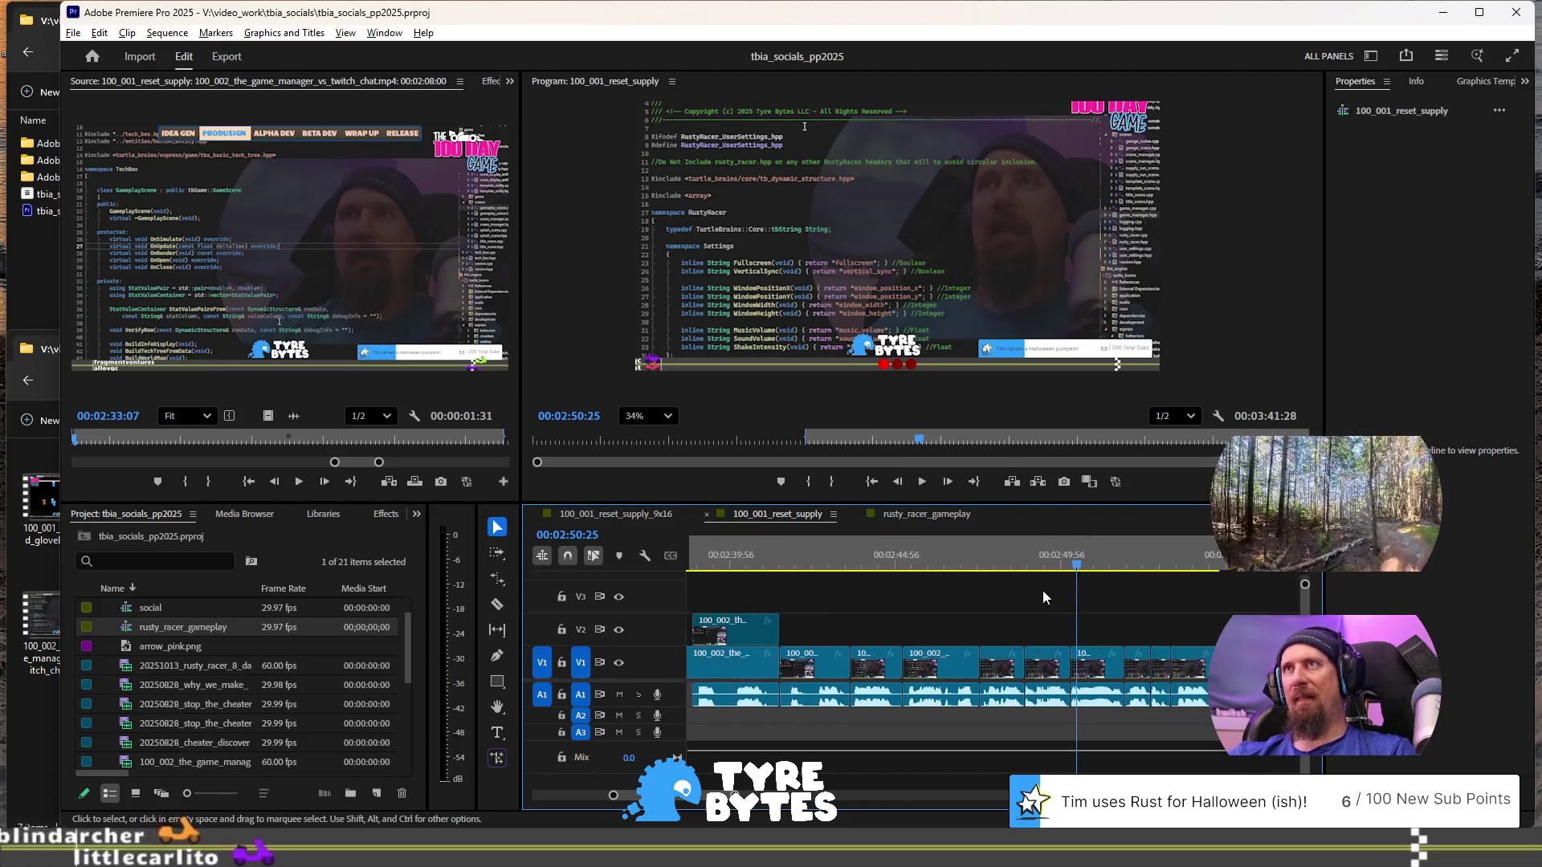
{"action": "left_click", "coordinate": [985, 566]}
{"action": "key", "text": "space"}
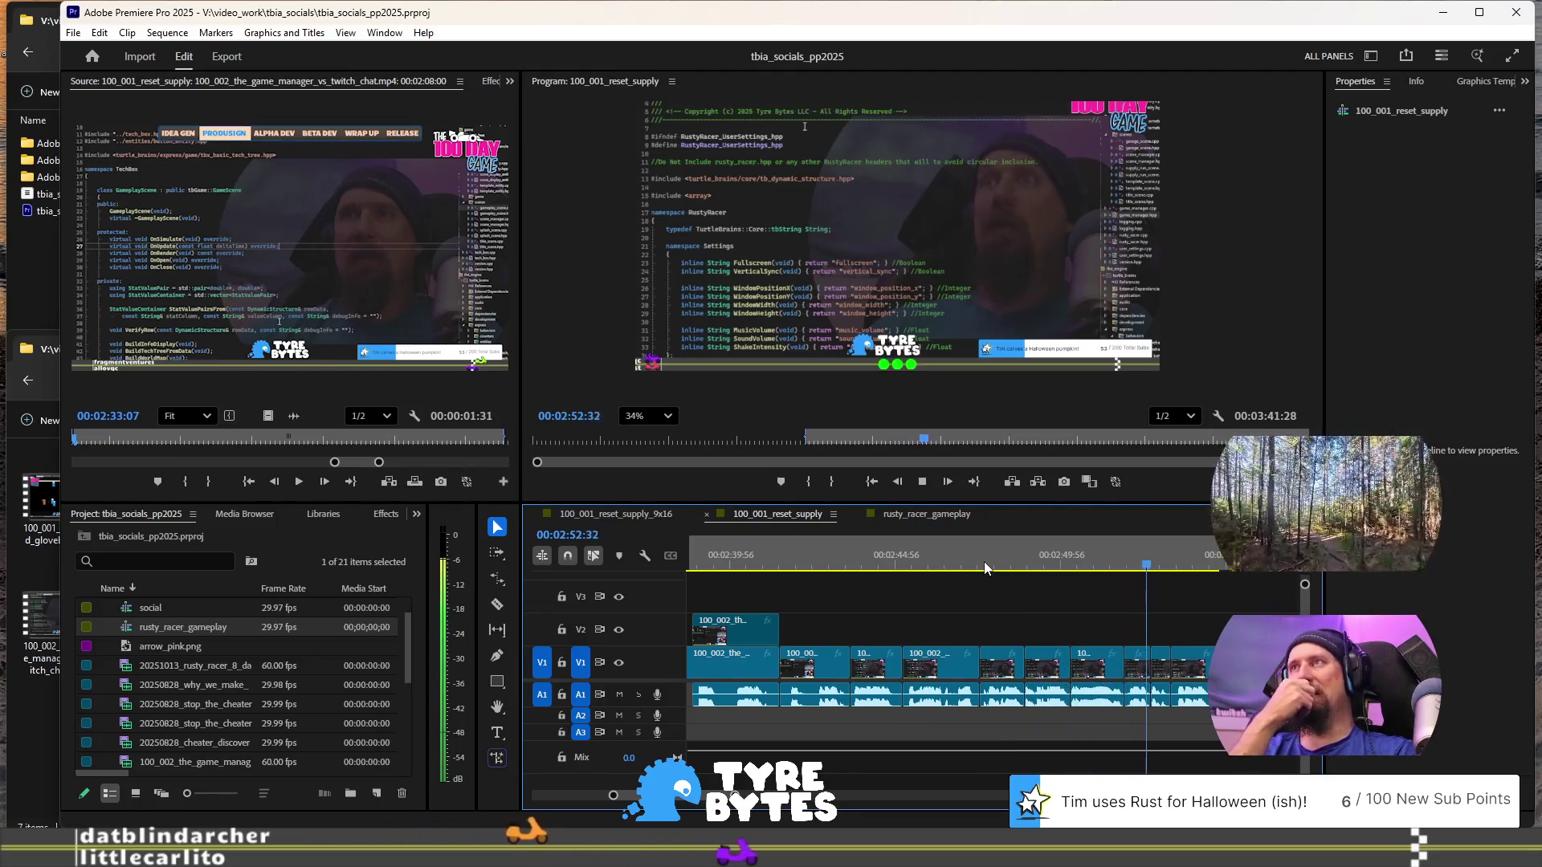
{"action": "key", "text": "space"}
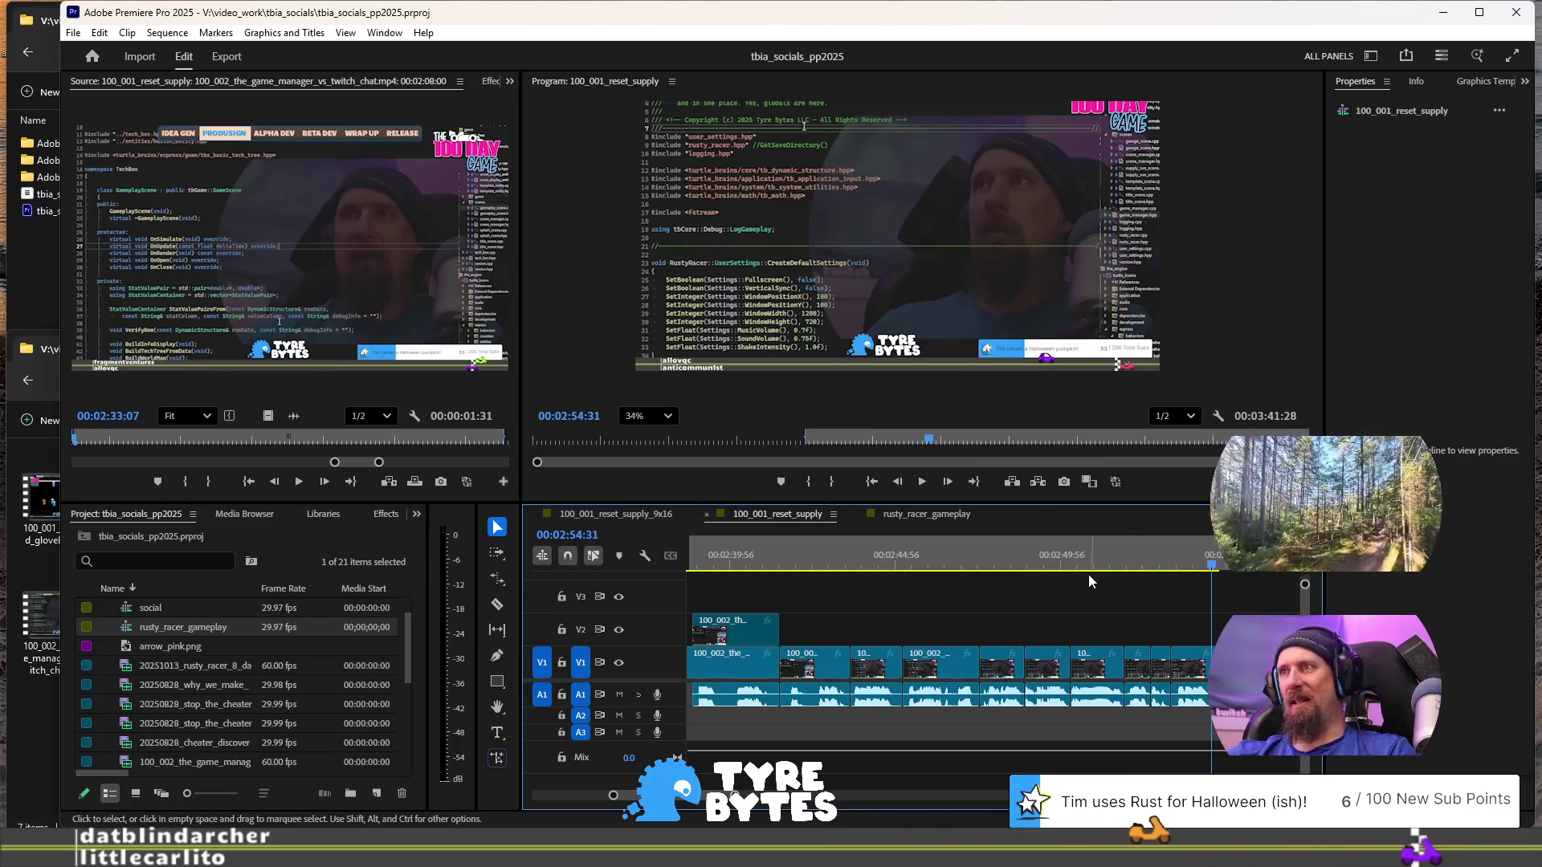
{"action": "left_click", "coordinate": [1044, 556]}
- Review playback of the sequence end between about 2:46:48 and 2:52
{"action": "key", "text": "space"}
{"action": "mouse_move", "coordinate": [1017, 569]}
{"action": "left_mouse_down"}
{"action": "mouse_move", "coordinate": [967, 572]}
{"action": "mouse_move", "coordinate": [978, 580]}
{"action": "left_mouse_up"}
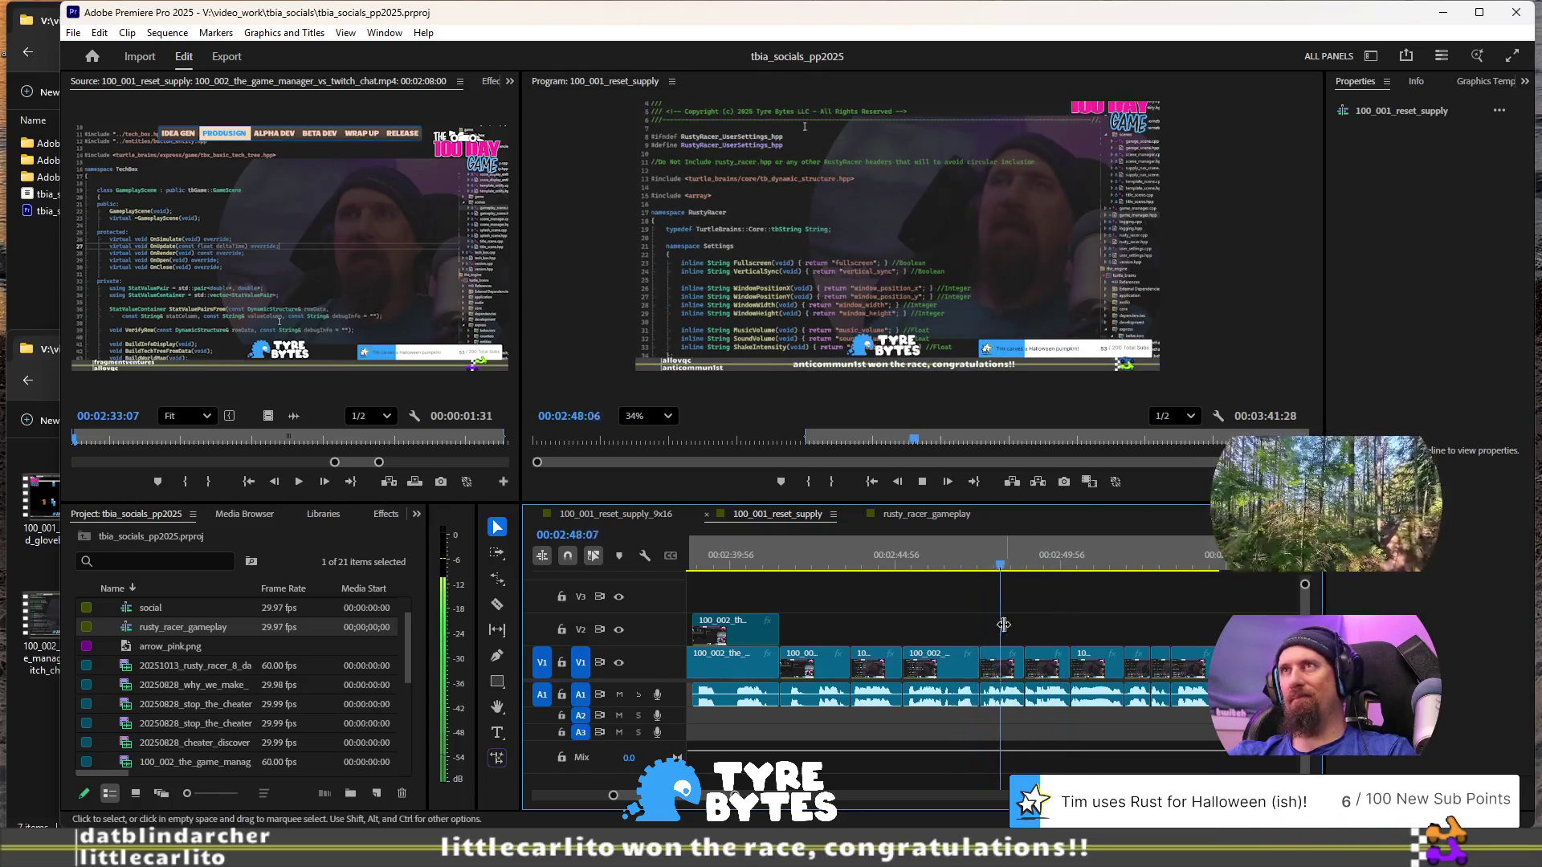
{"action": "left_click", "coordinate": [955, 554]}
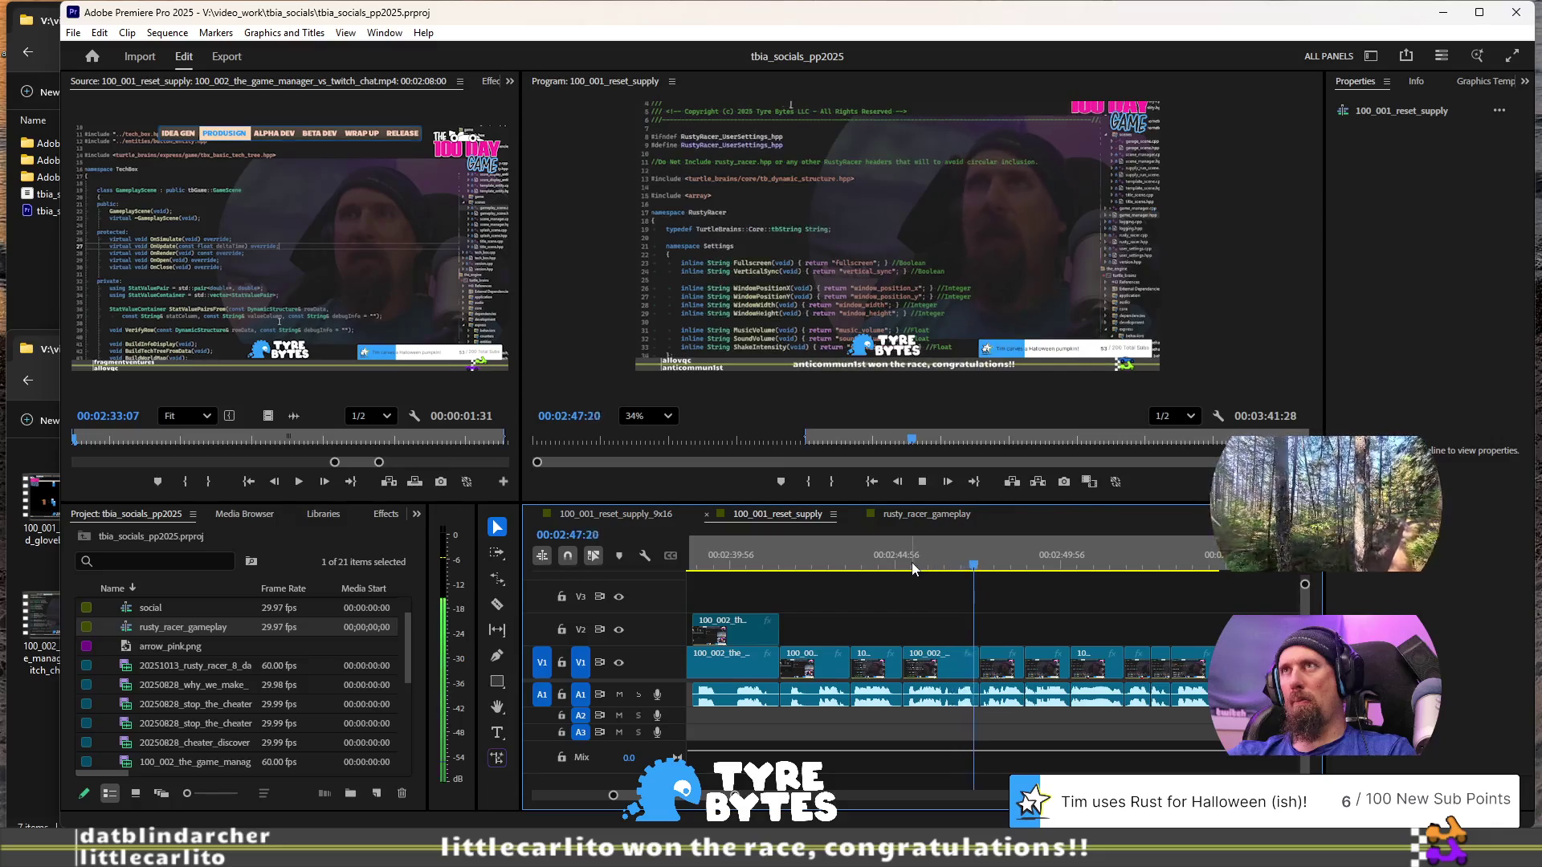
{"action": "key", "text": "space"}
{"action": "mouse_move", "coordinate": [981, 600]}
{"action": "left_mouse_down"}
{"action": "mouse_move", "coordinate": [1171, 712]}
{"action": "mouse_move", "coordinate": [1156, 710]}
{"action": "left_mouse_up"}
{"action": "left_click", "coordinate": [1163, 563]}
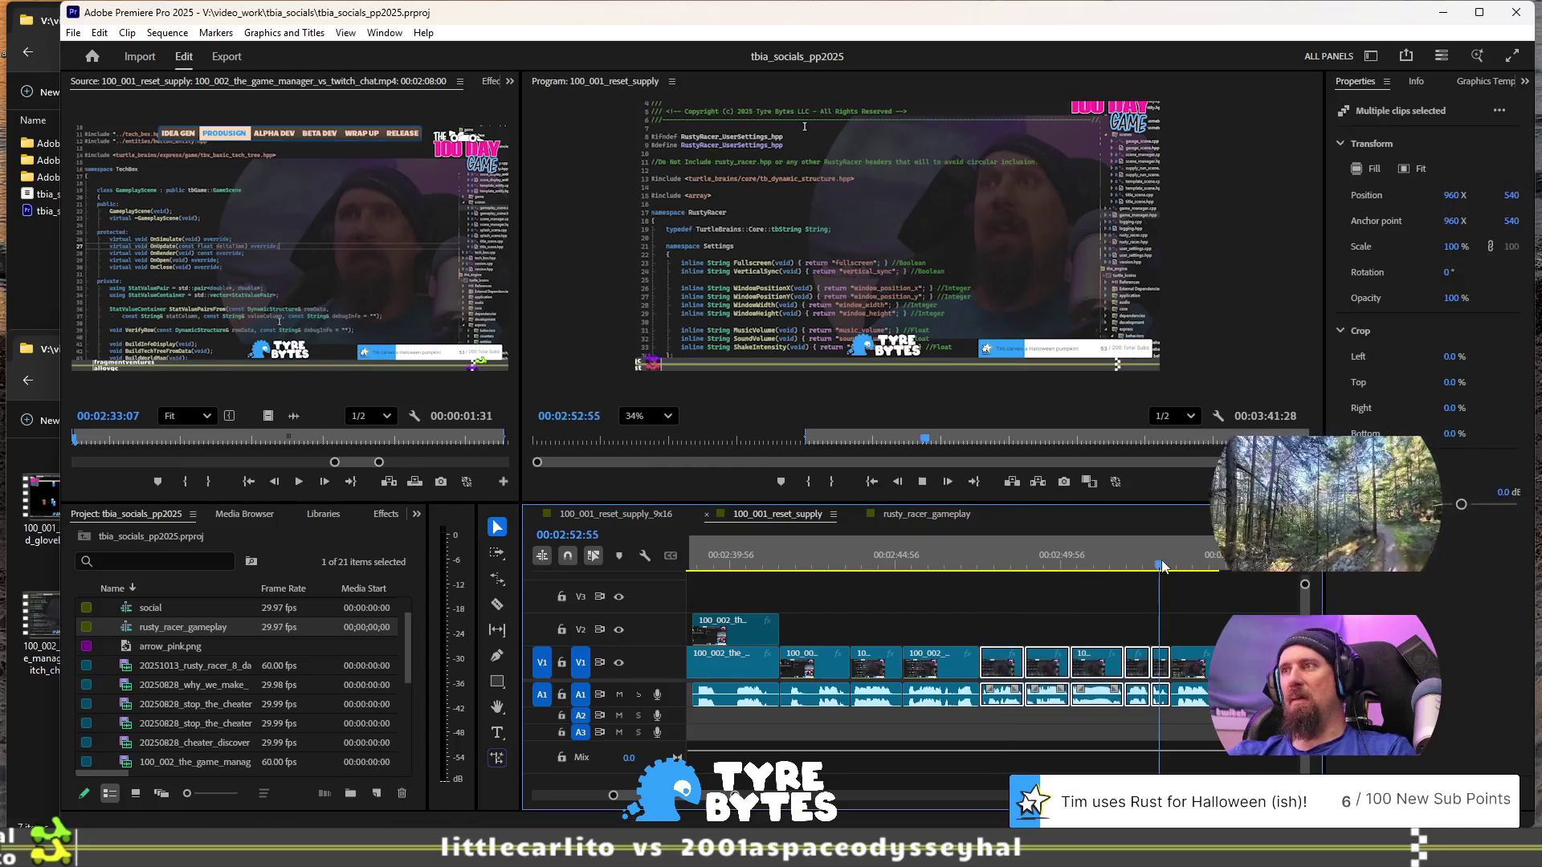
{"action": "key", "text": "space"}
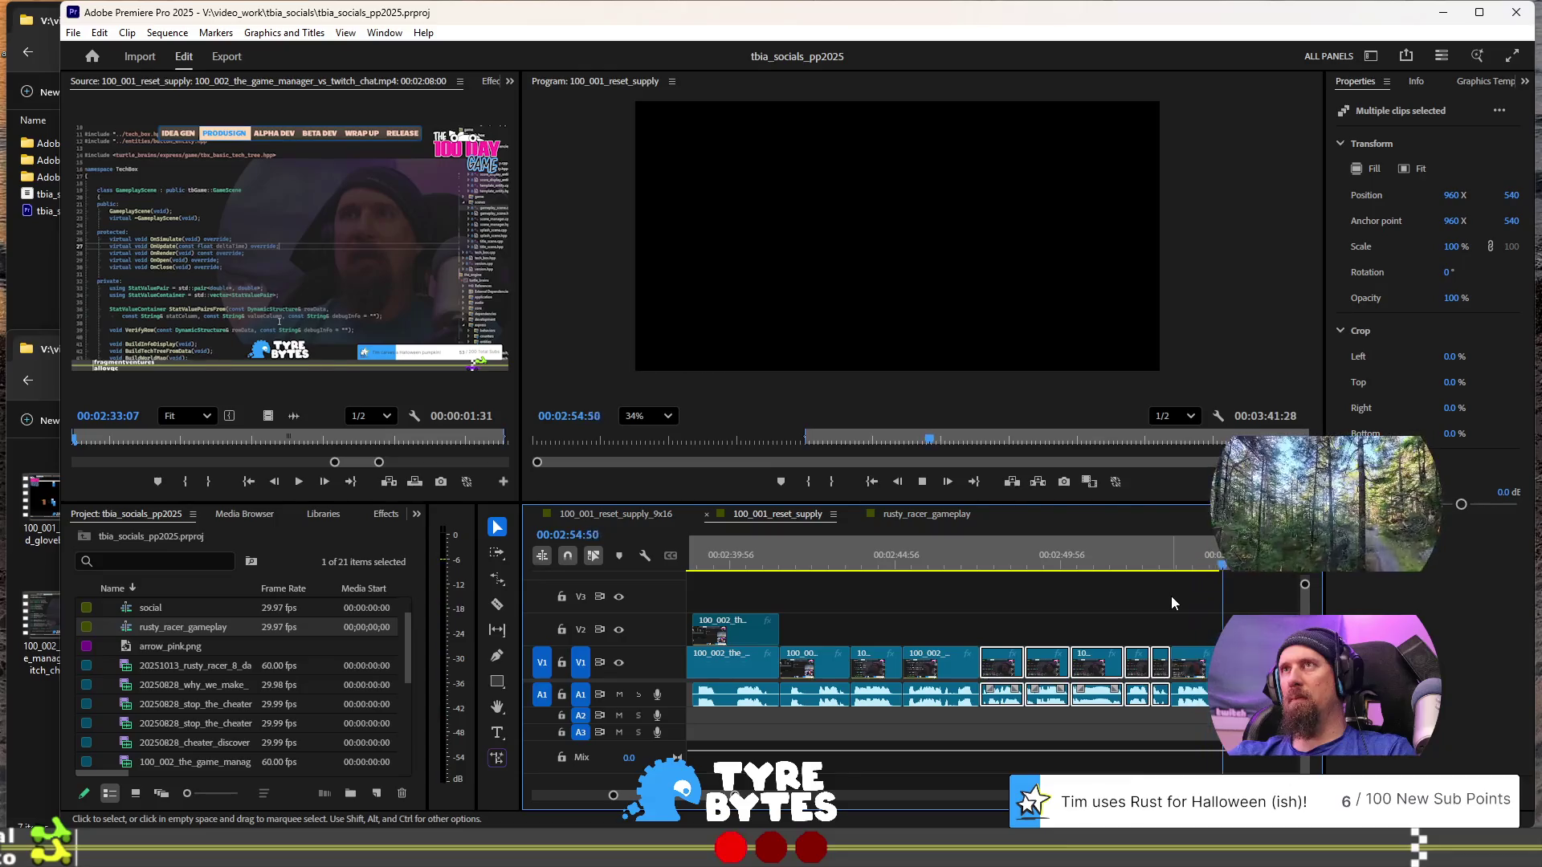
{"action": "scroll", "coordinate": [1171, 596], "scroll_direction": "right", "scroll_amount": 2}
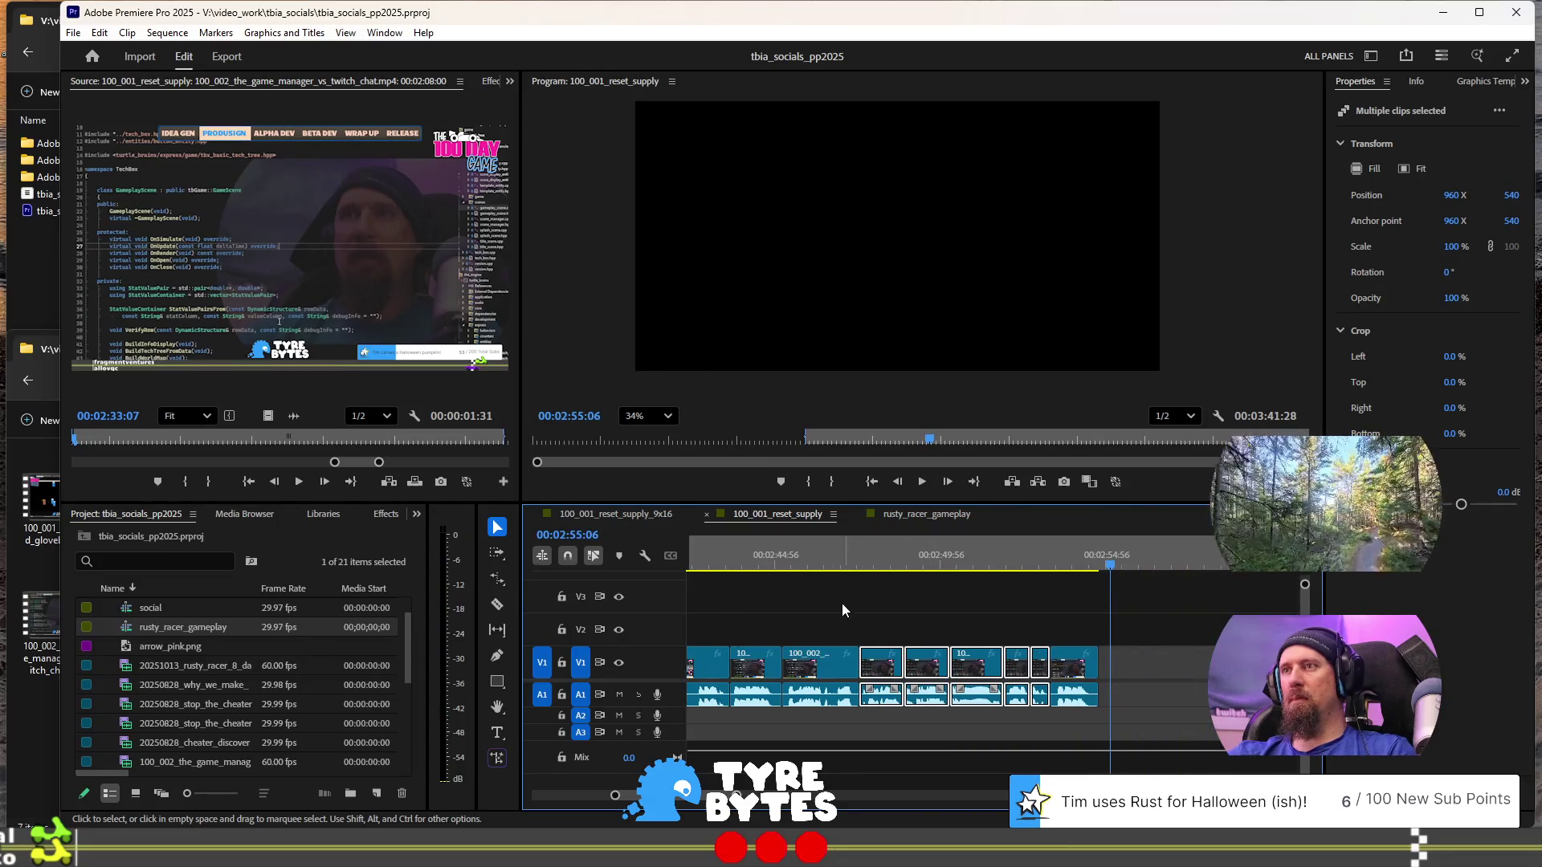
{"action": "left_click", "coordinate": [779, 564]}
{"action": "key", "text": "space"}
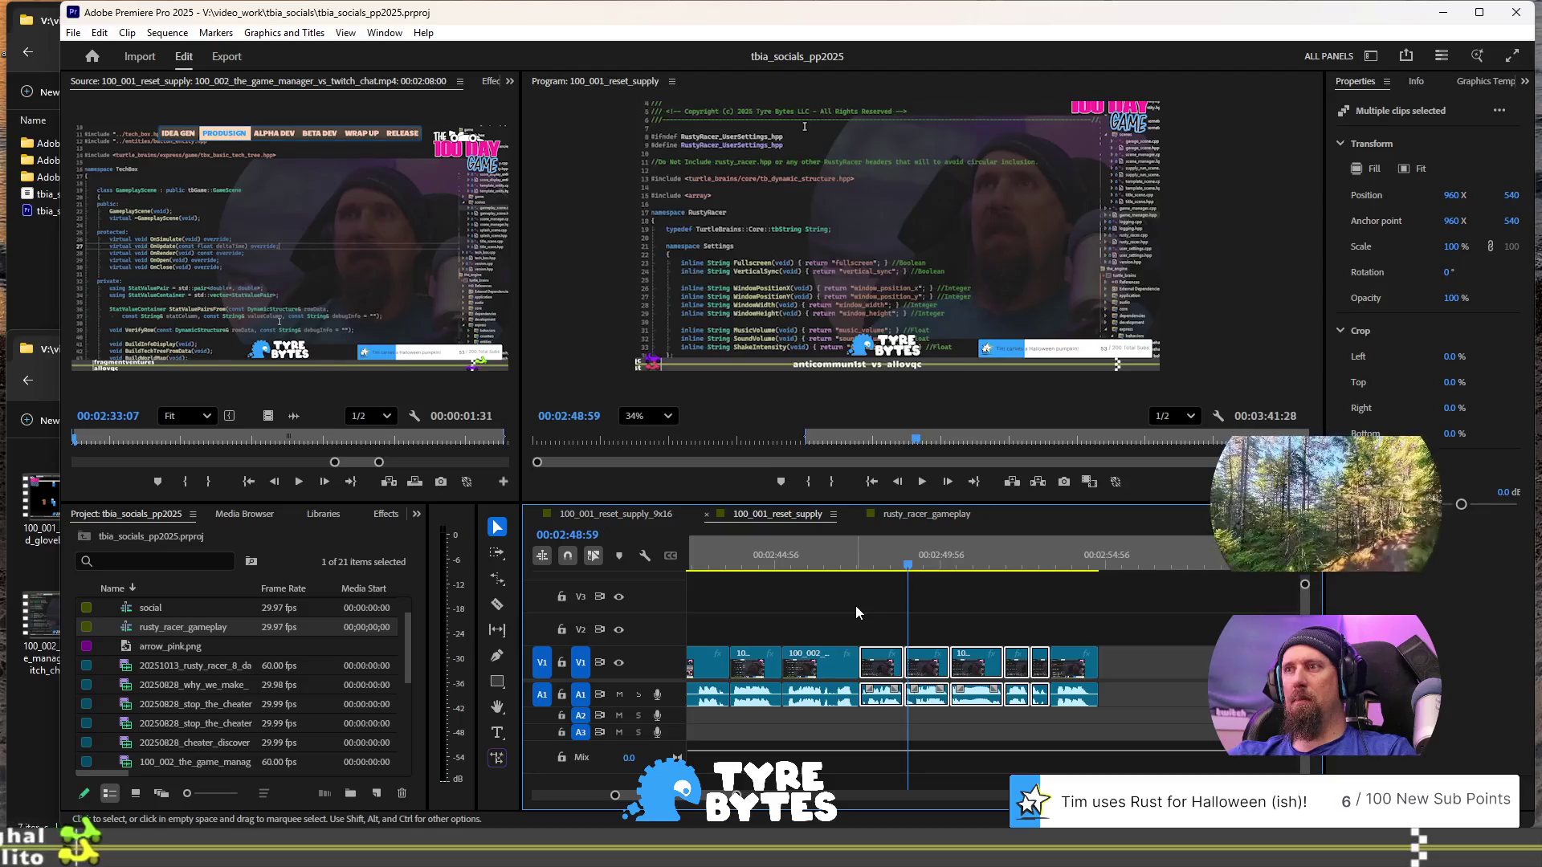
- Delete the last clips and the empty gap on V1 so the later clip moves up
{"action": "left_click_drag", "start_coordinate": [872, 608], "coordinate": [1039, 736]}
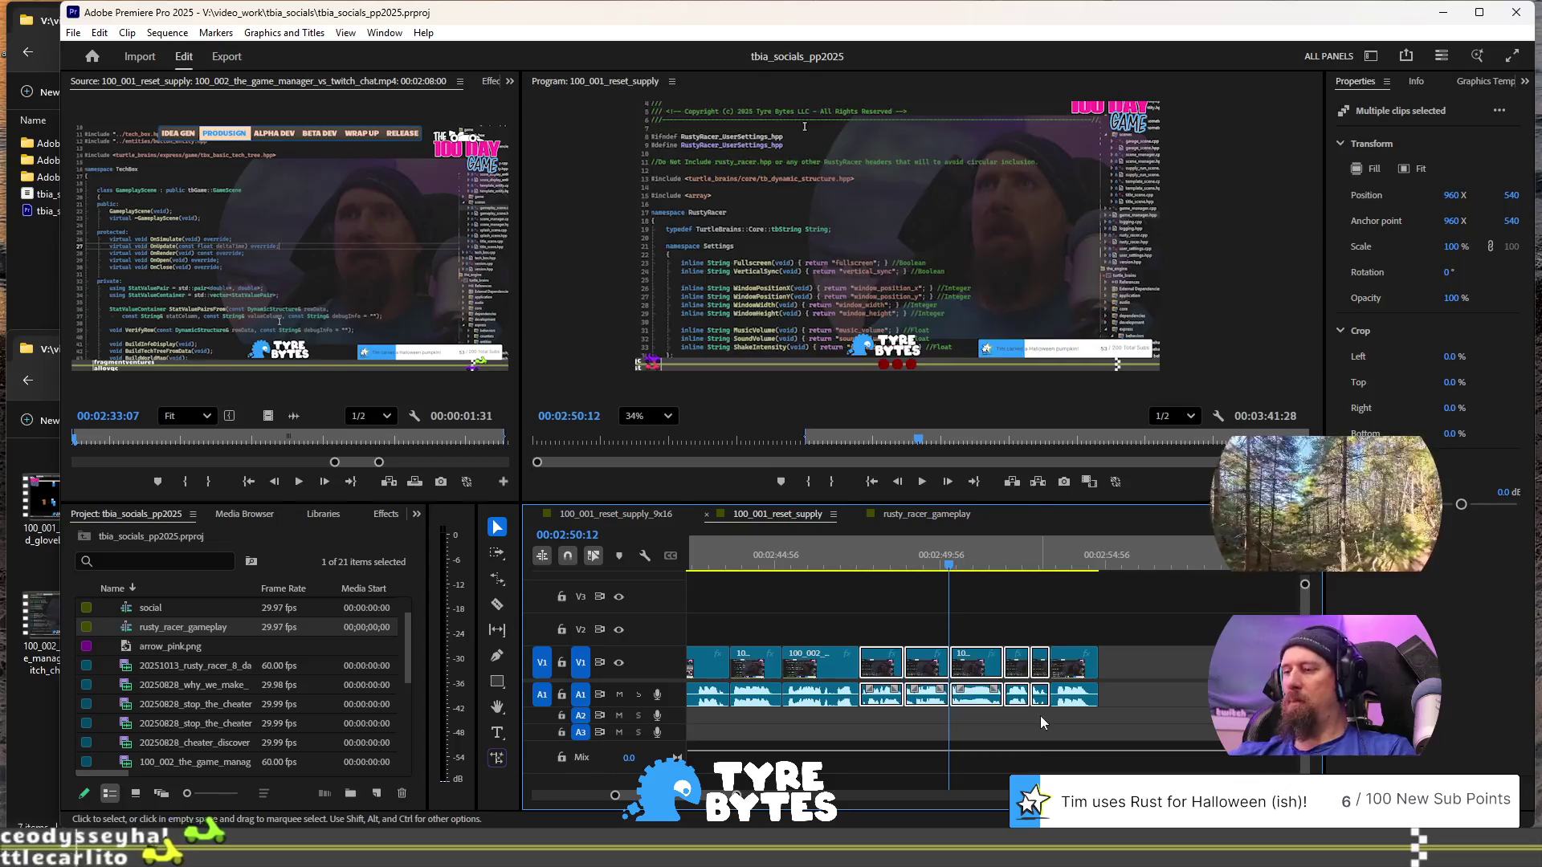
{"action": "key", "text": "Delete"}
{"action": "left_click", "coordinate": [997, 673]}
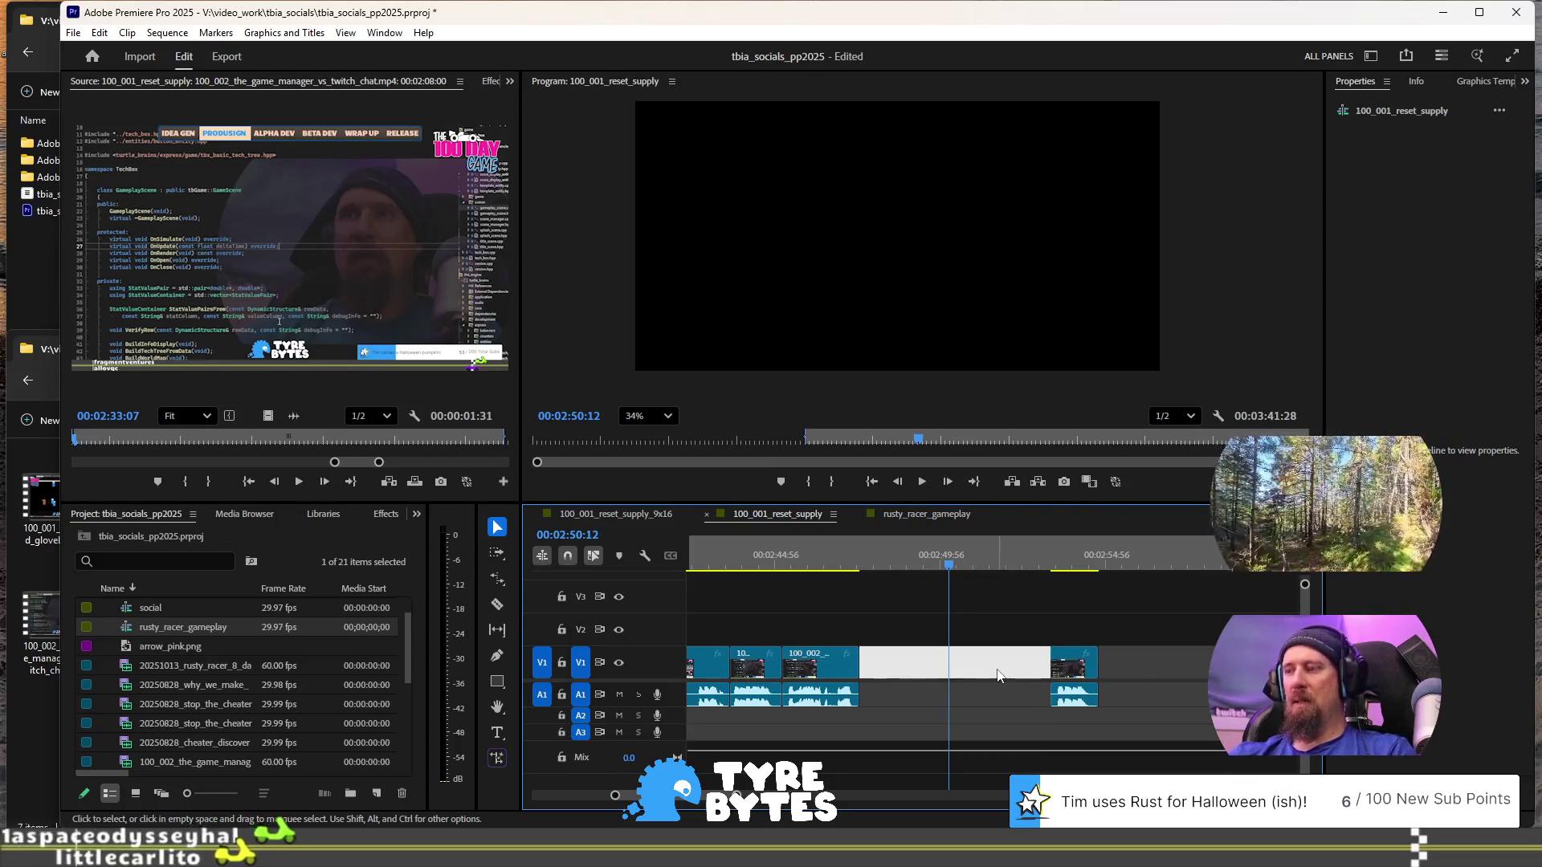
{"action": "key", "text": "Delete"}
{"action": "left_click", "coordinate": [827, 554]}
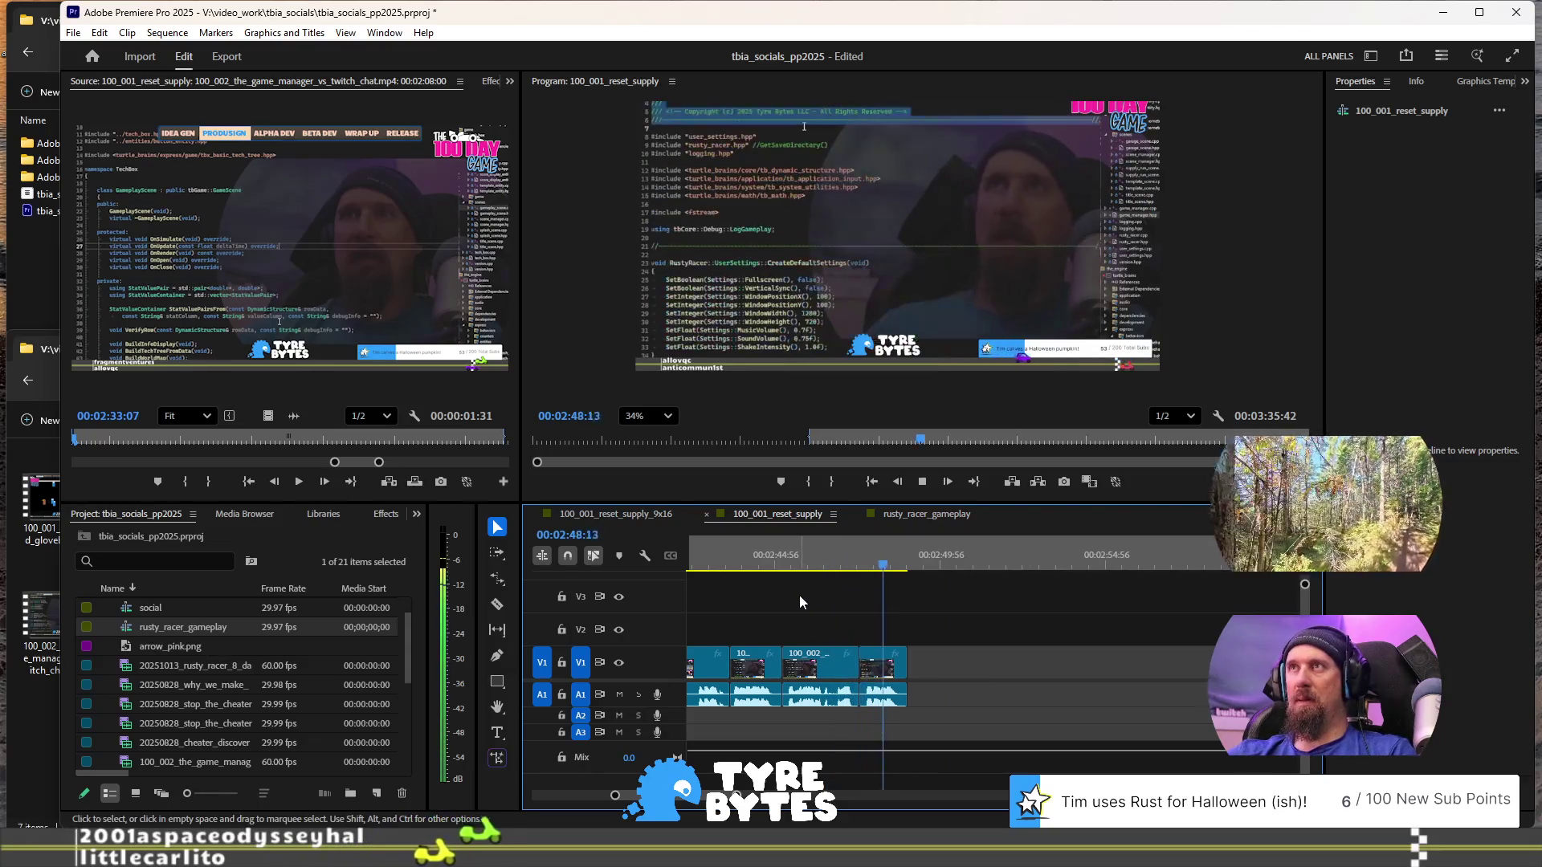
- Zoom out and play back from about 00:02:35
{"action": "scroll", "coordinate": [832, 595], "scroll_direction": "up", "scroll_amount": 5}
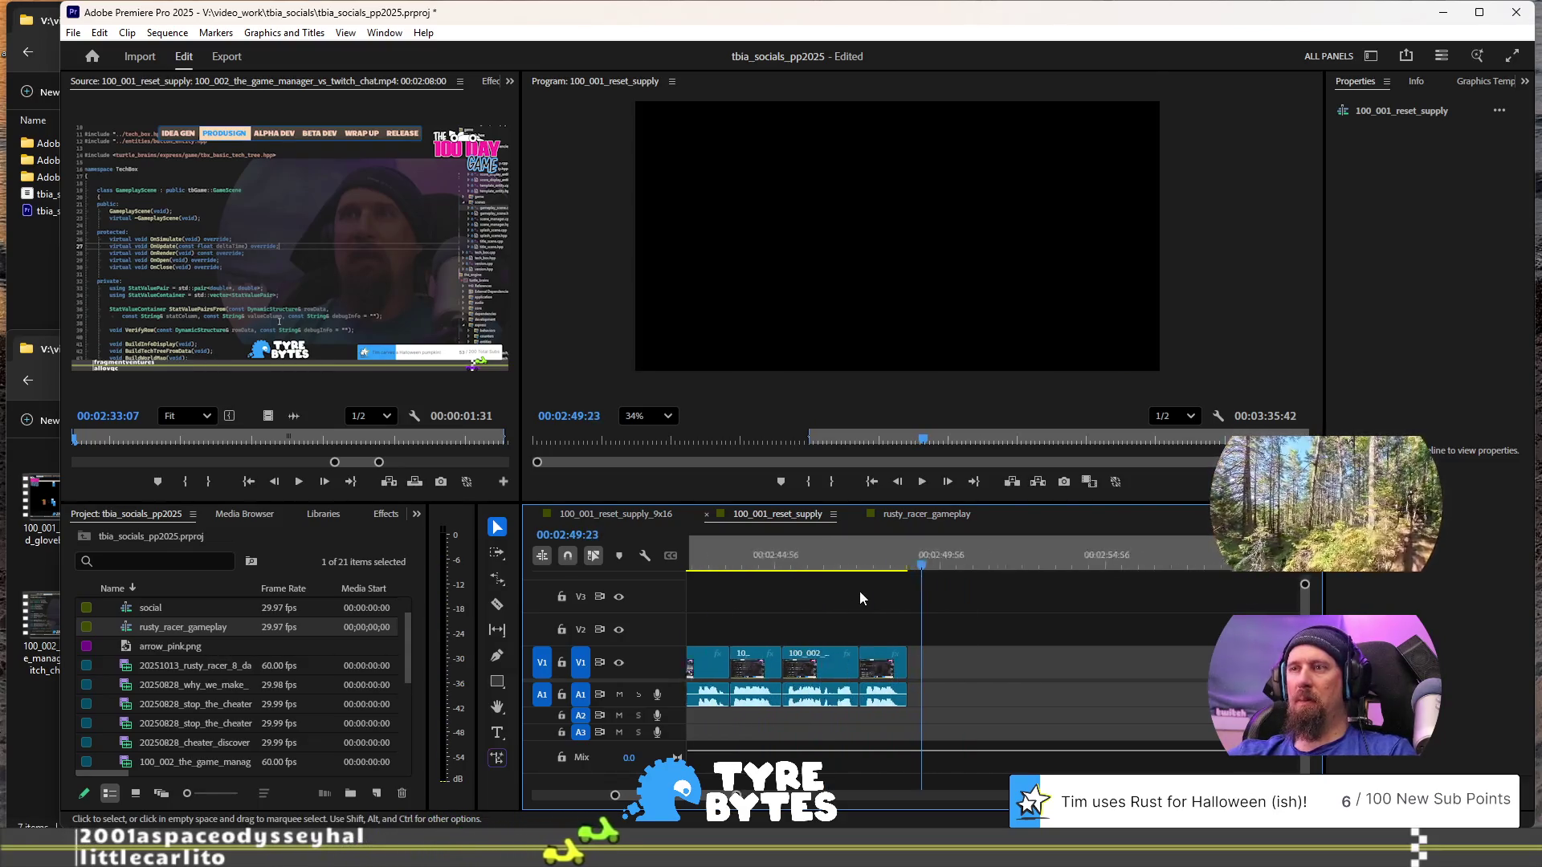
{"action": "key", "text": "minus"}
{"action": "key", "text": "minus"}
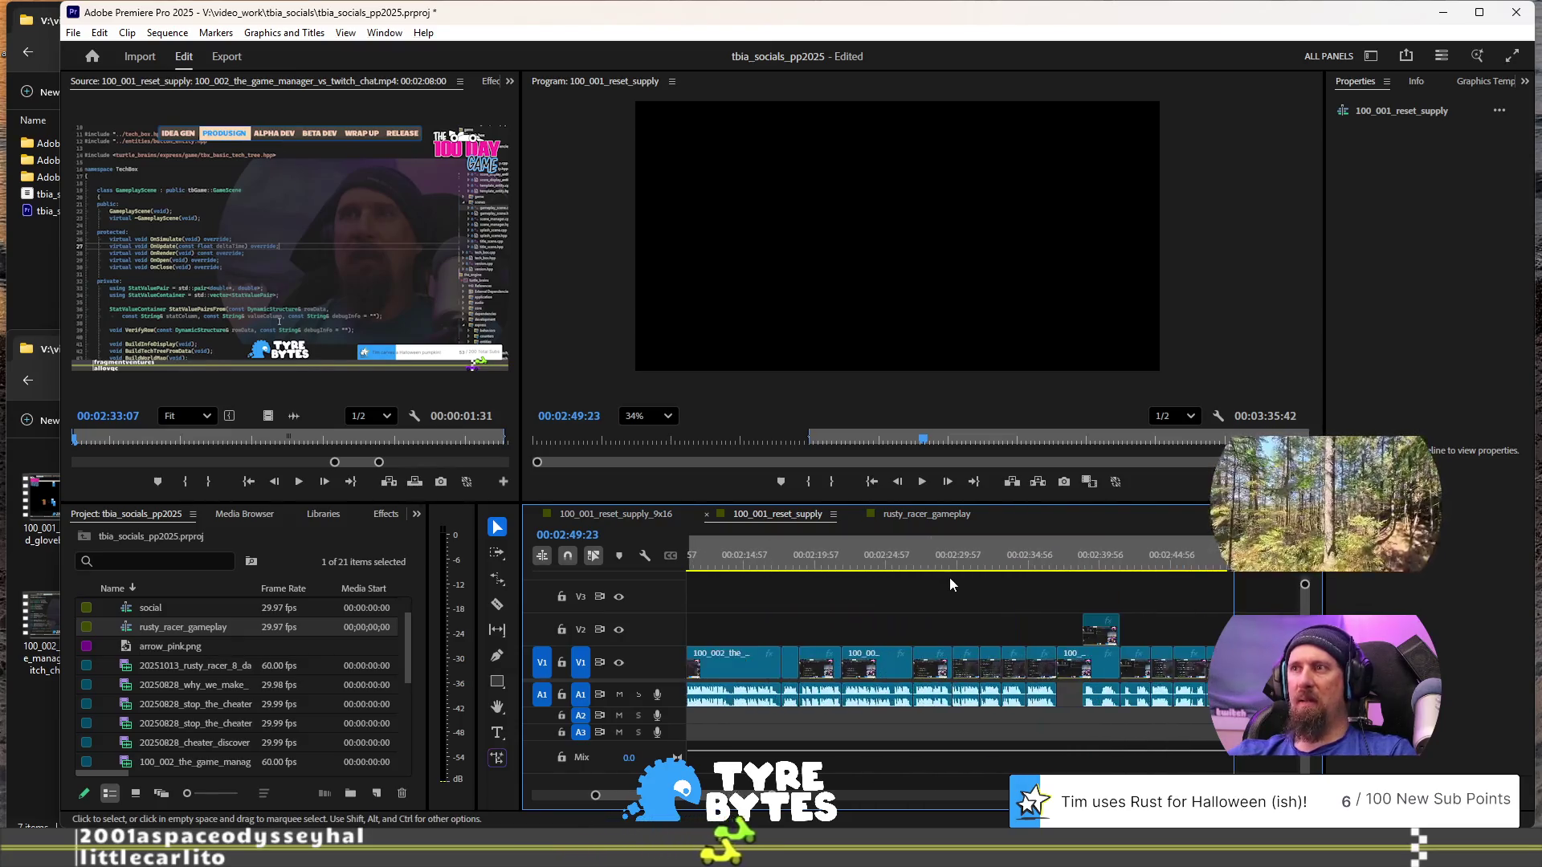
{"action": "left_click", "coordinate": [1031, 560]}
{"action": "key", "text": "space"}
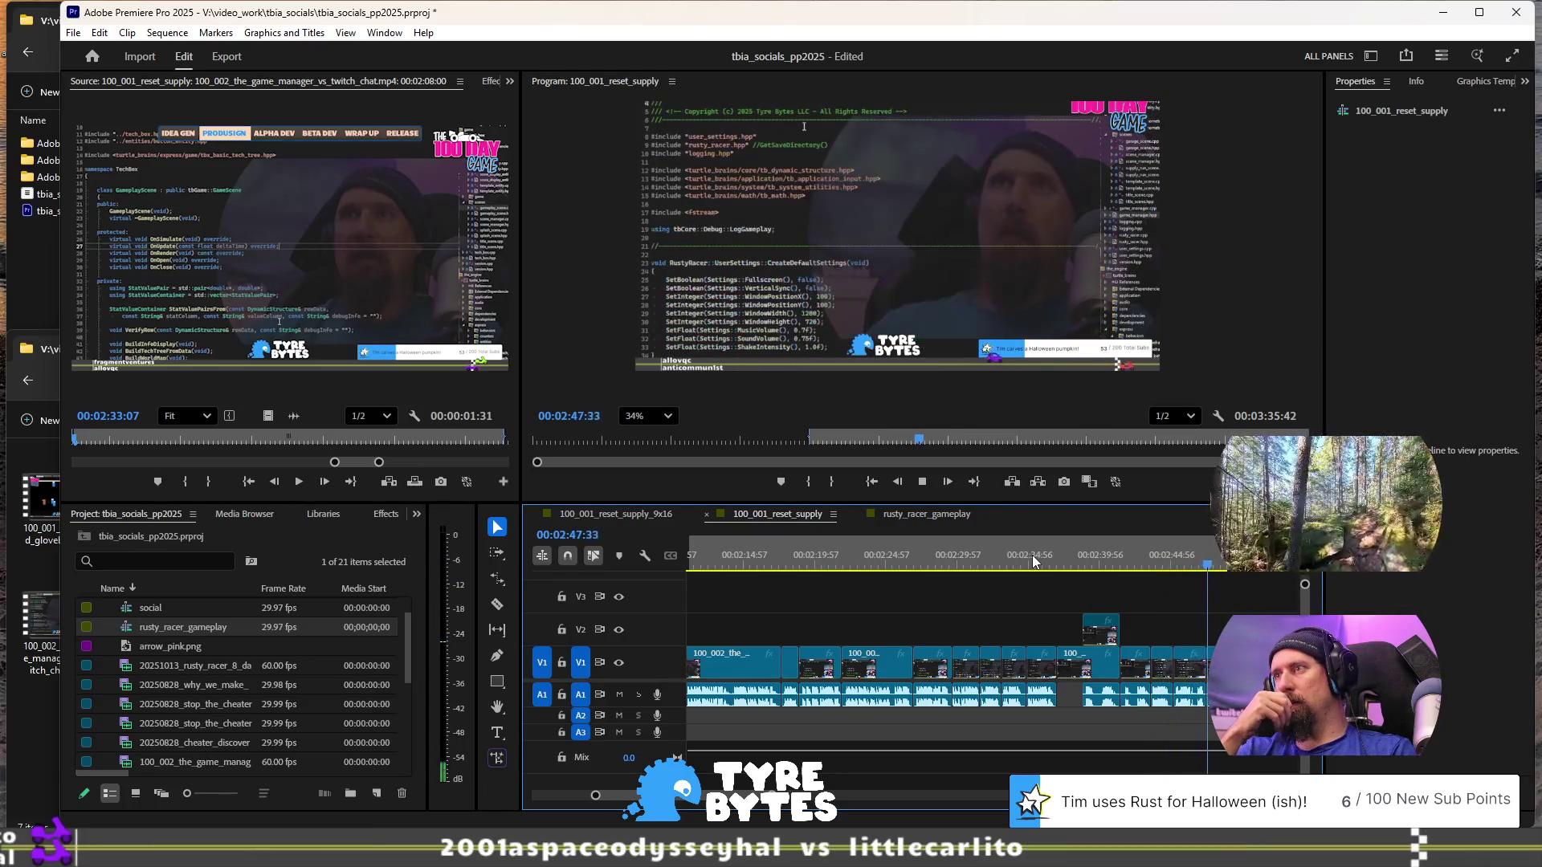
{"action": "key", "text": "space"}
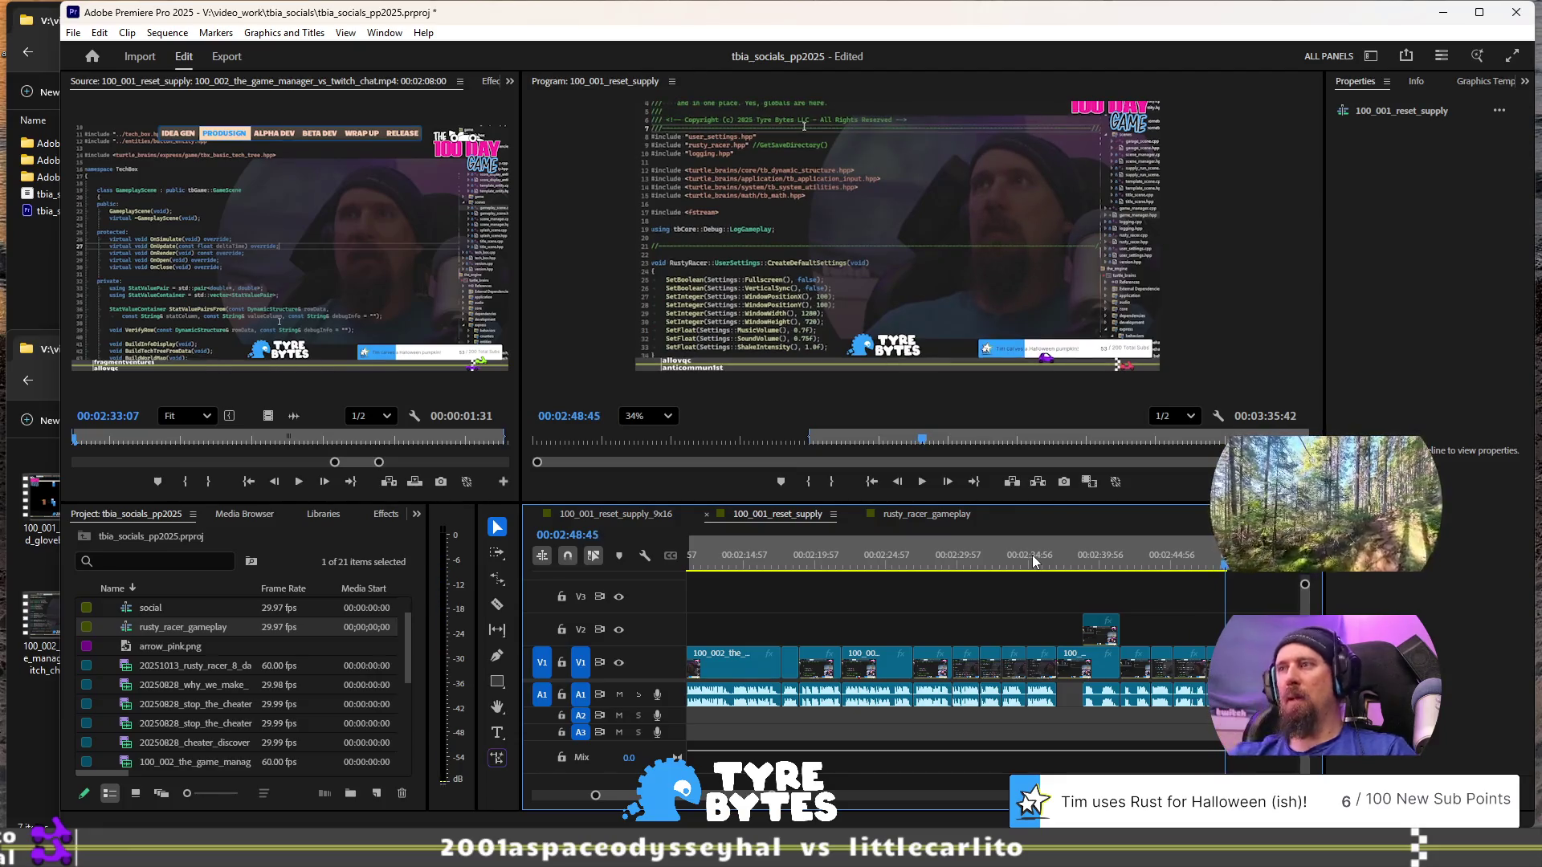
- Delete the short last clip on V1
{"action": "key", "text": "minus"}
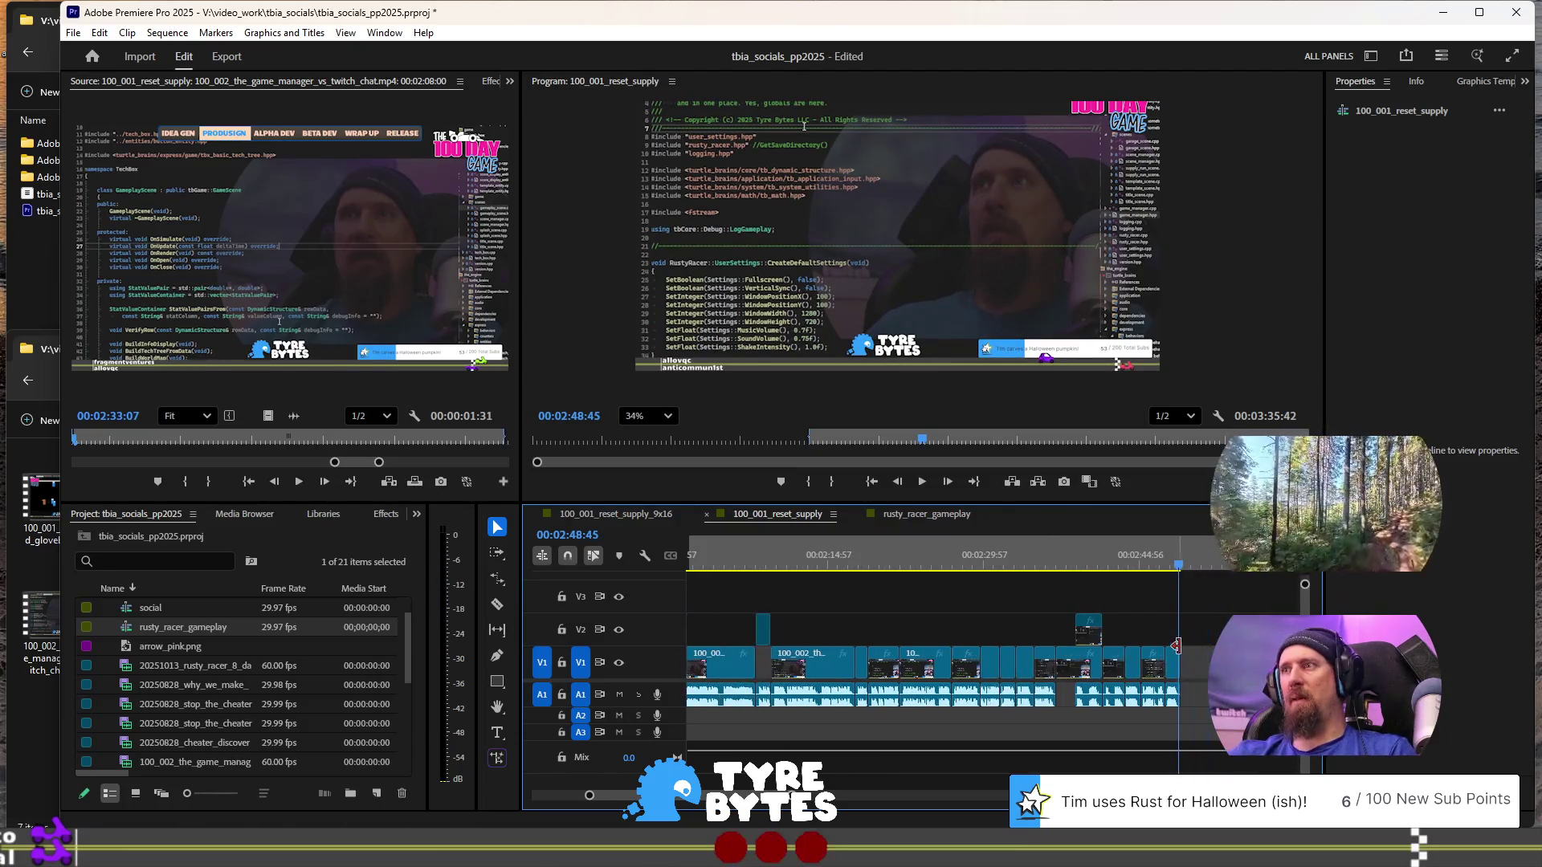
{"action": "left_click", "coordinate": [1175, 654]}
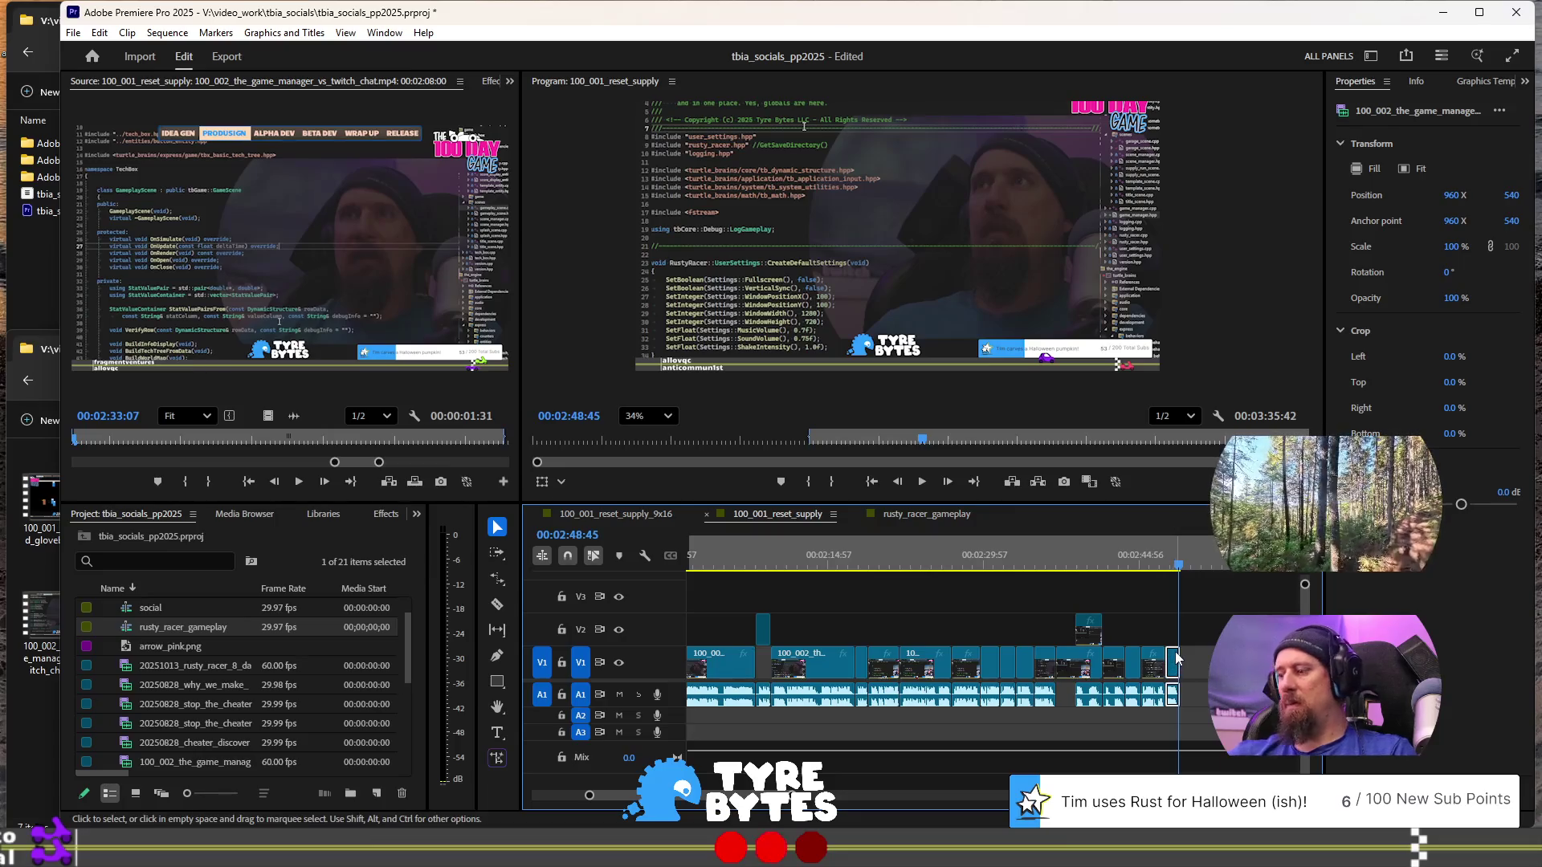
{"action": "key", "text": "Delete"}
{"action": "key", "text": "minus"}
{"action": "key", "text": "minus"}
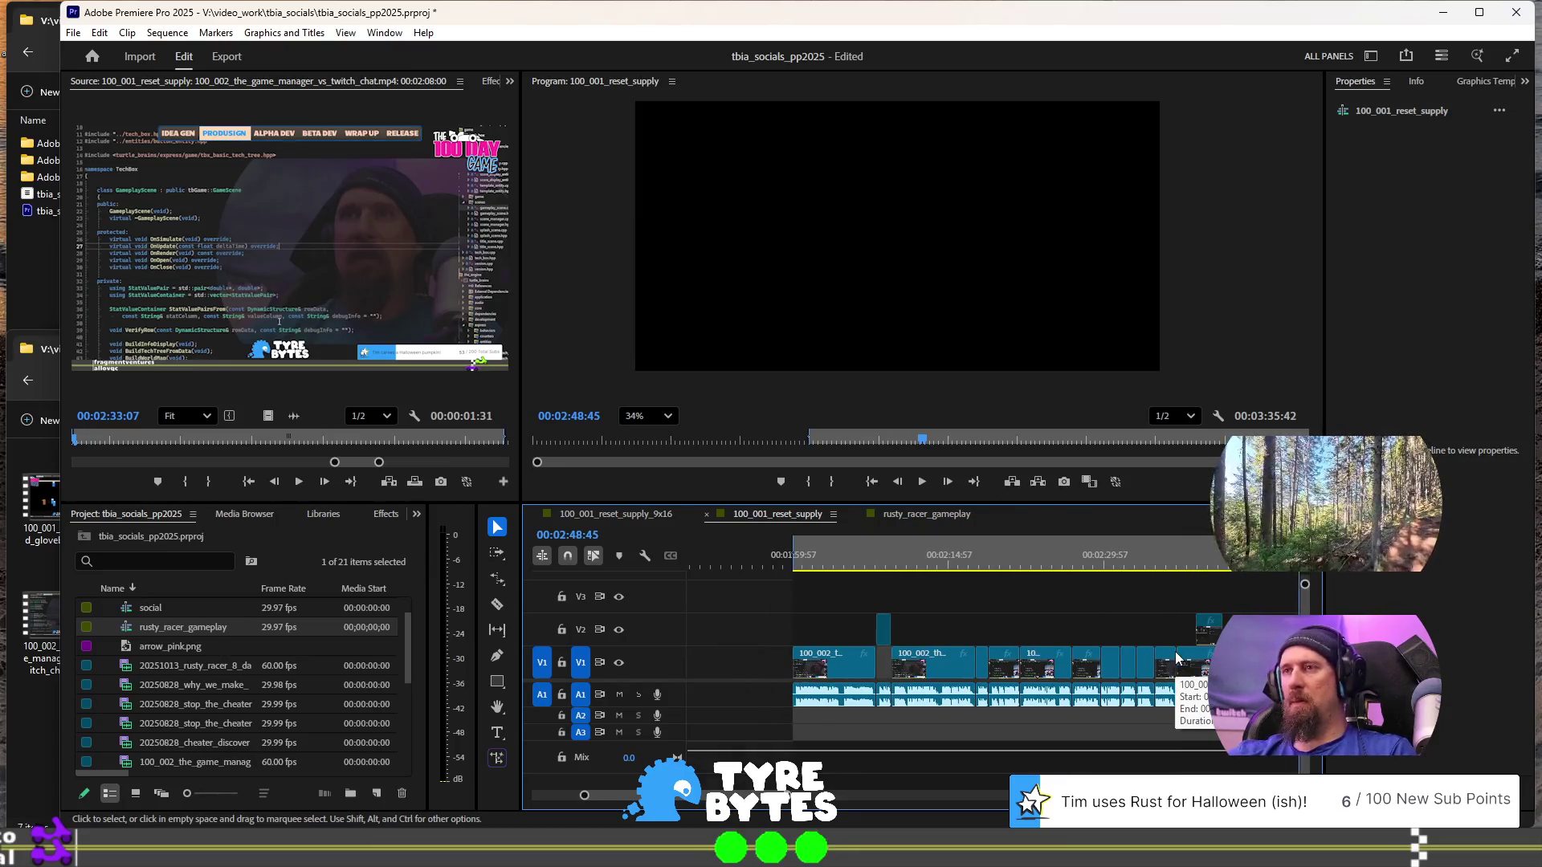
{"action": "key", "text": "equal"}
{"action": "key", "text": "equal"}
{"action": "key", "text": "equal"}
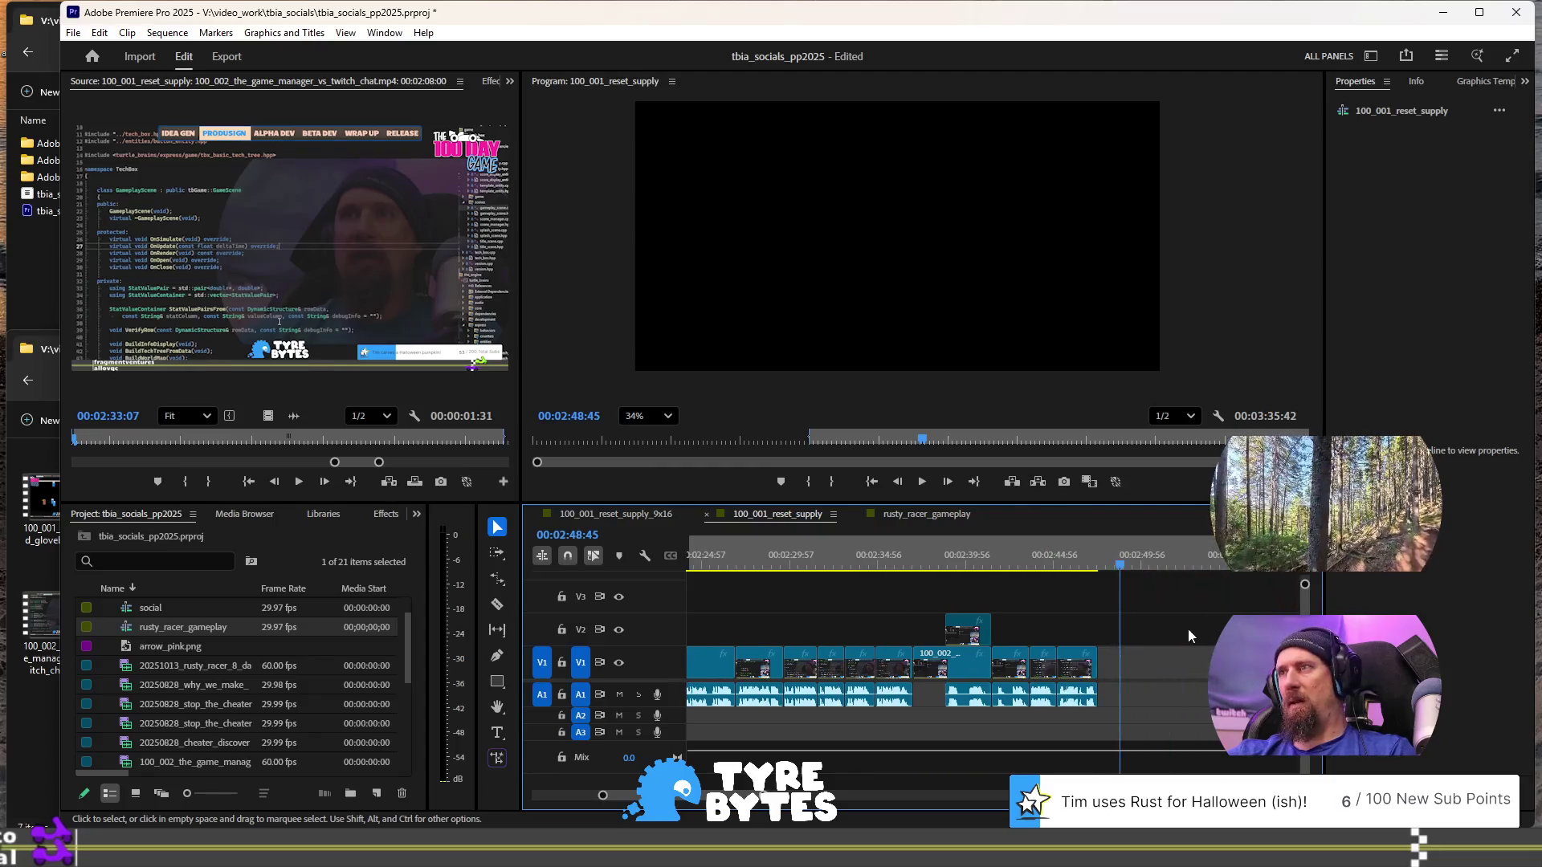
- Zoom to frame level and set the Out point at 00:02:47:29
{"action": "left_click", "coordinate": [978, 562]}
{"action": "key", "text": "equal"}
{"action": "key", "text": "equal"}
{"action": "key", "text": "equal"}
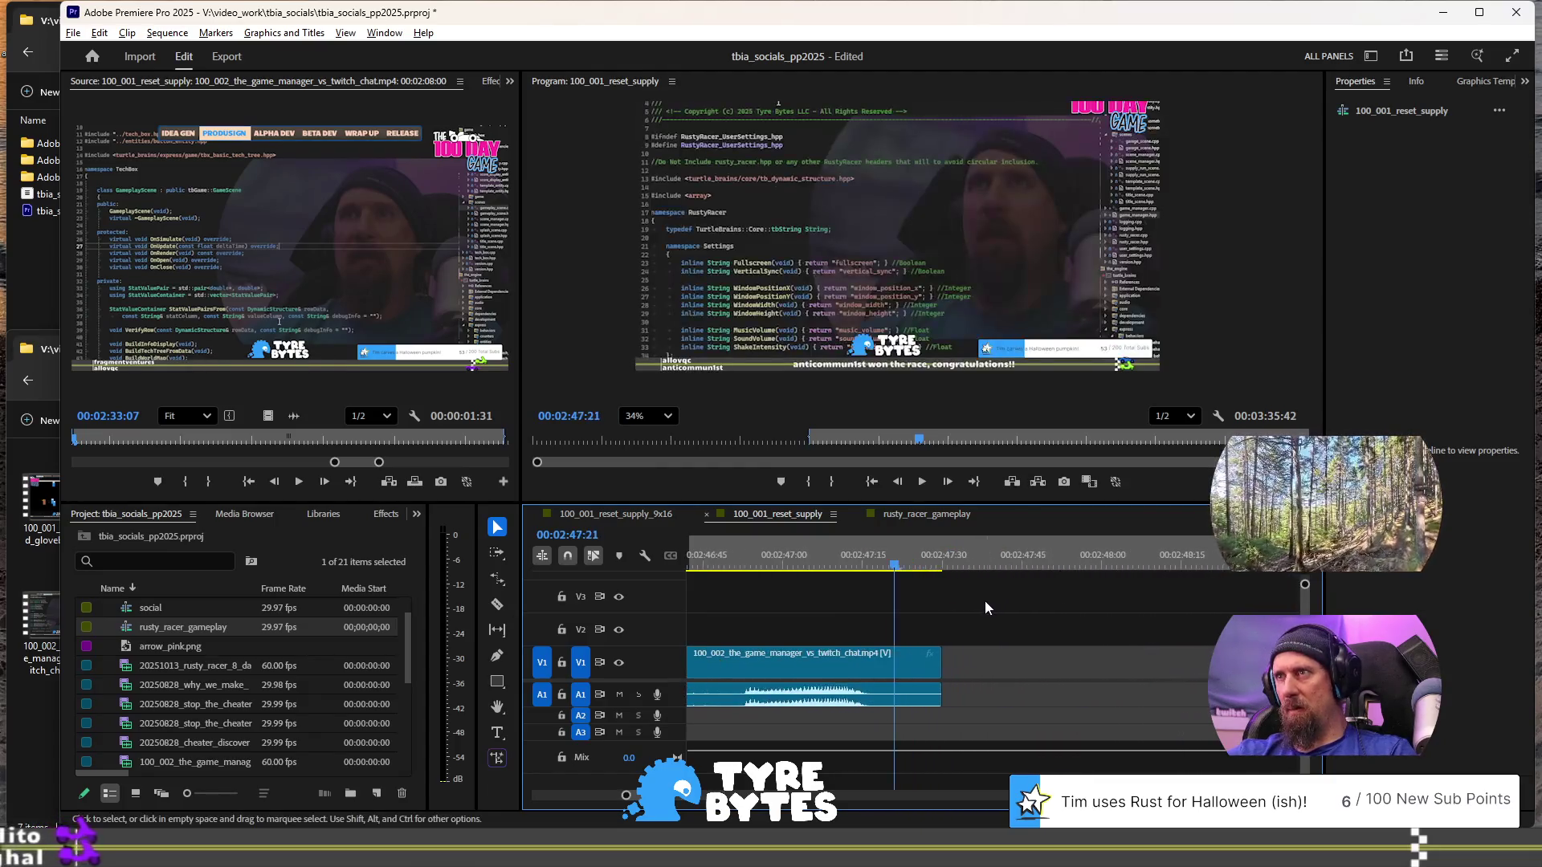
{"action": "left_click", "coordinate": [890, 565]}
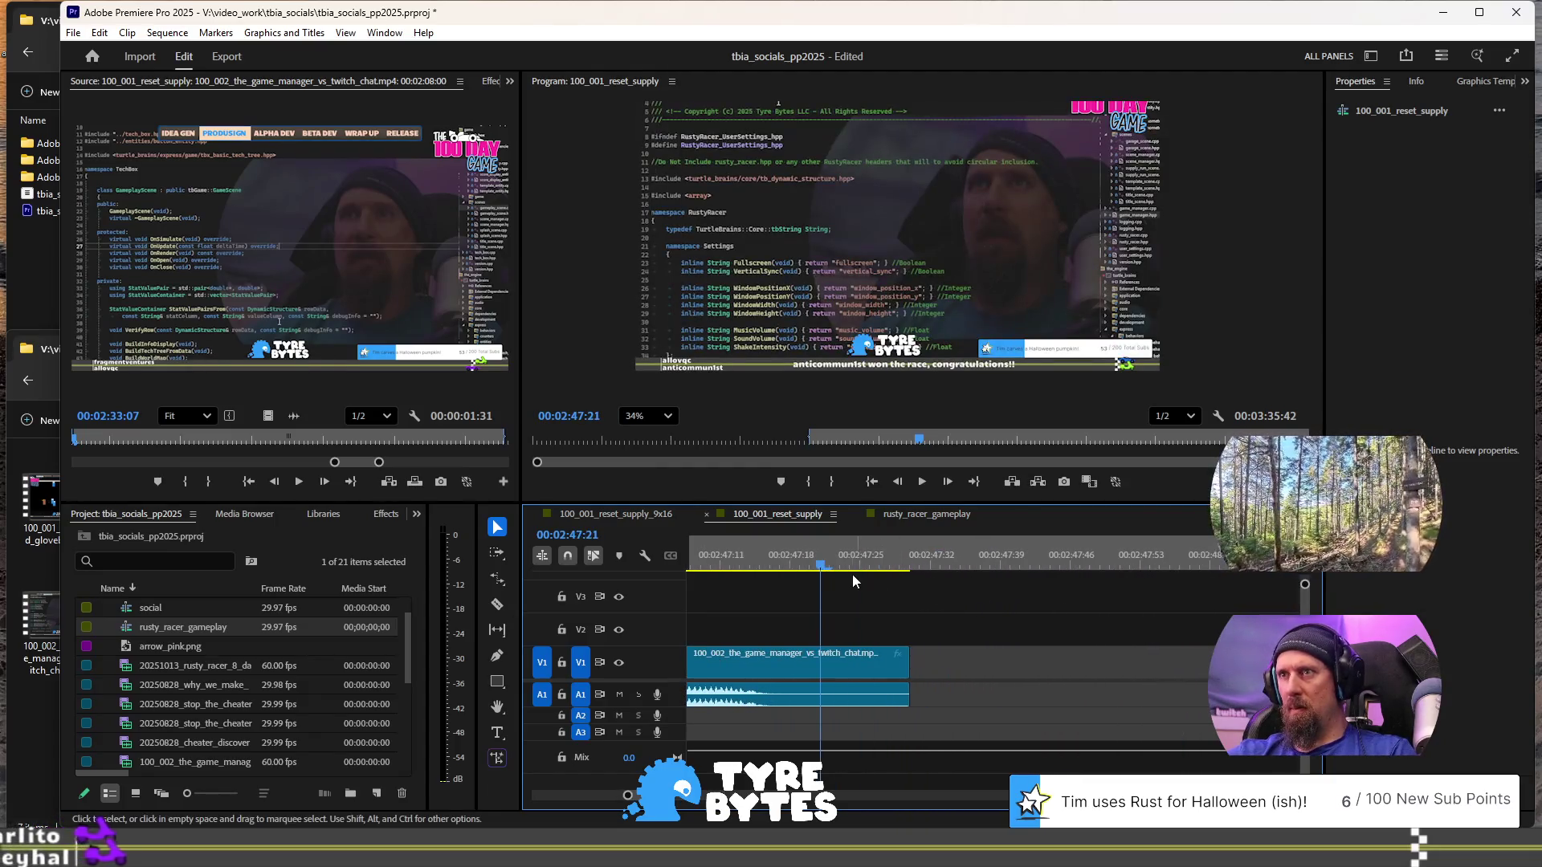
{"action": "left_click", "coordinate": [901, 566]}
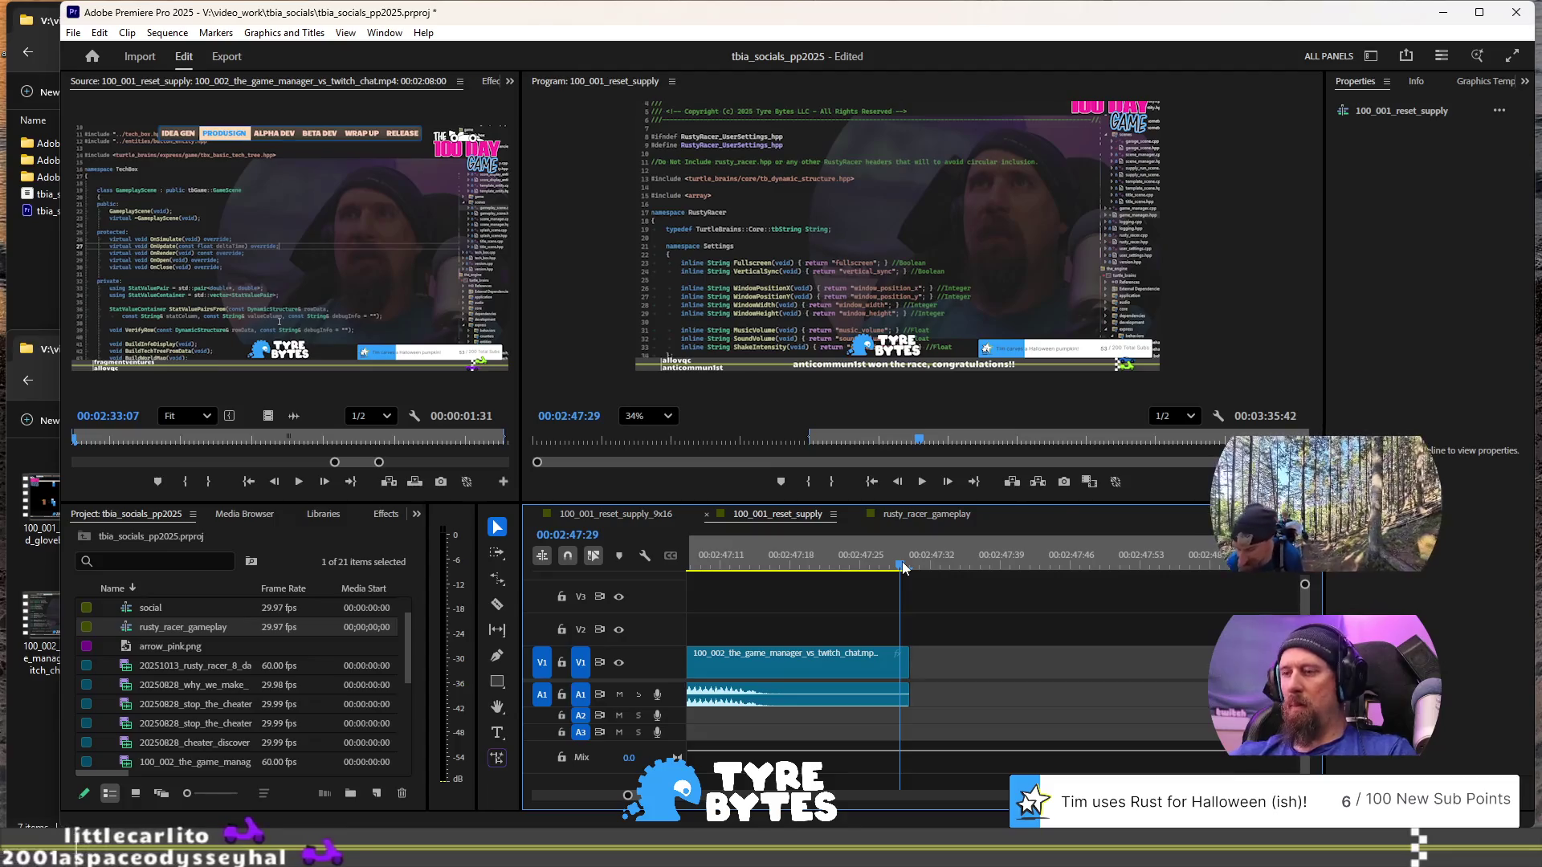
{"action": "key", "text": "o"}
- Zoom the timeline out and select all clips in the sequence
{"action": "key", "text": "minus"}
{"action": "key", "text": "minus"}
{"action": "key", "text": "minus"}
{"action": "key", "text": "minus"}
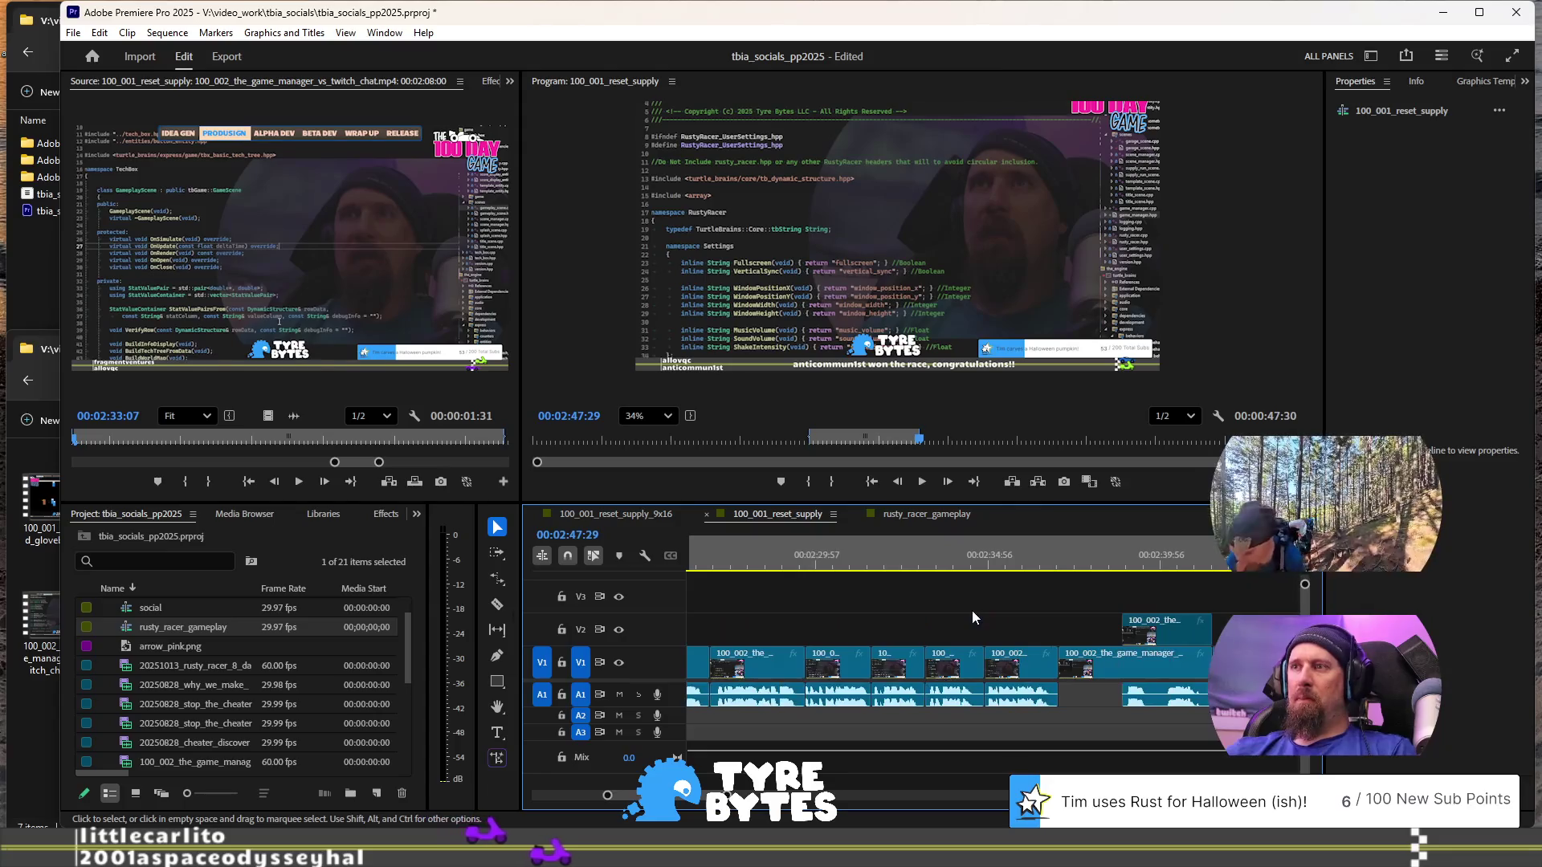
{"action": "key", "text": "minus"}
{"action": "key", "text": "minus"}
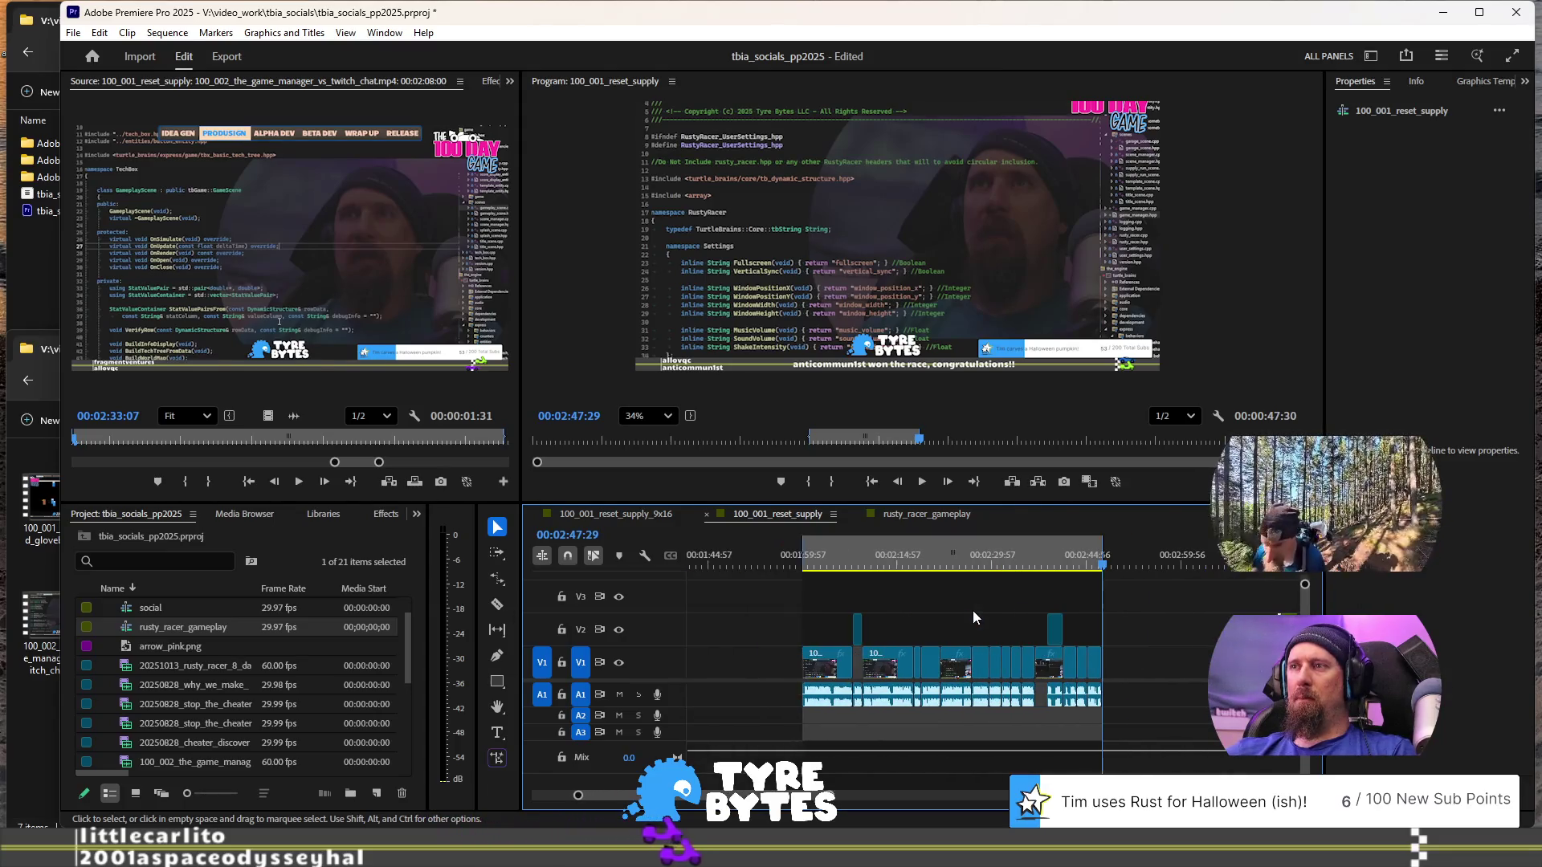
{"action": "left_click_drag", "start_coordinate": [1154, 729], "coordinate": [775, 612]}
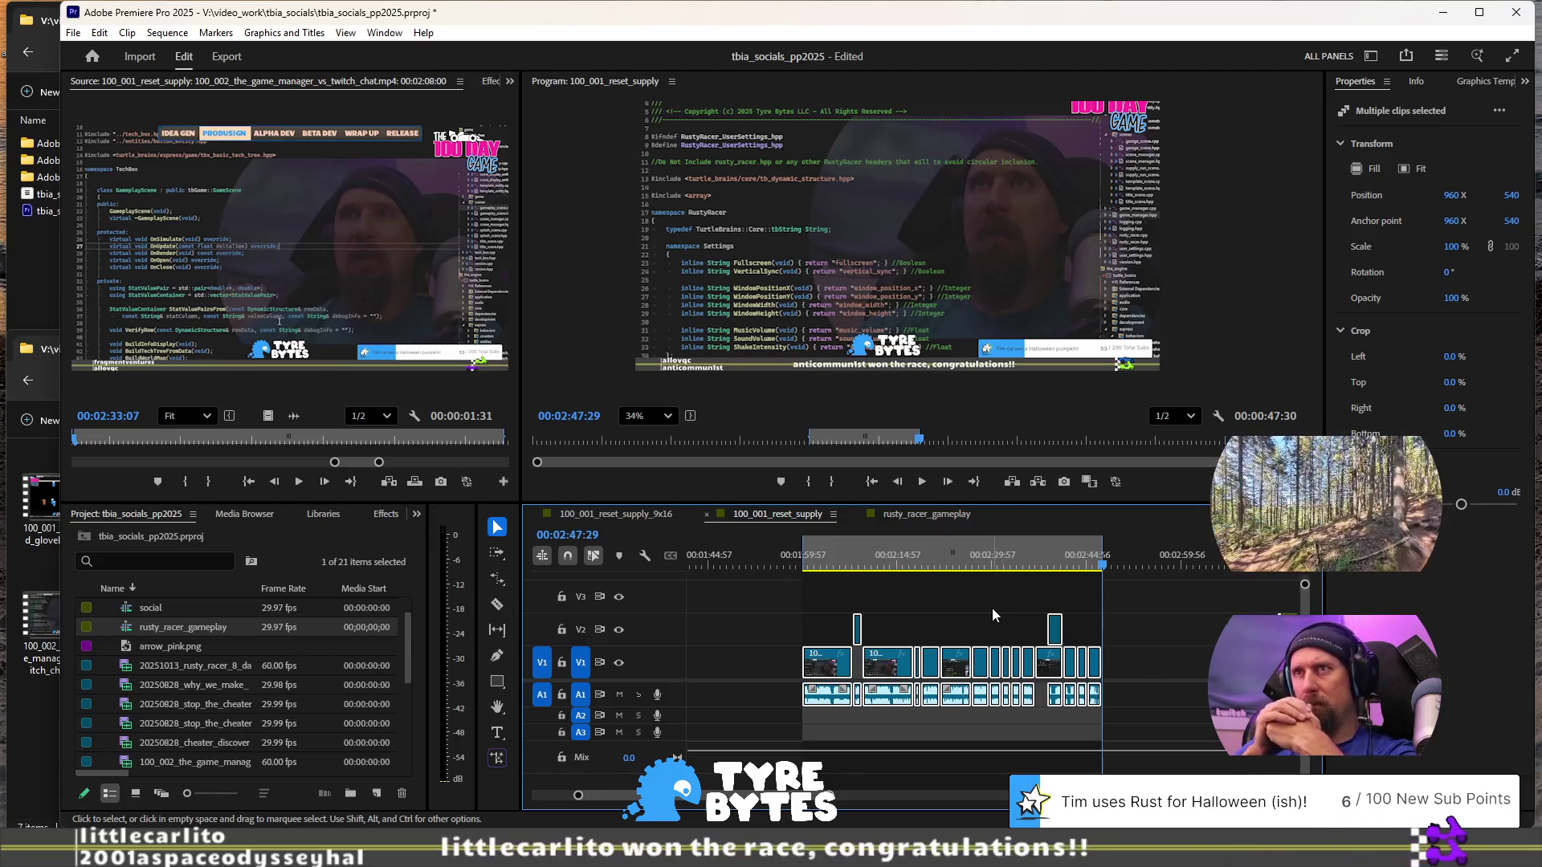
- Switch between the two sequences, ending on 100_001_reset_supply_9x16
{"action": "left_click", "coordinate": [647, 516]}
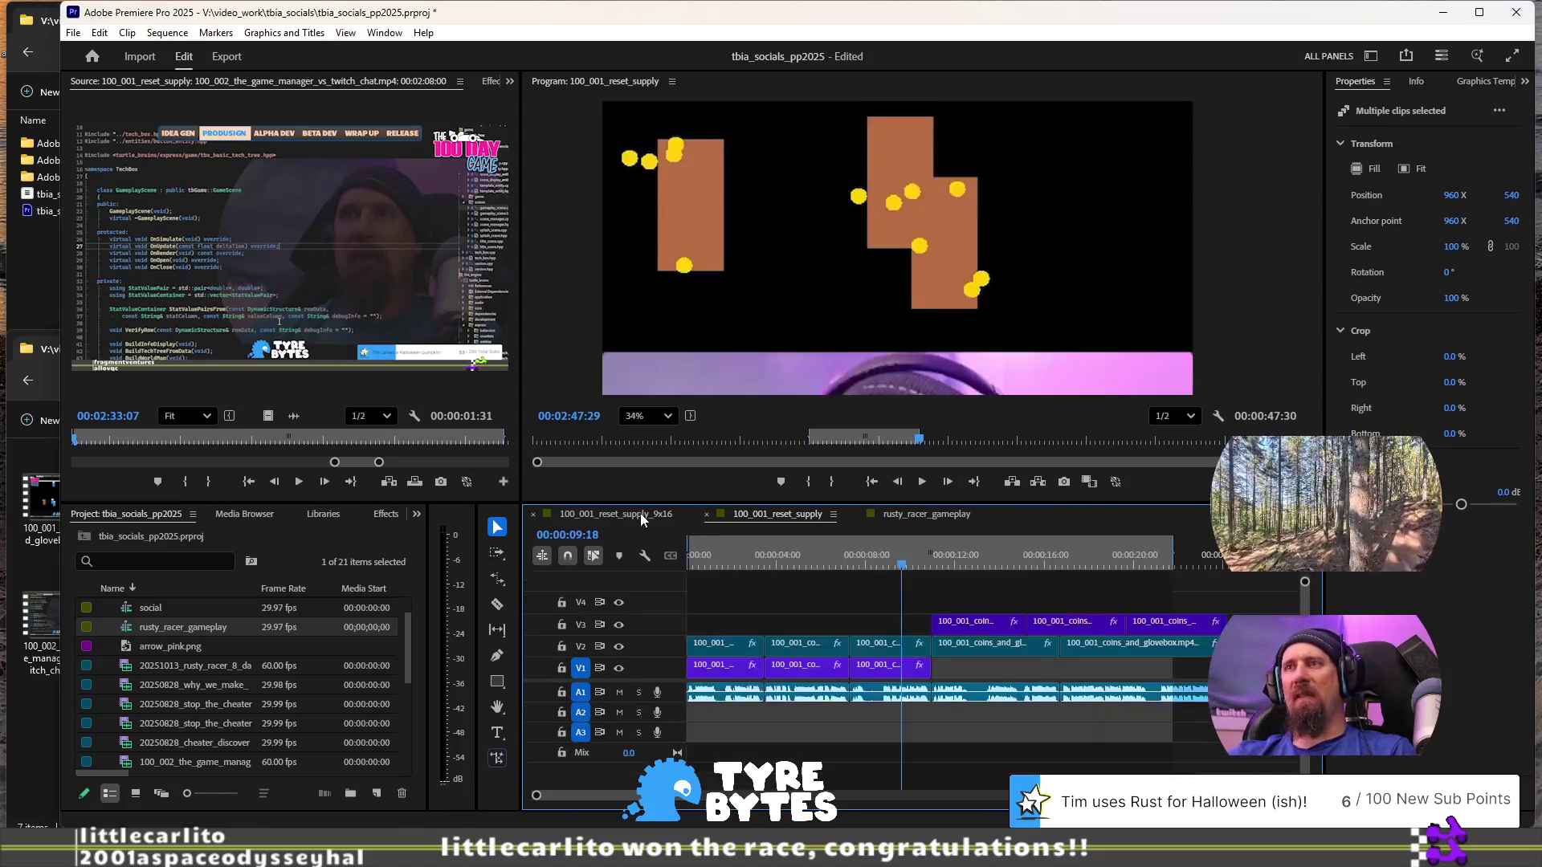
{"action": "scroll", "coordinate": [1057, 623], "scroll_direction": "down", "scroll_amount": 5}
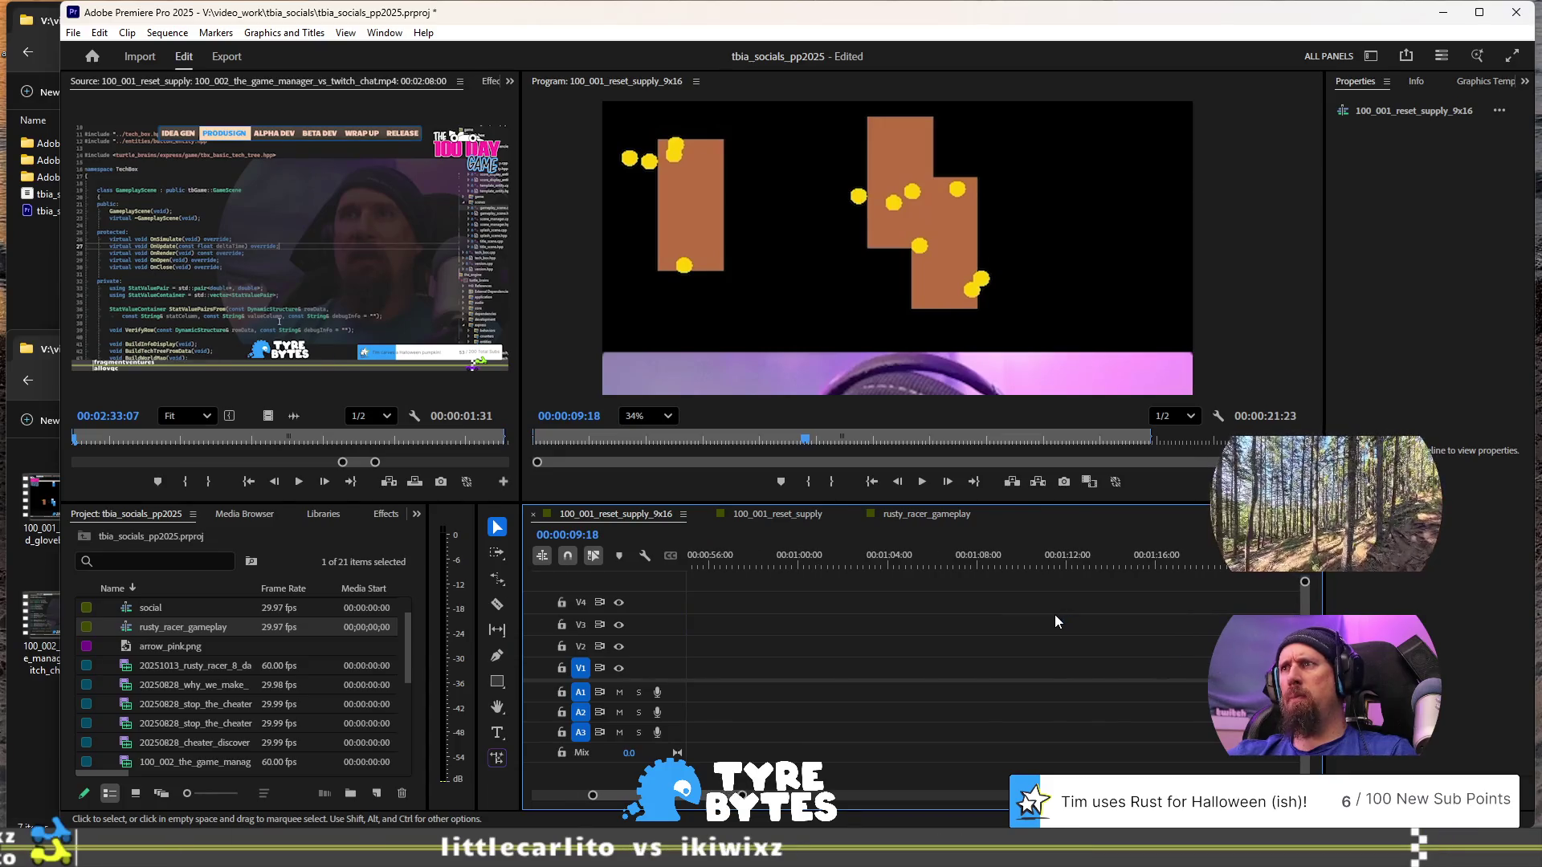
{"action": "left_click", "coordinate": [769, 518]}
{"action": "scroll", "coordinate": [795, 570], "scroll_direction": "down", "scroll_amount": 3}
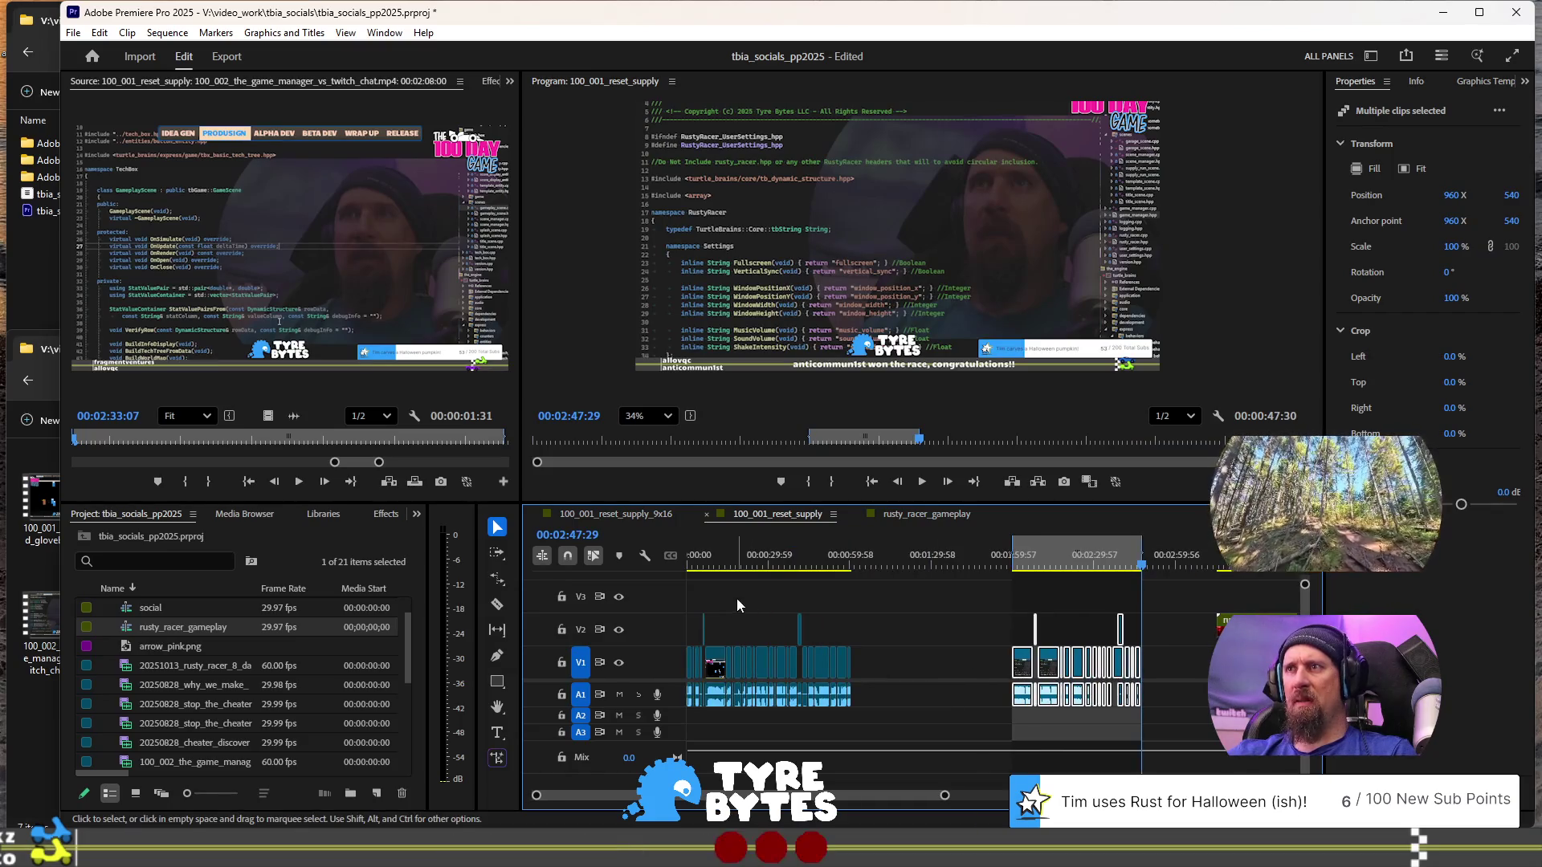
{"action": "left_click", "coordinate": [646, 515]}
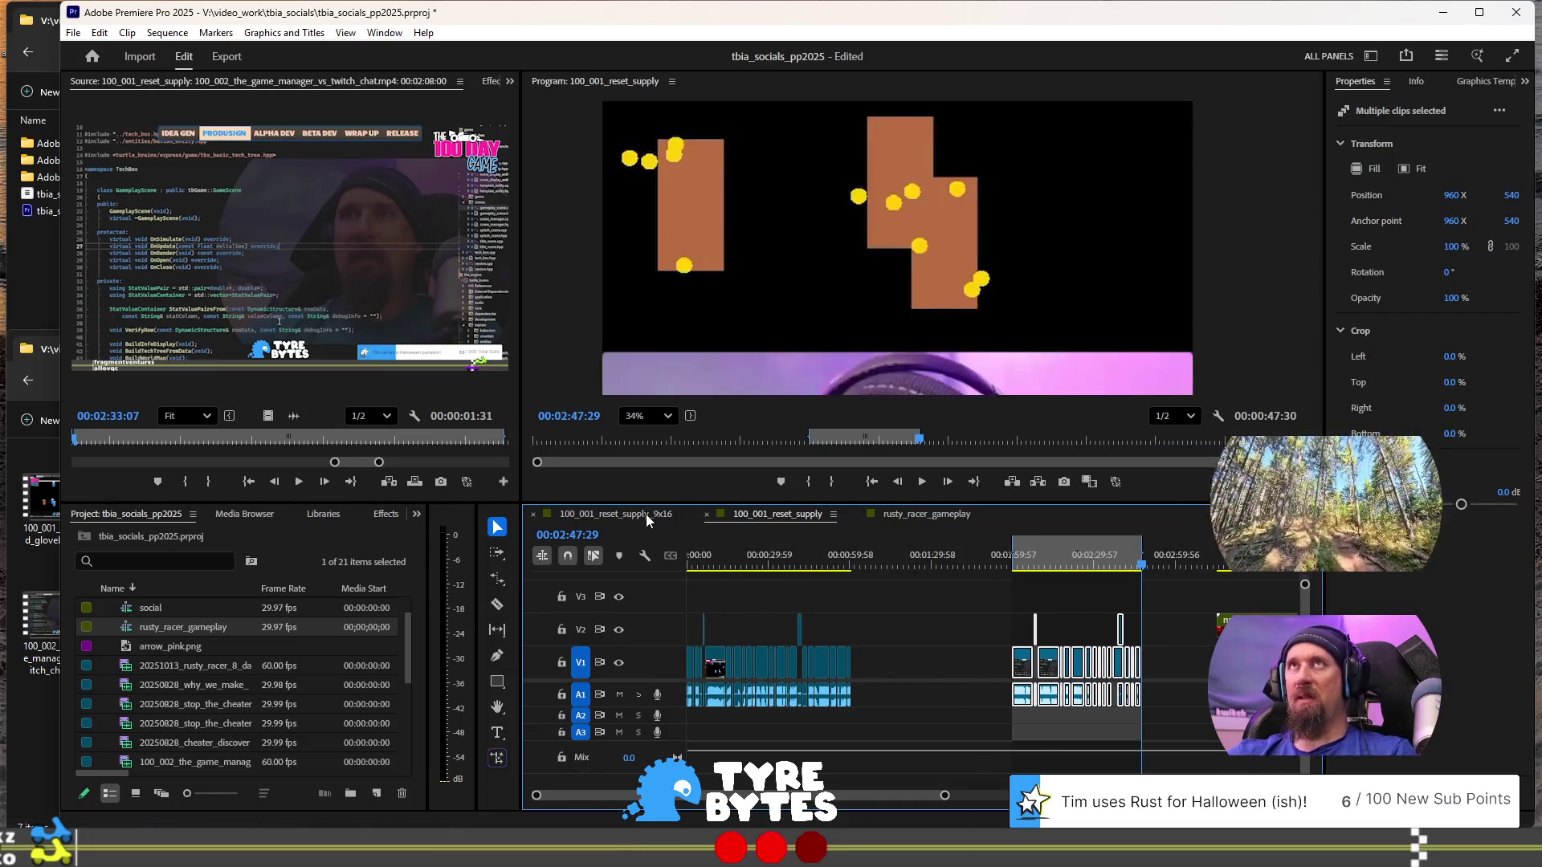
{"action": "scroll", "coordinate": [966, 600], "scroll_direction": "down", "scroll_amount": 5}
{"action": "scroll", "coordinate": [1059, 595], "scroll_direction": "up", "scroll_amount": 5}
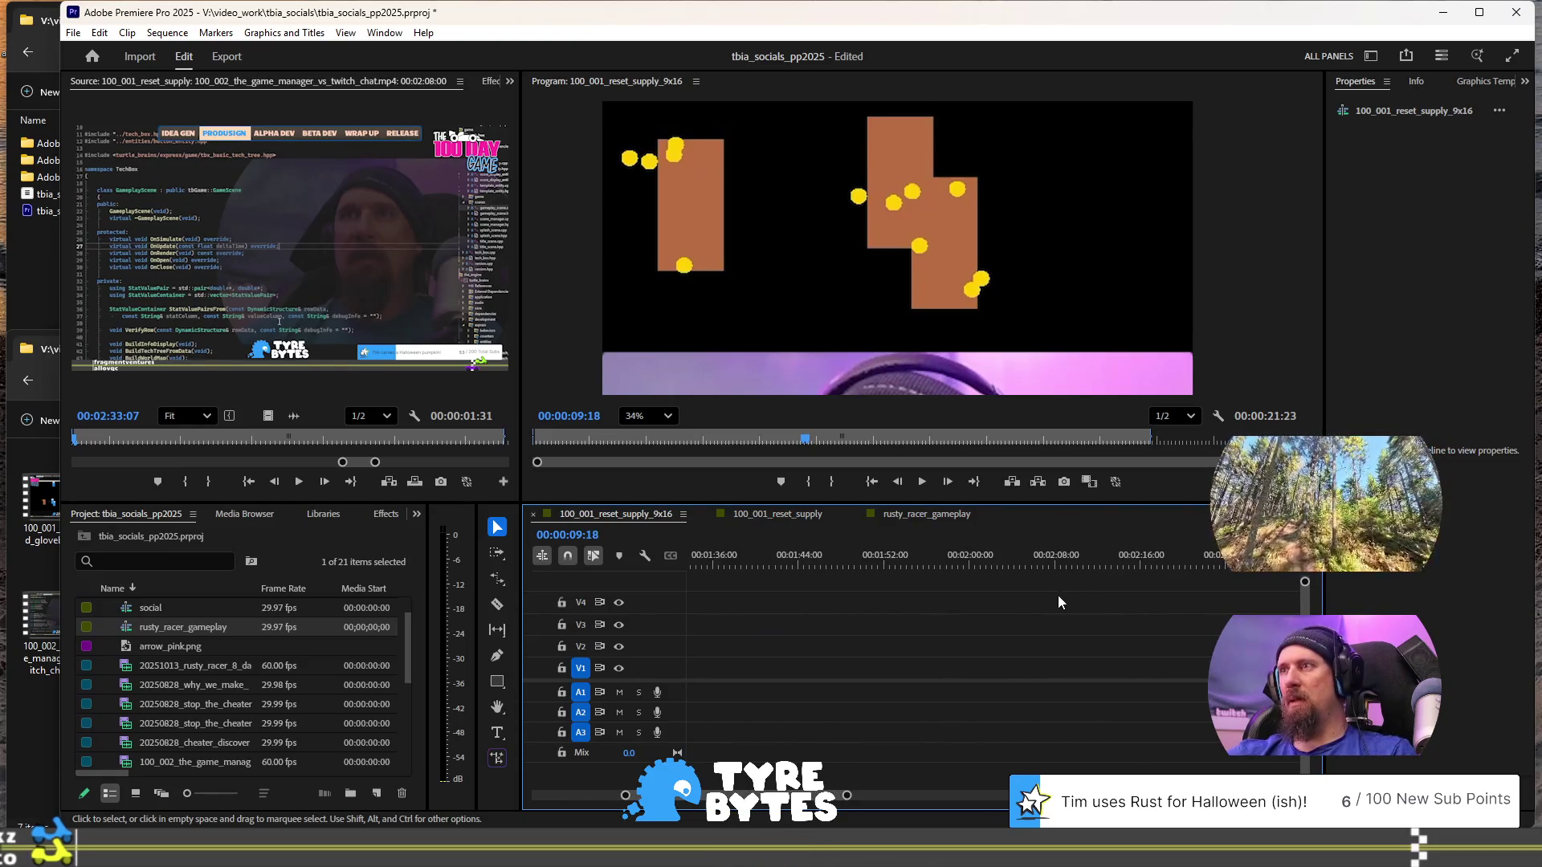
{"action": "scroll", "coordinate": [983, 573], "scroll_direction": "up", "scroll_amount": 3}
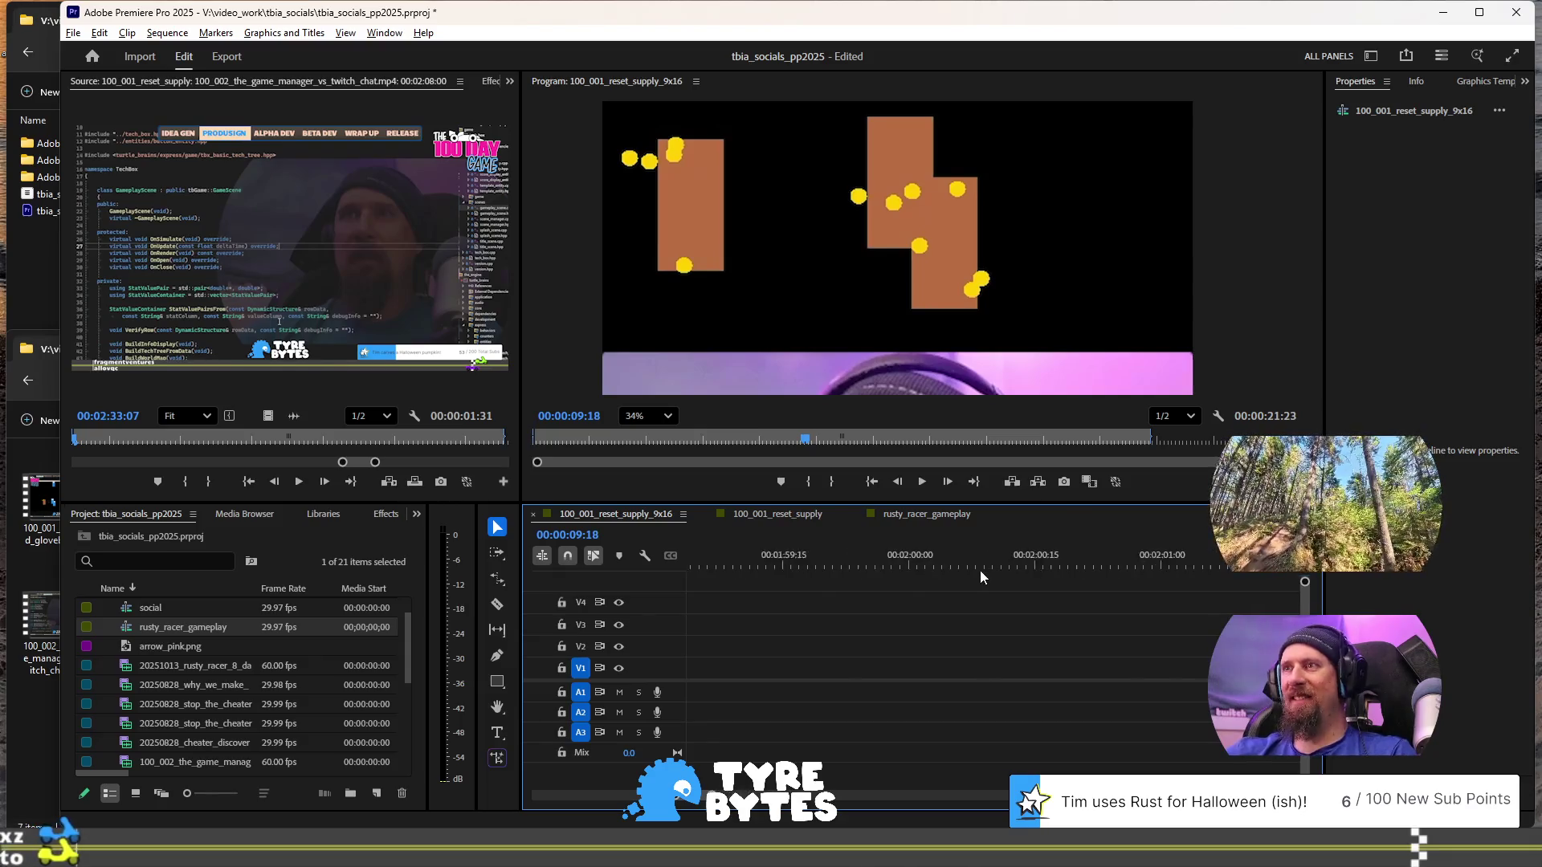
- Paste the copied clips into the 9x16 sequence at 00:02:00:00
{"action": "left_click", "coordinate": [879, 562]}
{"action": "scroll", "coordinate": [887, 615], "scroll_direction": "down", "scroll_amount": 2}
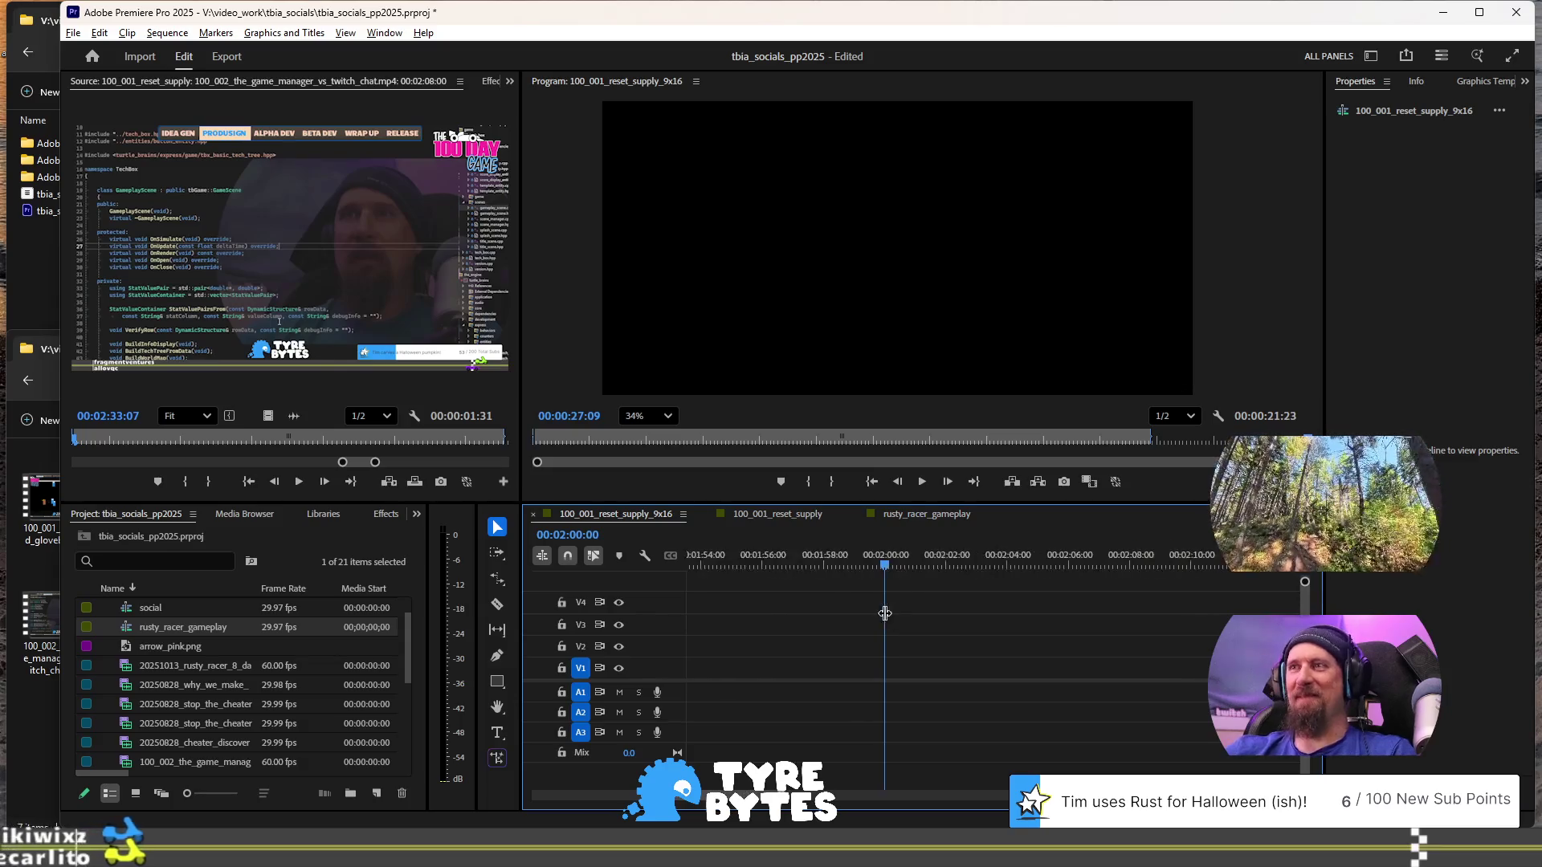
{"action": "scroll", "coordinate": [893, 620], "scroll_direction": "down", "scroll_amount": 5}
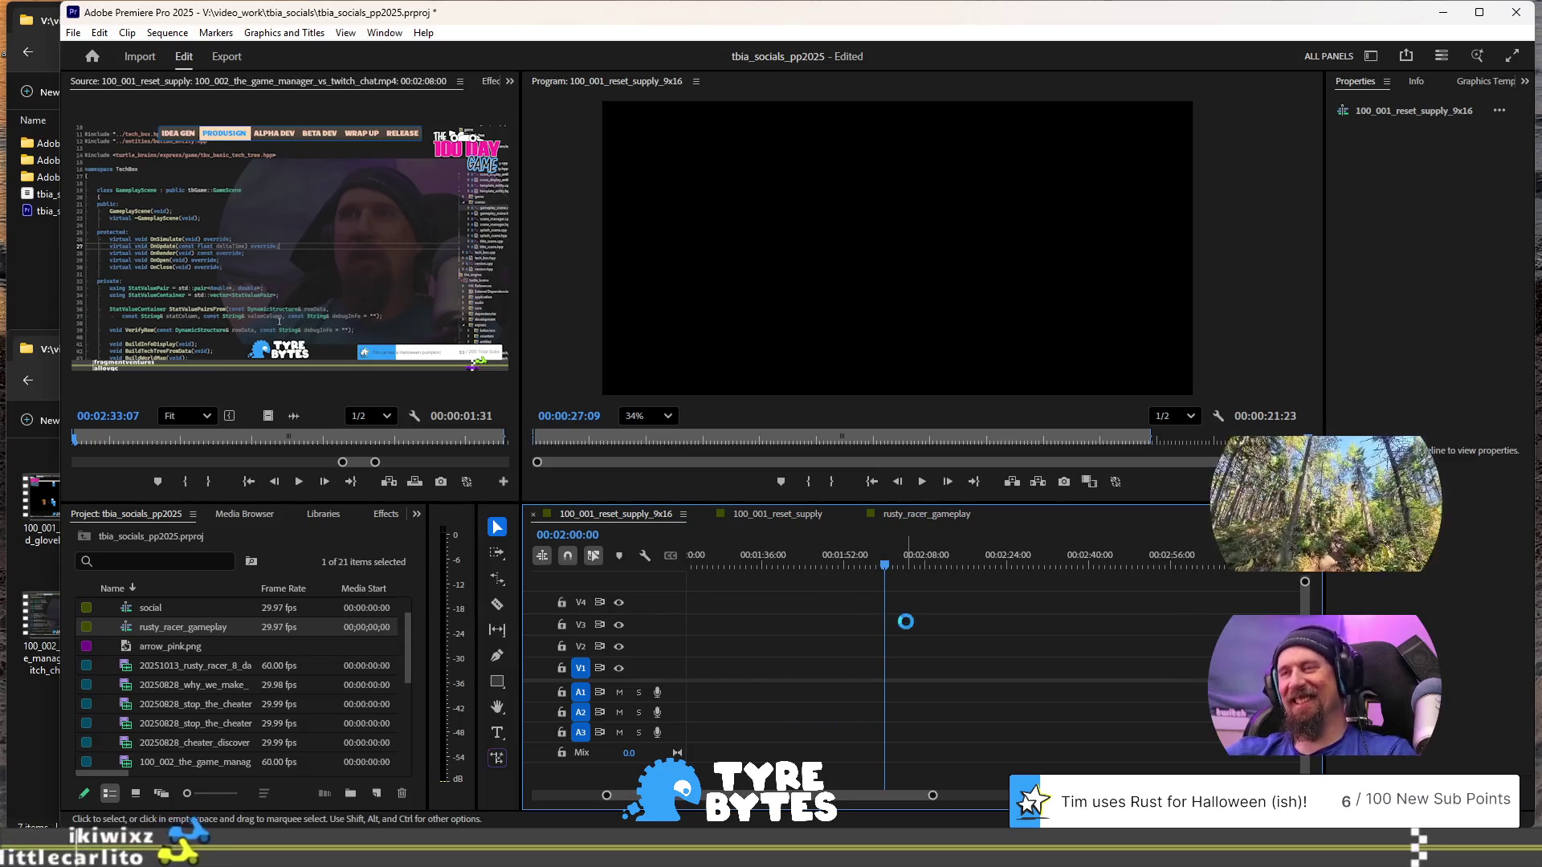
{"action": "key", "text": "ctrl+v"}
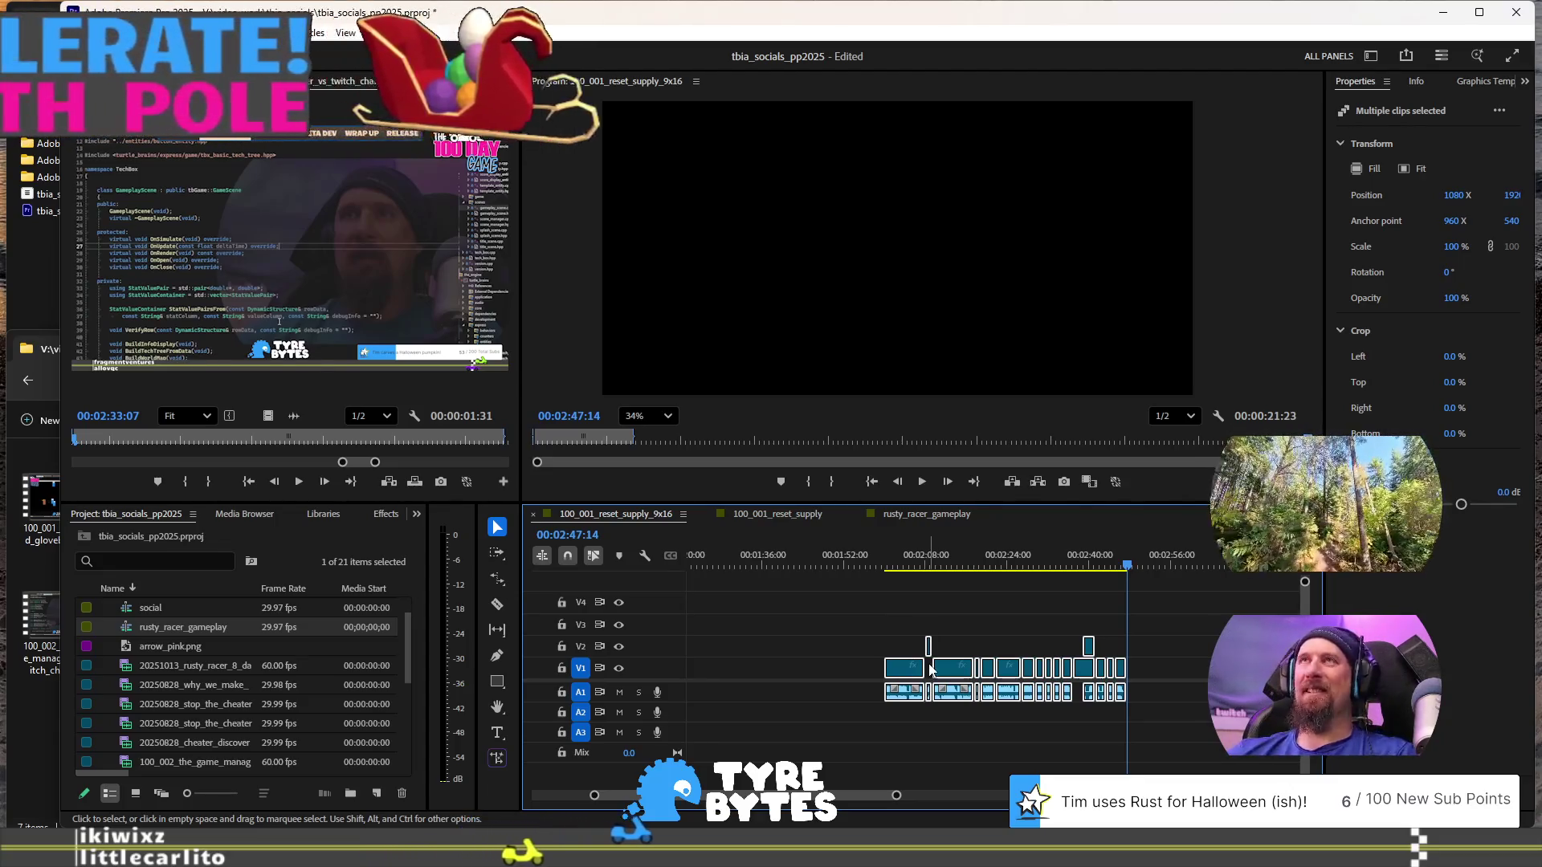
{"action": "scroll", "coordinate": [923, 650], "scroll_direction": "up", "scroll_amount": 3}
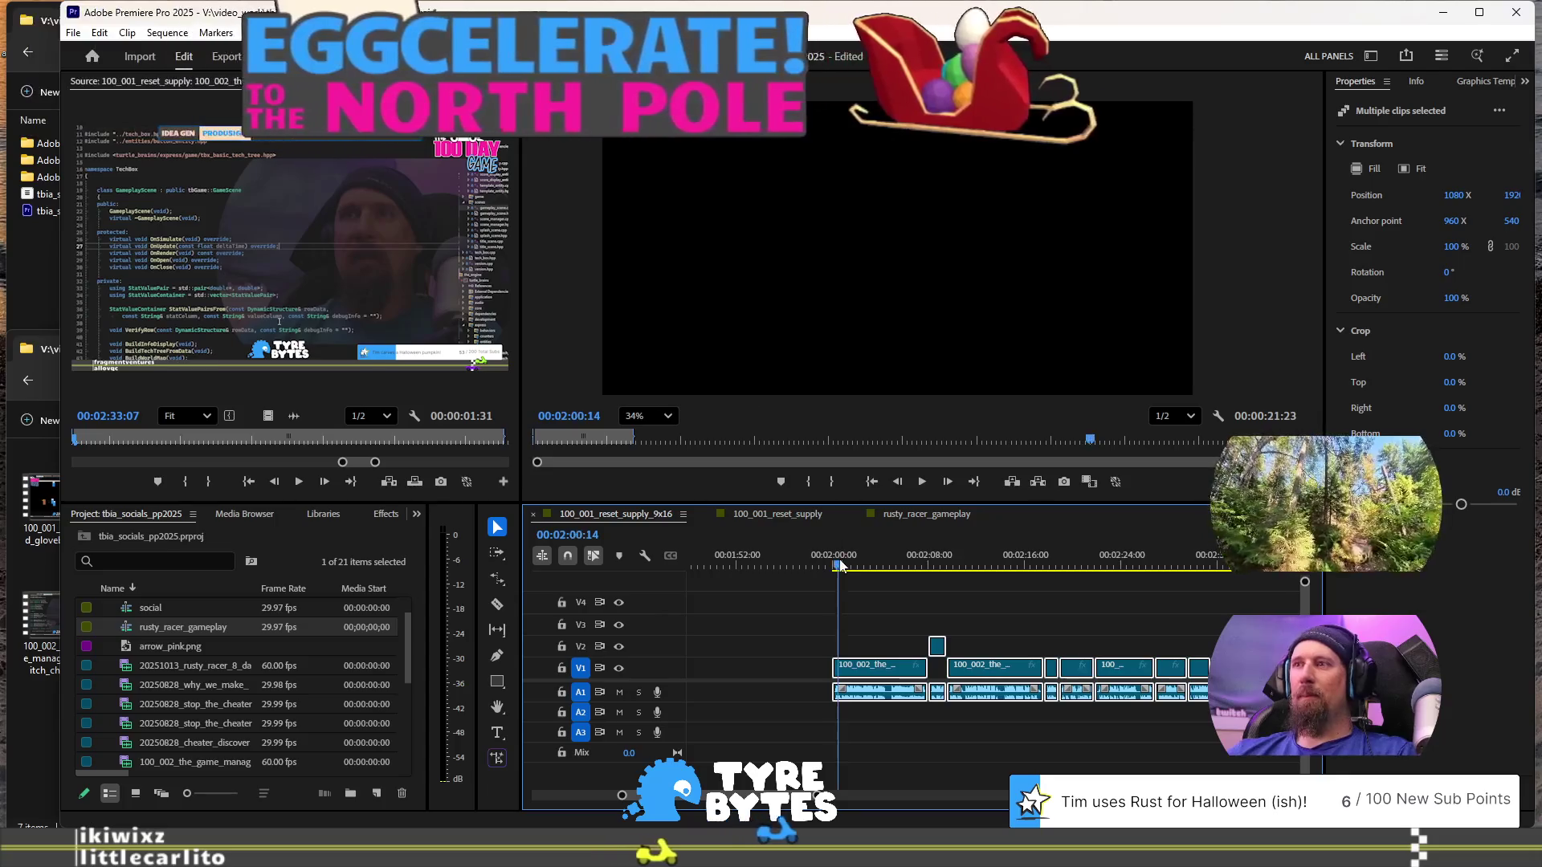
{"action": "left_click", "coordinate": [838, 567]}
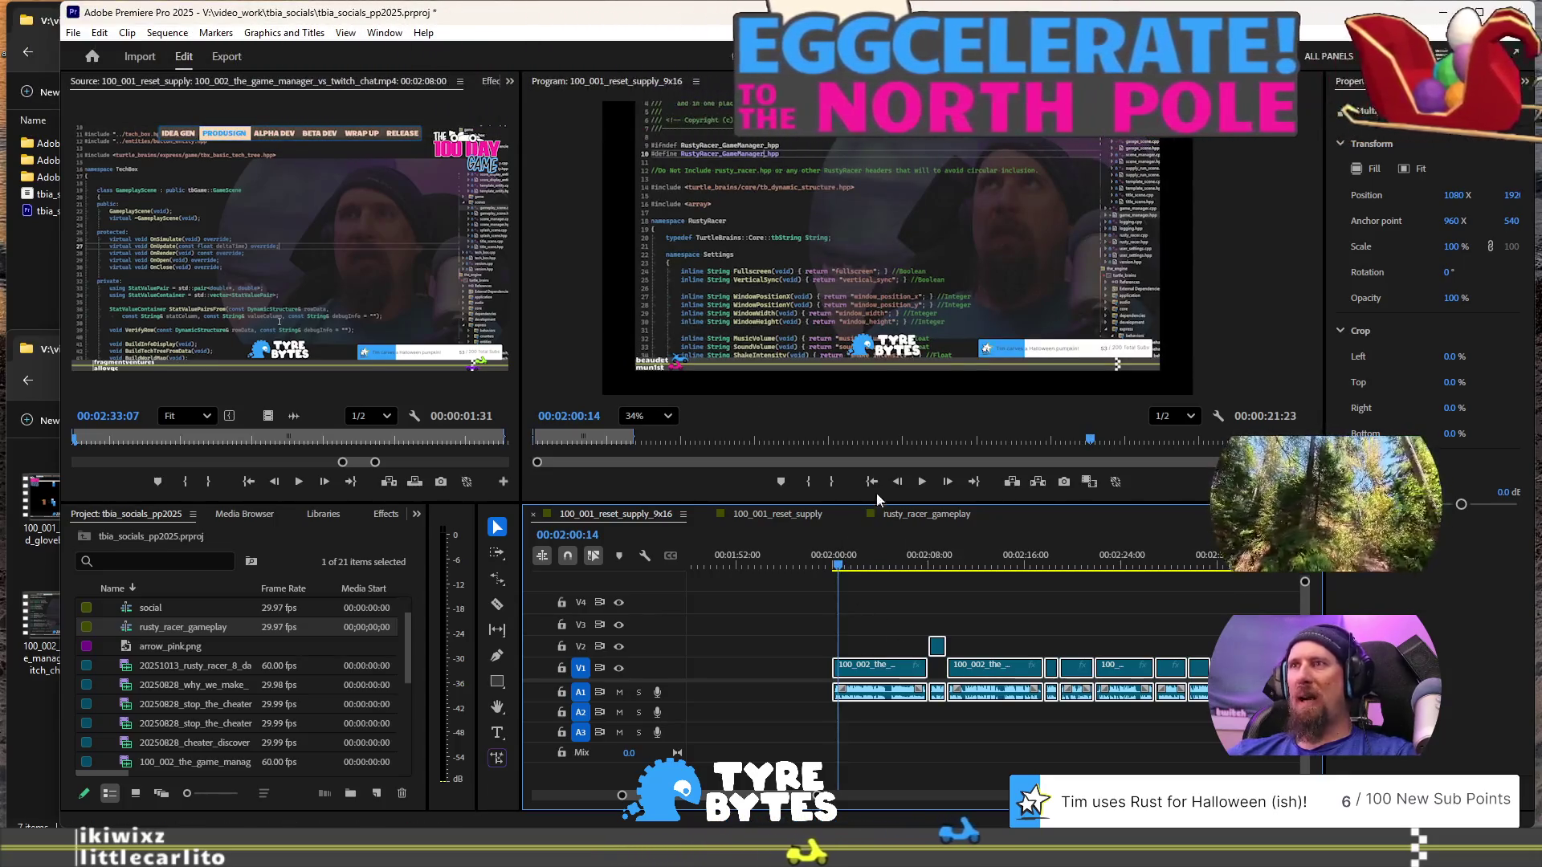
{"action": "scroll", "coordinate": [990, 590], "scroll_direction": "down", "scroll_amount": 3}
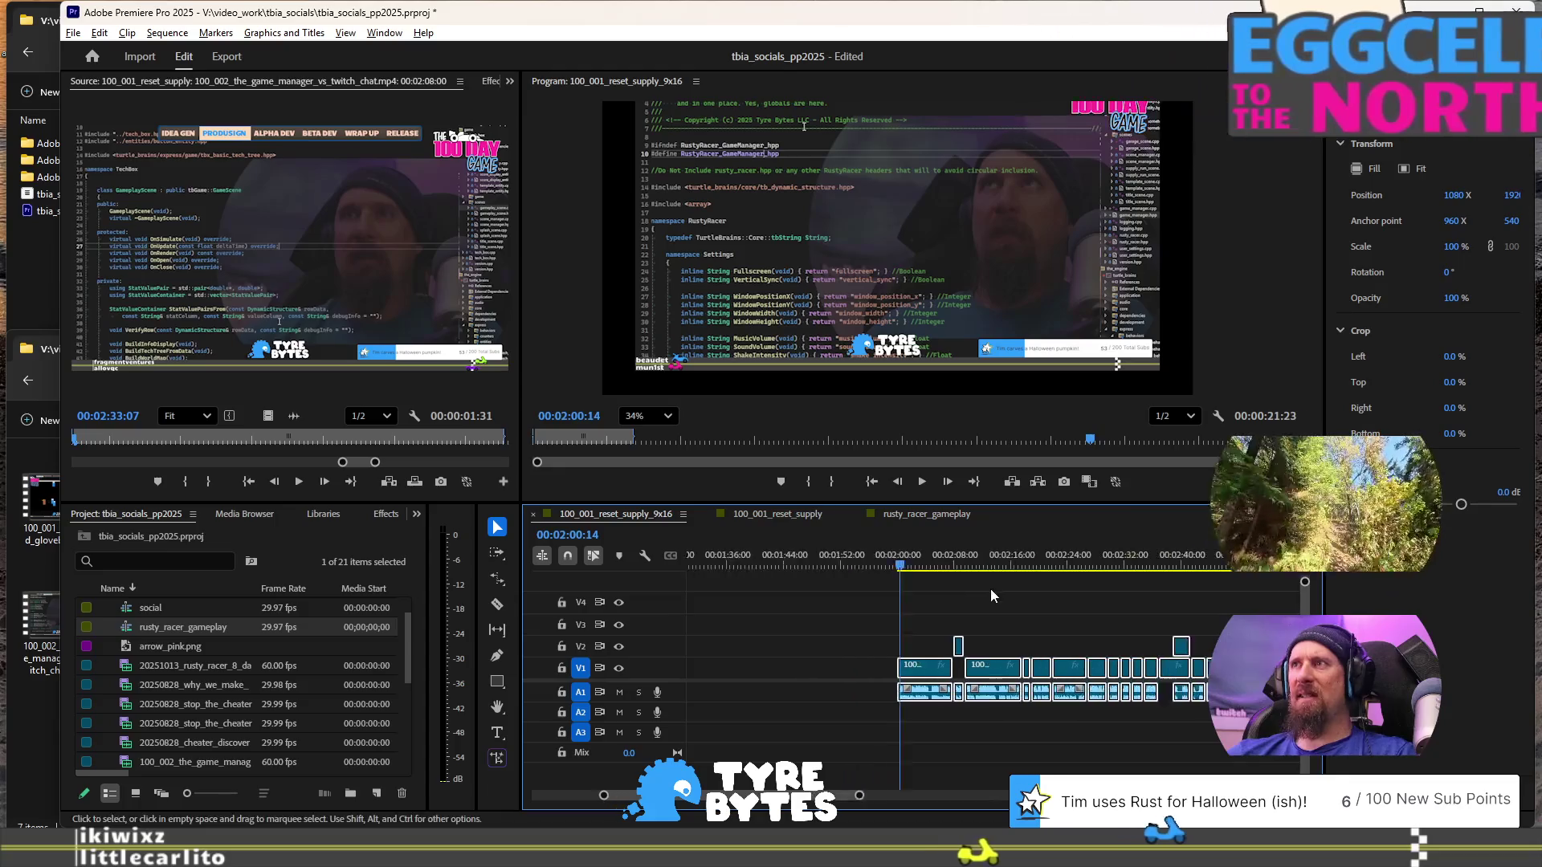
{"action": "scroll", "coordinate": [898, 614], "scroll_direction": "up", "scroll_amount": 2}
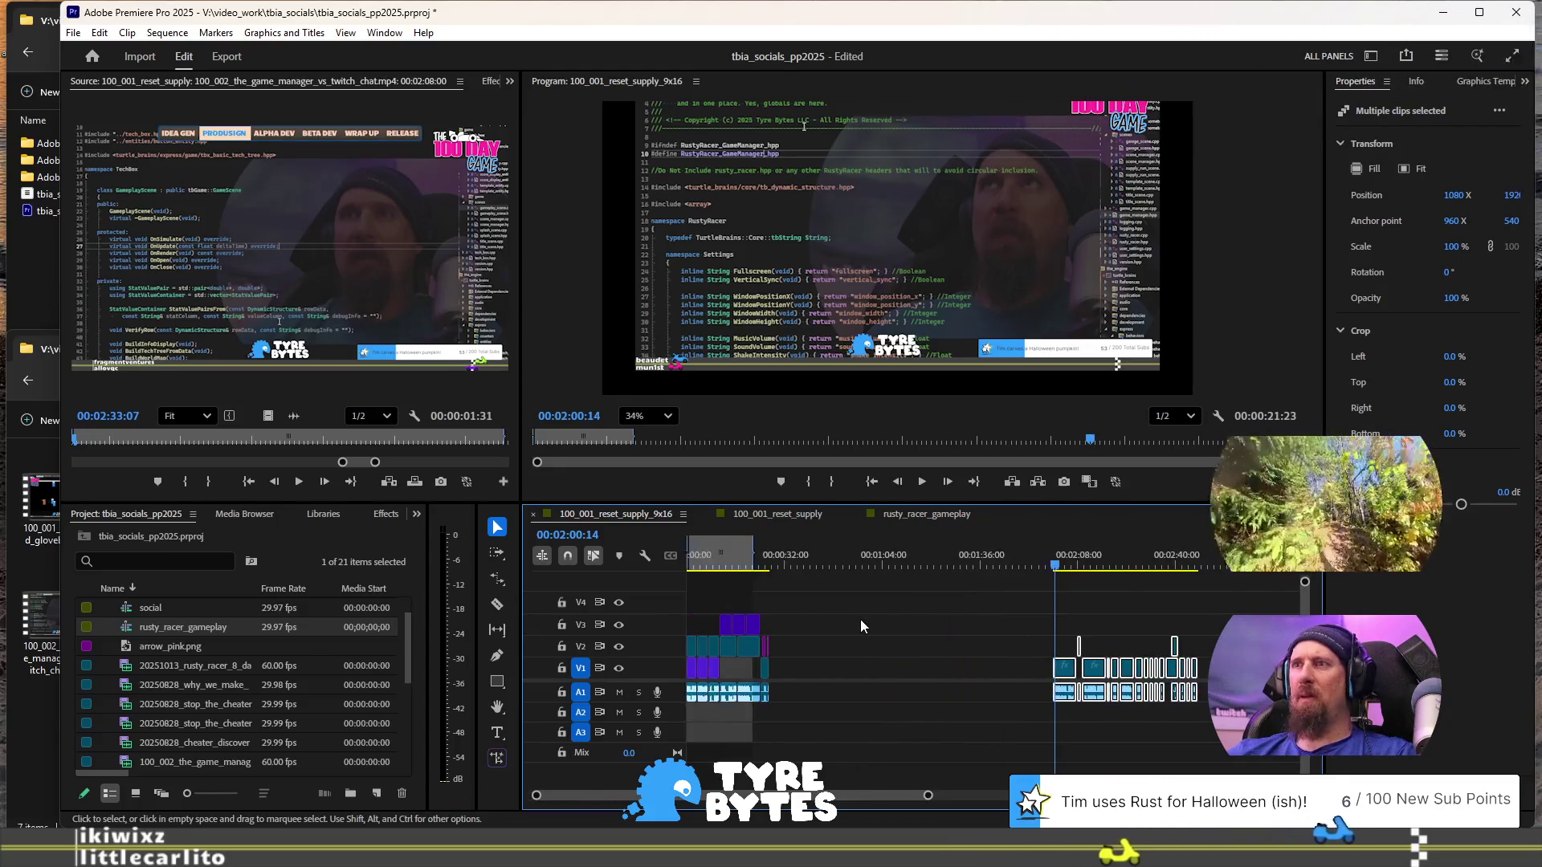
{"action": "left_click", "coordinate": [697, 565]}
{"action": "left_click_drag", "start_coordinate": [717, 568], "coordinate": [750, 567]}
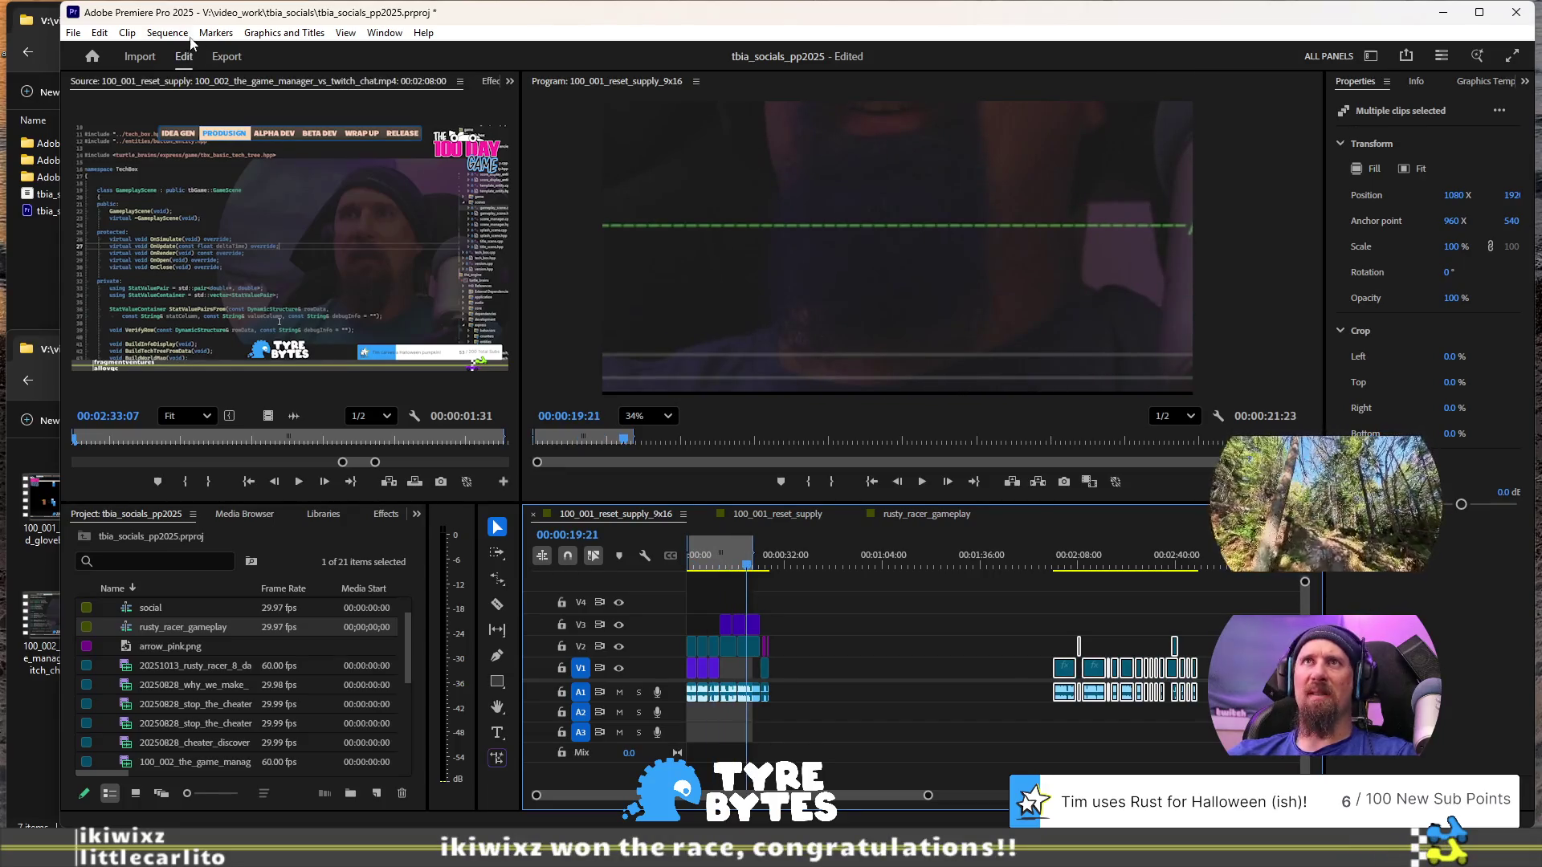
- Set Sequence Settings Frame Size to 2160 × 3840 and the Program monitor zoom to Fit
{"action": "left_click", "coordinate": [168, 33]}
{"action": "left_click", "coordinate": [239, 56]}
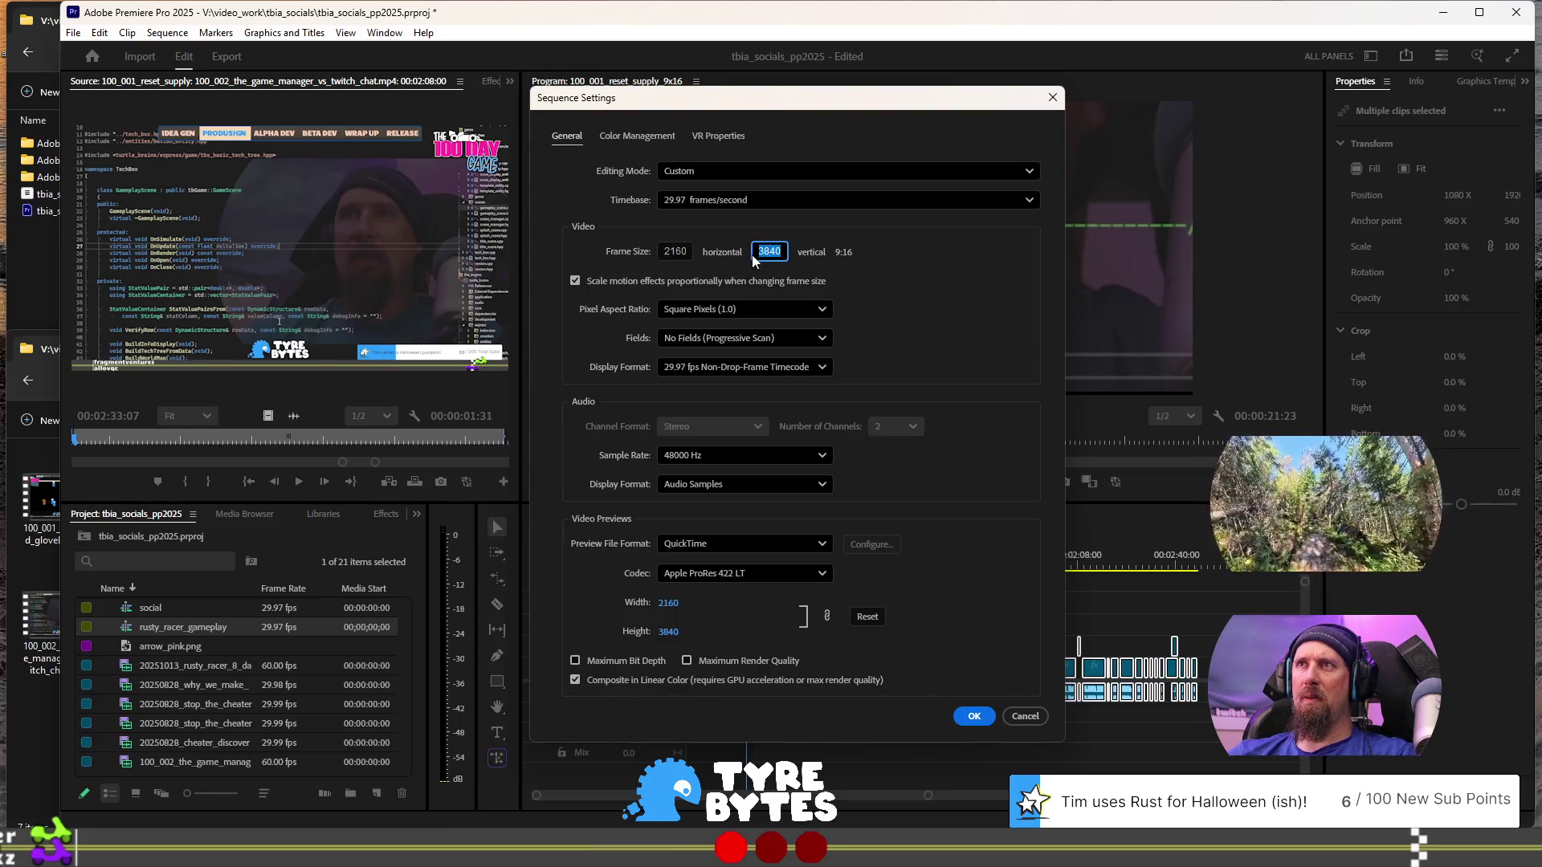
{"action": "left_click", "coordinate": [983, 716]}
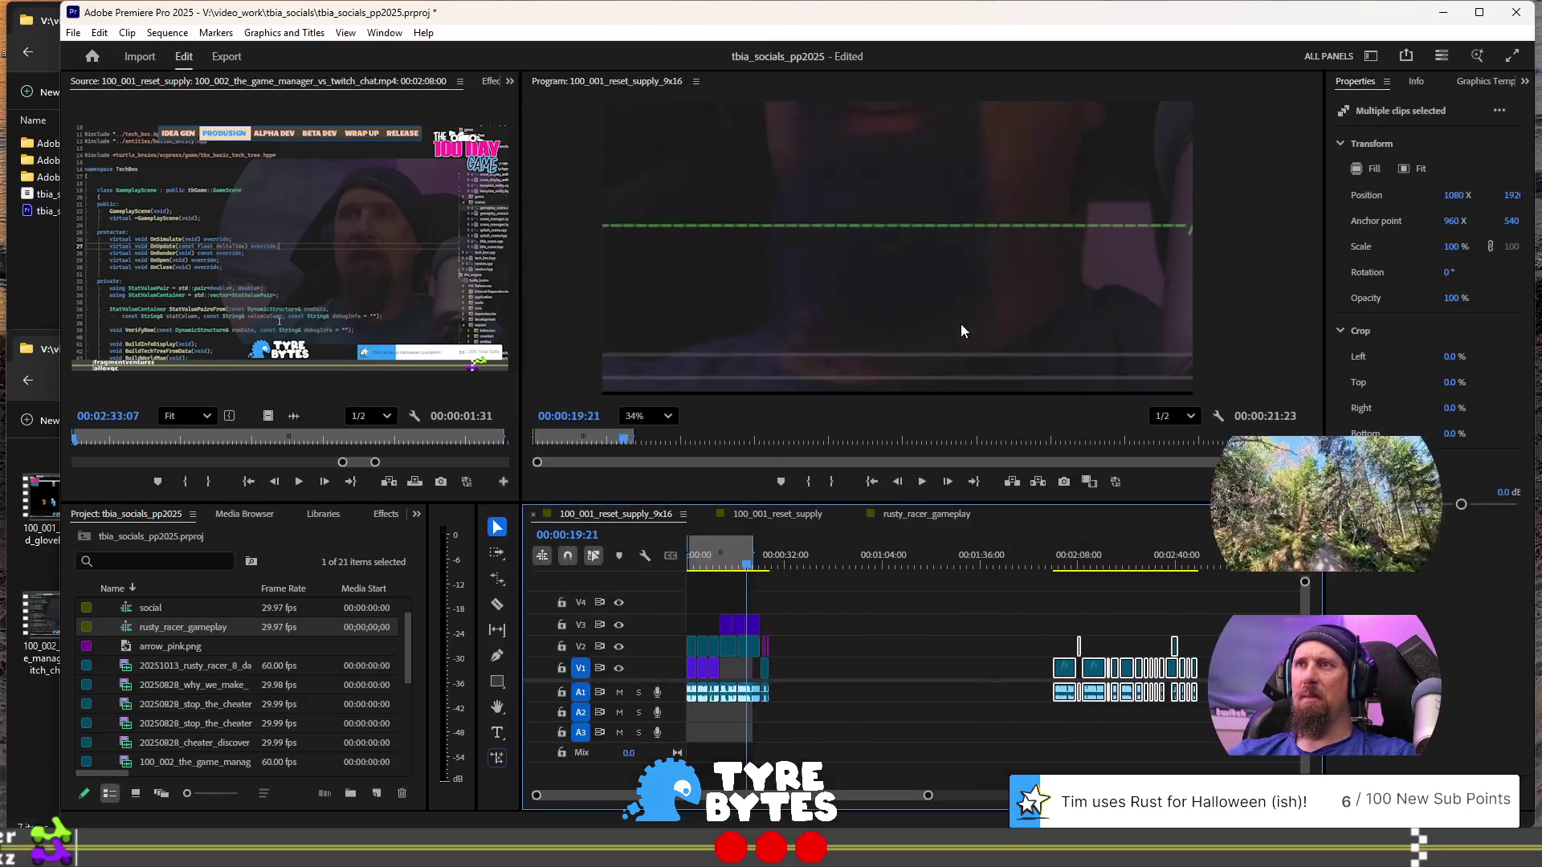
{"action": "left_click", "coordinate": [663, 416]}
{"action": "left_click", "coordinate": [636, 444]}
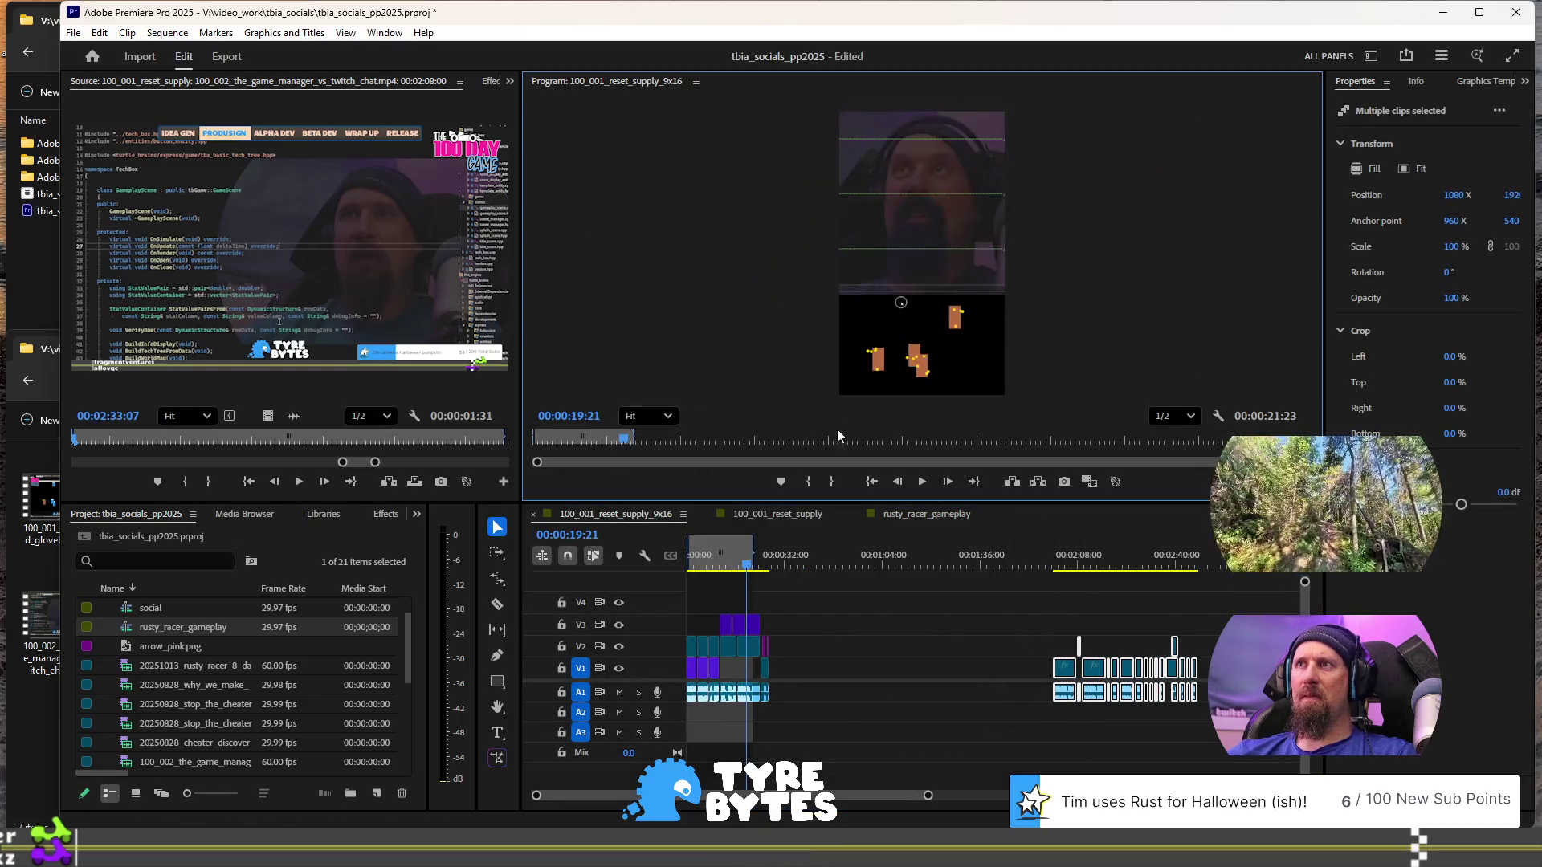
- Stop at 00:02:02:07 and select the game-manager clip in the Program monitor
{"action": "key", "text": "Down"}
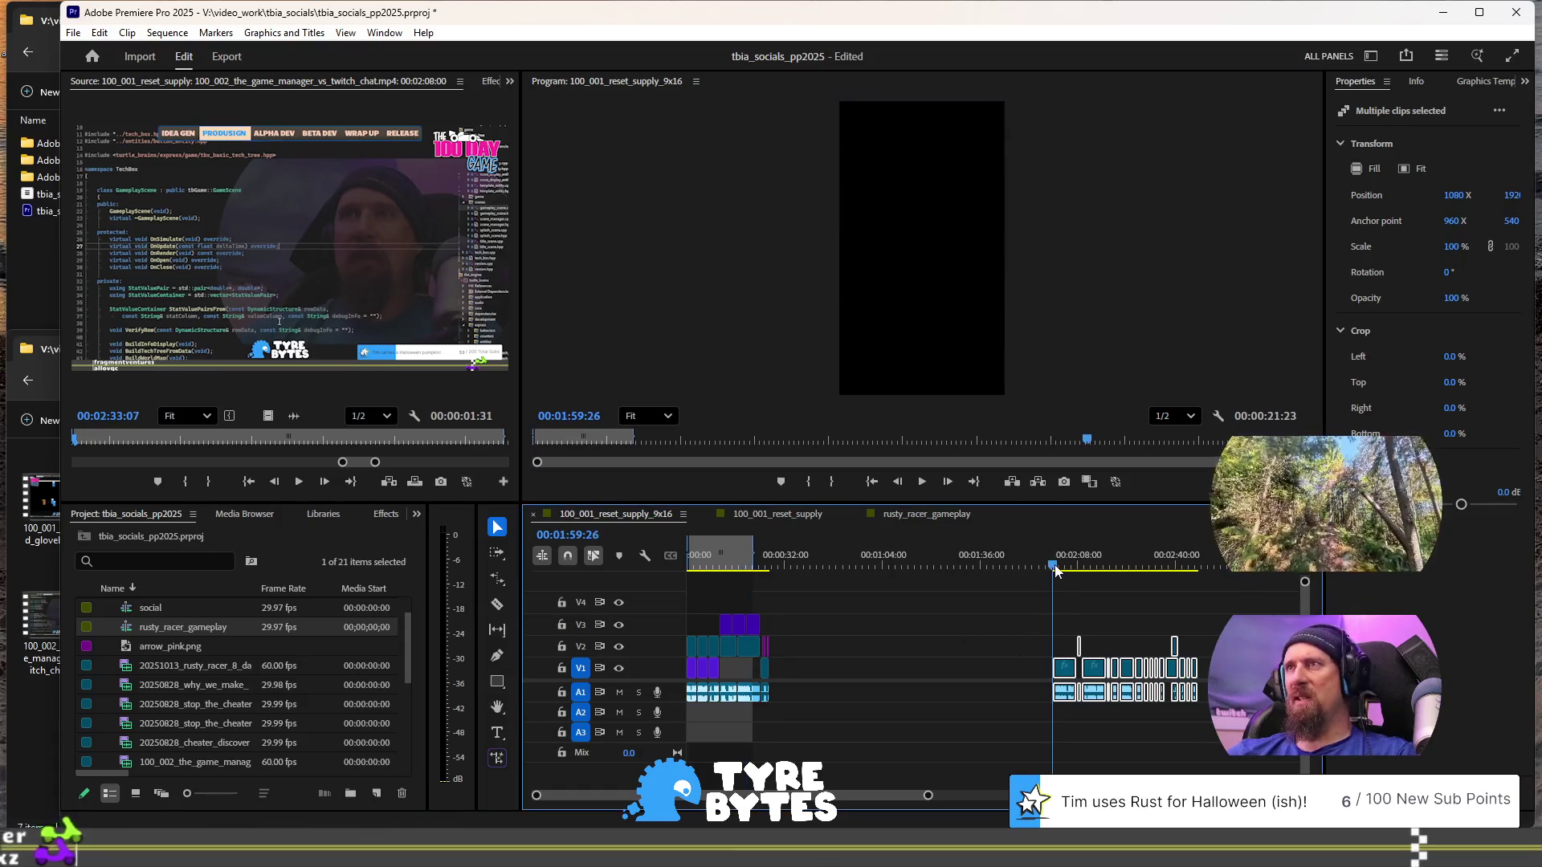
{"action": "key", "text": "Down"}
{"action": "key", "text": "space"}
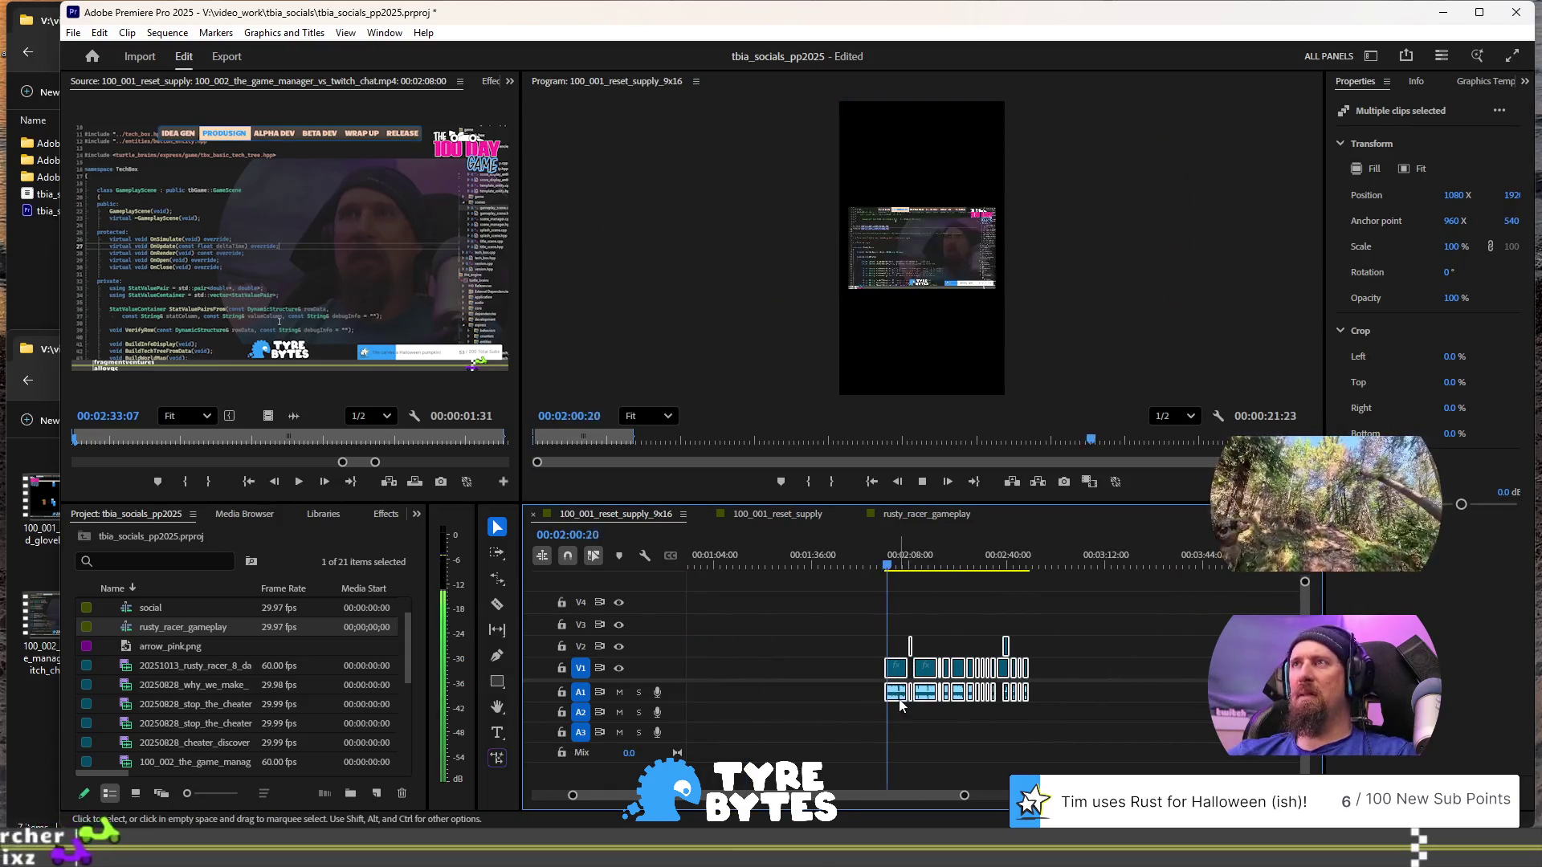
{"action": "key", "text": "space"}
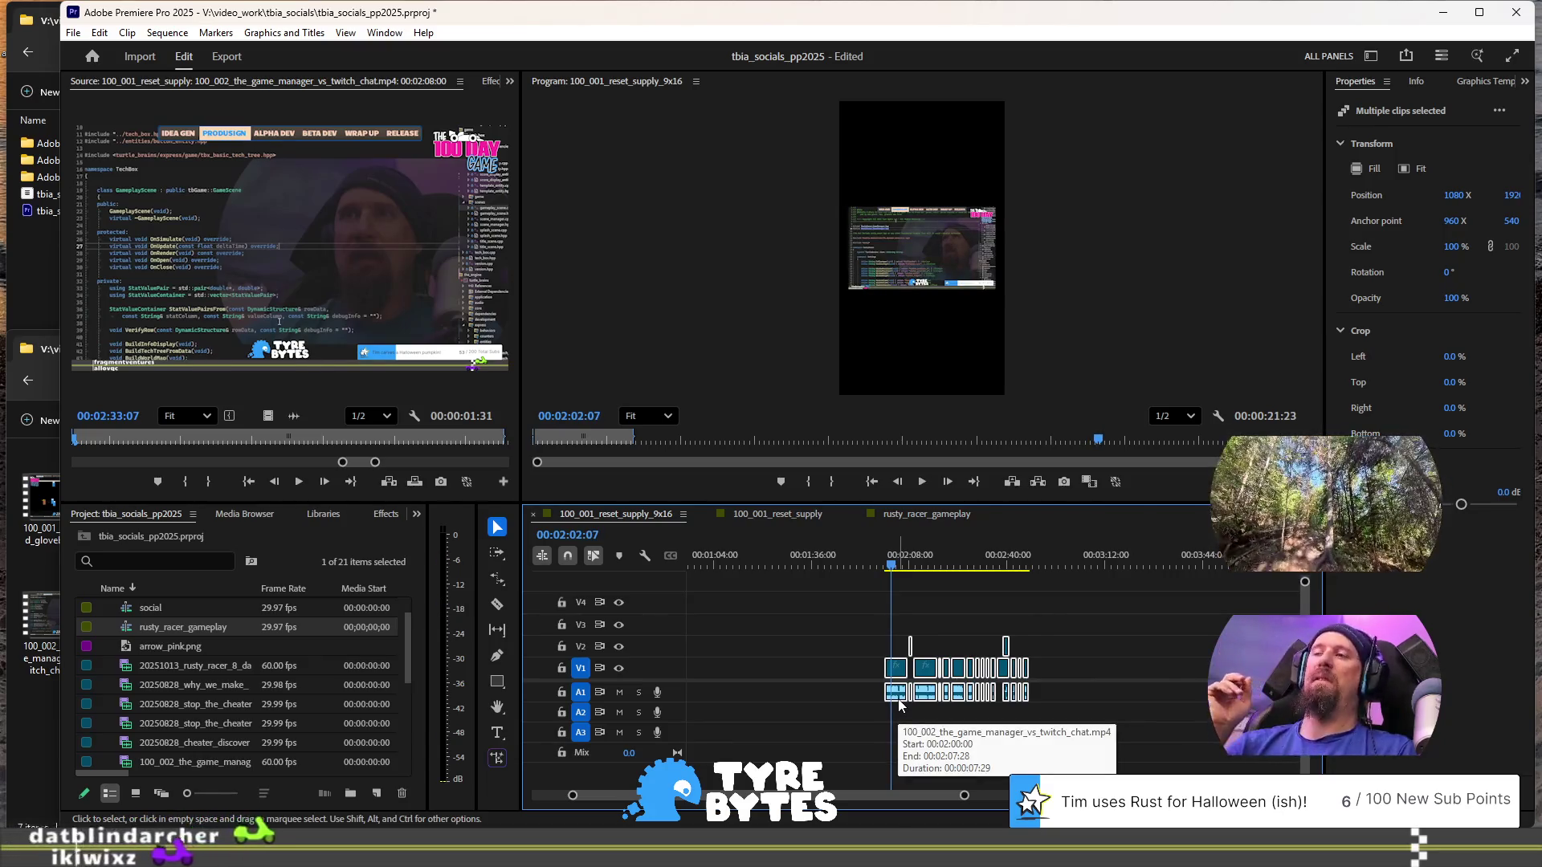
{"action": "scroll", "coordinate": [898, 706], "scroll_direction": "up", "scroll_amount": 5}
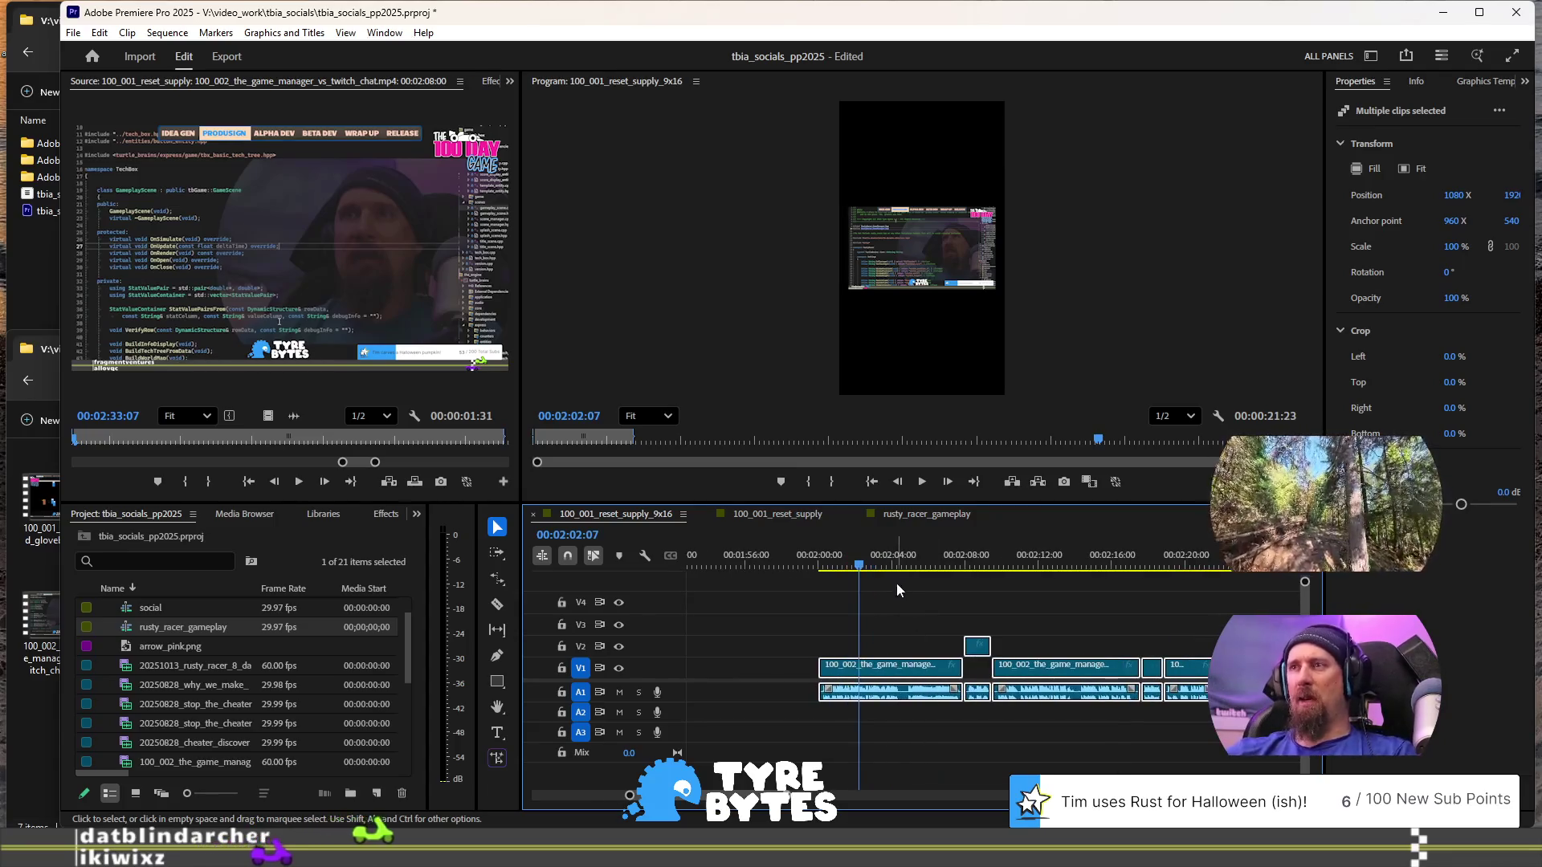
{"action": "double_click", "coordinate": [891, 666]}
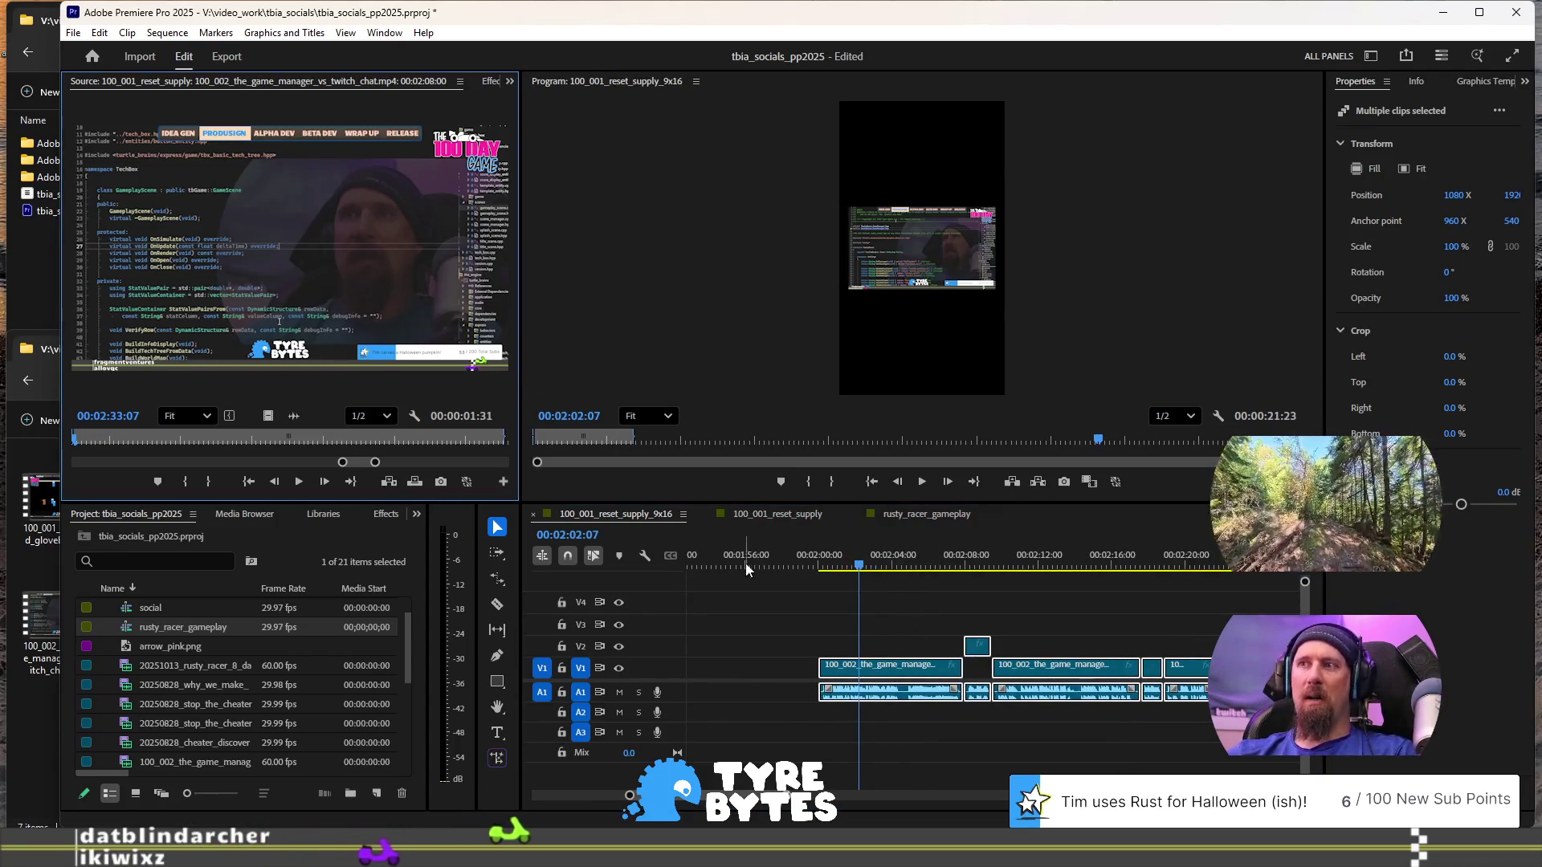
{"action": "left_click", "coordinate": [872, 223]}
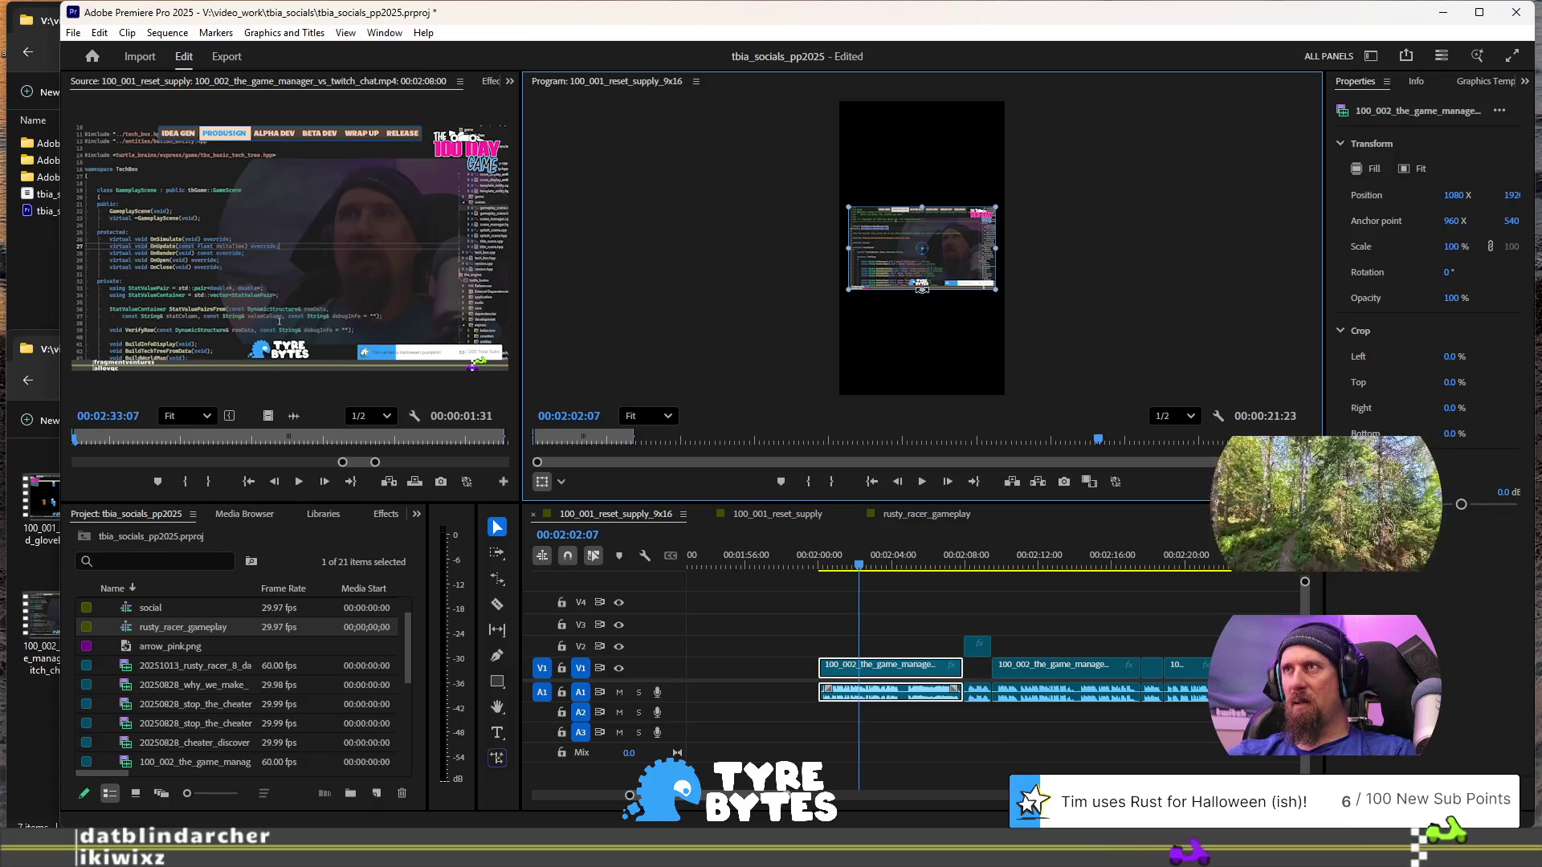
- Scale the clip to 456%, move it to position -849.3, 199, and play it back
{"action": "left_click_drag", "start_coordinate": [922, 292], "coordinate": [923, 424]}
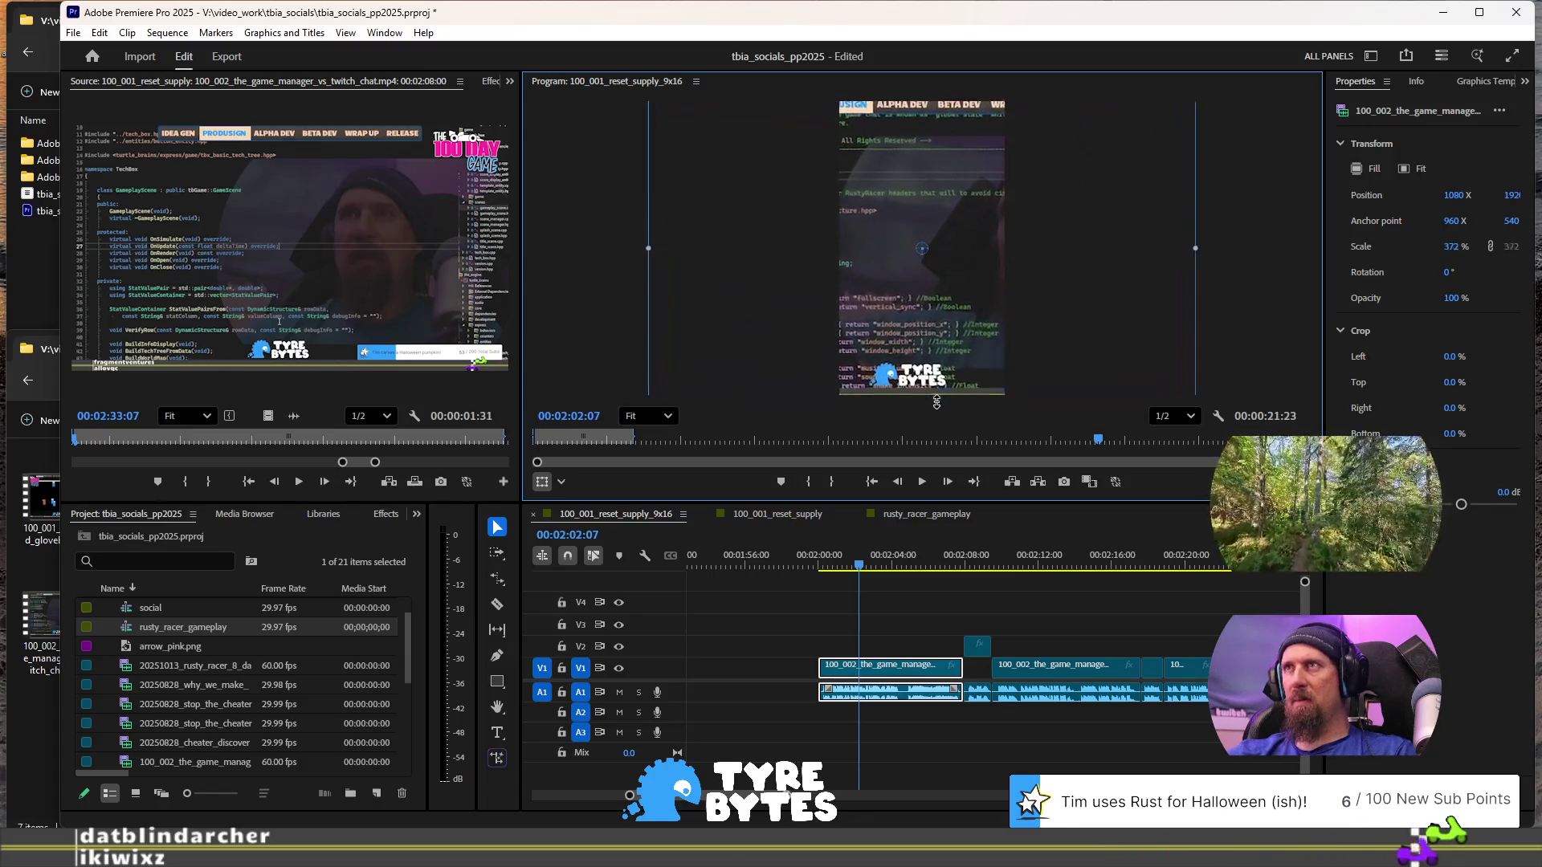
{"action": "mouse_move", "coordinate": [980, 331]}
{"action": "left_mouse_down"}
{"action": "mouse_move", "coordinate": [959, 310]}
{"action": "mouse_move", "coordinate": [870, 295]}
{"action": "mouse_move", "coordinate": [865, 334]}
{"action": "left_mouse_up"}
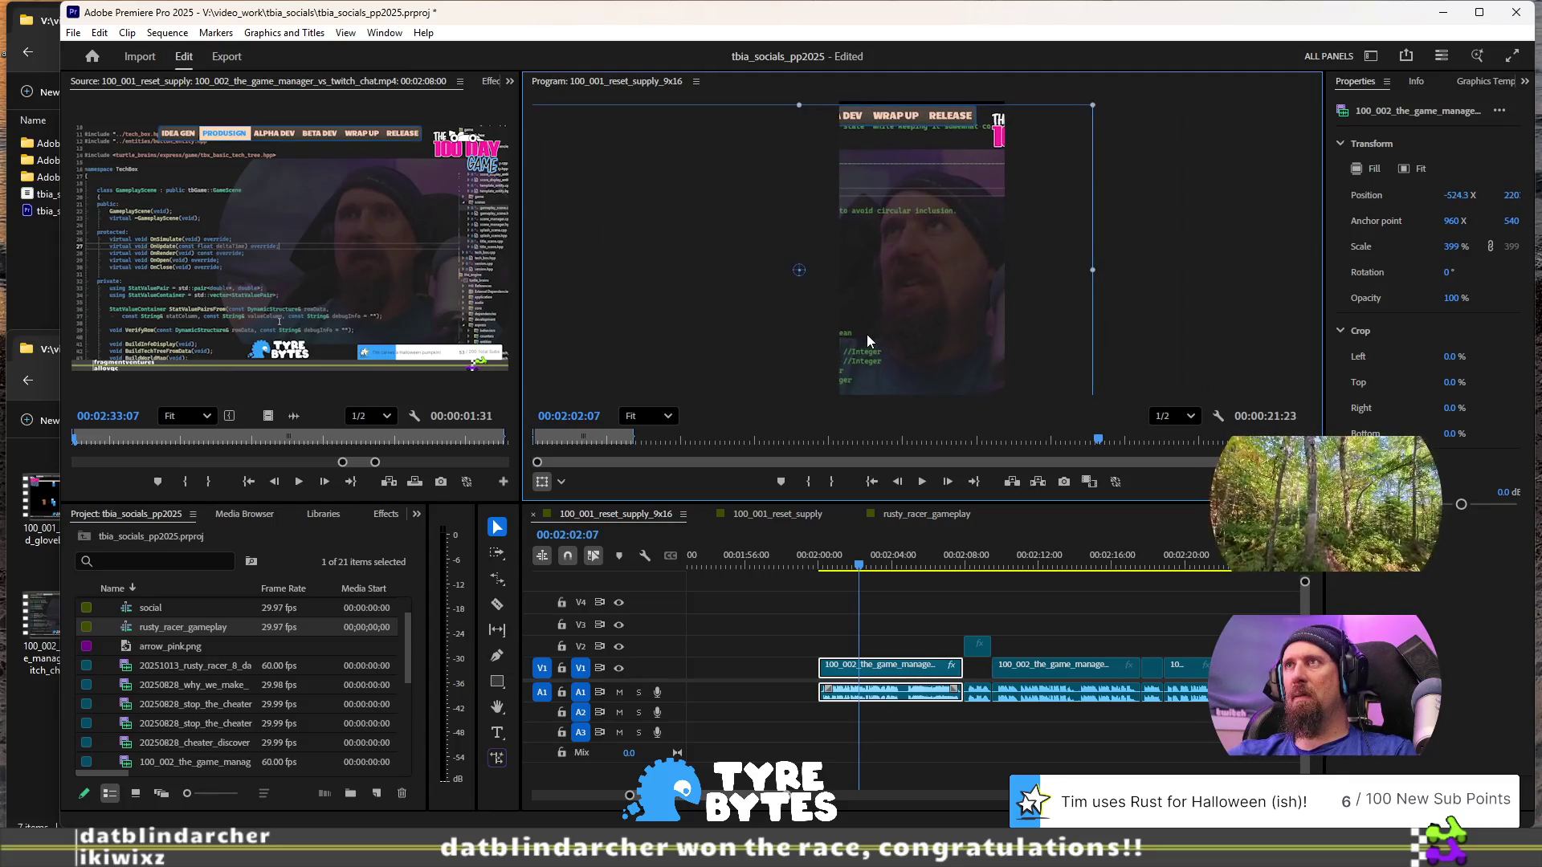
{"action": "left_click_drag", "start_coordinate": [799, 108], "coordinate": [800, 87]}
{"action": "left_click_drag", "start_coordinate": [1001, 210], "coordinate": [986, 190]}
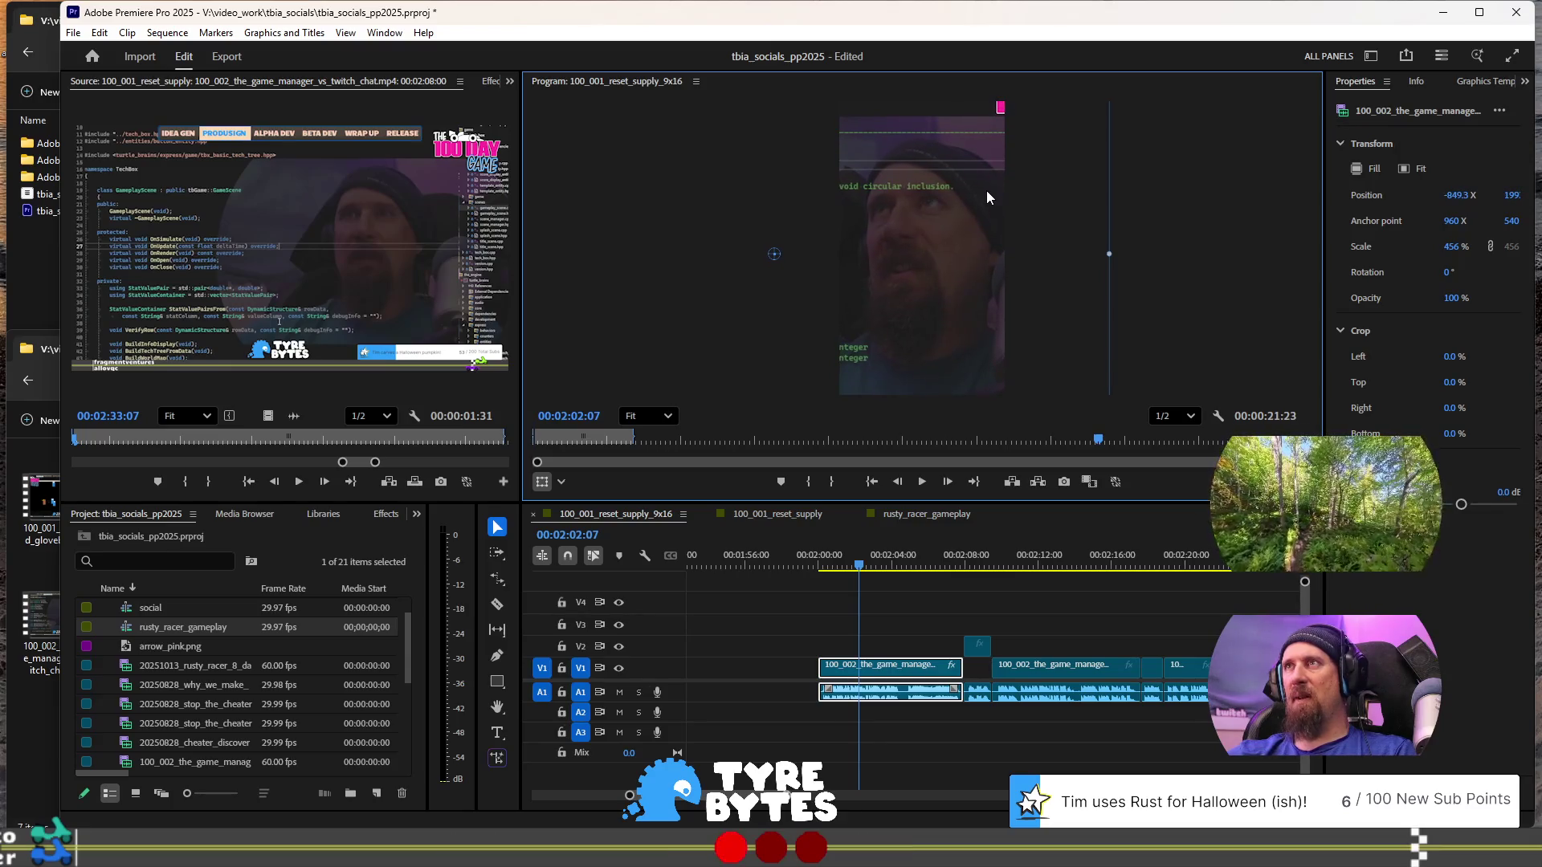
{"action": "key", "text": "space"}
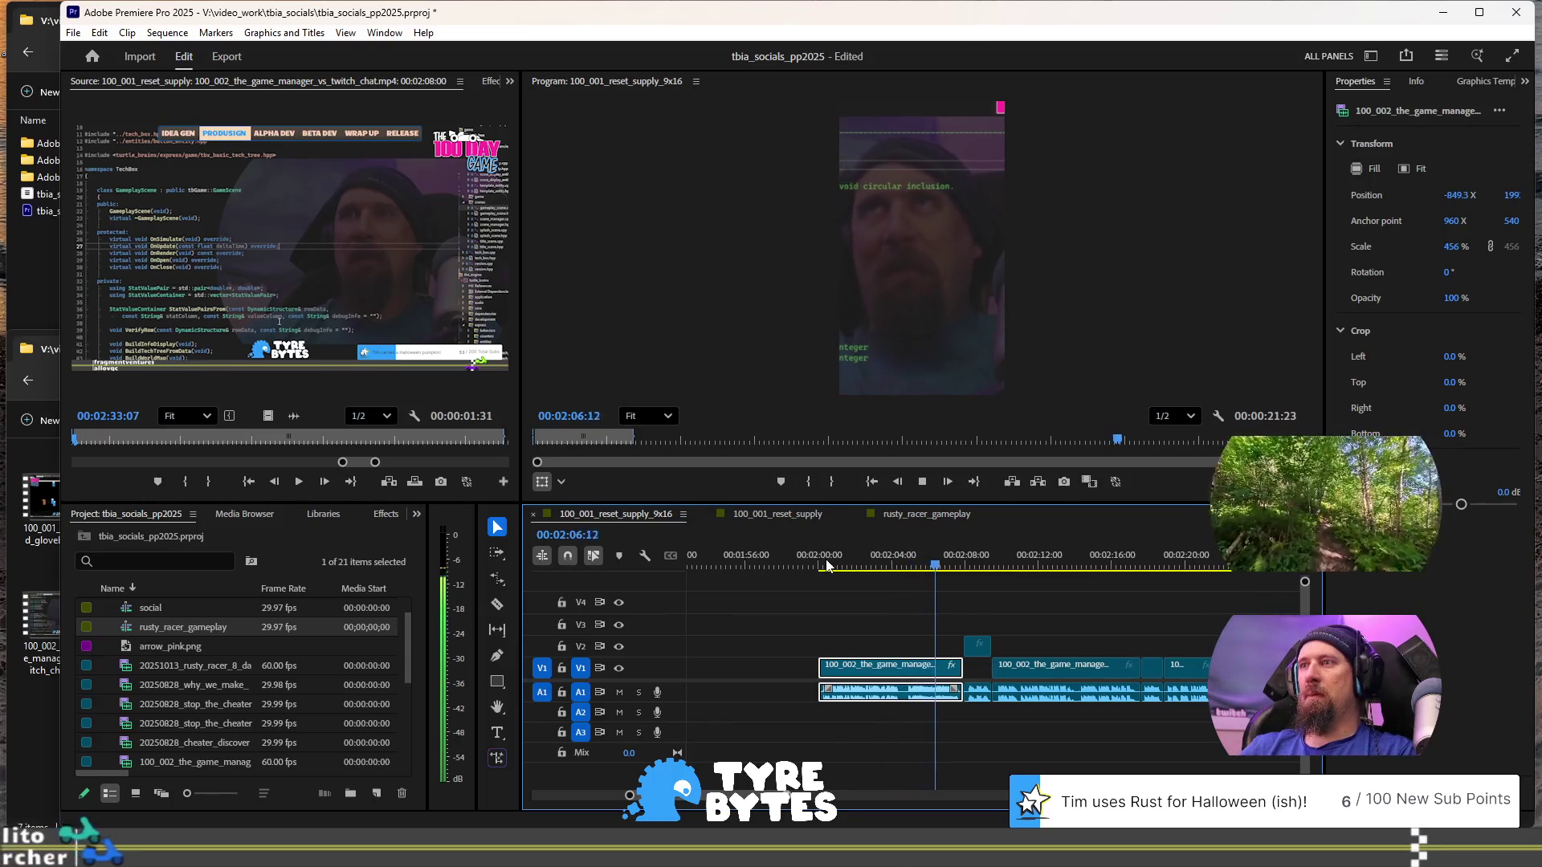
{"action": "key", "text": "space"}
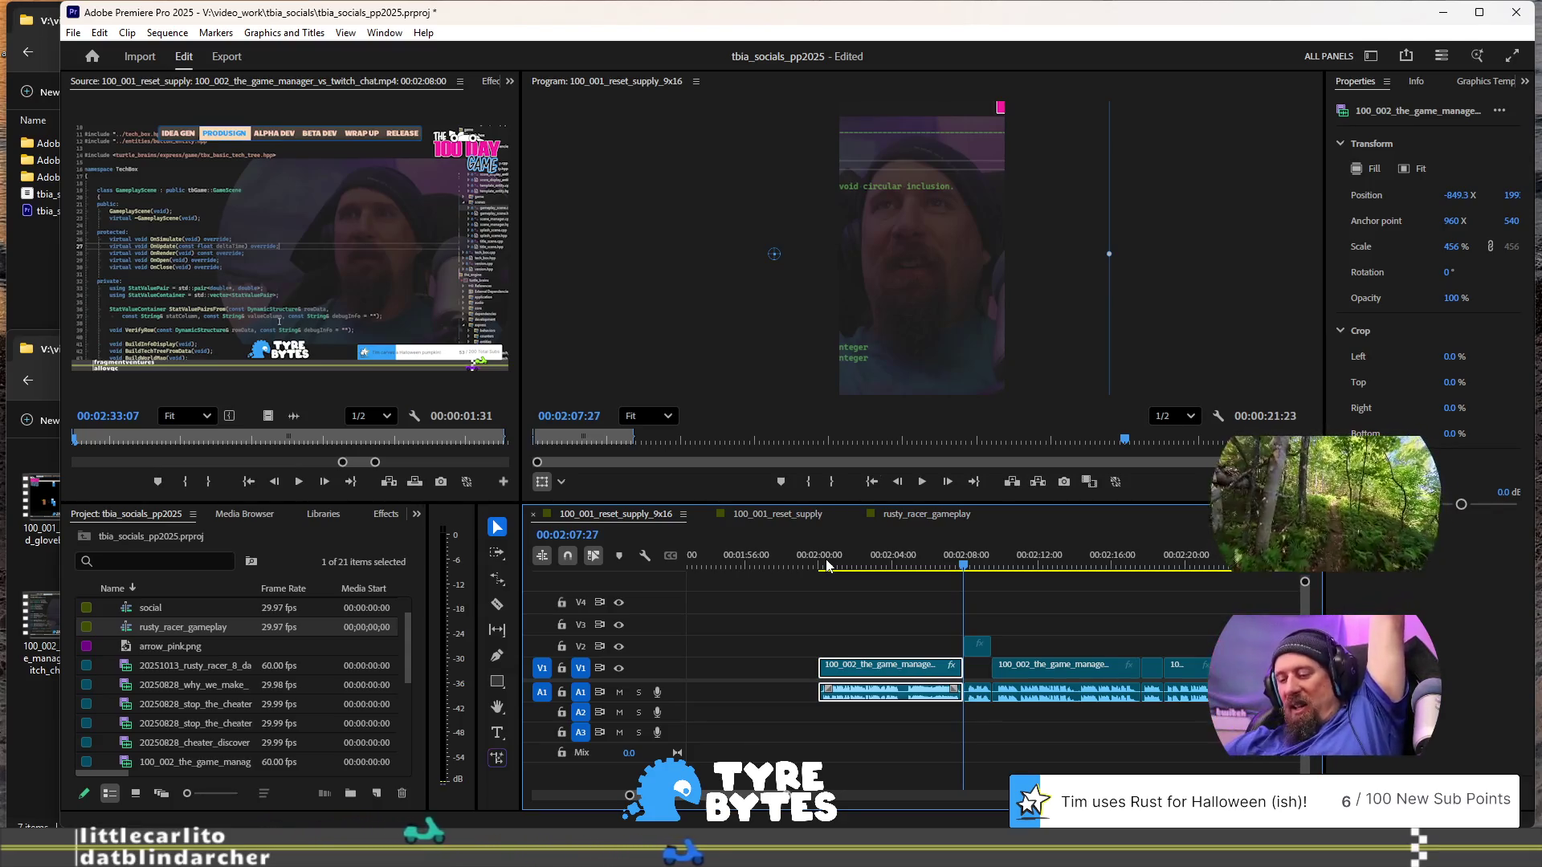
{"action": "key", "text": "space"}
{"action": "key", "text": "space"}
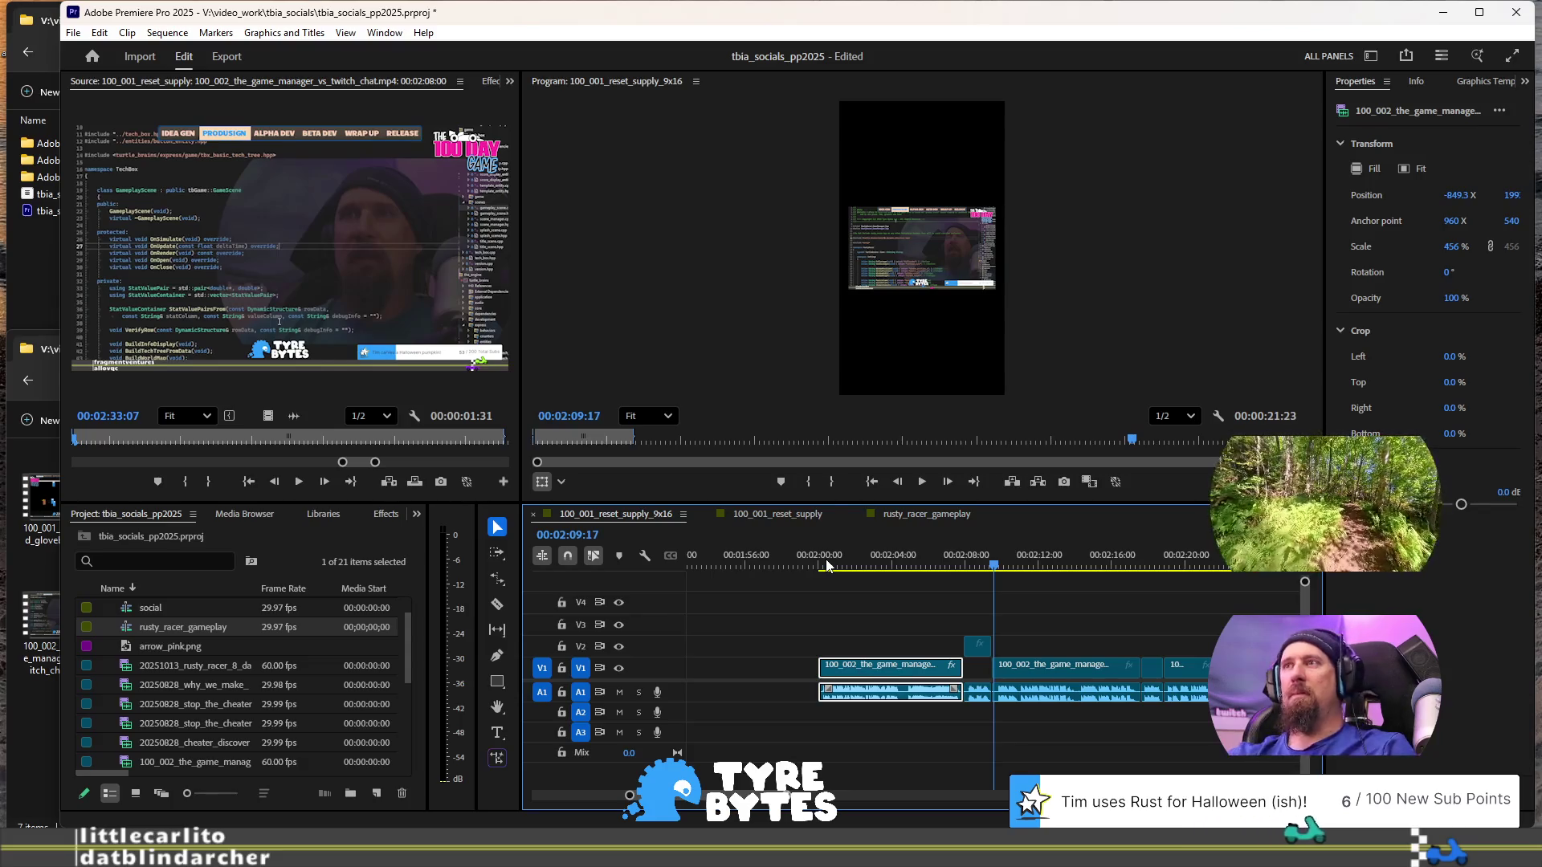
{"action": "left_click", "coordinate": [901, 562]}
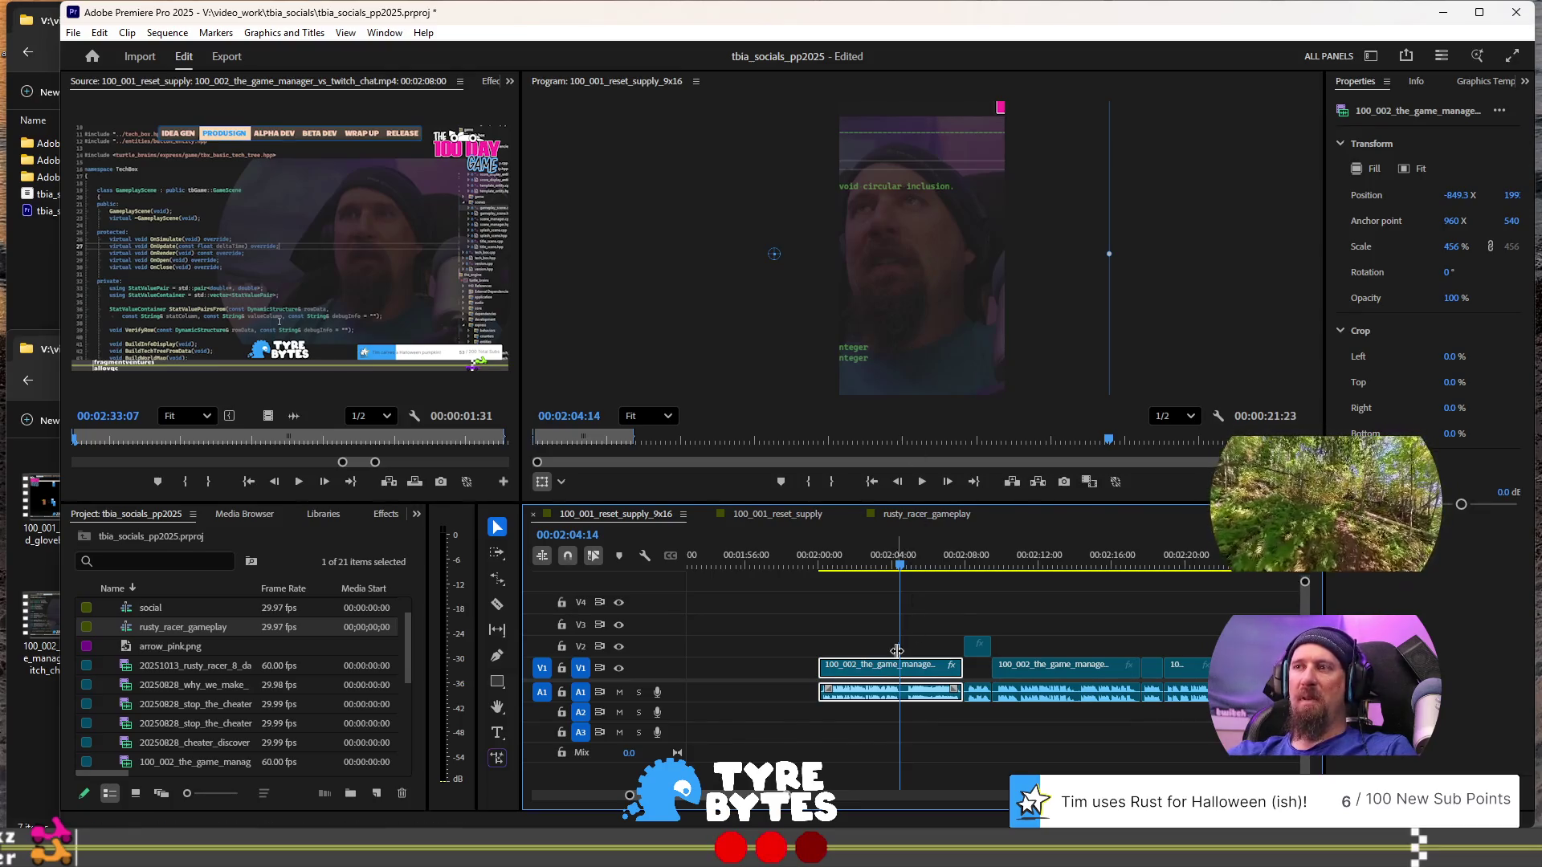
{"action": "left_click", "coordinate": [890, 566]}
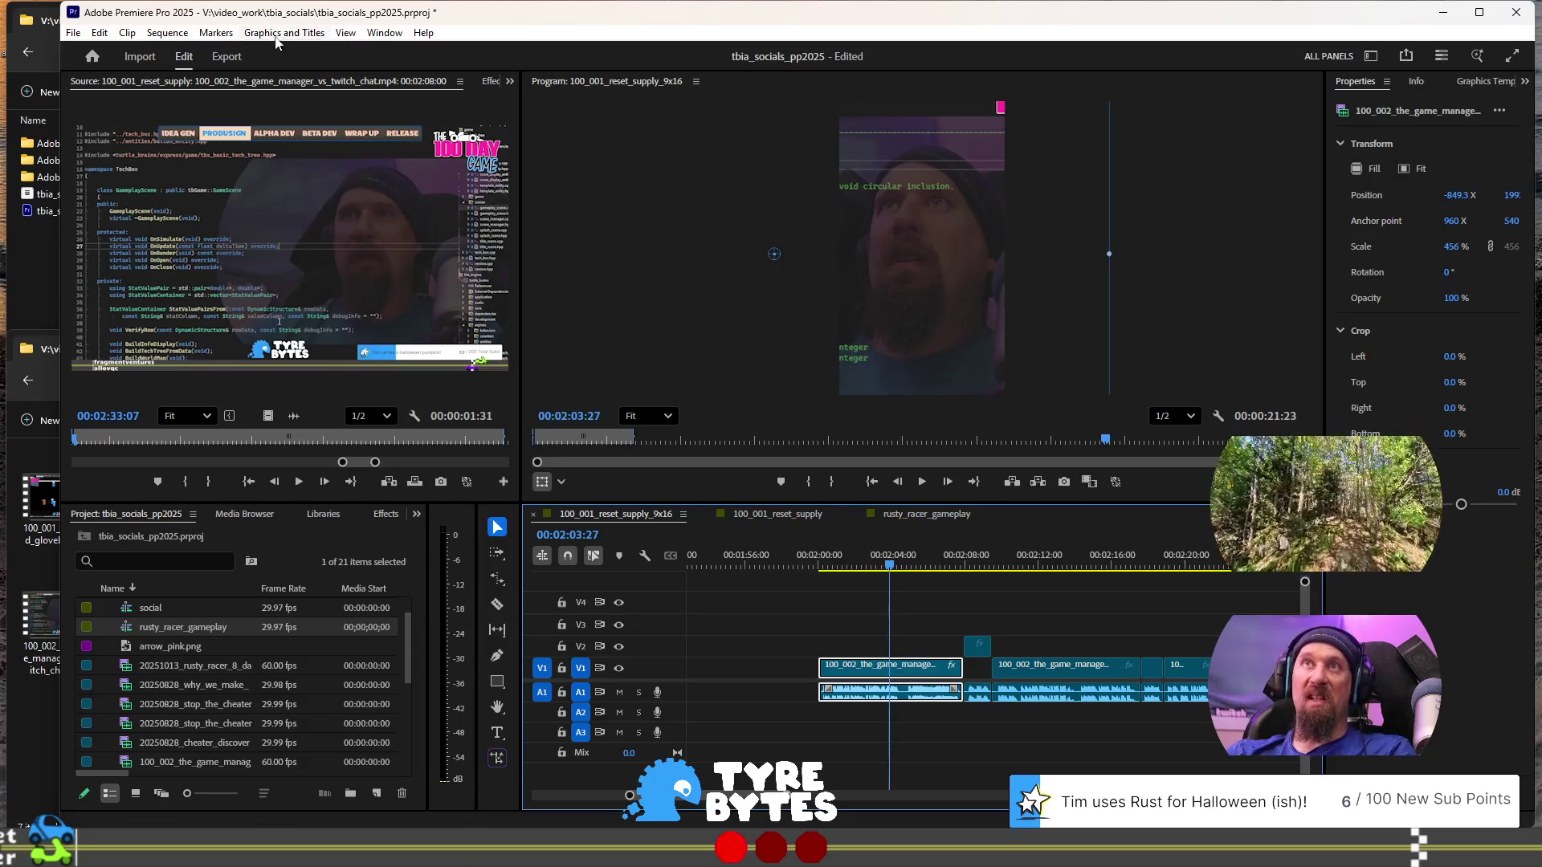
{"action": "left_click", "coordinate": [216, 33]}
- Dismiss the open menu and switch to the Color workspace with Lumetri scopes and controls
{"action": "mouse_move", "coordinate": [325, 38]}
{"action": "mouse_move", "coordinate": [372, 36]}
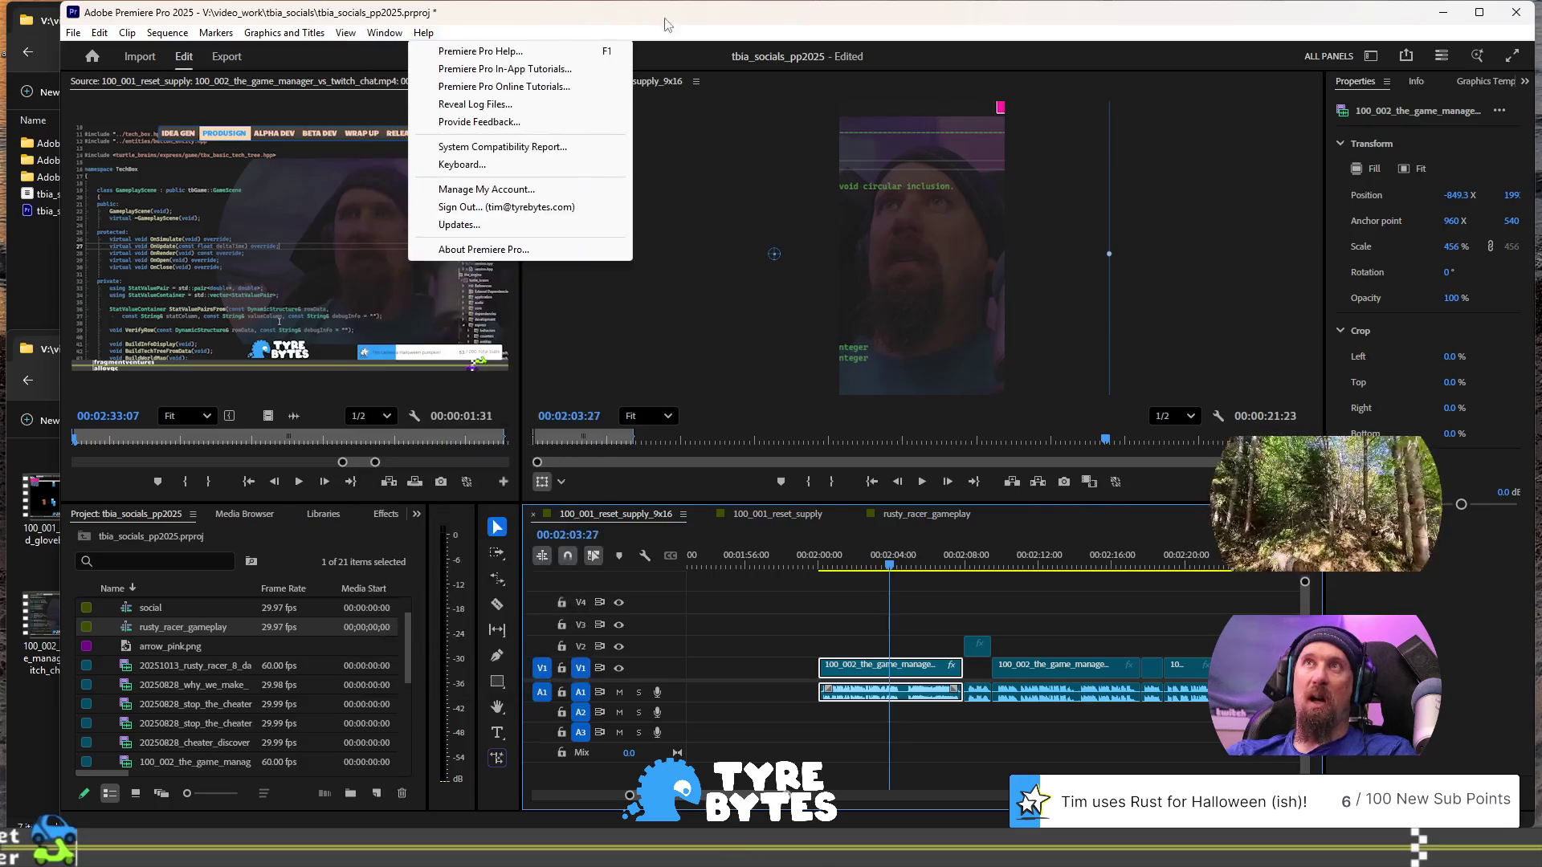
{"action": "left_click", "coordinate": [424, 32]}
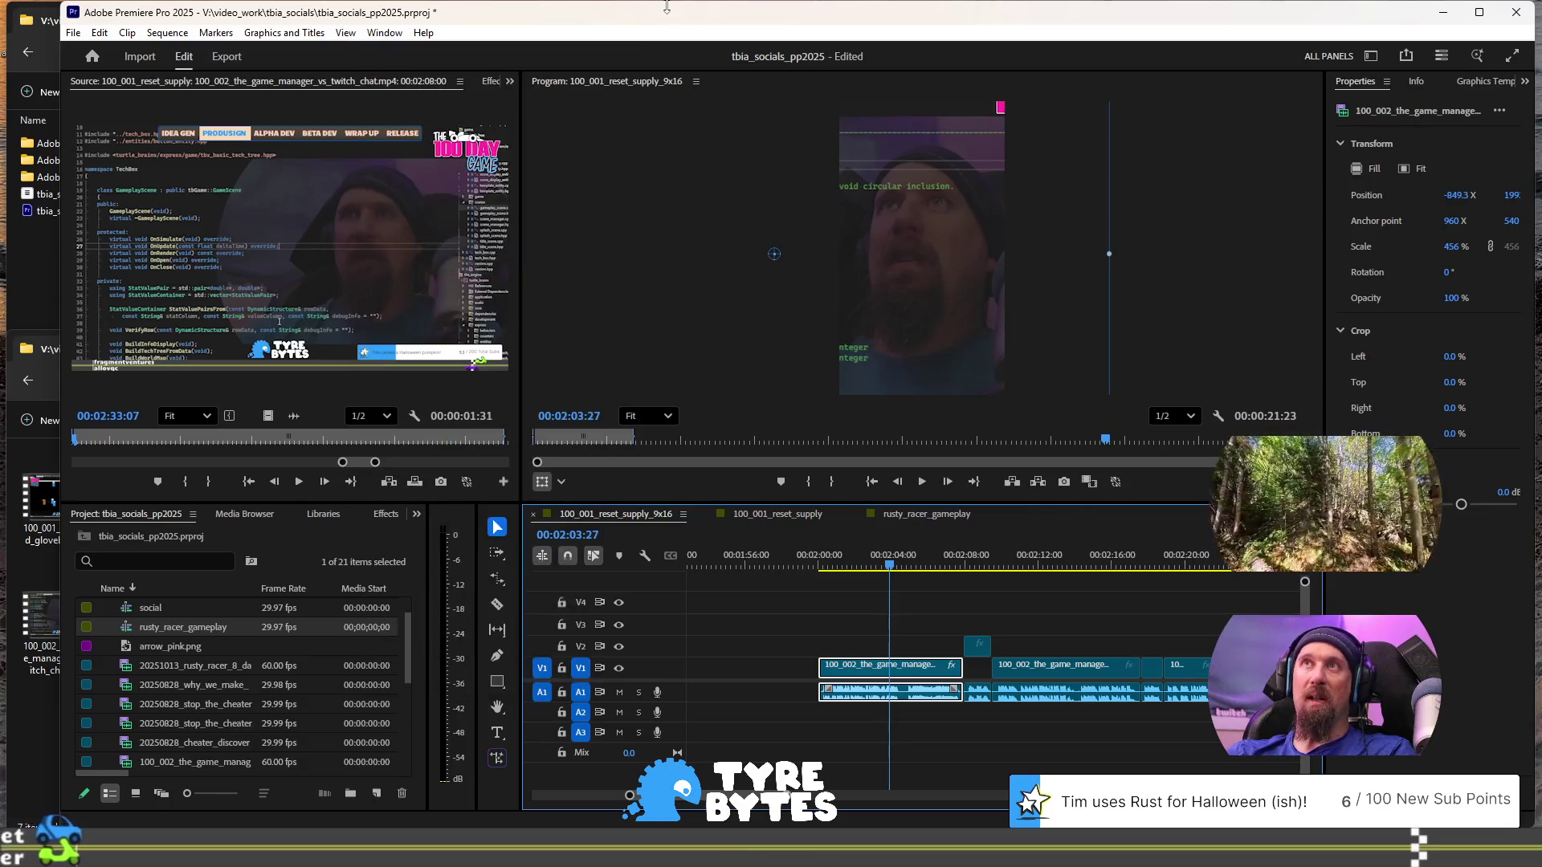
{"action": "left_click", "coordinate": [1371, 57]}
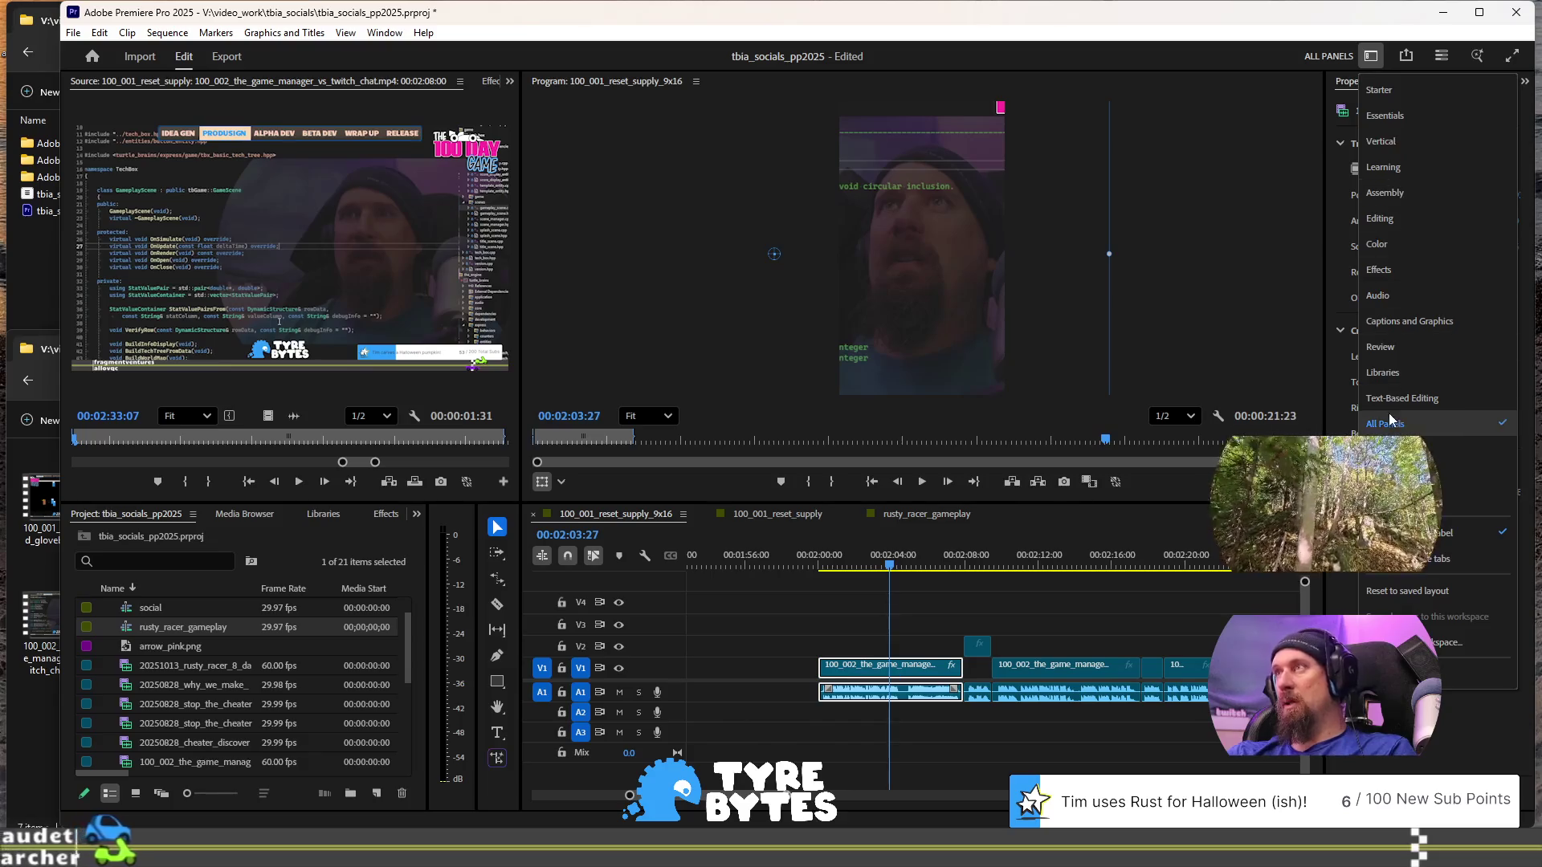
{"action": "left_click", "coordinate": [1415, 249]}
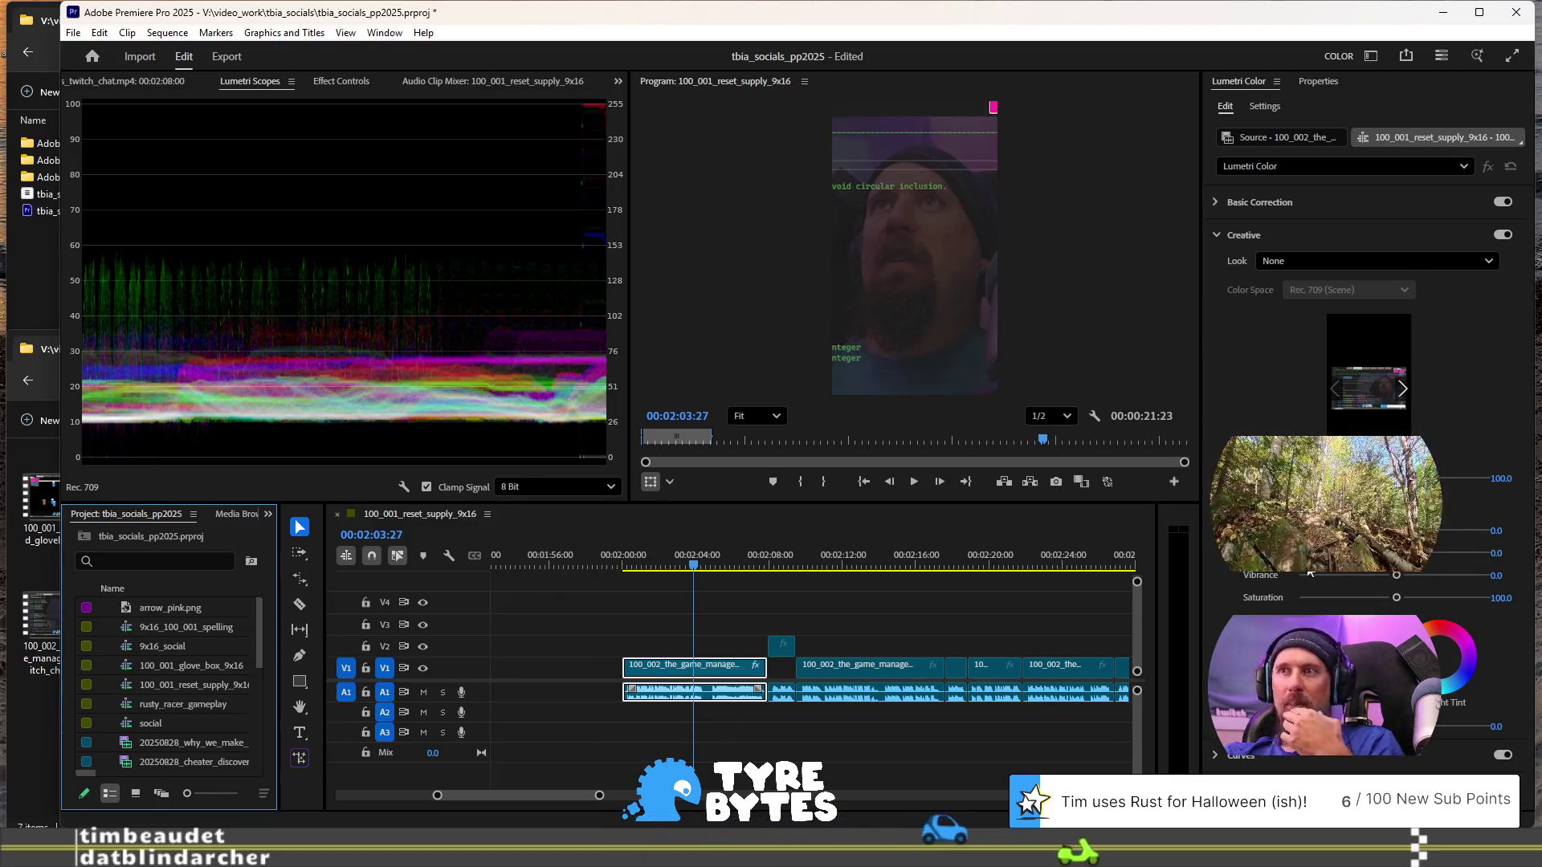
- Bend the RGB curve up and down, then reset it to a straight diagonal
{"action": "scroll", "coordinate": [1365, 402], "scroll_direction": "down", "scroll_amount": 2}
{"action": "scroll", "coordinate": [1350, 432], "scroll_direction": "down", "scroll_amount": 5}
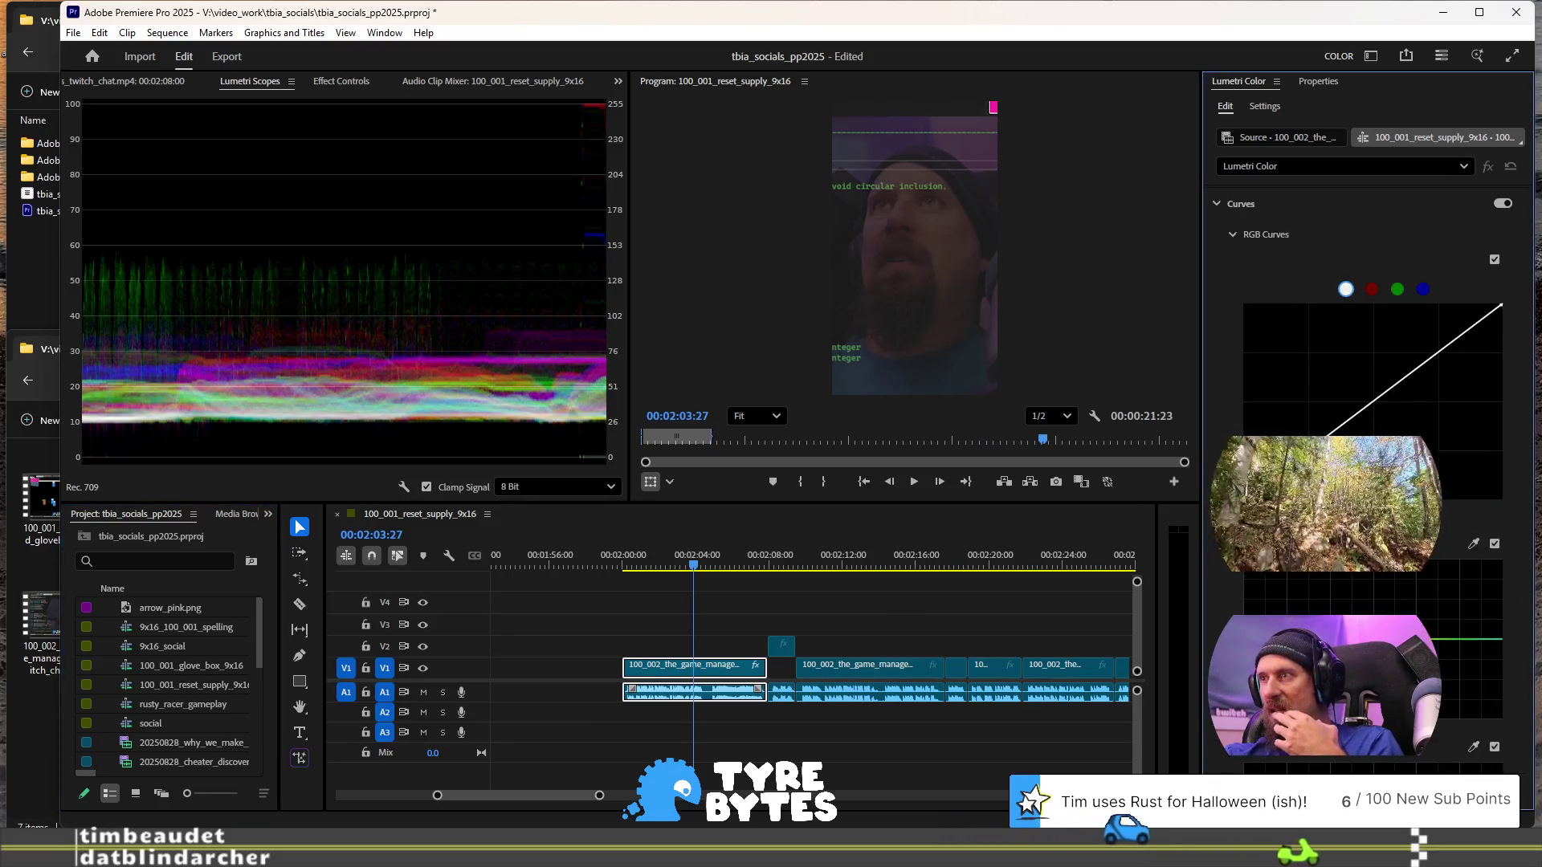
{"action": "left_click_drag", "start_coordinate": [1350, 431], "coordinate": [1335, 386]}
{"action": "mouse_move", "coordinate": [1293, 324]}
{"action": "left_mouse_down"}
{"action": "mouse_move", "coordinate": [1401, 341]}
{"action": "mouse_move", "coordinate": [1295, 415]}
{"action": "left_mouse_up"}
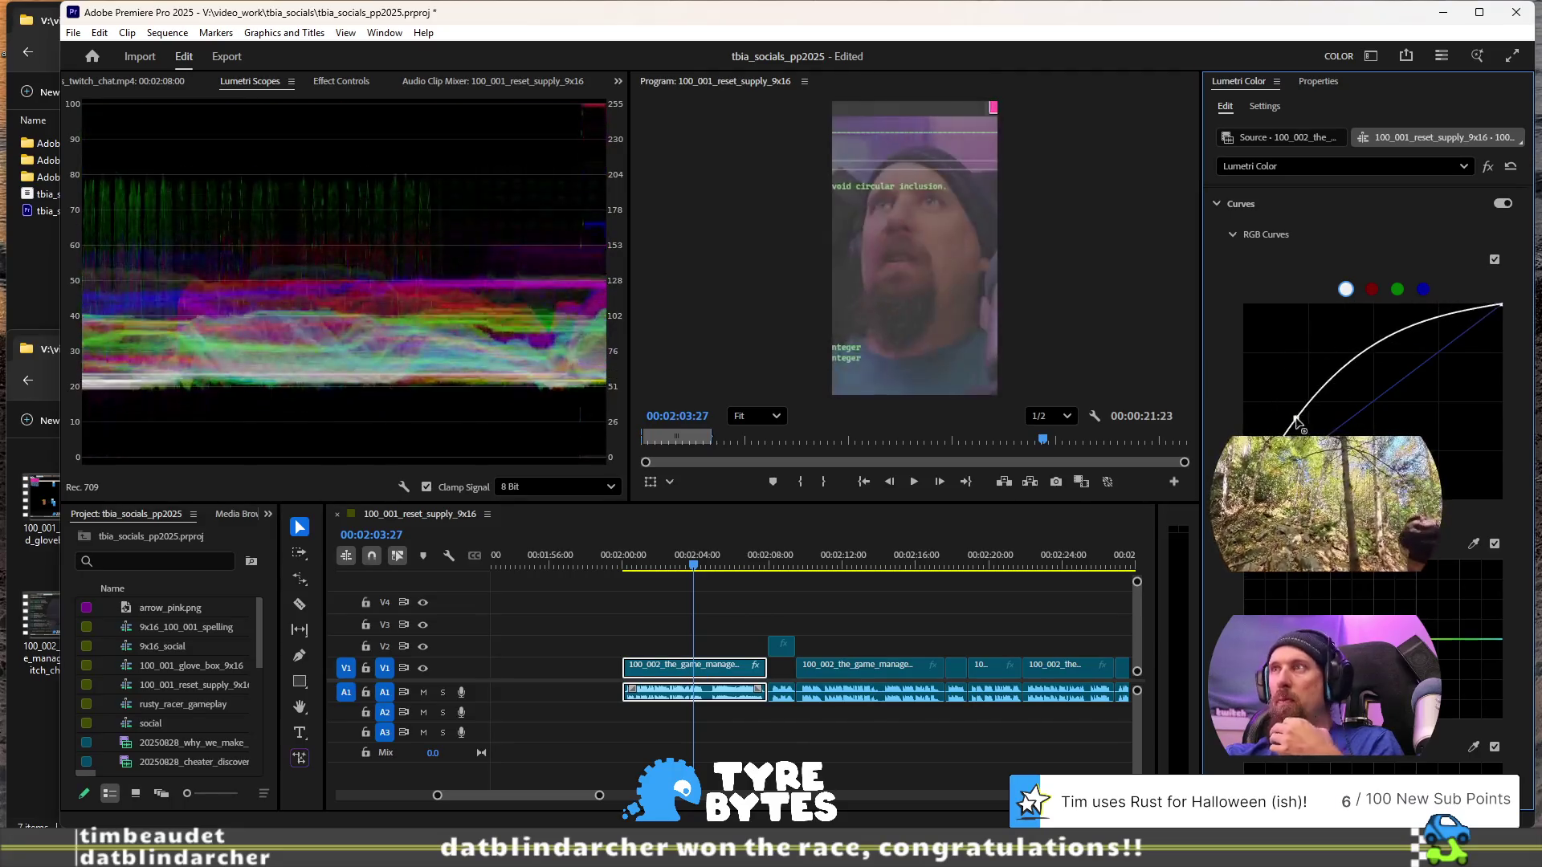
{"action": "double_click", "coordinate": [1295, 417]}
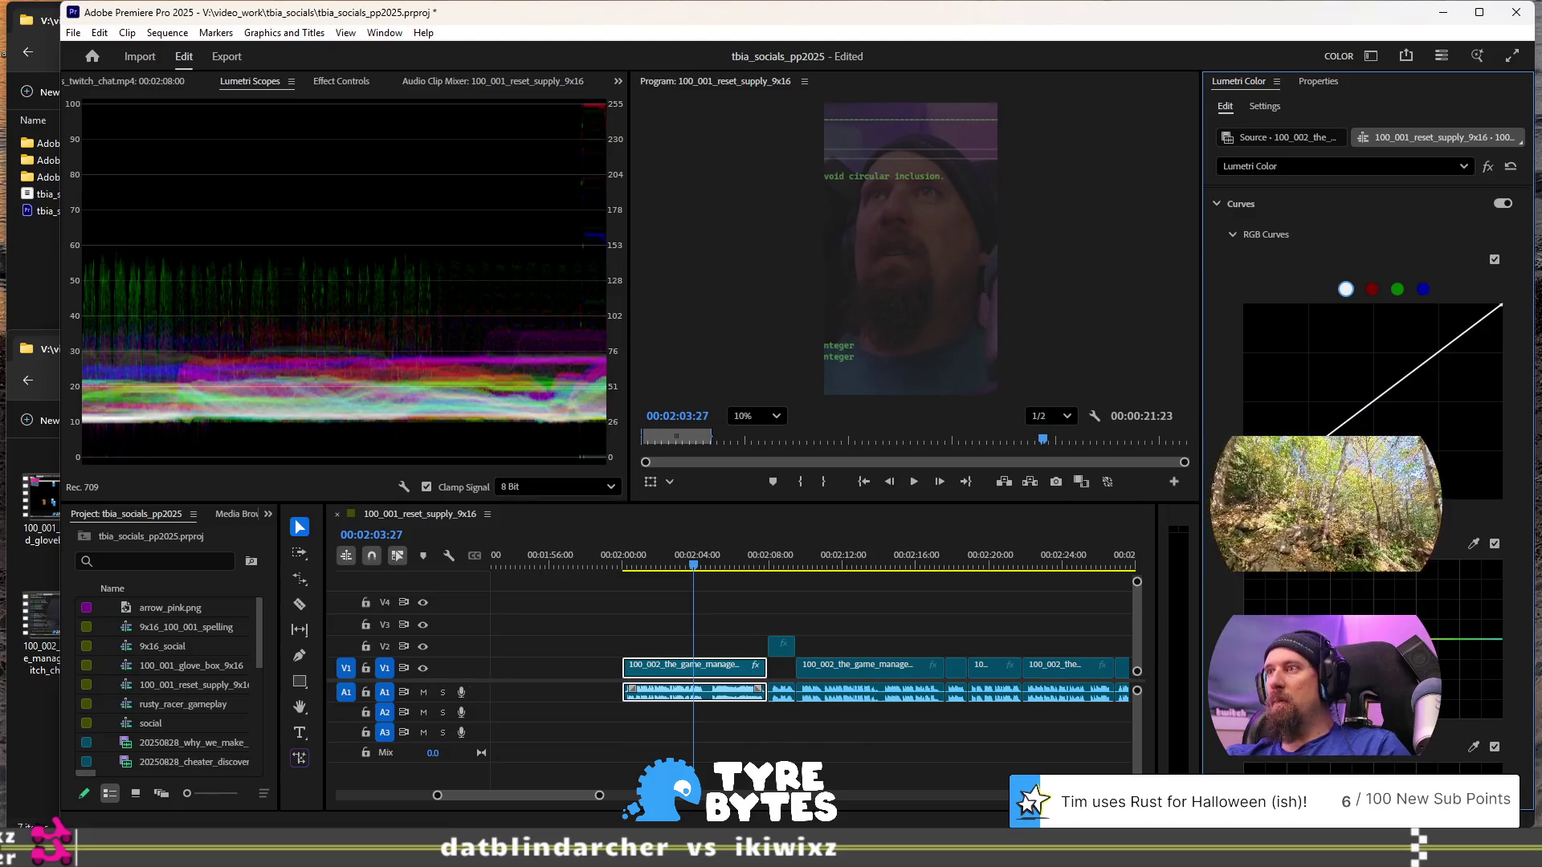
- Raise part of the Hue vs Hue curve, then select the red channel in RGB Curves
{"action": "scroll", "coordinate": [1286, 385], "scroll_direction": "down", "scroll_amount": 2}
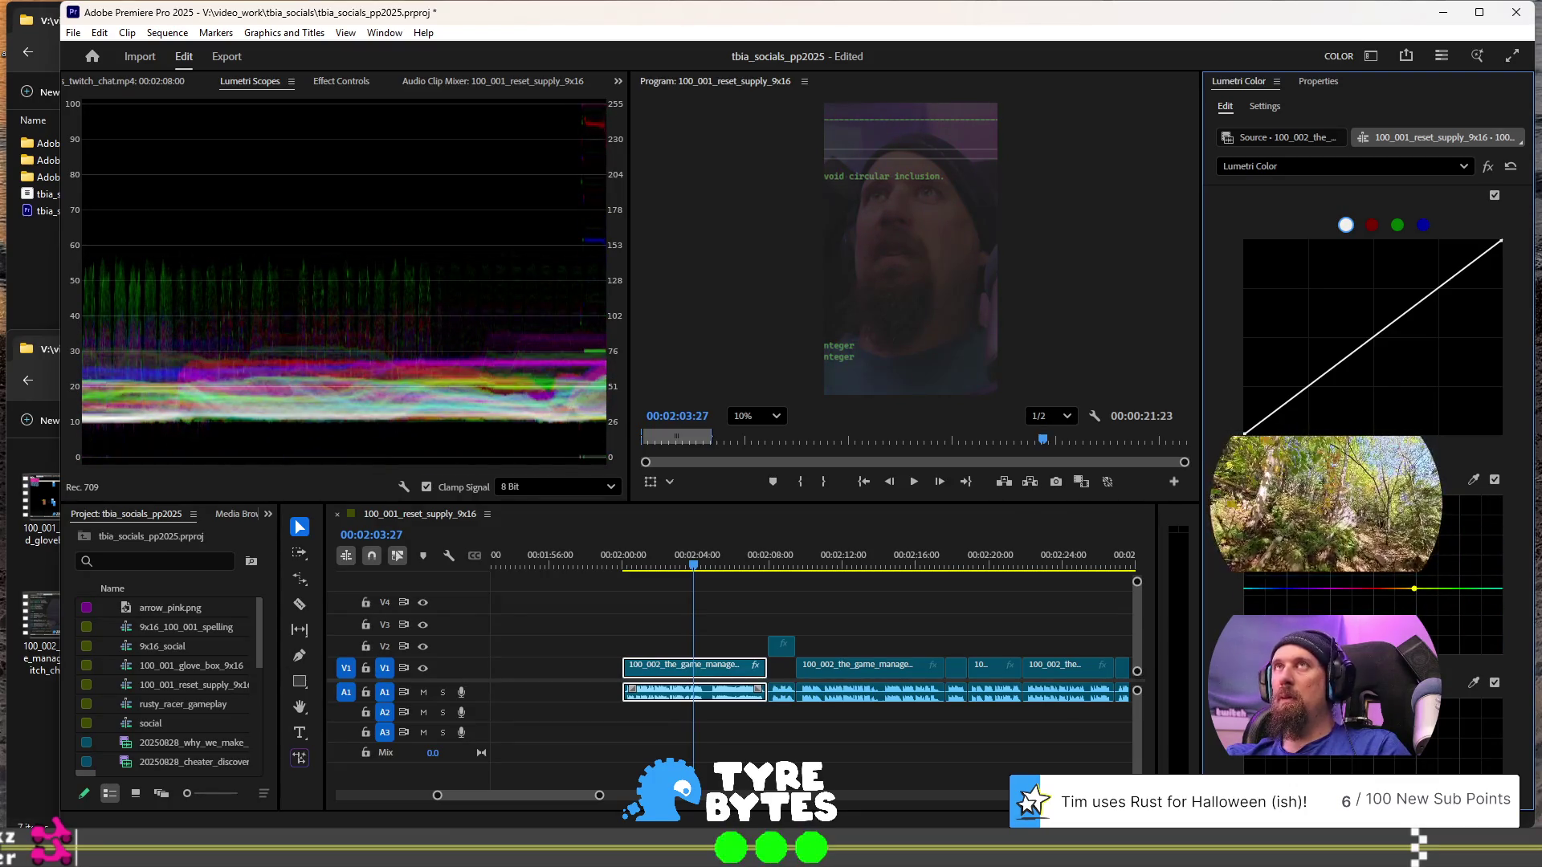
{"action": "scroll", "coordinate": [1314, 582], "scroll_direction": "down", "scroll_amount": 3}
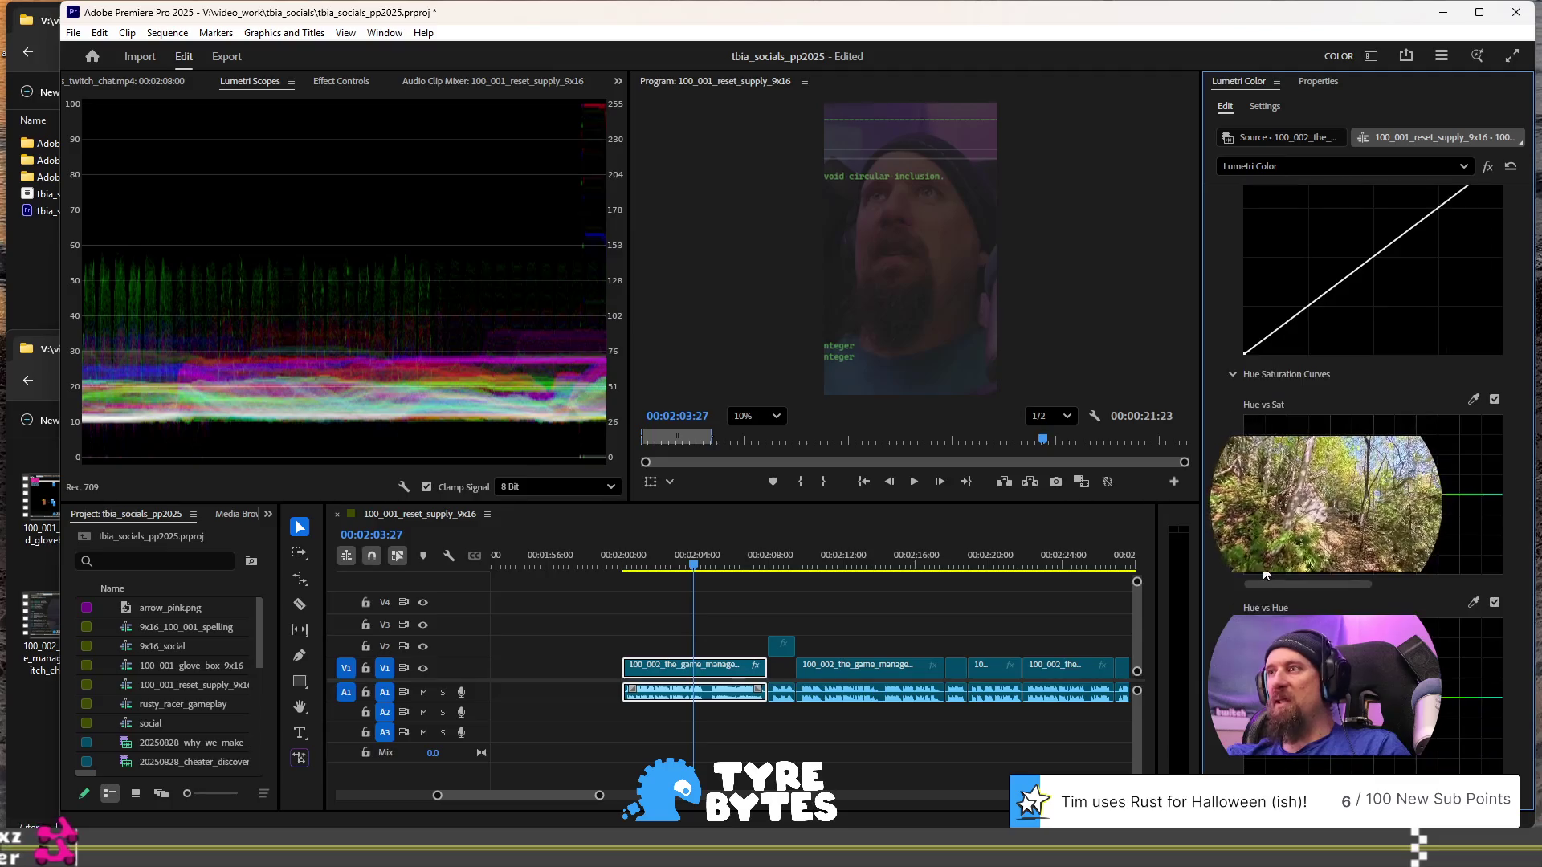
{"action": "mouse_move", "coordinate": [1337, 457]}
{"action": "left_mouse_down"}
{"action": "mouse_move", "coordinate": [1338, 423]}
{"action": "mouse_move", "coordinate": [1452, 469]}
{"action": "left_mouse_up"}
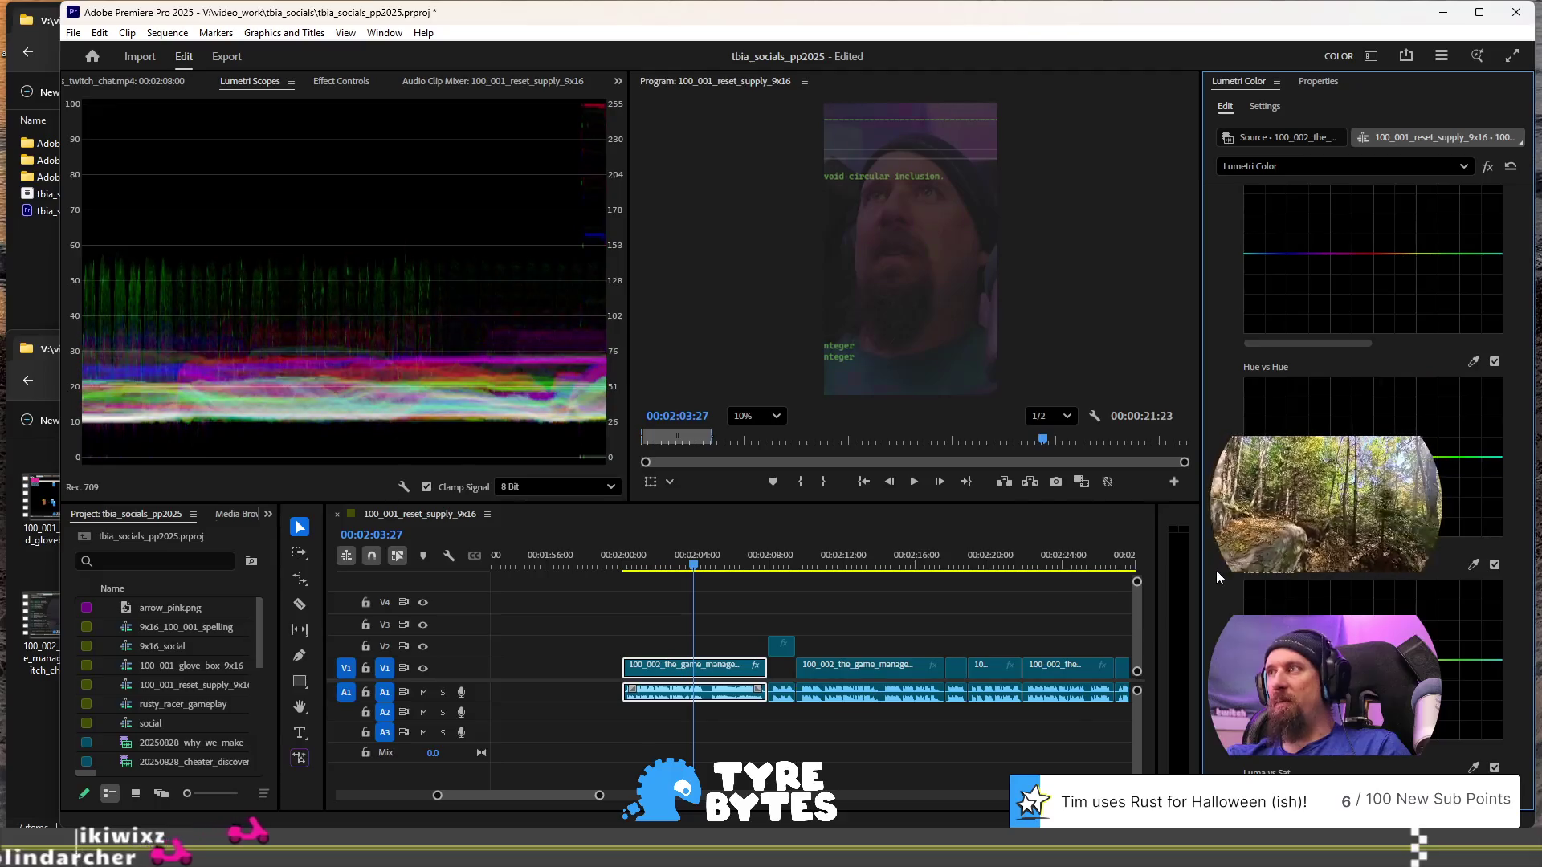
{"action": "scroll", "coordinate": [1219, 575], "scroll_direction": "down", "scroll_amount": 5}
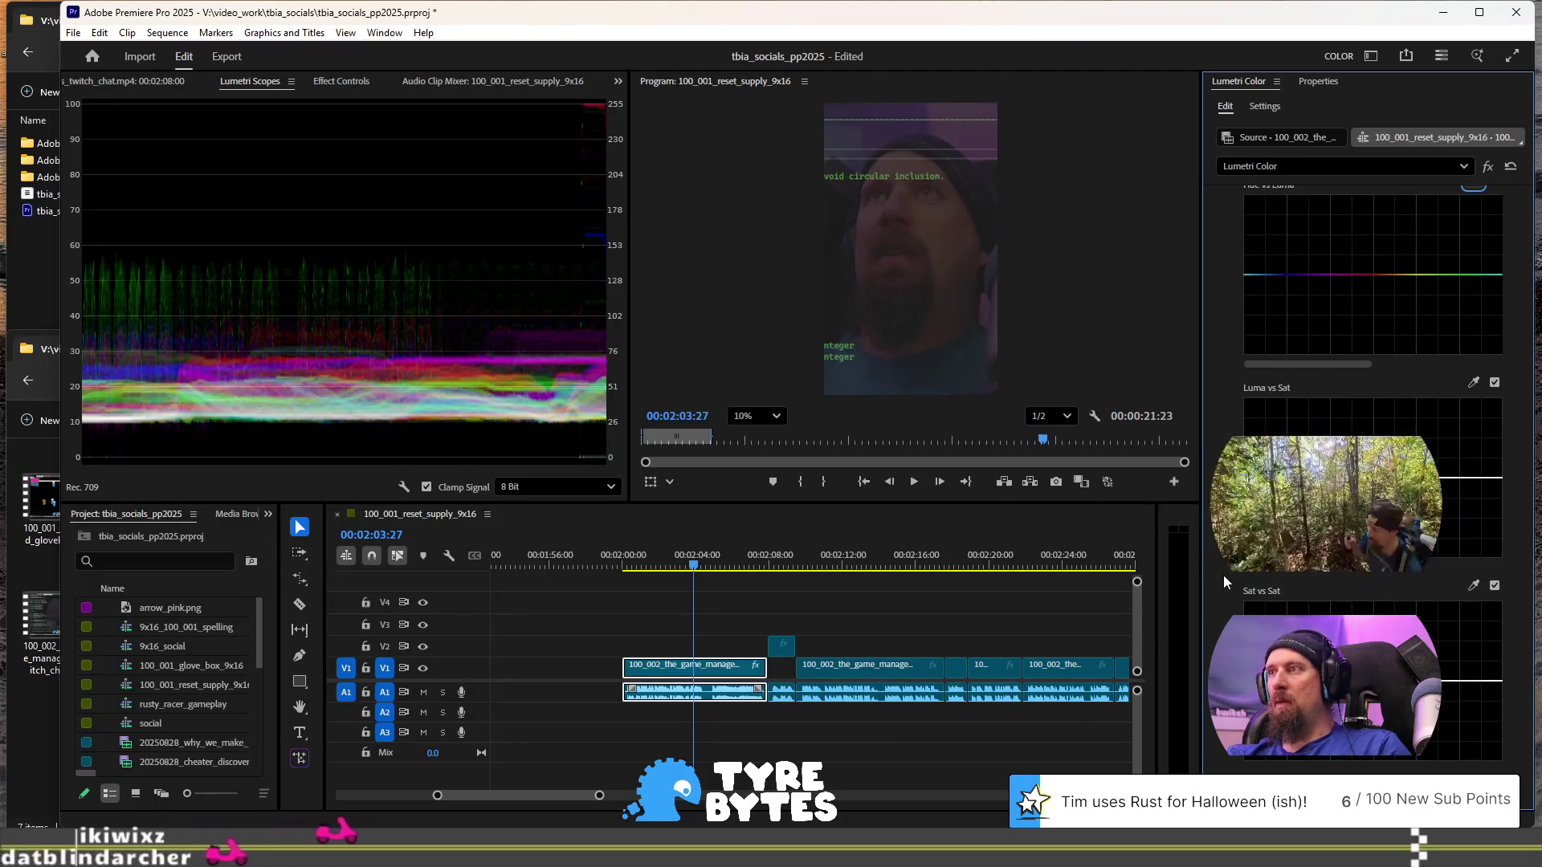
{"action": "scroll", "coordinate": [1222, 576], "scroll_direction": "down", "scroll_amount": 1}
{"action": "scroll", "coordinate": [1222, 576], "scroll_direction": "up", "scroll_amount": 10}
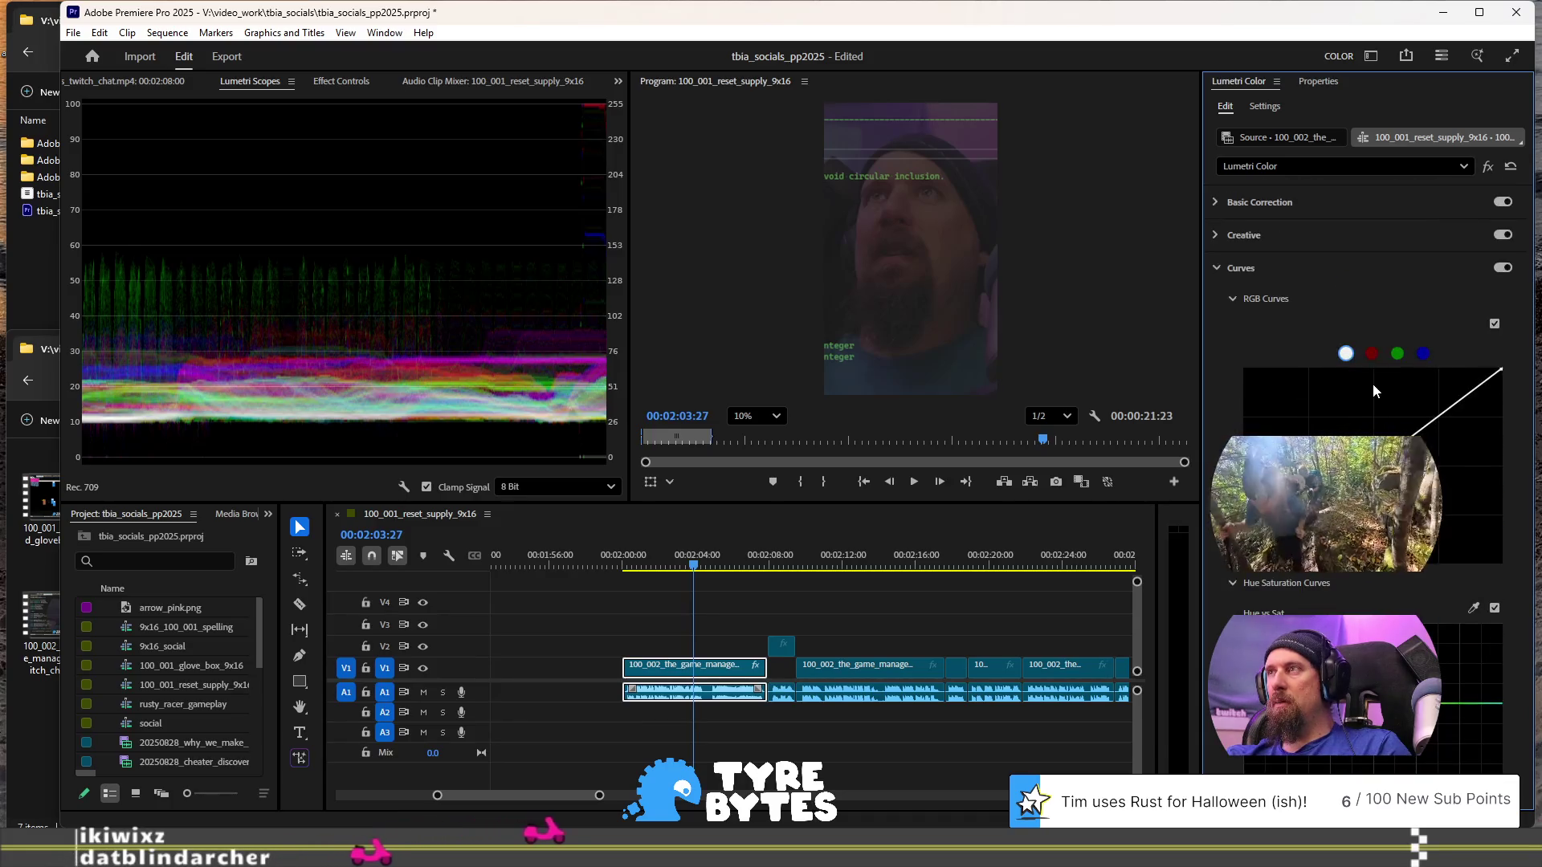
{"action": "left_click", "coordinate": [1372, 353]}
- Reshape the blue channel curve, then reset it to a straight diagonal to remove the tint
{"action": "left_click", "coordinate": [1423, 354]}
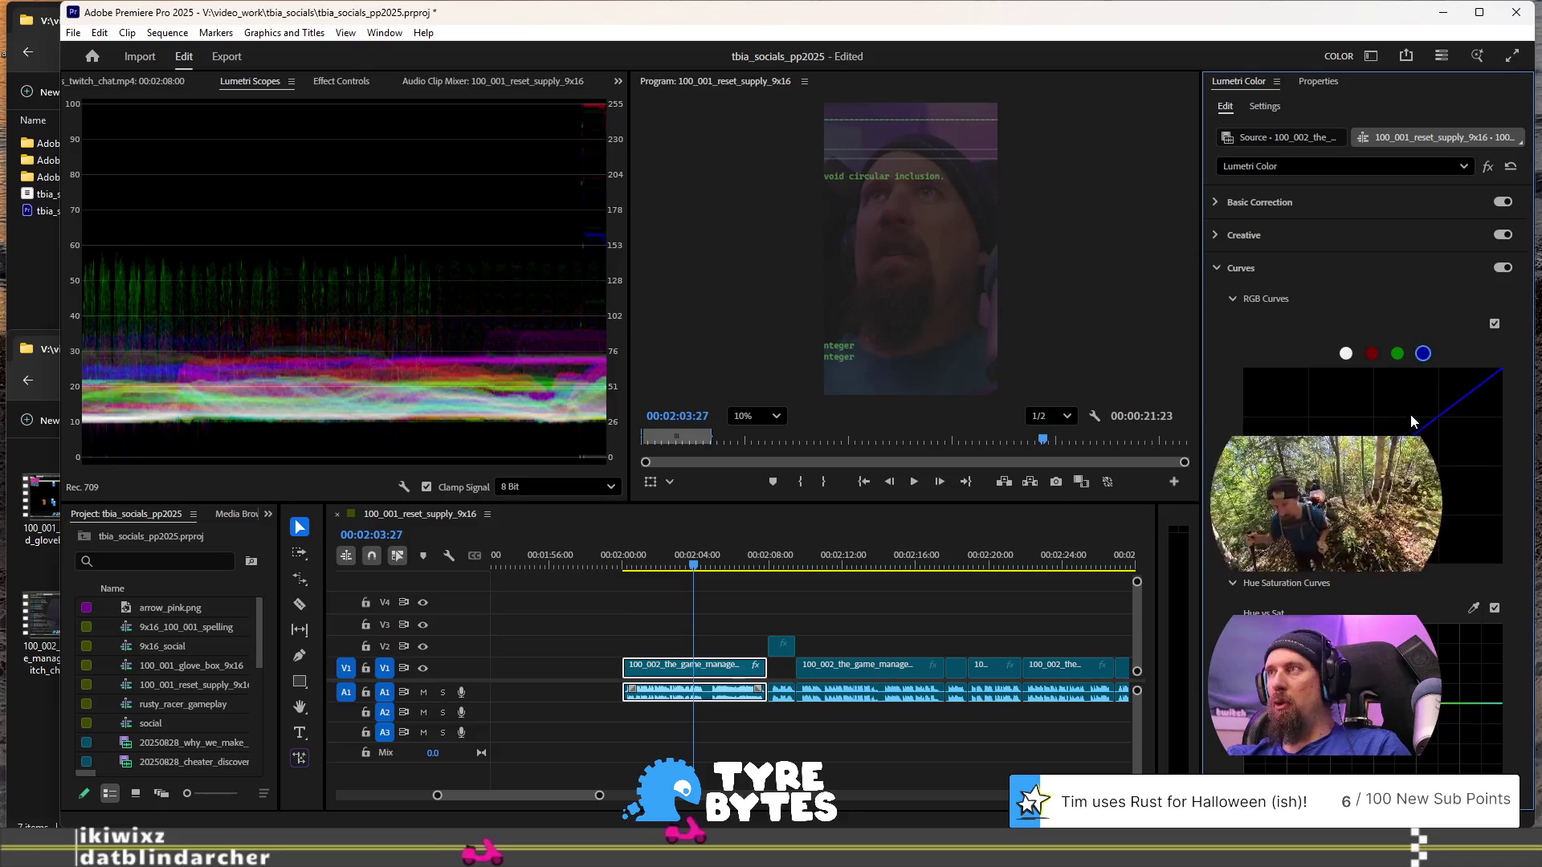
{"action": "left_click_drag", "start_coordinate": [1244, 563], "coordinate": [1199, 402]}
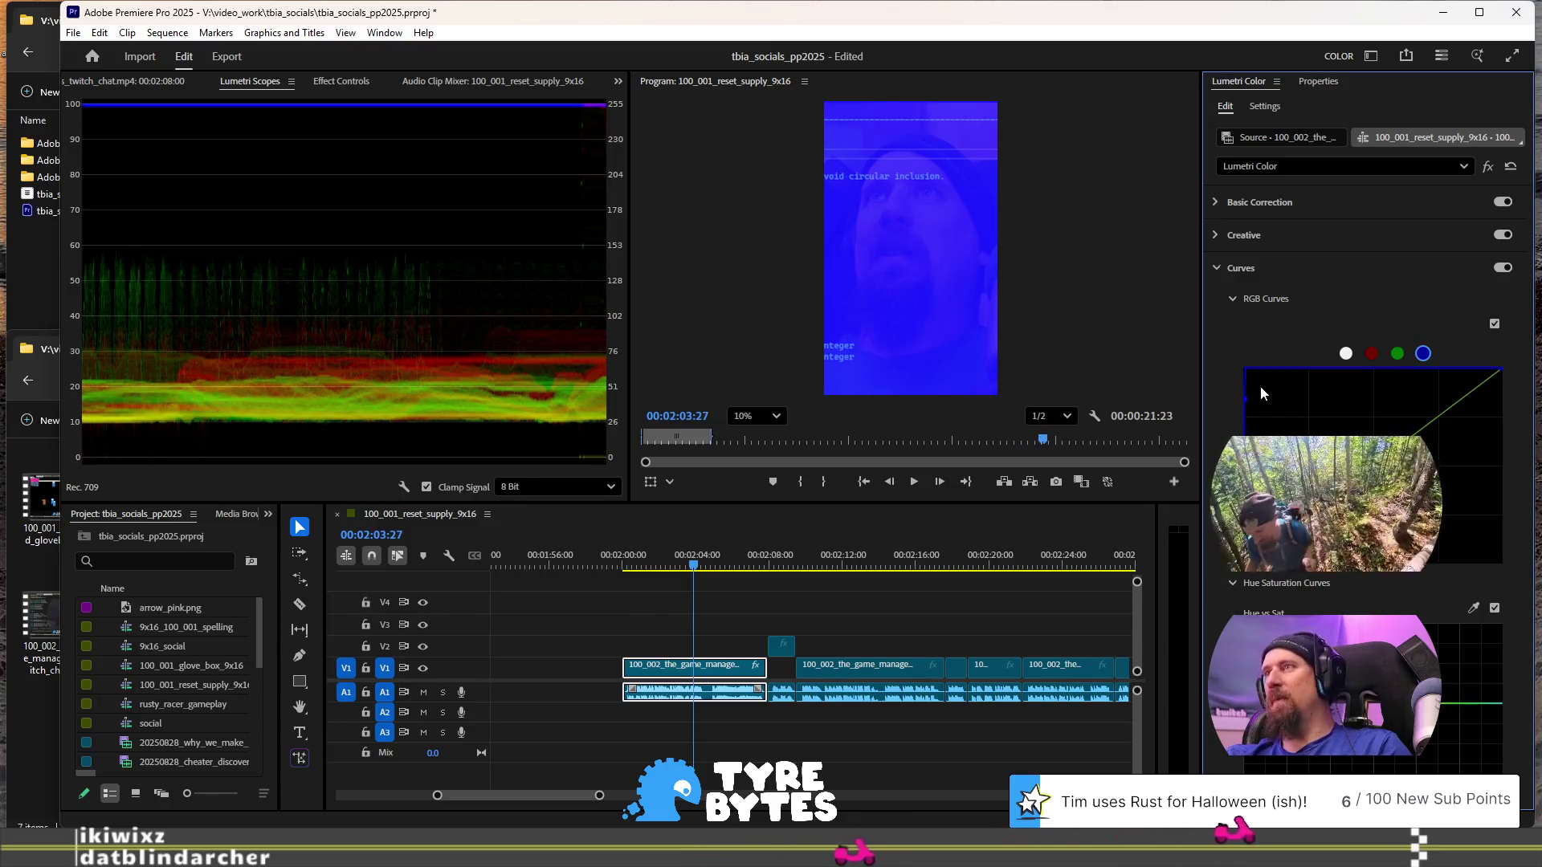
{"action": "mouse_move", "coordinate": [1244, 400]}
{"action": "left_mouse_down"}
{"action": "mouse_move", "coordinate": [1258, 419]}
{"action": "mouse_move", "coordinate": [1416, 382]}
{"action": "left_mouse_up"}
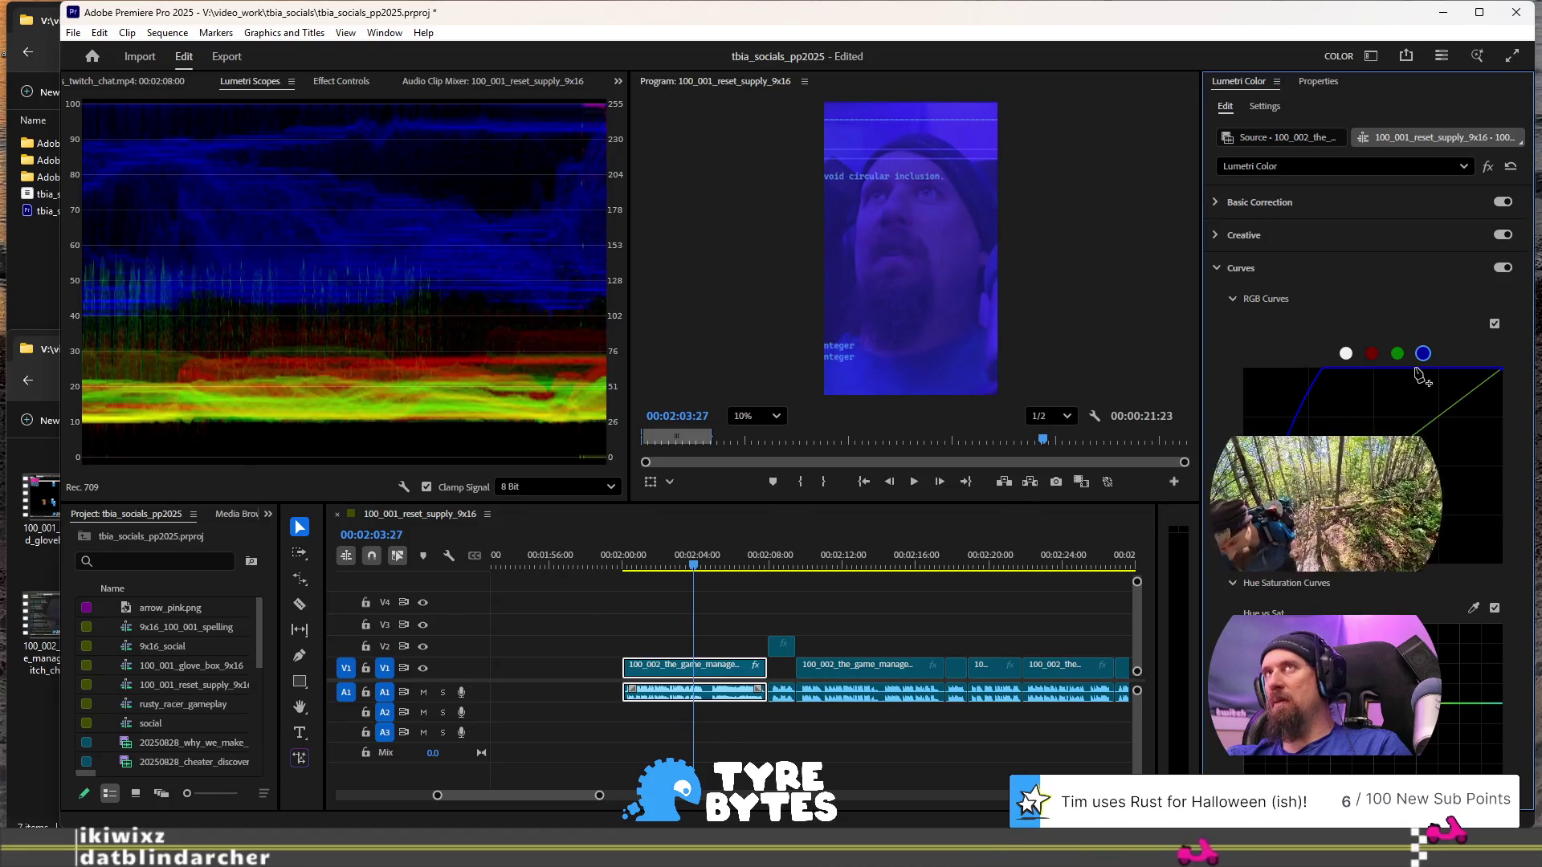
{"action": "mouse_move", "coordinate": [1416, 382]}
{"action": "left_mouse_down"}
{"action": "mouse_move", "coordinate": [1402, 514]}
{"action": "mouse_move", "coordinate": [1441, 510]}
{"action": "mouse_move", "coordinate": [1441, 550]}
{"action": "left_mouse_up"}
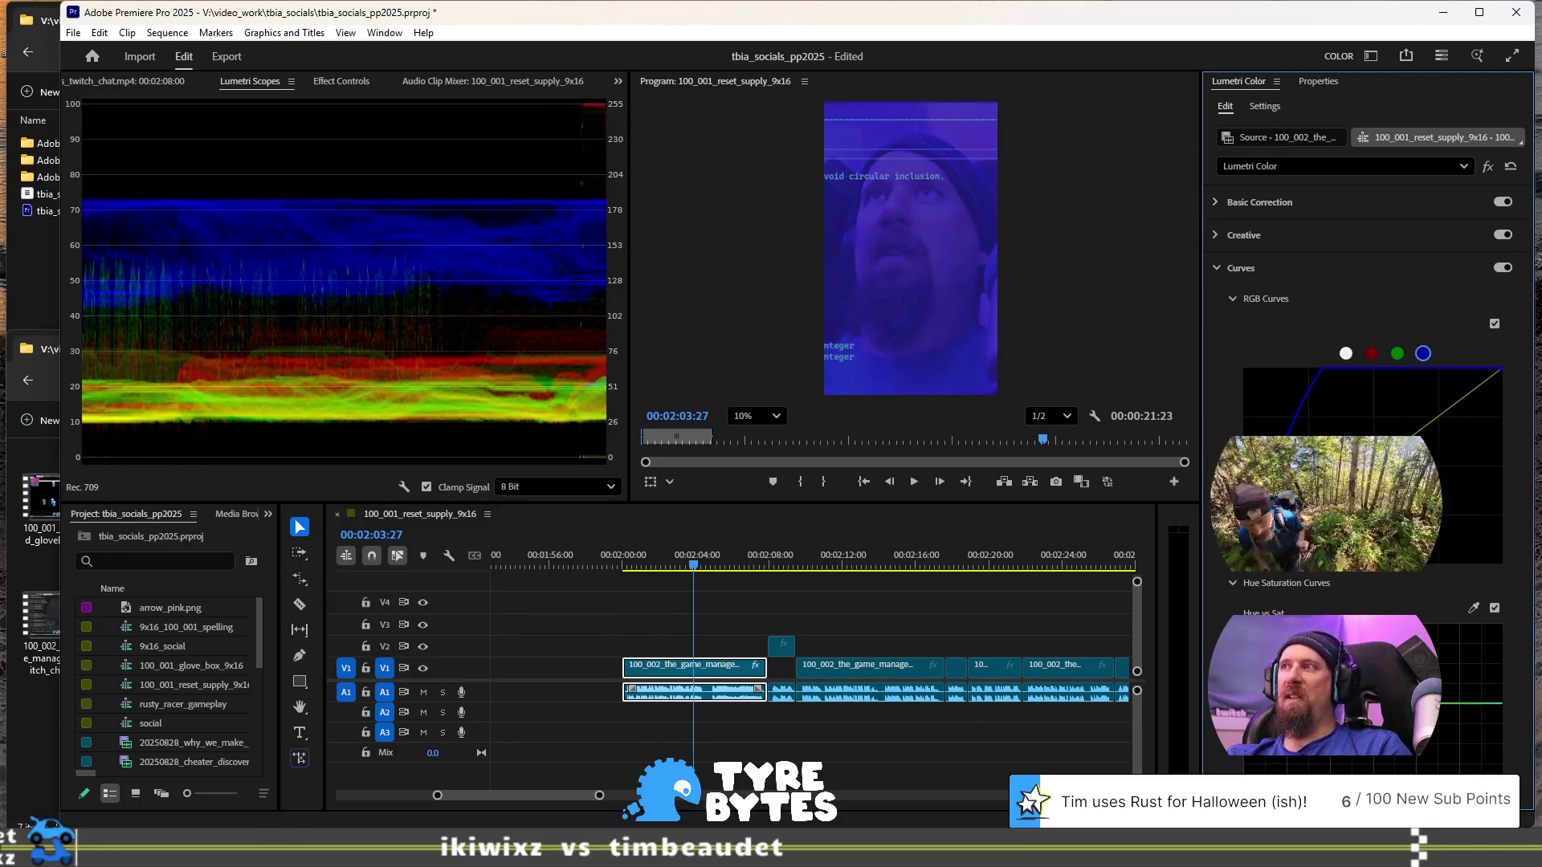
{"action": "double_click", "coordinate": [1441, 550]}
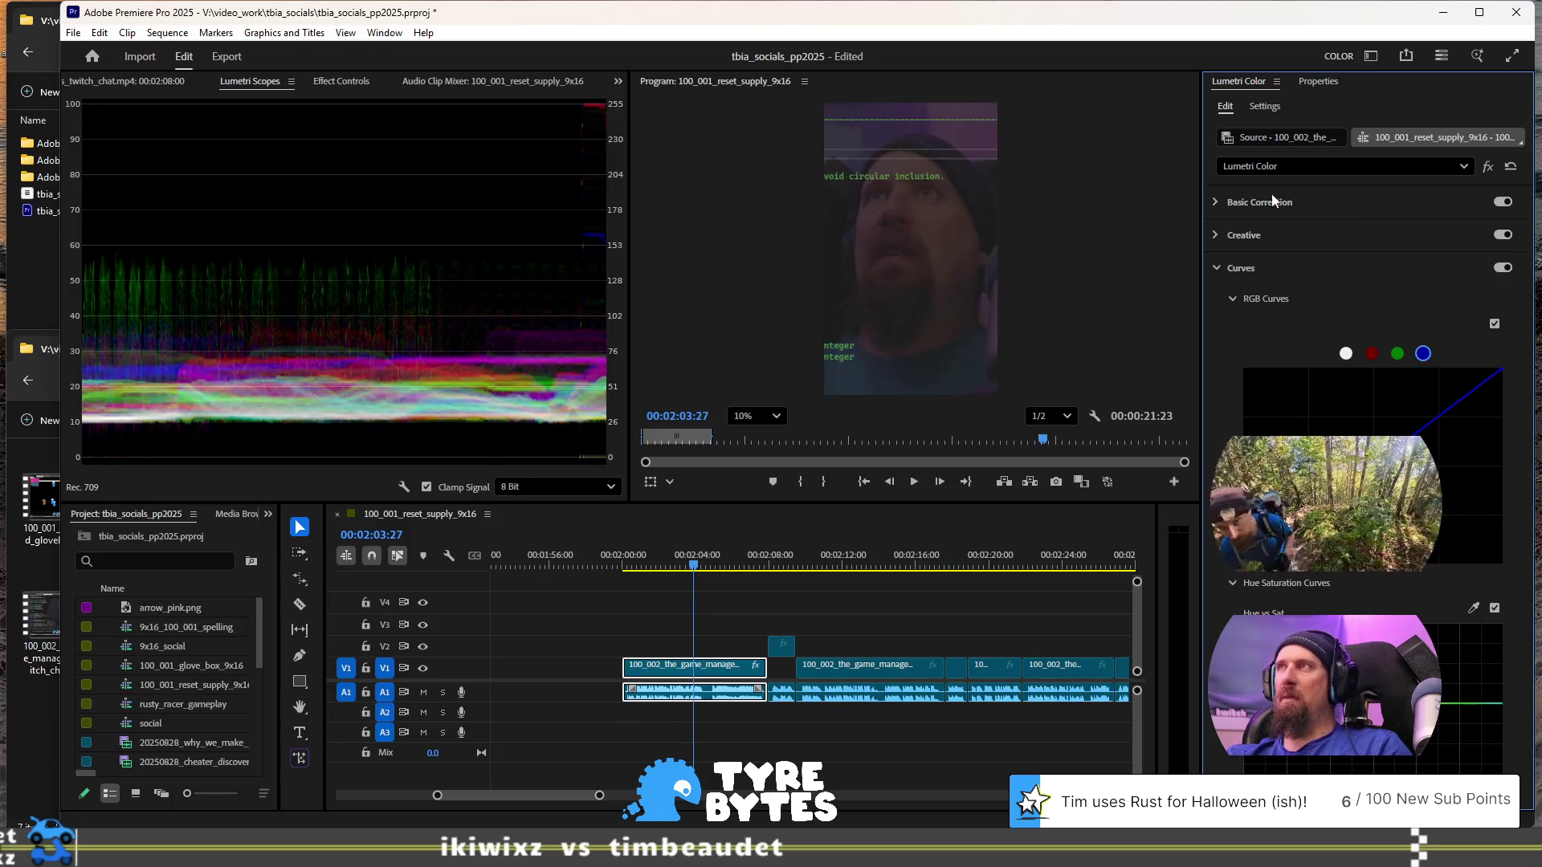
{"action": "left_click", "coordinate": [1371, 57]}
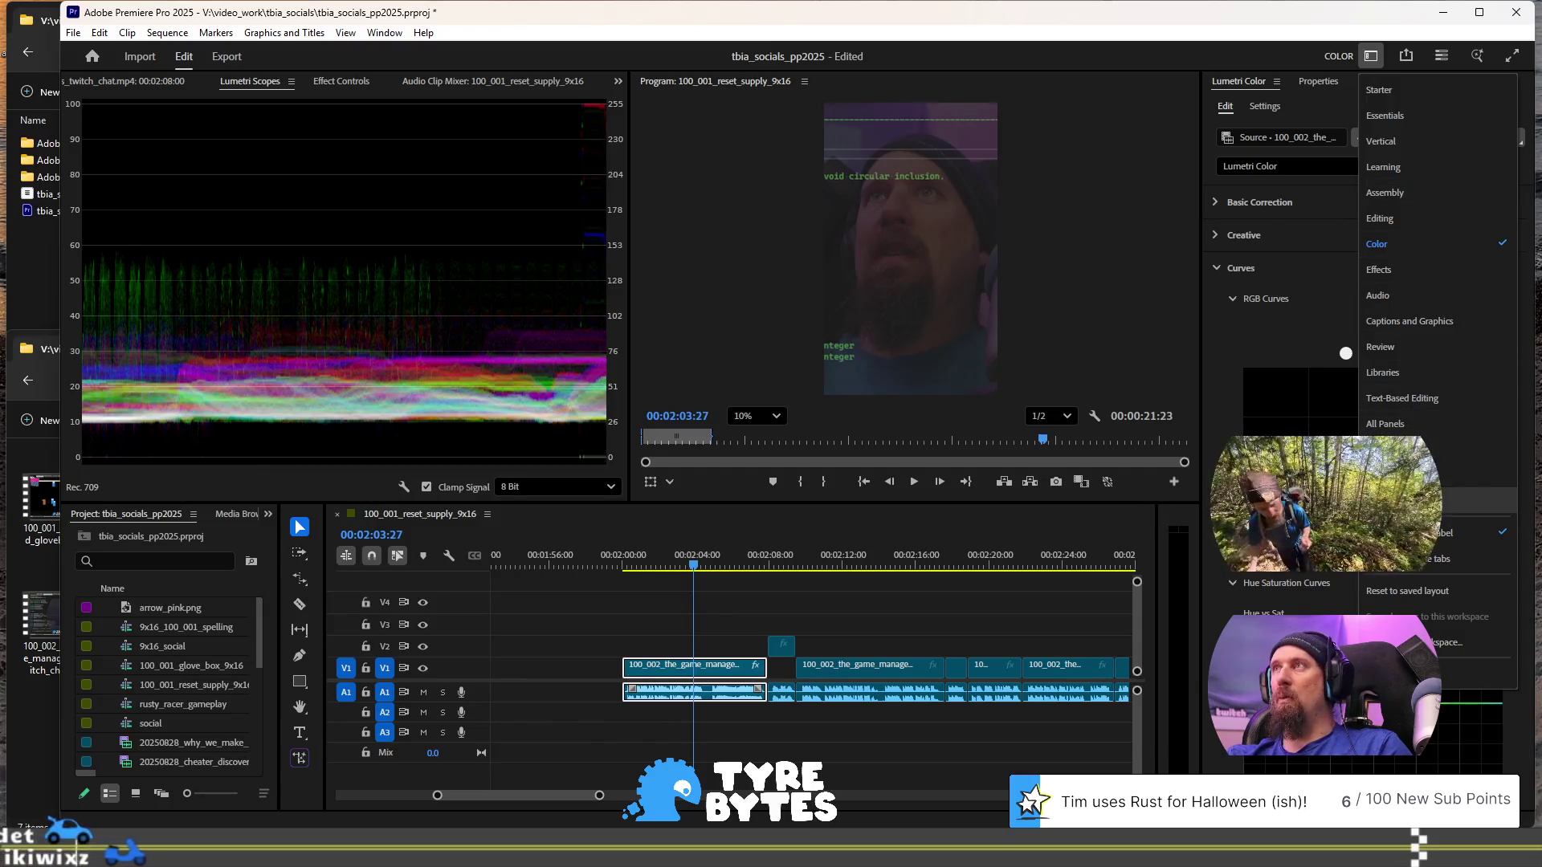
- Leave the workspace unchanged and expand the Lumetri Basic Correction and Creative sections
{"action": "left_click", "coordinate": [1231, 338]}
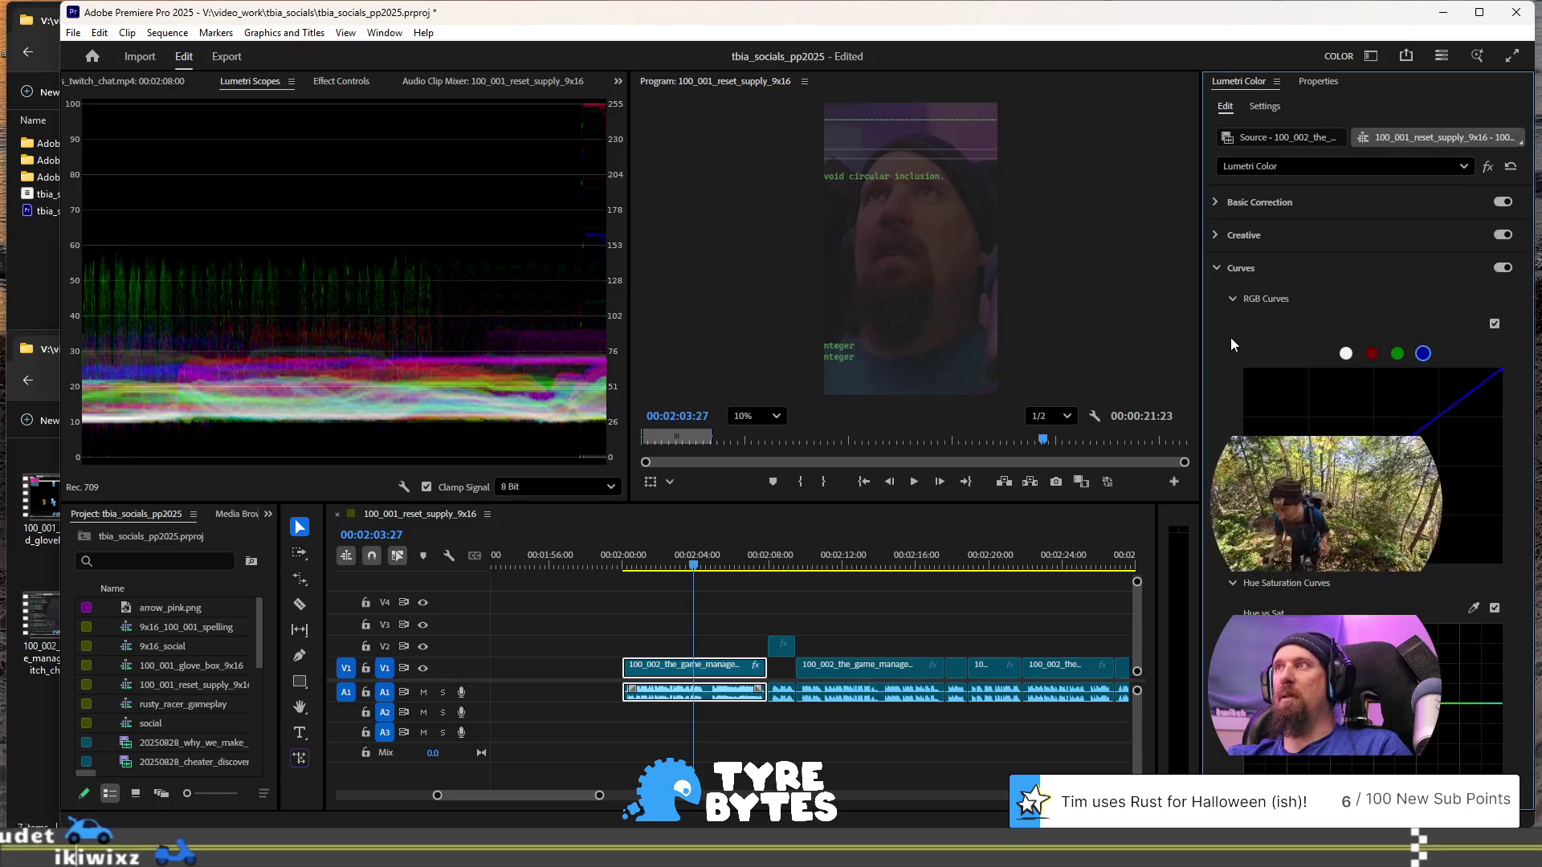
{"action": "left_click", "coordinate": [1218, 198]}
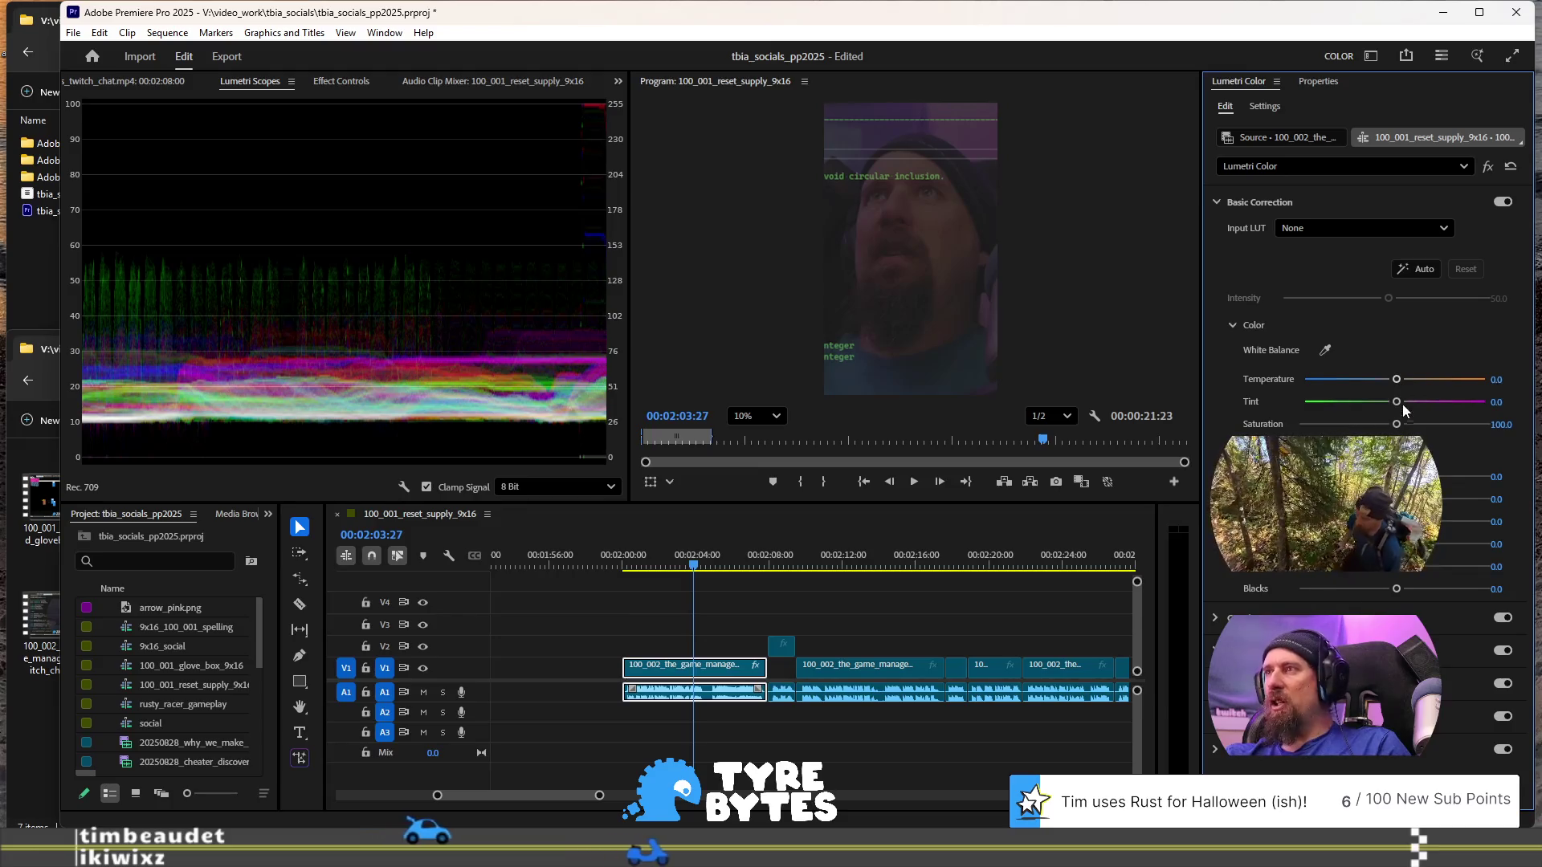
{"action": "left_click", "coordinate": [1216, 619]}
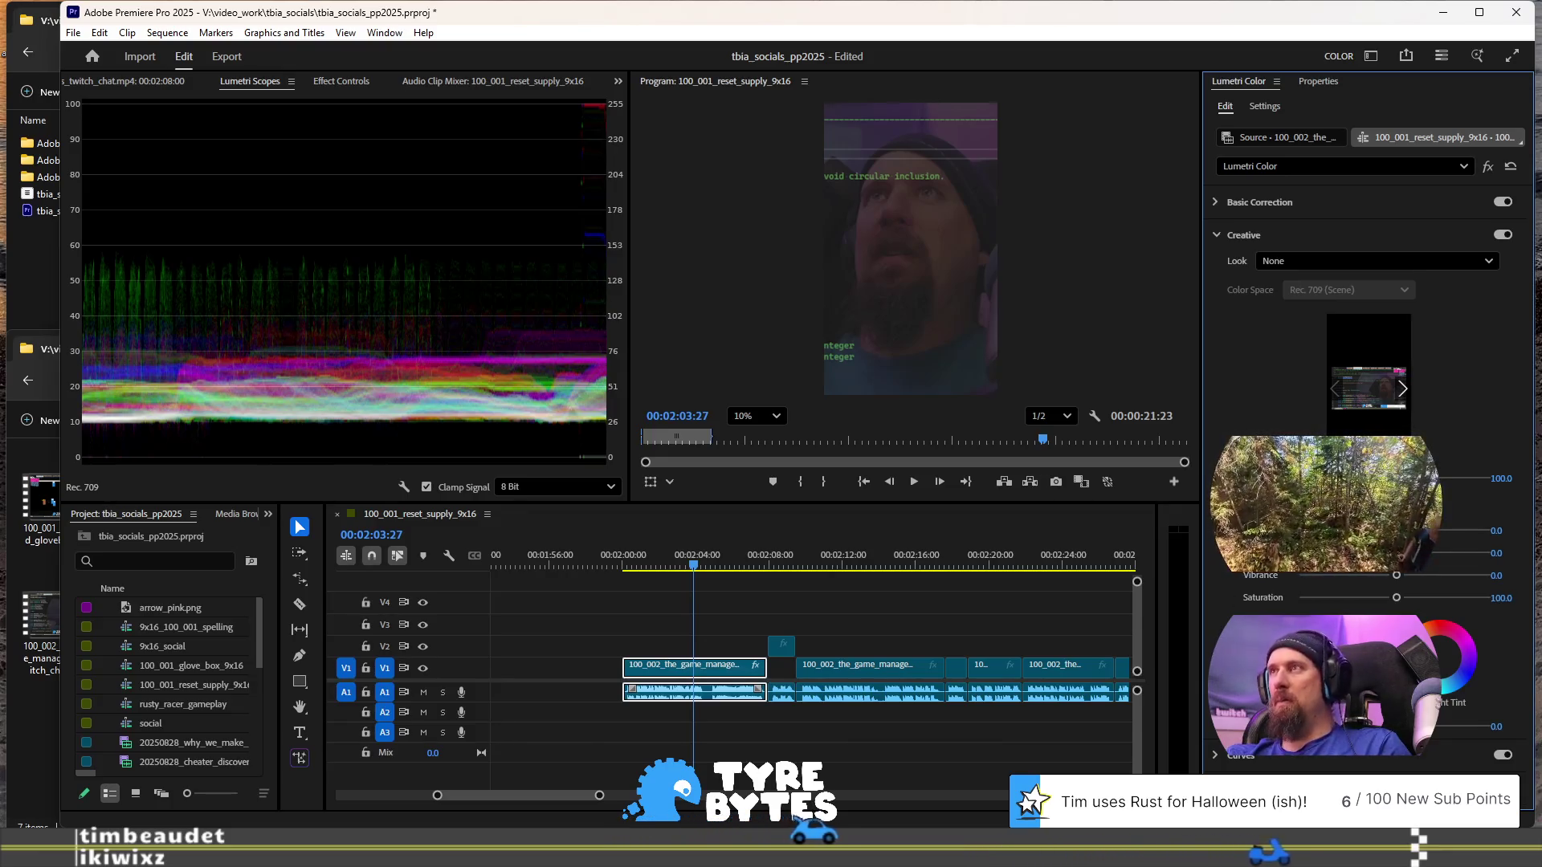
- Auto-correct the clip's colour, then experiment with the Blacks and Highlights sliders
{"action": "left_click", "coordinate": [1272, 209]}
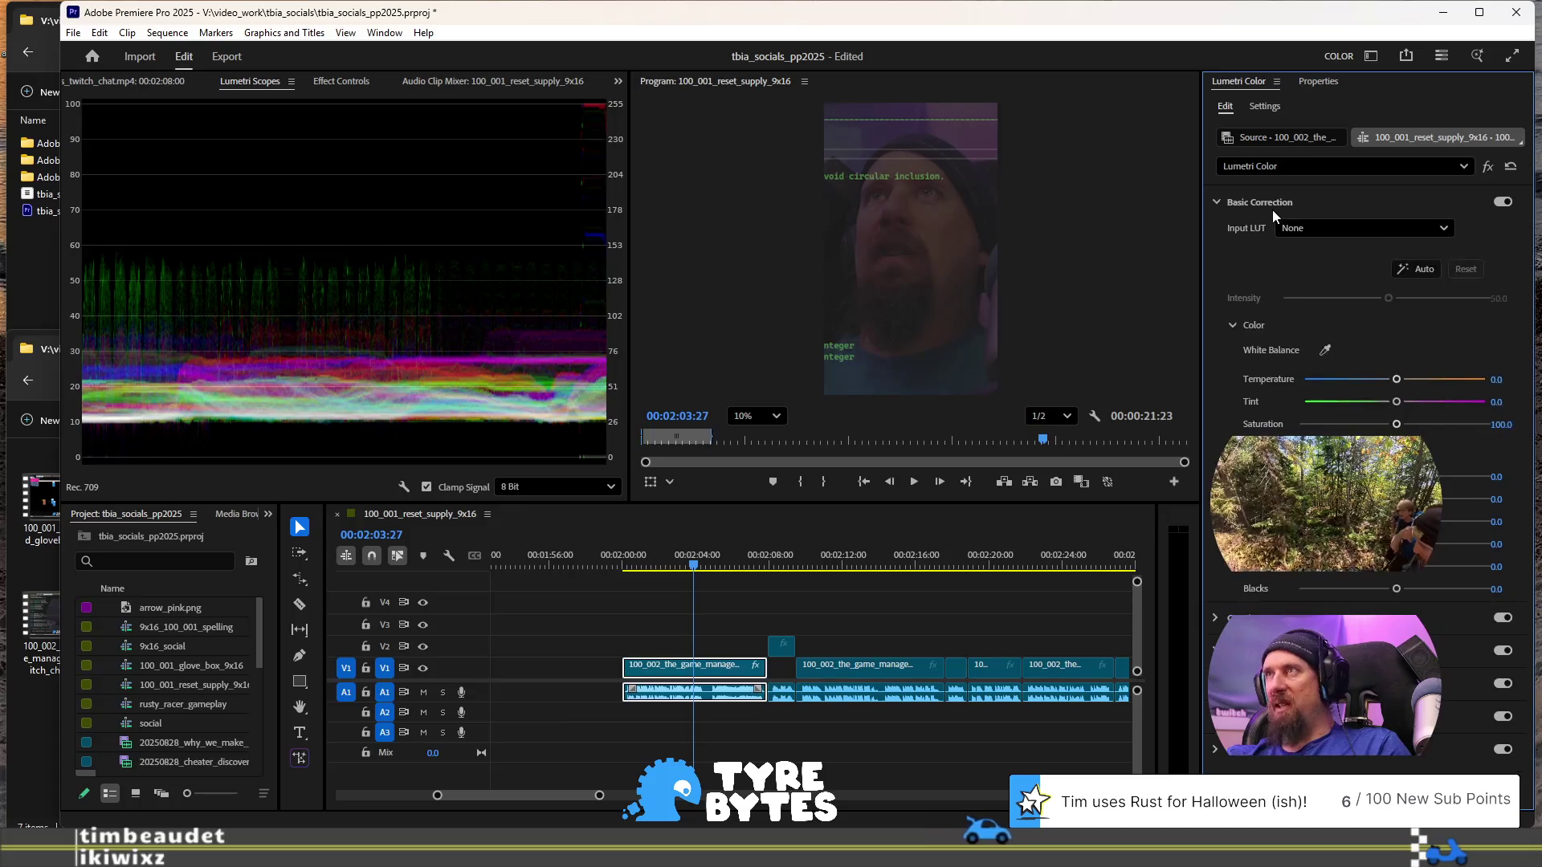
{"action": "left_click", "coordinate": [1430, 269]}
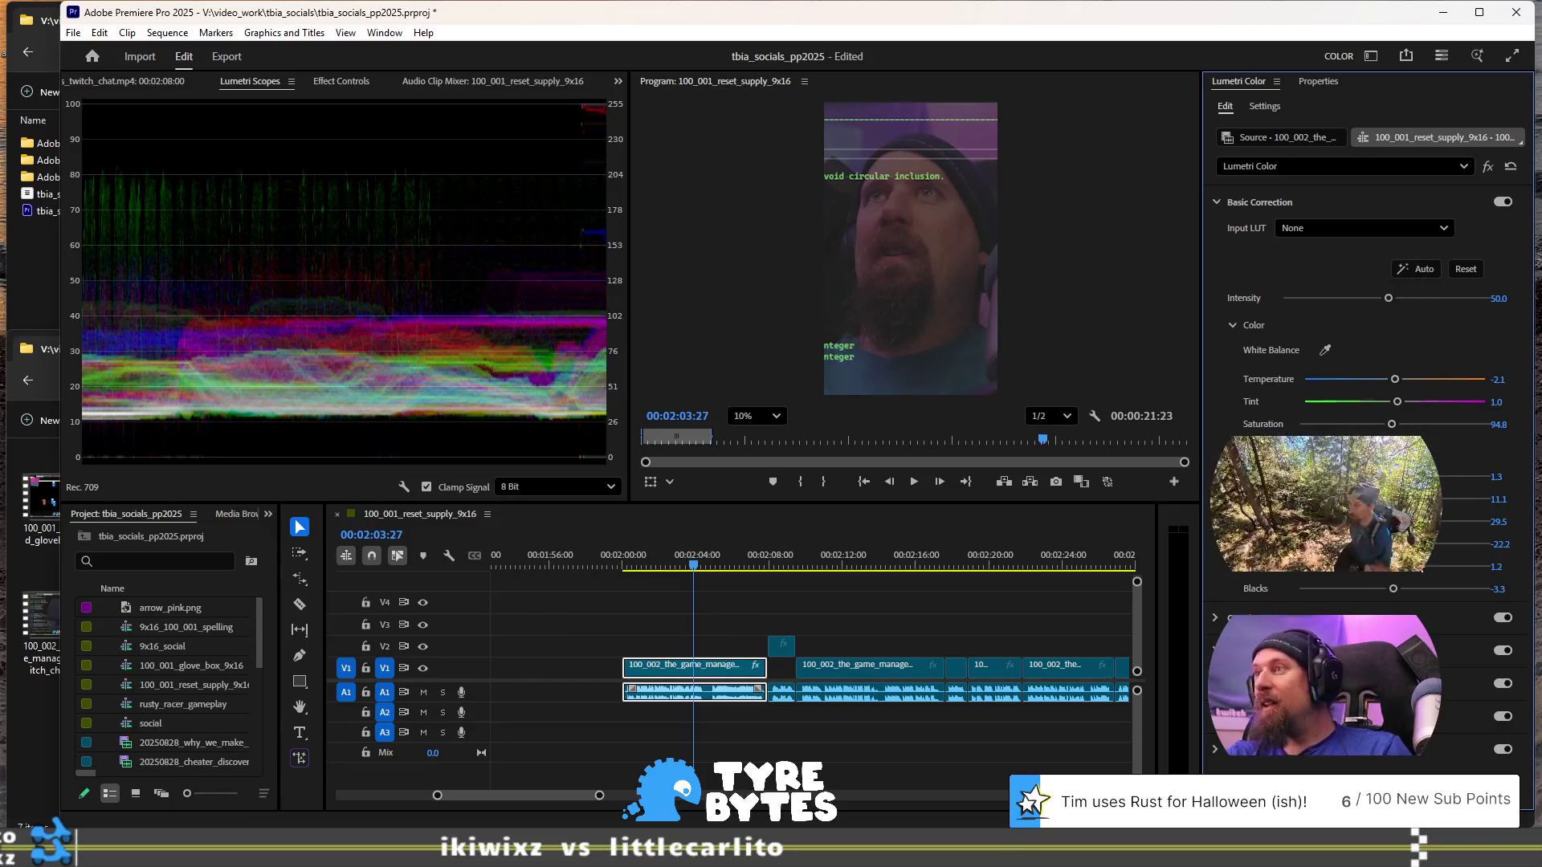
{"action": "left_click_drag", "start_coordinate": [1393, 589], "coordinate": [1361, 592]}
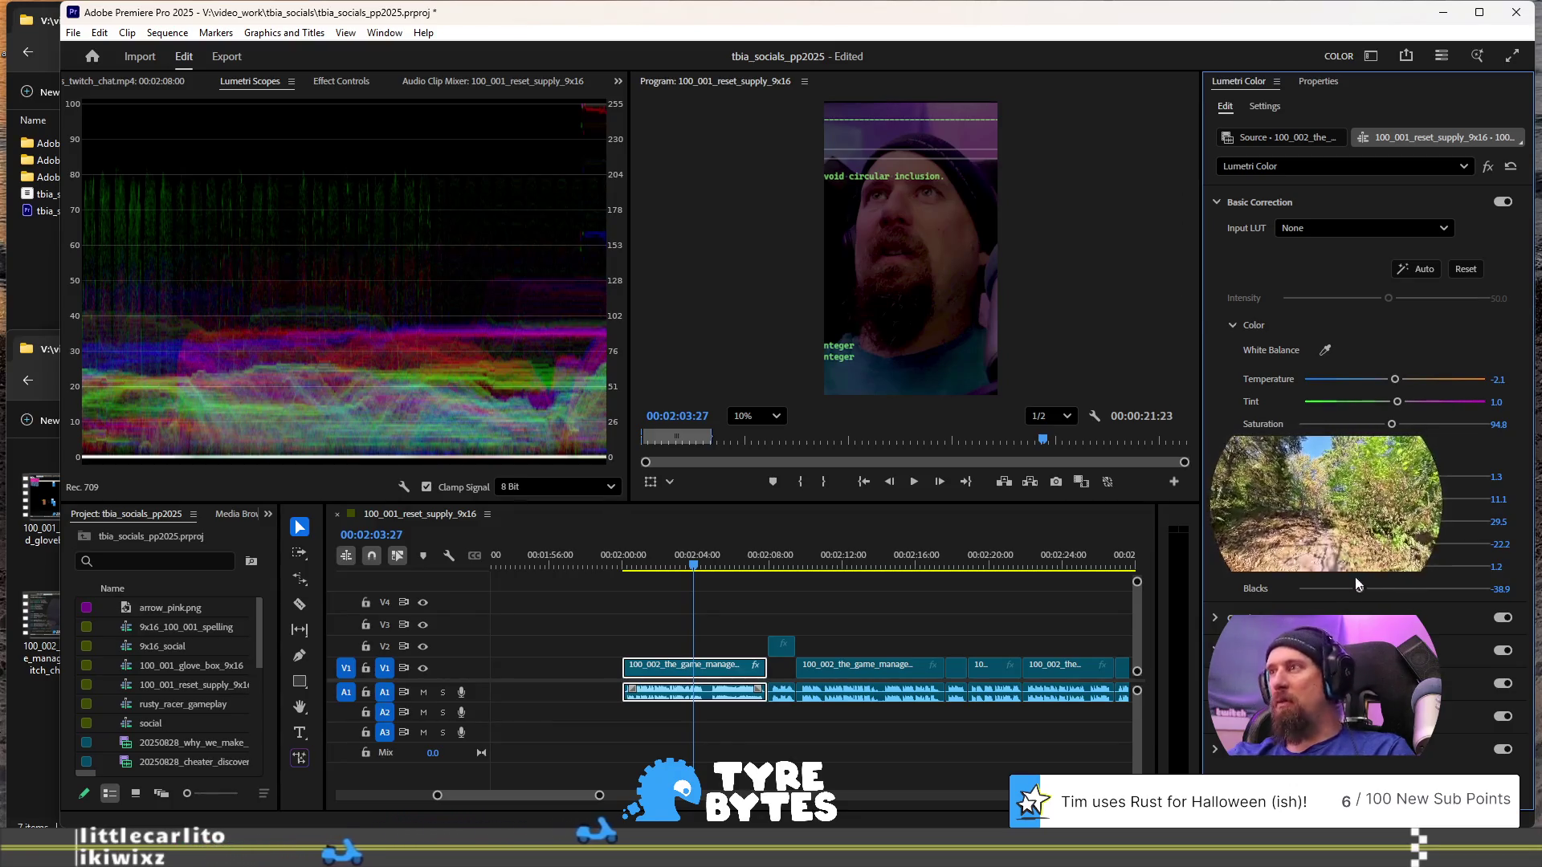
{"action": "mouse_move", "coordinate": [1362, 590]}
{"action": "left_mouse_down"}
{"action": "mouse_move", "coordinate": [1436, 586]}
{"action": "mouse_move", "coordinate": [1392, 573]}
{"action": "left_mouse_up"}
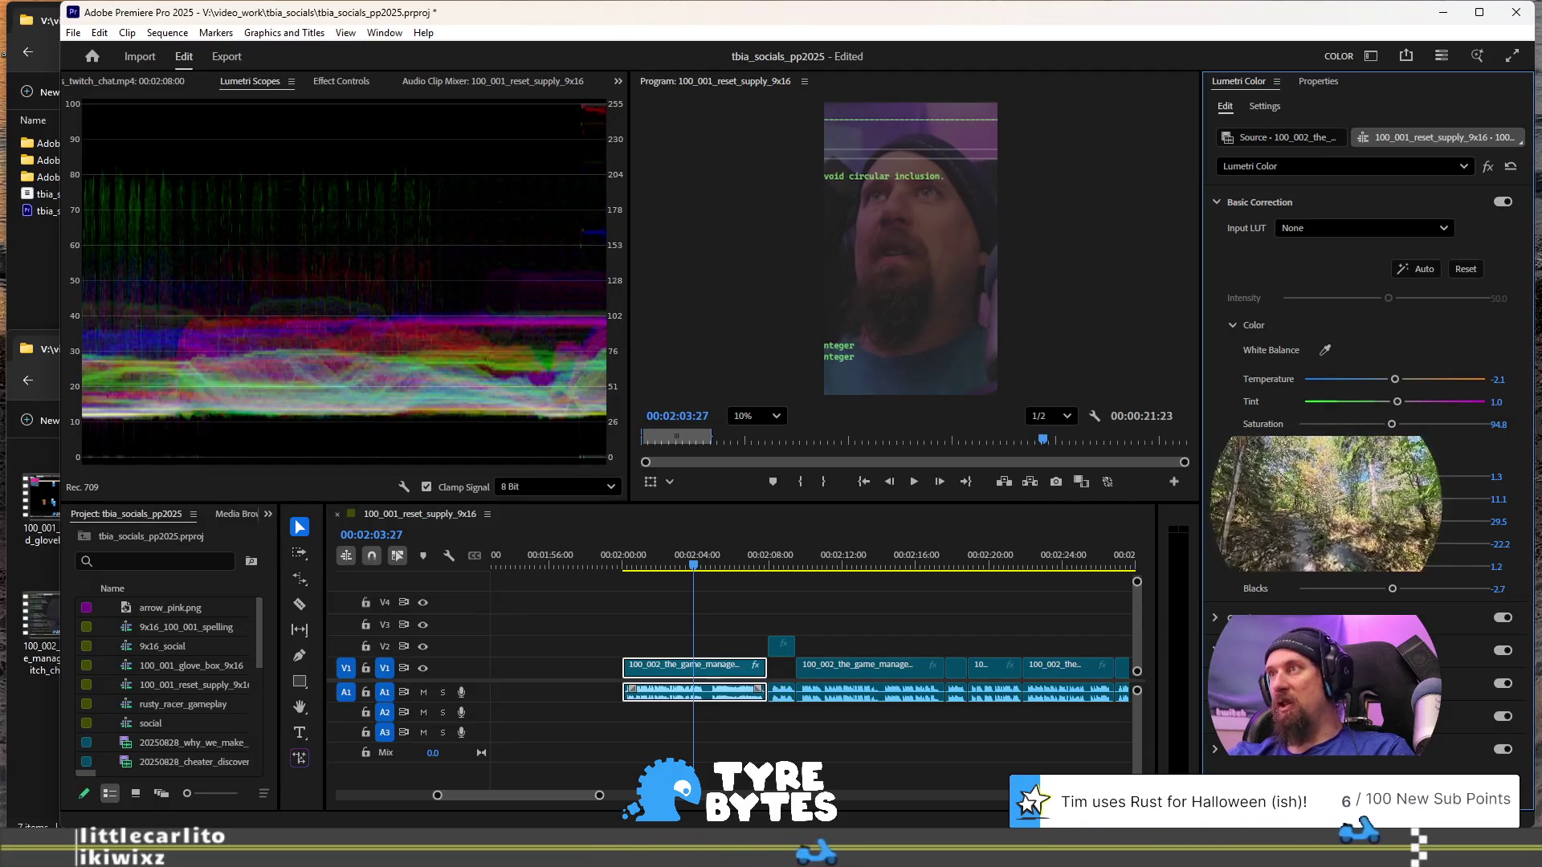
{"action": "left_click_drag", "start_coordinate": [1419, 521], "coordinate": [1485, 521]}
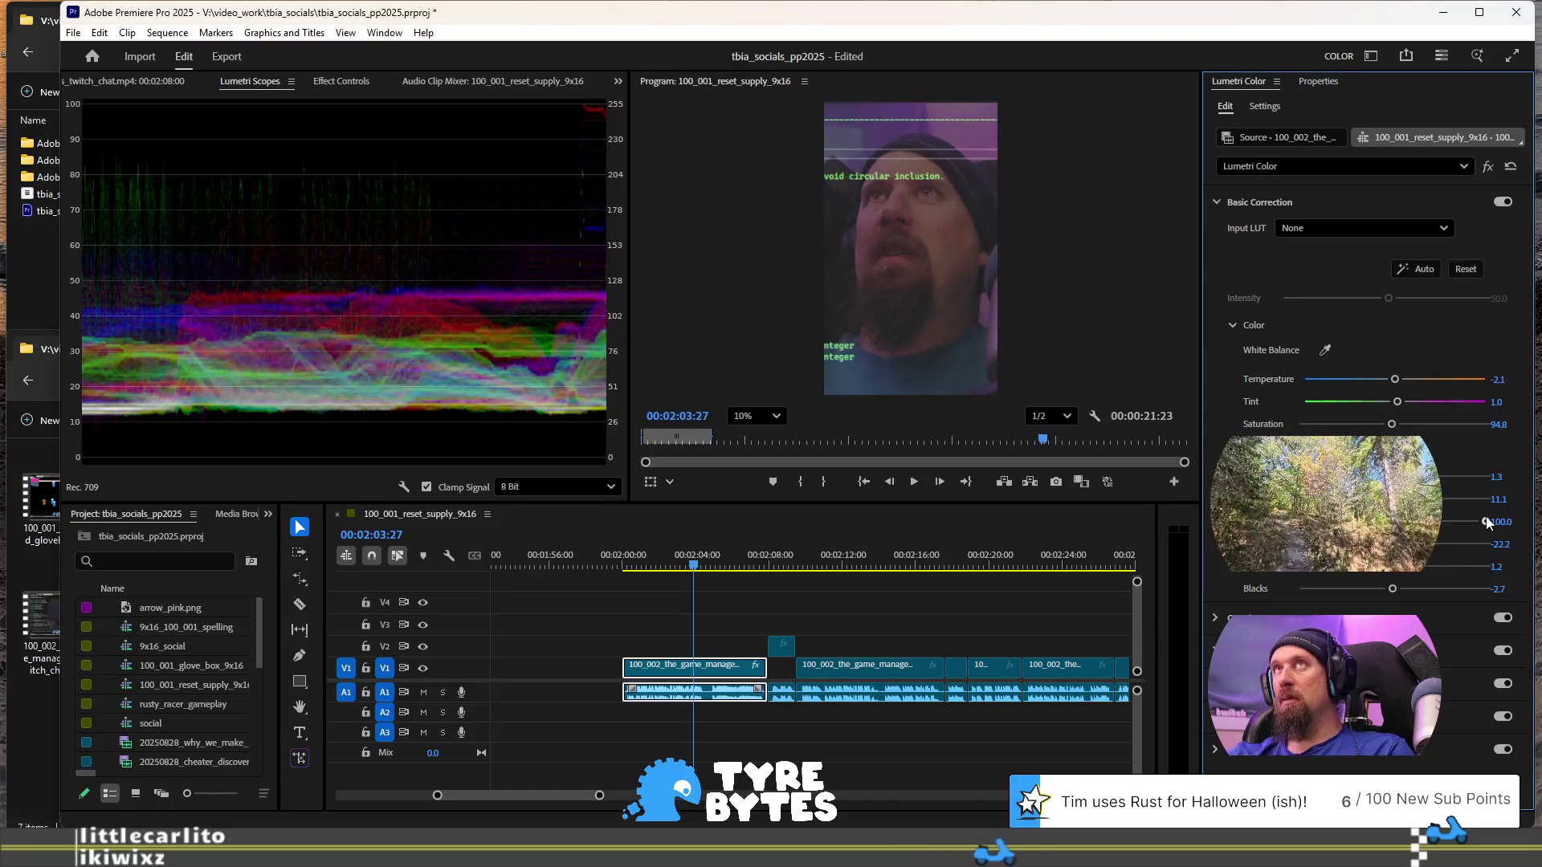
- Re-apply Auto (Temperature -2.1, Saturation 94.8) and pull Blacks down to about -20
{"action": "left_click", "coordinate": [1428, 272]}
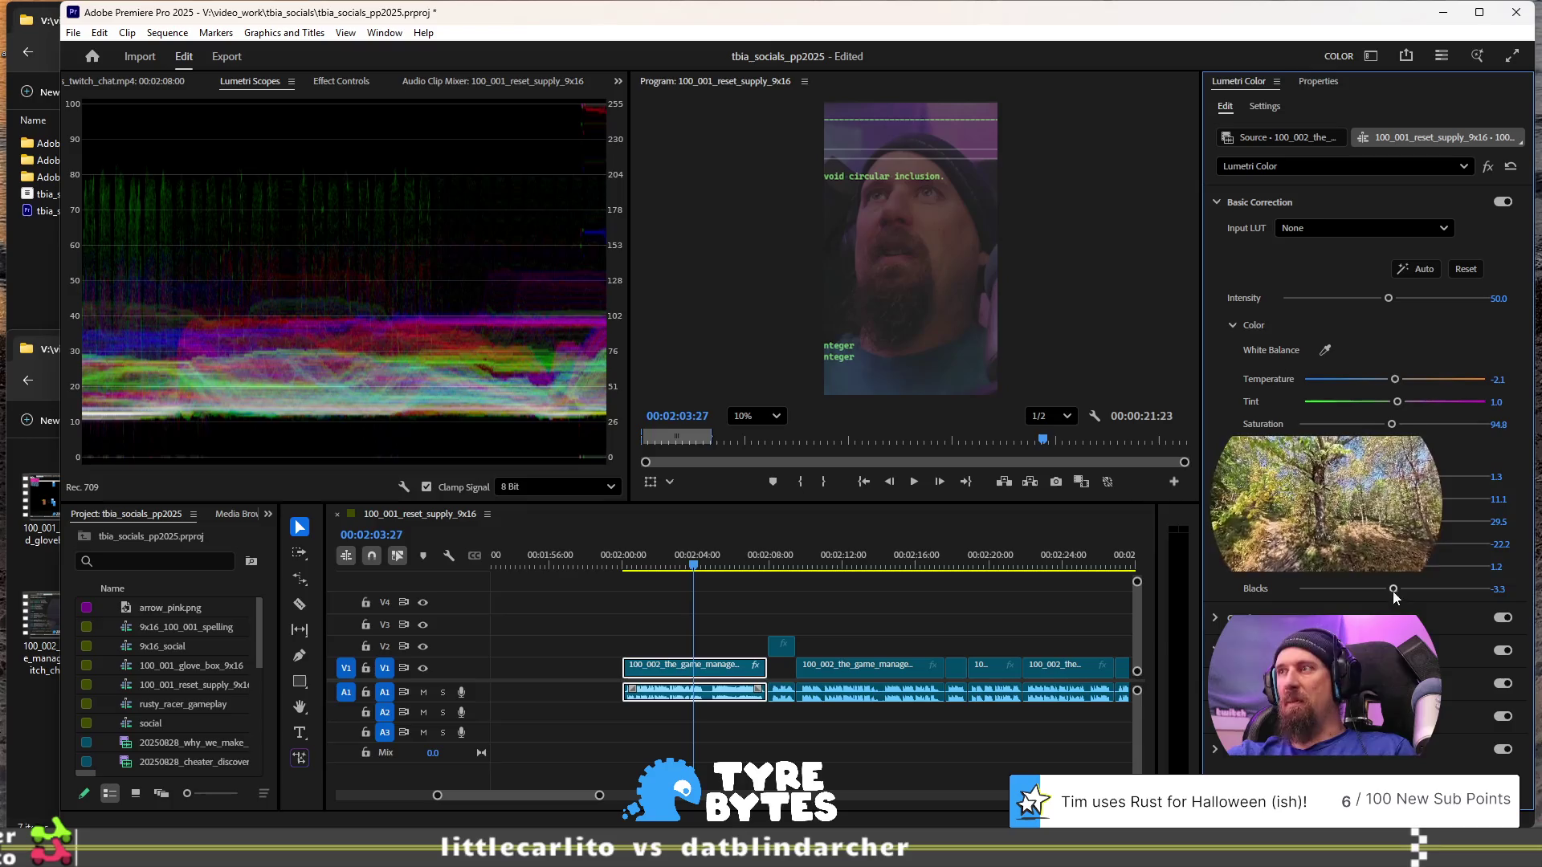
{"action": "left_click_drag", "start_coordinate": [1393, 591], "coordinate": [1377, 593]}
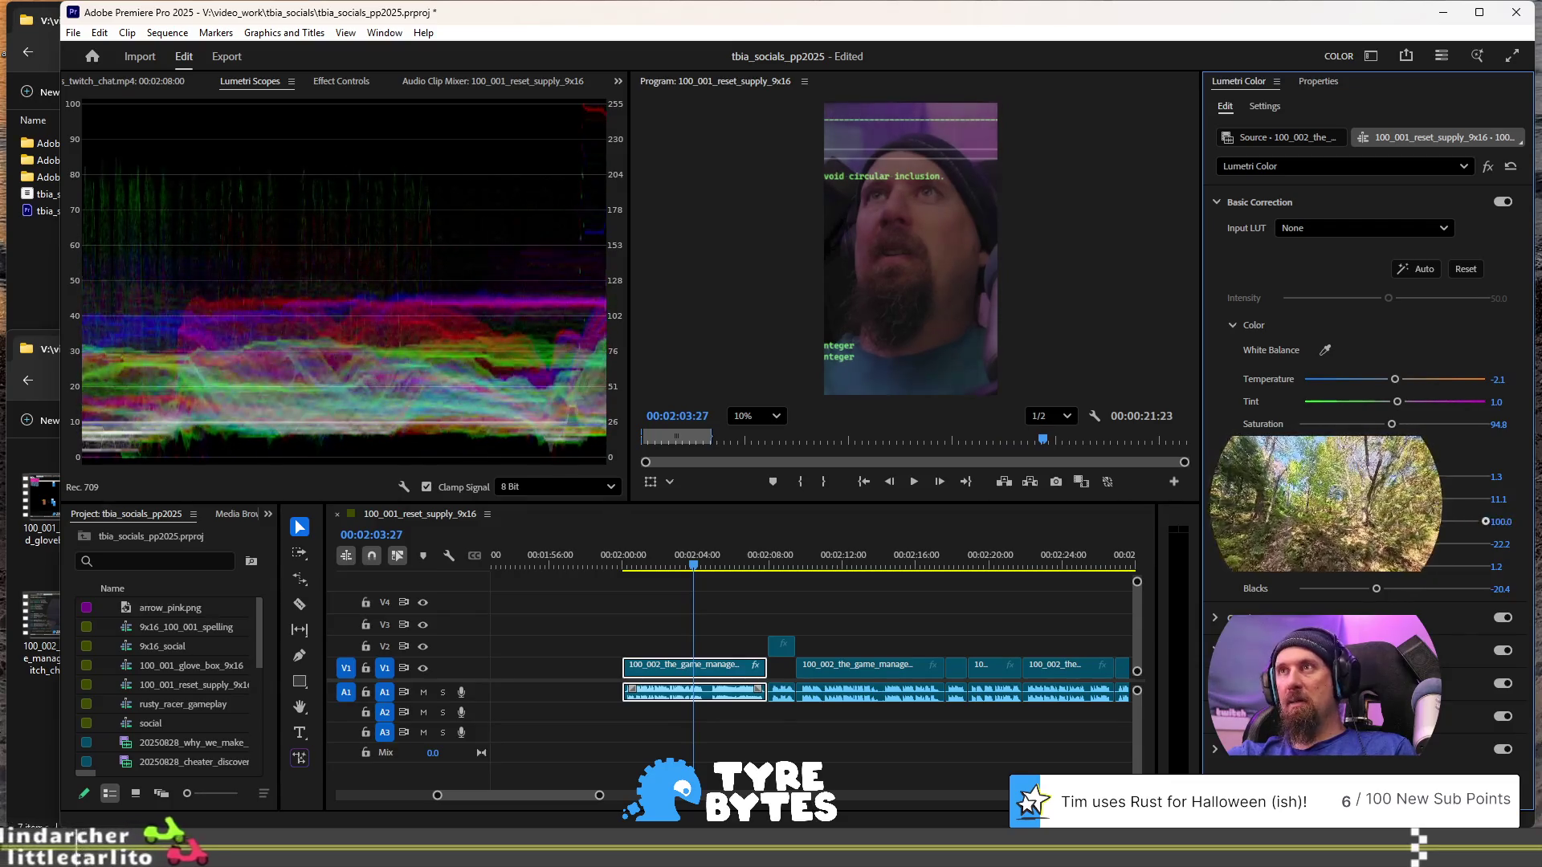
{"action": "key", "text": "alt+Tab"}
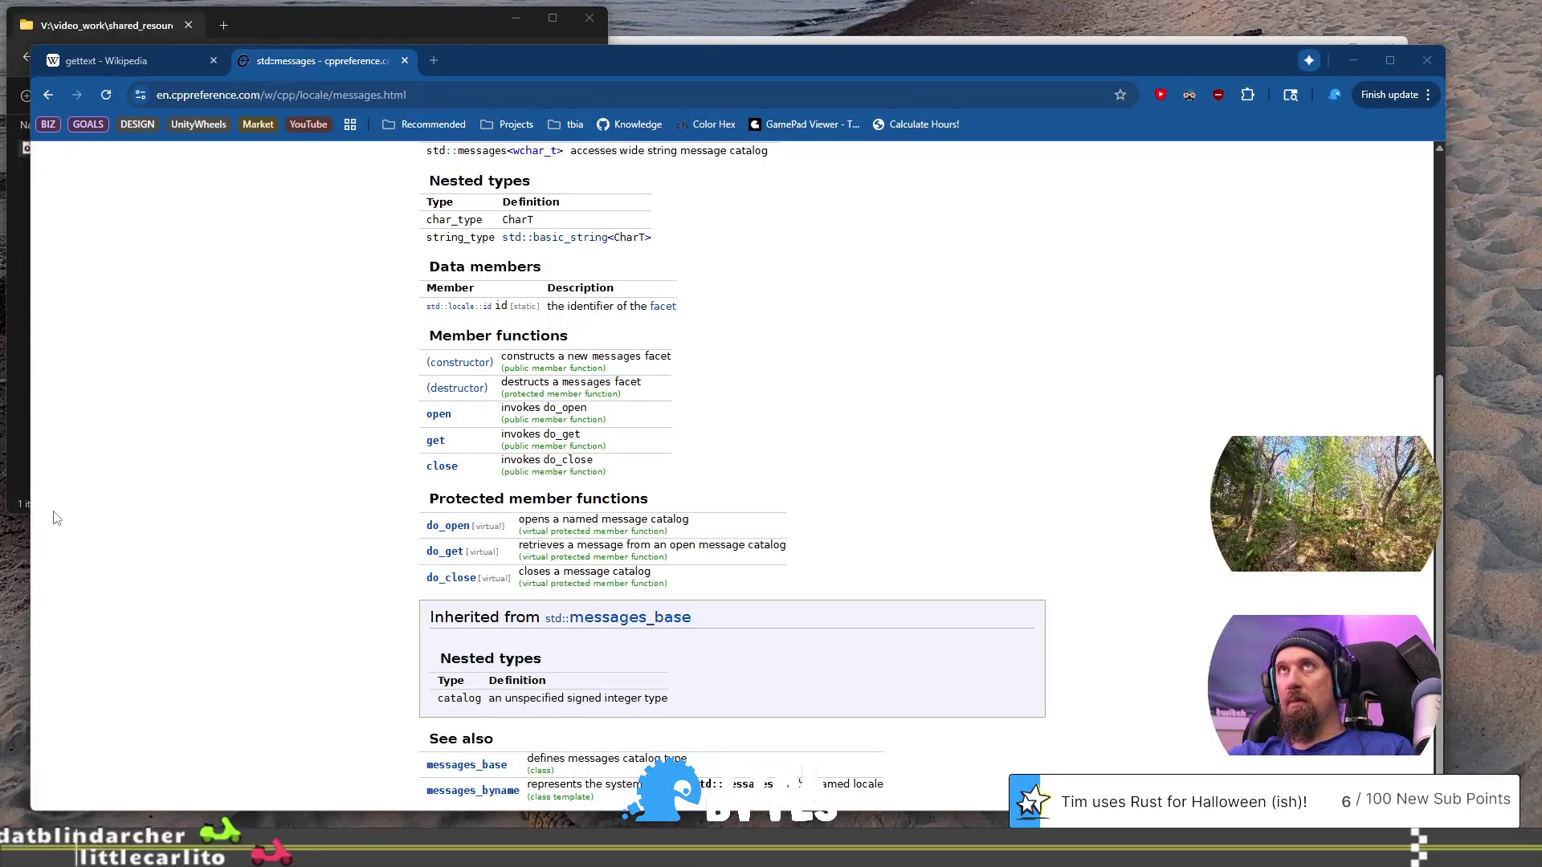
{"action": "key", "text": "alt+Tab"}
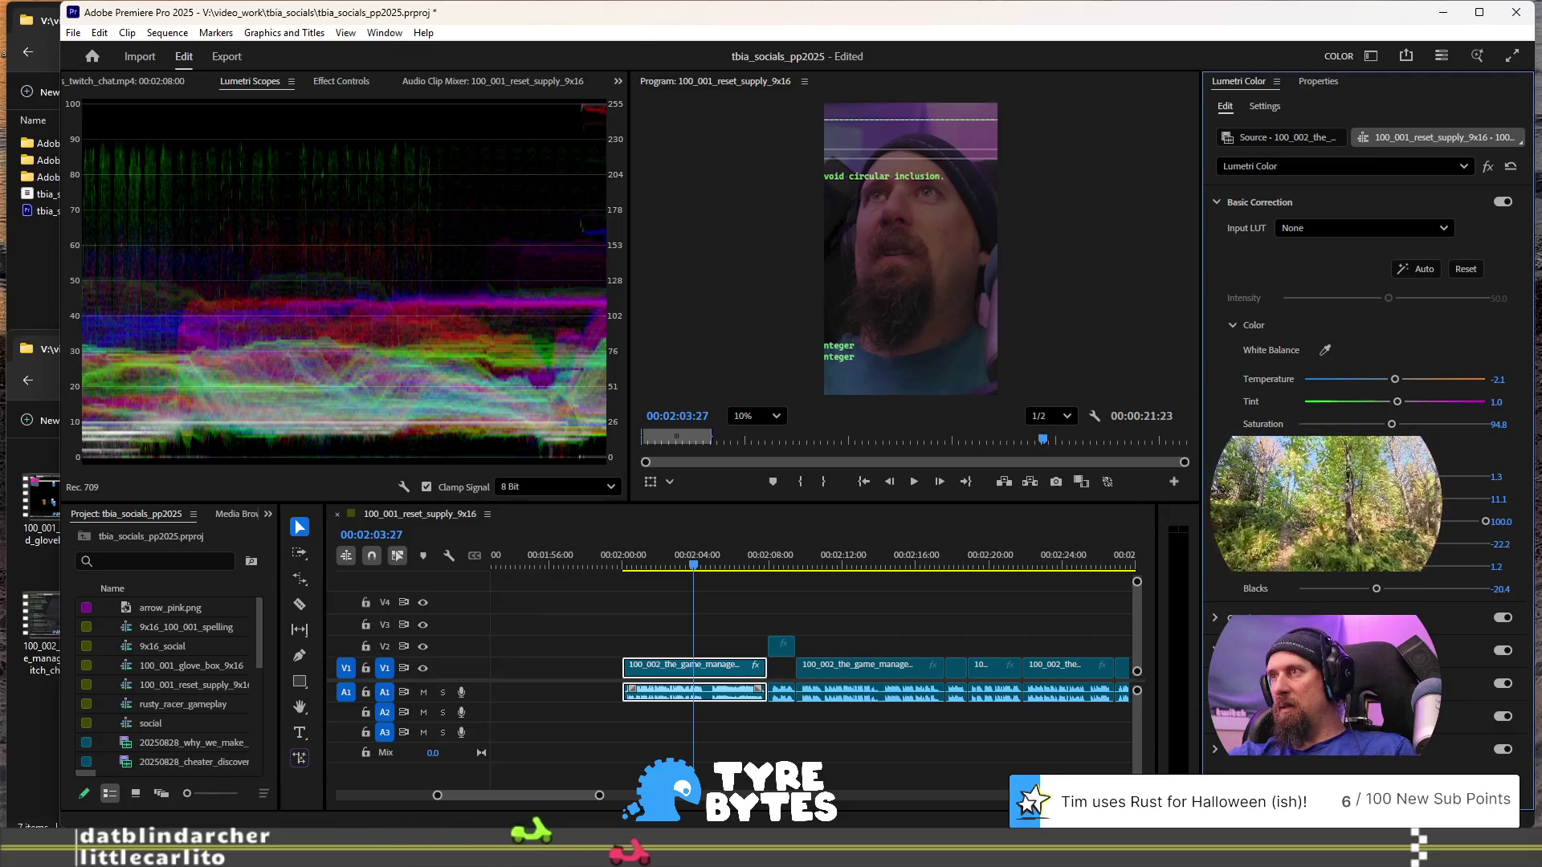
- Push Highlights to 100 and brighten Whites, then play the clip to preview the grade
{"action": "mouse_move", "coordinate": [1372, 543]}
{"action": "left_mouse_down"}
{"action": "mouse_move", "coordinate": [1538, 545]}
{"action": "mouse_move", "coordinate": [1396, 544]}
{"action": "left_mouse_up"}
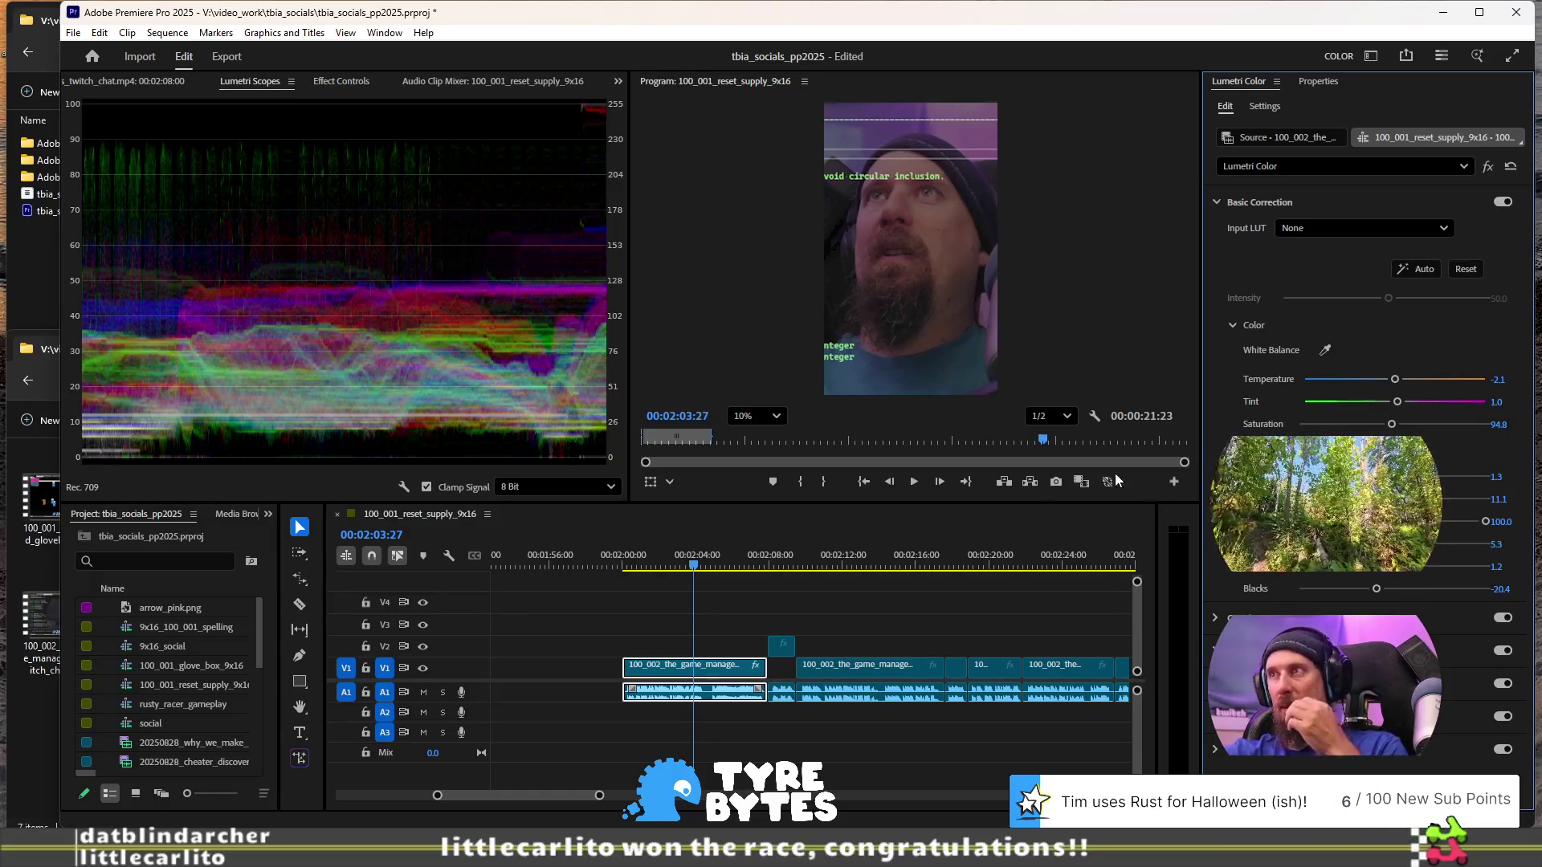
{"action": "mouse_move", "coordinate": [1394, 571]}
{"action": "left_mouse_down"}
{"action": "mouse_move", "coordinate": [1451, 570]}
{"action": "mouse_move", "coordinate": [1434, 567]}
{"action": "left_mouse_up"}
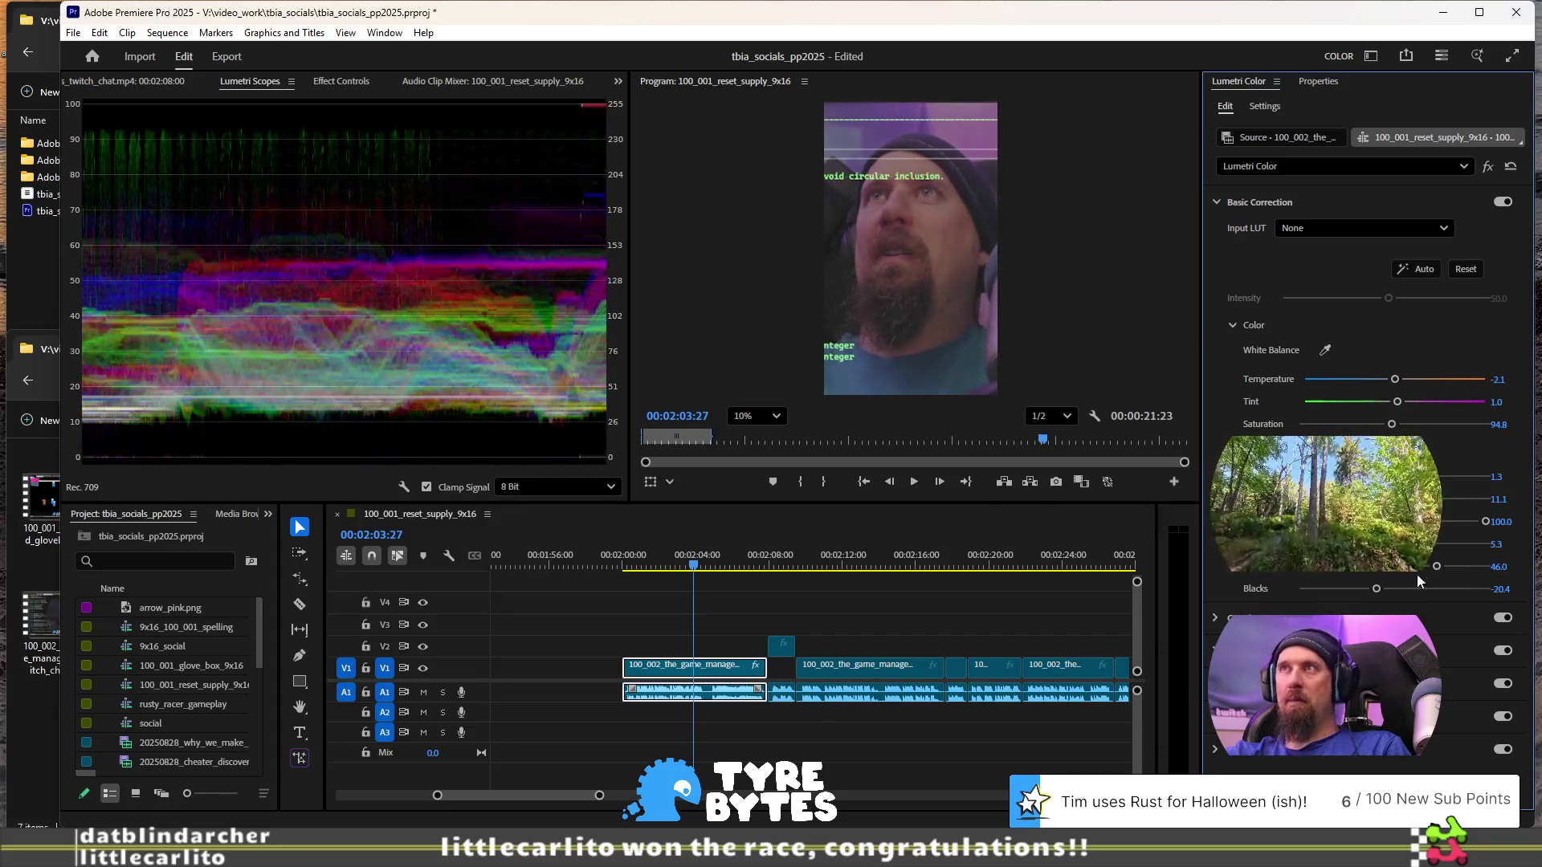
{"action": "left_click", "coordinate": [628, 555]}
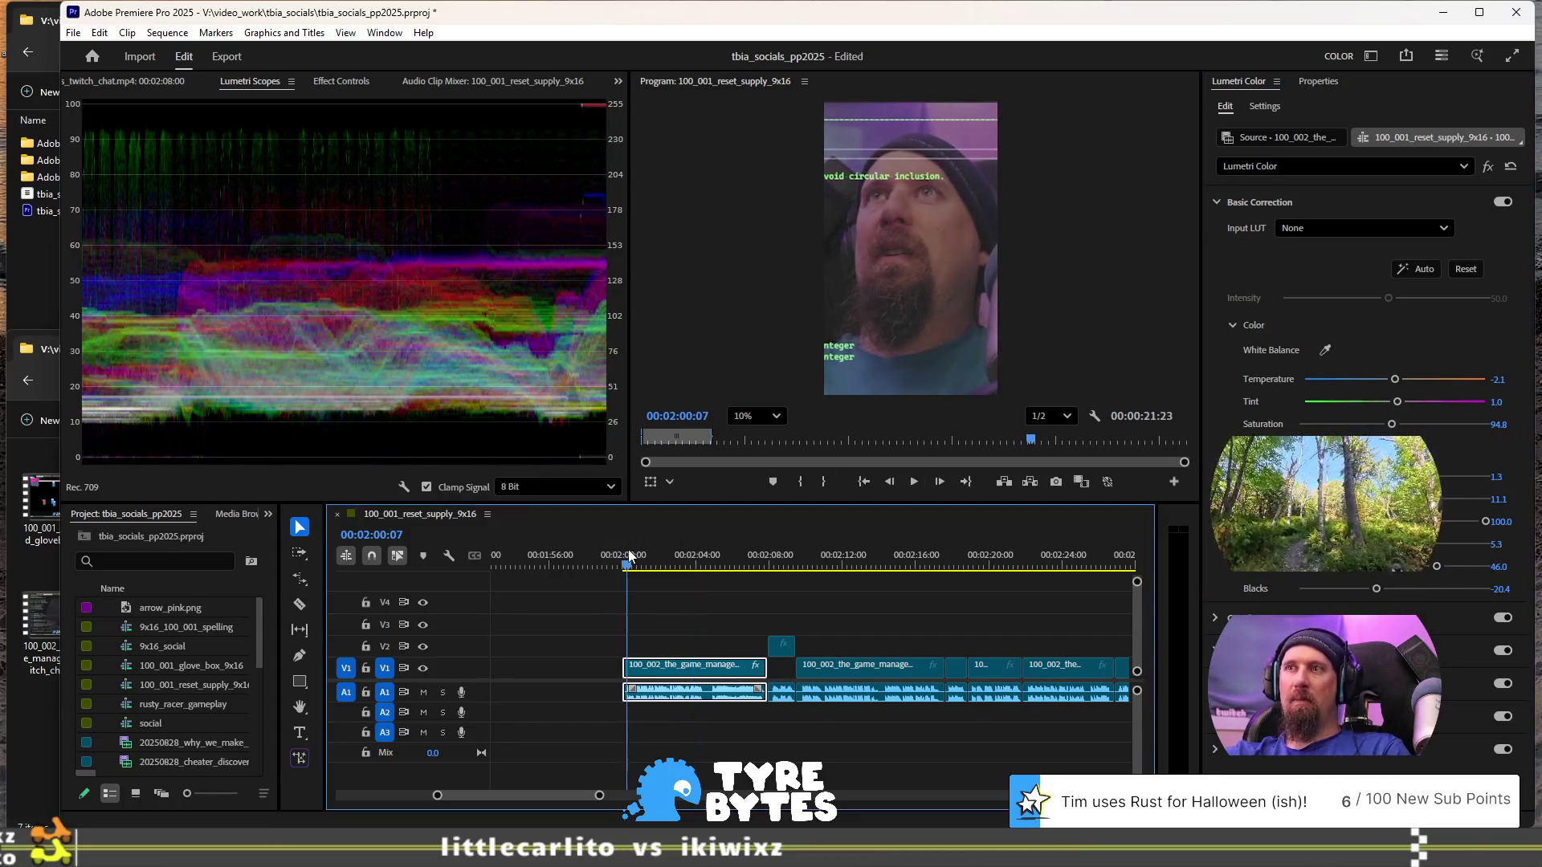
{"action": "key", "text": "space"}
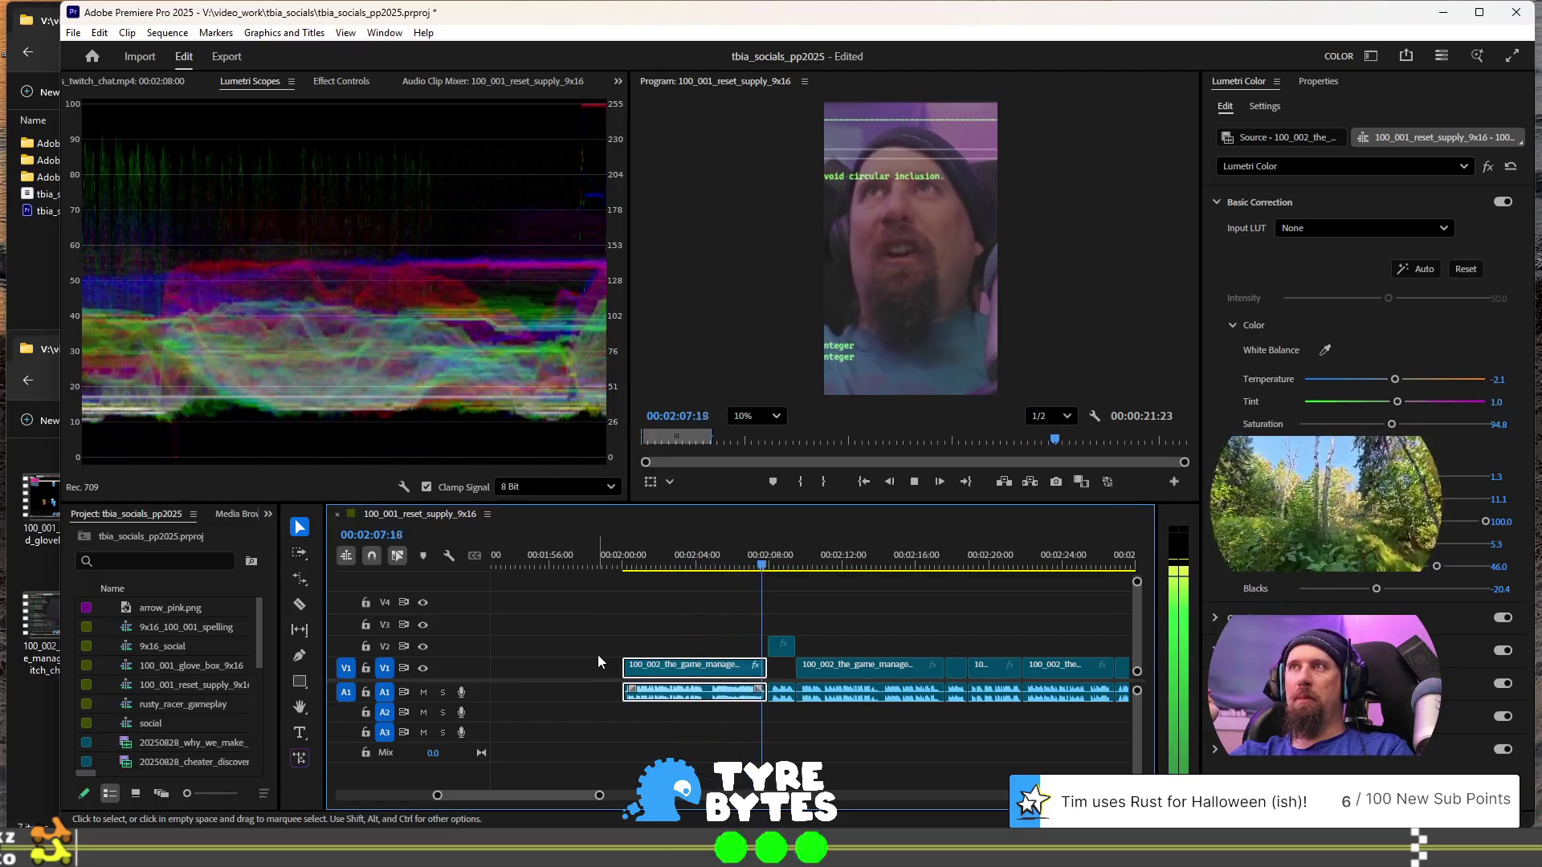
{"action": "key", "text": "space"}
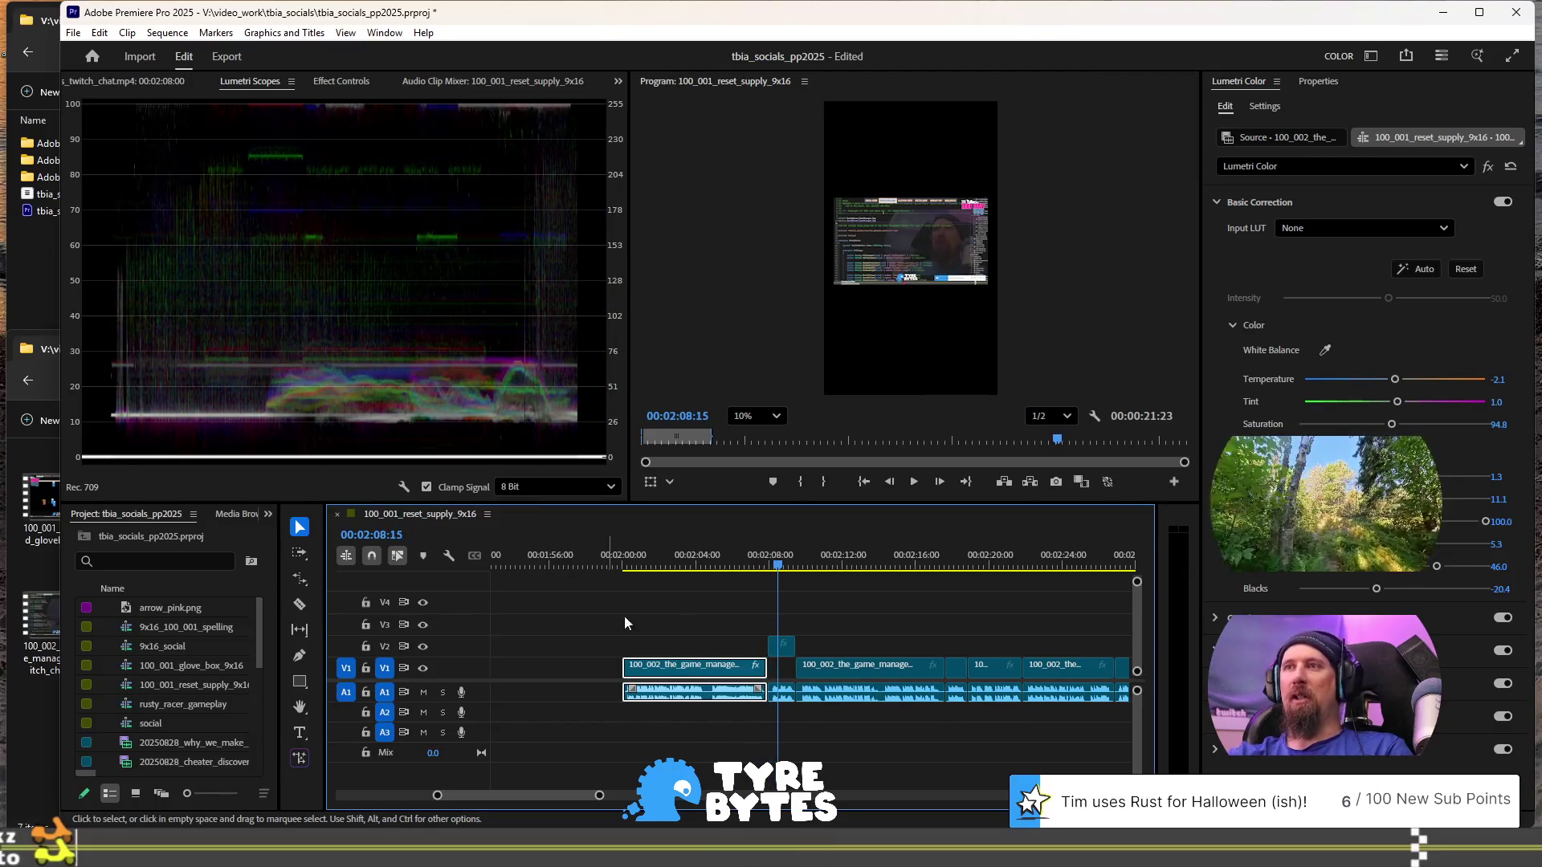
- At 00:02:02:29, adjust Contrast and darken Blacks to about -30
{"action": "left_click", "coordinate": [677, 560]}
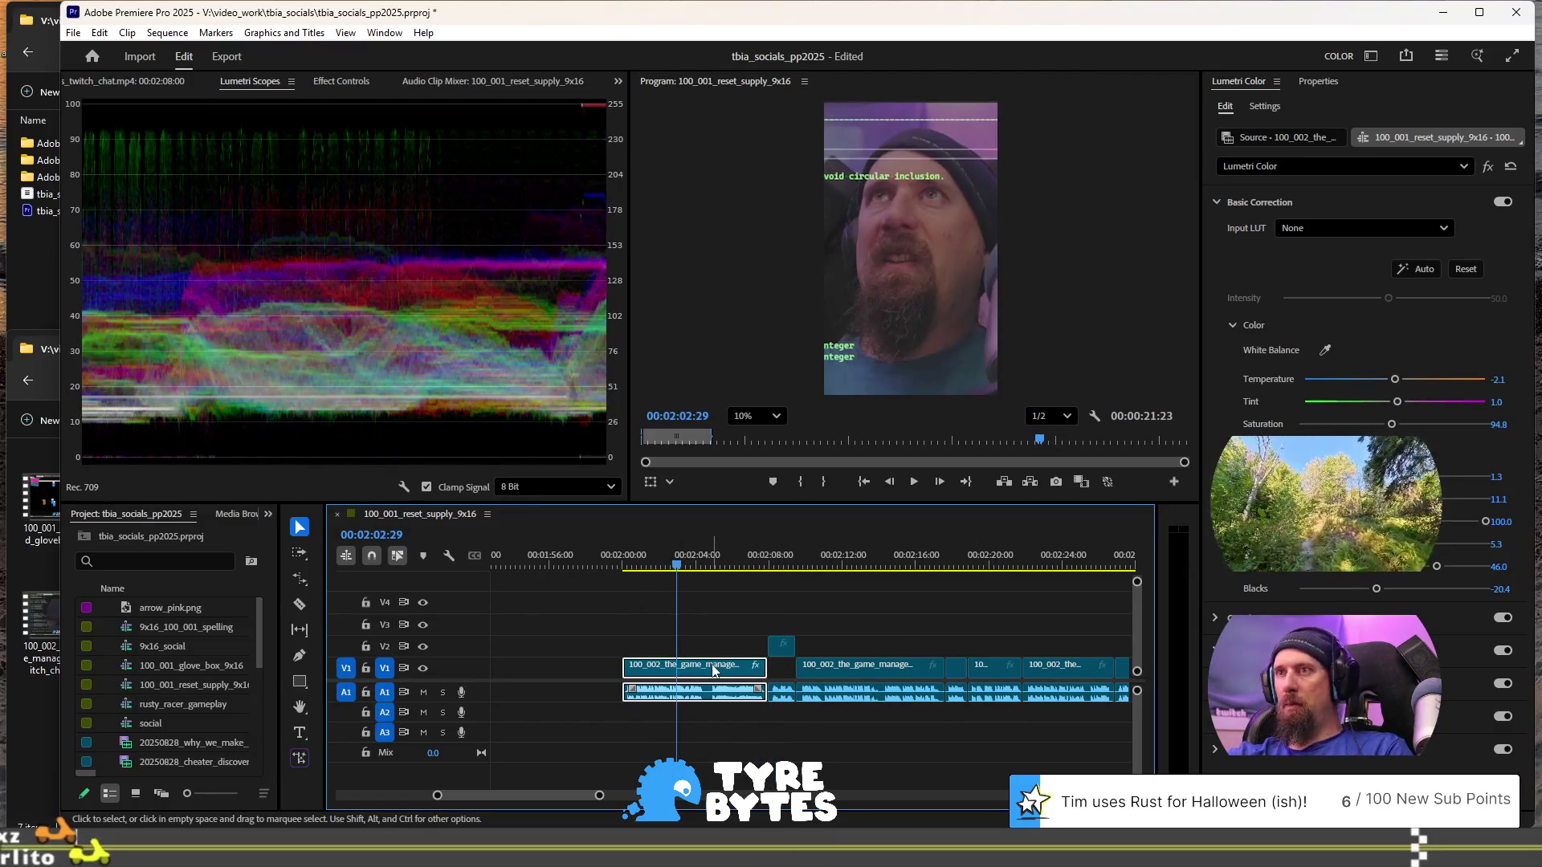
{"action": "left_click_drag", "start_coordinate": [1404, 499], "coordinate": [1415, 499]}
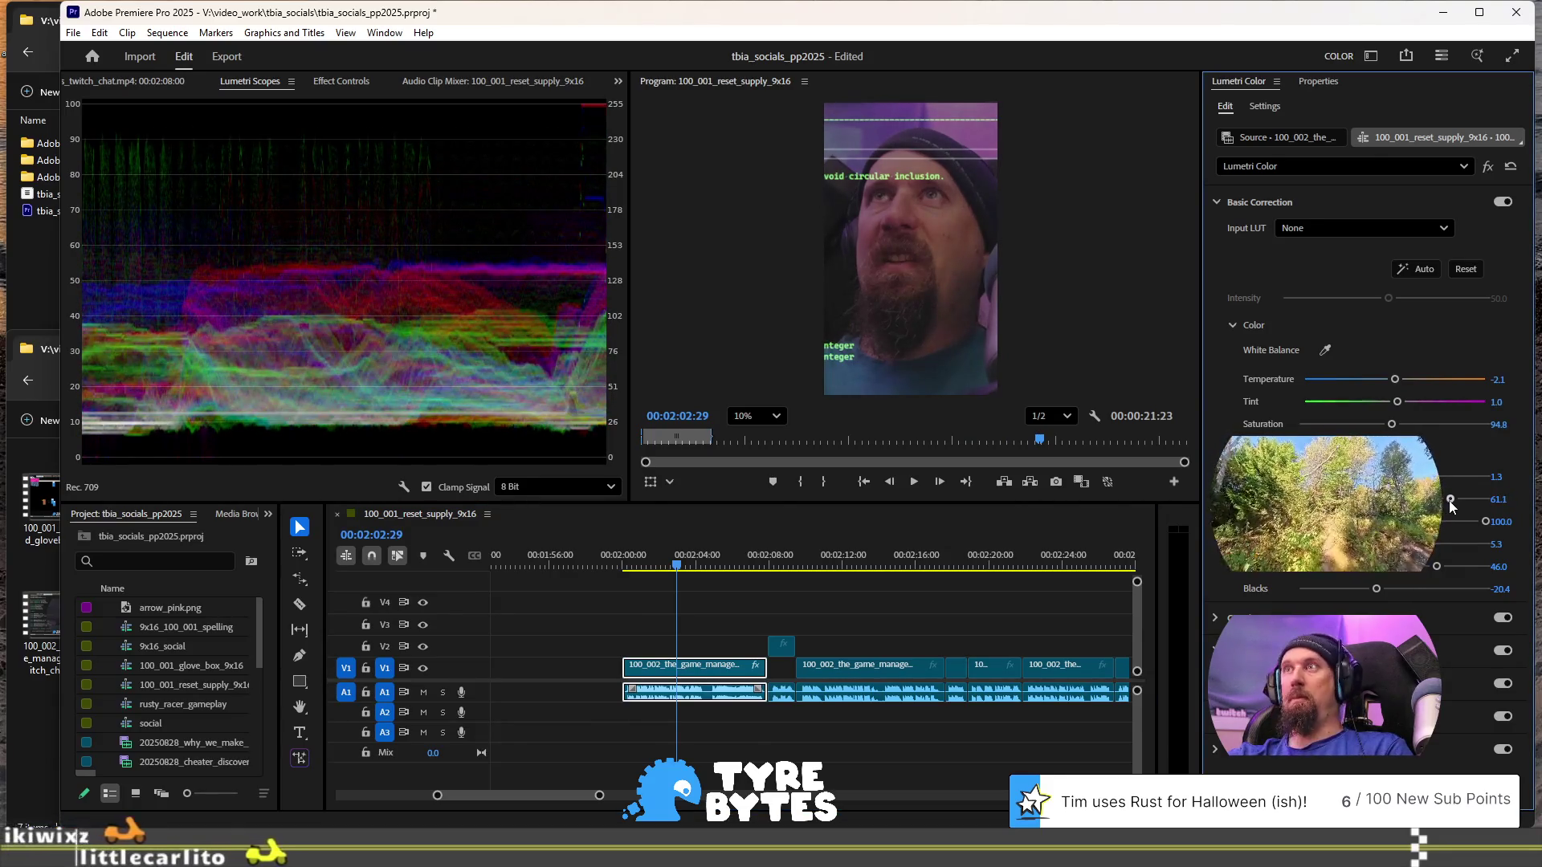
{"action": "mouse_move", "coordinate": [1450, 499]}
{"action": "left_mouse_down"}
{"action": "mouse_move", "coordinate": [1306, 499]}
{"action": "mouse_move", "coordinate": [1410, 499]}
{"action": "left_mouse_up"}
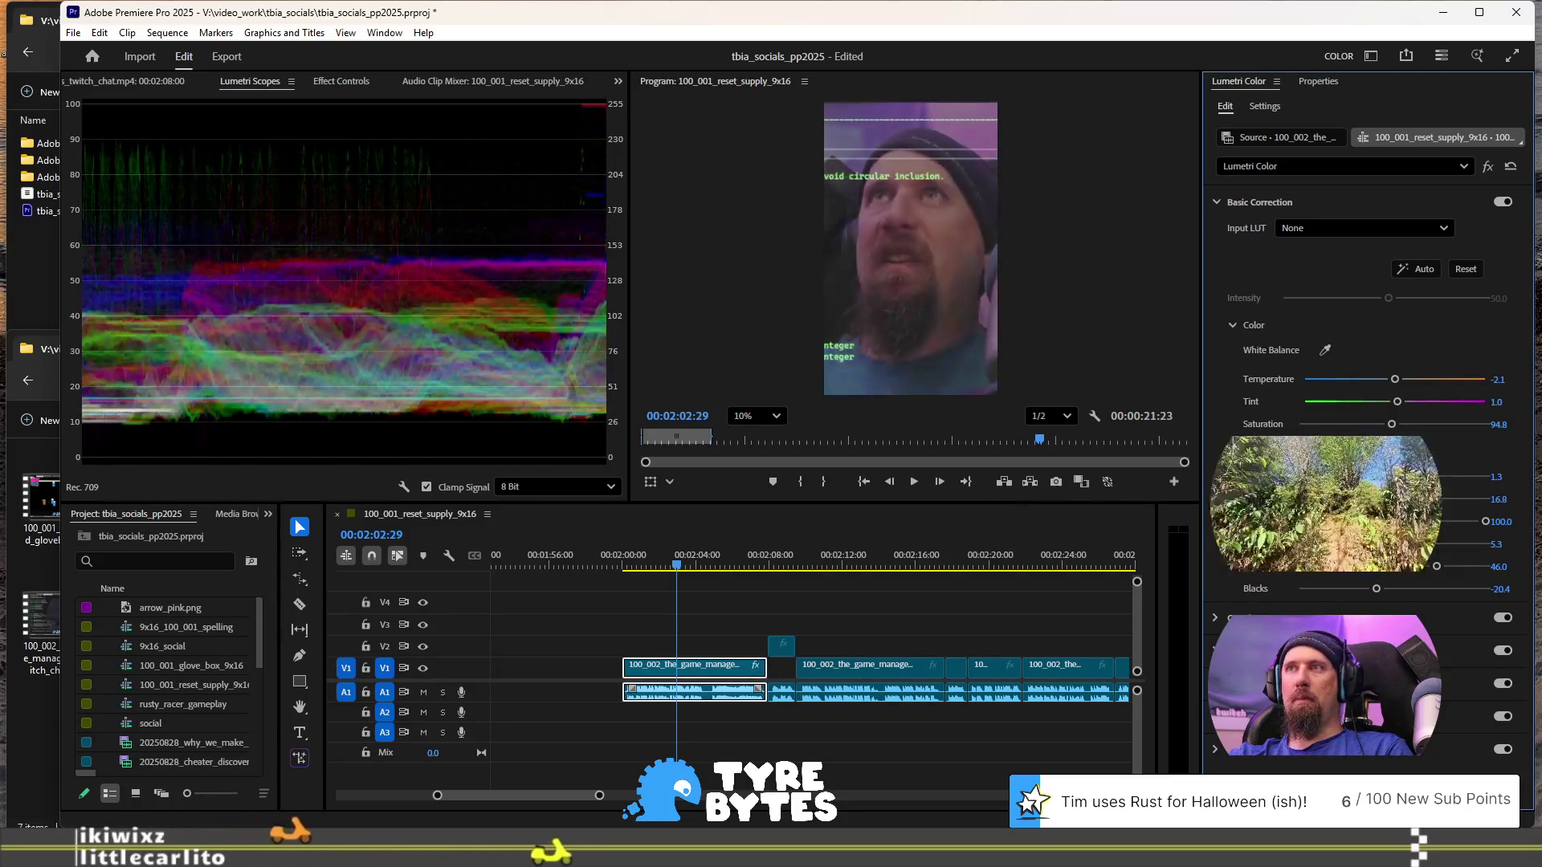
{"action": "left_click_drag", "start_coordinate": [1371, 591], "coordinate": [1369, 590]}
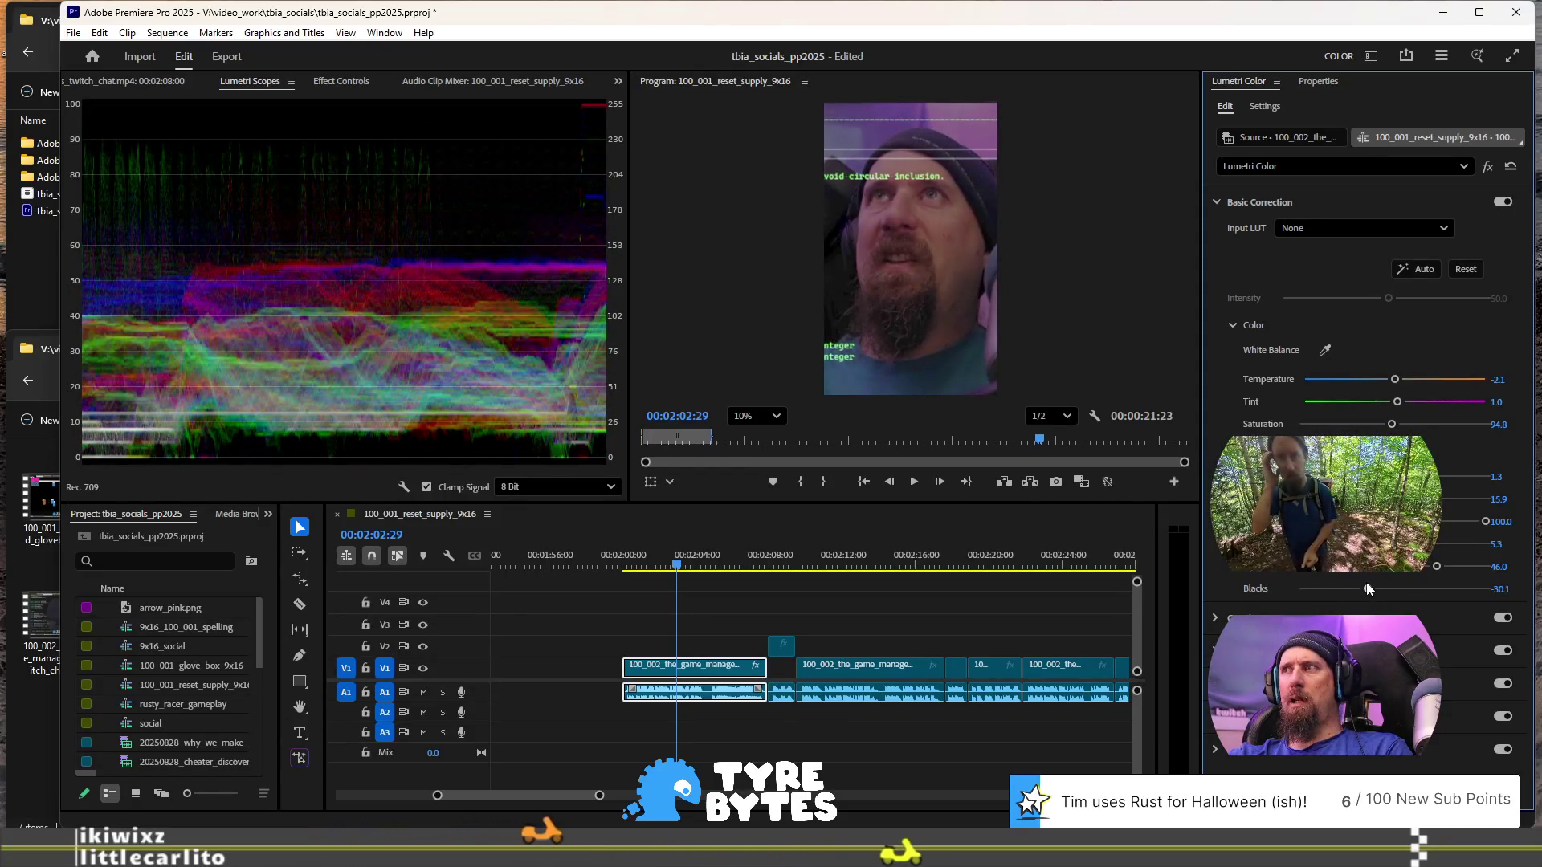
{"action": "left_click_drag", "start_coordinate": [1369, 590], "coordinate": [1369, 588]}
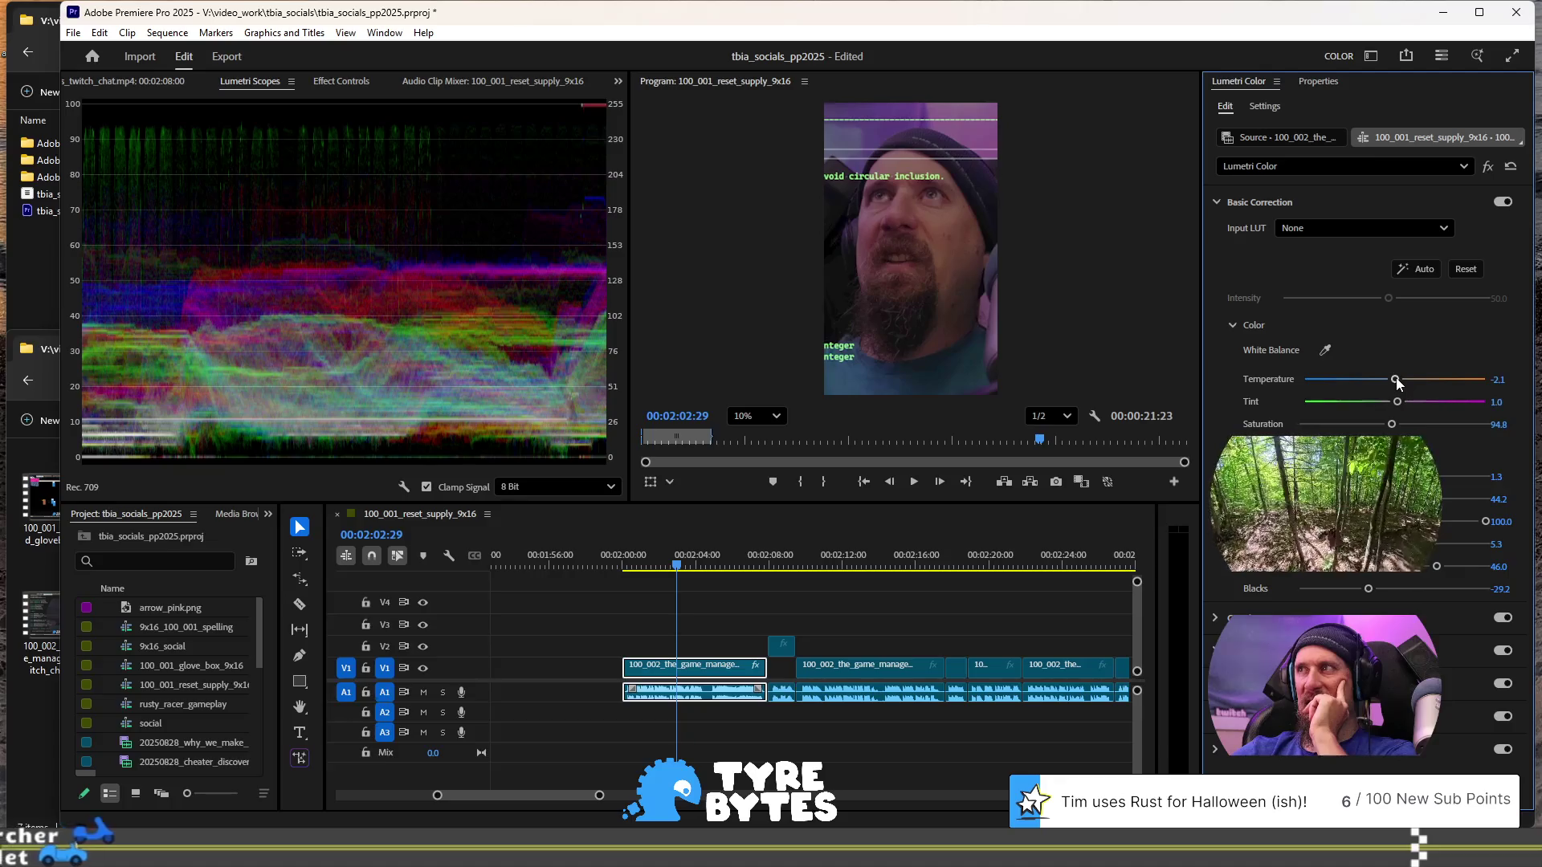
- Raise Whites to 59.3, lift Exposure, lower Highlights to 73.3, then preview playback
{"action": "left_click_drag", "start_coordinate": [1396, 379], "coordinate": [1411, 381]}
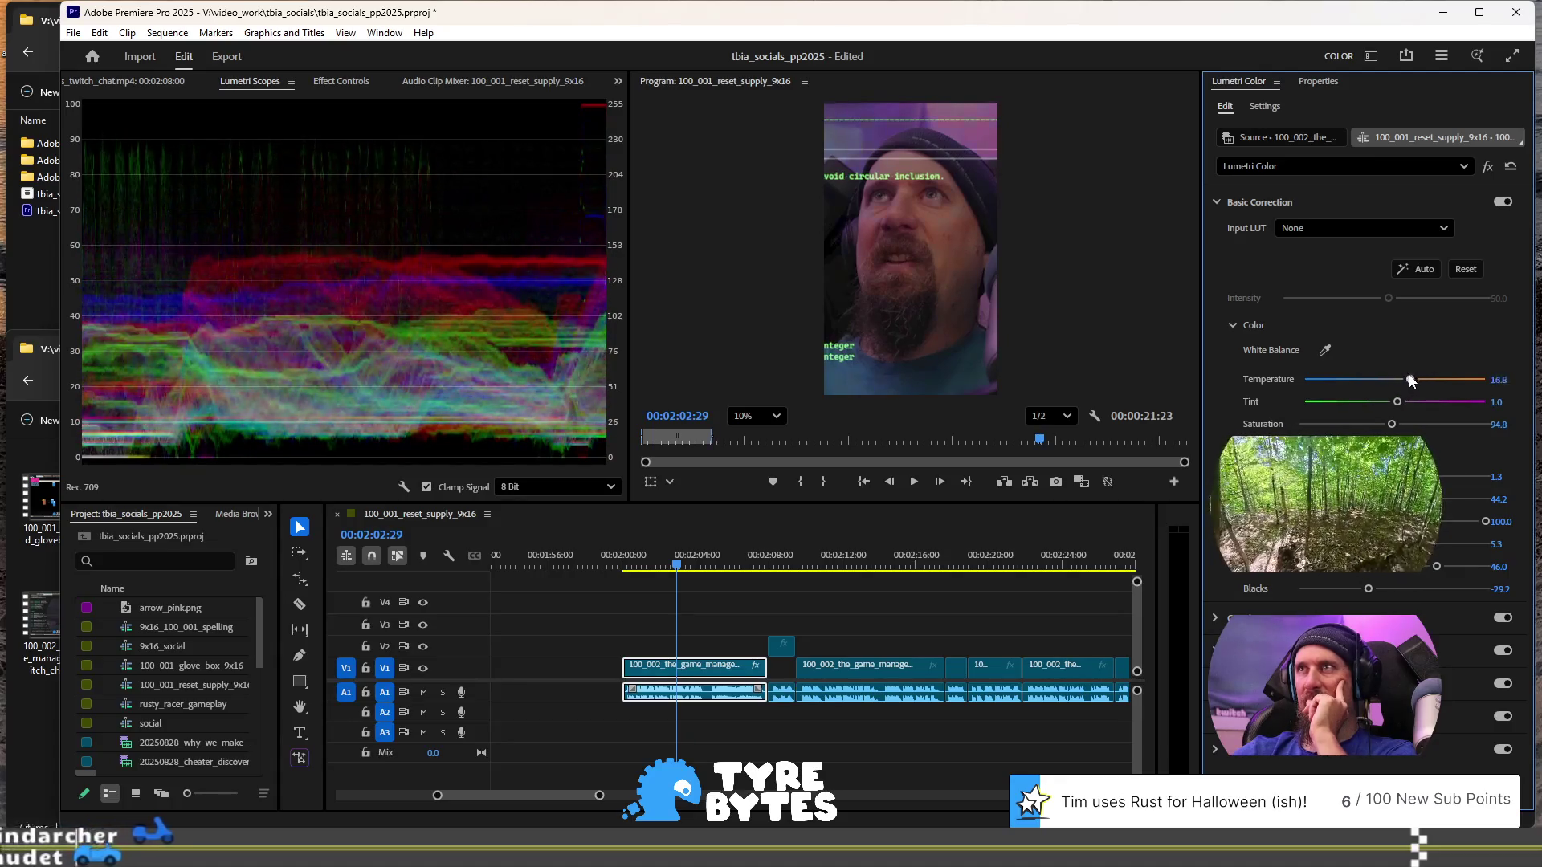
{"action": "key", "text": "ctrl+z"}
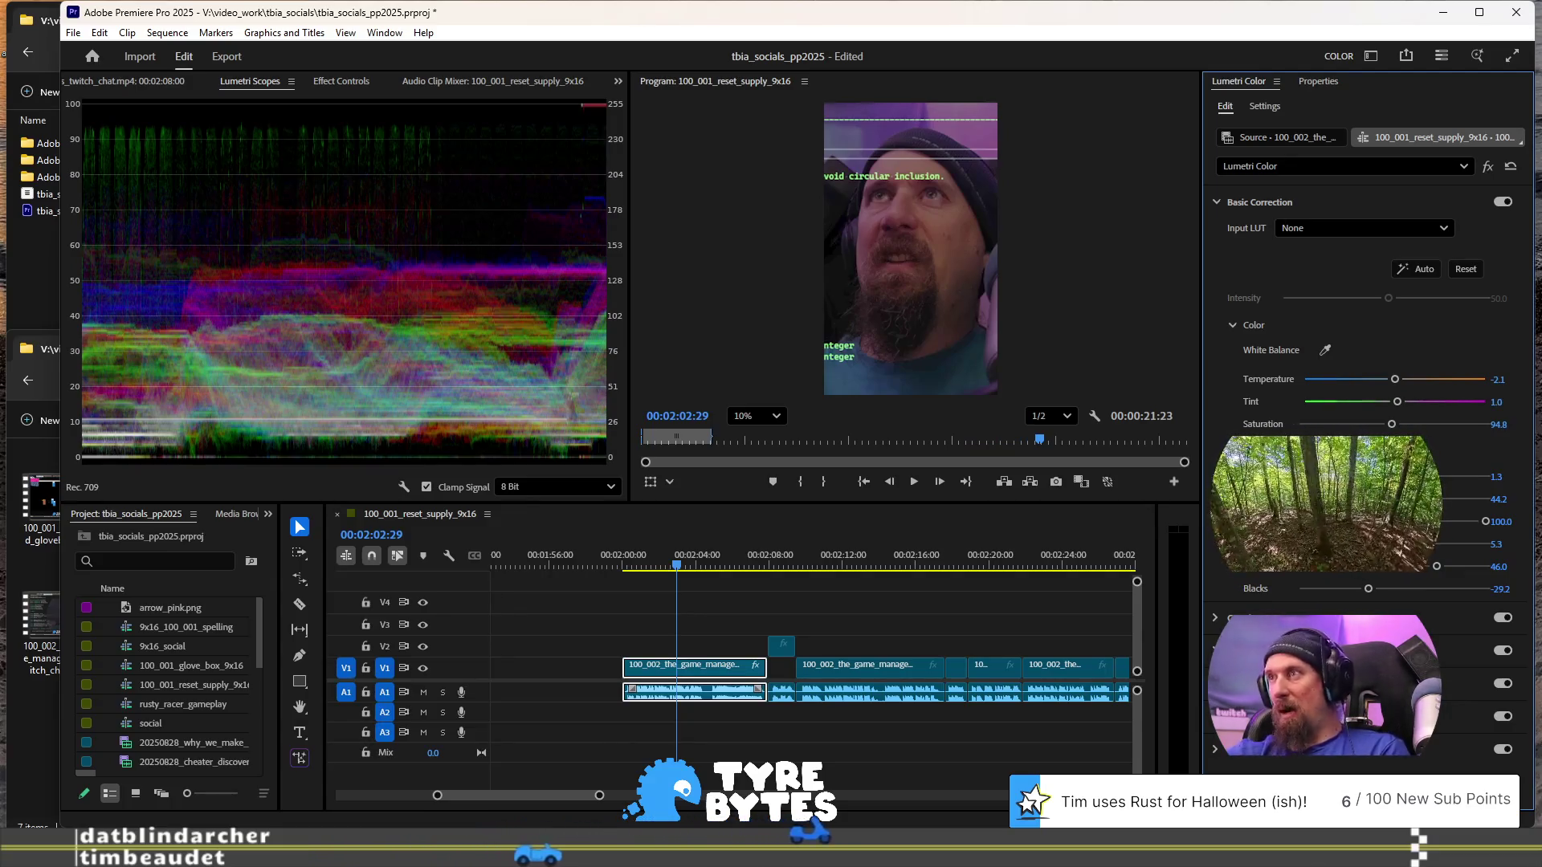
{"action": "left_click_drag", "start_coordinate": [1438, 567], "coordinate": [1450, 572]}
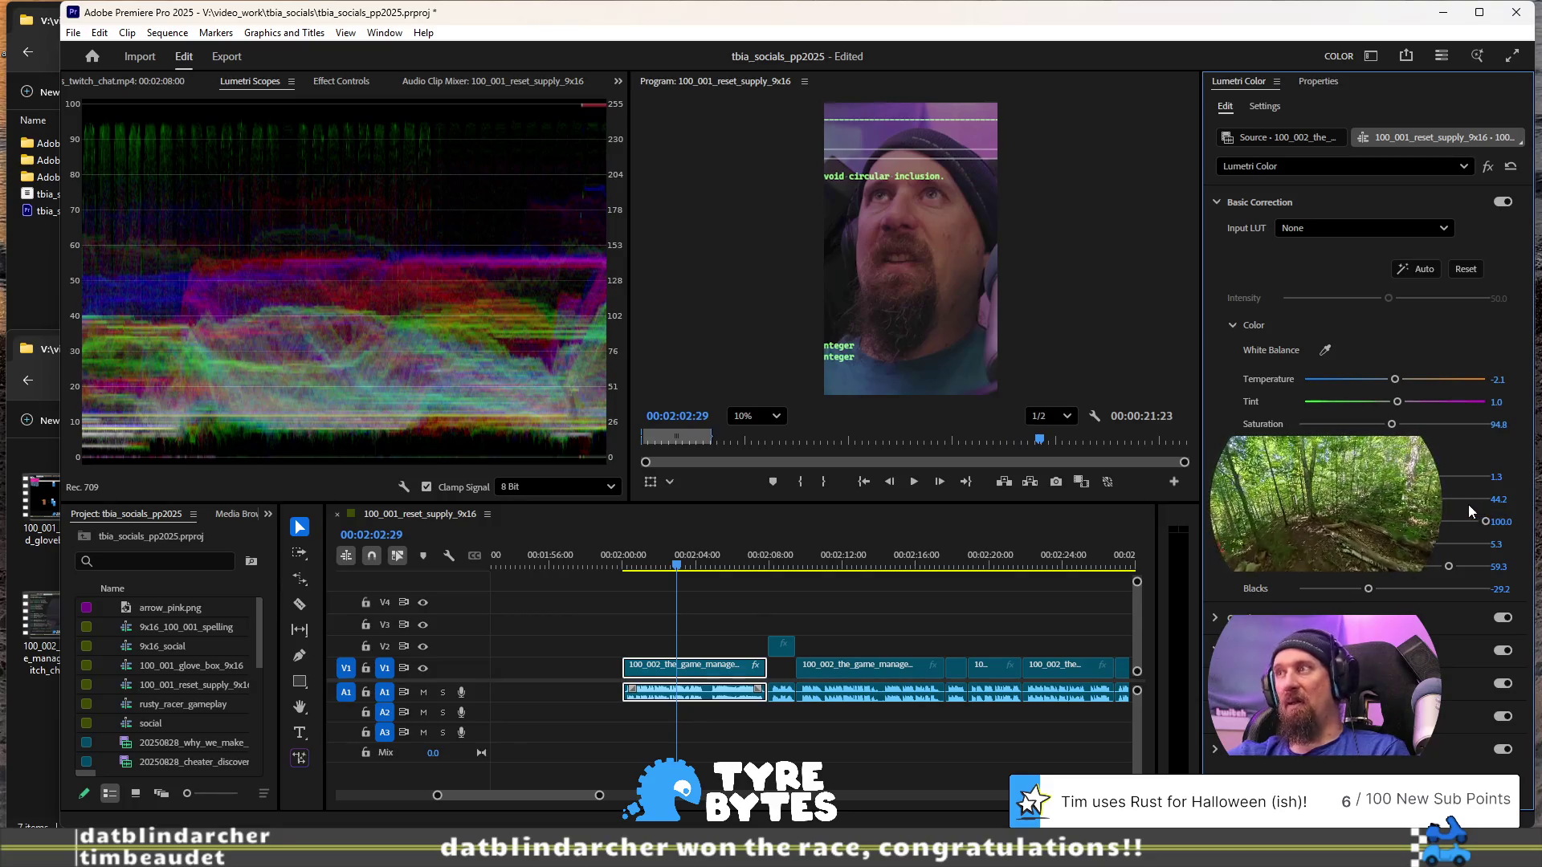
{"action": "left_click", "coordinate": [1443, 475]}
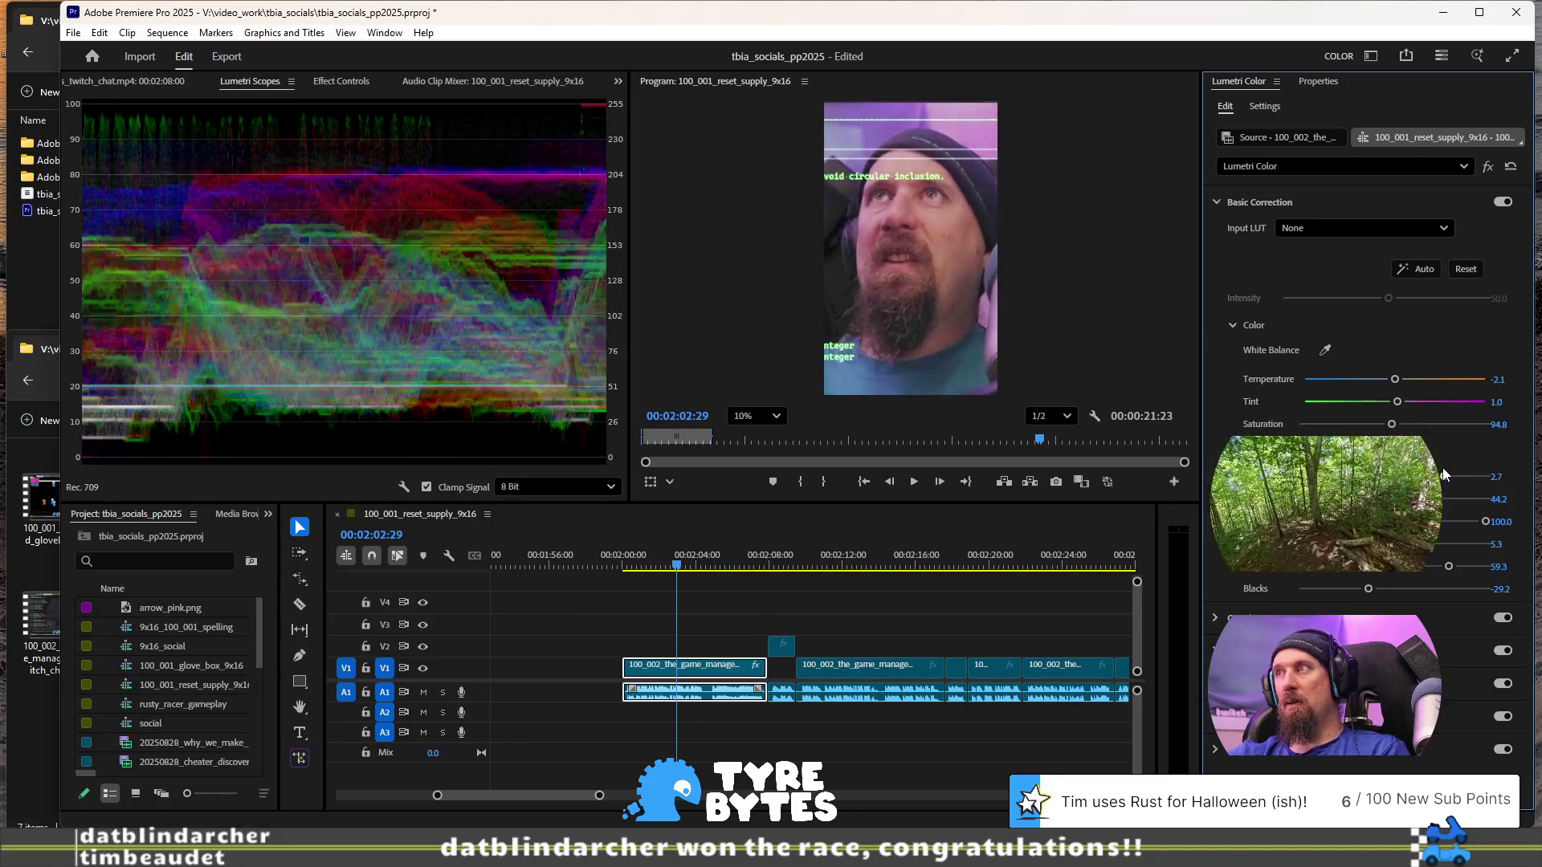
{"action": "scroll", "coordinate": [1444, 474], "scroll_direction": "down", "scroll_amount": 1}
{"action": "mouse_move", "coordinate": [1441, 474]}
{"action": "left_mouse_down"}
{"action": "mouse_move", "coordinate": [1509, 458]}
{"action": "mouse_move", "coordinate": [1447, 472]}
{"action": "left_mouse_up"}
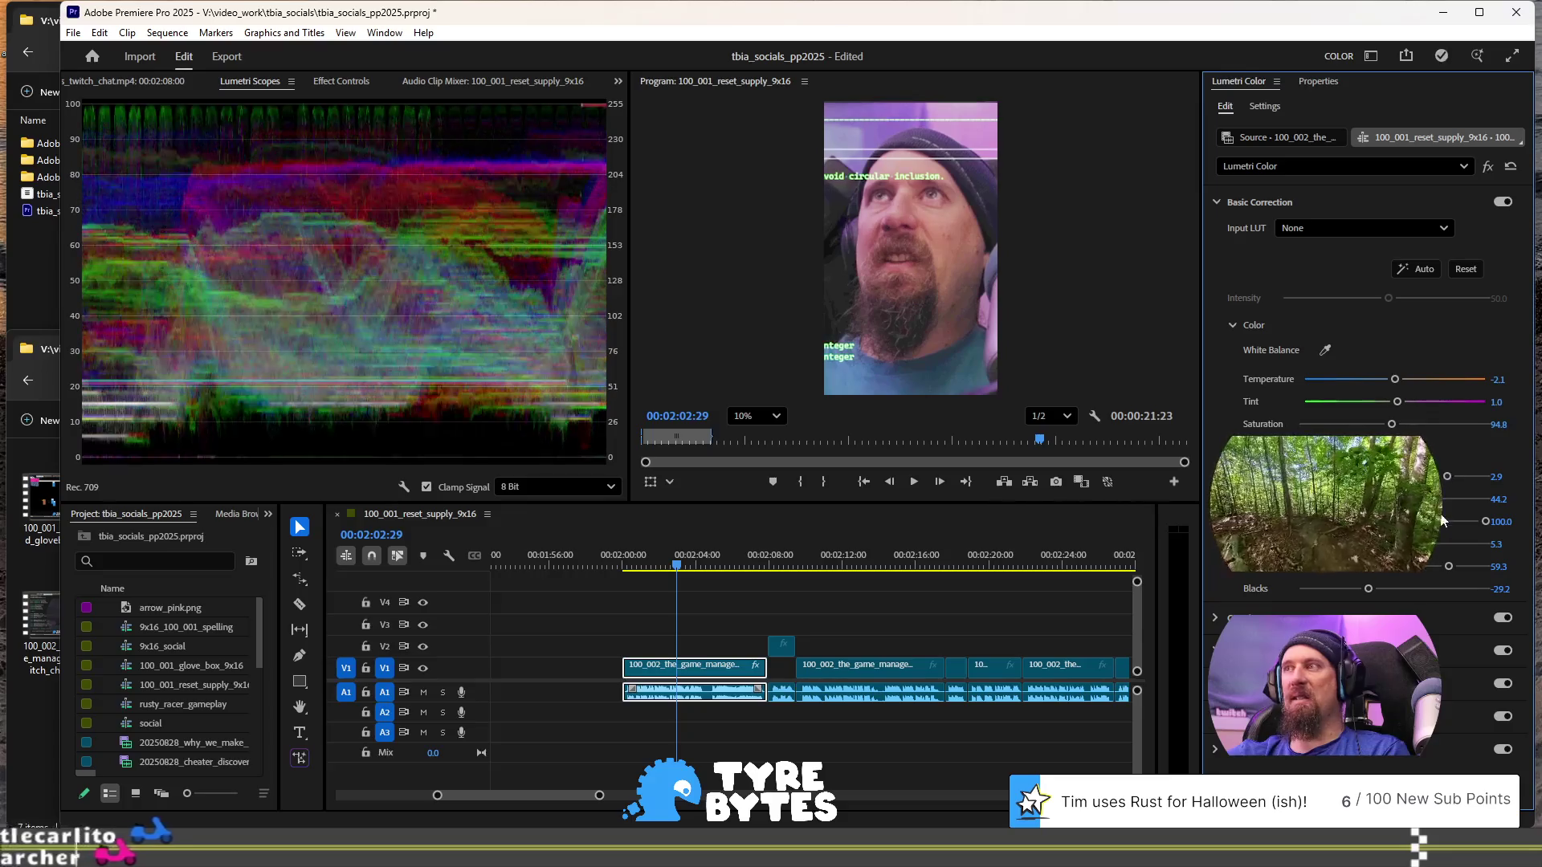
{"action": "mouse_move", "coordinate": [1486, 522]}
{"action": "left_mouse_down"}
{"action": "mouse_move", "coordinate": [1392, 524]}
{"action": "mouse_move", "coordinate": [1418, 524]}
{"action": "mouse_move", "coordinate": [1456, 477]}
{"action": "left_mouse_up"}
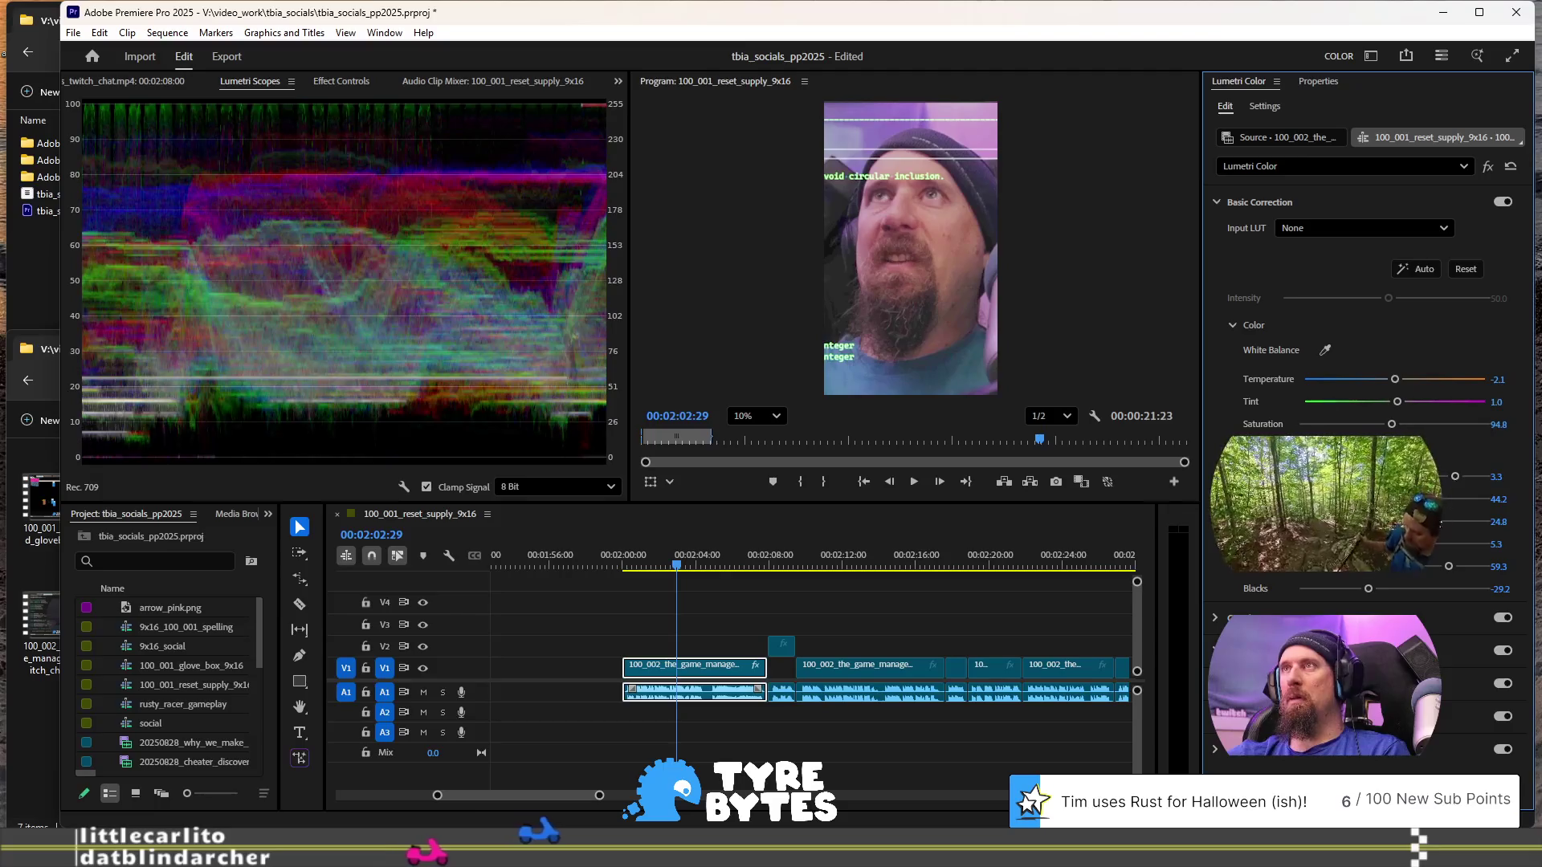
{"action": "left_click", "coordinate": [619, 558]}
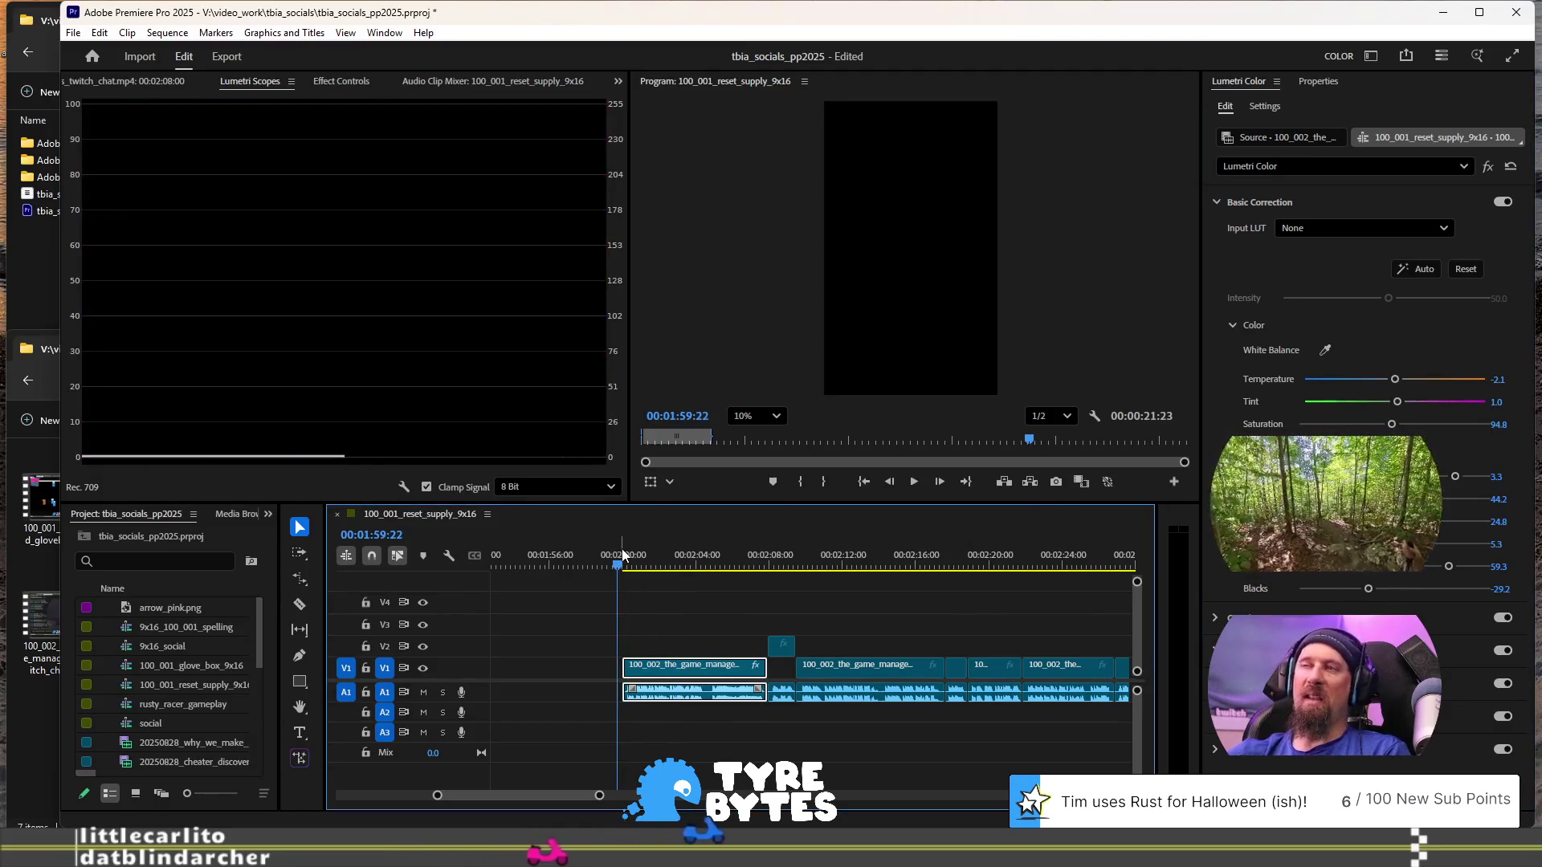
{"action": "key", "text": "space"}
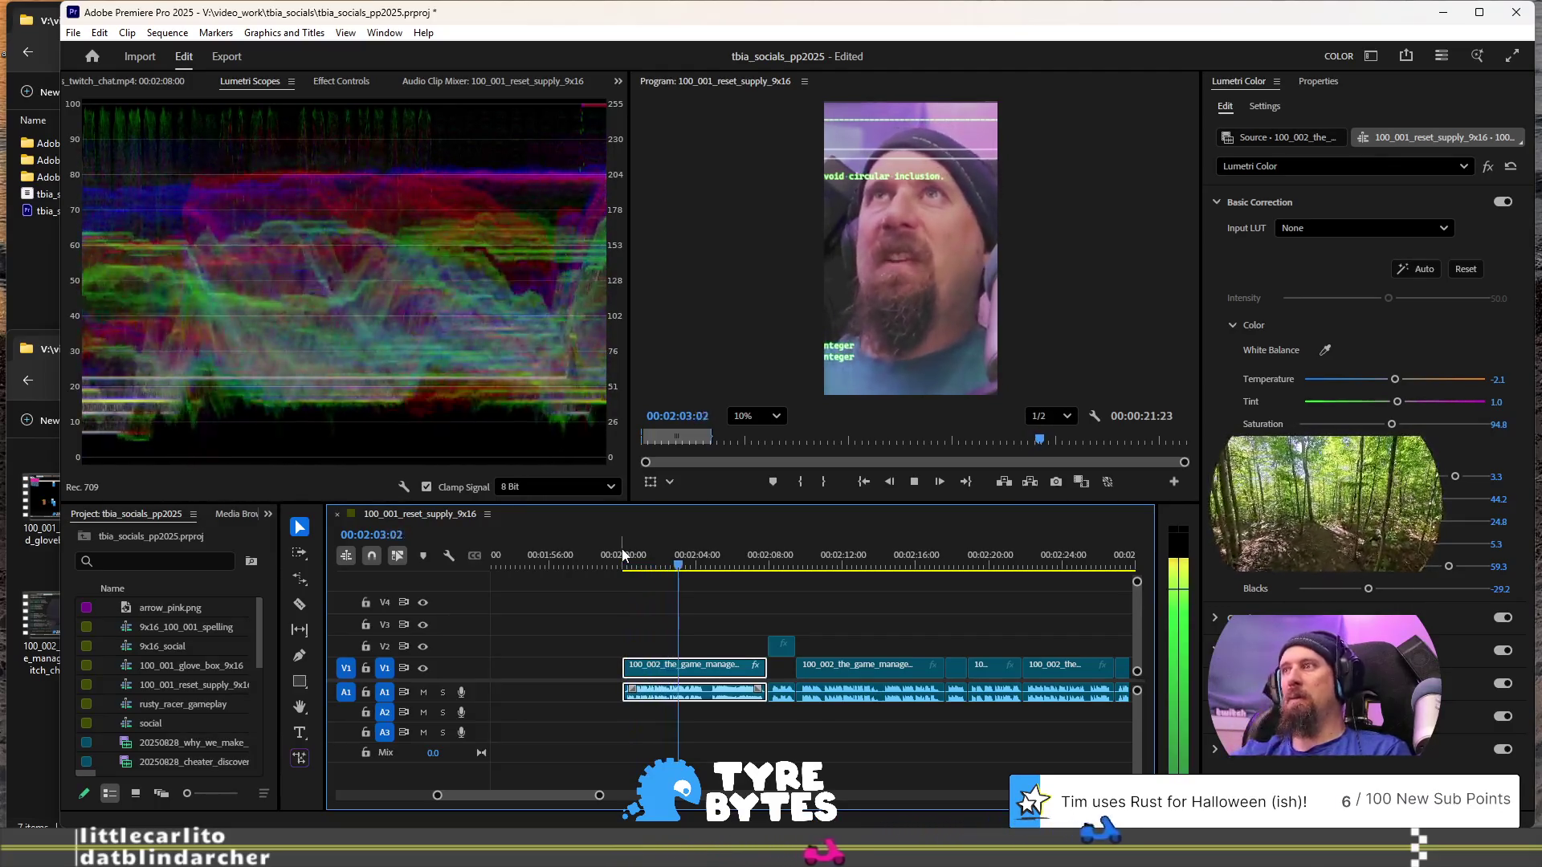
{"action": "key", "text": "space"}
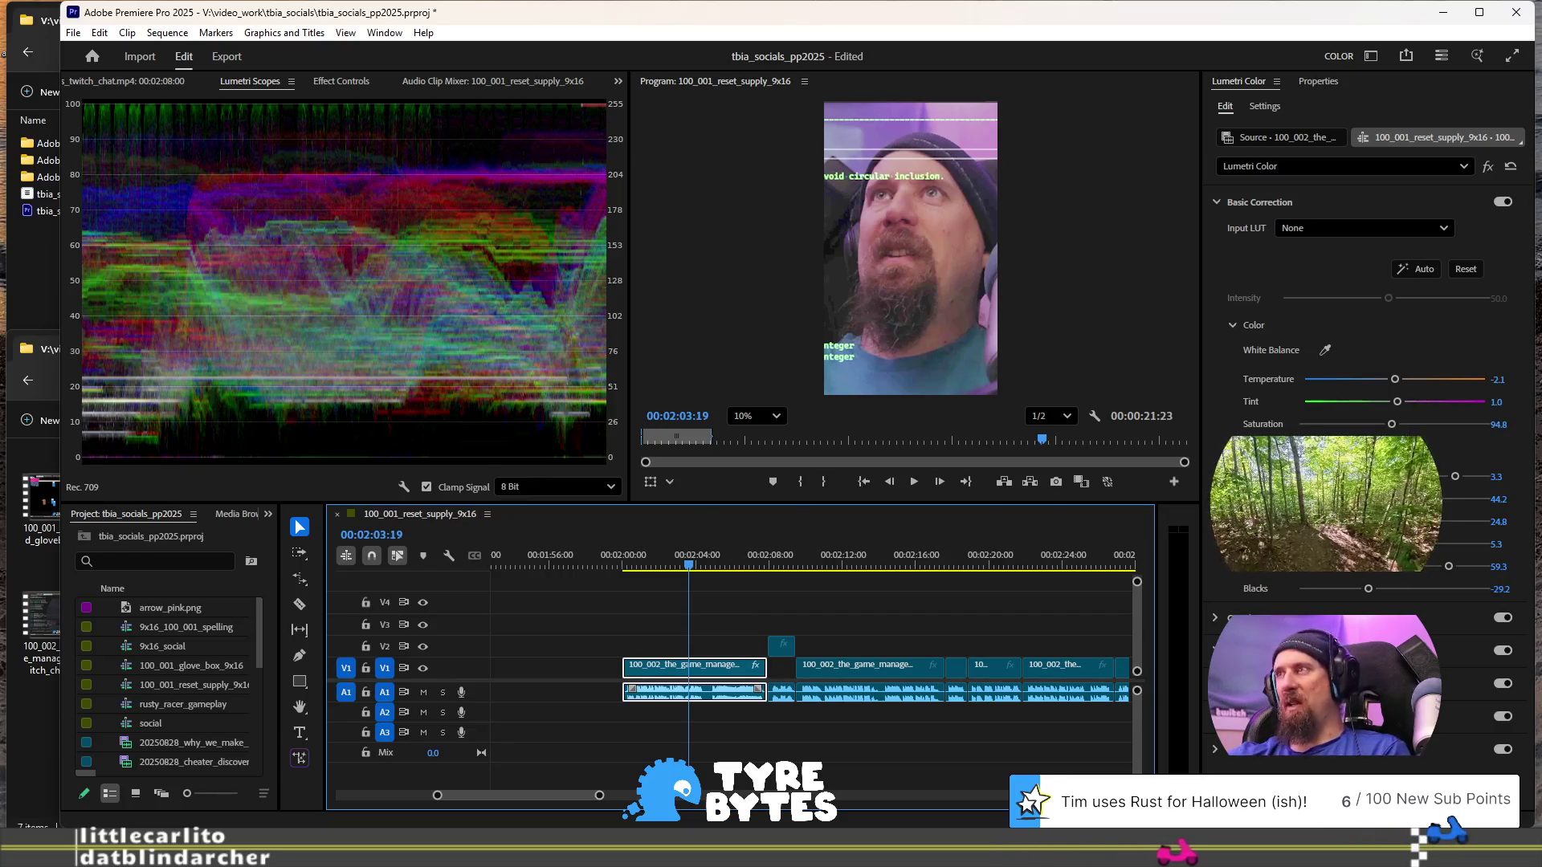
- Raise Contrast to 99.1 and fine-tune Exposure to 3.3
{"action": "left_click_drag", "start_coordinate": [1442, 504], "coordinate": [1458, 500]}
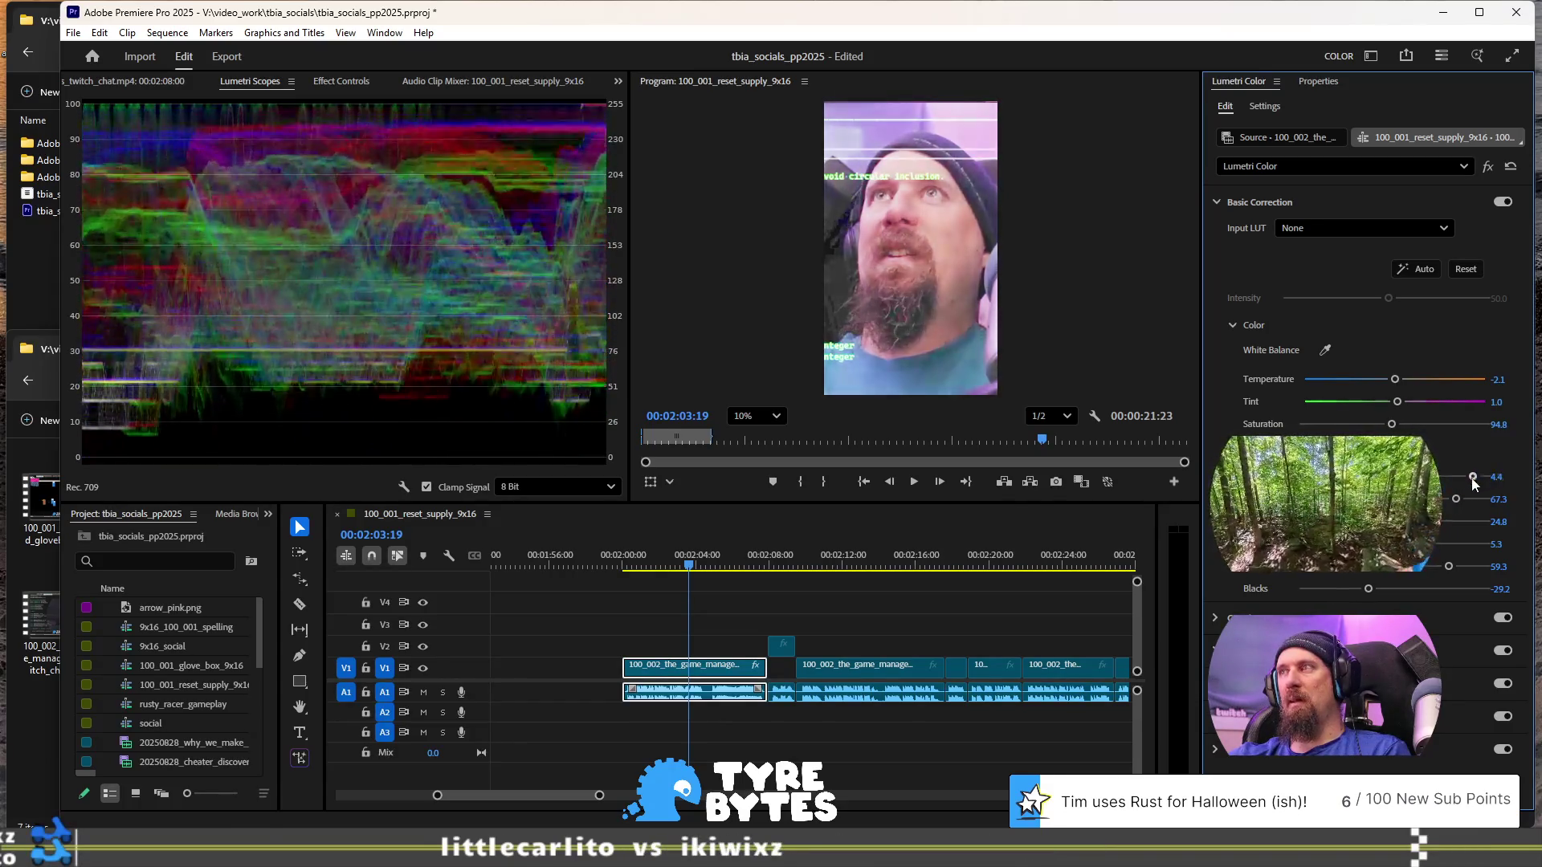
{"action": "mouse_move", "coordinate": [1459, 480]}
{"action": "left_mouse_down"}
{"action": "mouse_move", "coordinate": [1443, 480]}
{"action": "mouse_move", "coordinate": [1440, 527]}
{"action": "left_mouse_up"}
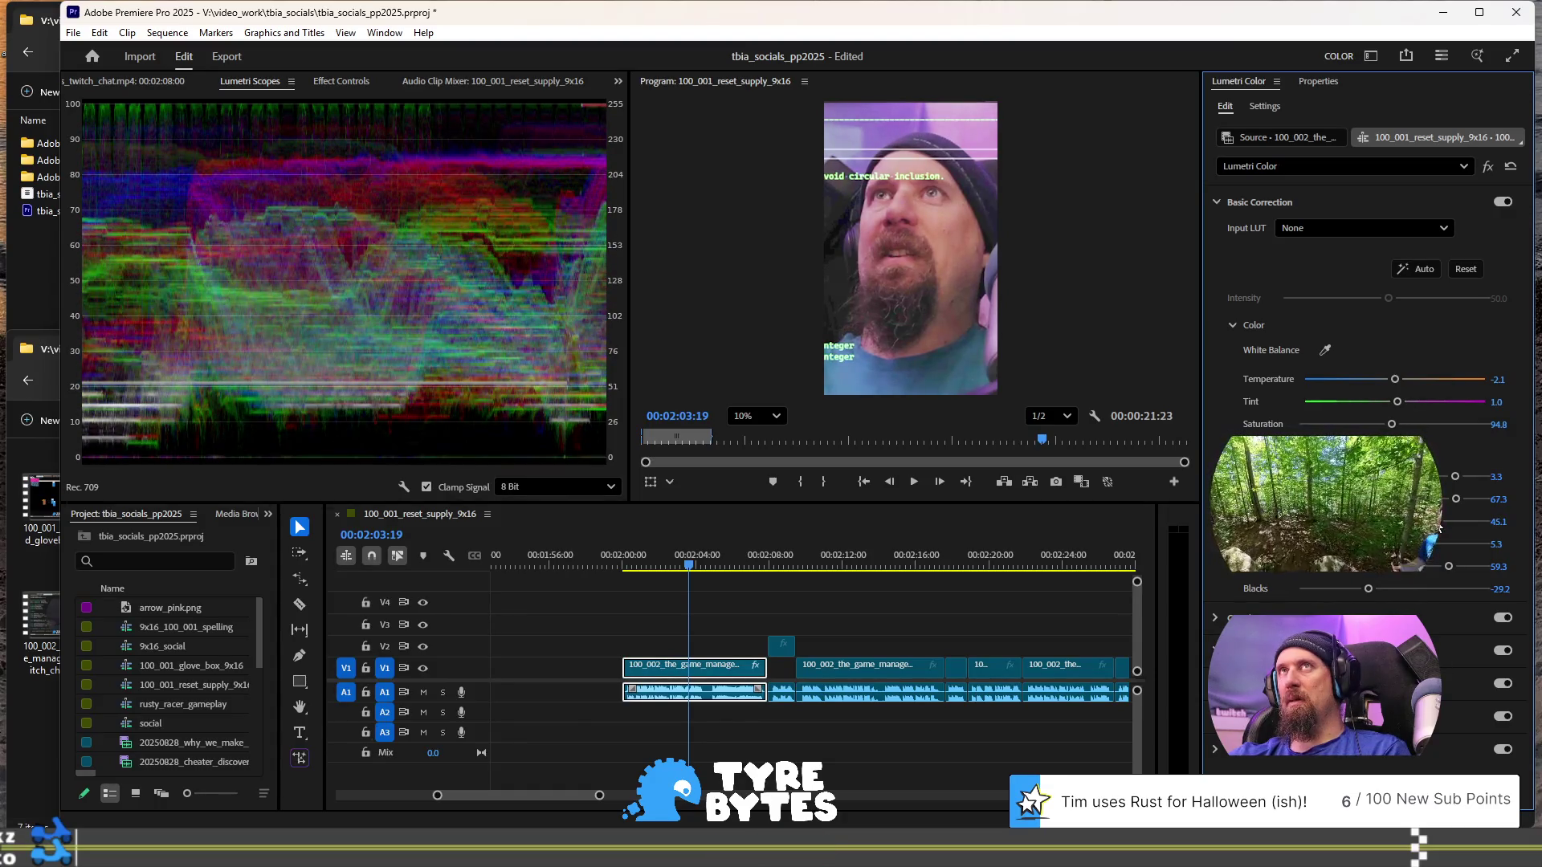
{"action": "left_click_drag", "start_coordinate": [1457, 499], "coordinate": [1483, 498]}
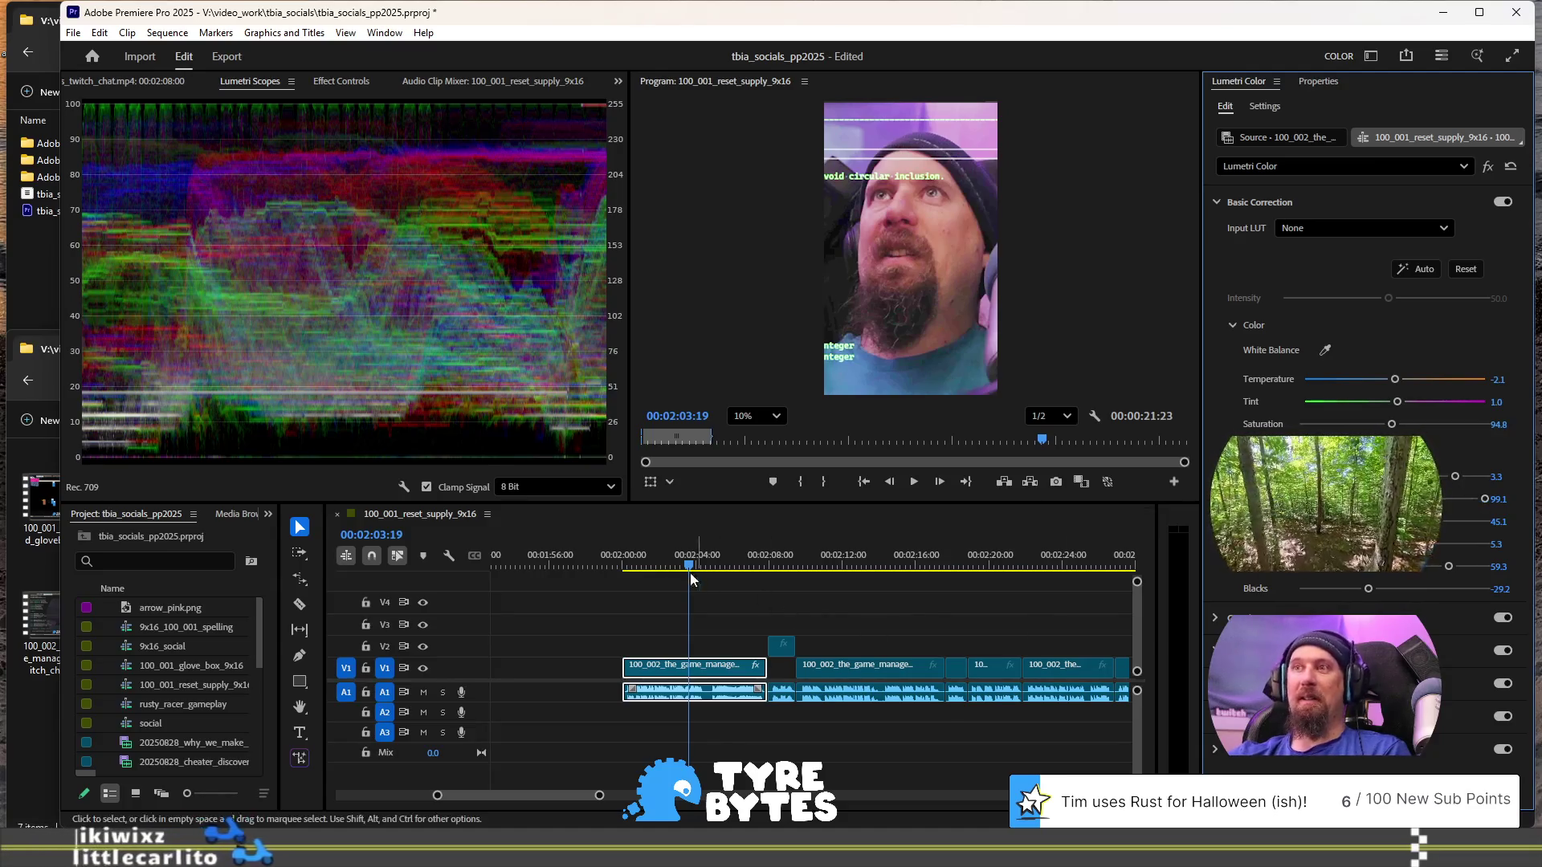
{"action": "left_click", "coordinate": [629, 565]}
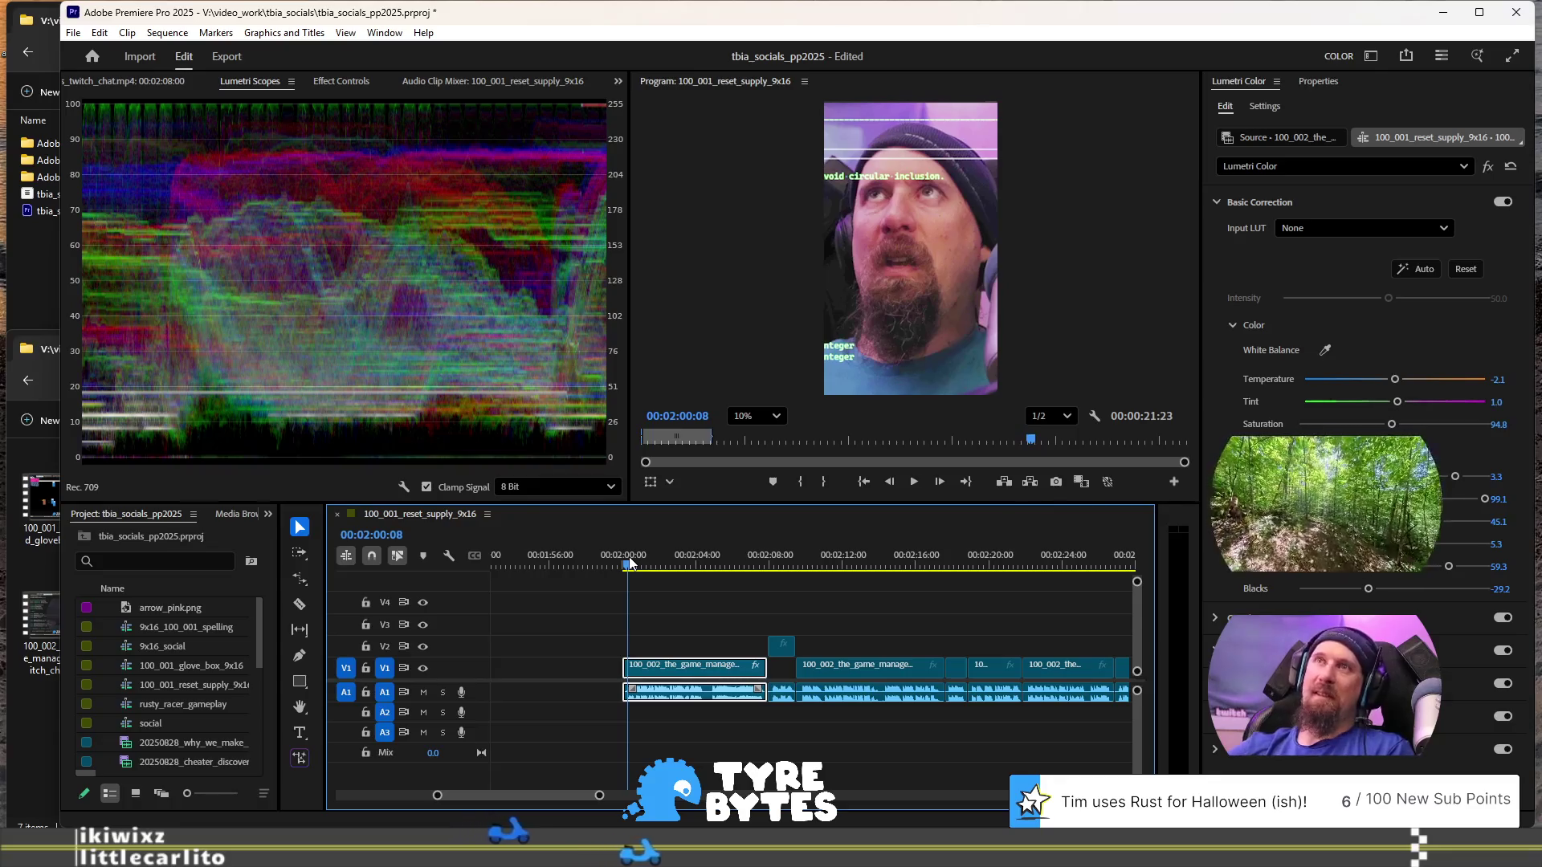
- Compare frames of the graded clip and the next one, then select the ungraded second clip
{"action": "key", "text": "space"}
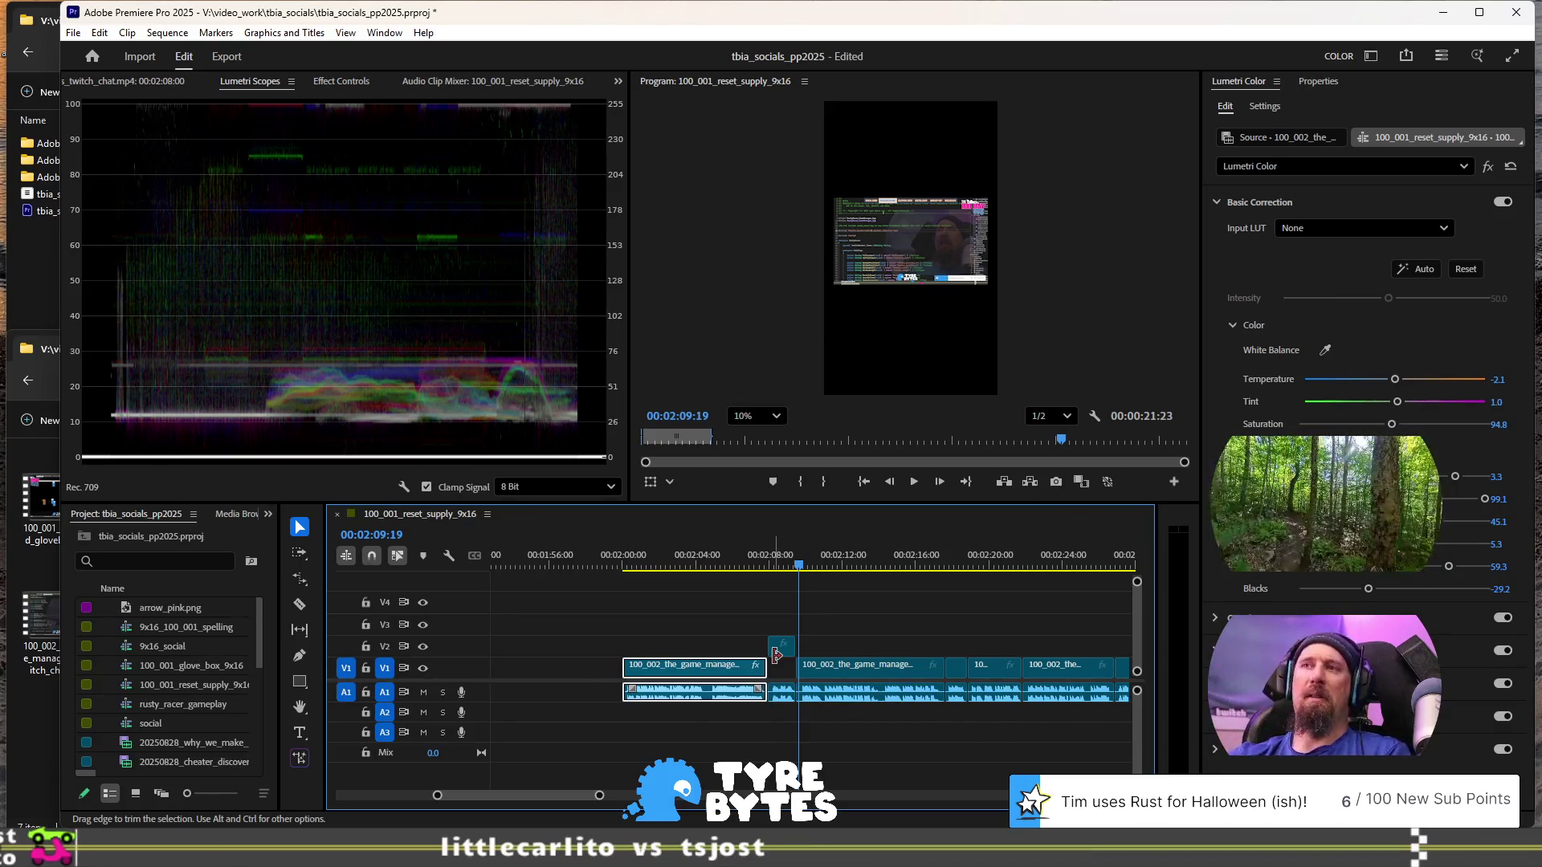
{"action": "left_click", "coordinate": [694, 567]}
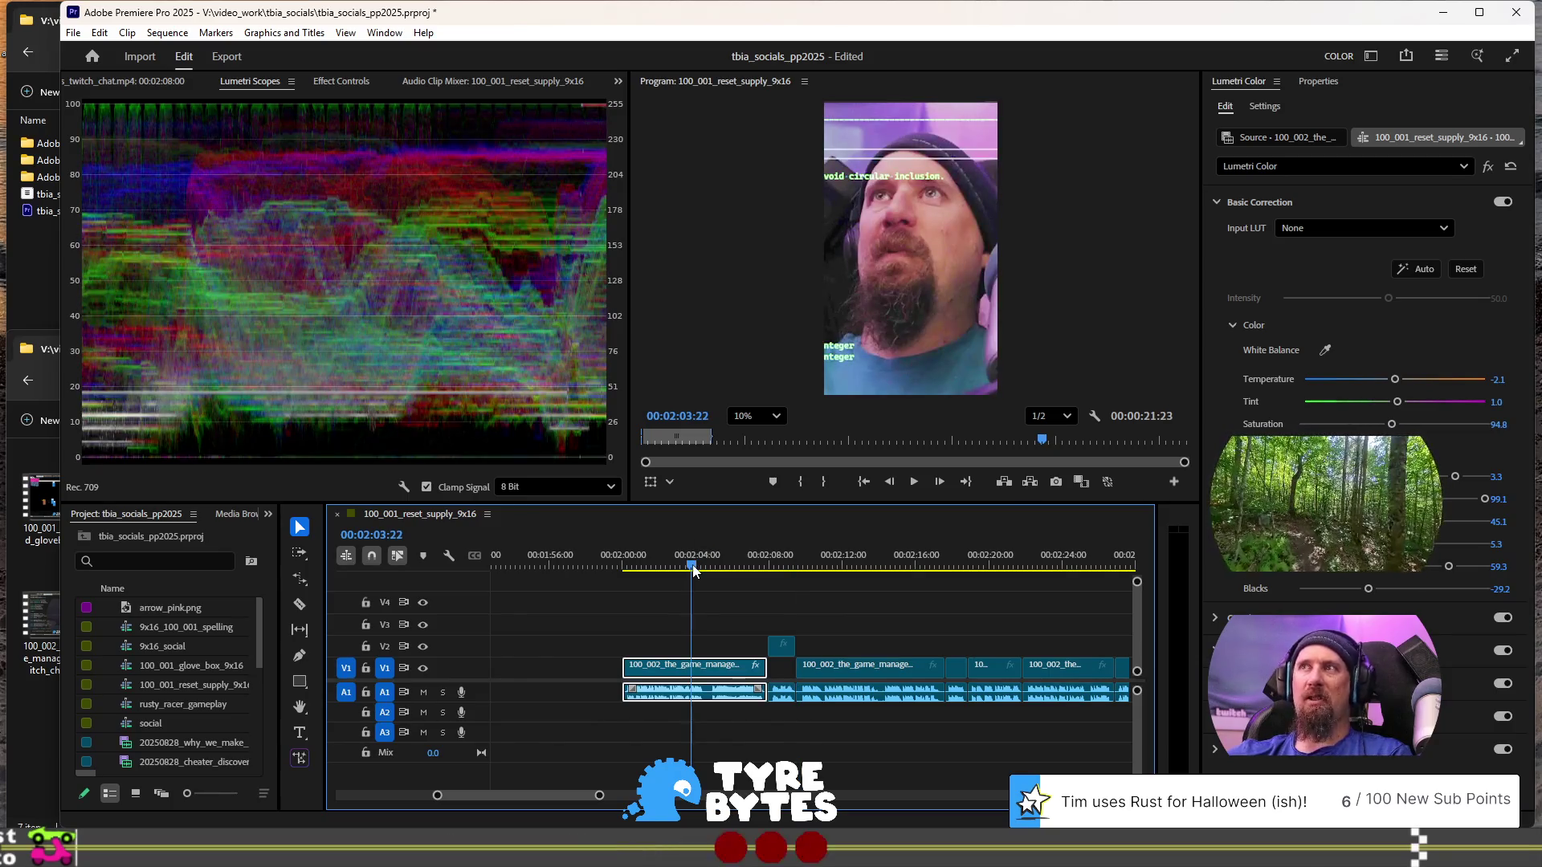
{"action": "left_click", "coordinate": [825, 565]}
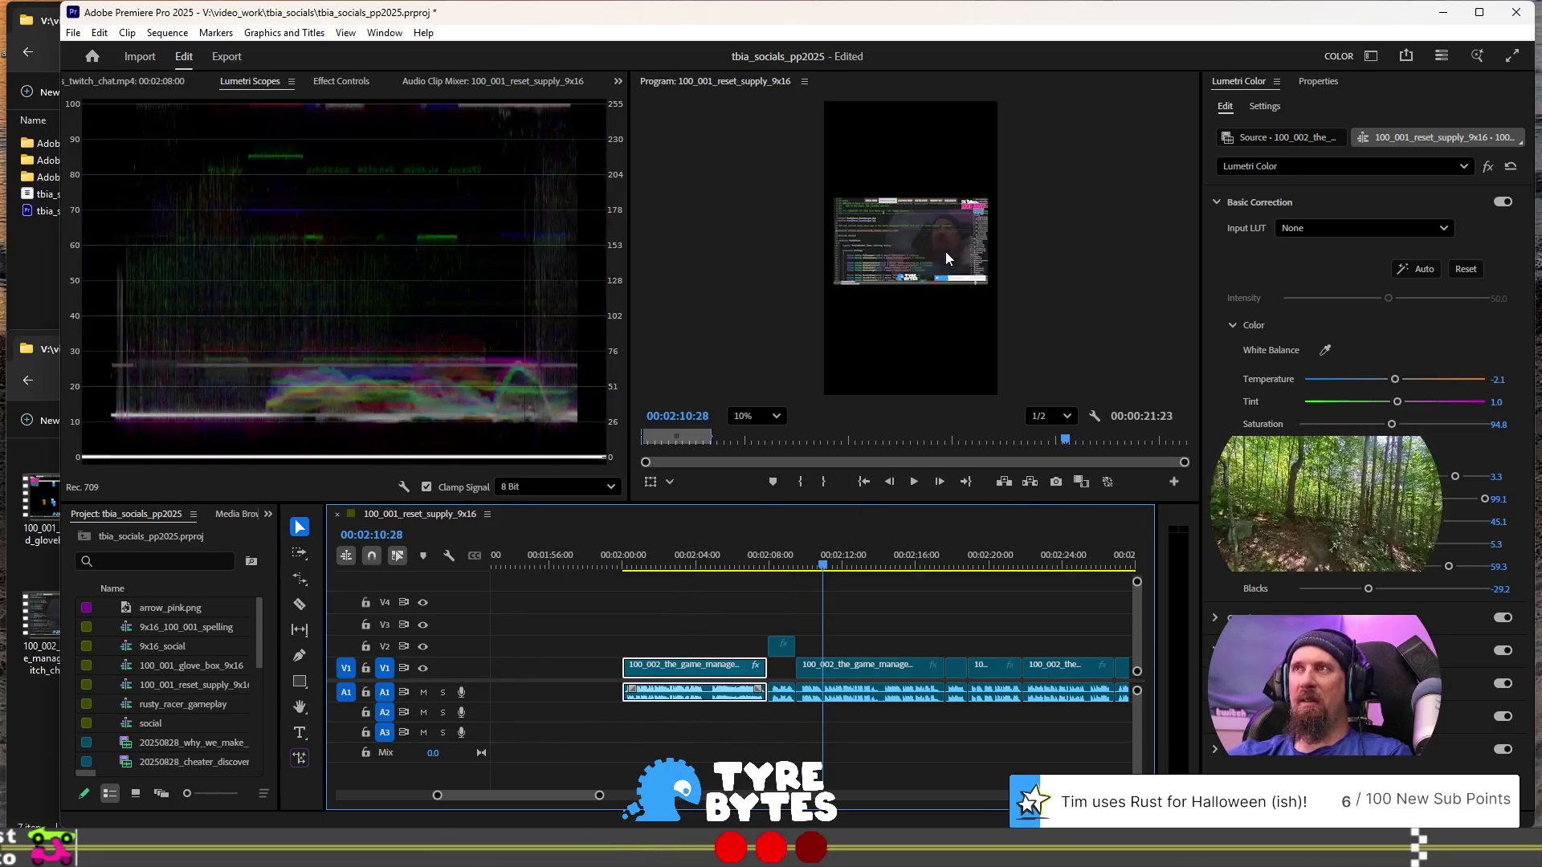
{"action": "left_click", "coordinate": [692, 554]}
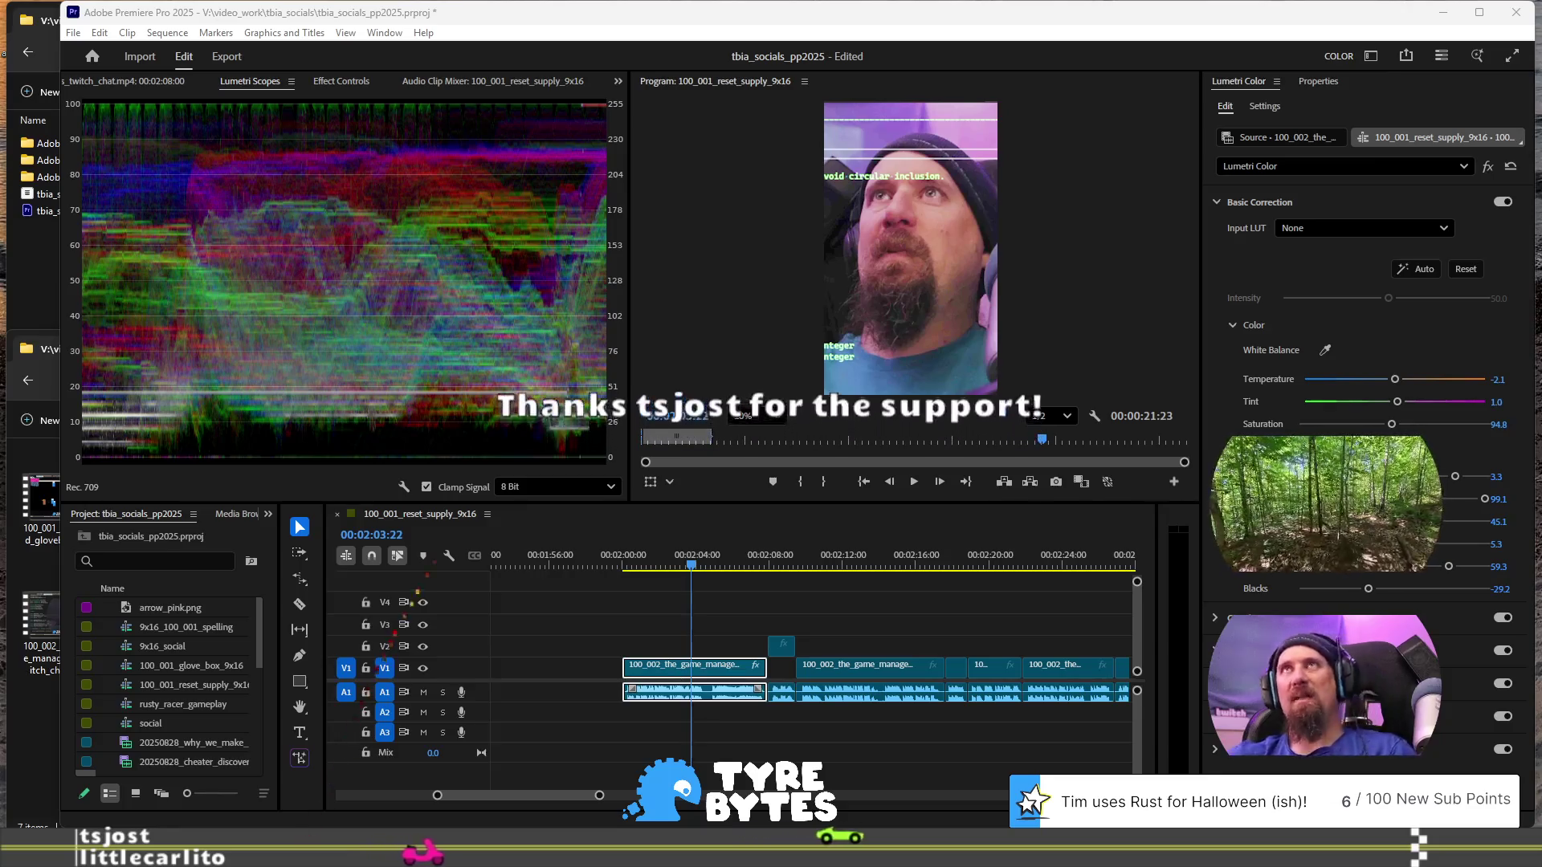
{"action": "left_click", "coordinate": [807, 560]}
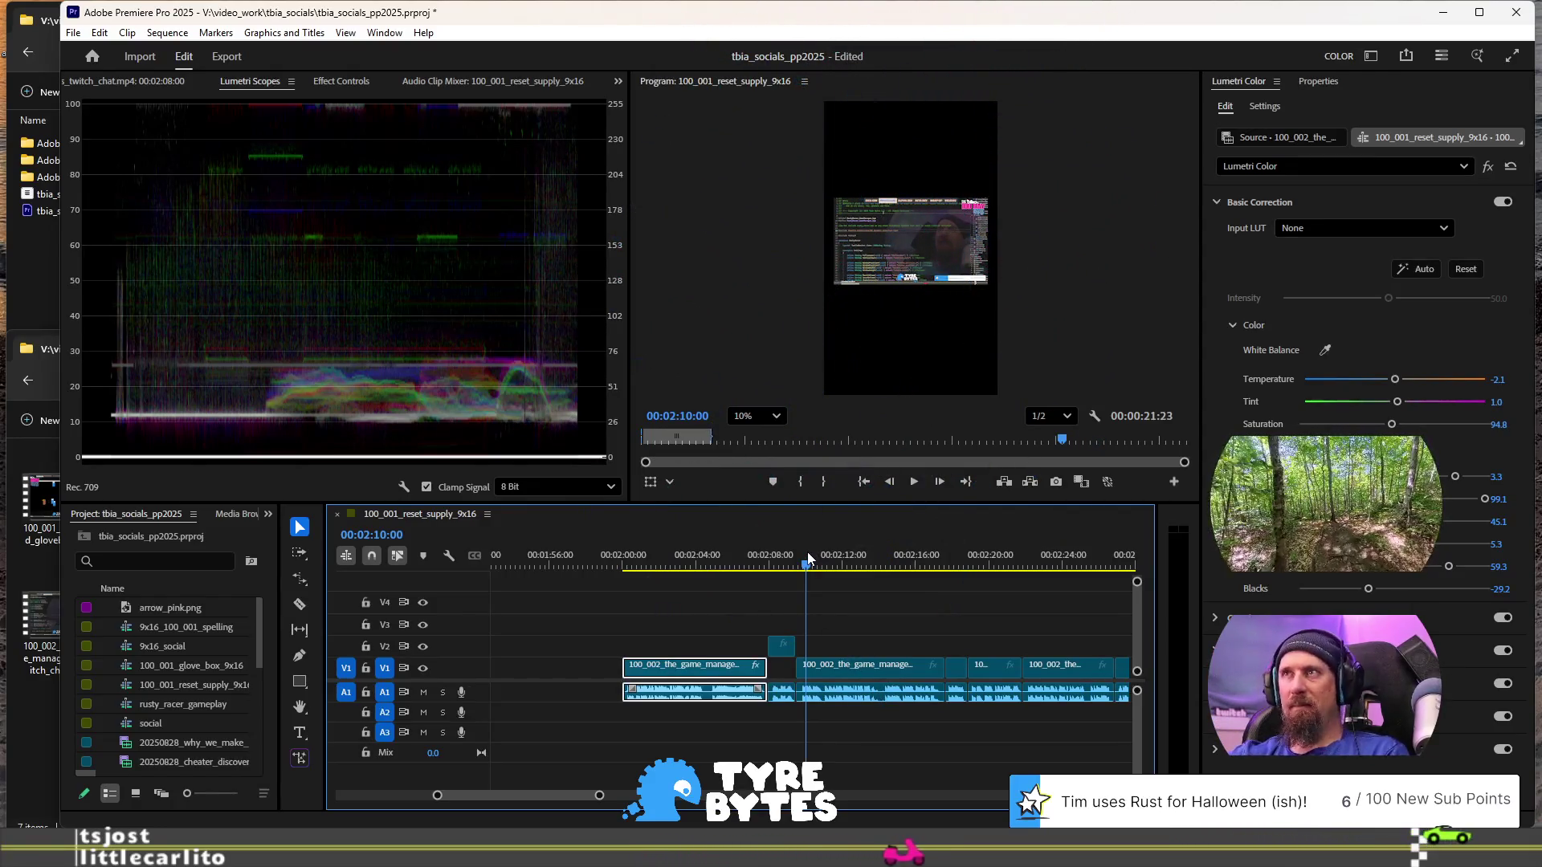
{"action": "left_click", "coordinate": [929, 563]}
{"action": "left_click", "coordinate": [782, 564]}
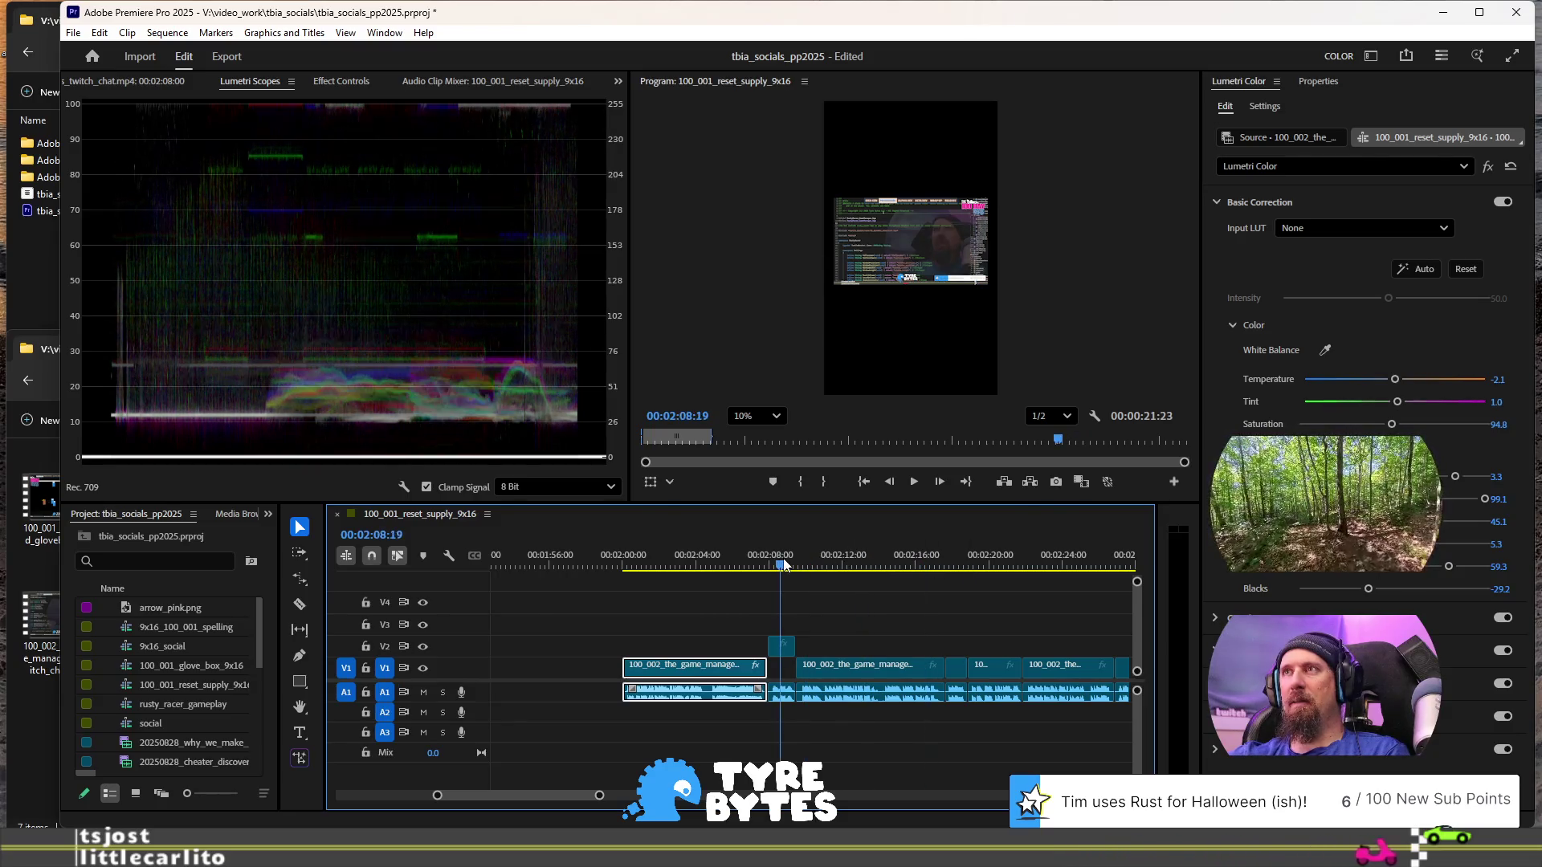
{"action": "left_click", "coordinate": [840, 567]}
{"action": "left_click", "coordinate": [907, 235]}
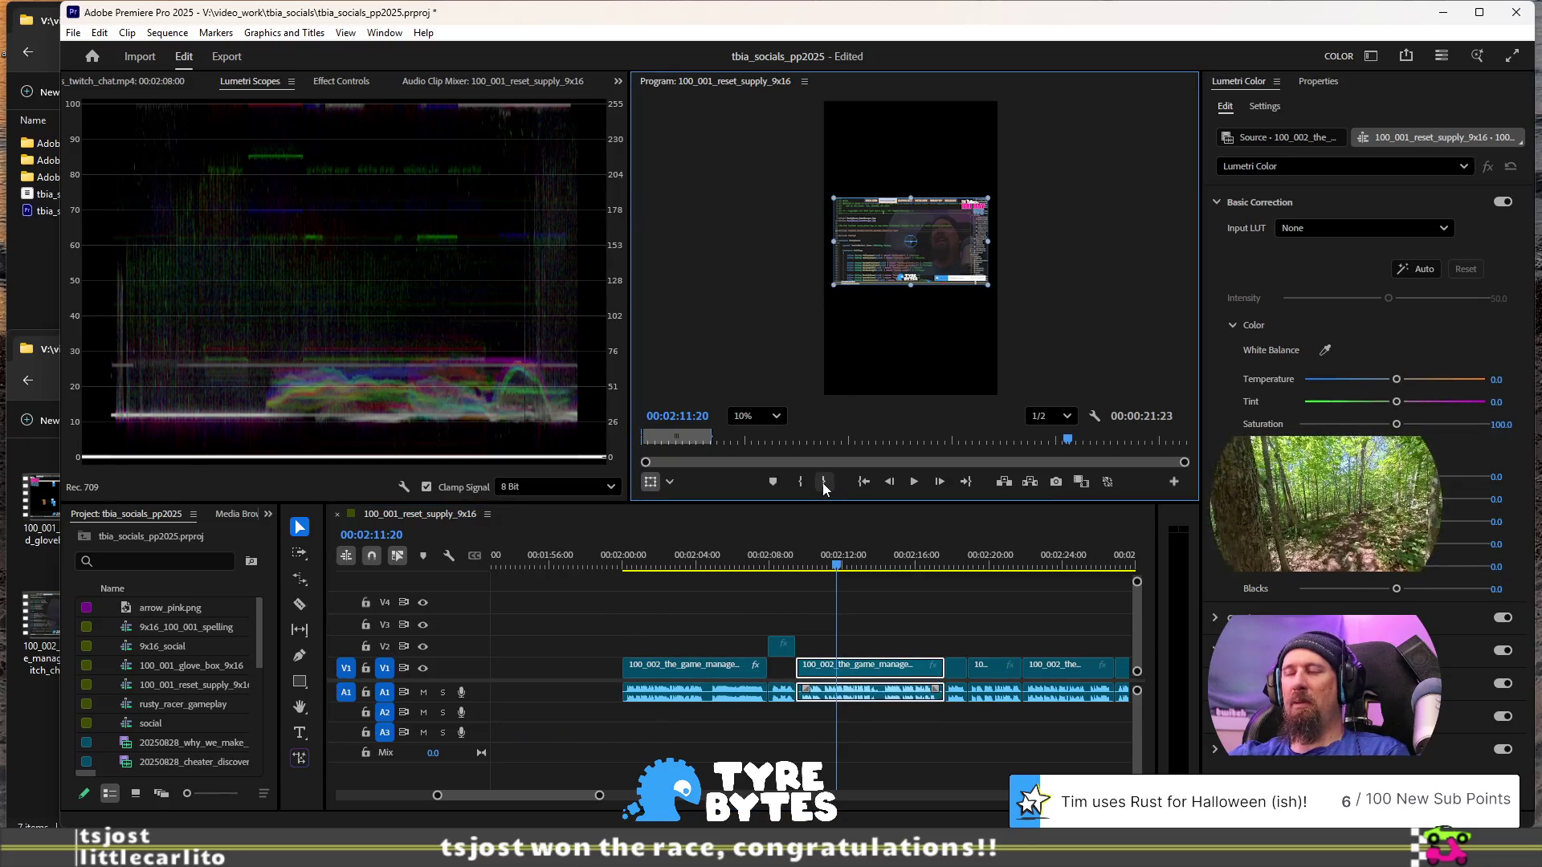
- Preview the second clip, then copy the corrected first clip on the timeline
{"action": "key", "text": "space"}
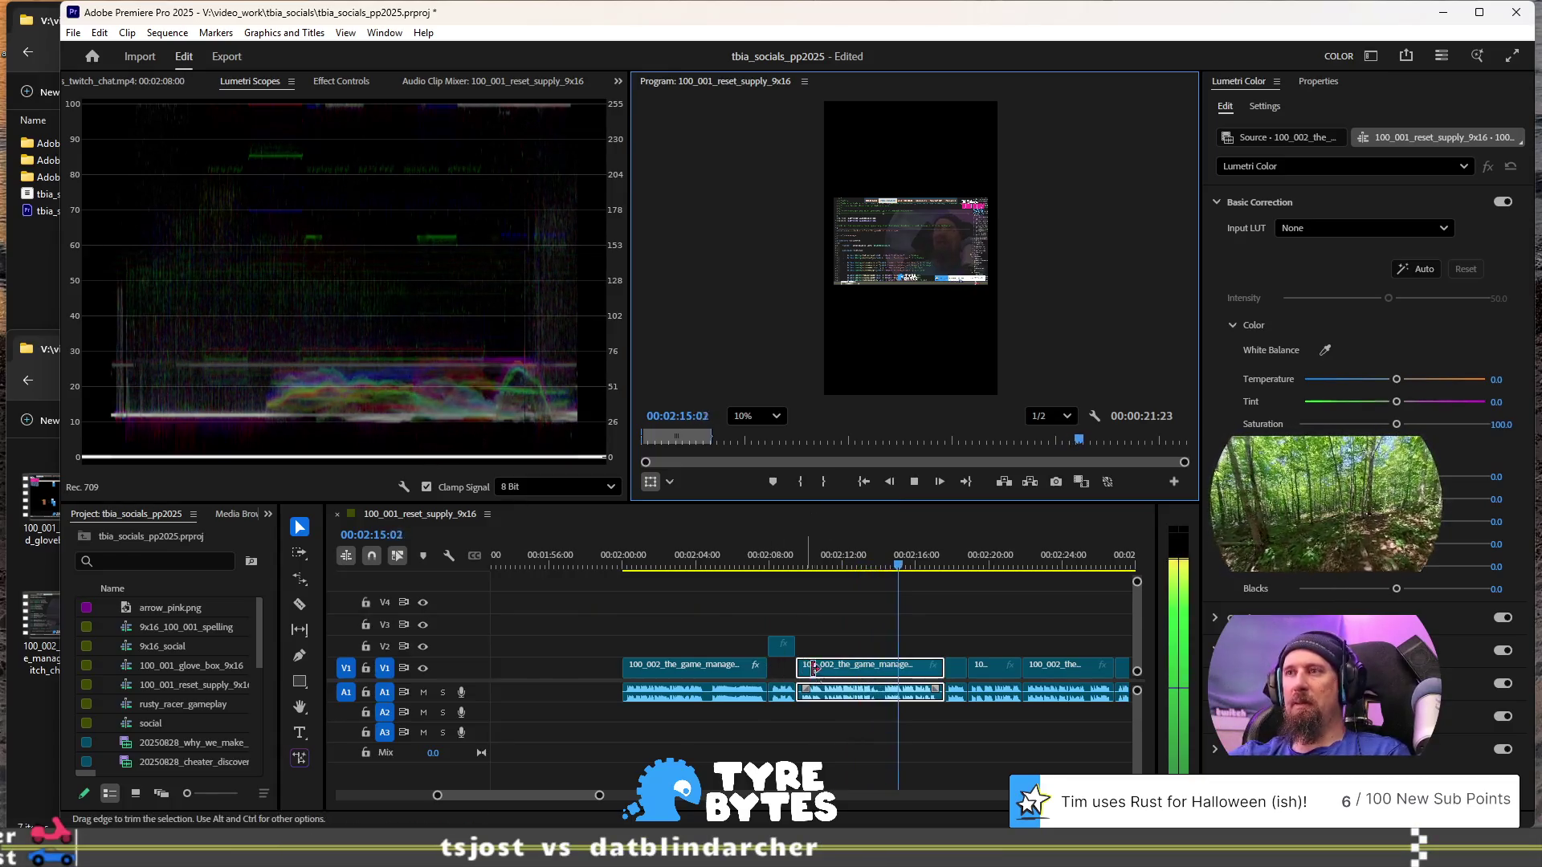
{"action": "left_click", "coordinate": [688, 567]}
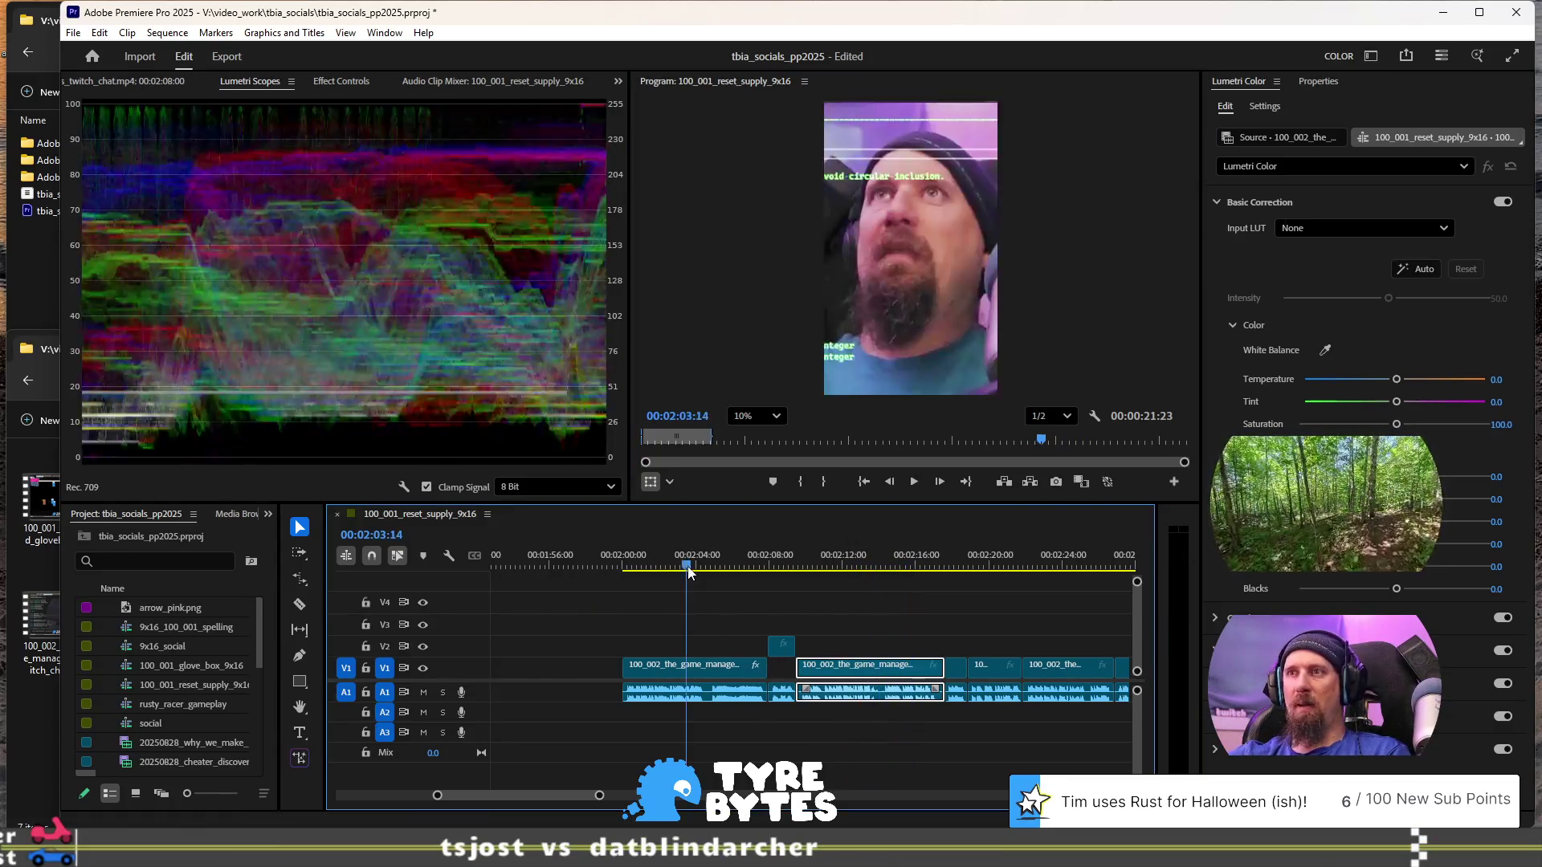
{"action": "left_click", "coordinate": [699, 670]}
{"action": "right_click", "coordinate": [699, 670]}
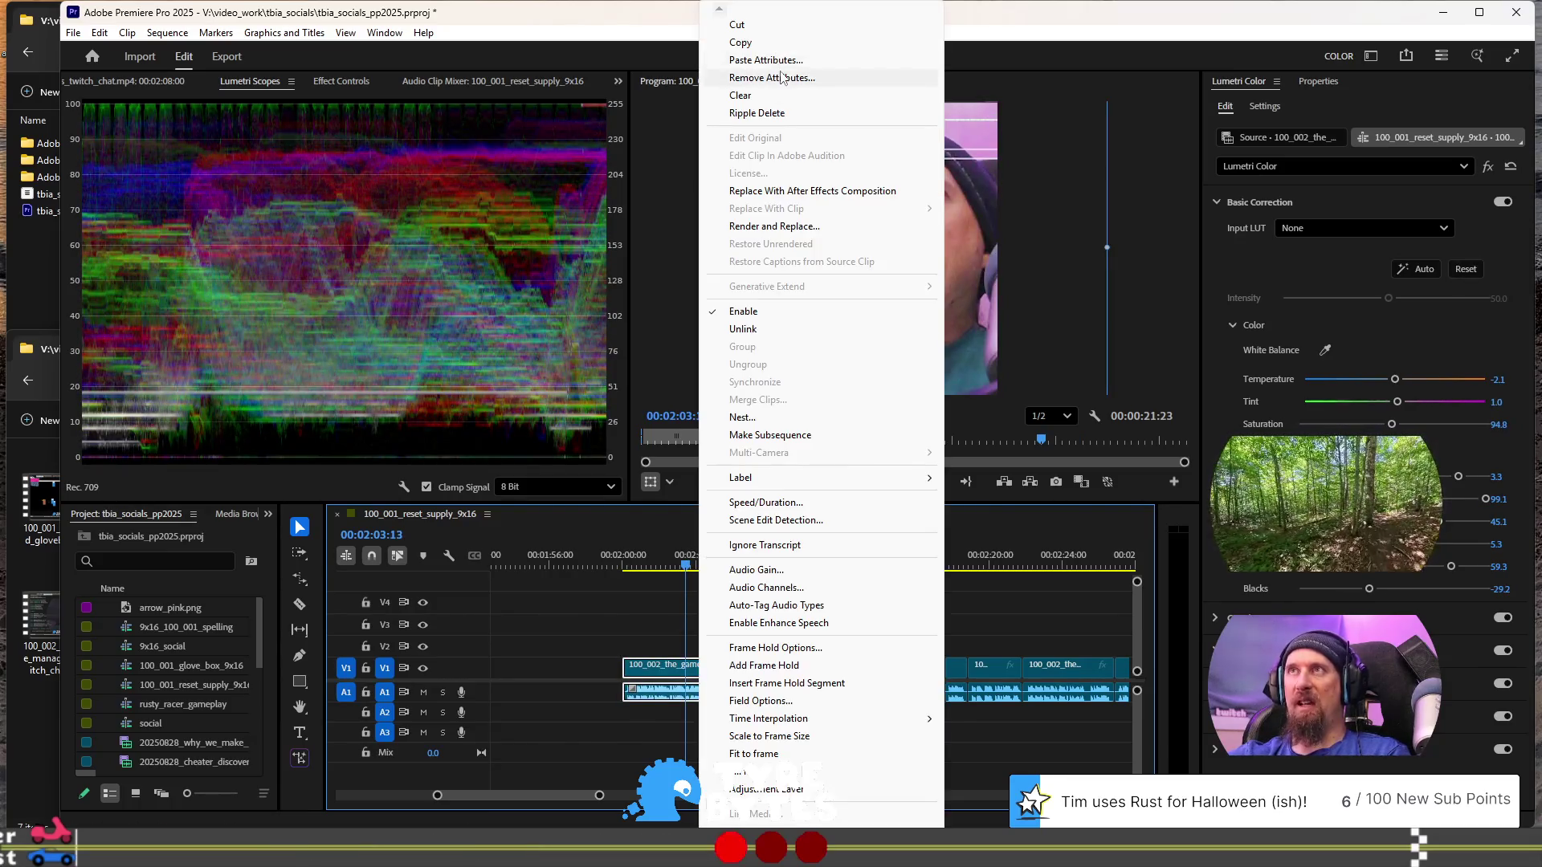
{"action": "key", "text": "Escape"}
- Paste the first clip's attributes onto the second clip and scrub through to check it
{"action": "left_click", "coordinate": [873, 665]}
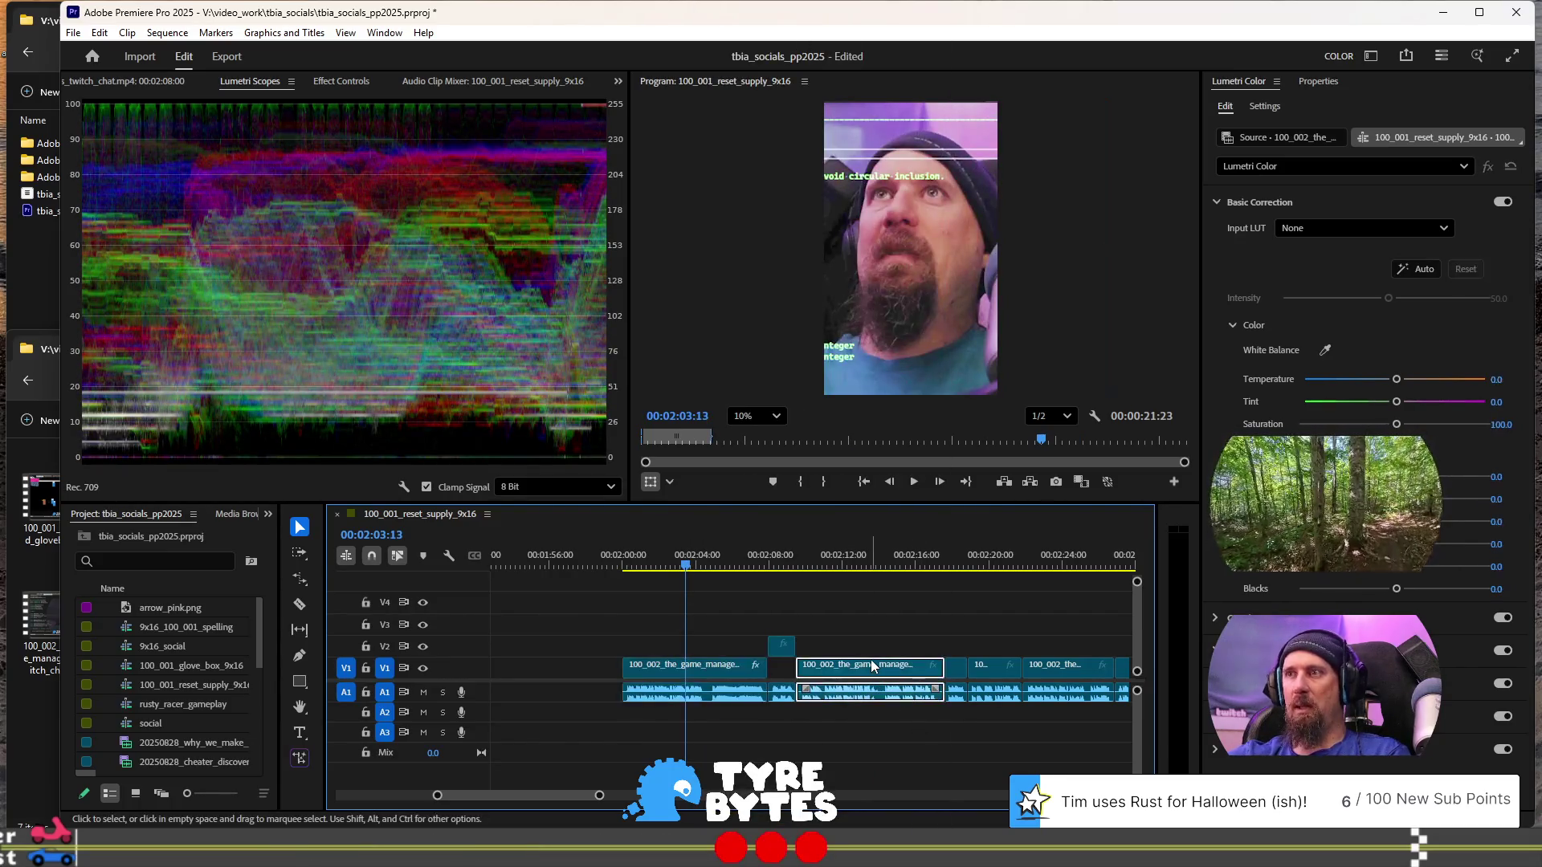
{"action": "right_click", "coordinate": [873, 665]}
{"action": "left_click", "coordinate": [939, 60]}
{"action": "left_click", "coordinate": [859, 691]}
{"action": "left_click_drag", "start_coordinate": [805, 549], "coordinate": [898, 553]}
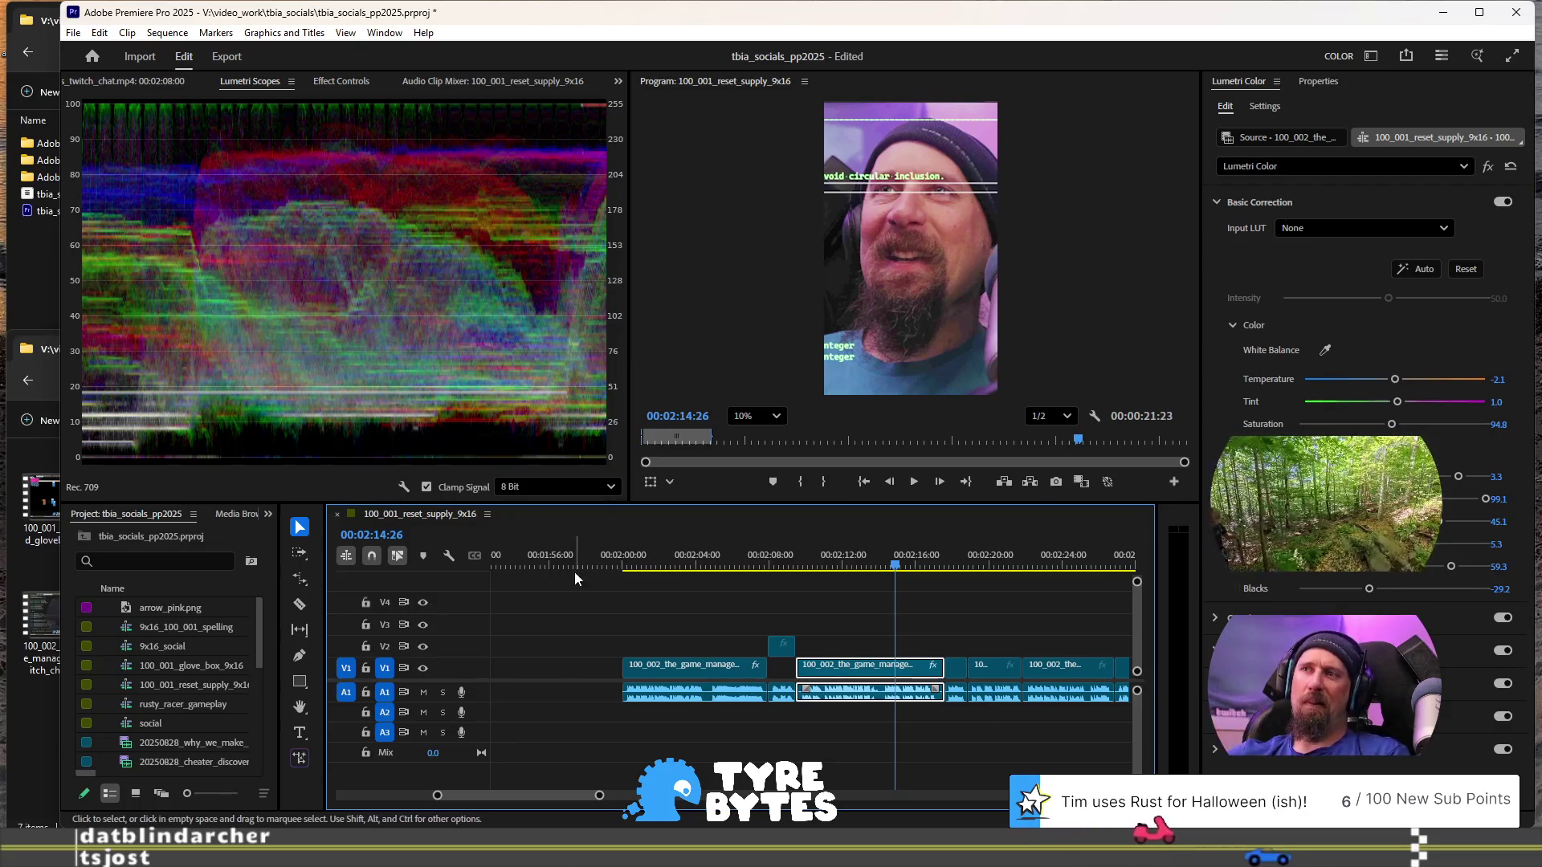
{"action": "left_click", "coordinate": [775, 564]}
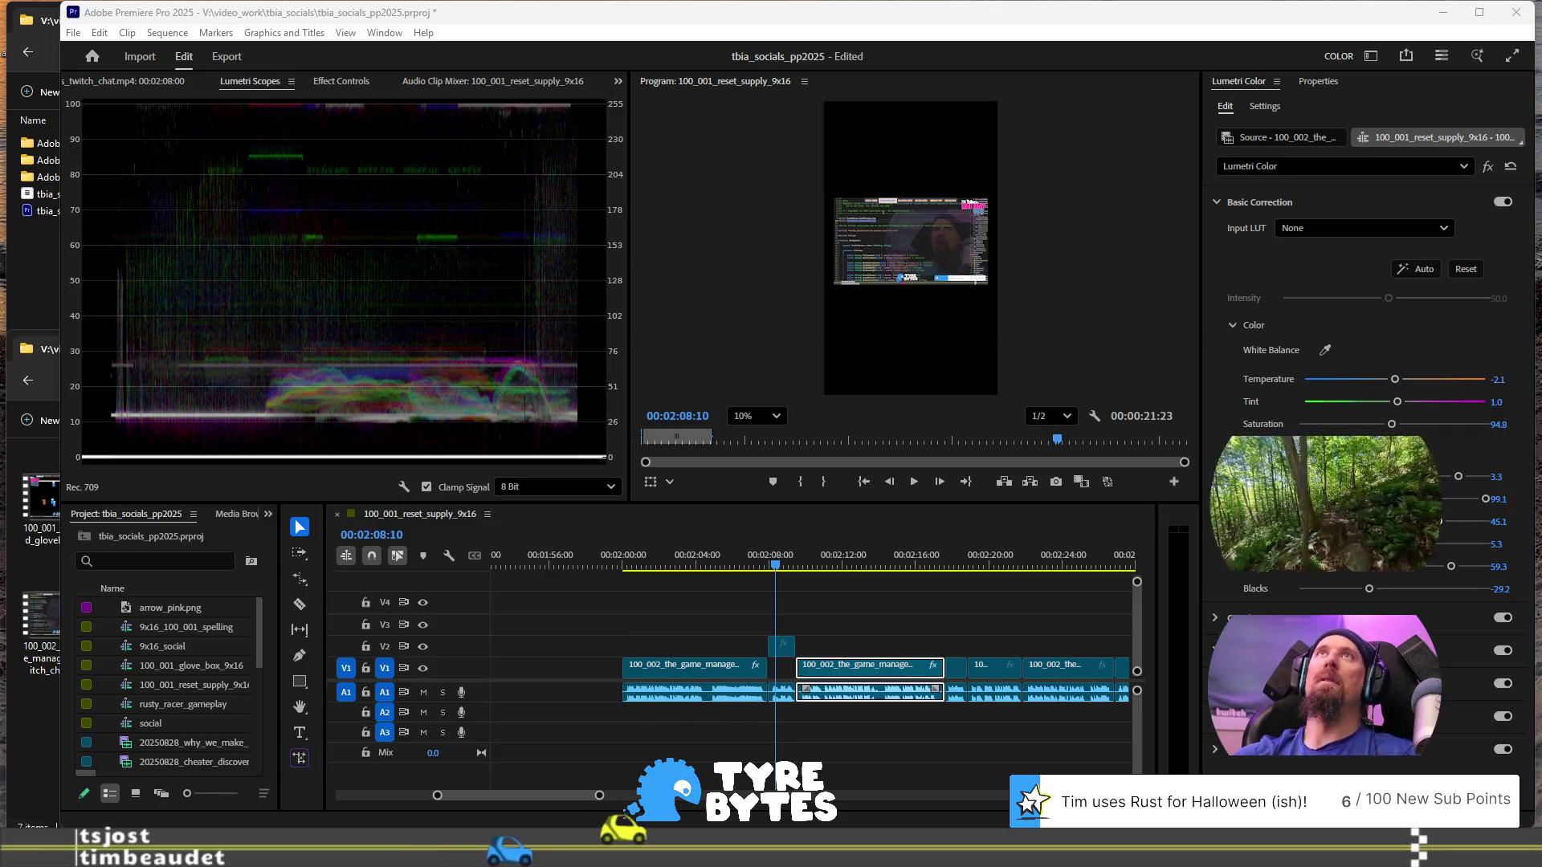
{"action": "key", "text": "super+shift+s"}
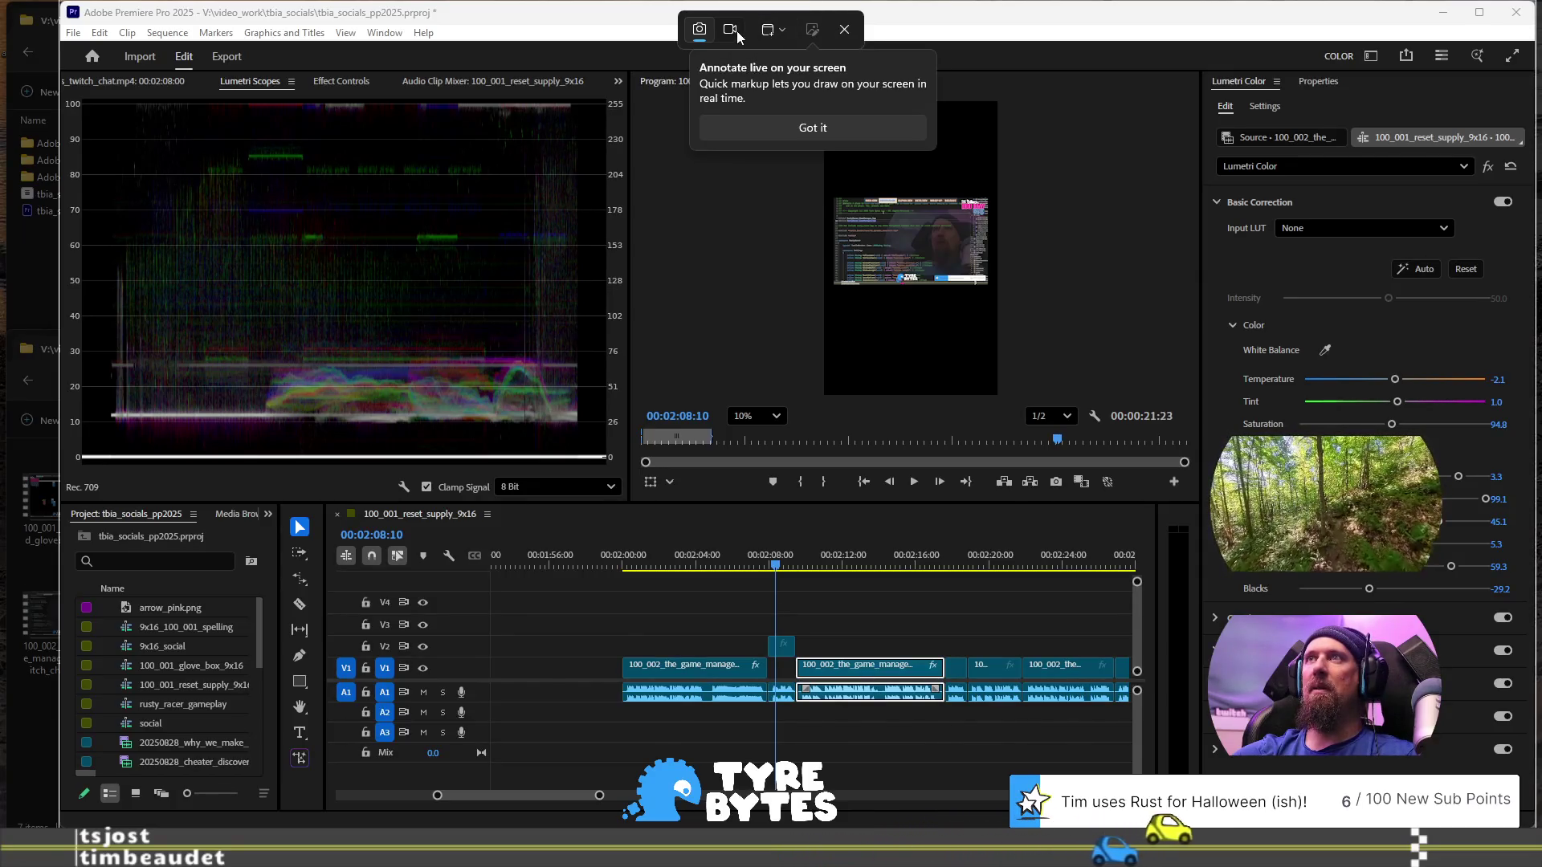
{"action": "left_click", "coordinate": [769, 31]}
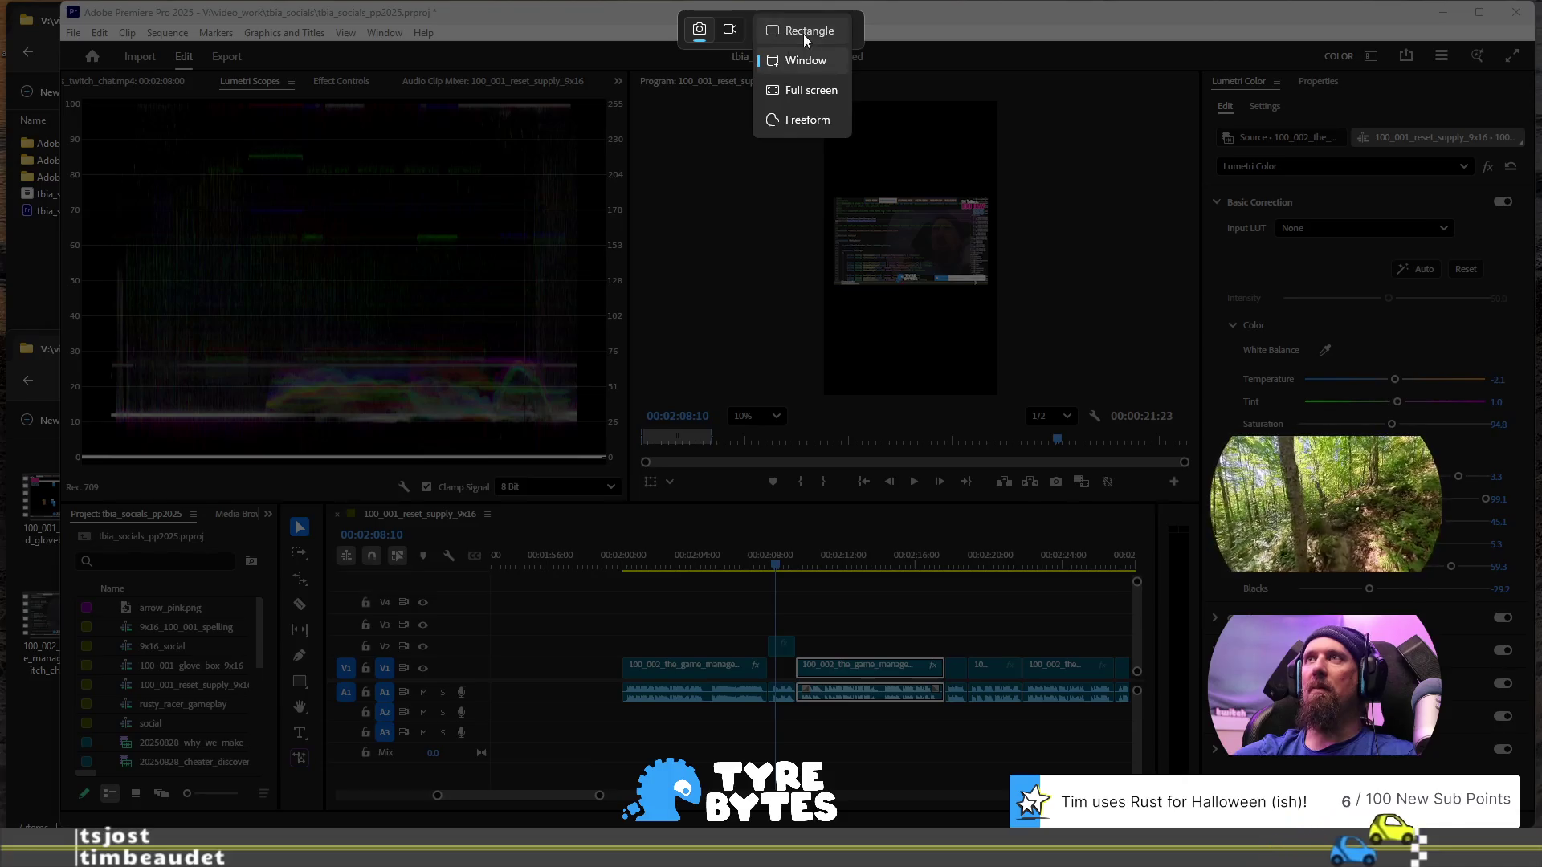
{"action": "left_click", "coordinate": [803, 34]}
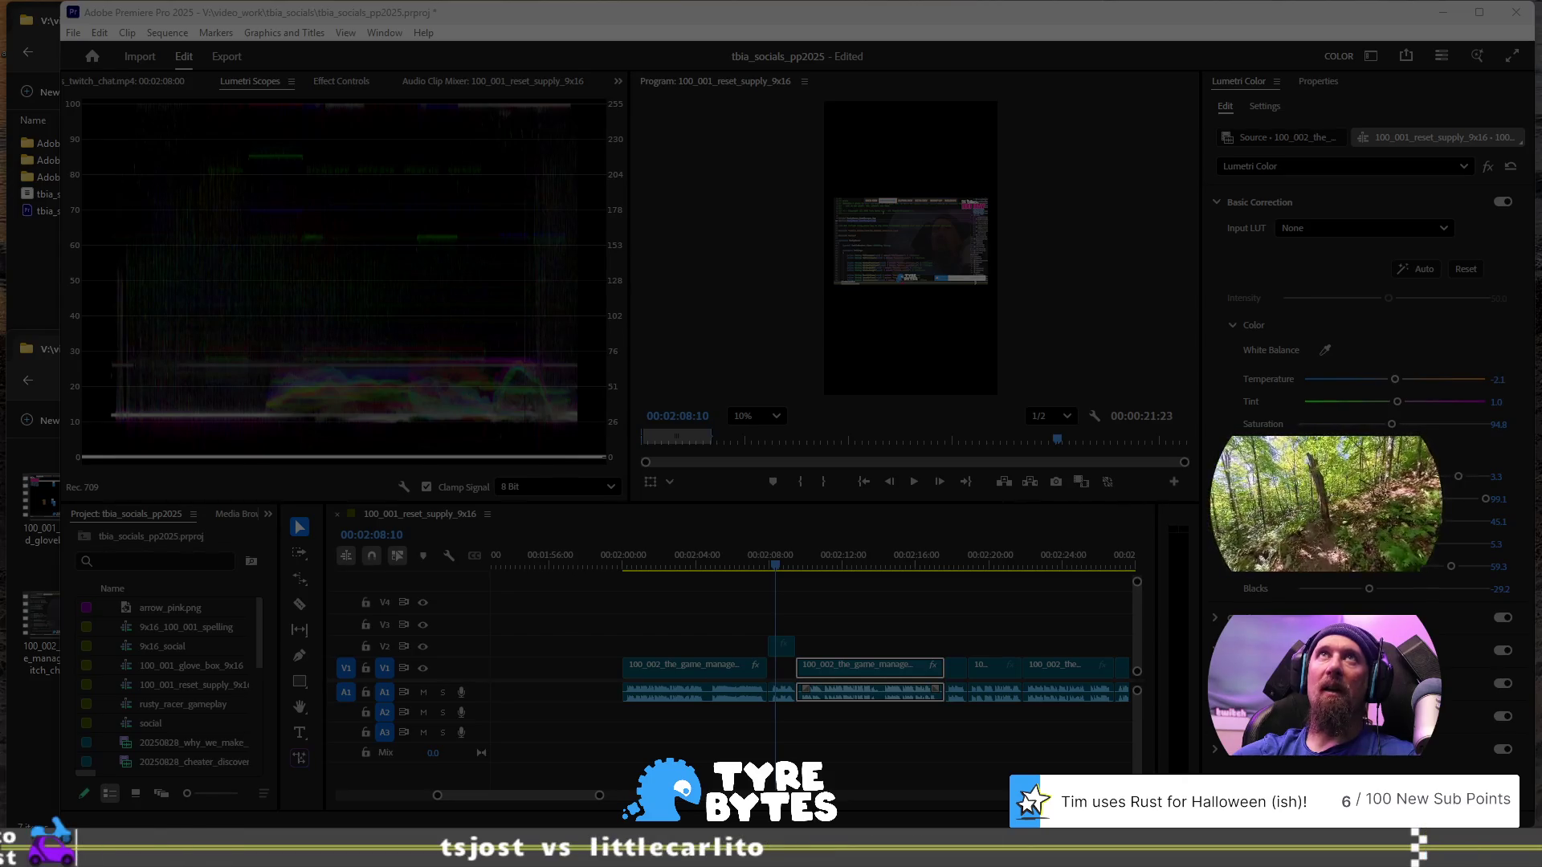
{"action": "key", "text": "Escape"}
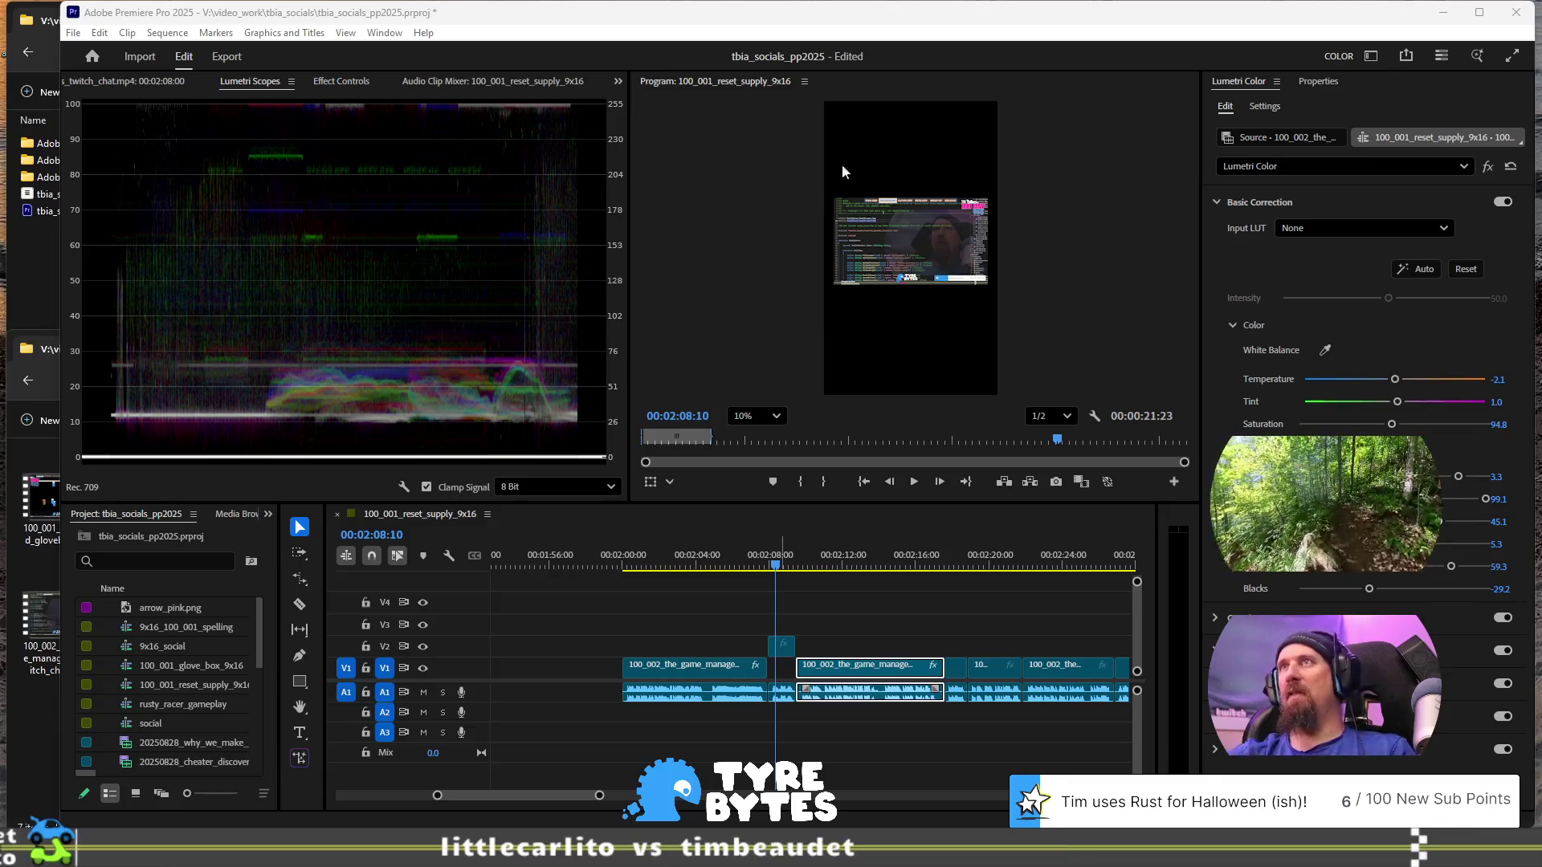
{"action": "left_click", "coordinate": [1071, 16]}
- Navigate File Explorer to the Pictures\Screenshots folder
{"action": "scroll", "coordinate": [914, 279], "scroll_direction": "up", "scroll_amount": 3}
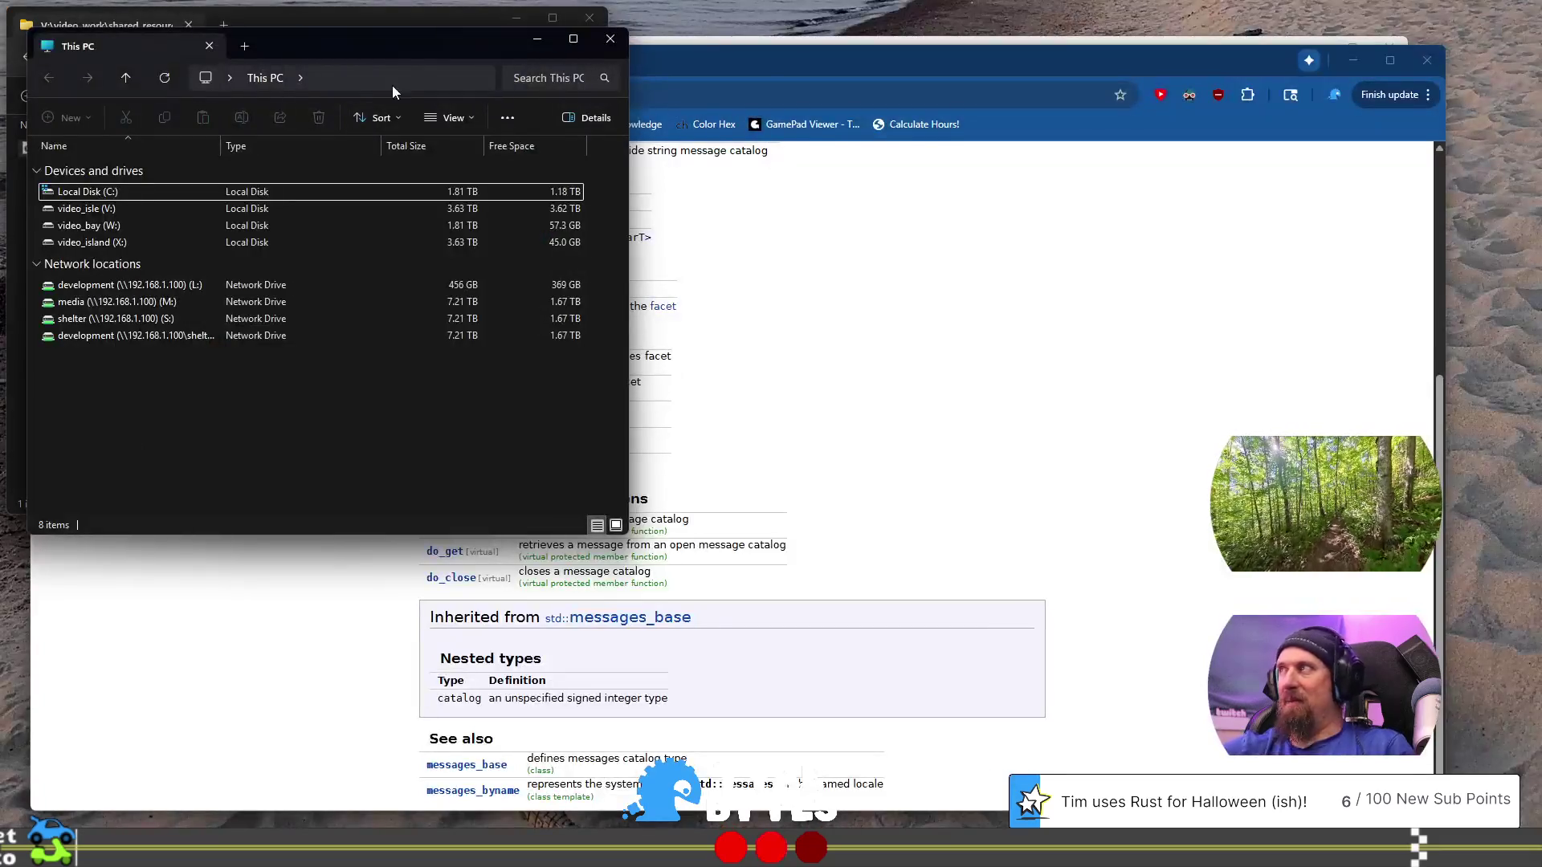
{"action": "left_click", "coordinate": [378, 80]}
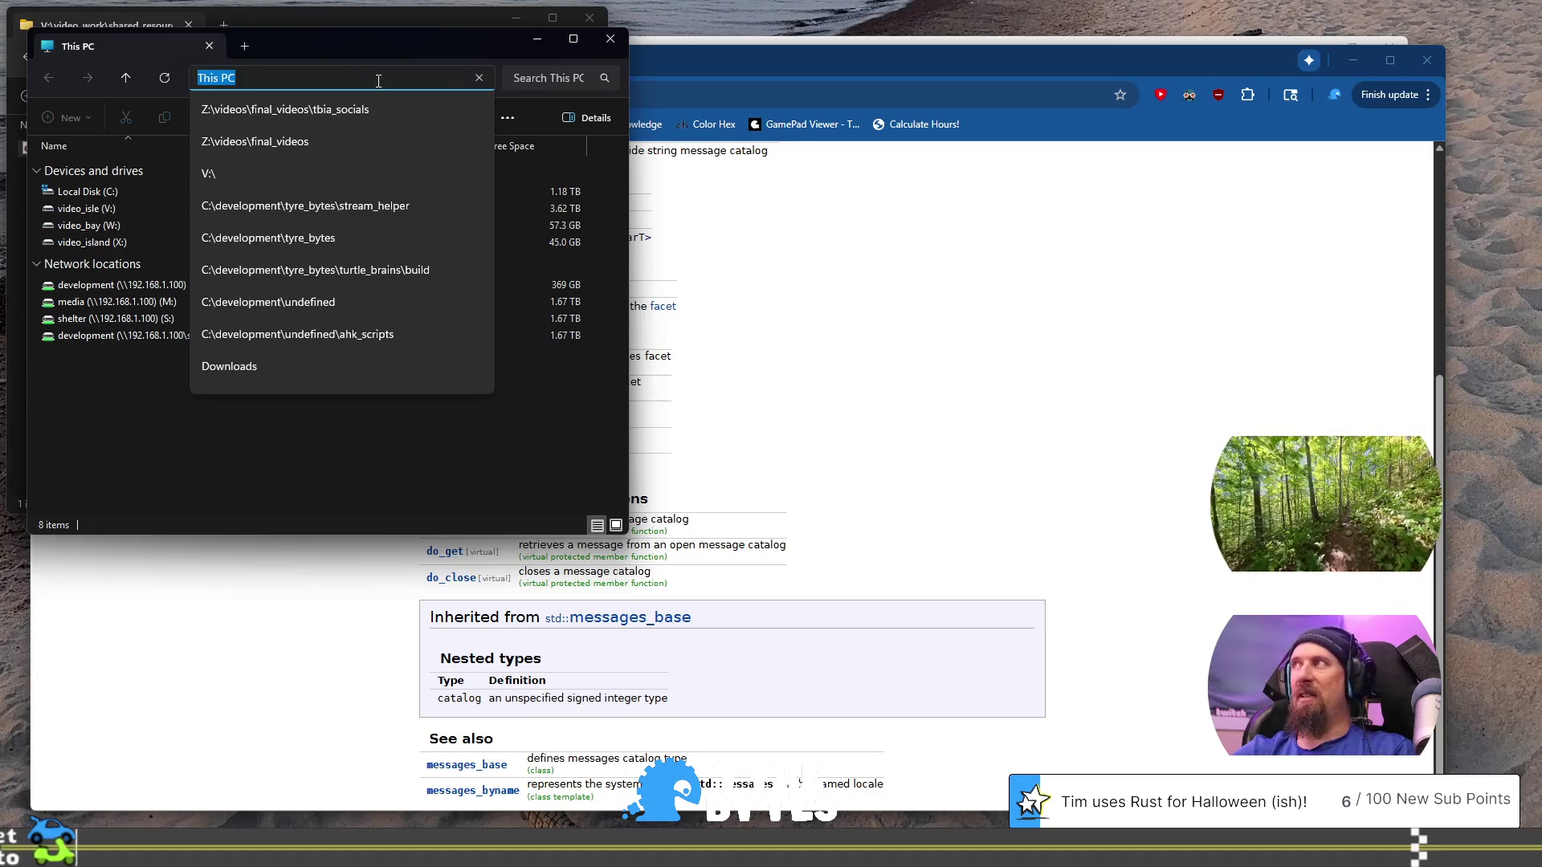
{"action": "type", "text": "P"}
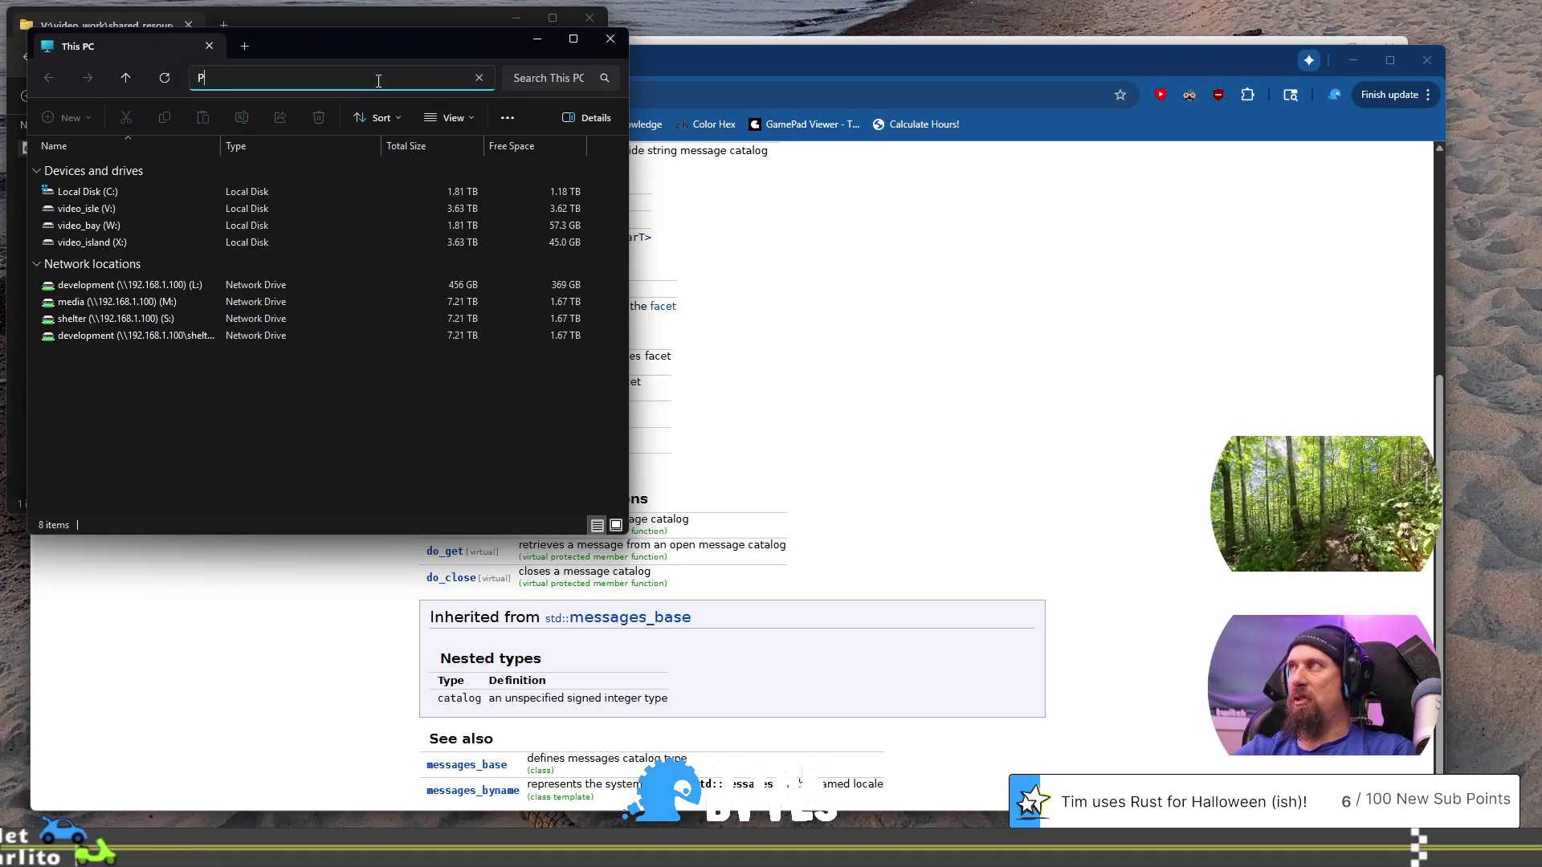
{"action": "key", "text": "Down"}
{"action": "key", "text": "Return"}
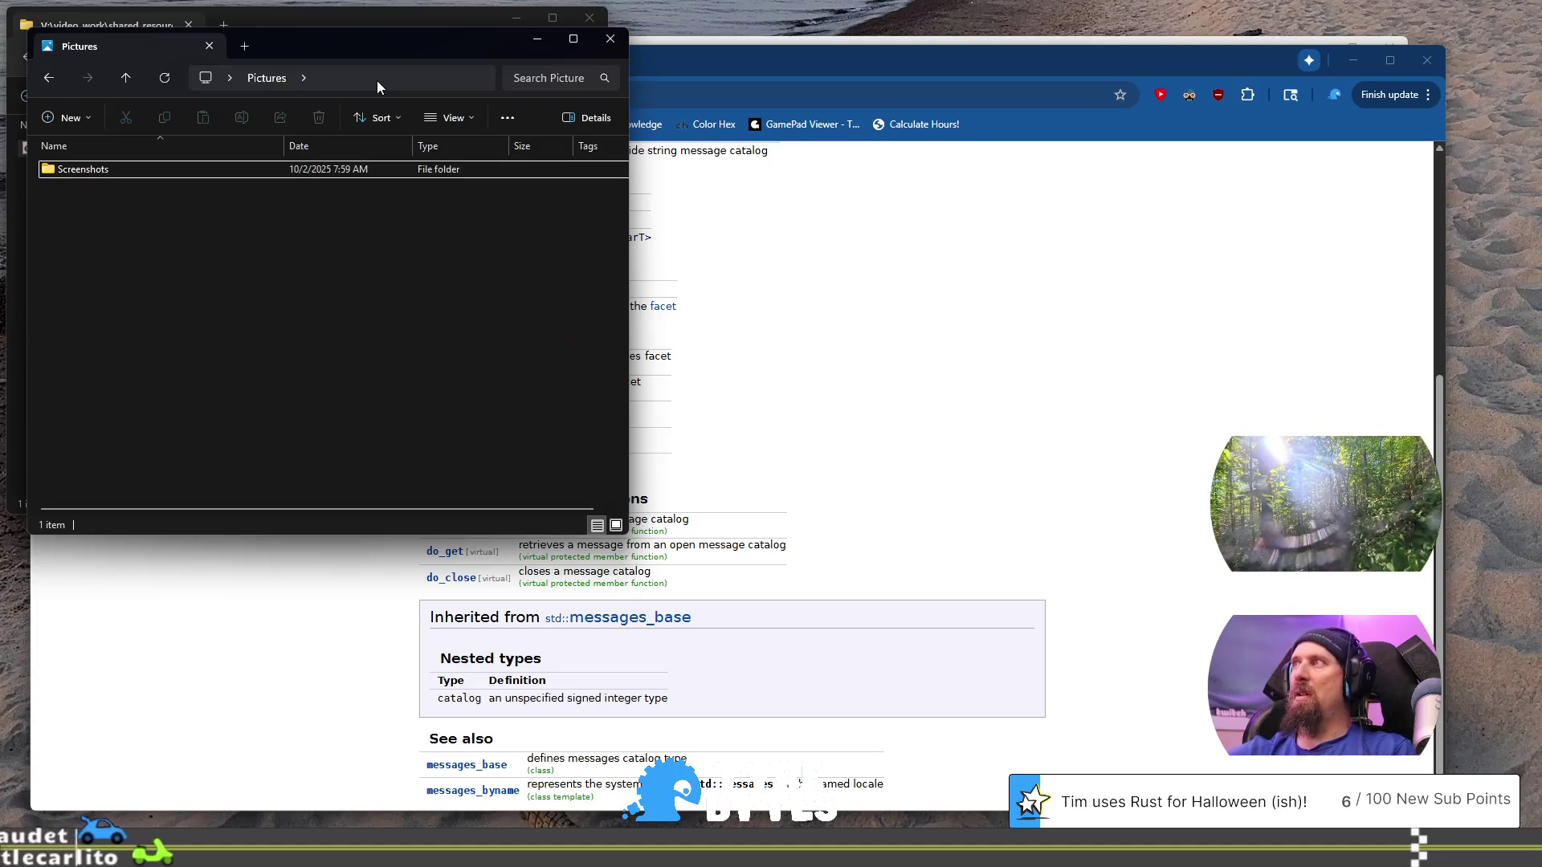
{"action": "double_click", "coordinate": [173, 170]}
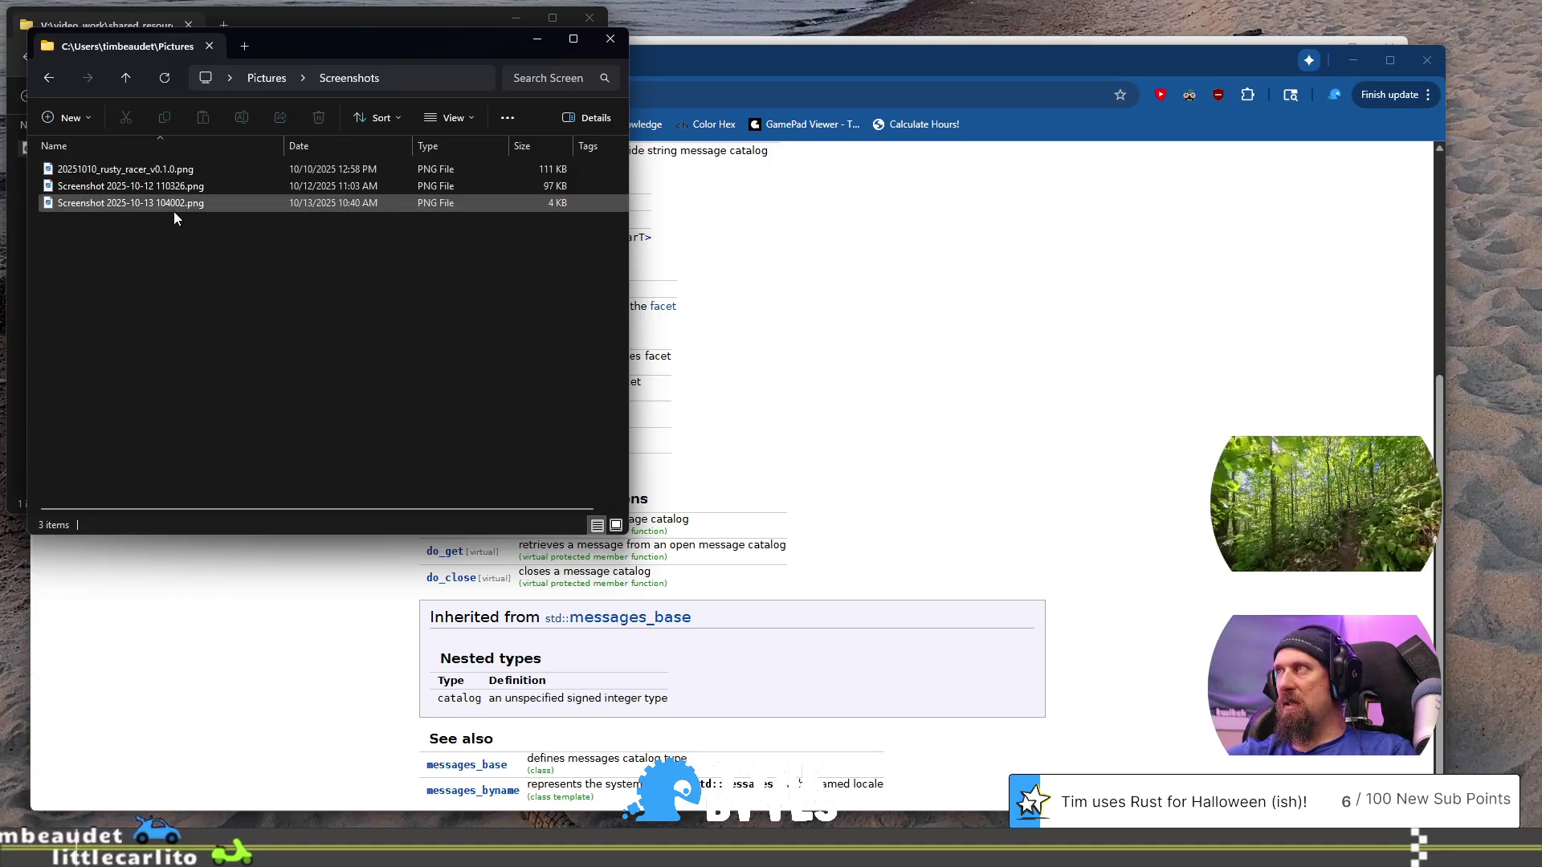
- Preview Screenshot 2025-10-13 104002.png and copy it to the clipboard
{"action": "left_click", "coordinate": [174, 209]}
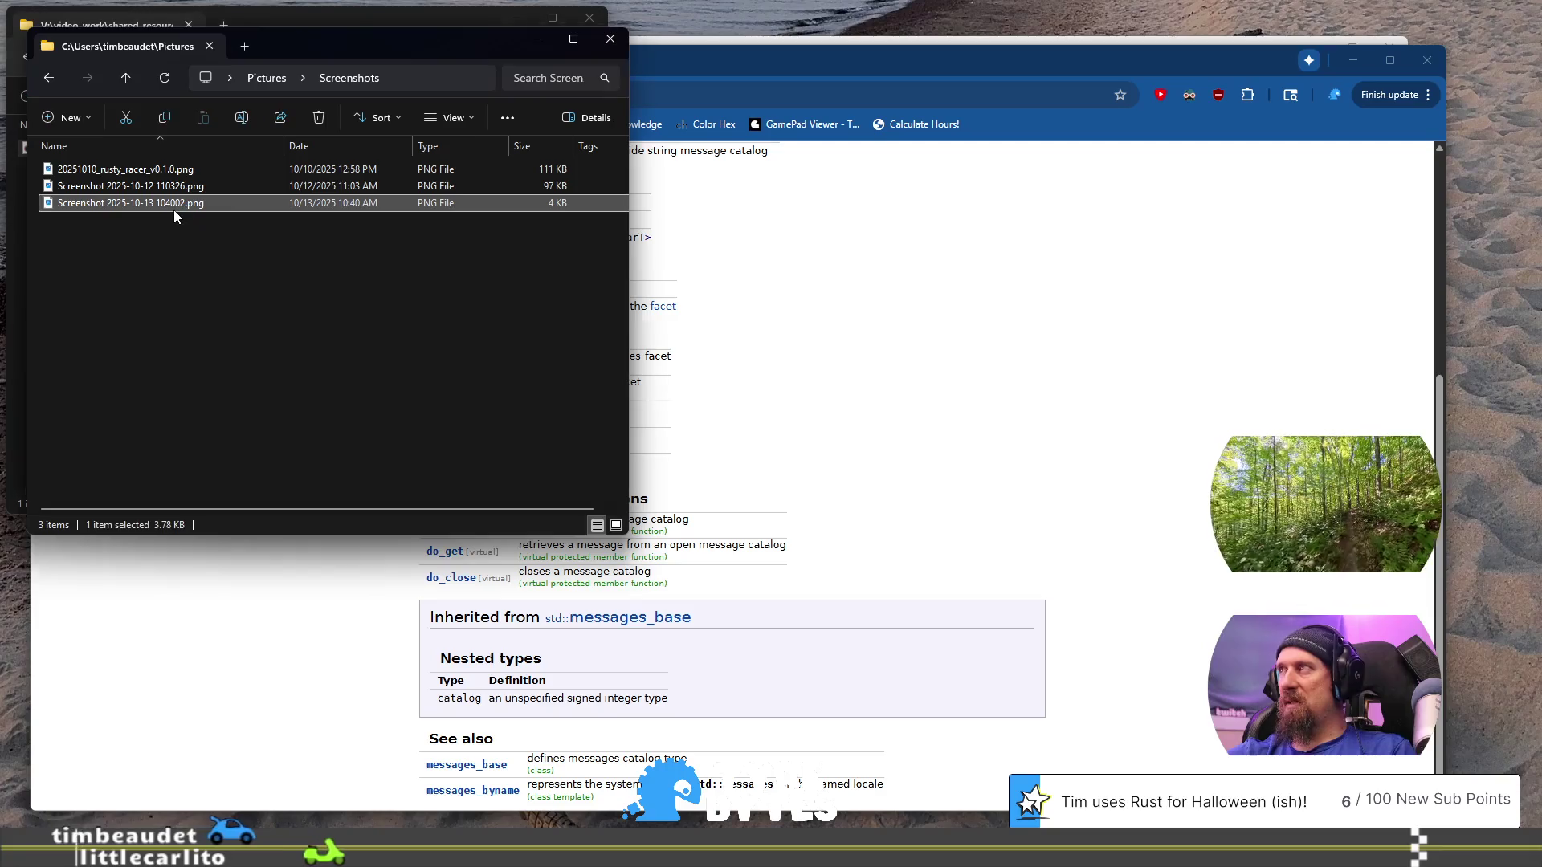
{"action": "key", "text": "Return"}
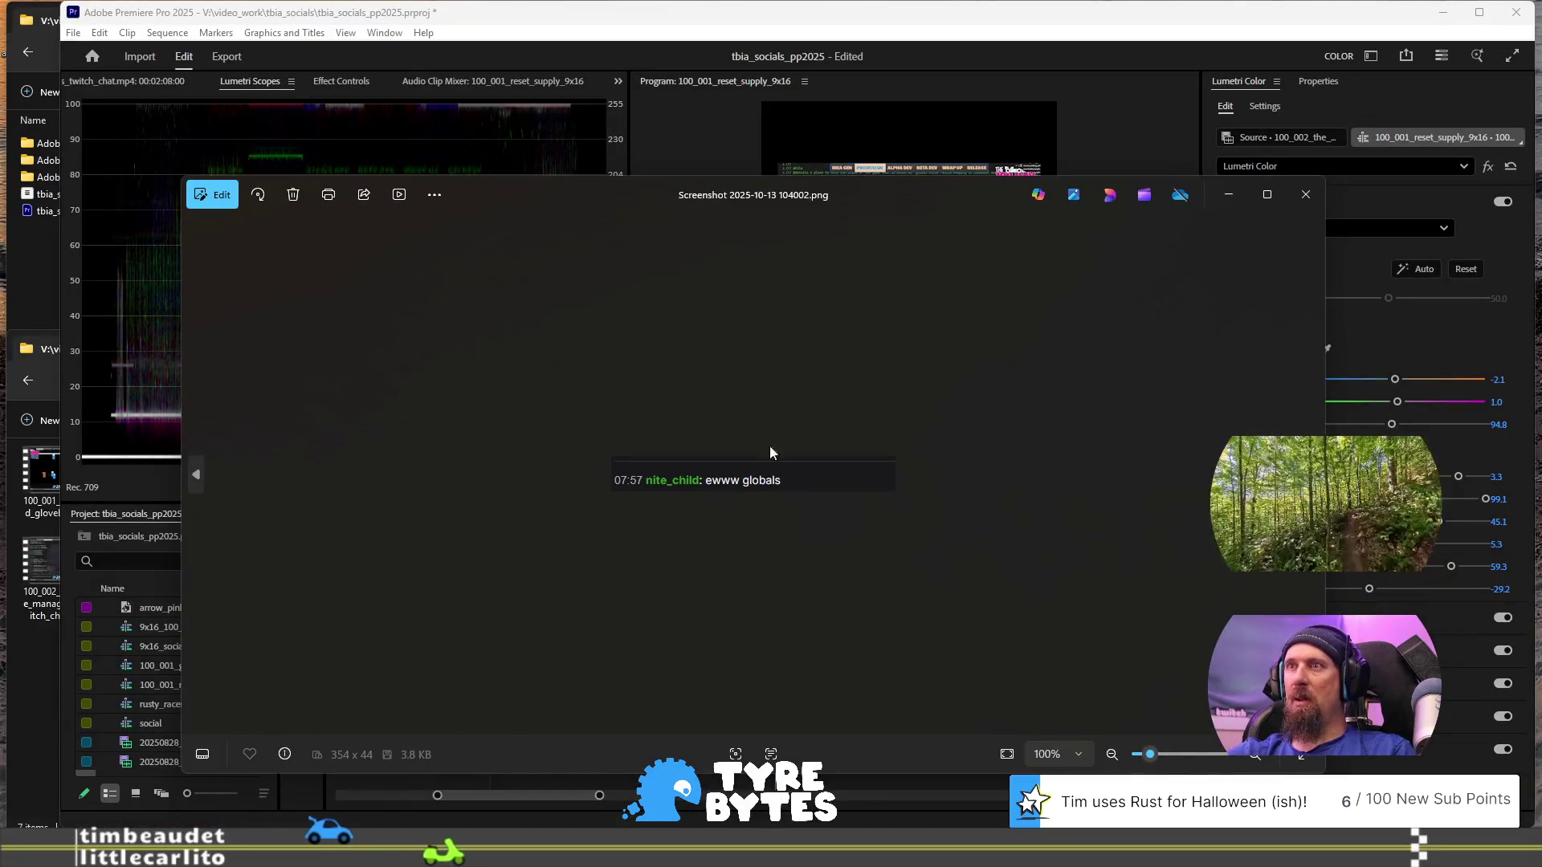
{"action": "left_click", "coordinate": [1321, 205]}
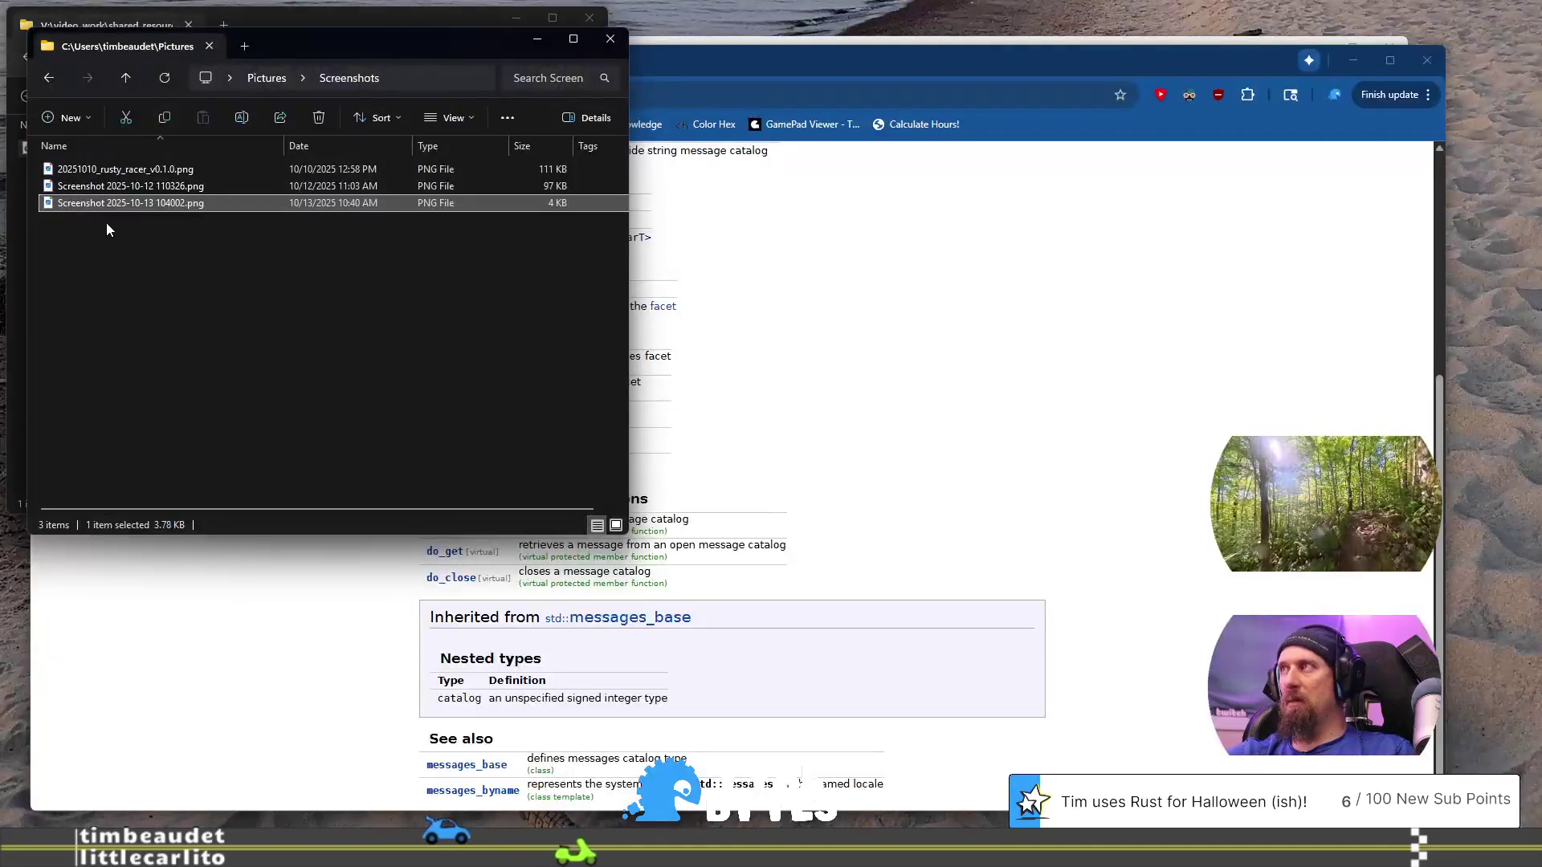
{"action": "key", "text": "ctrl+c"}
{"action": "left_click", "coordinate": [42, 681]}
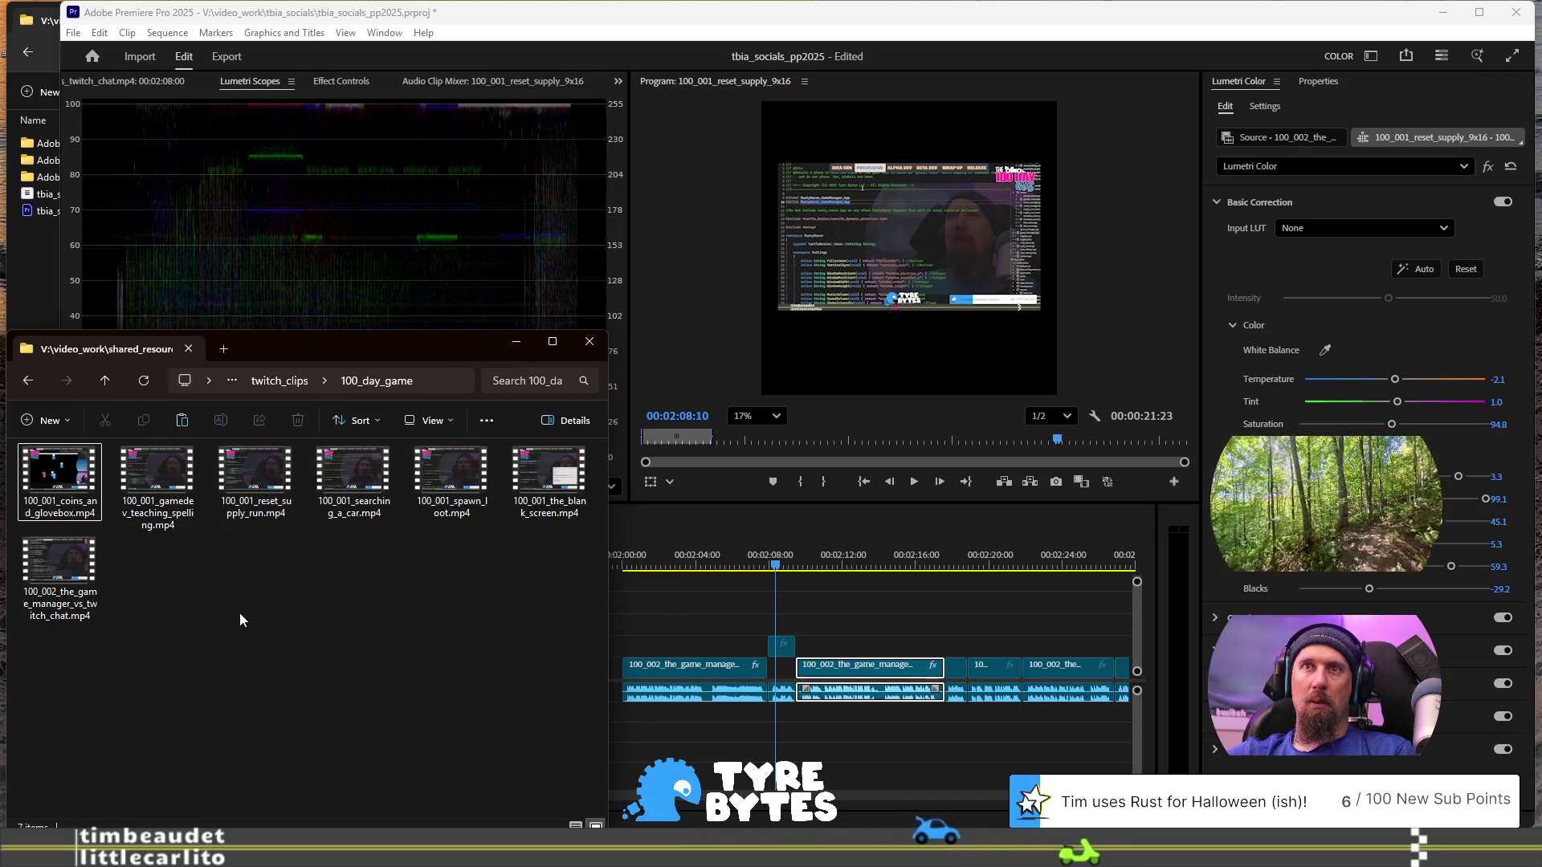
- Paste the chat screenshot into the 100_day_game folder and layer it on V3 above the gameplay clip
{"action": "key", "text": "ctrl+v"}
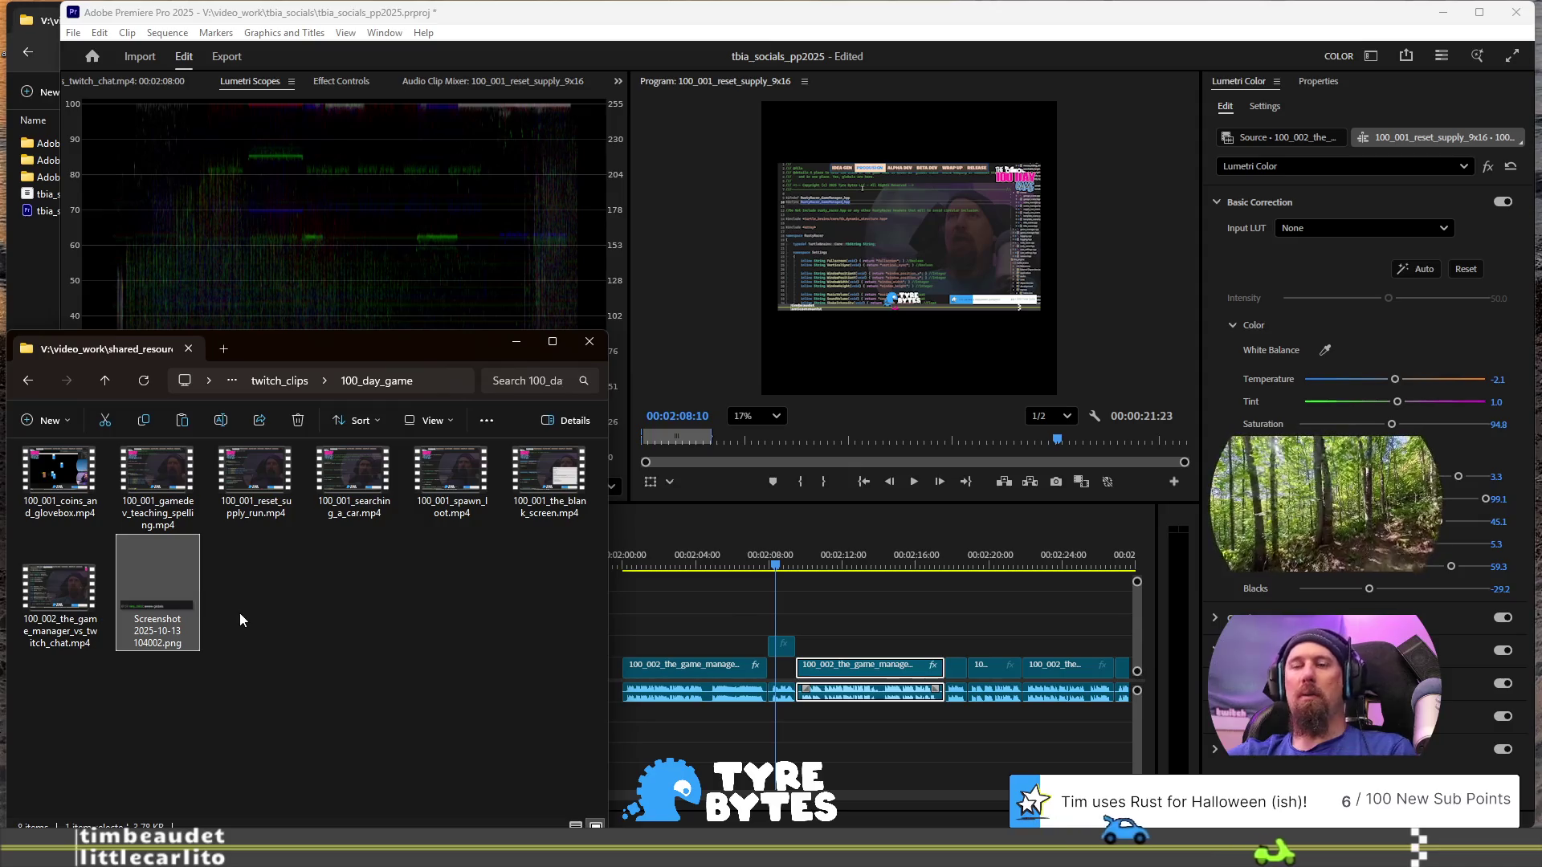
{"action": "mouse_move", "coordinate": [175, 613]}
{"action": "left_mouse_down"}
{"action": "mouse_move", "coordinate": [806, 634]}
{"action": "mouse_move", "coordinate": [1040, 625]}
{"action": "mouse_move", "coordinate": [821, 626]}
{"action": "left_mouse_up"}
{"action": "scroll", "coordinate": [827, 612], "scroll_direction": "up", "scroll_amount": 3}
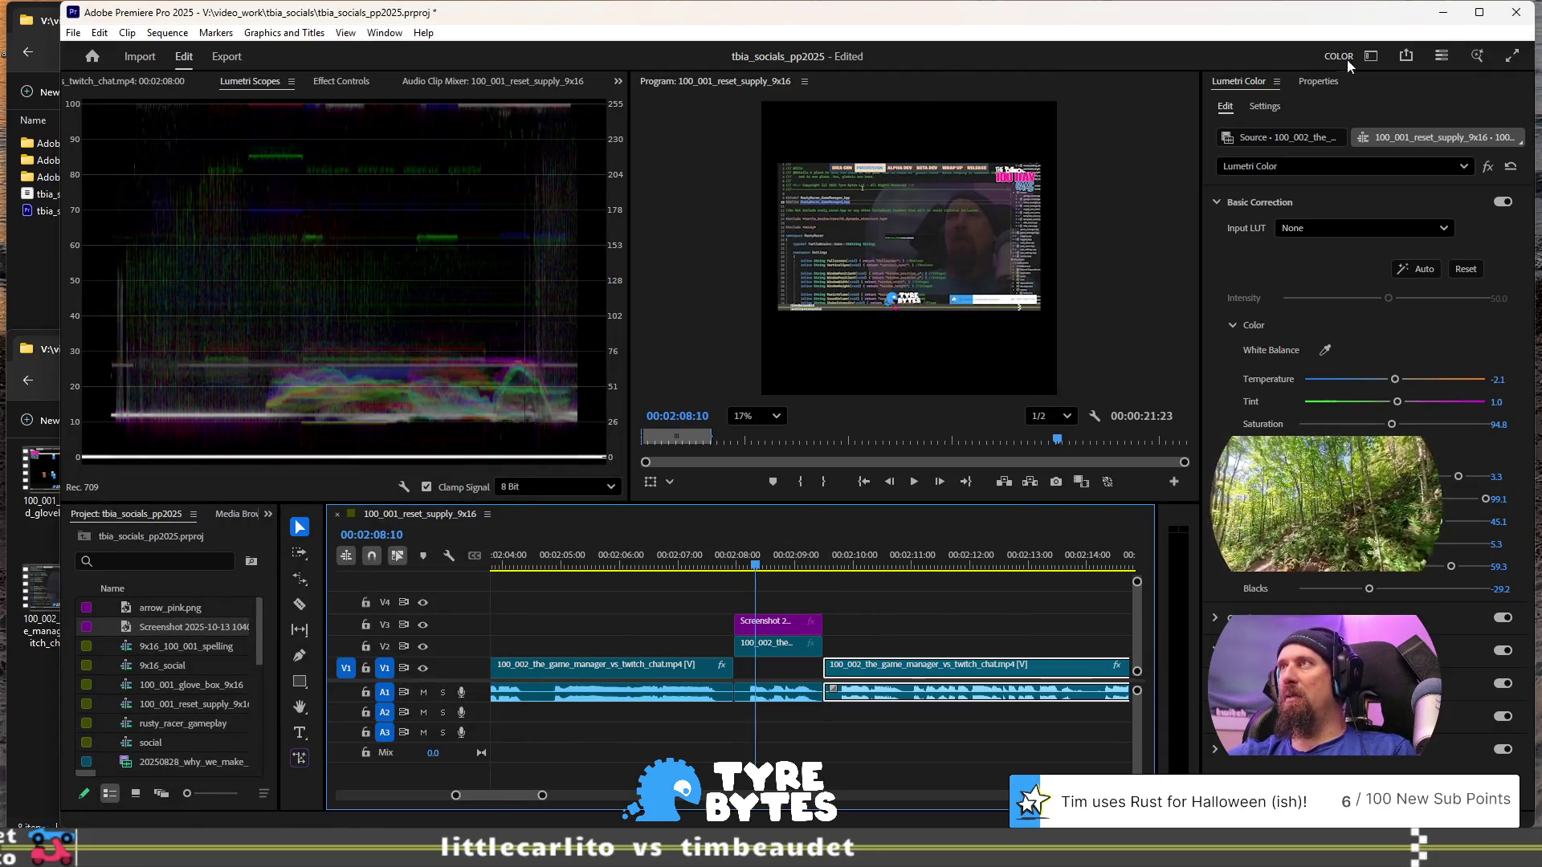
{"action": "left_click", "coordinate": [1369, 57]}
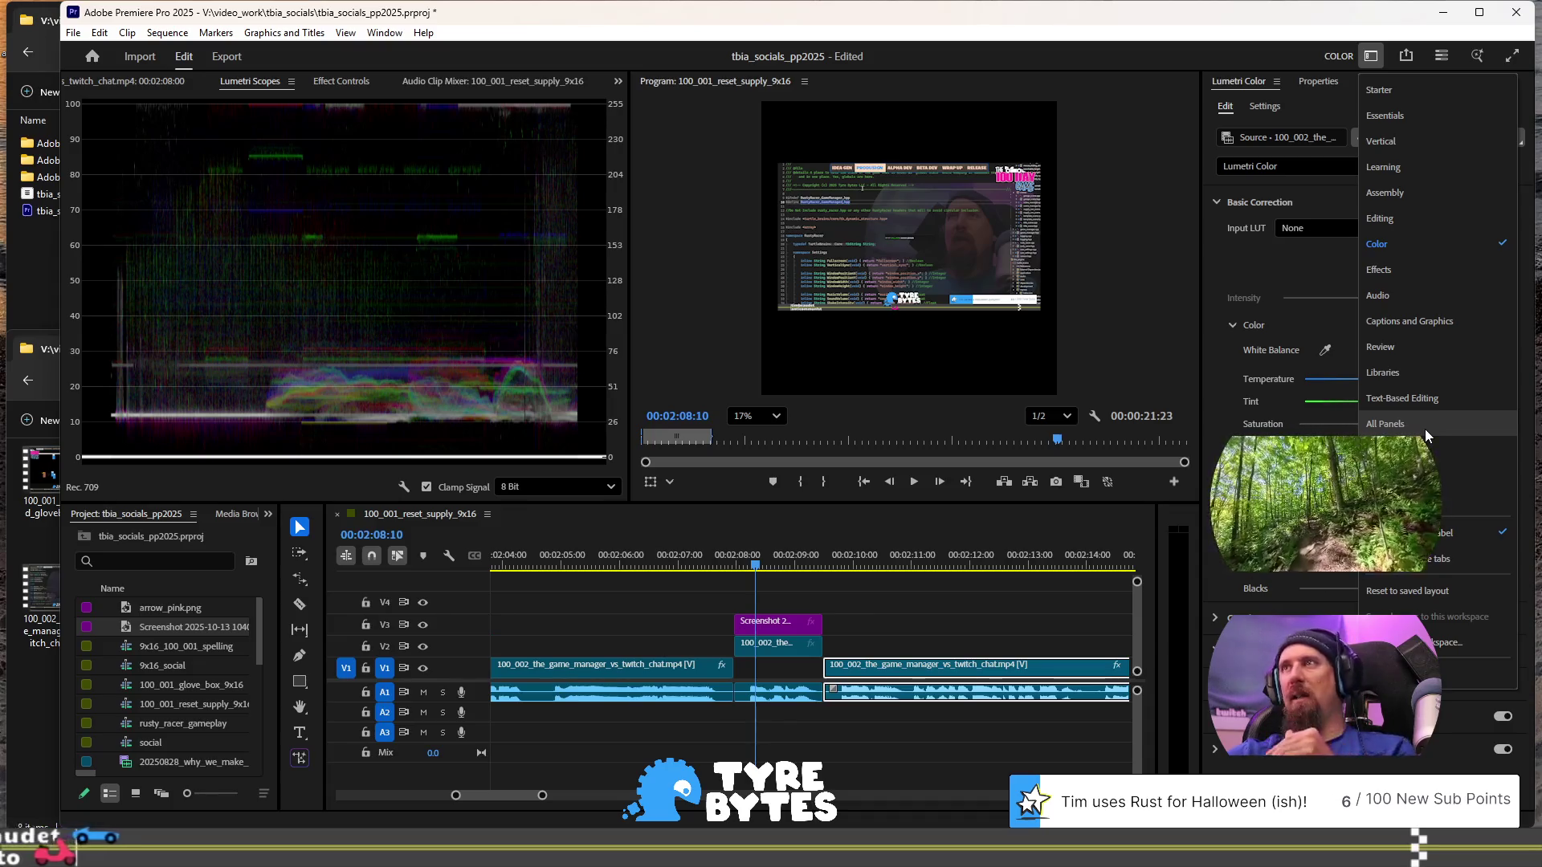
{"action": "key", "text": "Escape"}
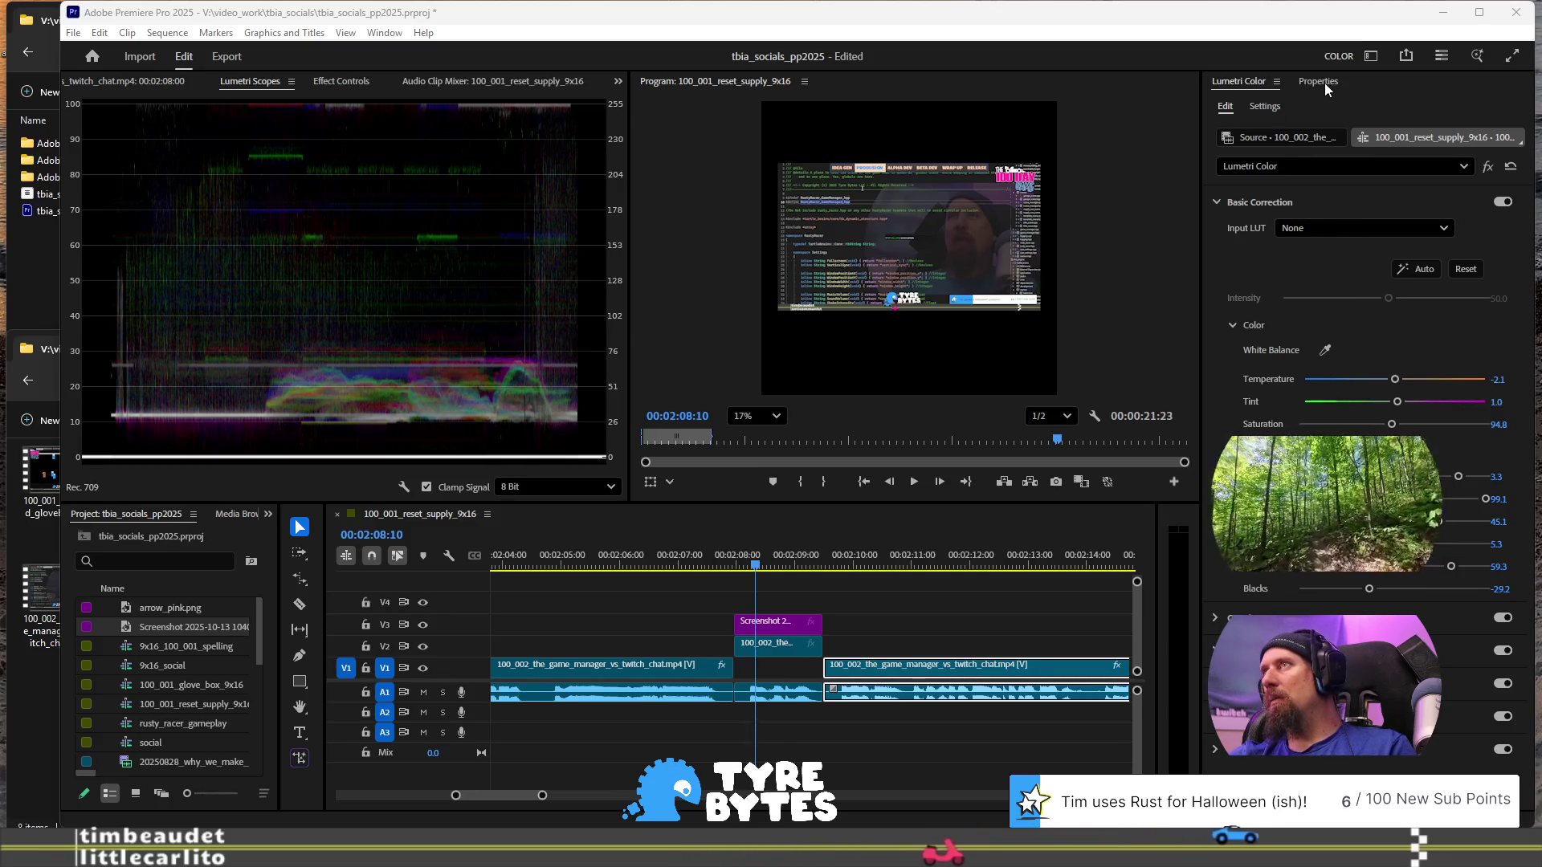
{"action": "left_click", "coordinate": [1371, 56]}
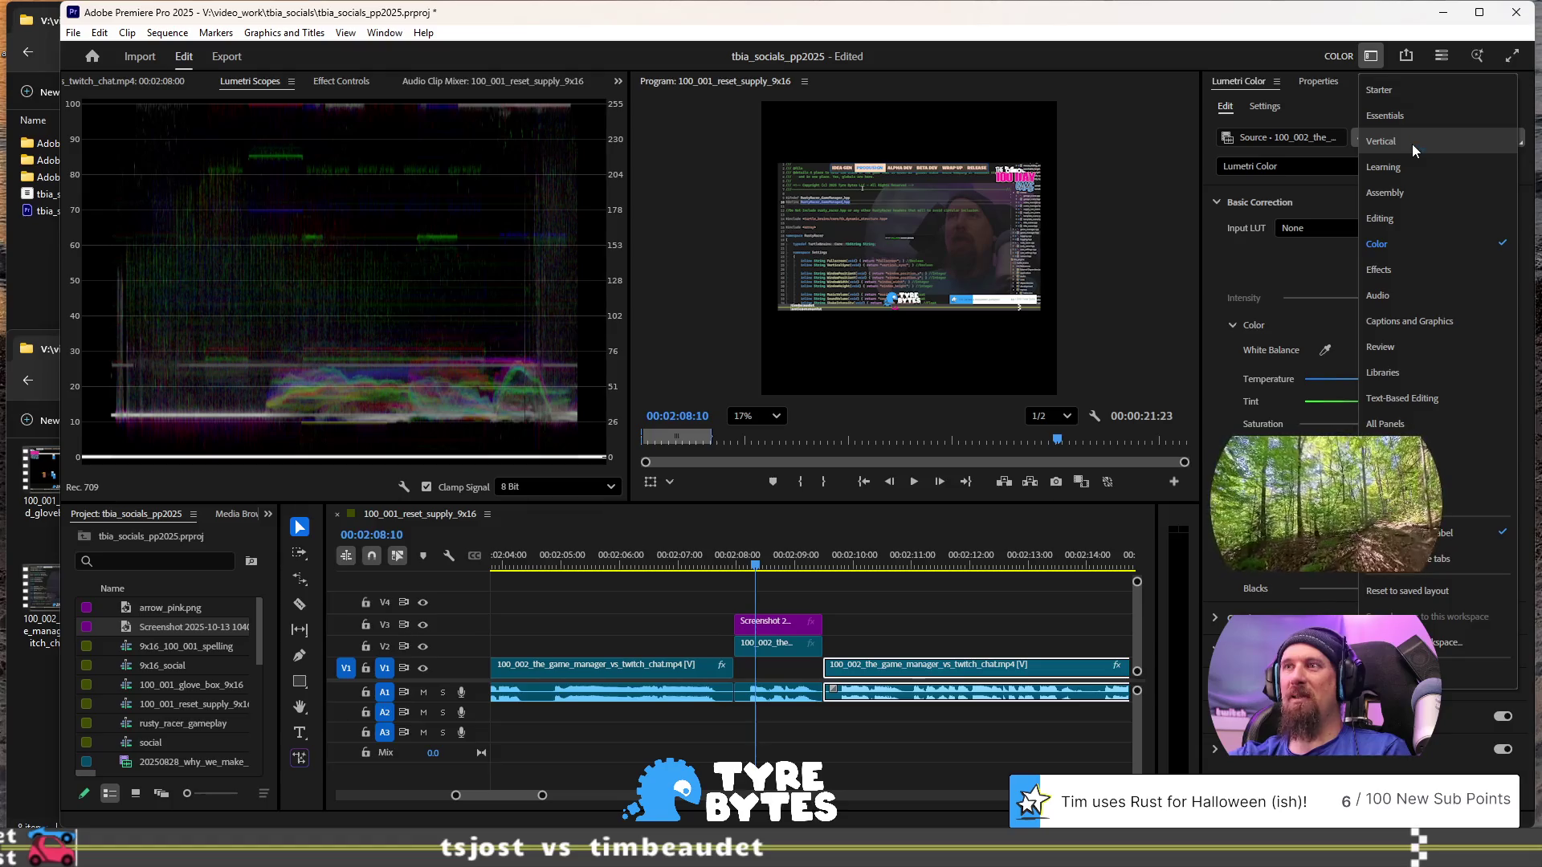
{"action": "scroll", "coordinate": [890, 625], "scroll_direction": "down", "scroll_amount": 5}
{"action": "scroll", "coordinate": [995, 640], "scroll_direction": "up", "scroll_amount": 6}
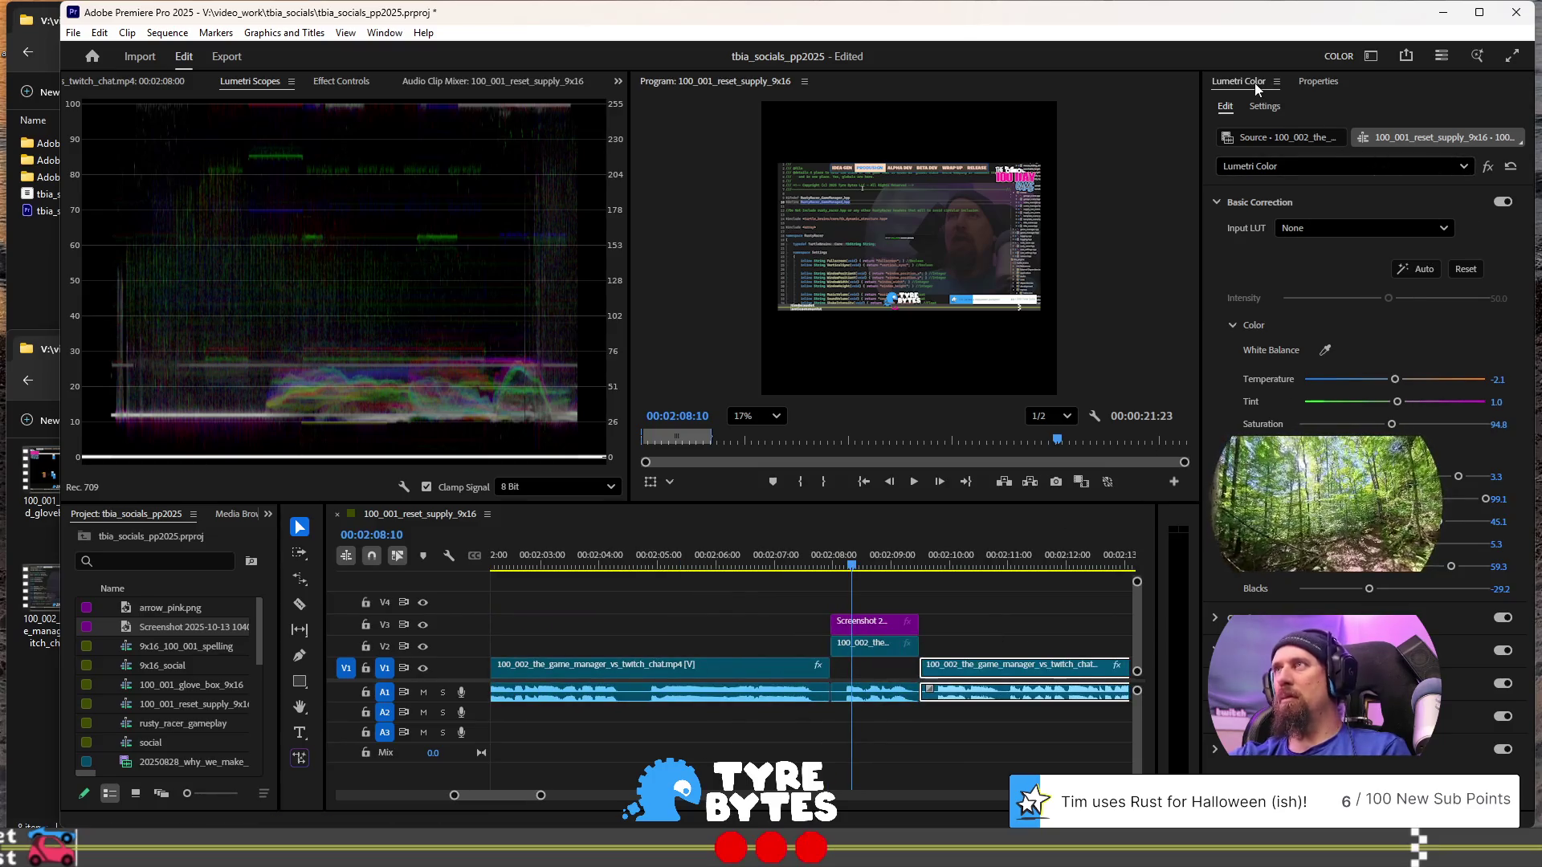
- Deselect the gameplay clip and park the playhead at 00:02:10:13, just past the screenshot clips
{"action": "scroll", "coordinate": [924, 622], "scroll_direction": "down", "scroll_amount": 1}
{"action": "scroll", "coordinate": [937, 601], "scroll_direction": "down", "scroll_amount": 1}
{"action": "left_click", "coordinate": [644, 550]}
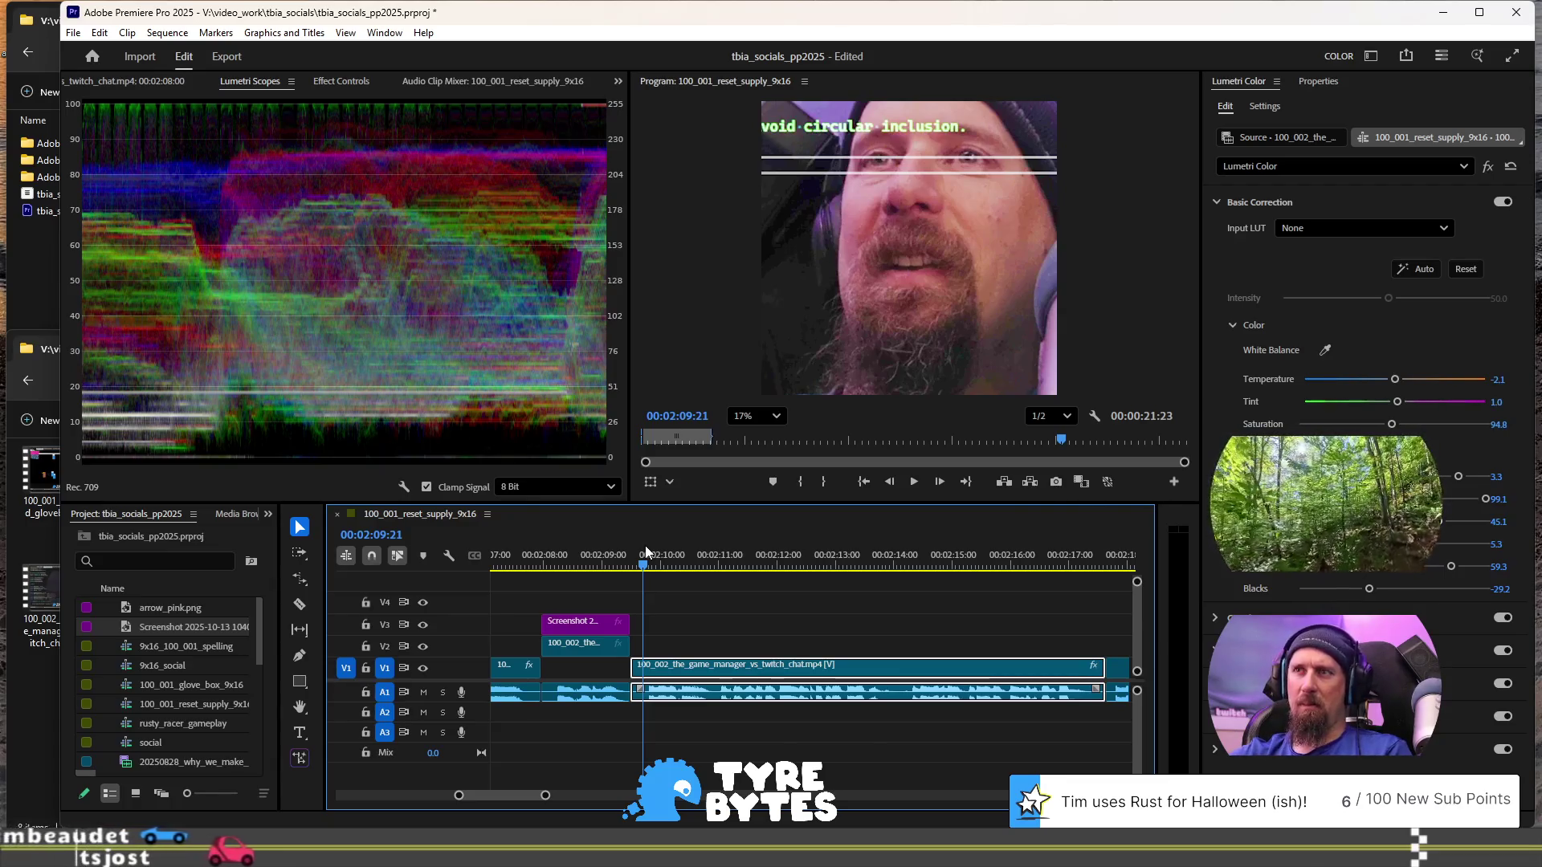
{"action": "left_click", "coordinate": [674, 592]}
{"action": "left_click", "coordinate": [650, 563]}
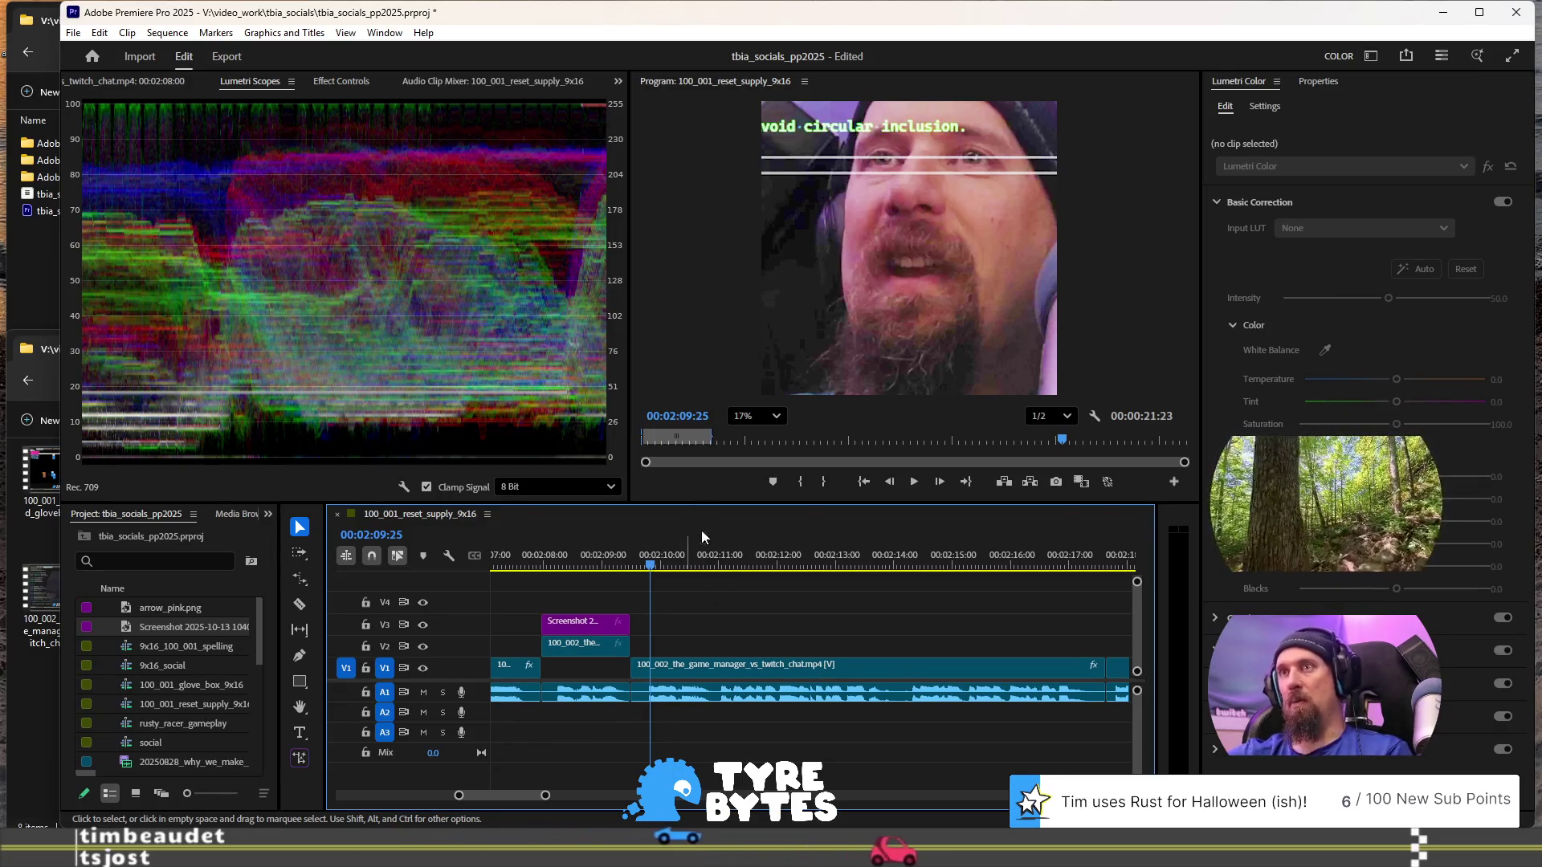
{"action": "mouse_move", "coordinate": [732, 573]}
{"action": "left_mouse_down"}
{"action": "mouse_move", "coordinate": [868, 565]}
{"action": "mouse_move", "coordinate": [687, 564]}
{"action": "left_mouse_up"}
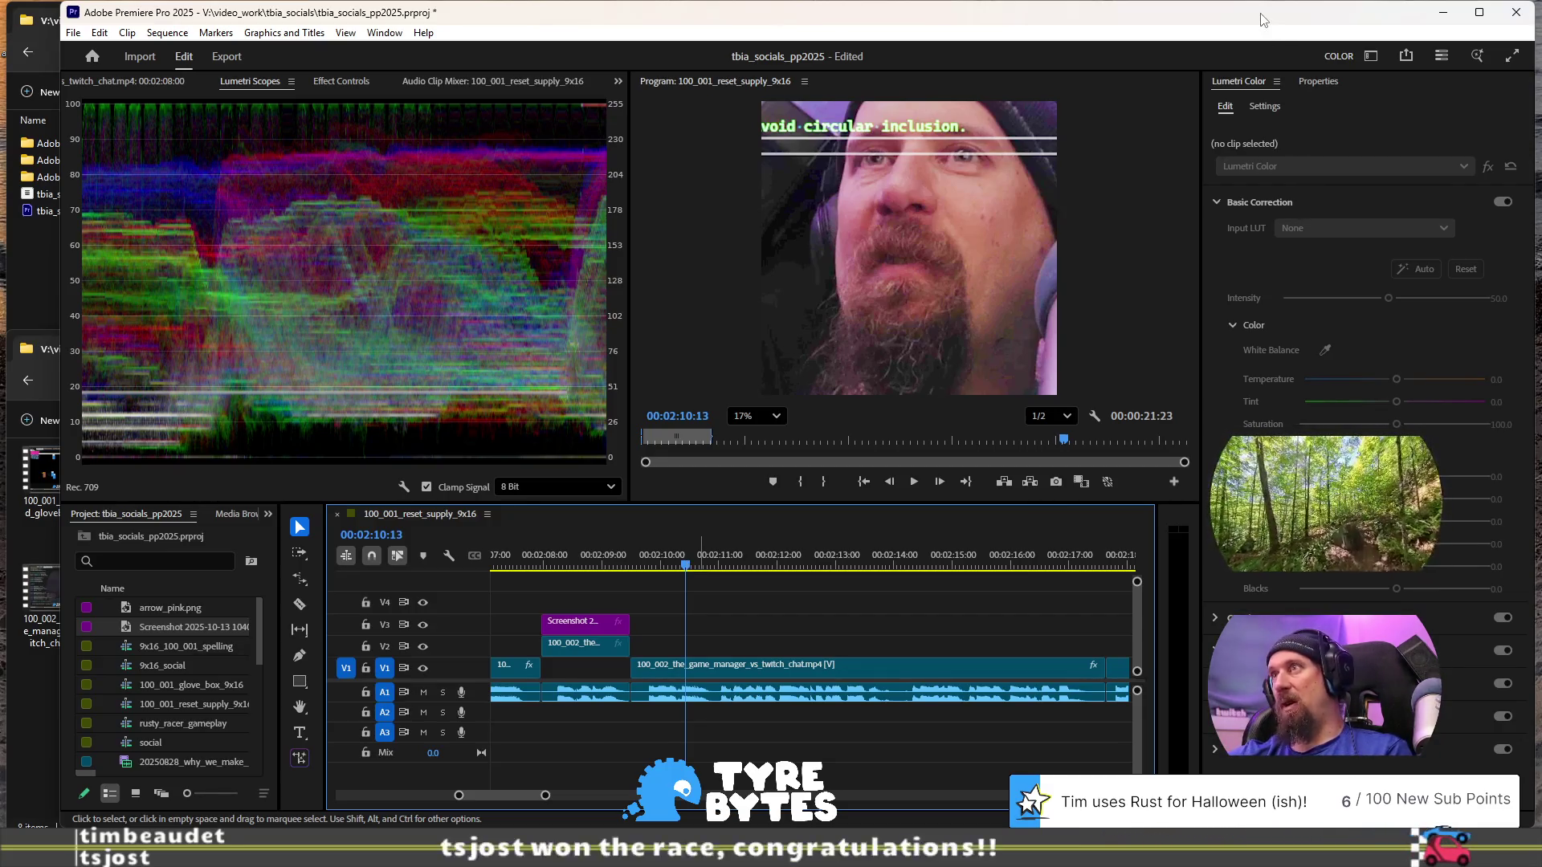
{"action": "left_click", "coordinate": [1367, 58]}
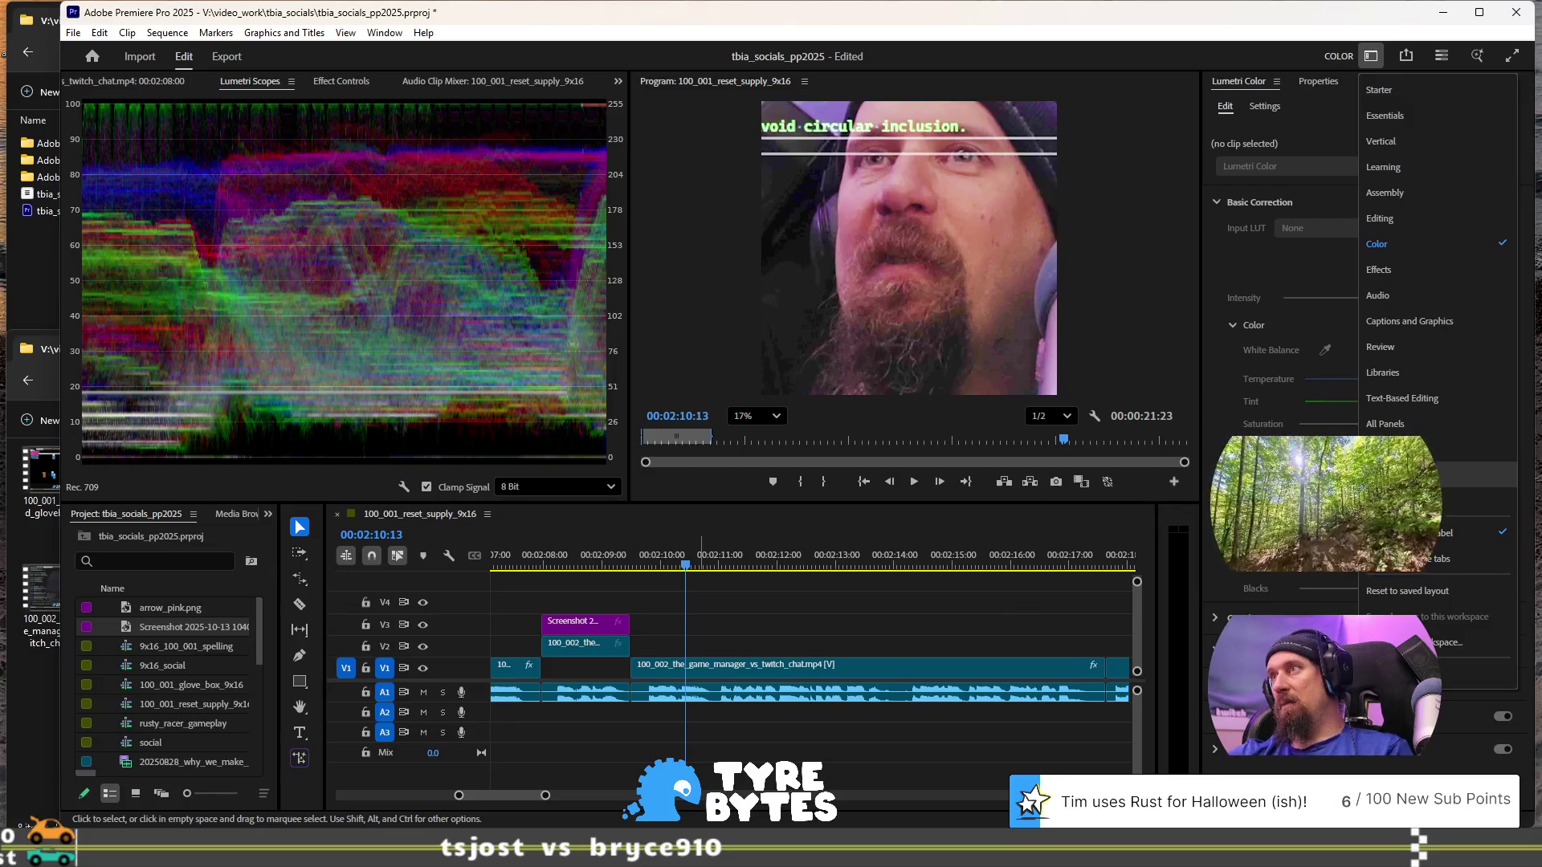
- Switch to the Production workspace with Alt+Shift+1, then to Essentials
{"action": "left_click", "coordinate": [1413, 476]}
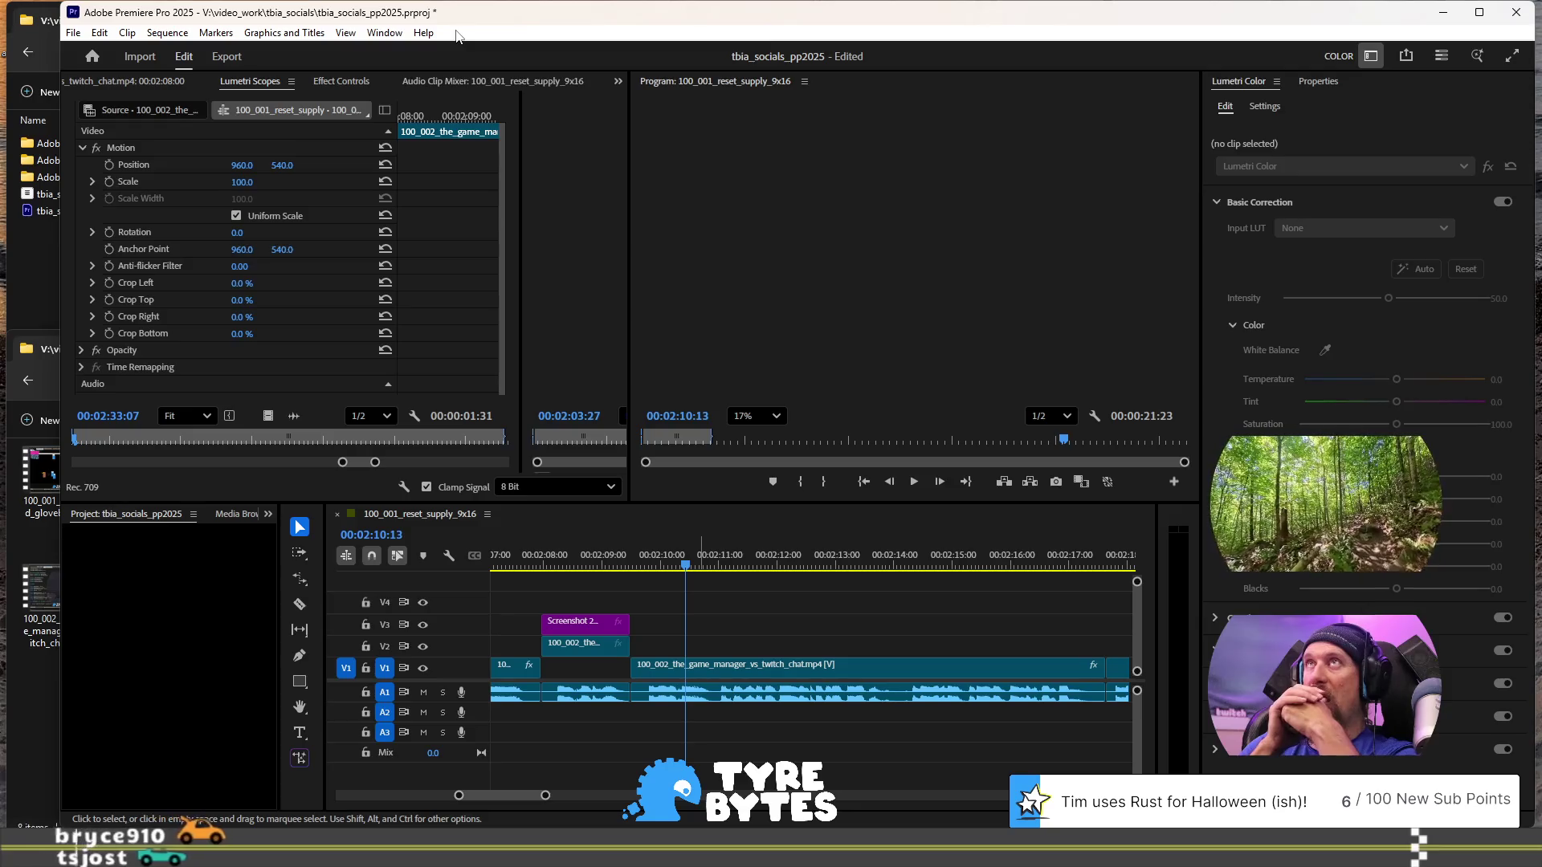
{"action": "key", "text": "alt+shift+1"}
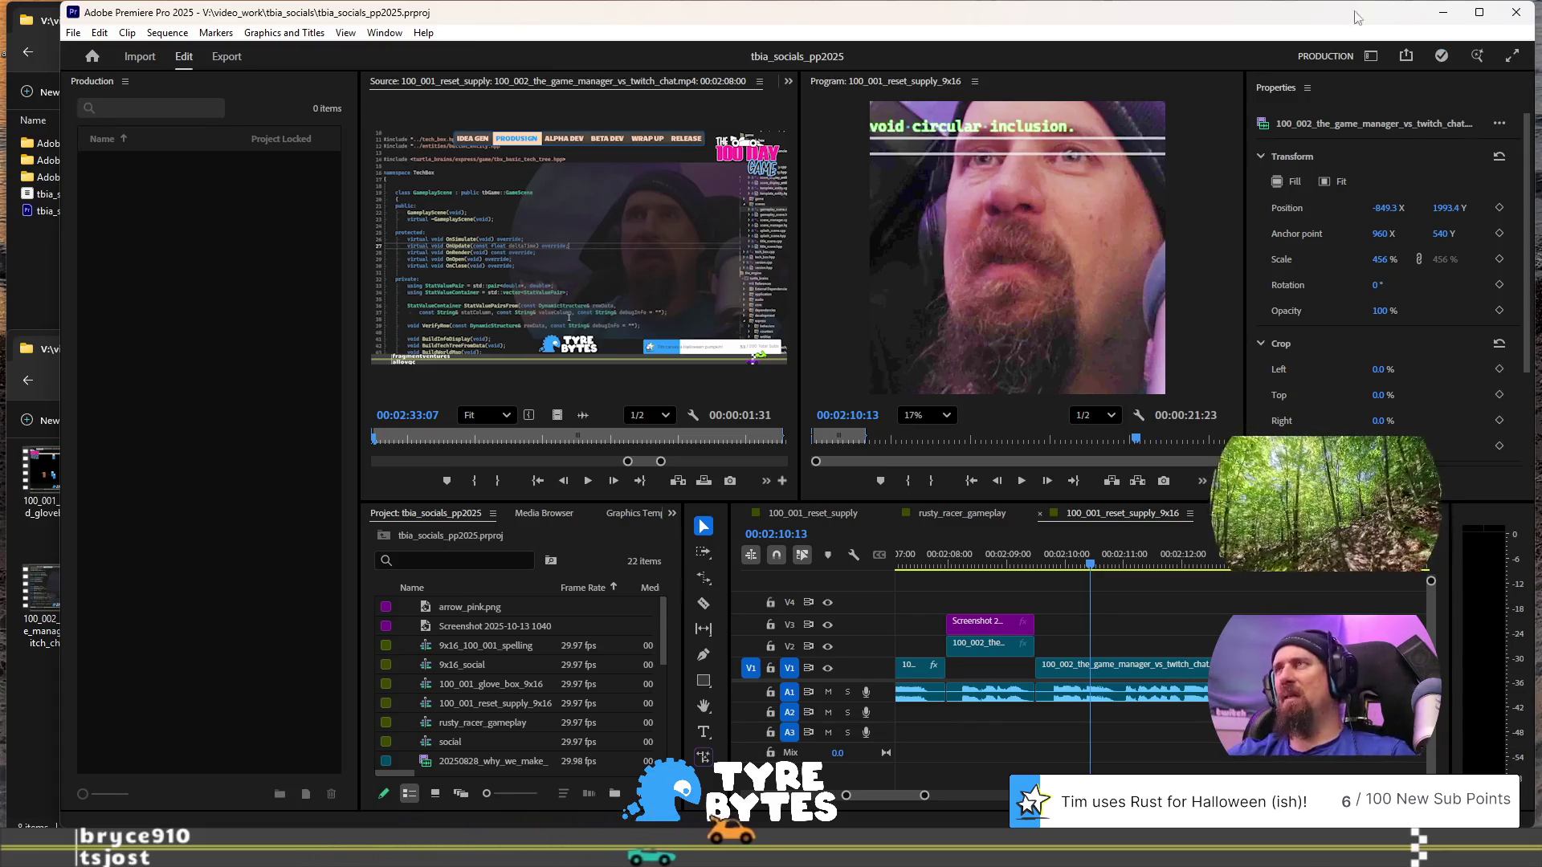
{"action": "left_click", "coordinate": [1364, 60]}
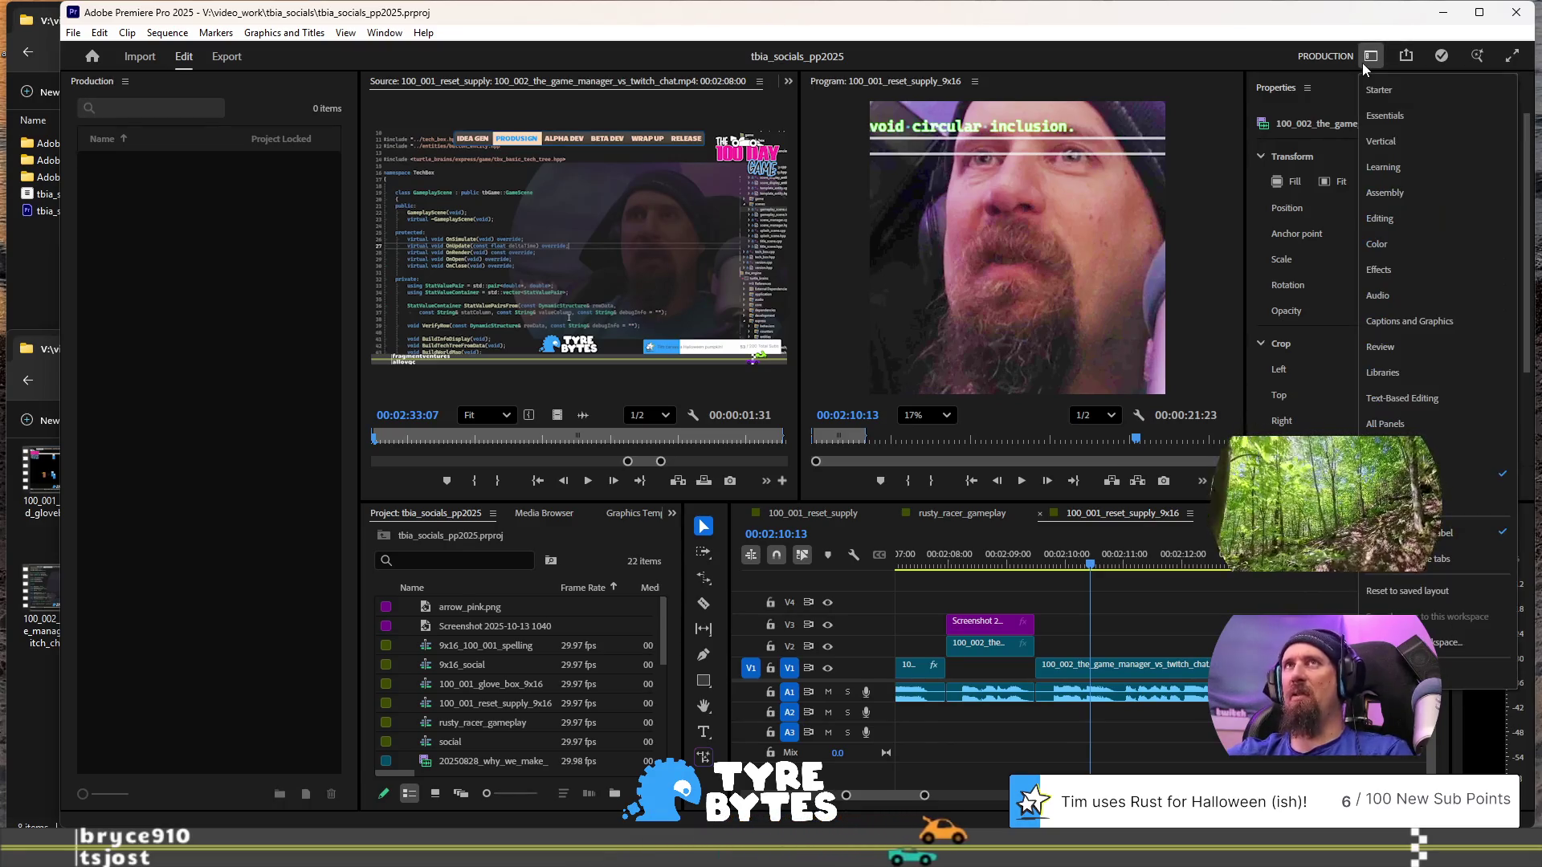
{"action": "left_click", "coordinate": [1401, 119]}
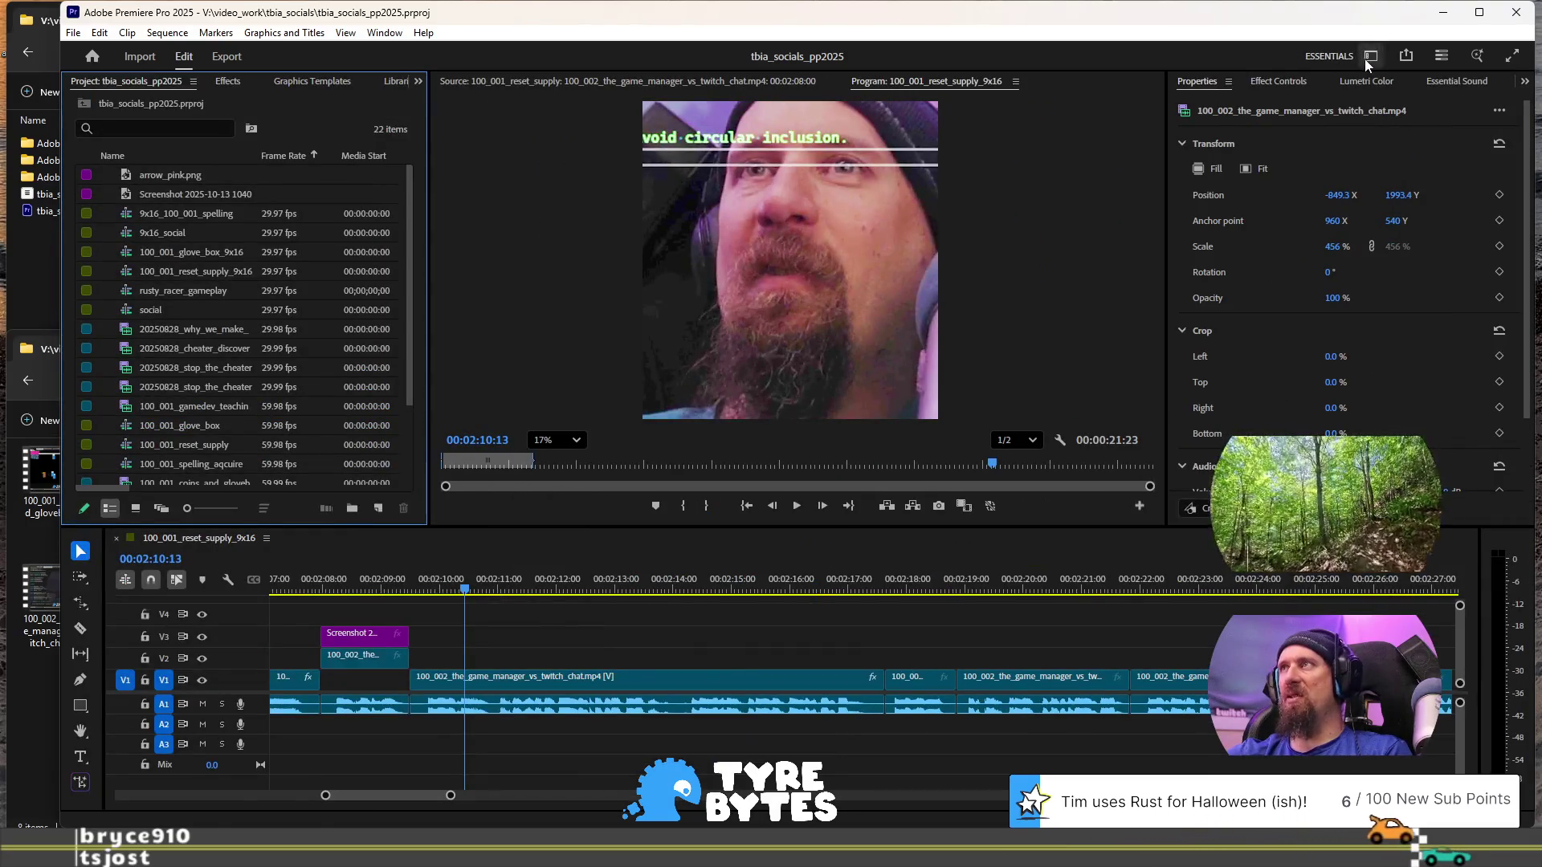
{"action": "left_click", "coordinate": [1365, 59]}
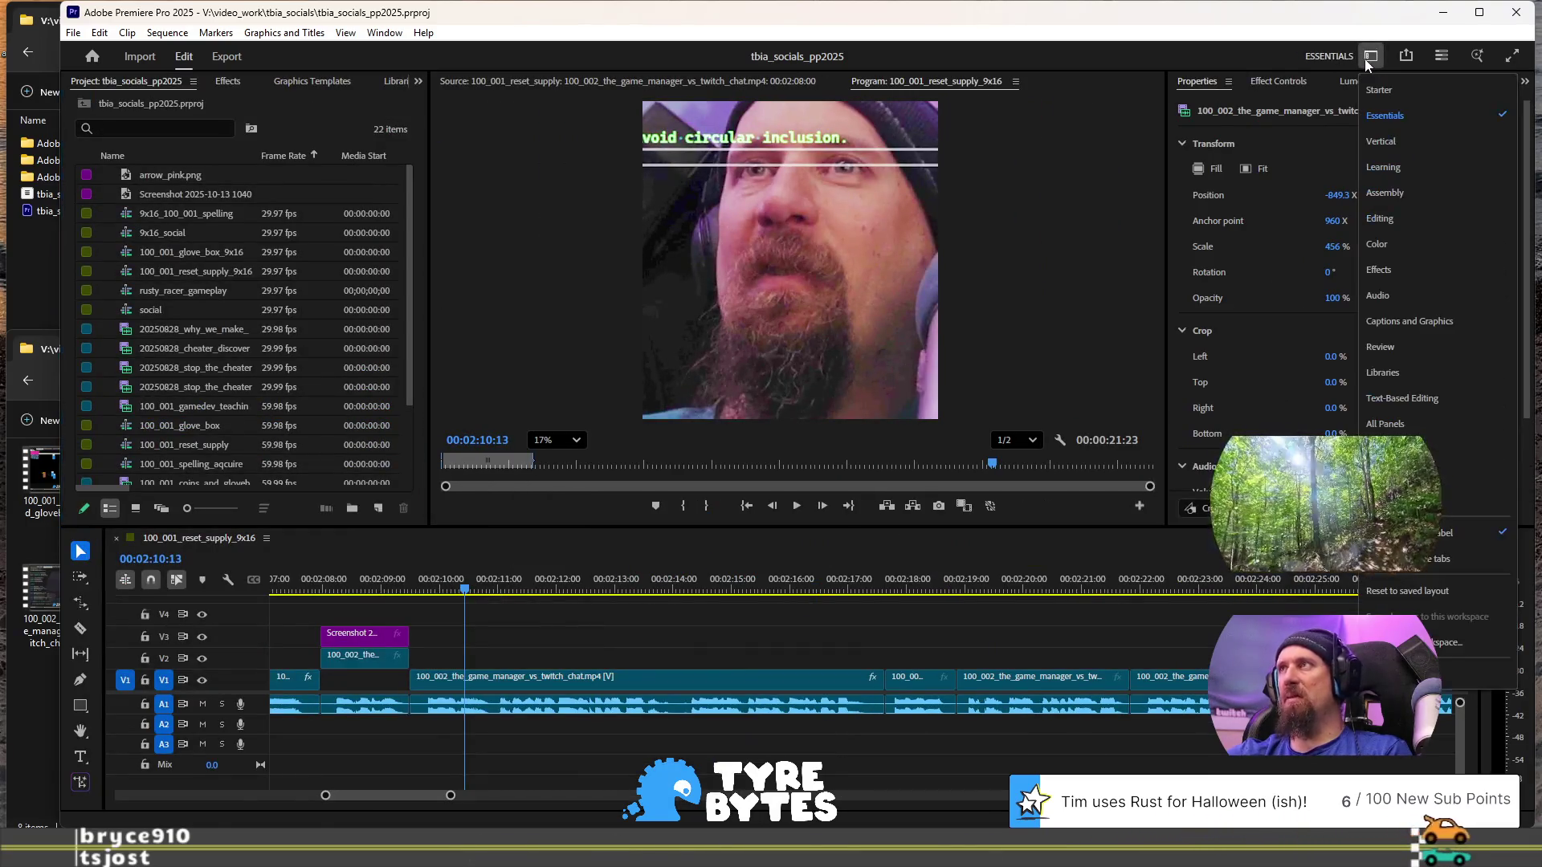
- Cycle through the Editing and Effects workspaces, ending on All Panels
{"action": "left_click", "coordinate": [1416, 218]}
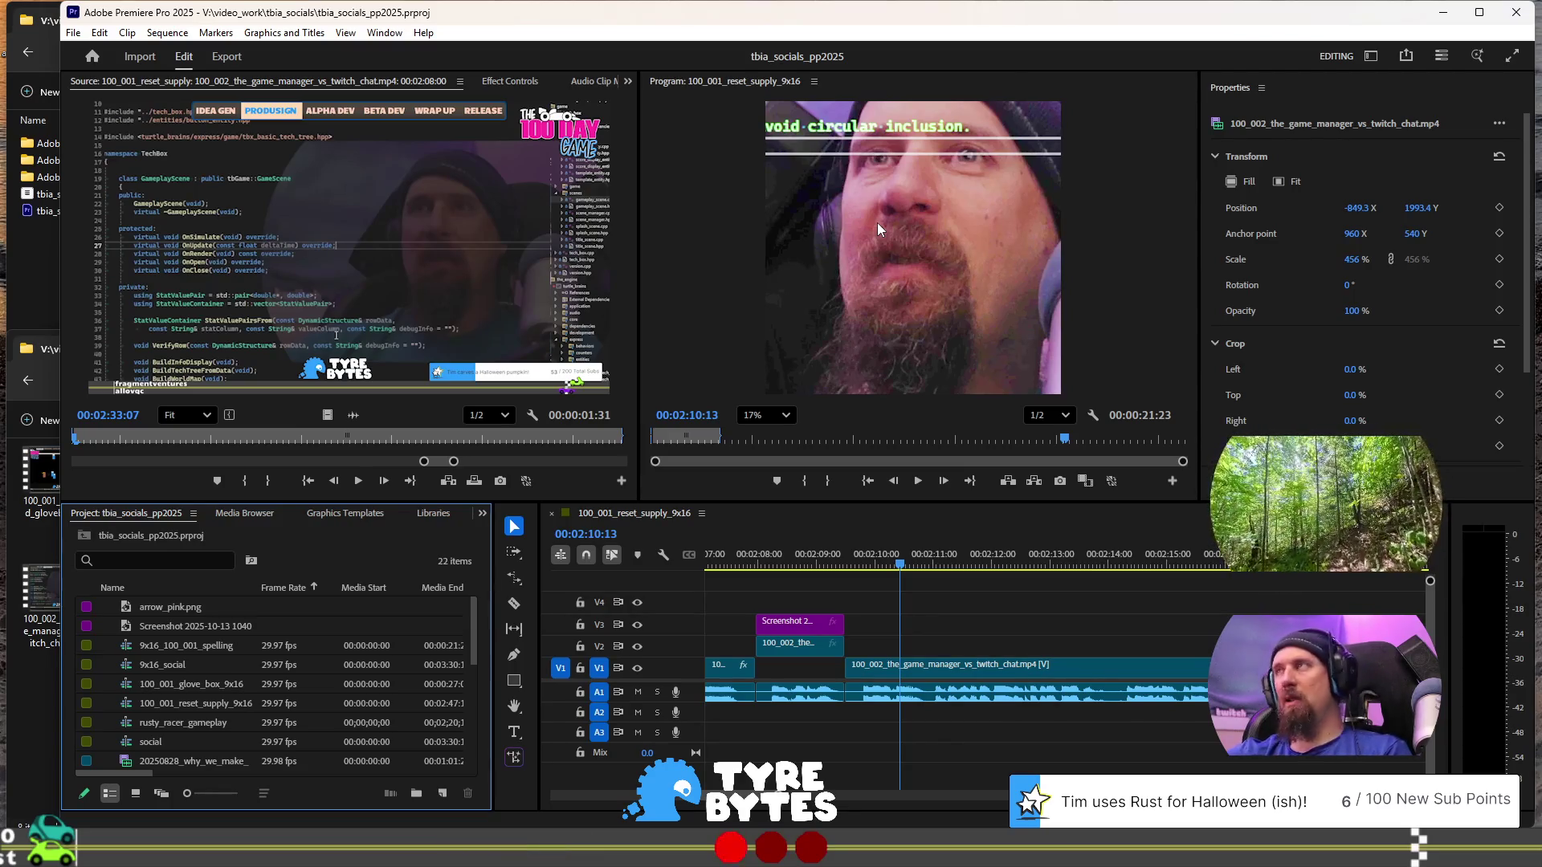
{"action": "left_click", "coordinate": [1371, 56]}
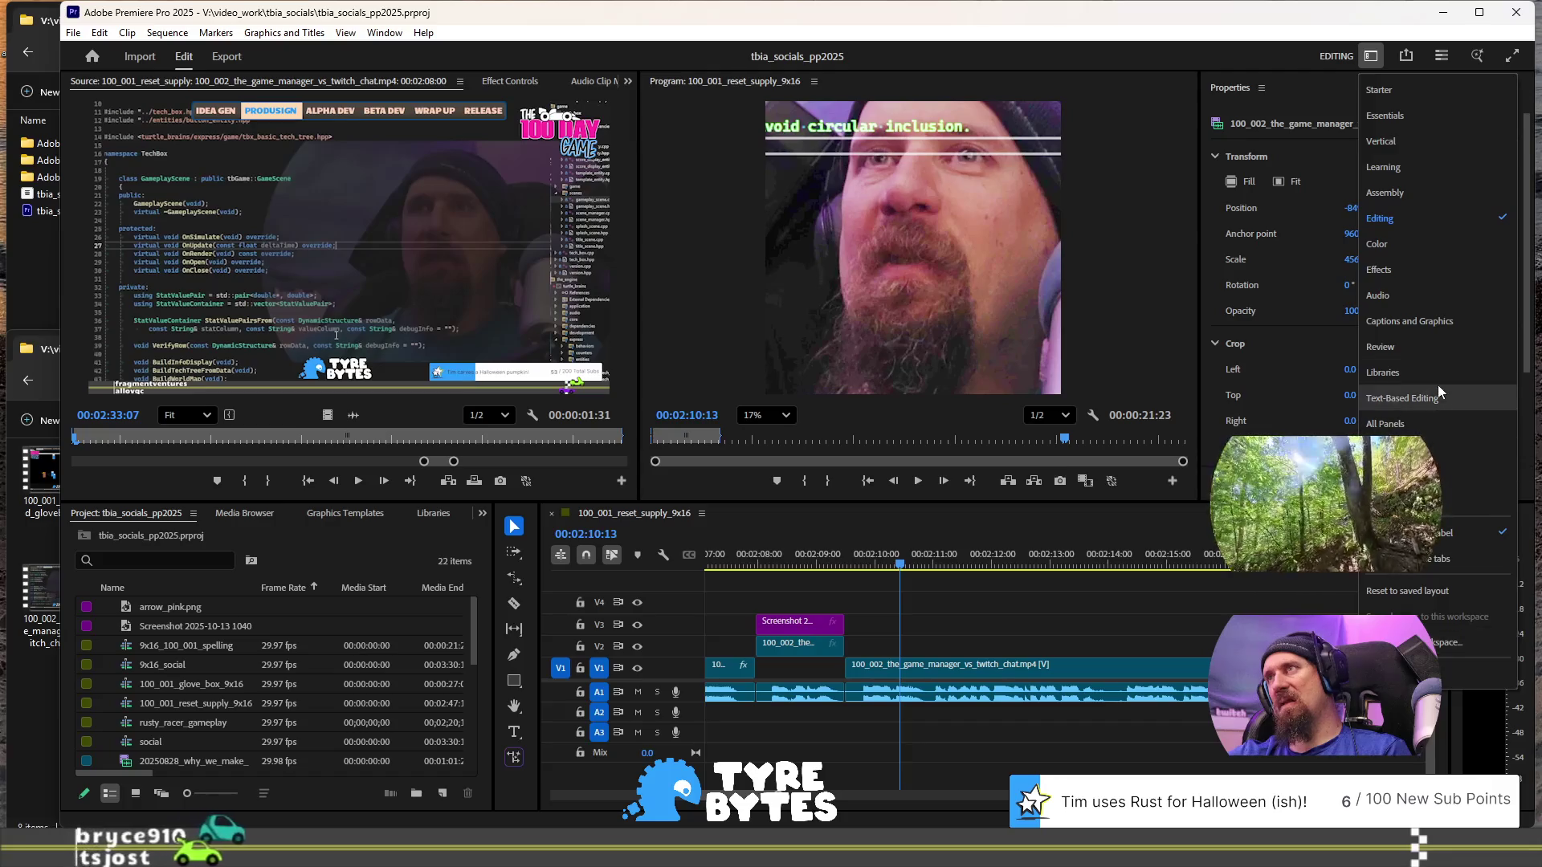
{"action": "left_click", "coordinate": [1424, 270]}
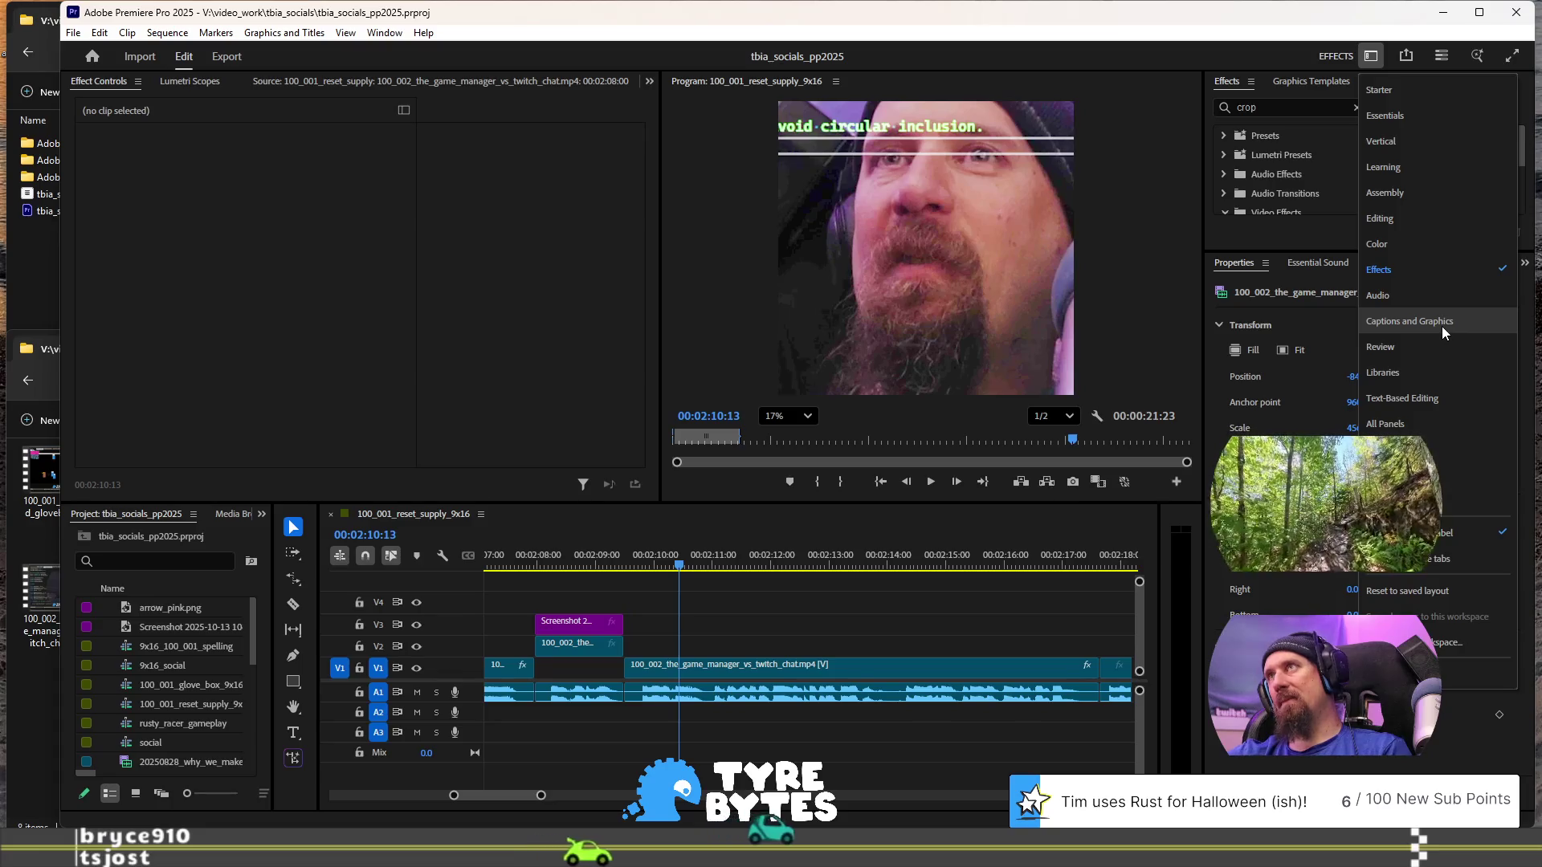
{"action": "left_click", "coordinate": [1439, 419]}
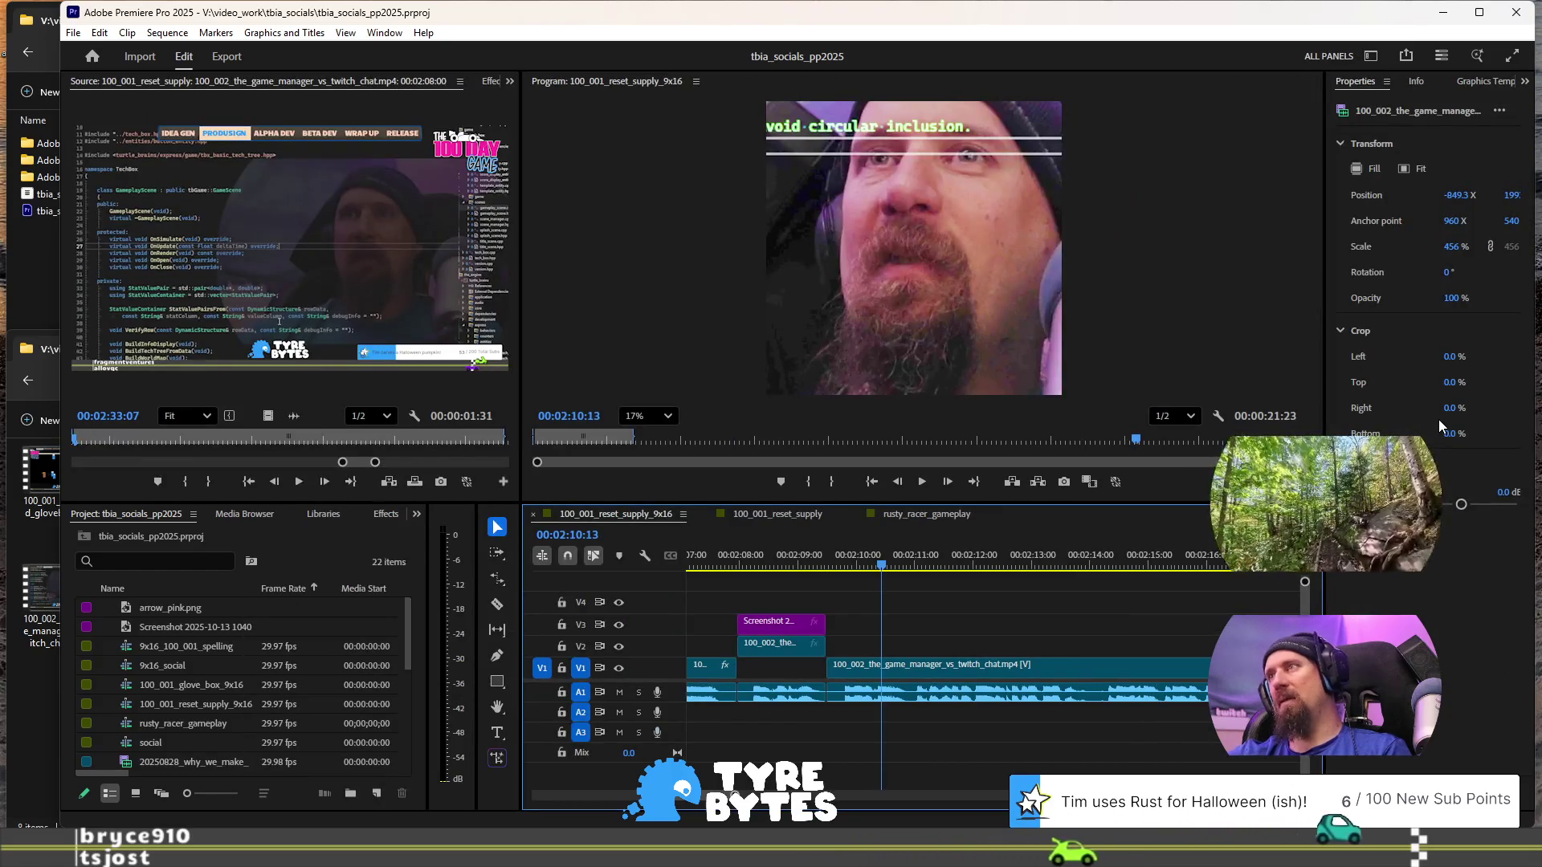
{"action": "left_click", "coordinate": [1372, 55]}
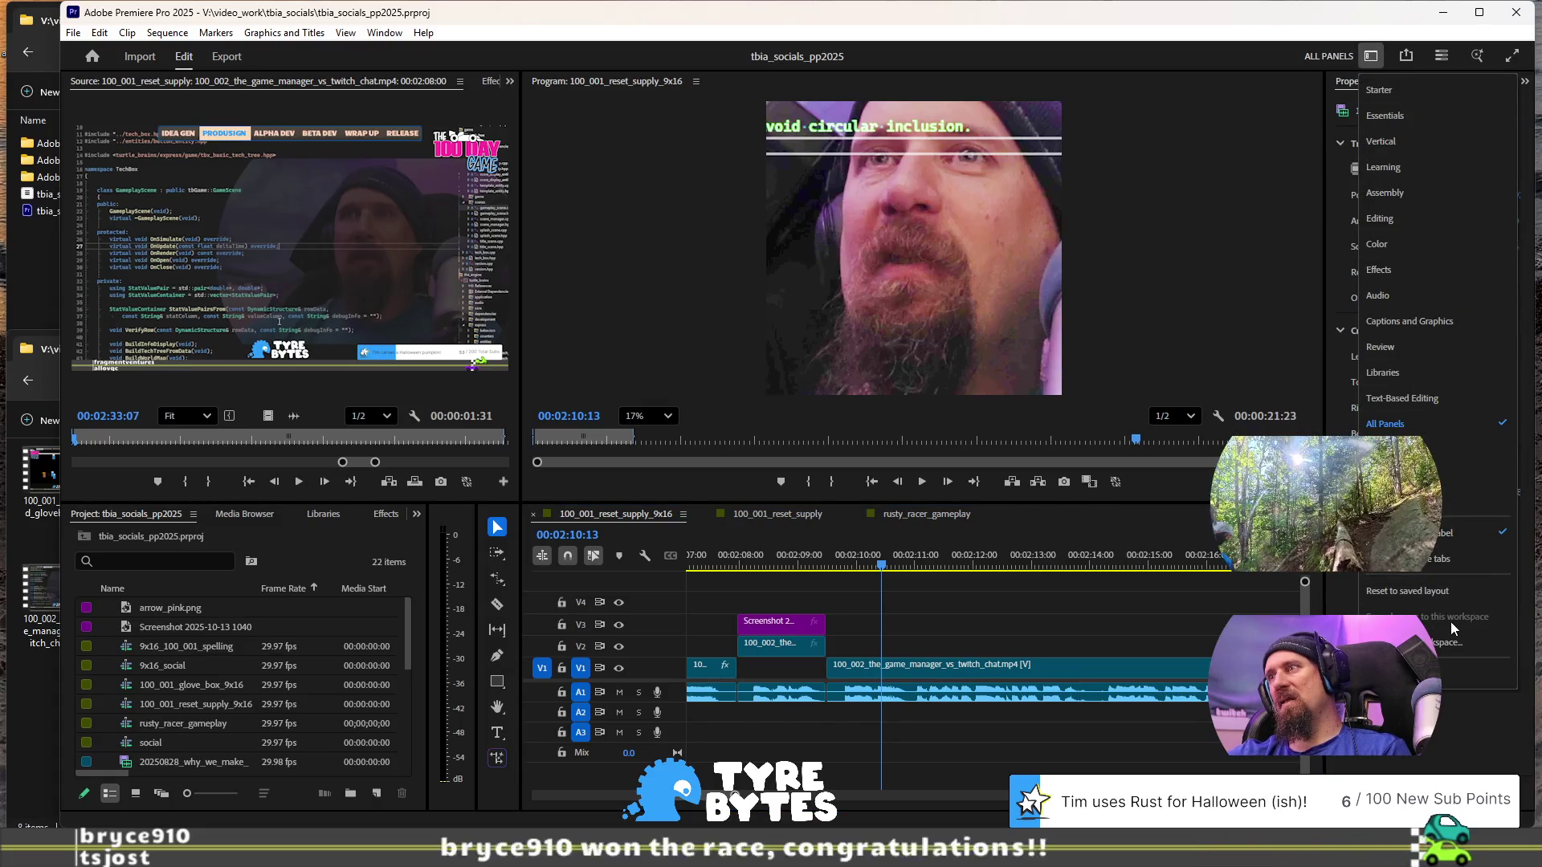
- Save the All Panels layout as a new workspace named 'Tims Space'
{"action": "left_click", "coordinate": [1450, 651]}
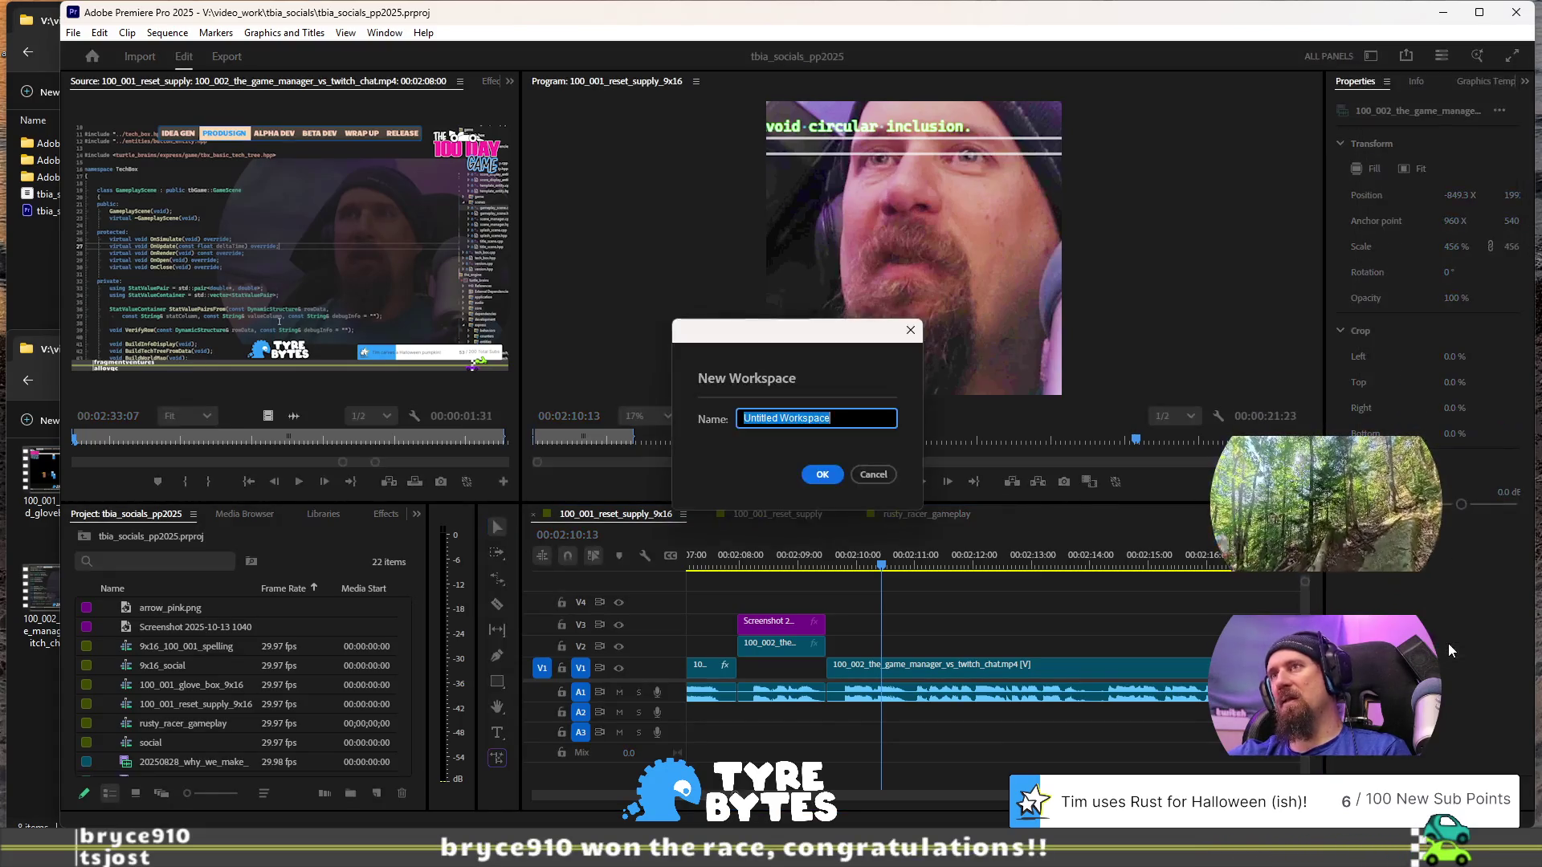
{"action": "type", "text": "Tims Space"}
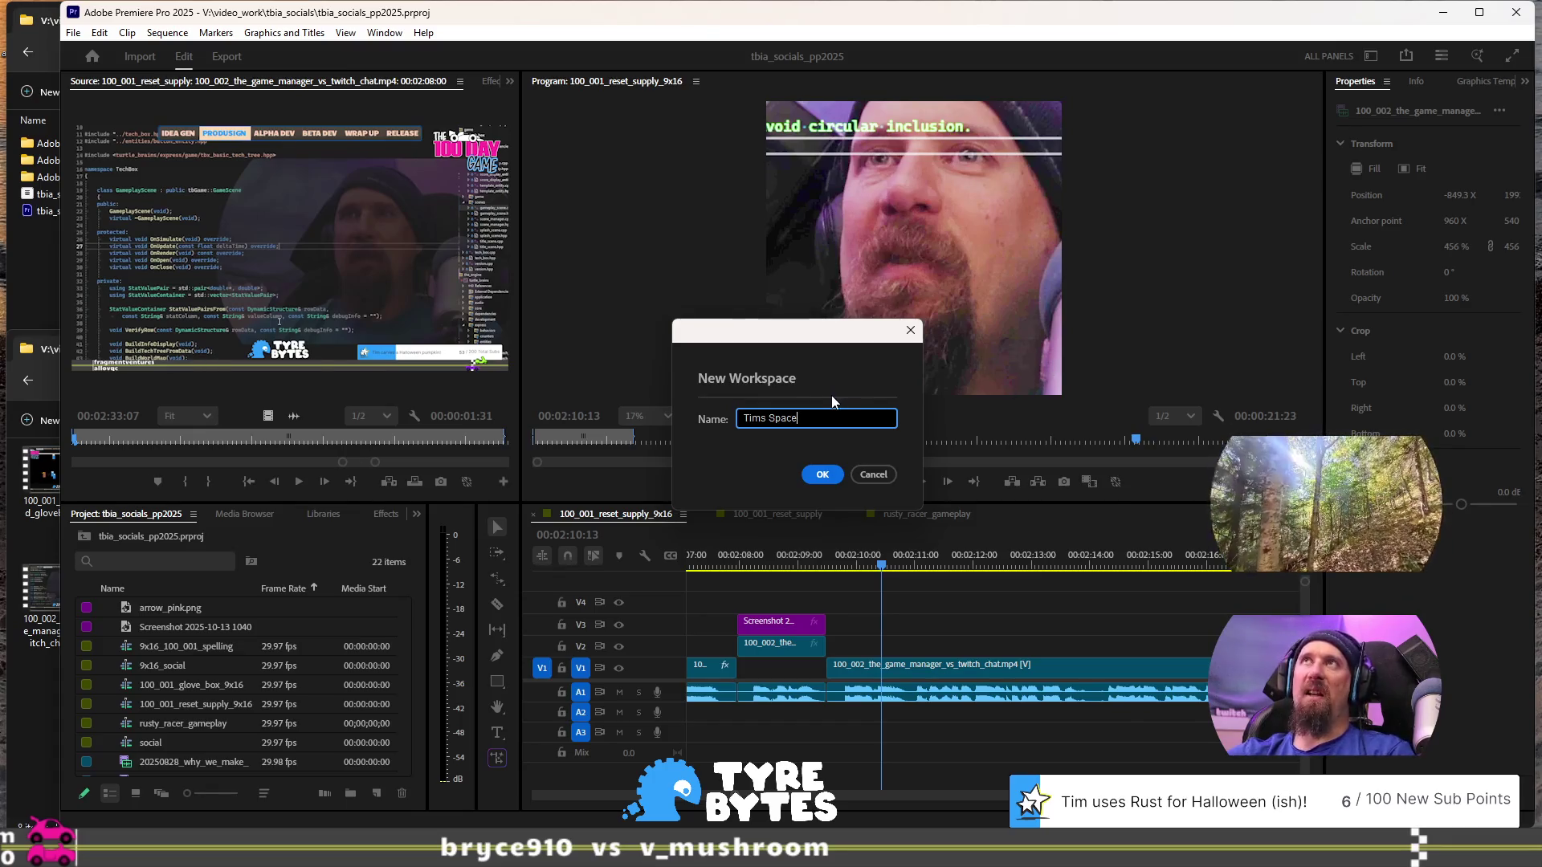
{"action": "left_click", "coordinate": [822, 474]}
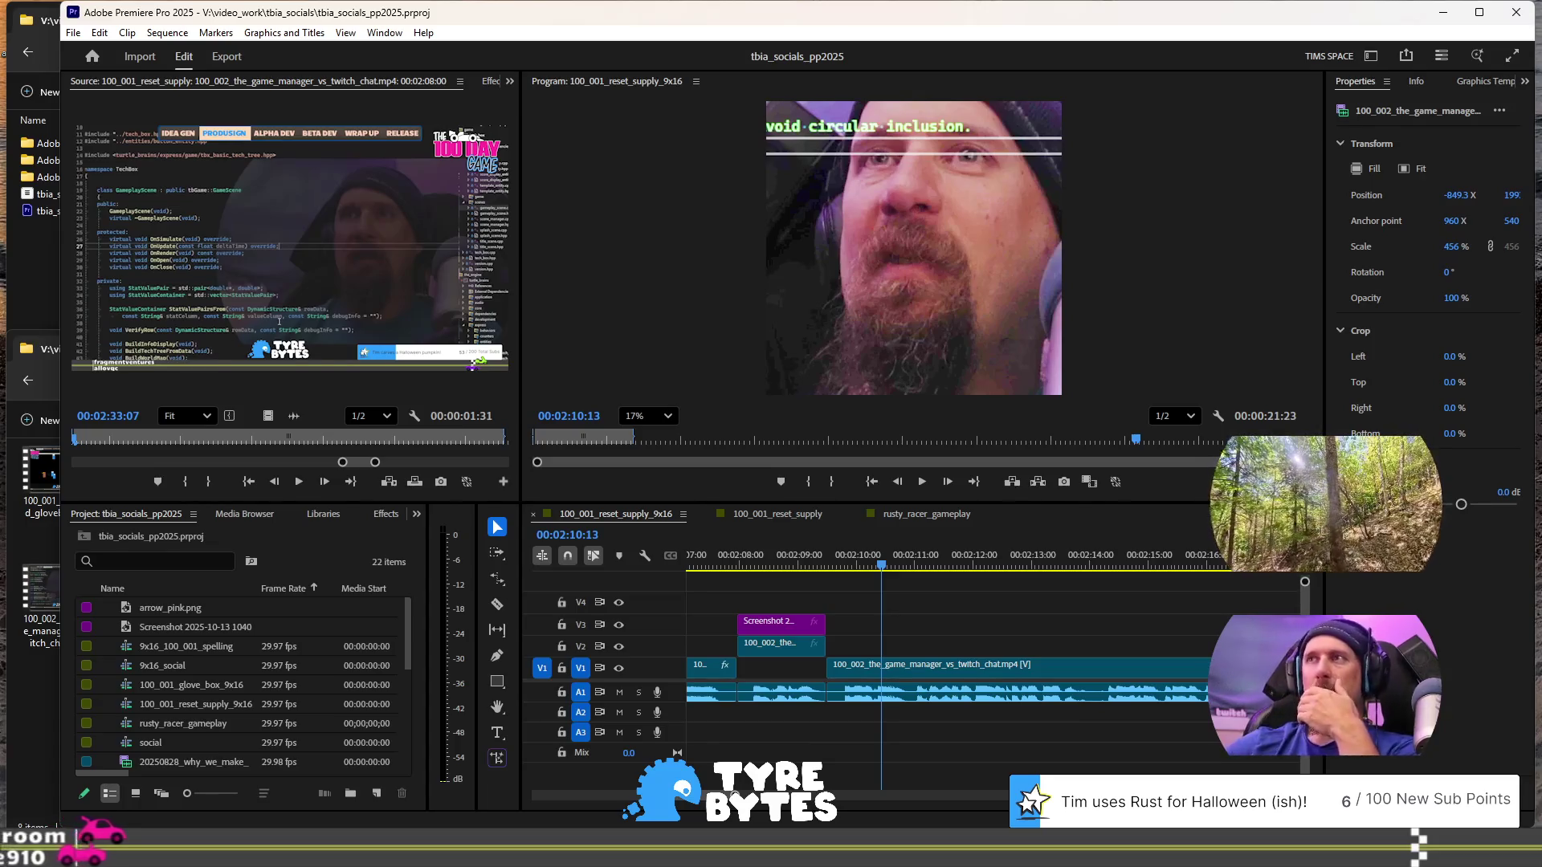
- Put the playhead at 00:02:08:17 and select the chat screenshot clip on V3
{"action": "scroll", "coordinate": [734, 287], "scroll_direction": "down", "scroll_amount": 2}
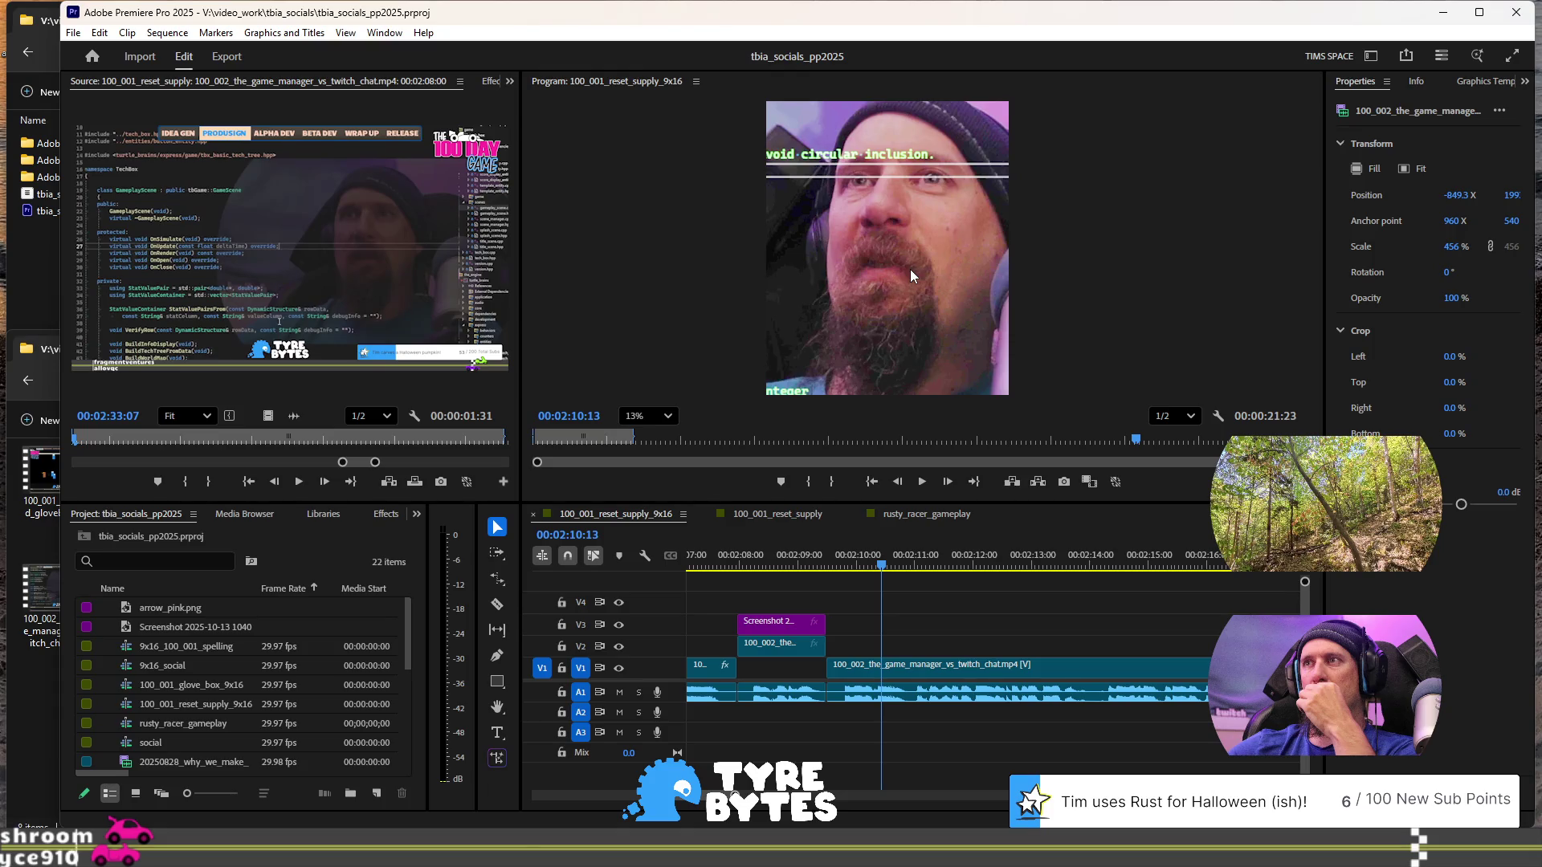
{"action": "scroll", "coordinate": [815, 267], "scroll_direction": "down", "scroll_amount": 1}
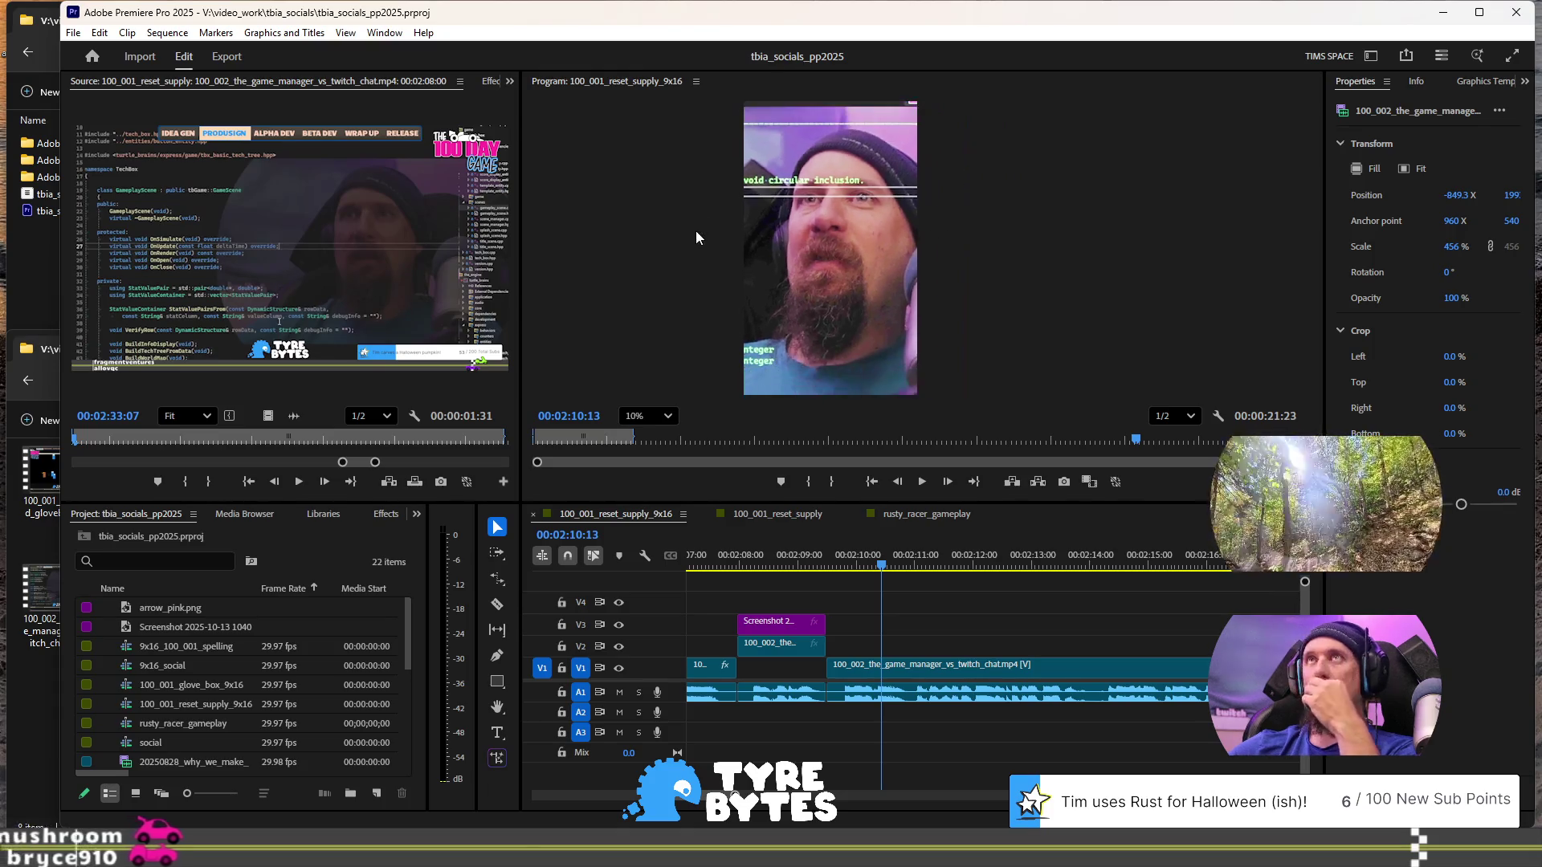
{"action": "left_click", "coordinate": [770, 273]}
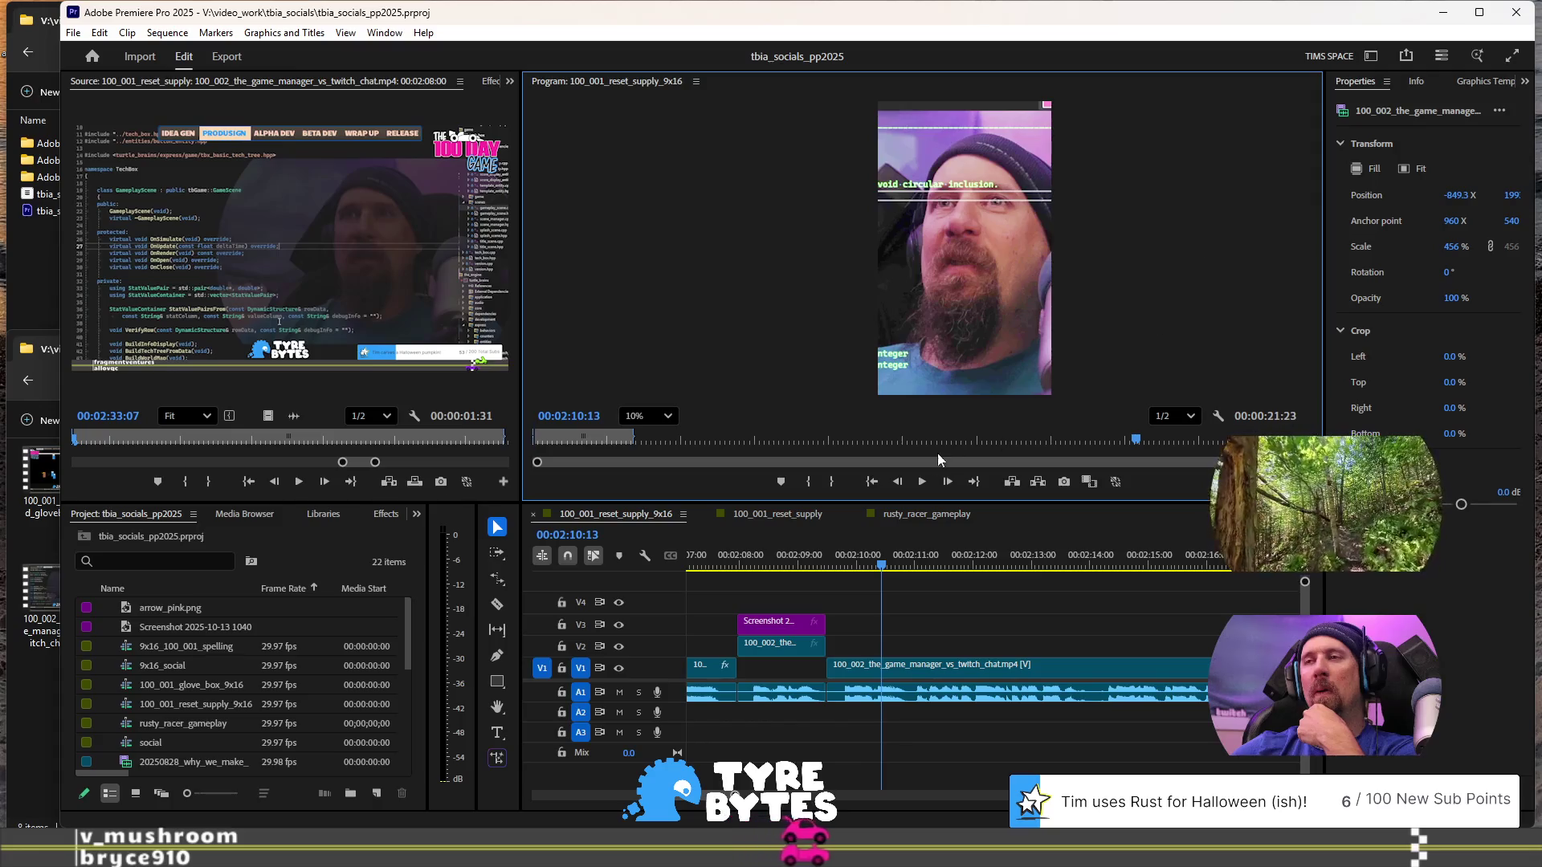
{"action": "left_click", "coordinate": [774, 561]}
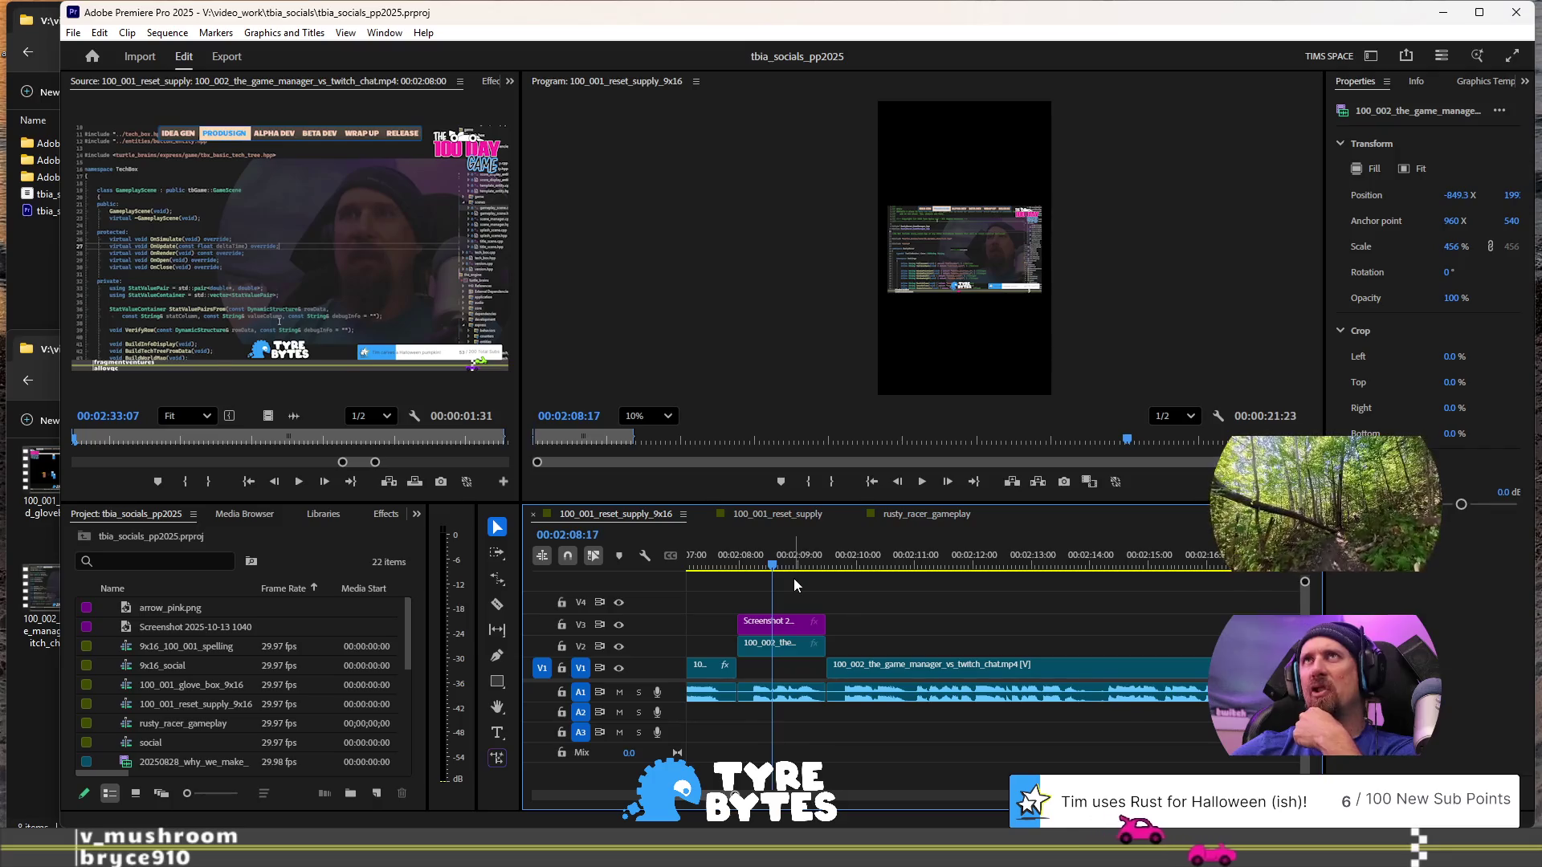
{"action": "left_click", "coordinate": [779, 626]}
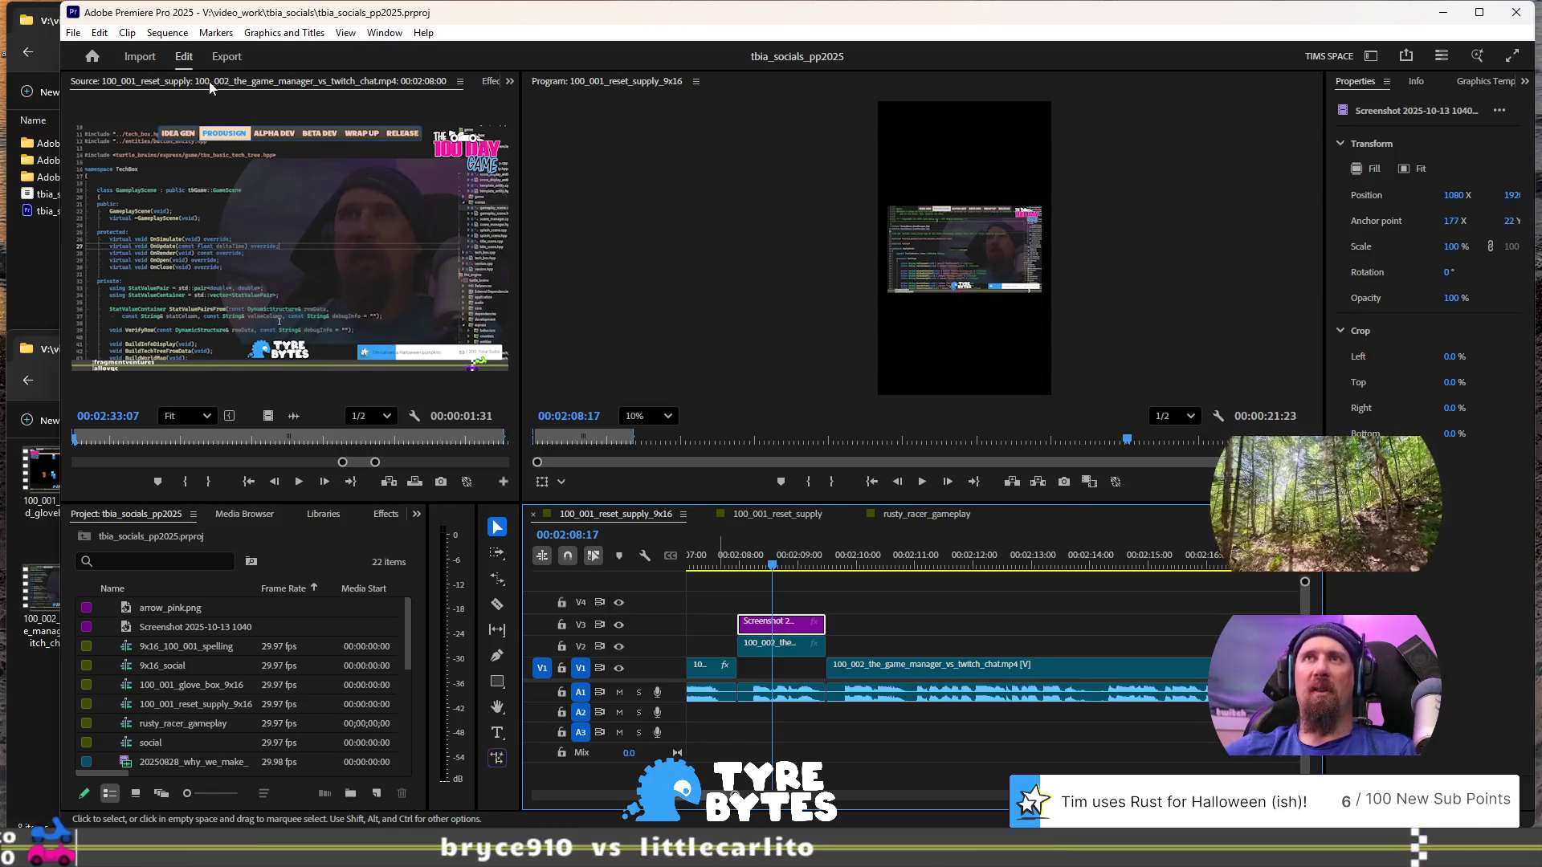
- Show the screenshot's Motion settings and set its Scale to 250%
{"action": "scroll", "coordinate": [422, 84], "scroll_direction": "down", "scroll_amount": 2}
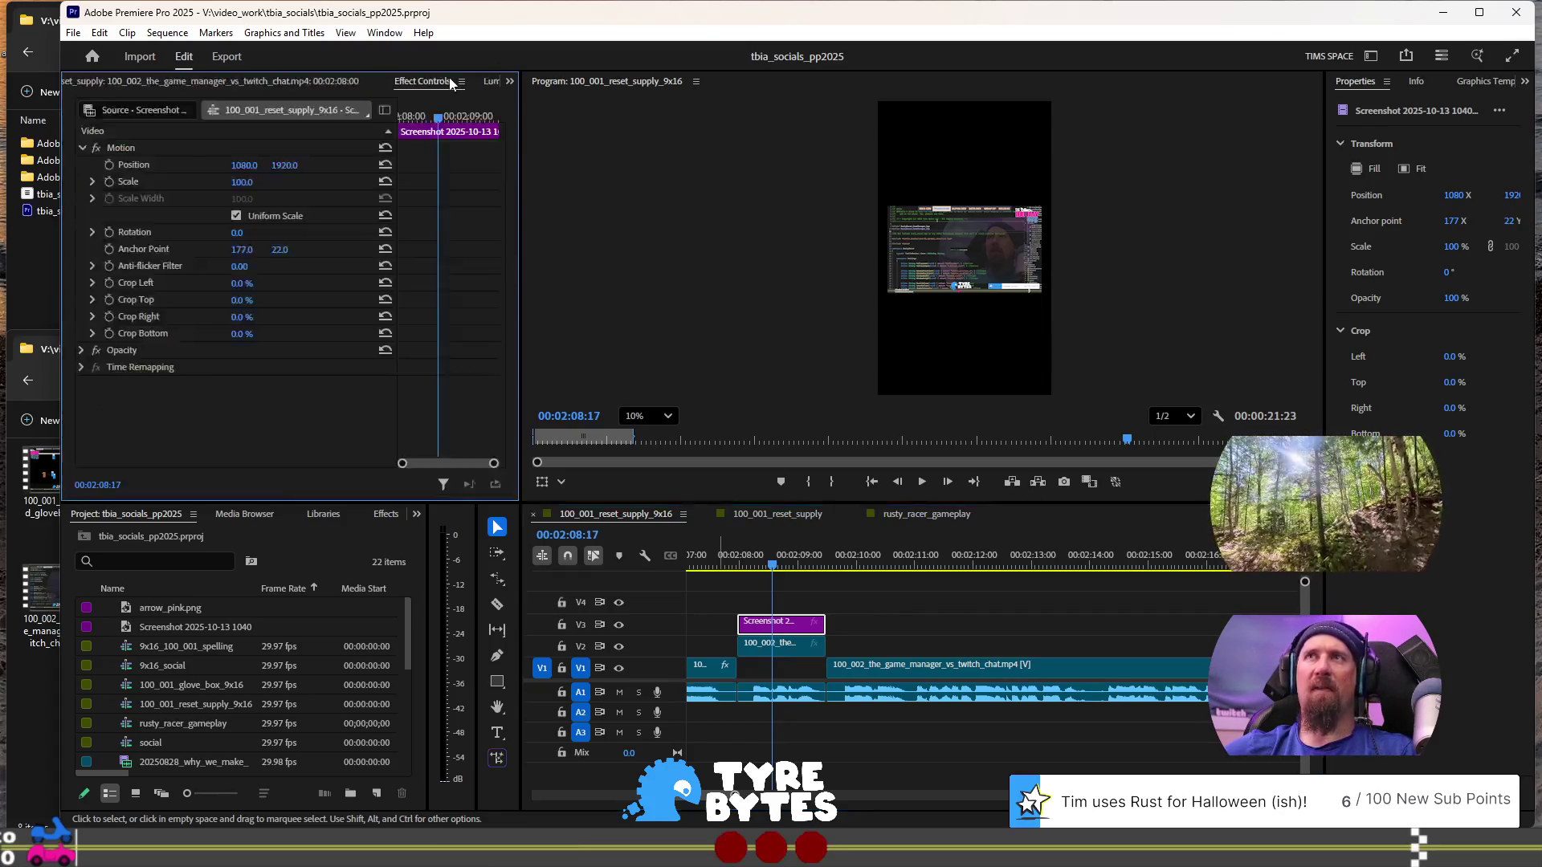
{"action": "scroll", "coordinate": [422, 85], "scroll_direction": "up", "scroll_amount": 2}
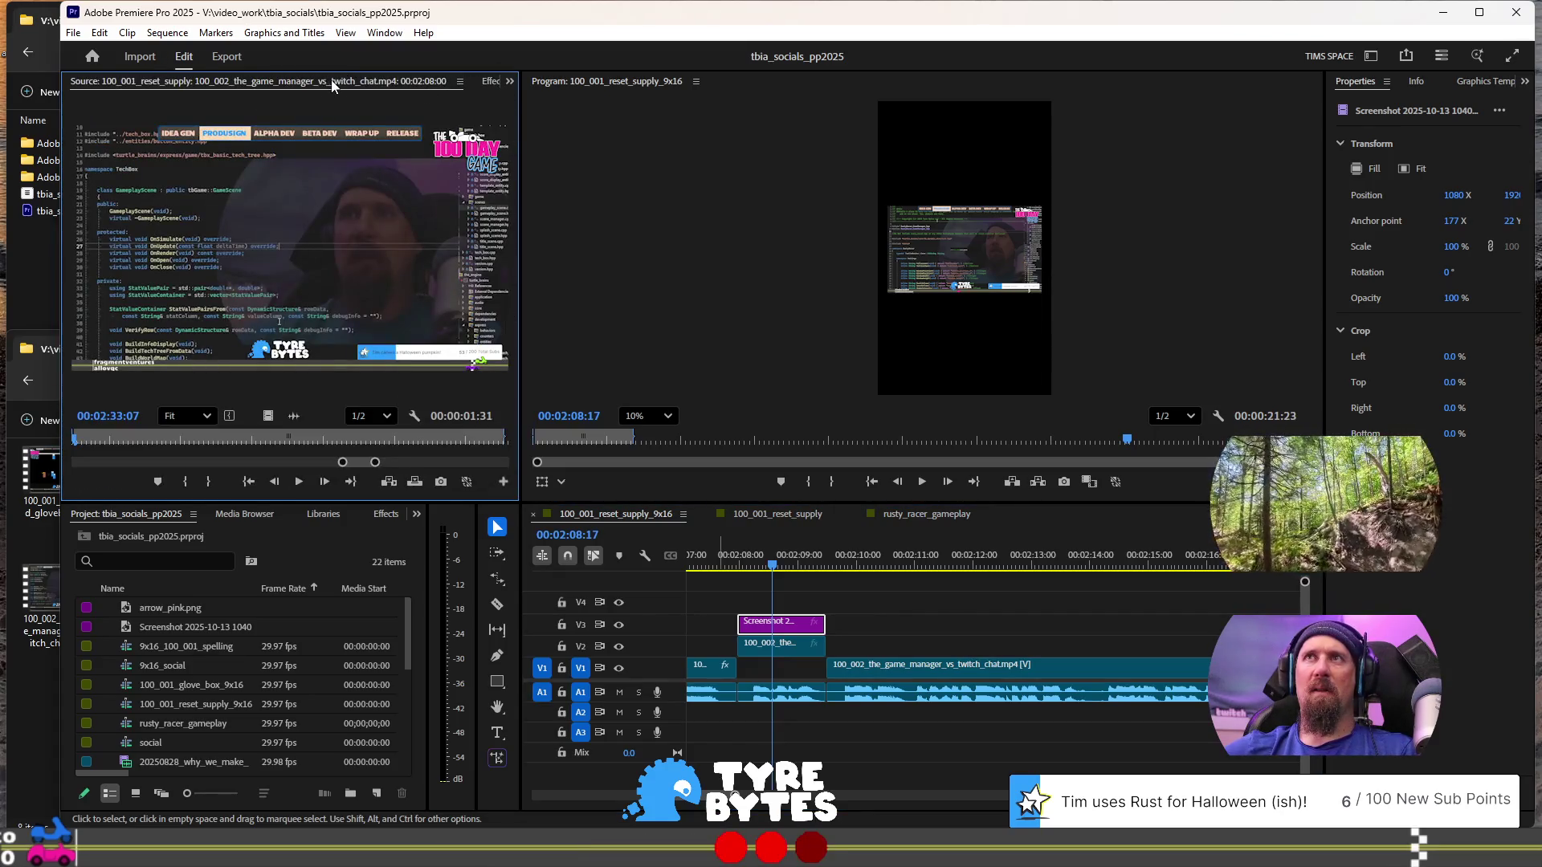
{"action": "scroll", "coordinate": [331, 81], "scroll_direction": "down", "scroll_amount": 1}
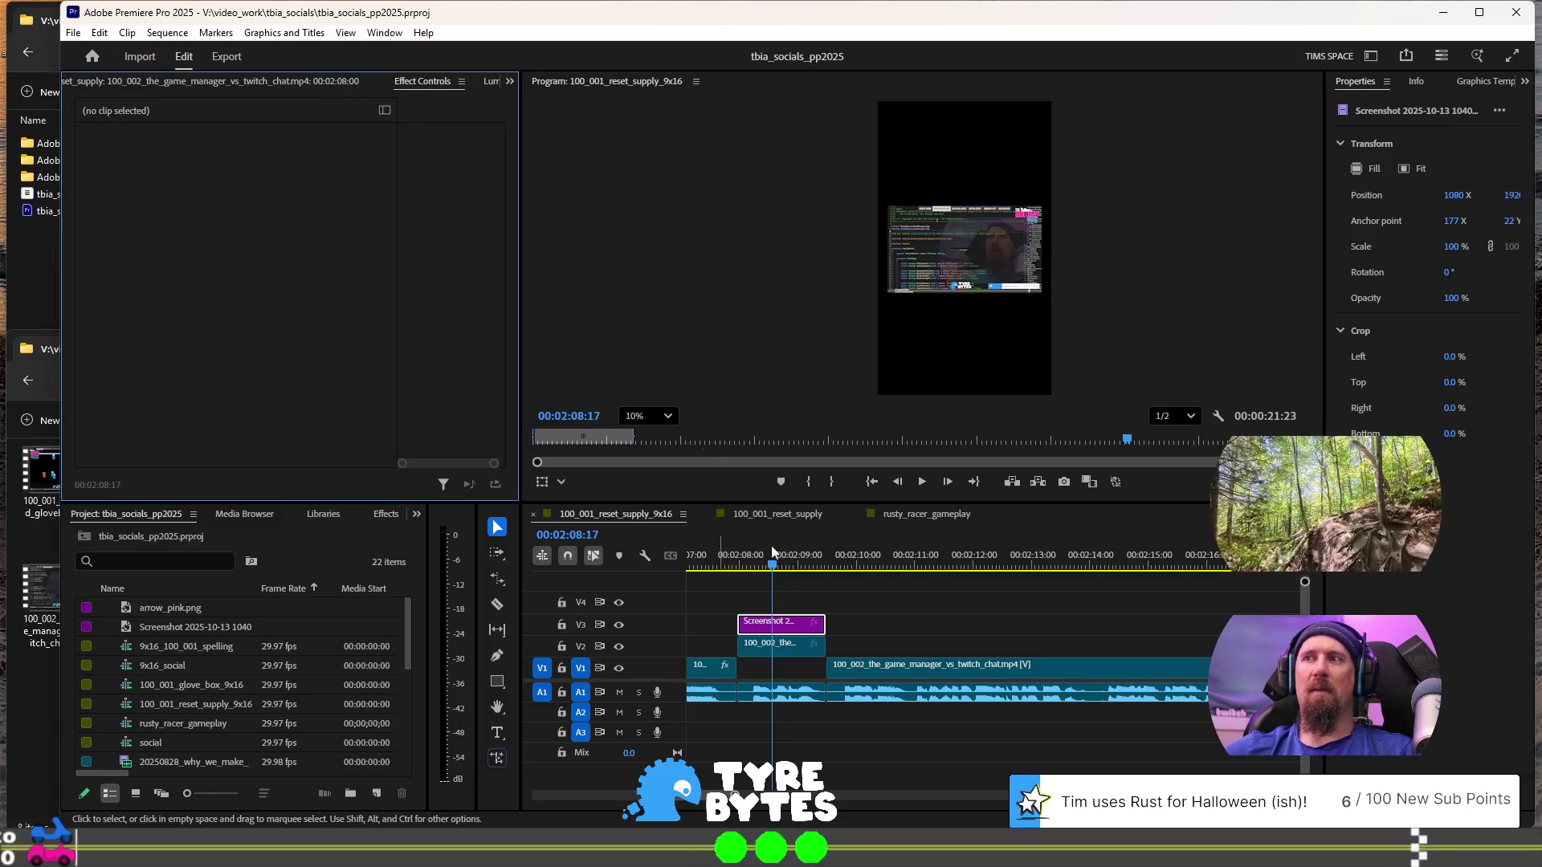
{"action": "left_click", "coordinate": [794, 631]}
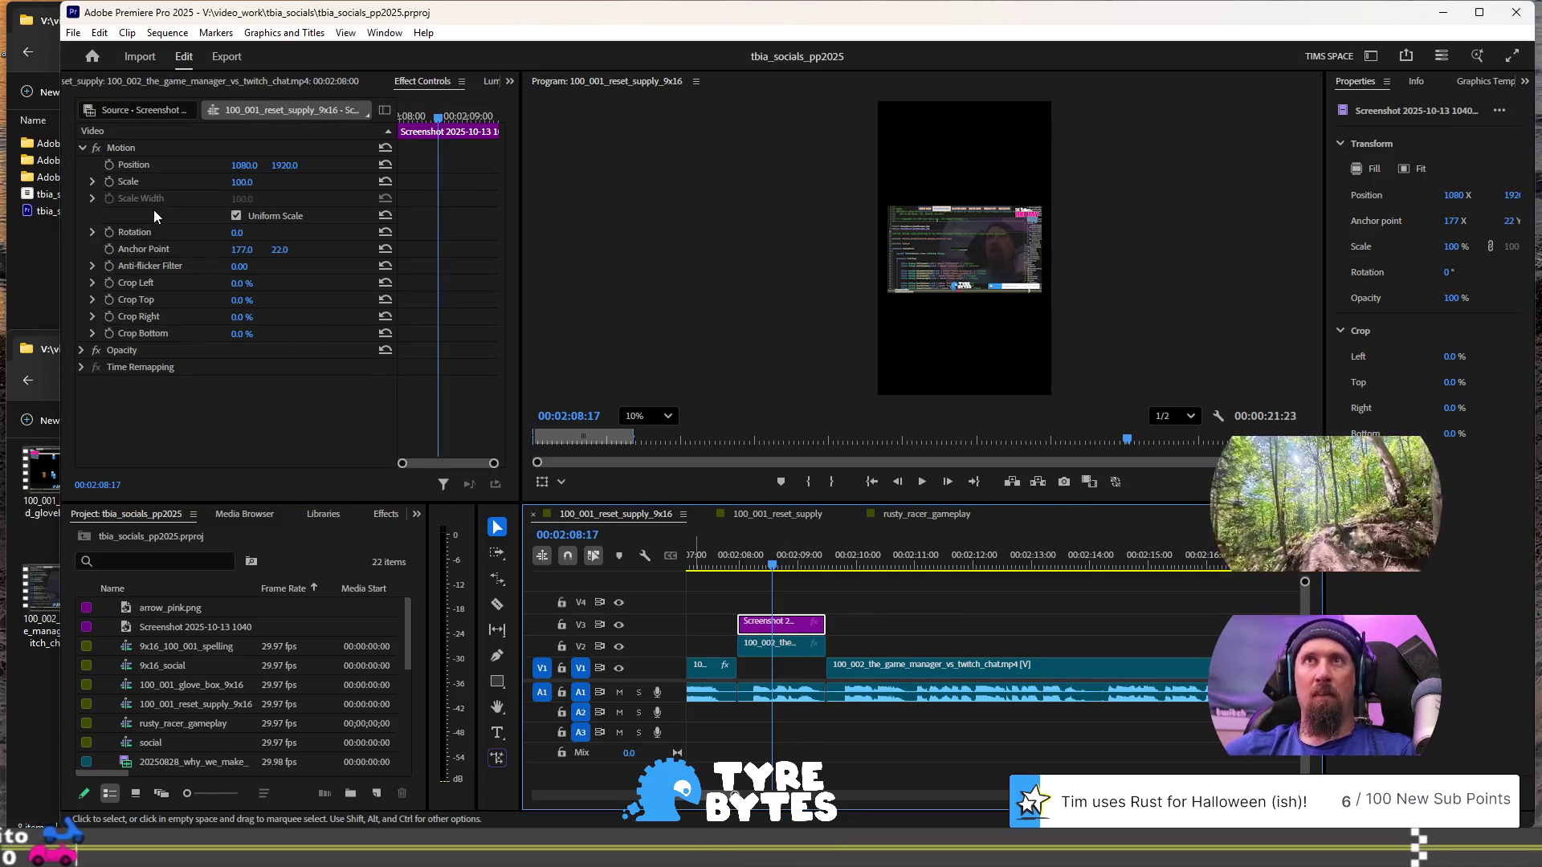
{"action": "left_click", "coordinate": [239, 182]}
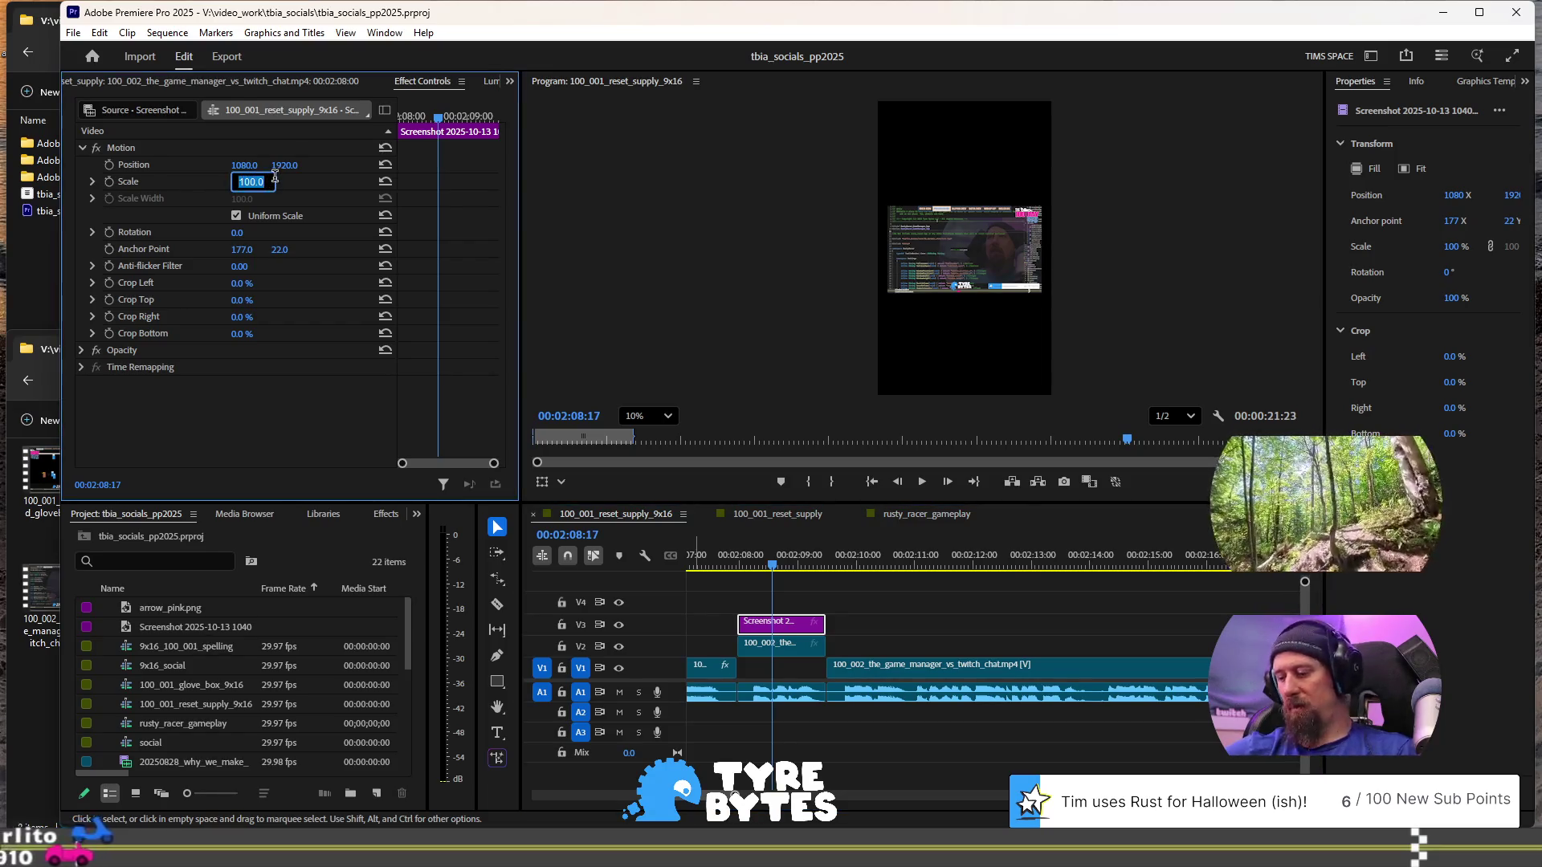
{"action": "type", "text": "250"}
{"action": "key", "text": "Return"}
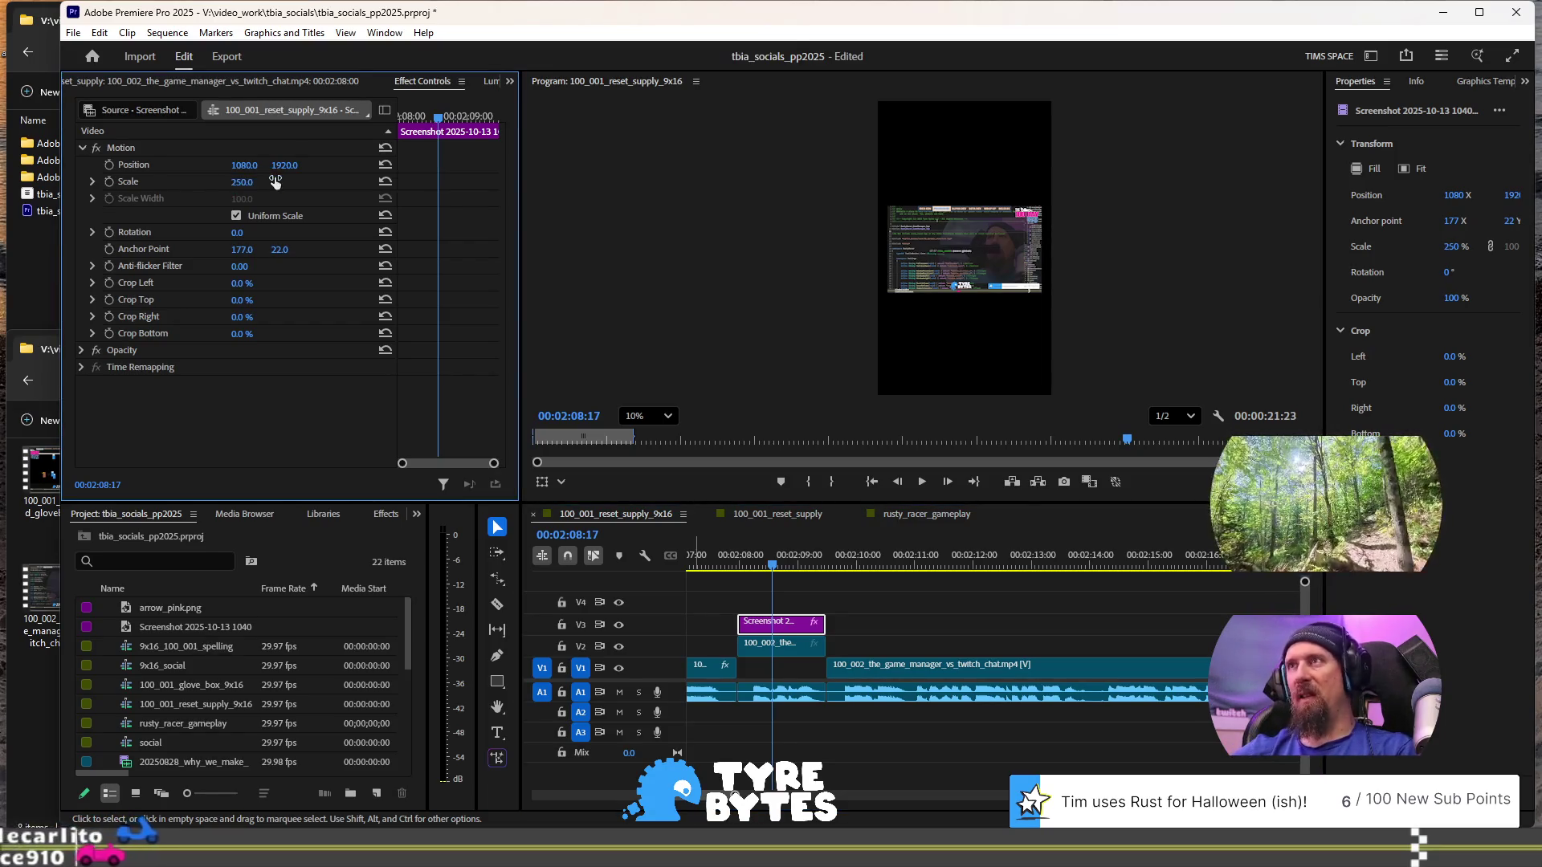
- Raise the screenshot's Scale further to 350%
{"action": "left_click", "coordinate": [251, 181]}
{"action": "type", "text": "350"}
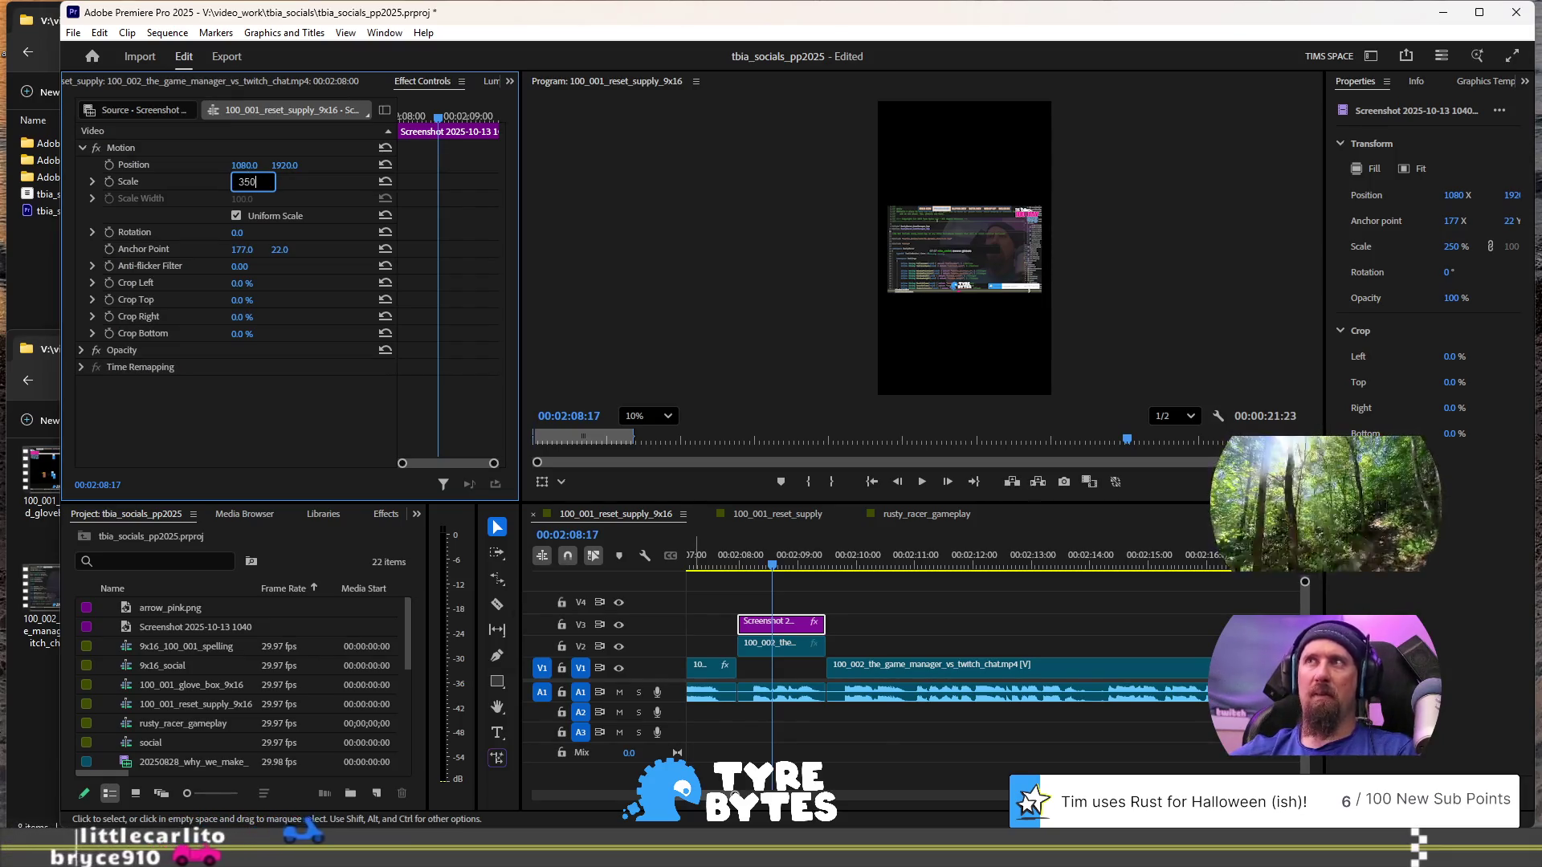
{"action": "key", "text": "Return"}
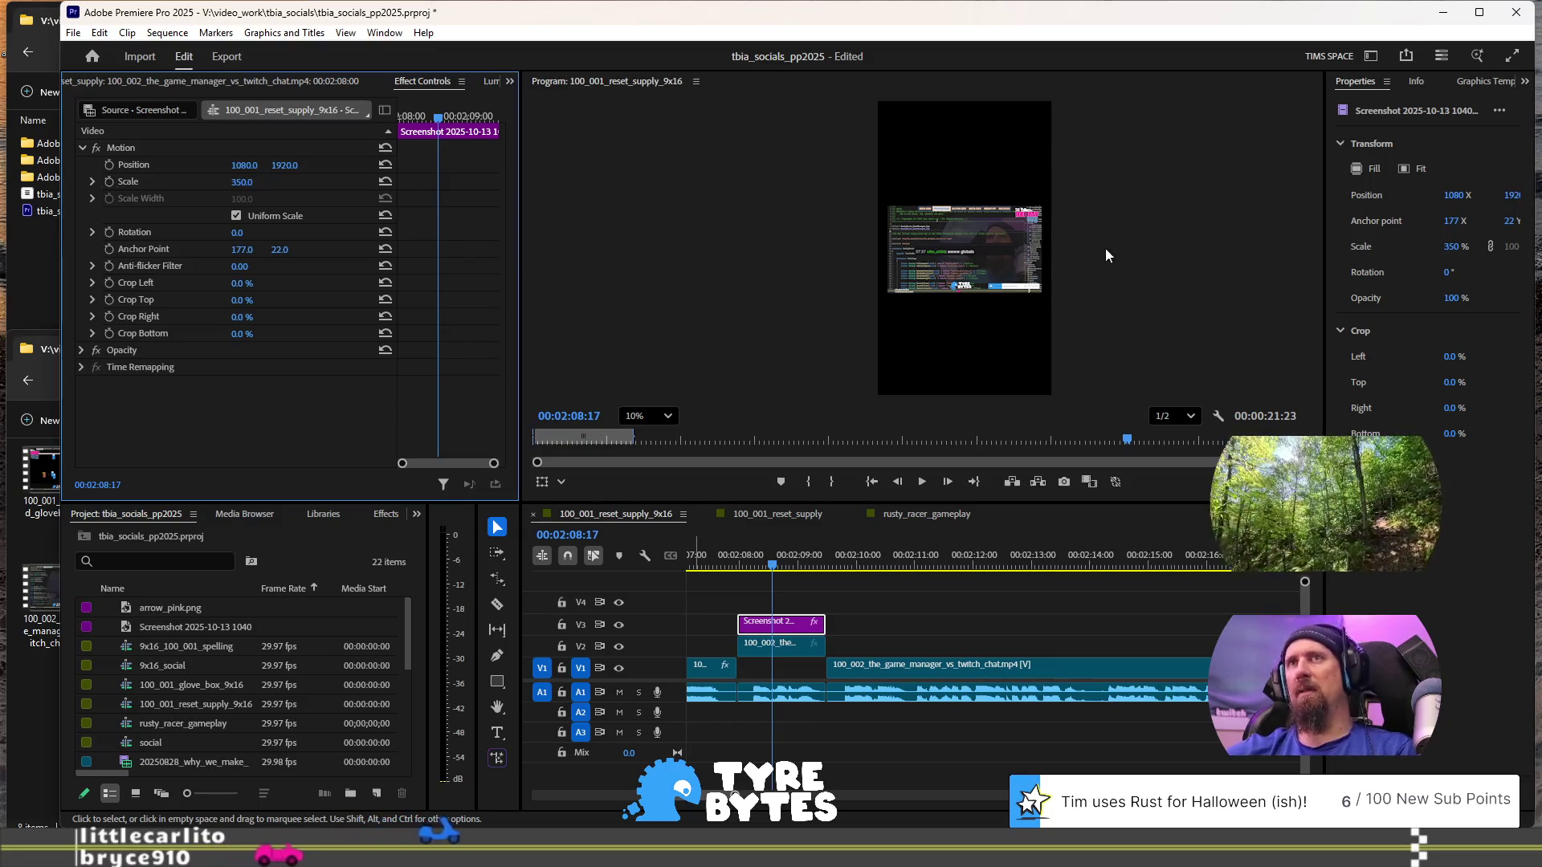
{"action": "left_click", "coordinate": [967, 249]}
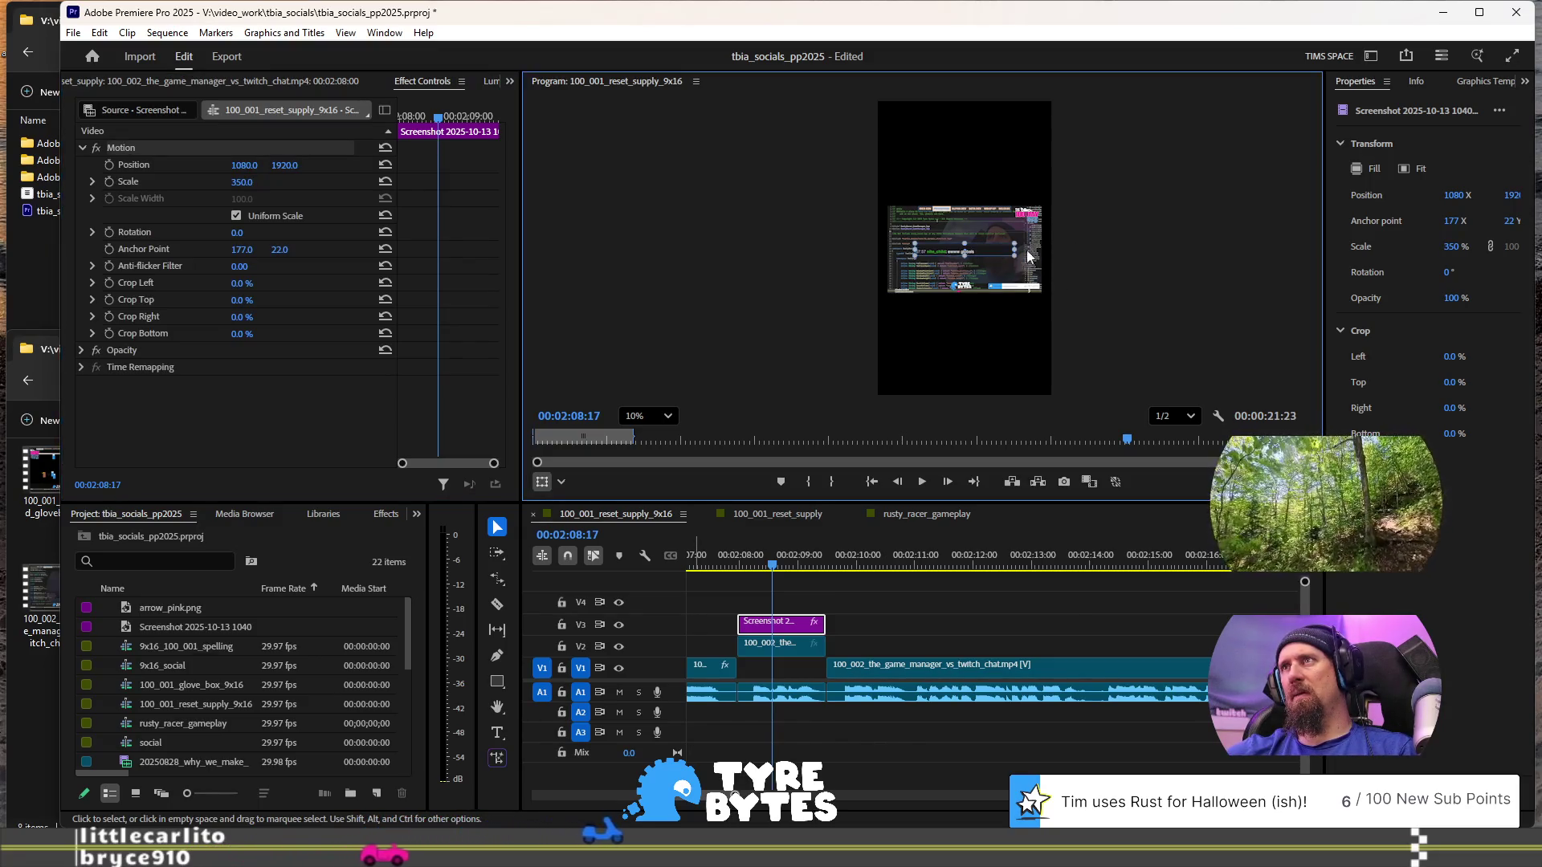
{"action": "left_click", "coordinate": [627, 417]}
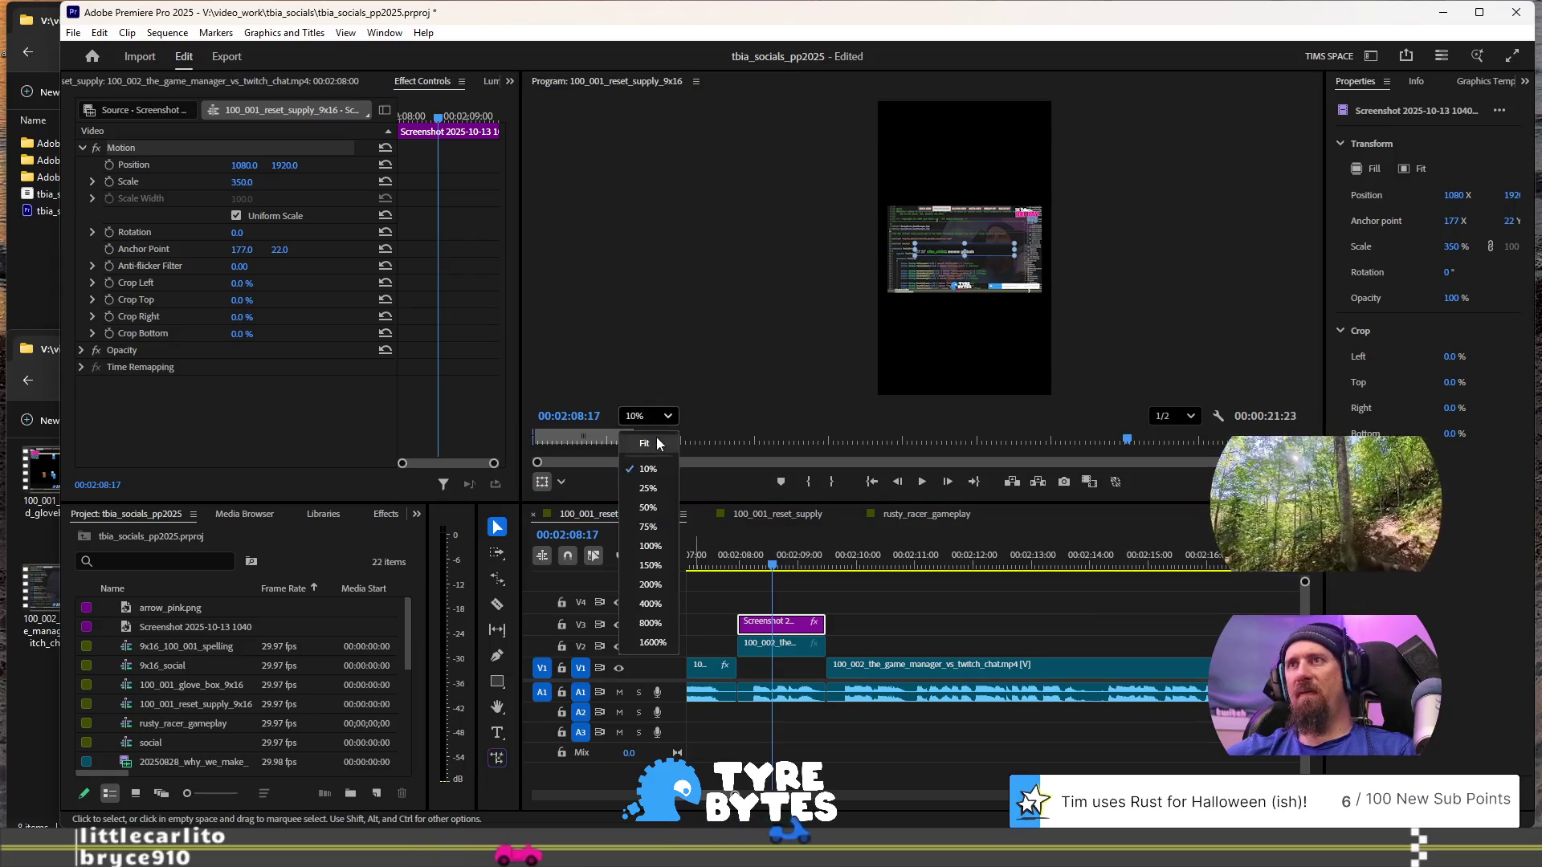
- Zoom the Program Monitor and drag the screenshot's handles to roughly 653% scale
{"action": "left_click", "coordinate": [657, 436]}
{"action": "scroll", "coordinate": [960, 265], "scroll_direction": "up", "scroll_amount": 3}
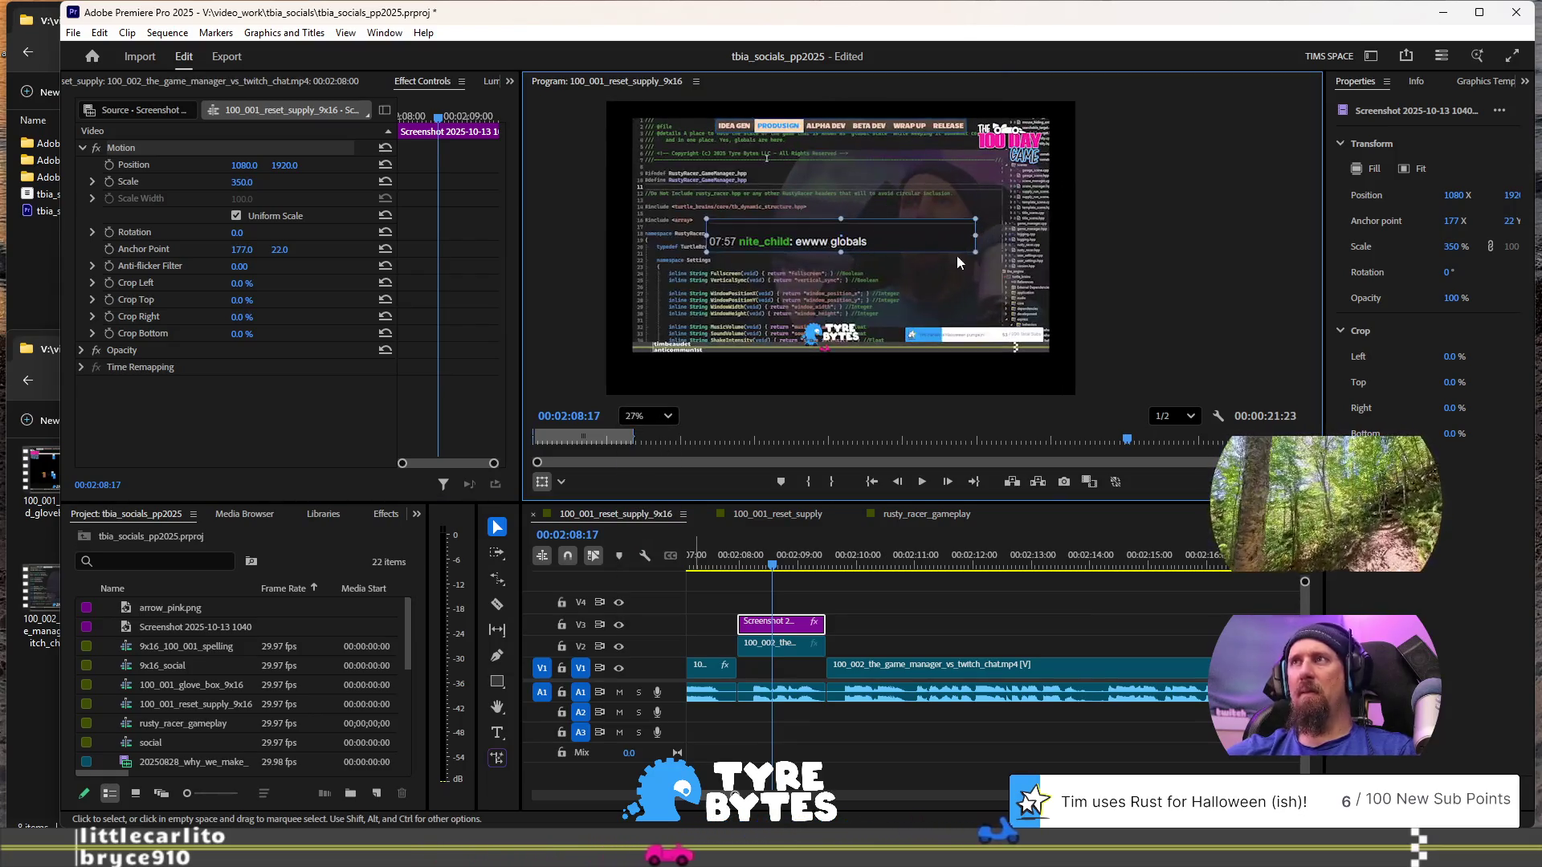
{"action": "mouse_move", "coordinate": [976, 253]}
{"action": "left_mouse_down"}
{"action": "mouse_move", "coordinate": [1052, 282]}
{"action": "mouse_move", "coordinate": [1015, 271]}
{"action": "left_mouse_up"}
{"action": "mouse_move", "coordinate": [1117, 238]}
{"action": "left_mouse_down"}
{"action": "mouse_move", "coordinate": [1068, 240]}
{"action": "mouse_move", "coordinate": [1090, 238]}
{"action": "left_mouse_up"}
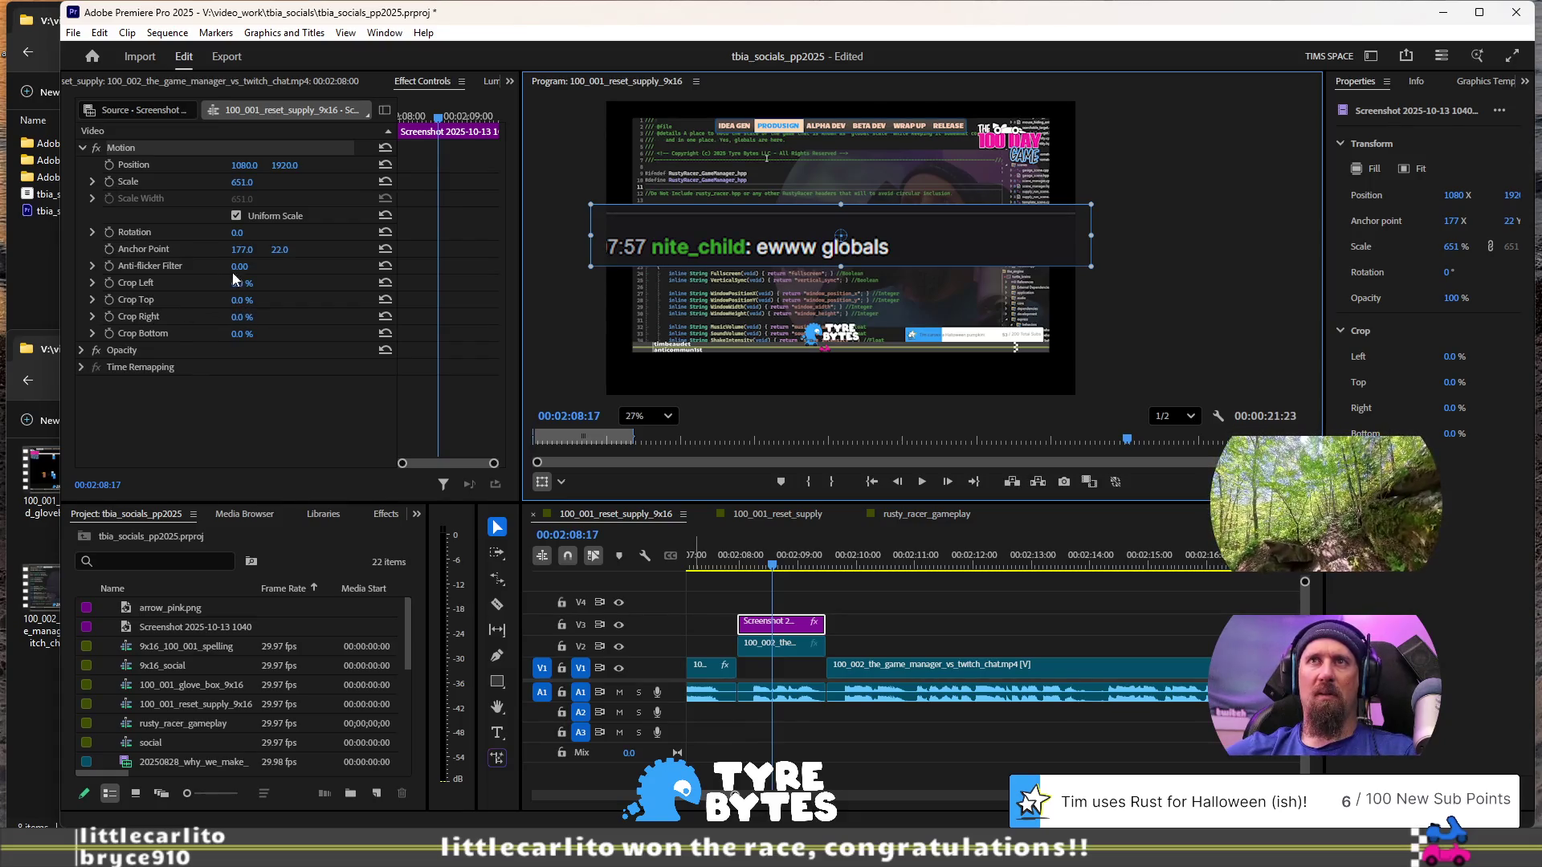
- Crop the screenshot 34% from the right and 28% from the top
{"action": "left_click", "coordinate": [242, 318]}
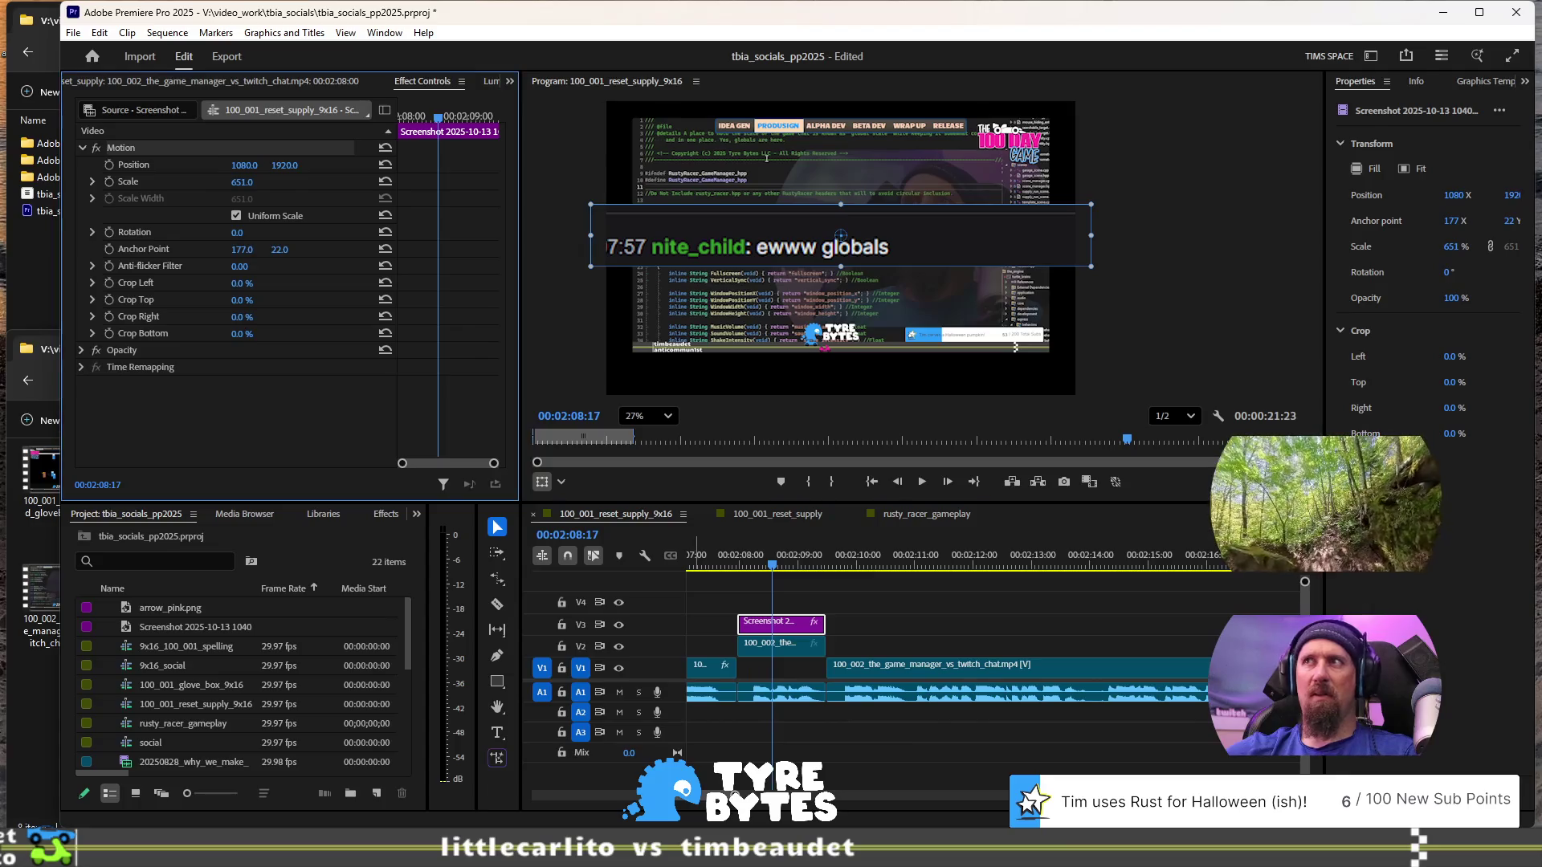
{"action": "left_click_drag", "start_coordinate": [243, 316], "coordinate": [276, 316]}
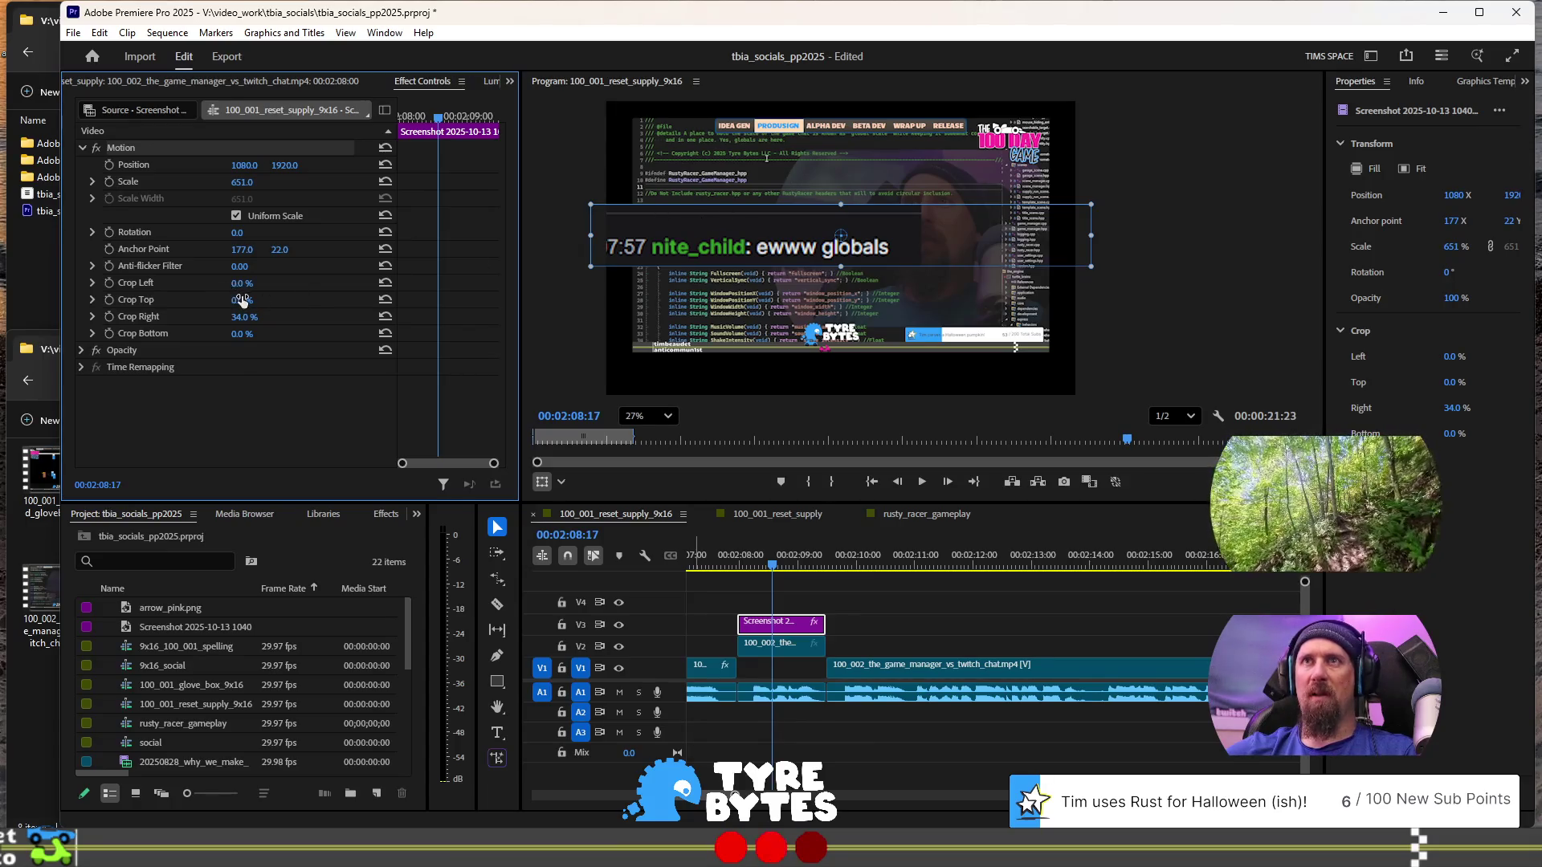
{"action": "left_click_drag", "start_coordinate": [239, 300], "coordinate": [245, 301]}
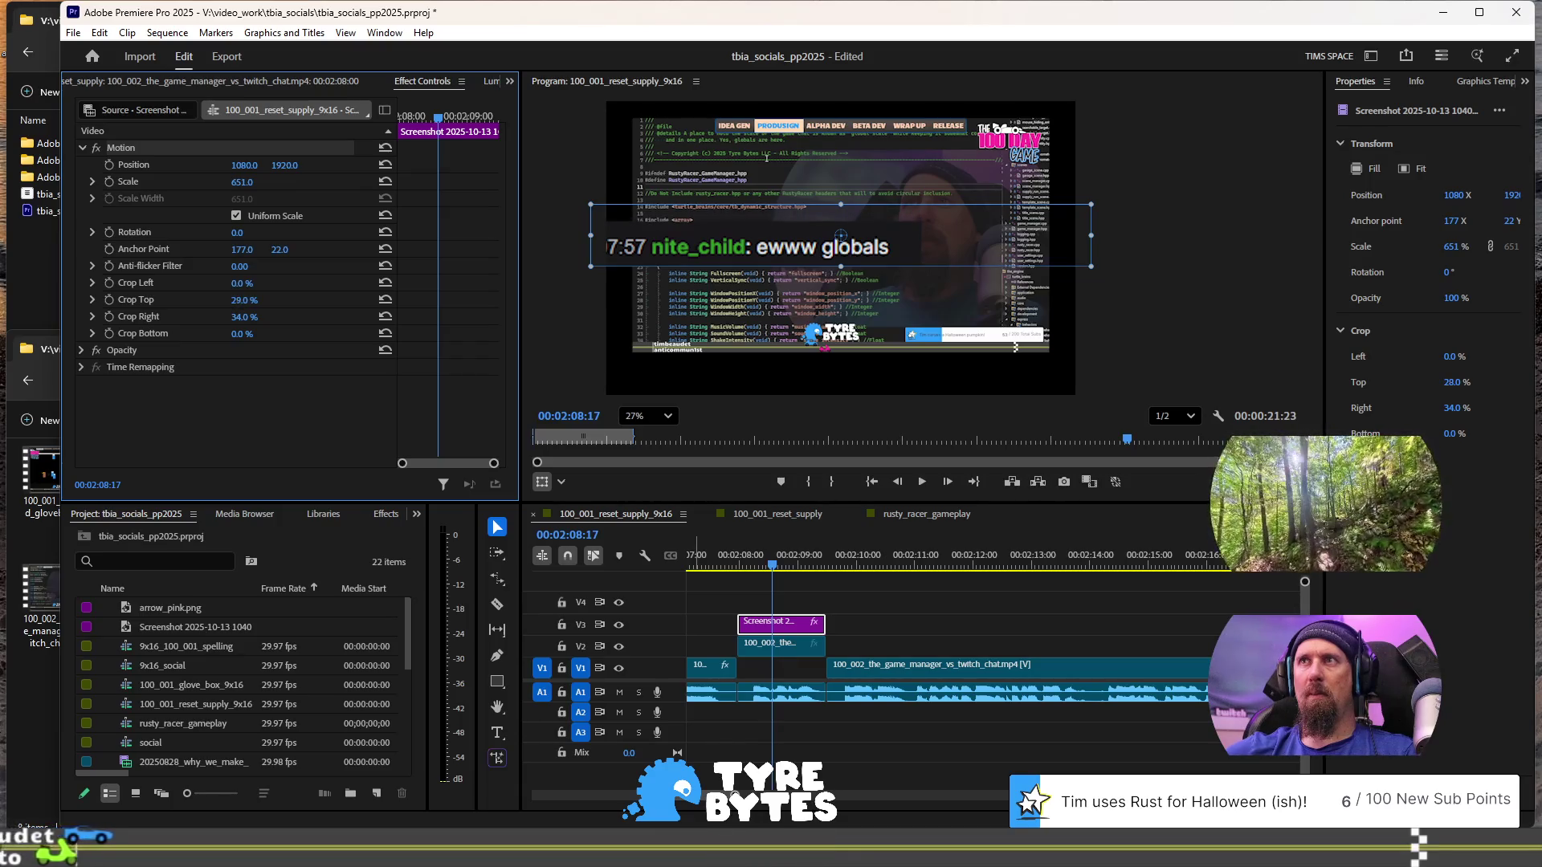
- Scale the cropped 'ewww globals' line to 793% and position it at 1409.2, 1857.1
{"action": "left_click_drag", "start_coordinate": [696, 205], "coordinate": [760, 190]}
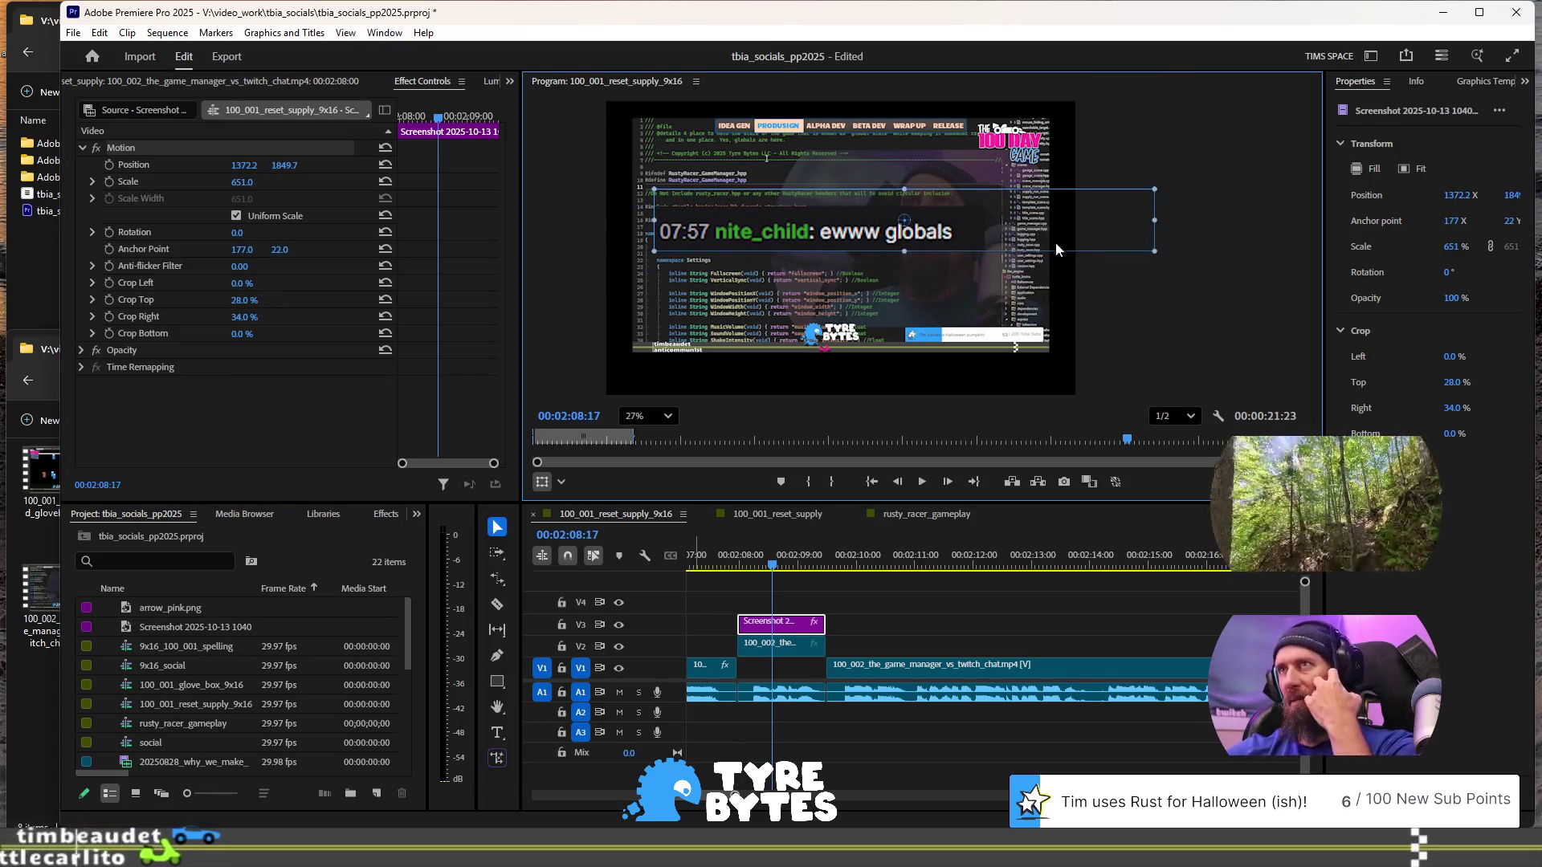
{"action": "left_click_drag", "start_coordinate": [956, 225], "coordinate": [961, 220]}
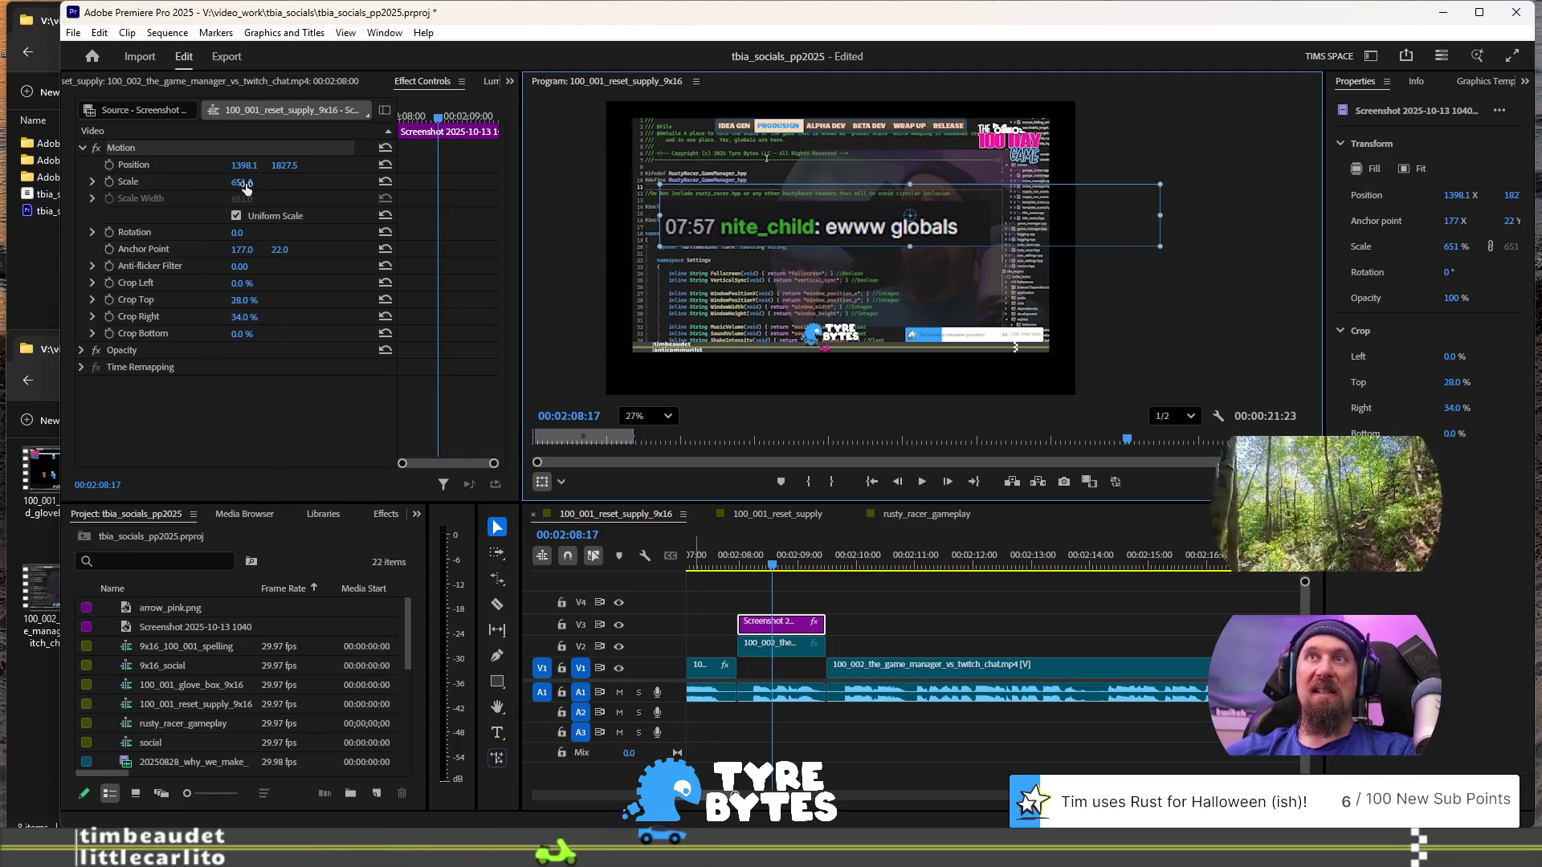
{"action": "mouse_move", "coordinate": [242, 183]}
{"action": "left_mouse_down"}
{"action": "mouse_move", "coordinate": [384, 182]}
{"action": "mouse_move", "coordinate": [355, 182]}
{"action": "left_mouse_up"}
{"action": "left_click_drag", "start_coordinate": [802, 210], "coordinate": [793, 223]}
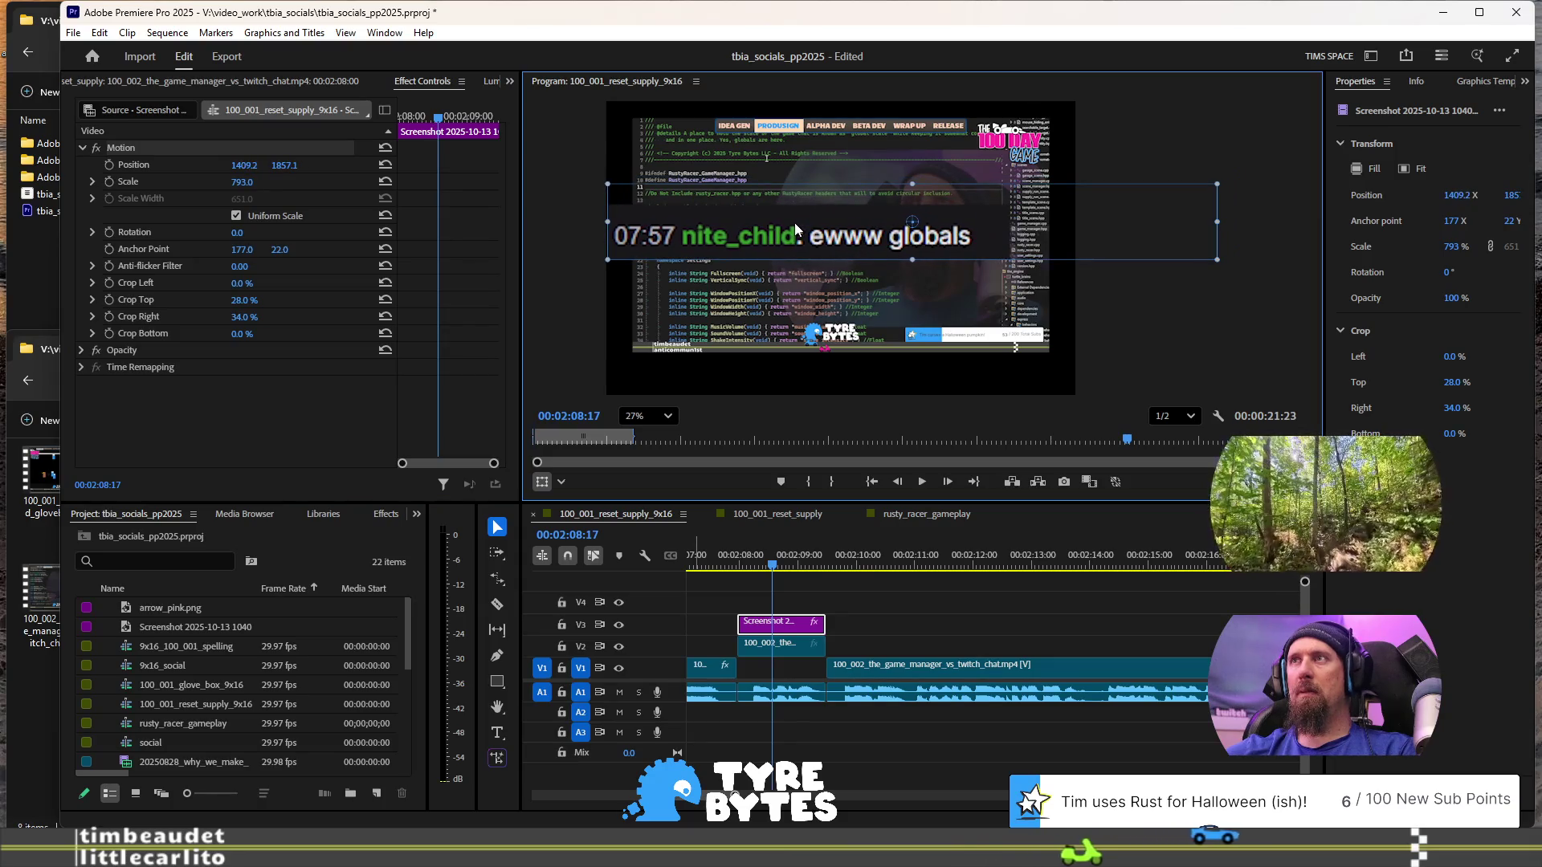
- Switch to the web browser and start a new tab
{"action": "scroll", "coordinate": [1086, 316], "scroll_direction": "down", "scroll_amount": 5}
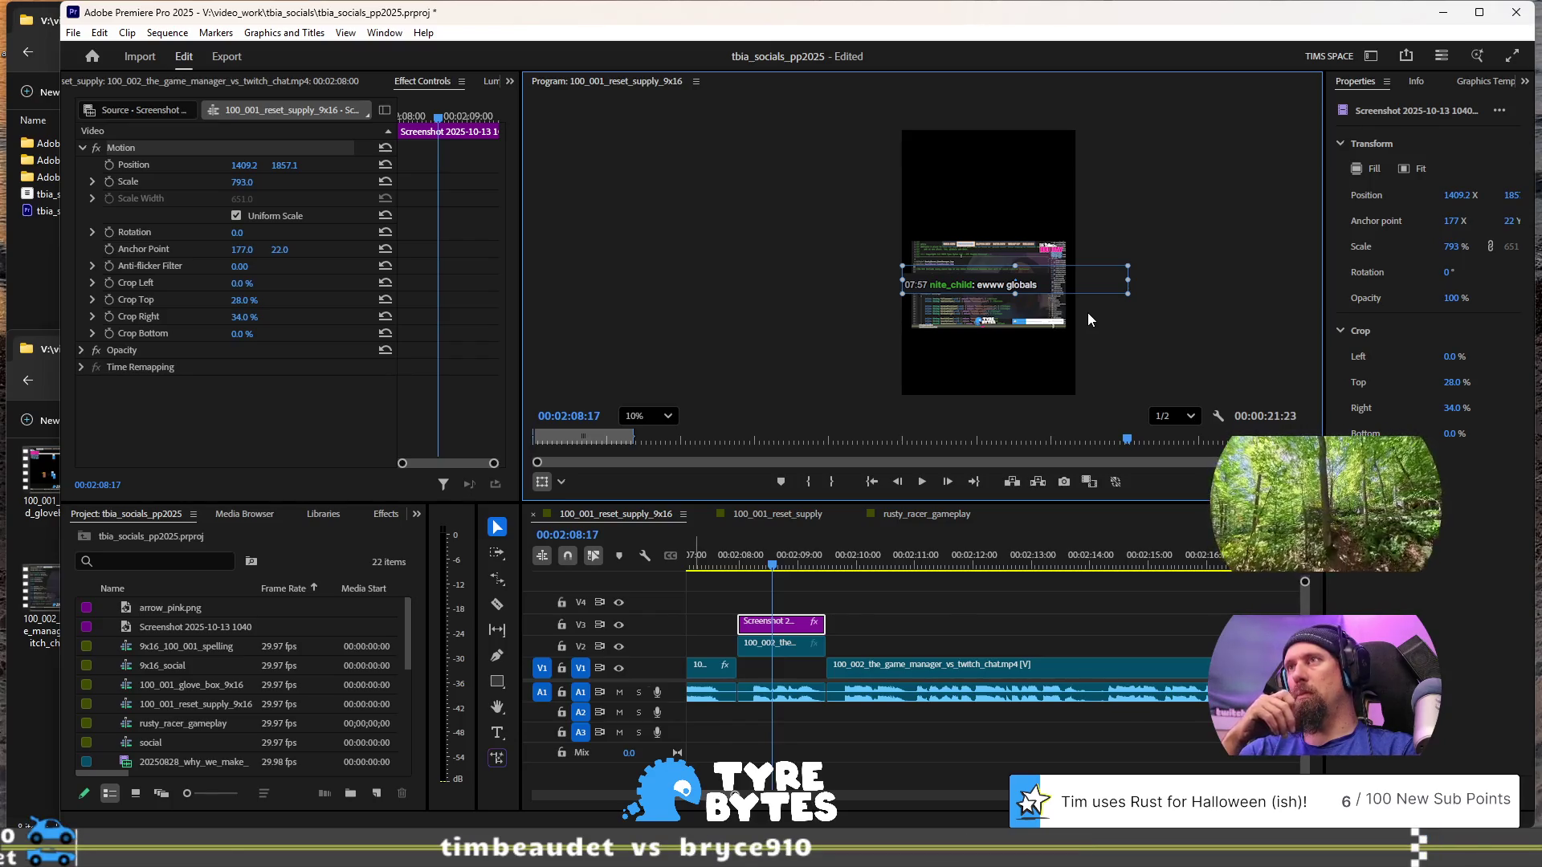
{"action": "key", "text": "alt+Tab"}
{"action": "left_click", "coordinate": [1266, 86]}
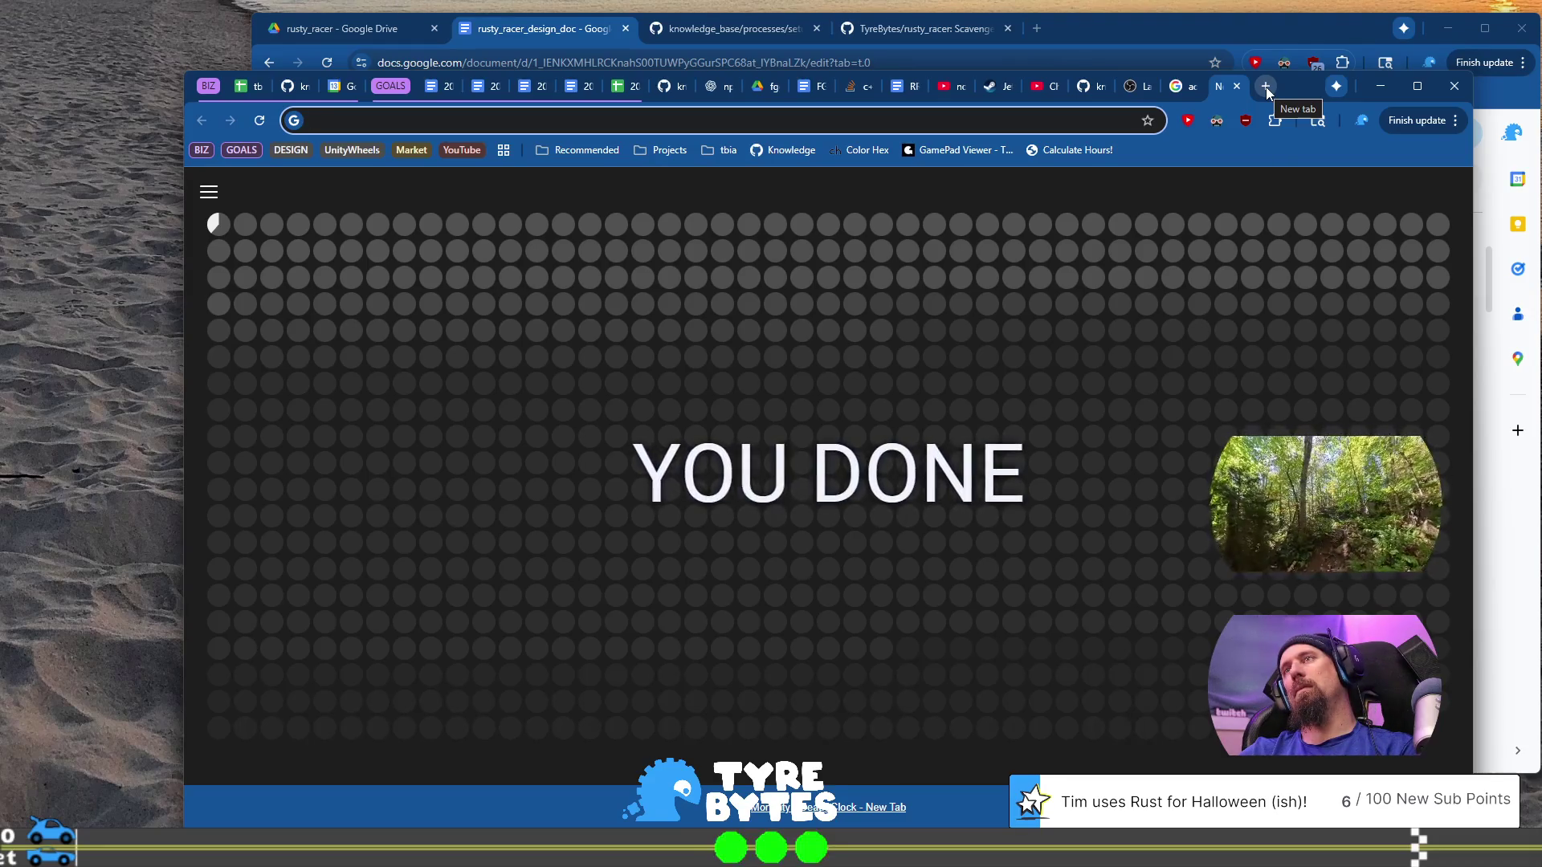
- Load the streamer's Twitch videos page and page back twice through Recent broadcasts
{"action": "type", "text": "twitch.tv/timbeaudet/videos"}
{"action": "key", "text": "Return"}
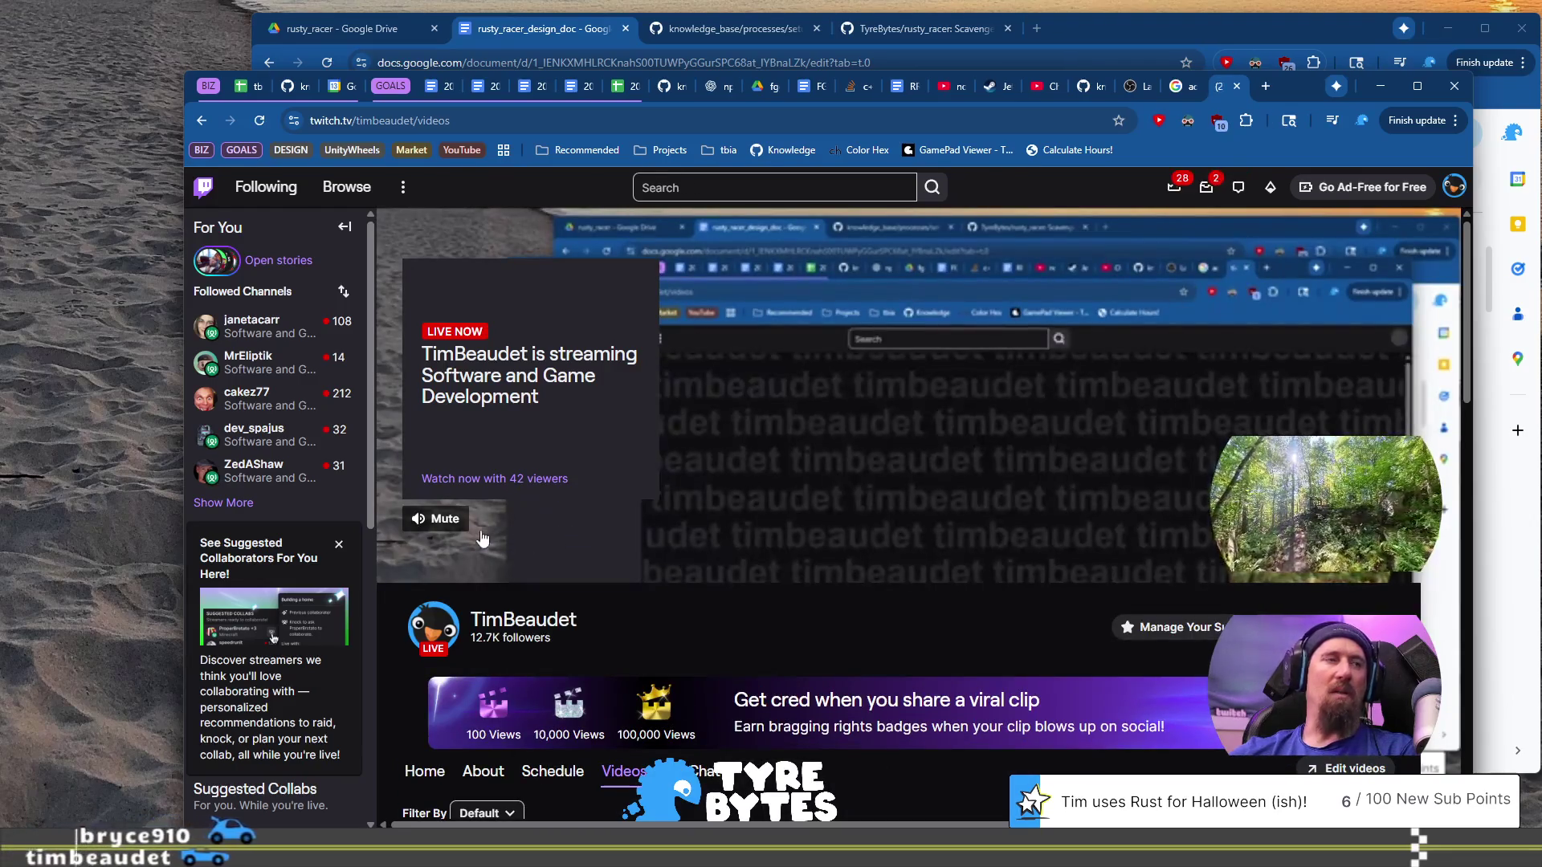
{"action": "scroll", "coordinate": [826, 545], "scroll_direction": "down", "scroll_amount": 5}
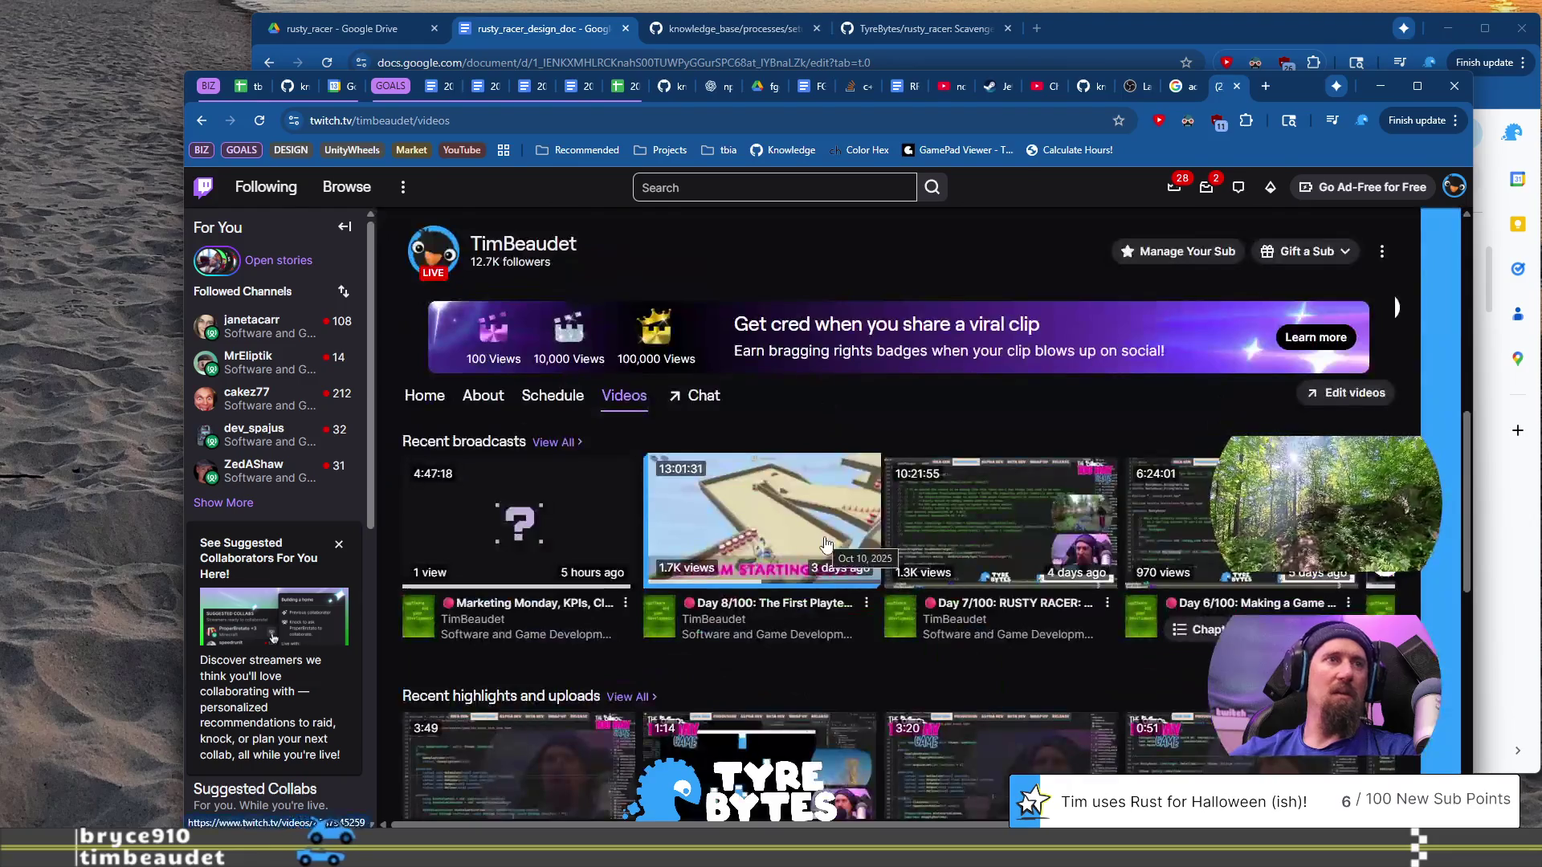
{"action": "left_click", "coordinate": [1381, 578]}
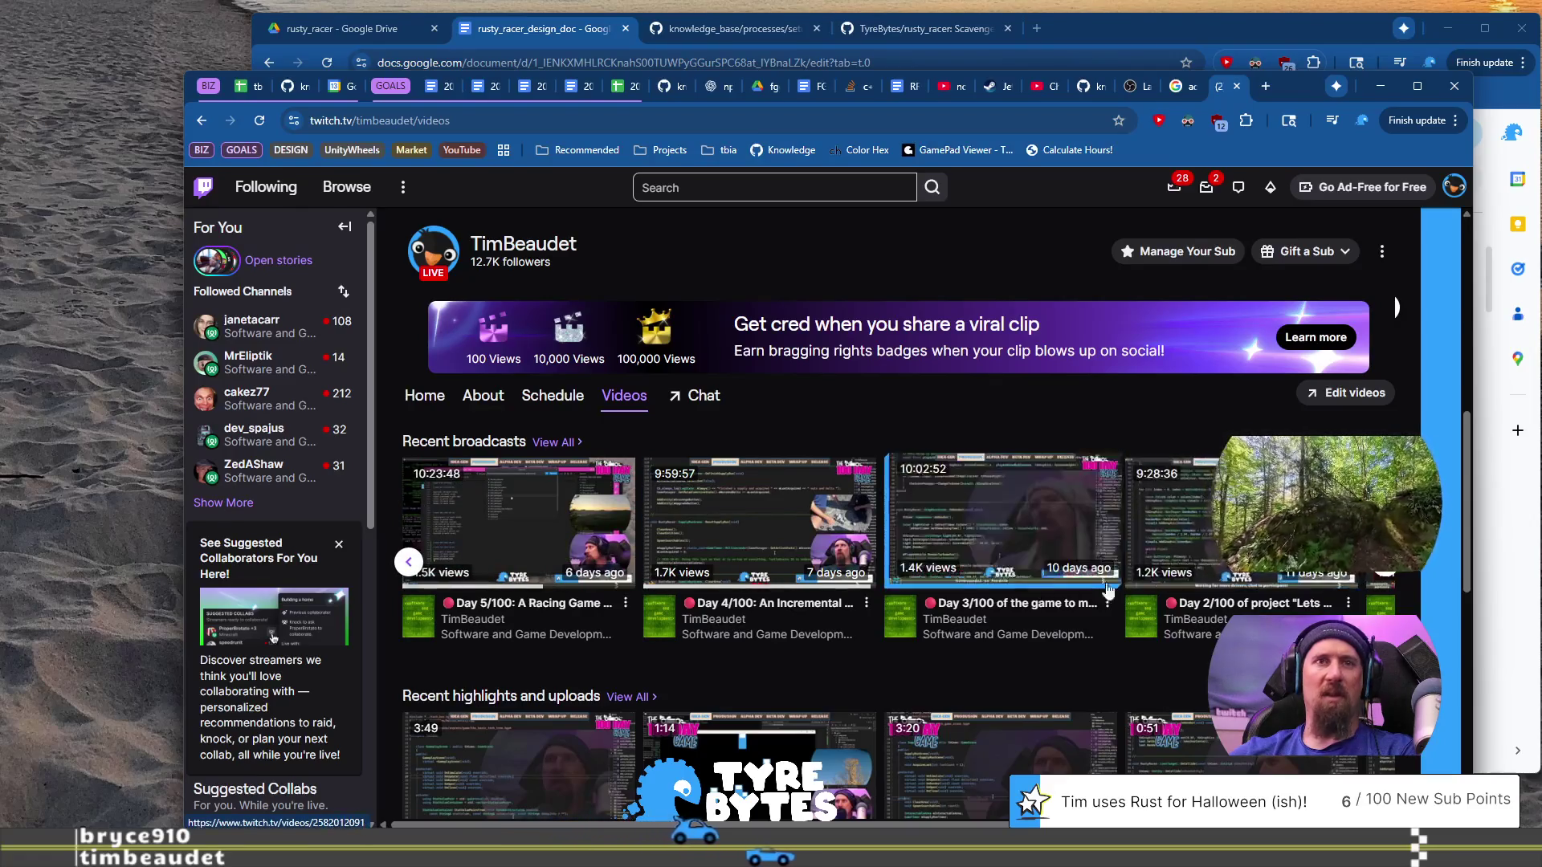
{"action": "left_click", "coordinate": [1381, 579]}
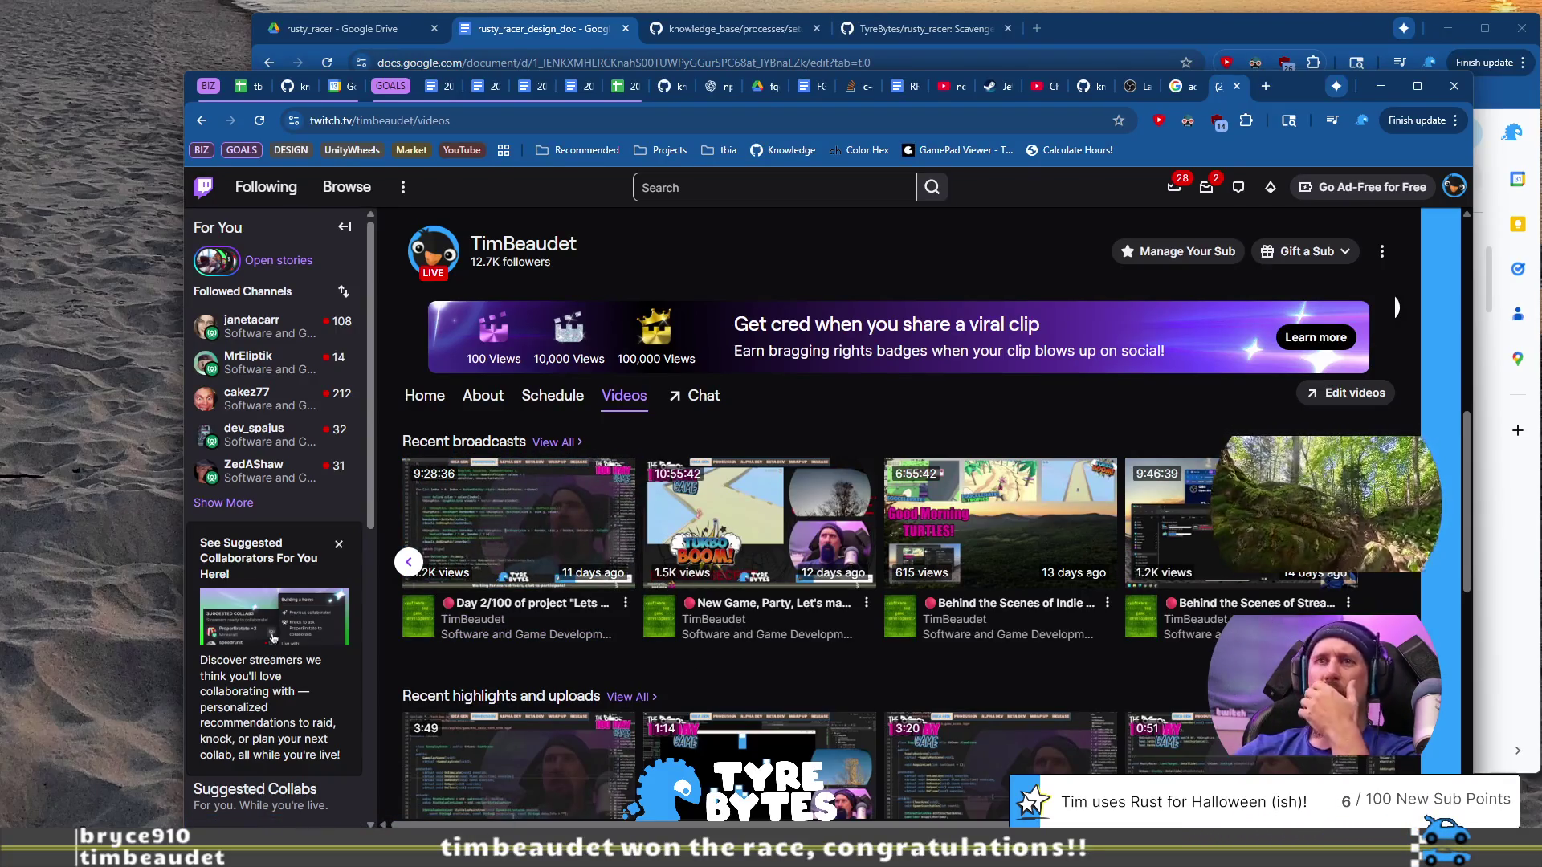
{"action": "key", "text": "alt+Tab"}
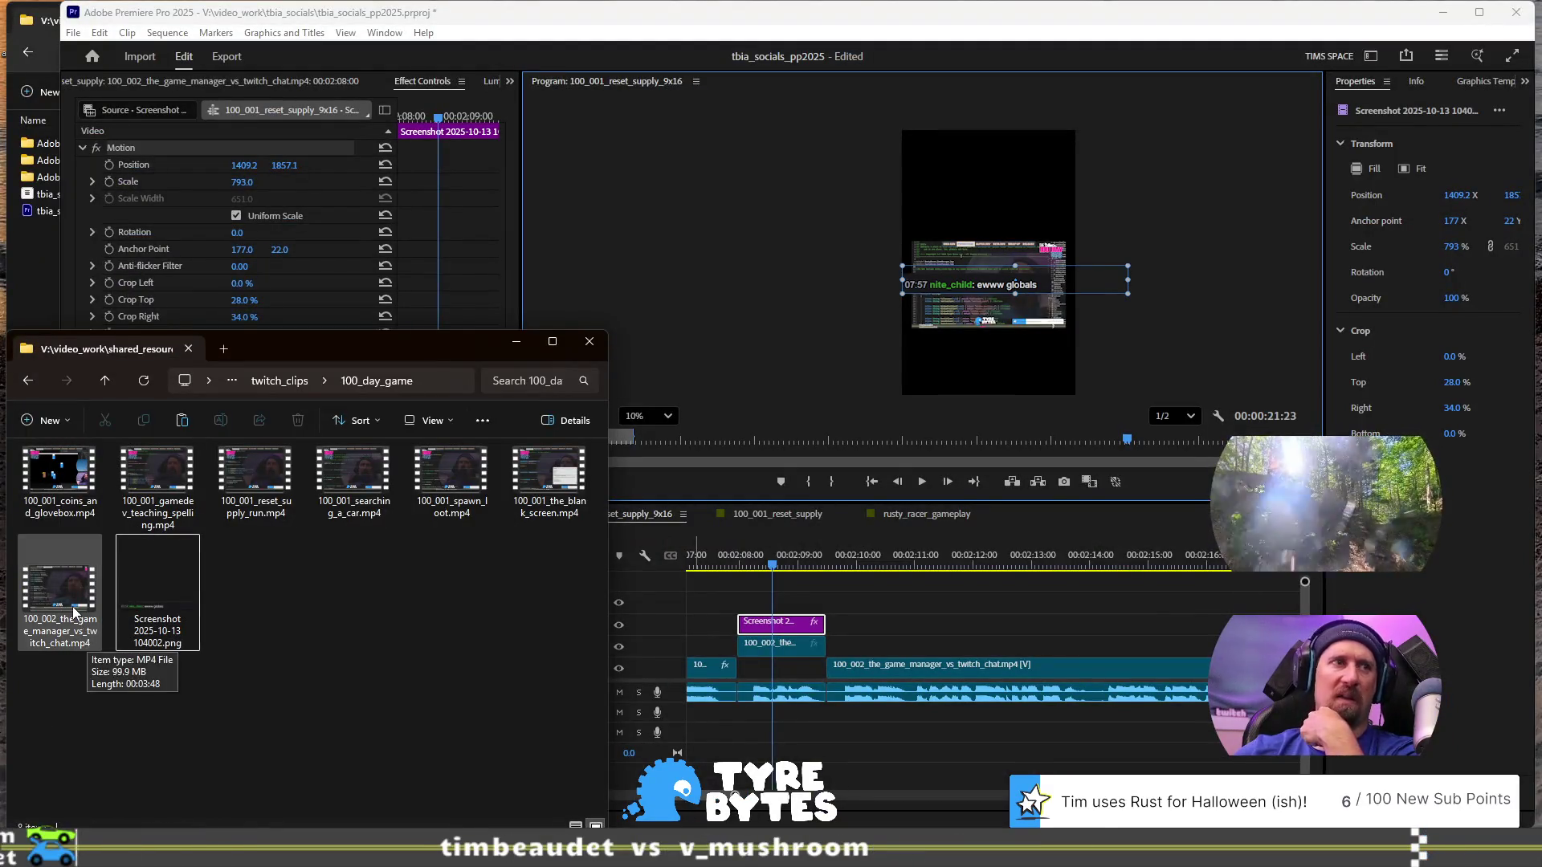
{"action": "key", "text": "alt+Tab"}
- Open the Day 2/100 broadcast muted and seek the replay to about 01:52
{"action": "left_click", "coordinate": [523, 504]}
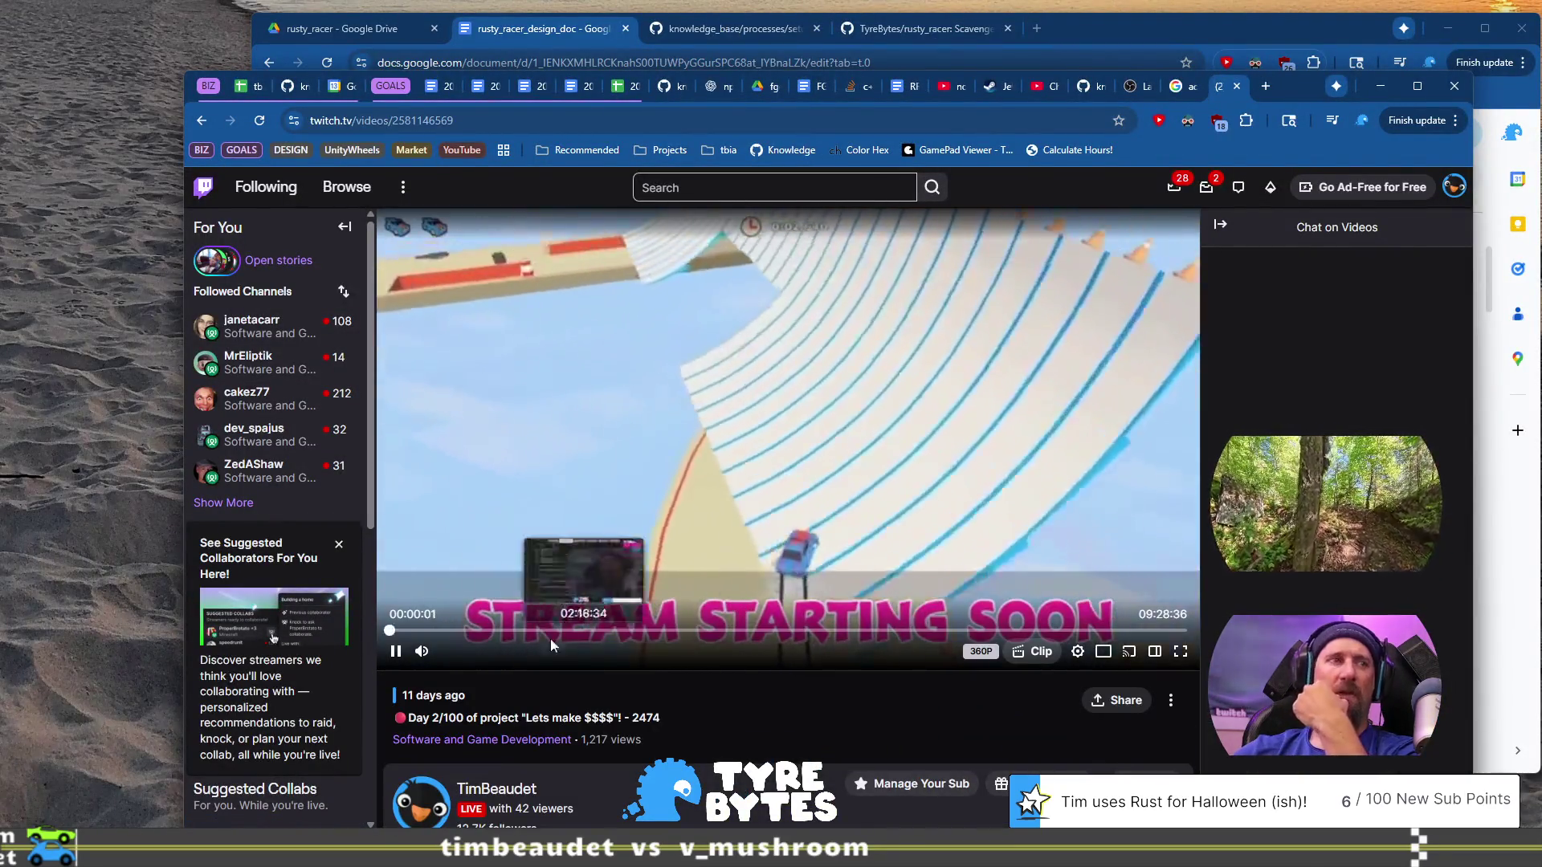
{"action": "left_click", "coordinate": [441, 655]}
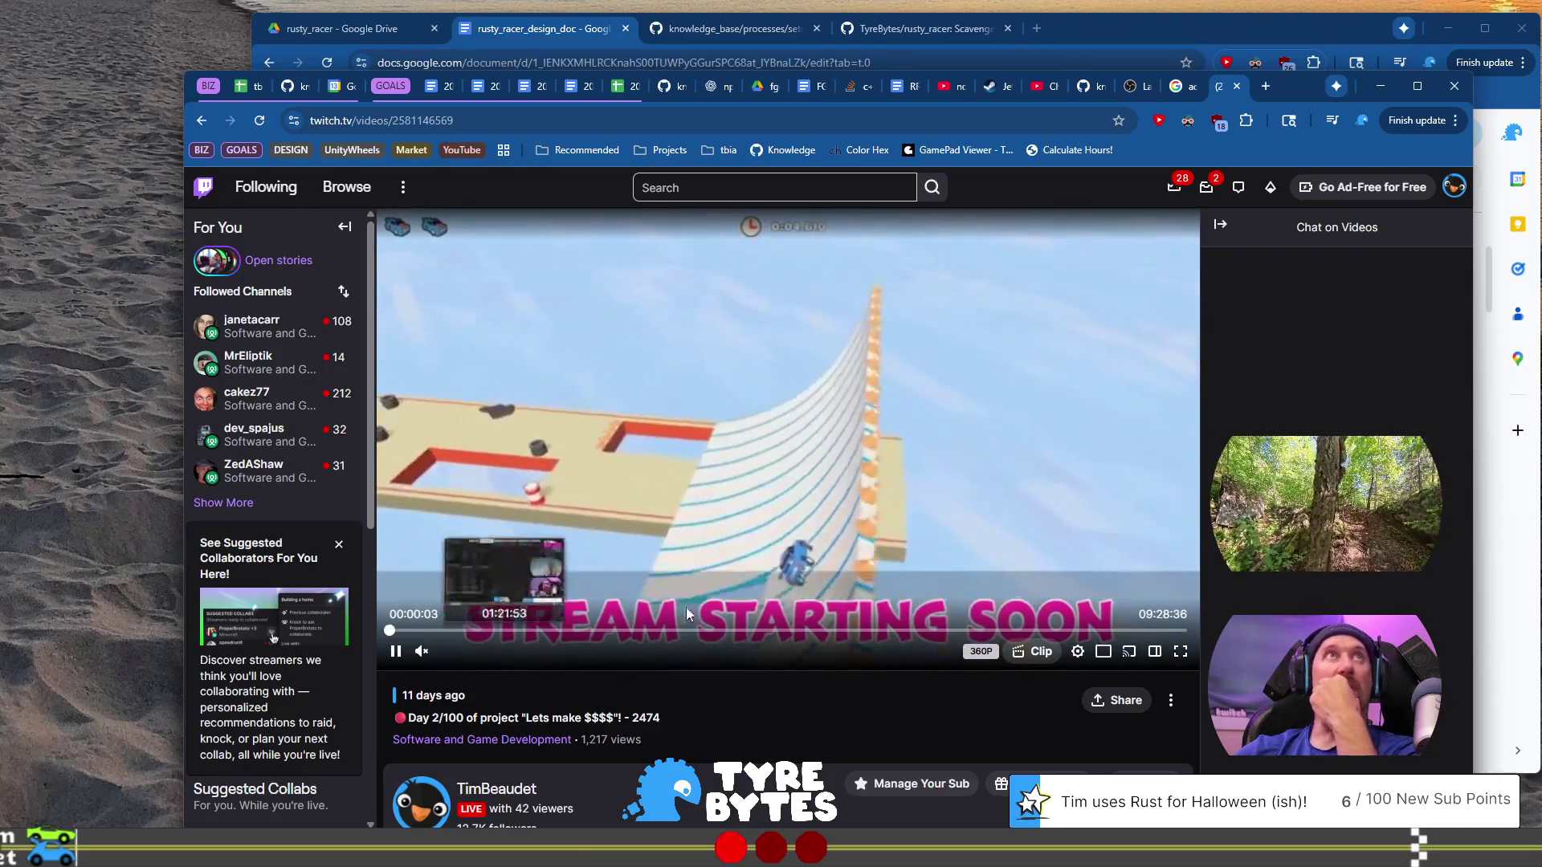
{"action": "left_click", "coordinate": [950, 632]}
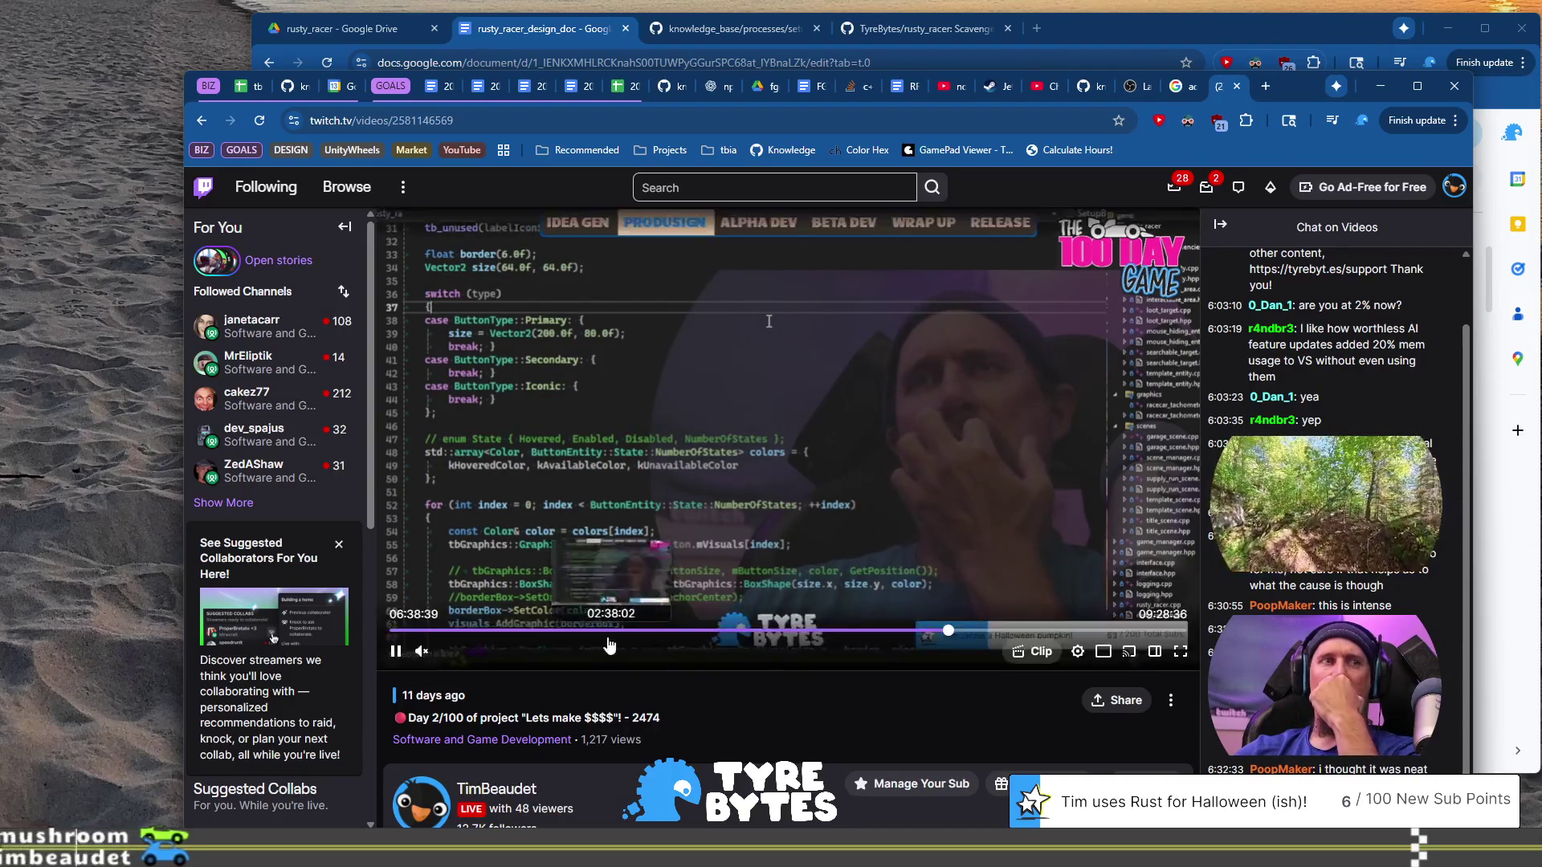
{"action": "left_click", "coordinate": [501, 638]}
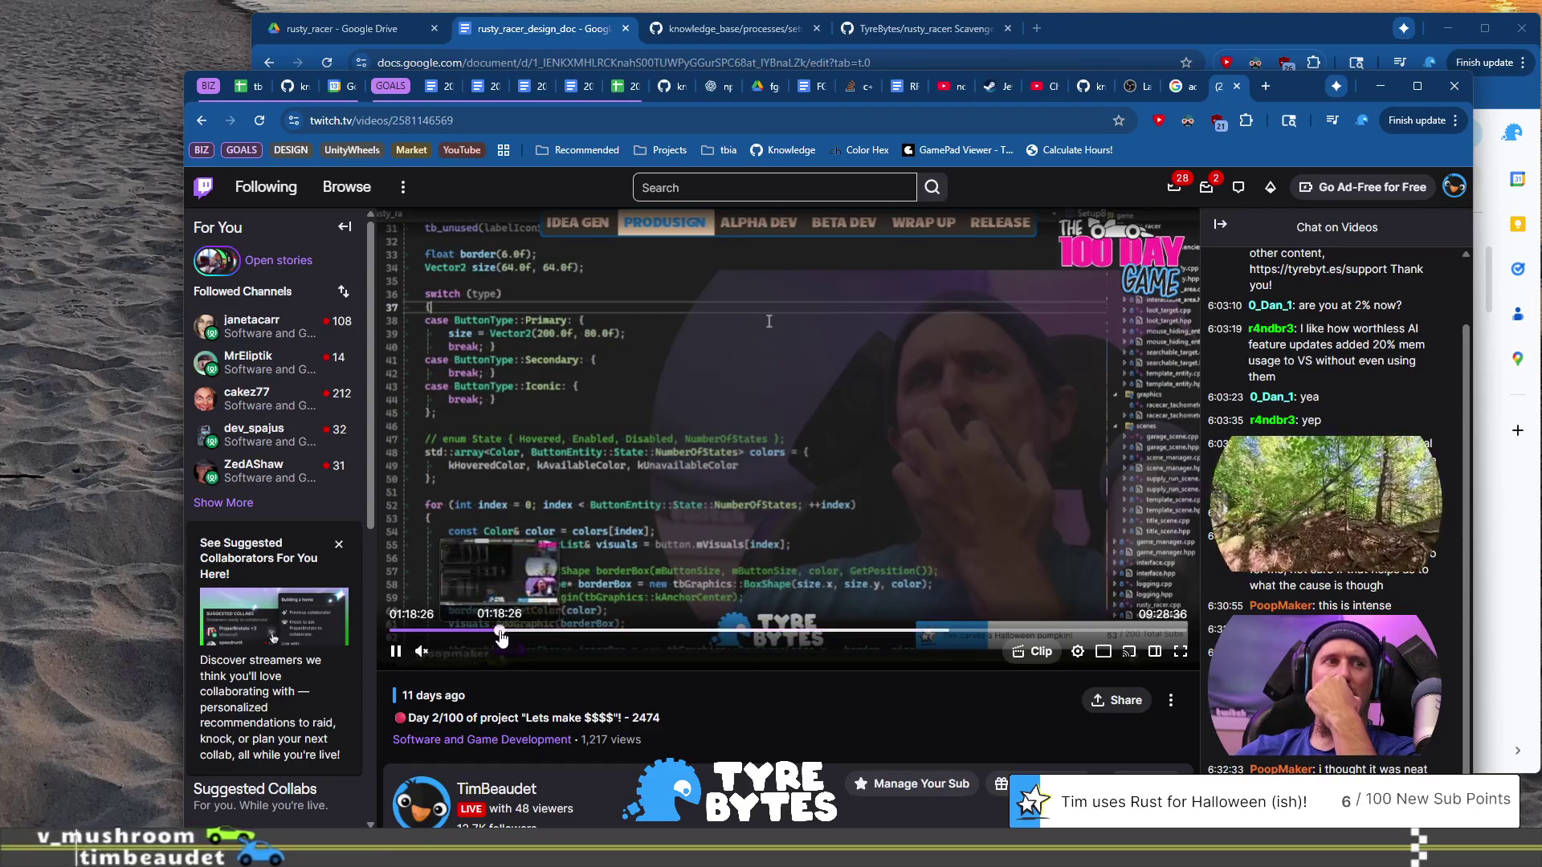
{"action": "left_click", "coordinate": [526, 632]}
{"action": "left_click", "coordinate": [533, 632]}
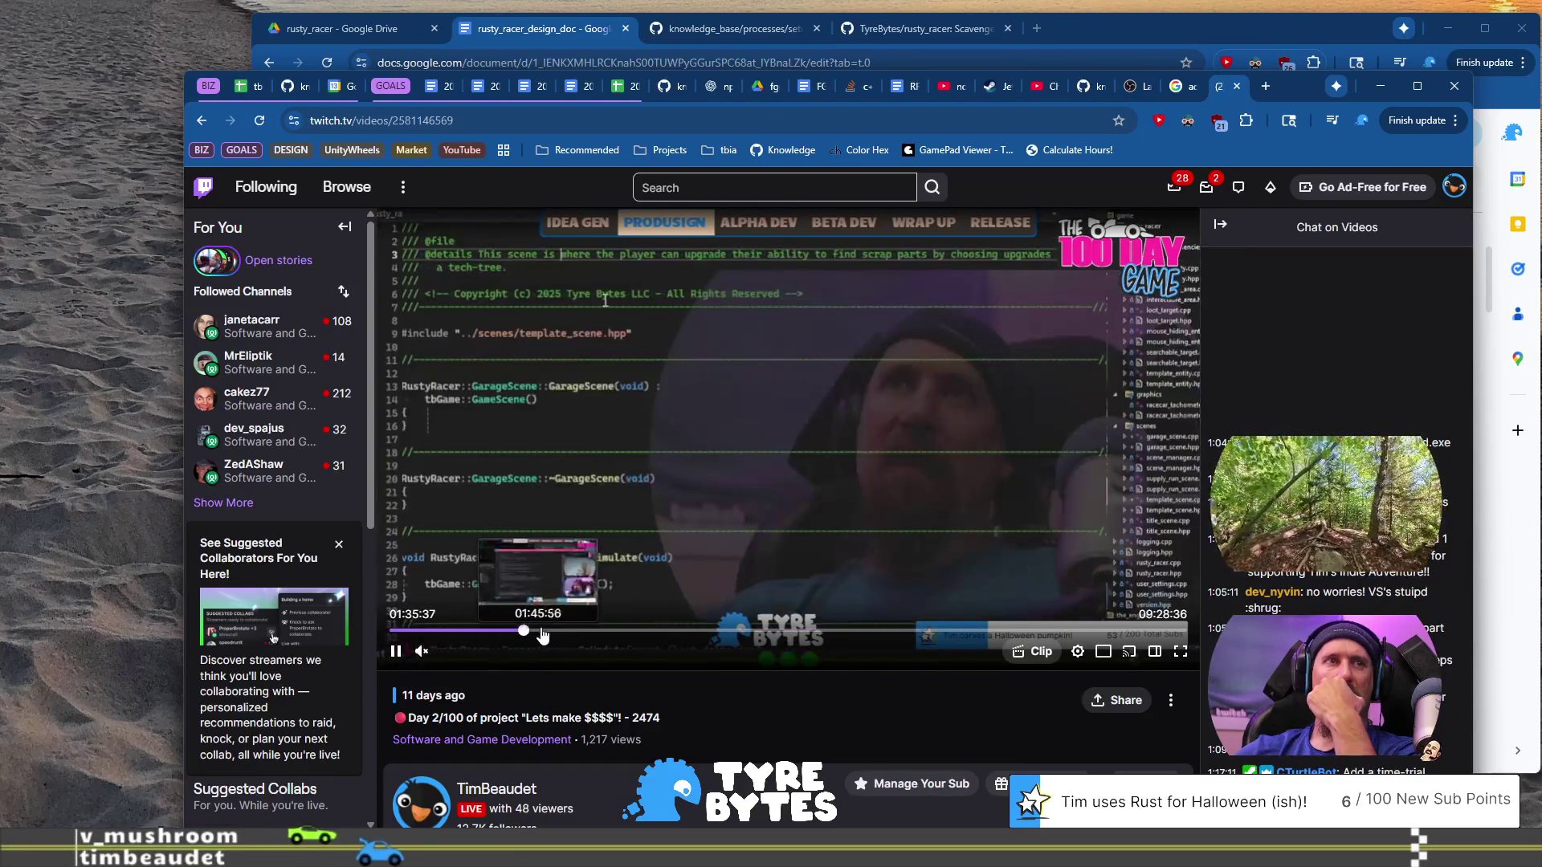
{"action": "left_click", "coordinate": [550, 633]}
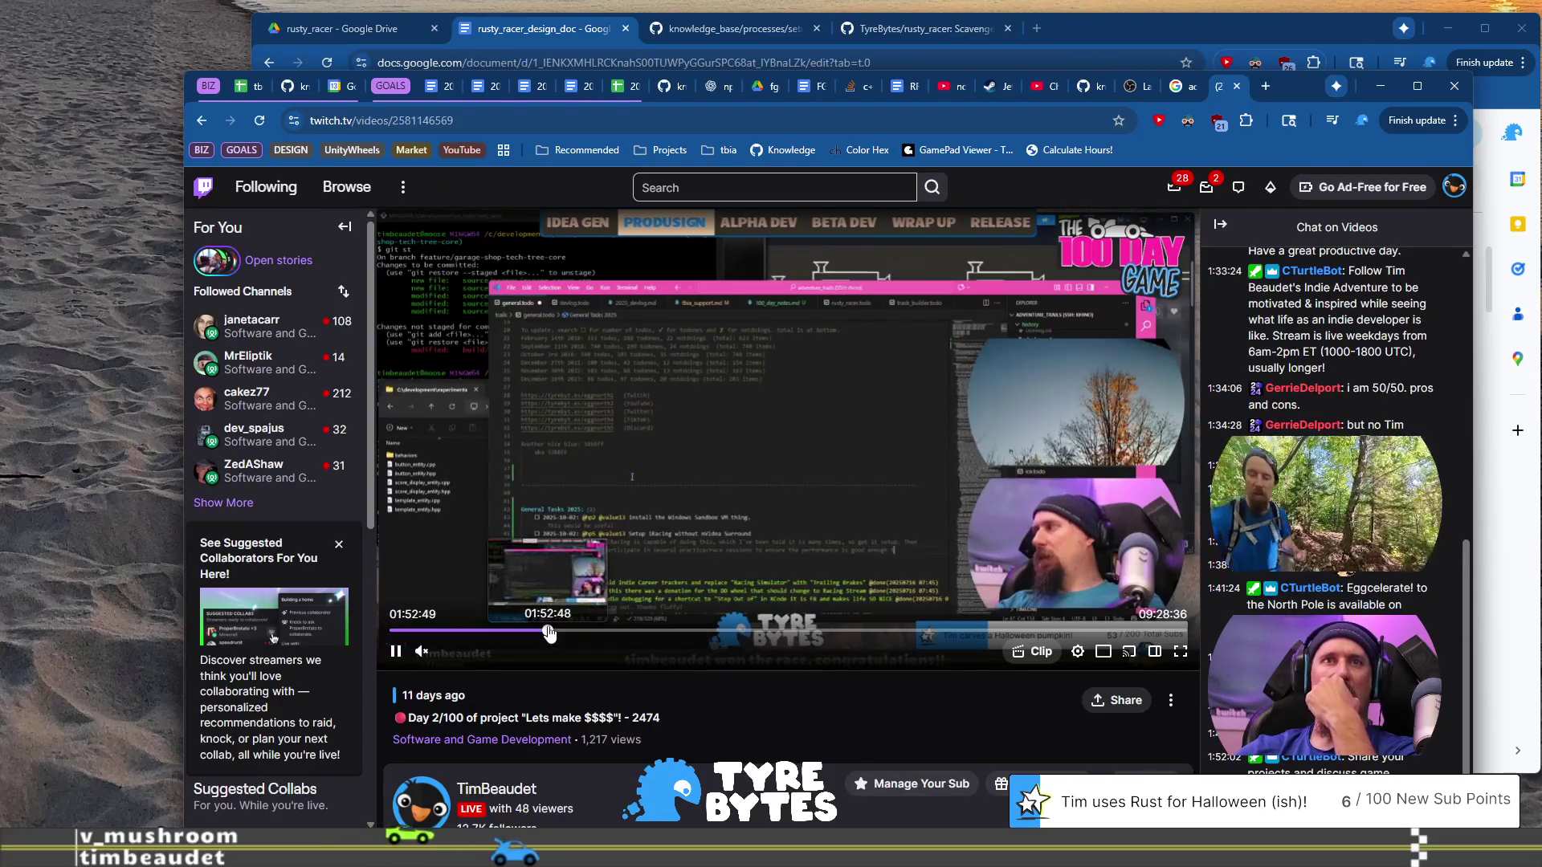
- Advance the replay to 02:03:47 and pause it on that chat moment
{"action": "scroll", "coordinate": [550, 633], "scroll_direction": "down", "scroll_amount": 2}
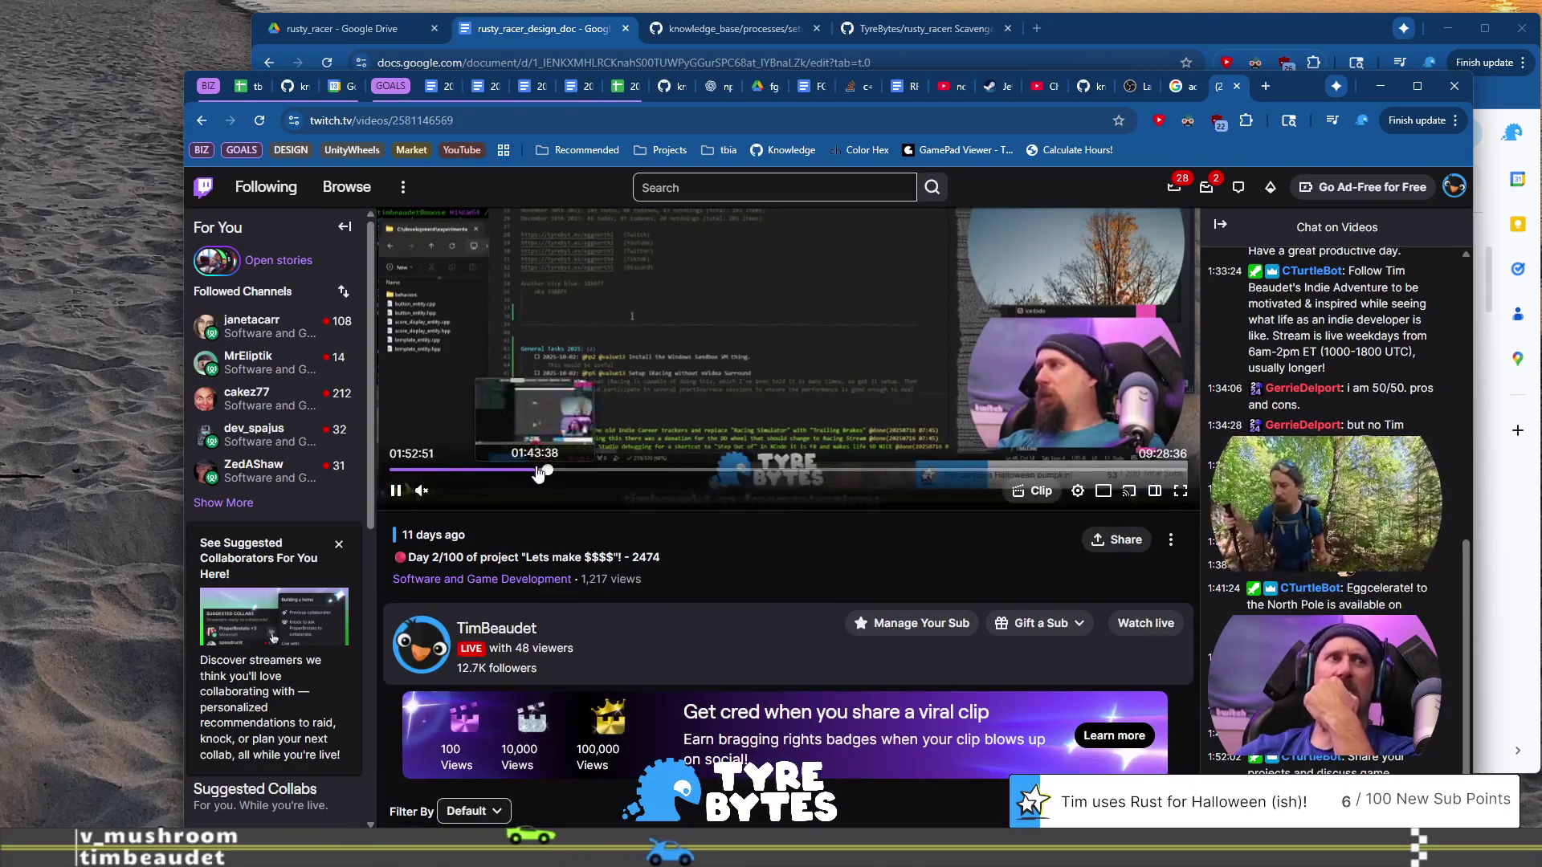
{"action": "left_click", "coordinate": [550, 472]}
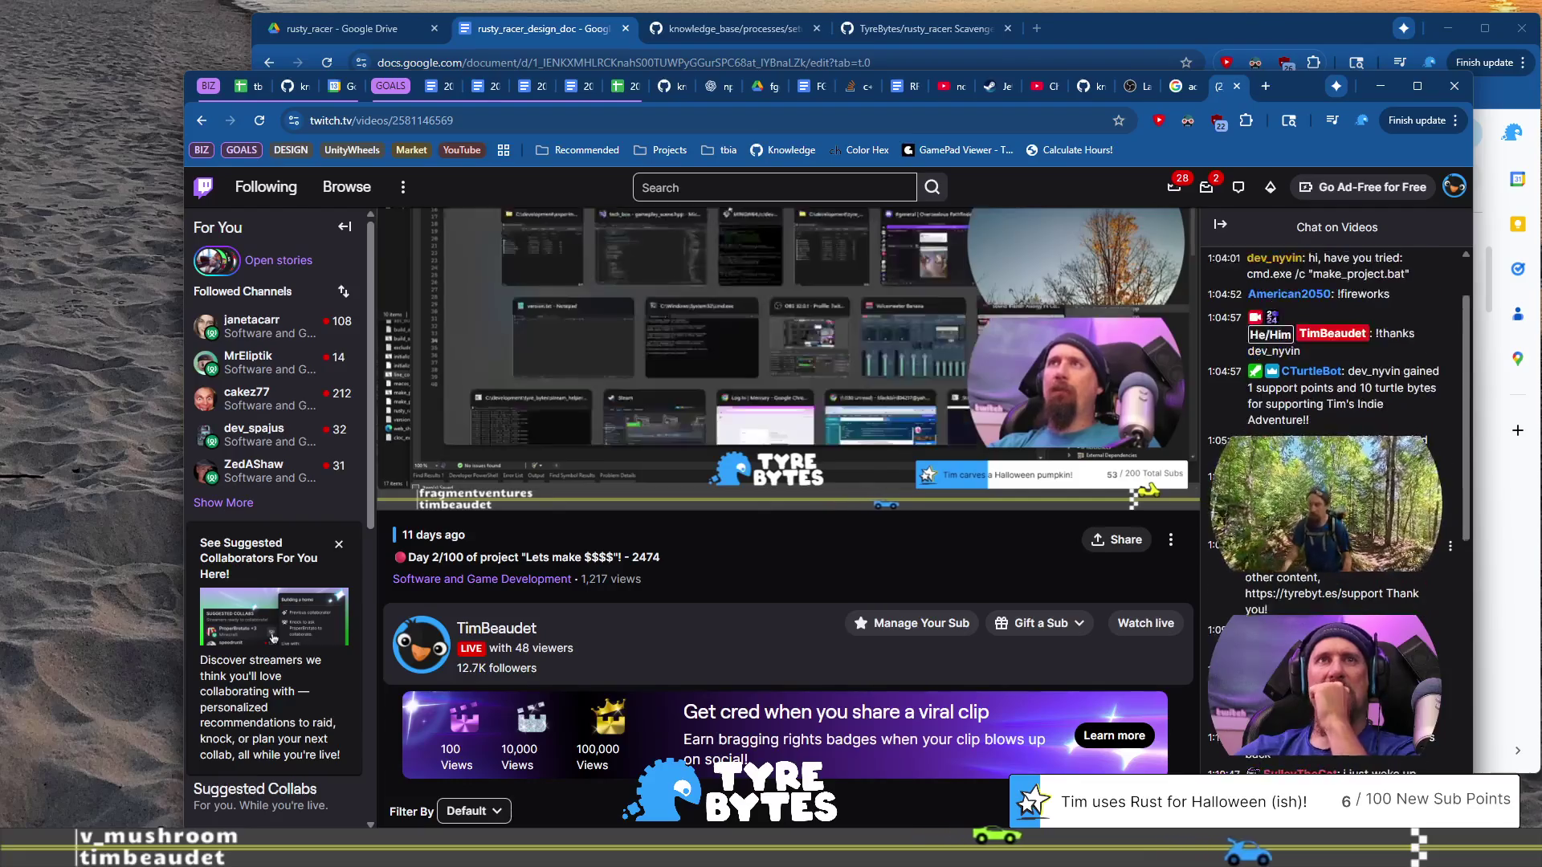
{"action": "key", "text": "alt+Tab"}
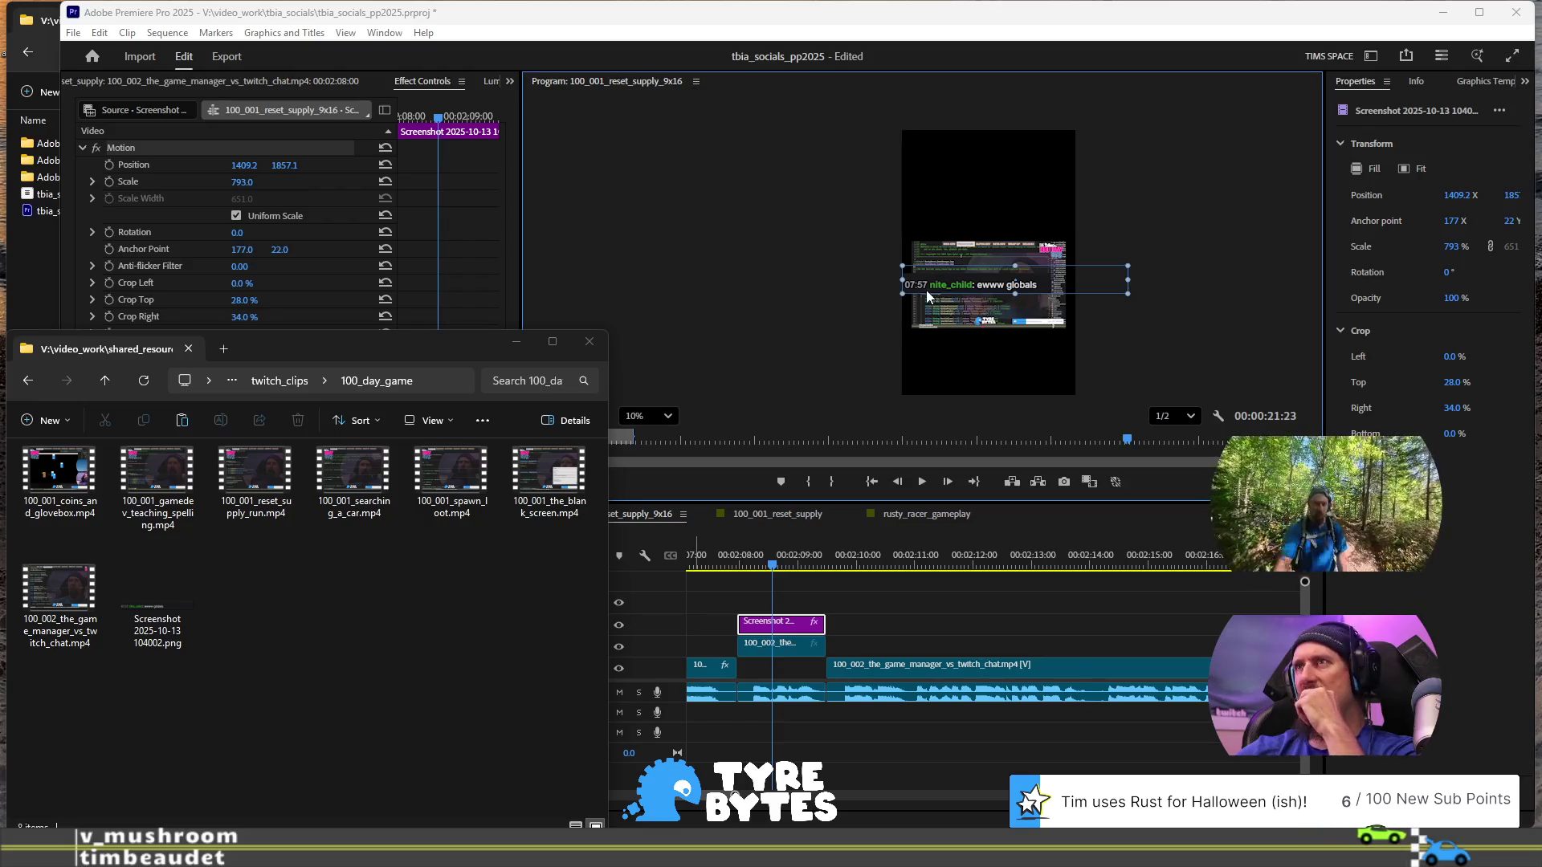
{"action": "key", "text": "alt+Tab"}
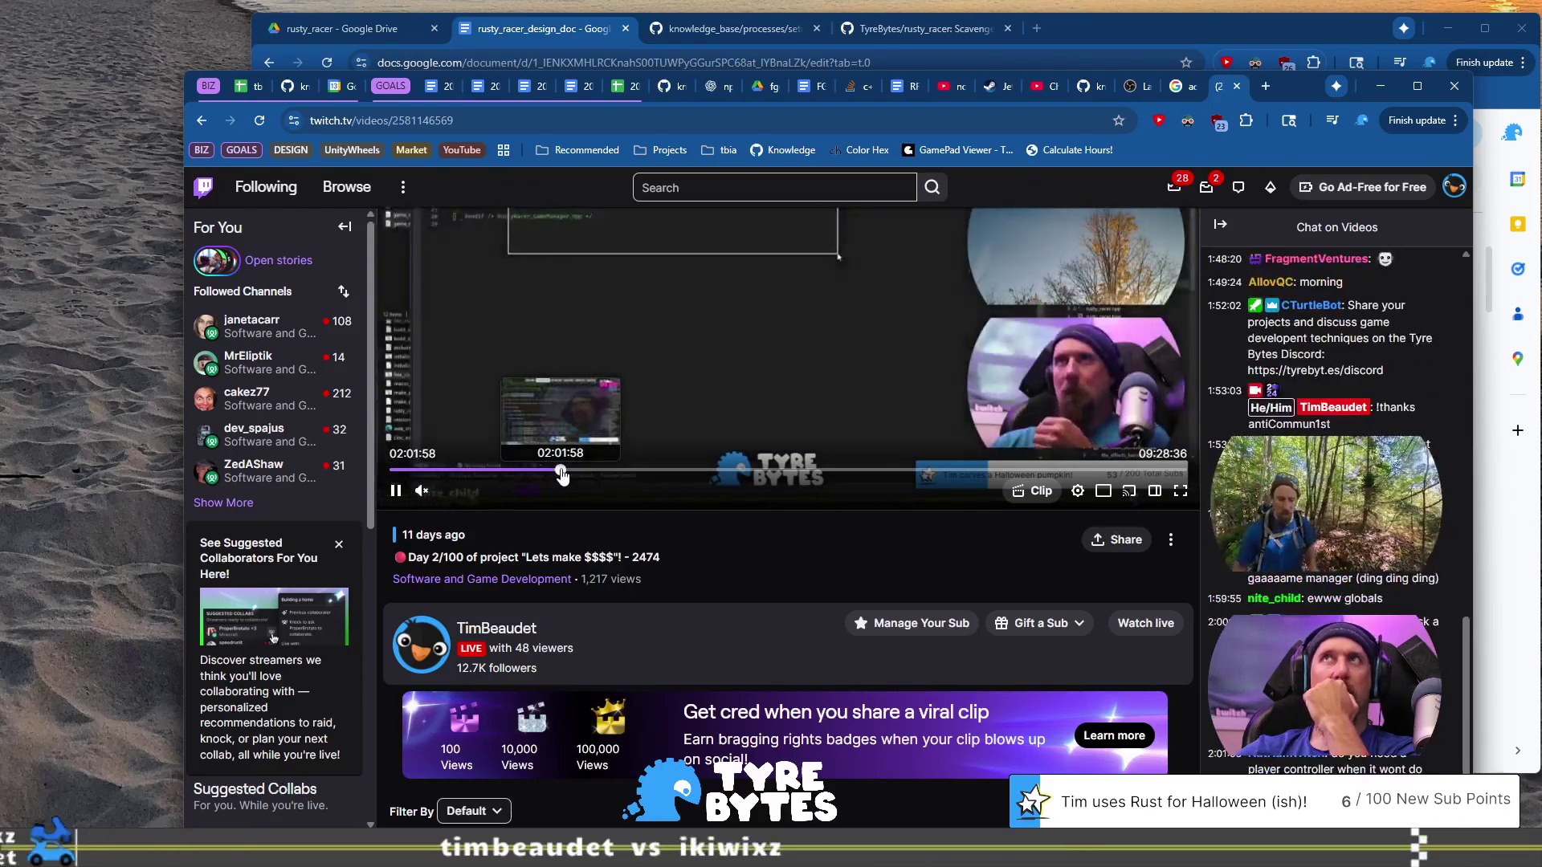
{"action": "scroll", "coordinate": [561, 475], "scroll_direction": "up", "scroll_amount": 2}
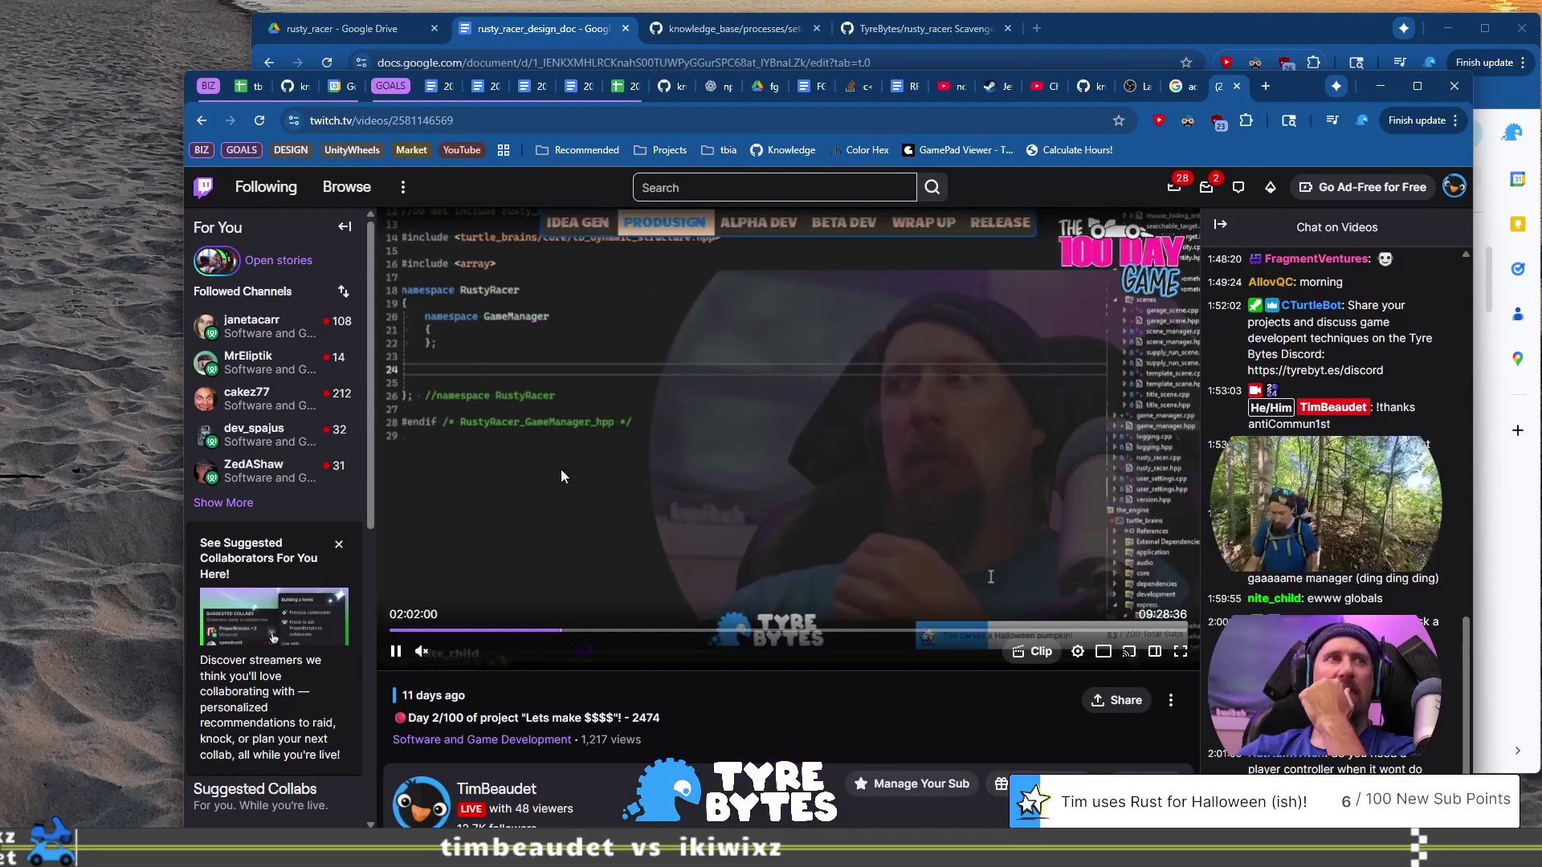
{"action": "left_click", "coordinate": [563, 632]}
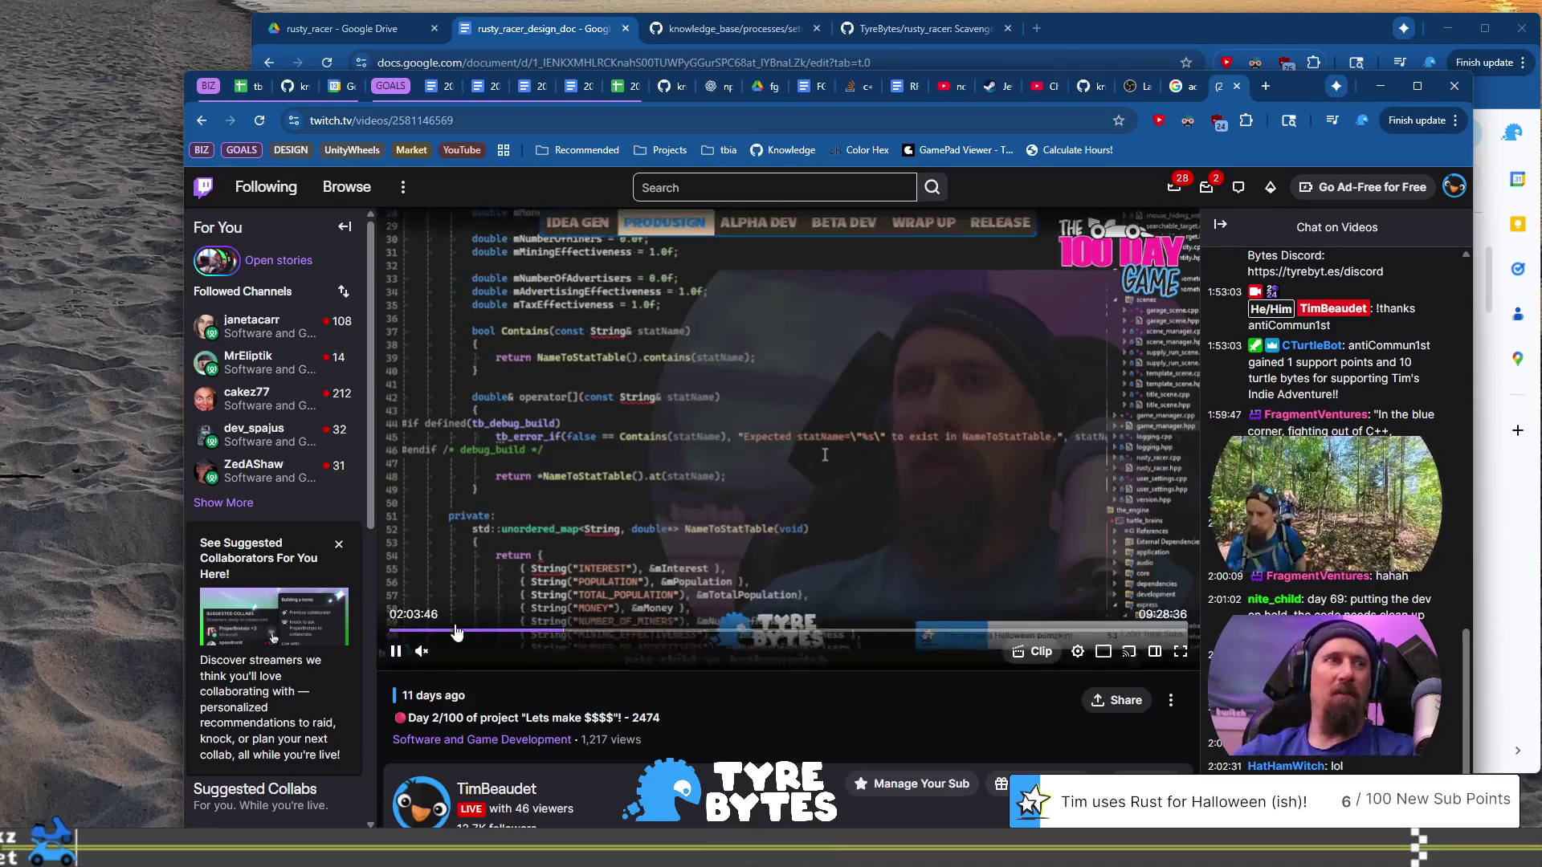
{"action": "left_click", "coordinate": [396, 651]}
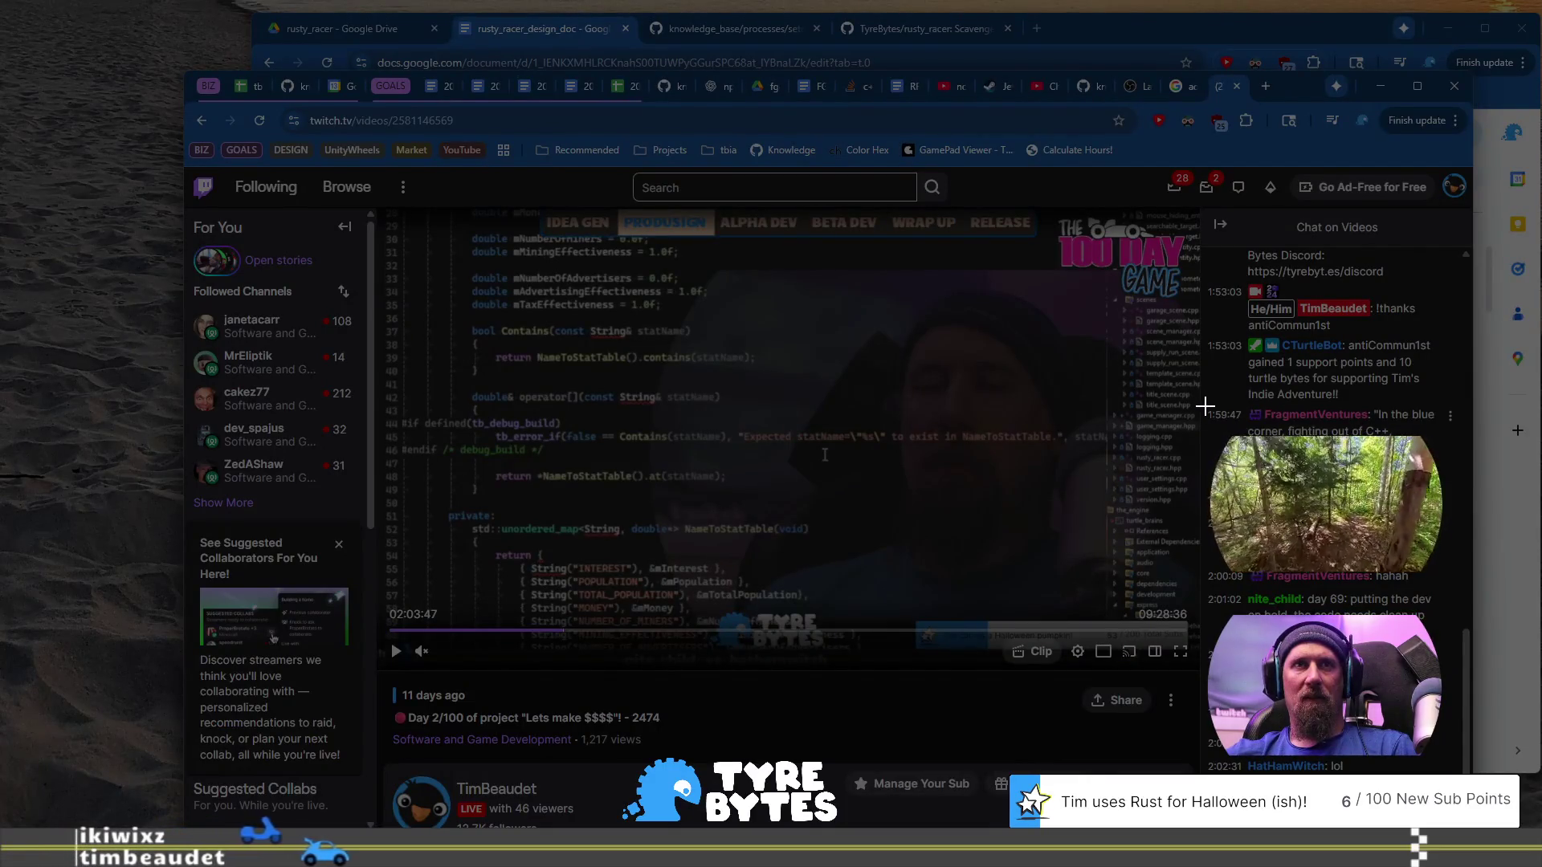
- Snip a rectangle around the replayed chat messages on the Twitch VOD page
{"action": "left_click_drag", "start_coordinate": [1376, 626], "coordinate": [1452, 757]}
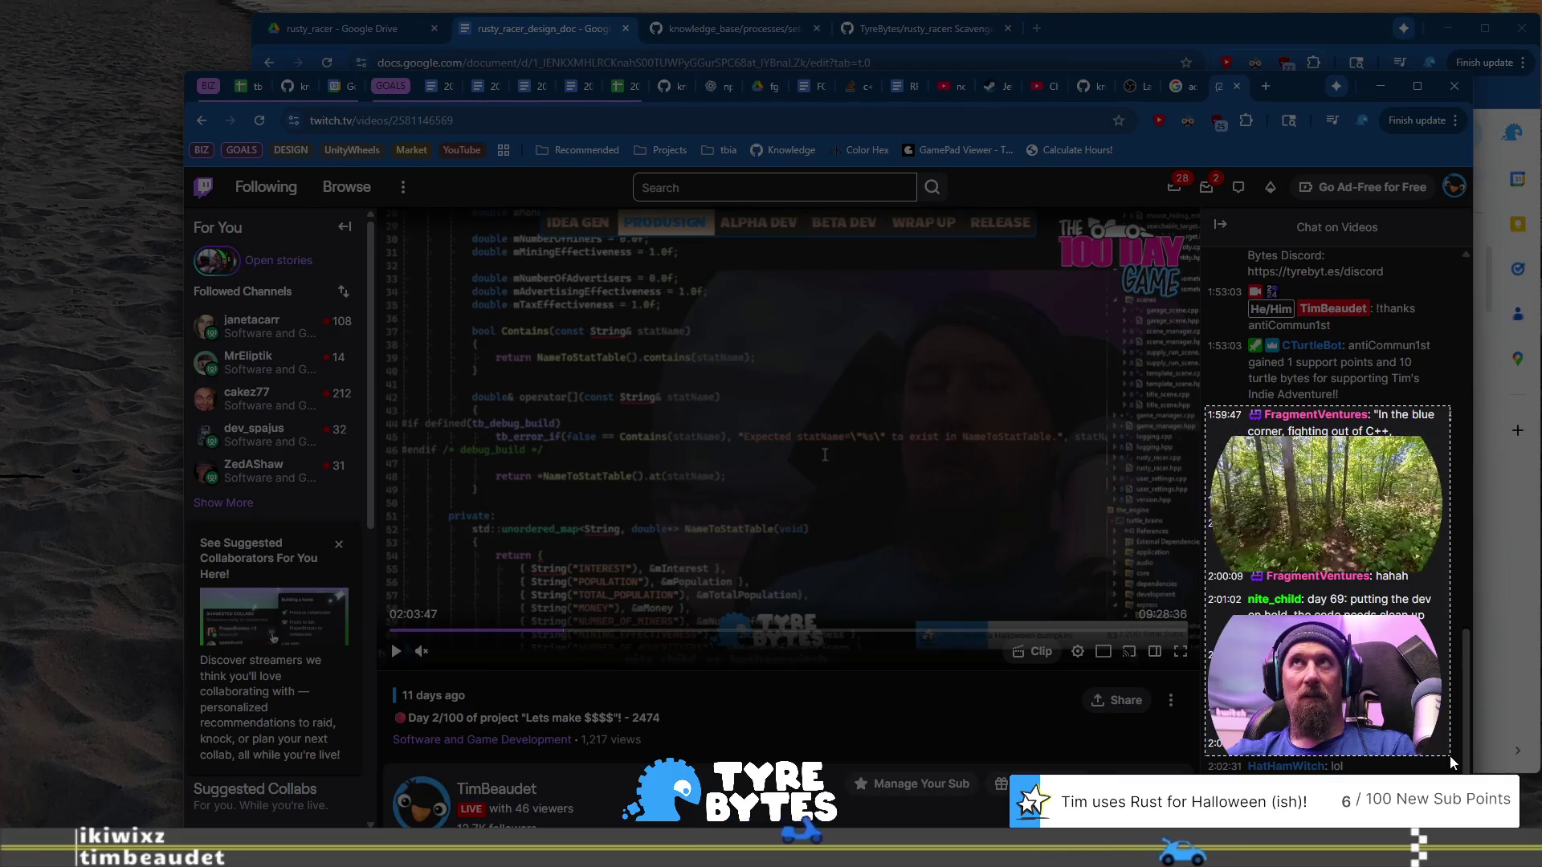
{"action": "left_click_drag", "start_coordinate": [1452, 764], "coordinate": [1446, 773]}
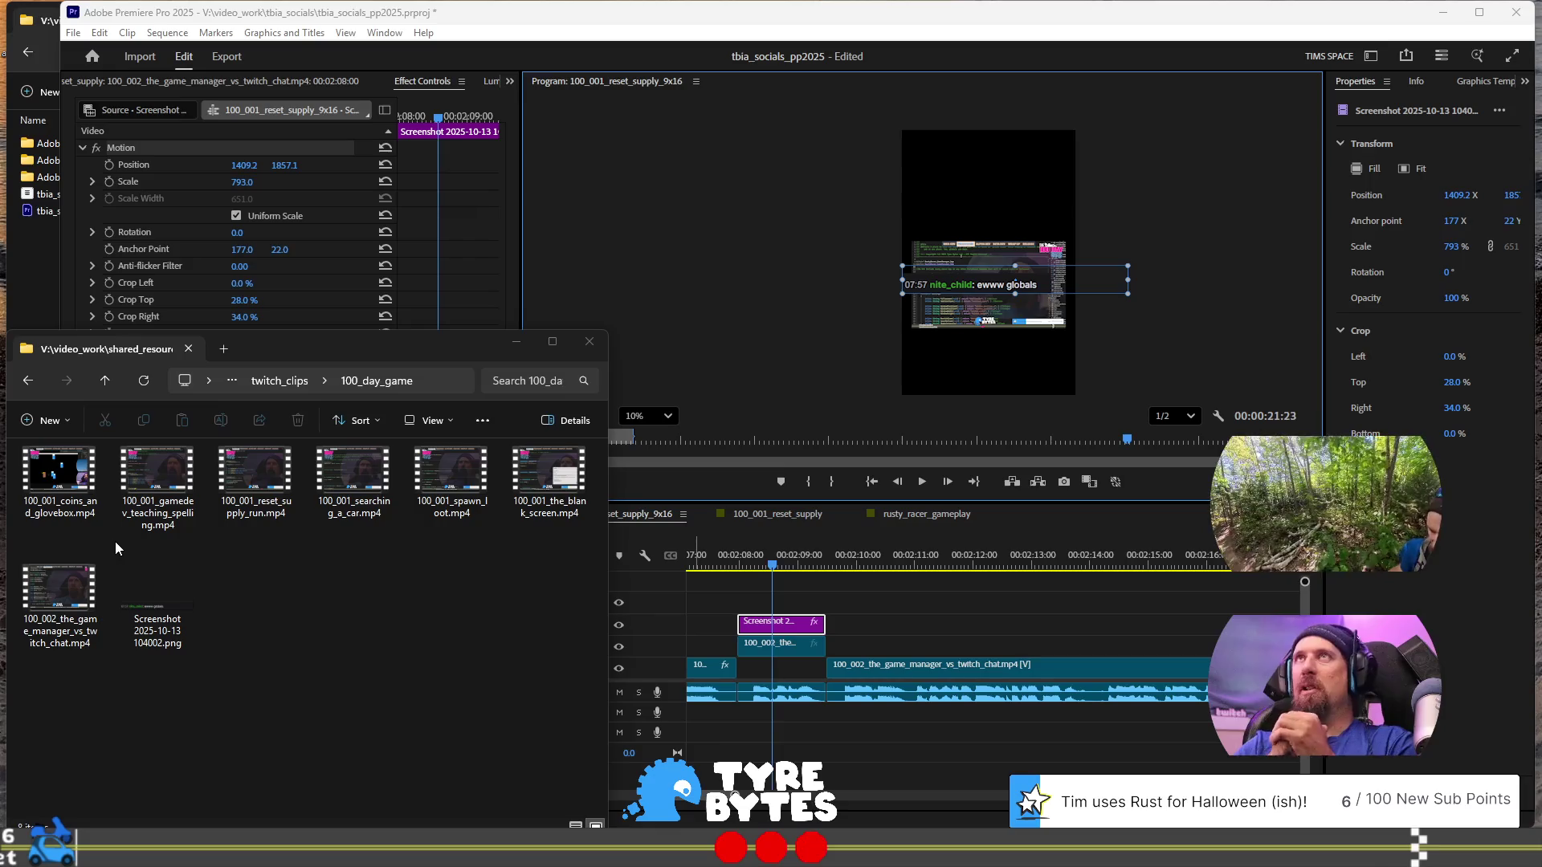
- Add Screenshot 2025-10-13 104855.png to V4, trimmed to end with the clips beneath
{"action": "key", "text": "ctrl+super+Right"}
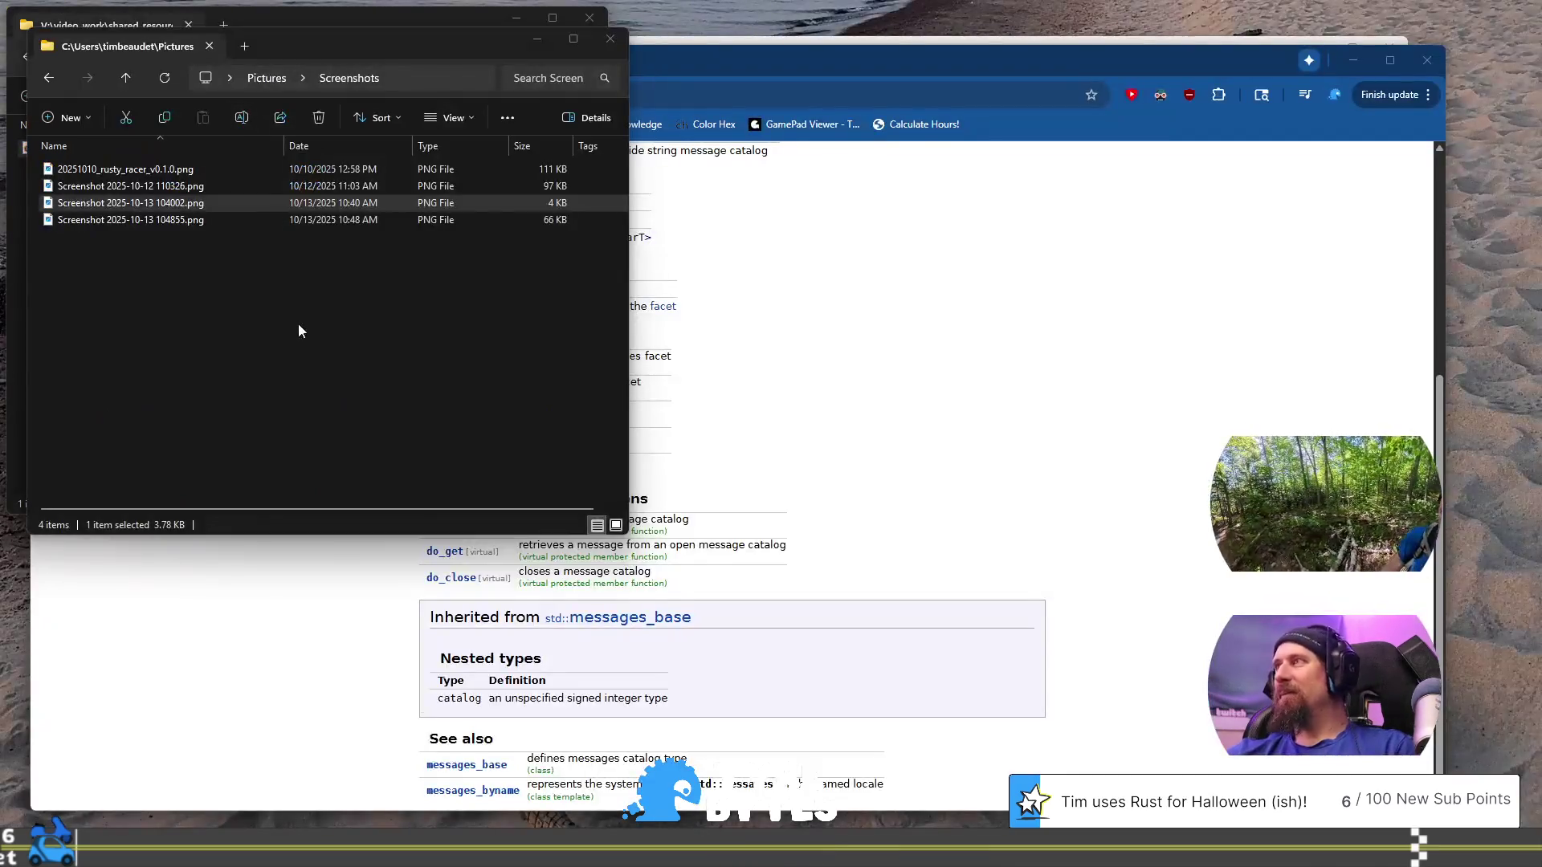
{"action": "left_click", "coordinate": [148, 223]}
{"action": "key", "text": "ctrl+super+Left"}
{"action": "mouse_move", "coordinate": [118, 223]}
{"action": "left_mouse_down"}
{"action": "mouse_move", "coordinate": [868, 621]}
{"action": "mouse_move", "coordinate": [745, 600]}
{"action": "left_mouse_up"}
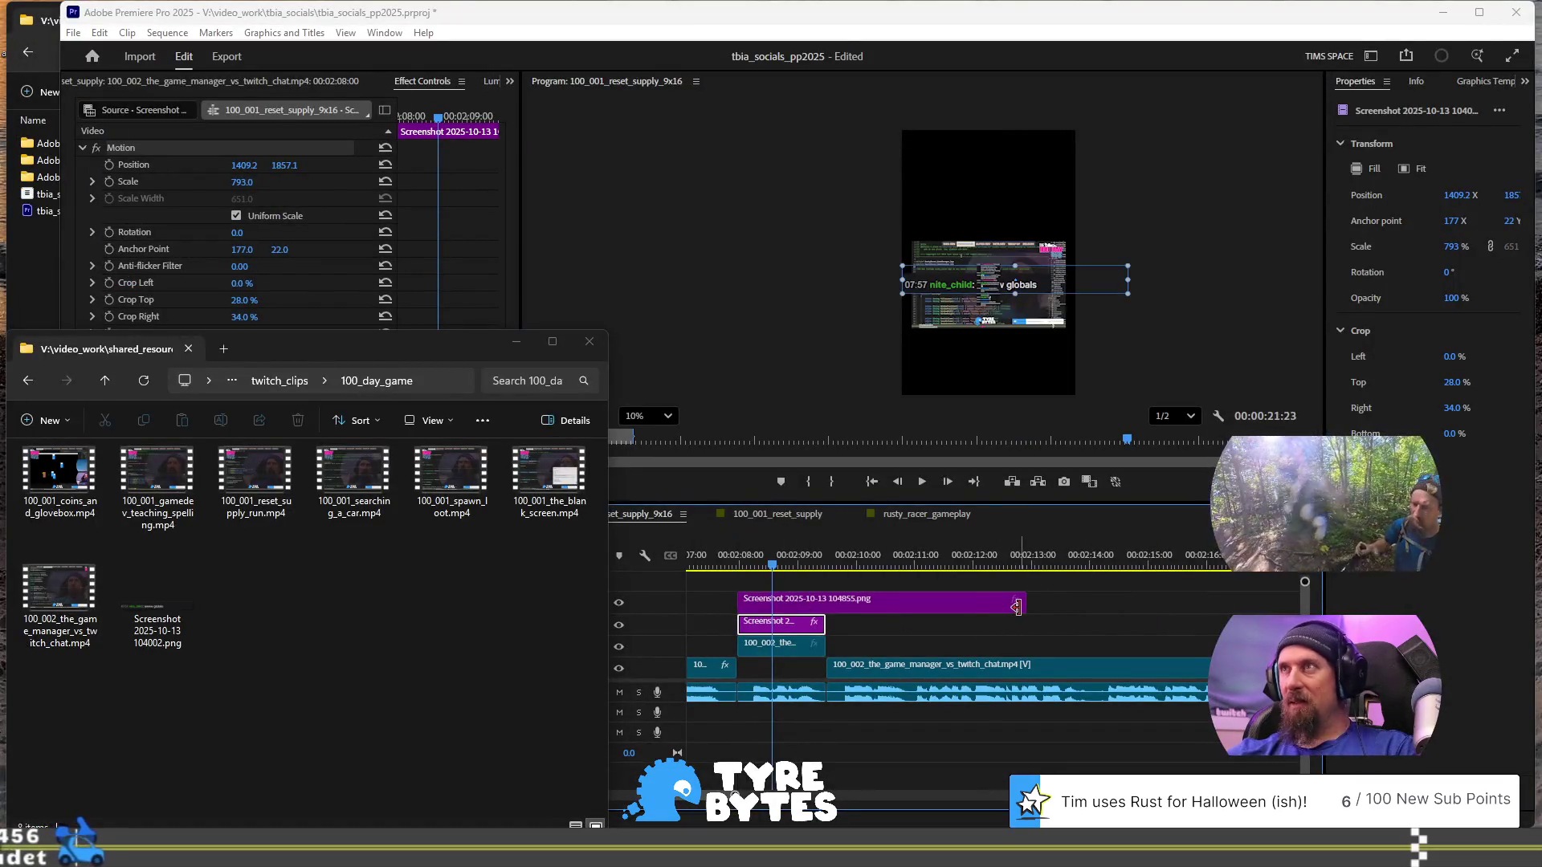
{"action": "left_click_drag", "start_coordinate": [1016, 608], "coordinate": [822, 604]}
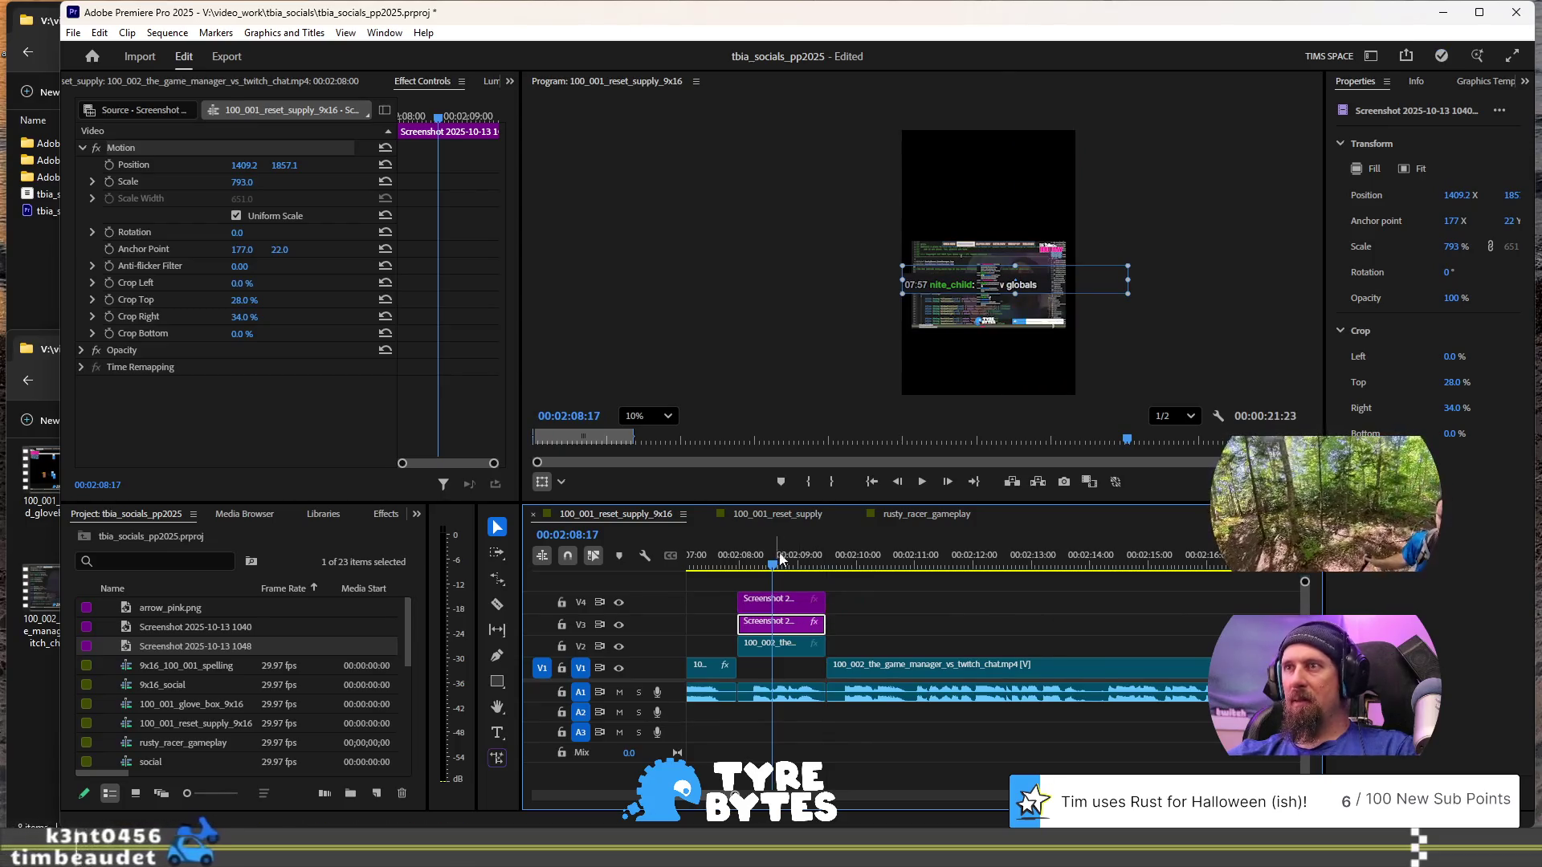
{"action": "left_click", "coordinate": [1032, 256]}
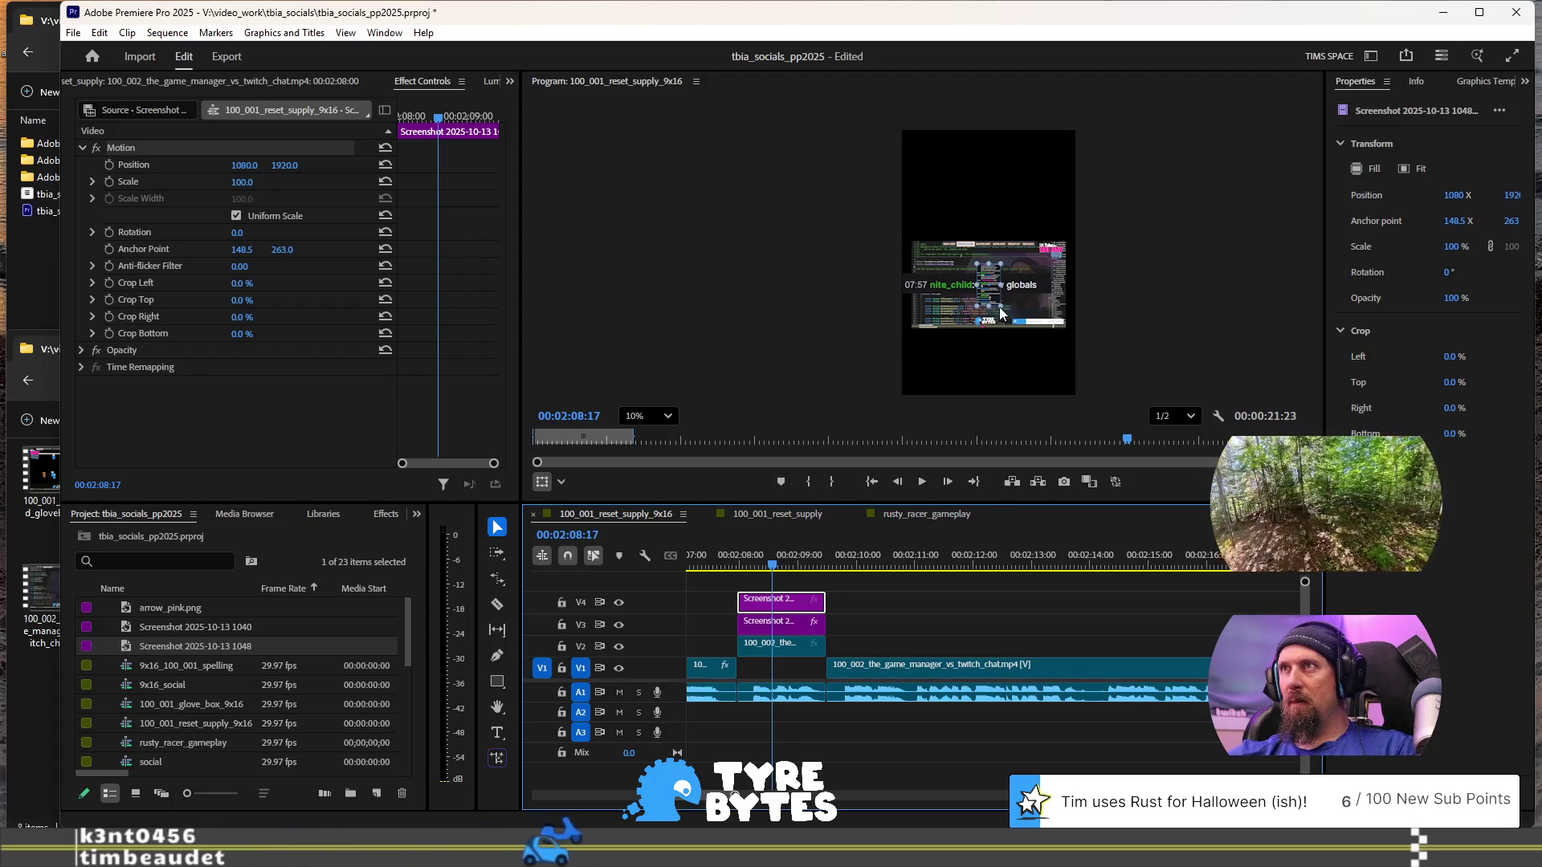
{"action": "left_click", "coordinate": [1005, 312]}
- Scale the V4 chat screenshot to 735.5% and lower it to position 1110, 2538.4
{"action": "left_click_drag", "start_coordinate": [1005, 311], "coordinate": [1193, 457]}
{"action": "mouse_move", "coordinate": [1002, 309]}
{"action": "left_mouse_down"}
{"action": "mouse_move", "coordinate": [1002, 269]}
{"action": "mouse_move", "coordinate": [1011, 316]}
{"action": "left_mouse_up"}
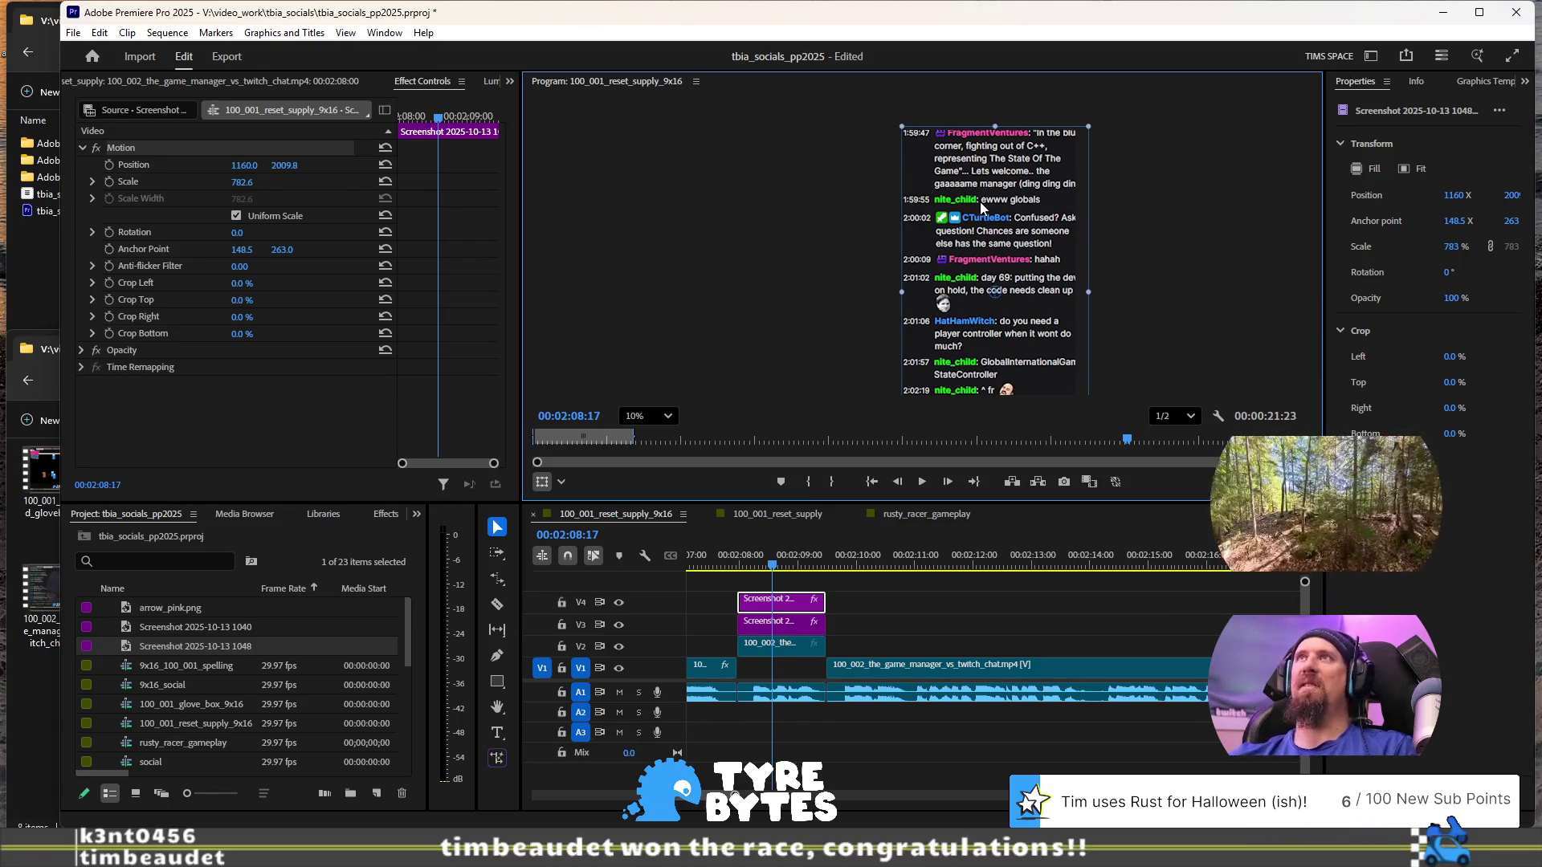
{"action": "left_click_drag", "start_coordinate": [1025, 243], "coordinate": [1018, 254]}
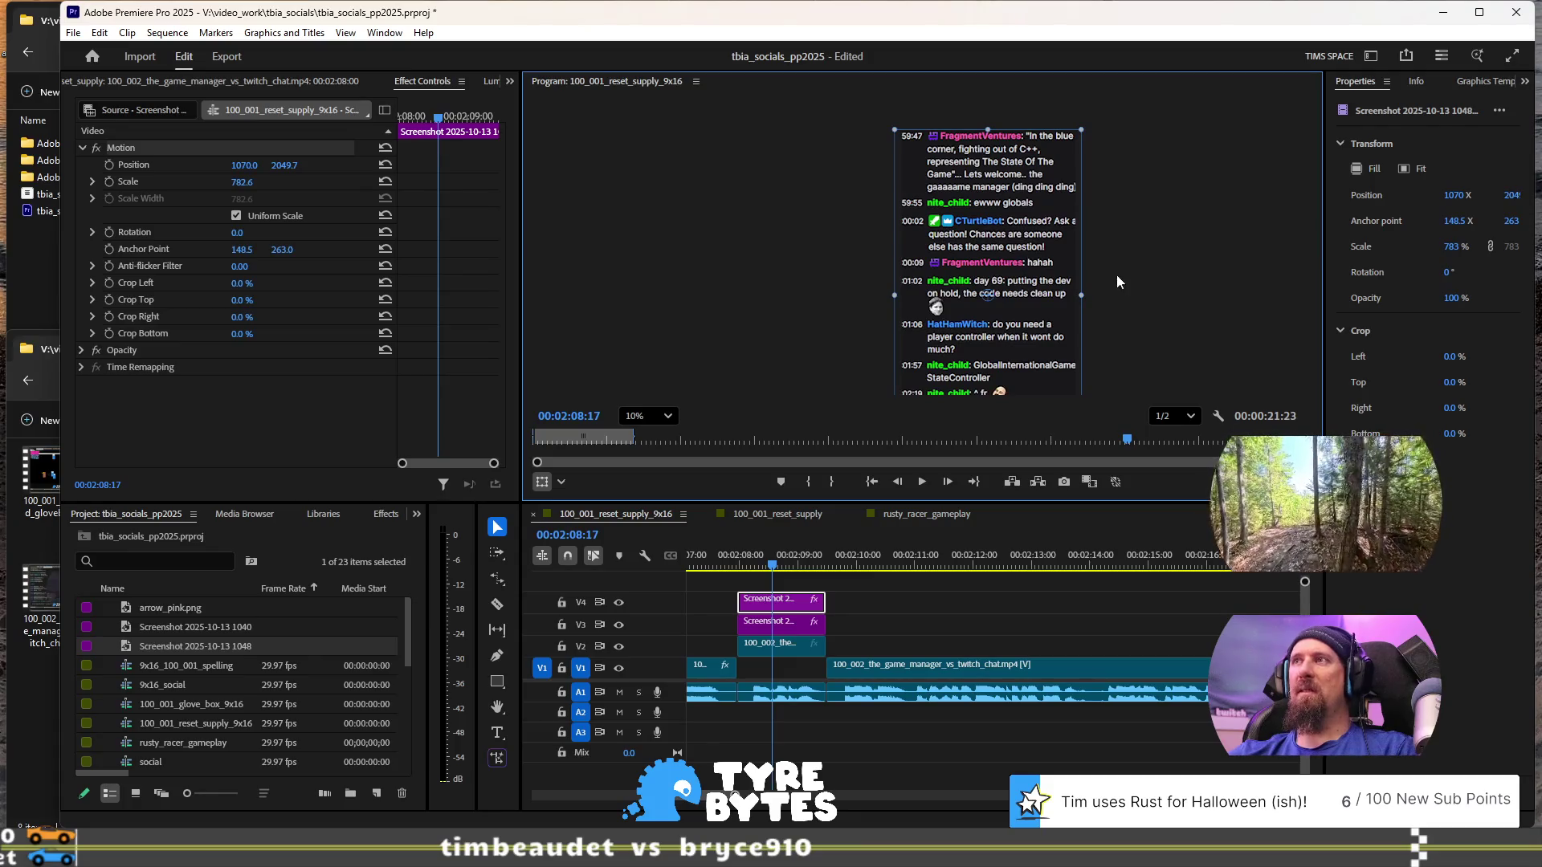
{"action": "left_click_drag", "start_coordinate": [1081, 295], "coordinate": [1020, 304]}
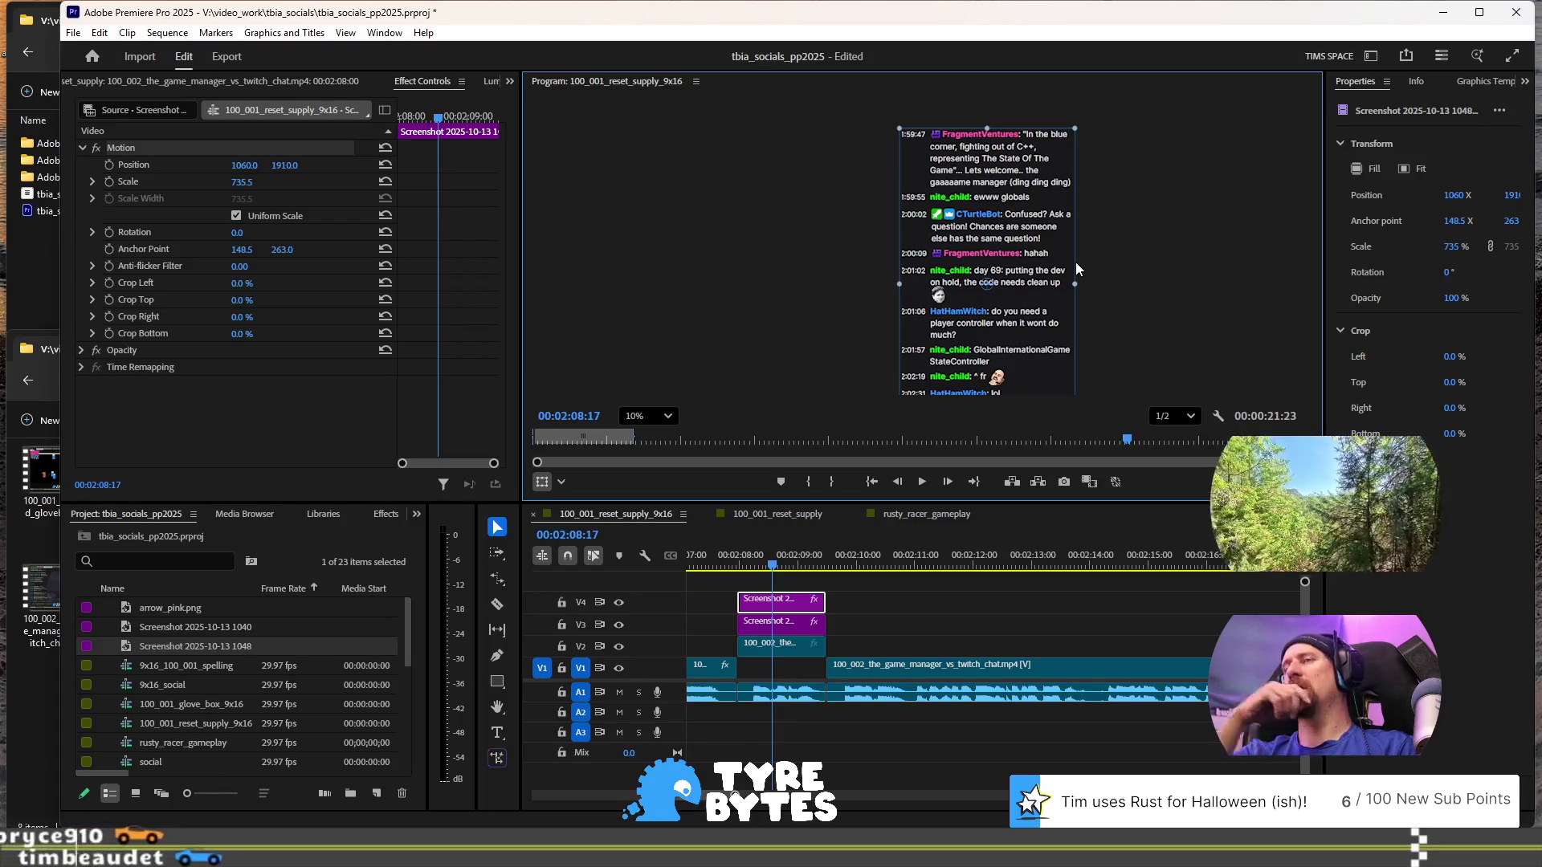
{"action": "left_click_drag", "start_coordinate": [1054, 266], "coordinate": [1048, 310]}
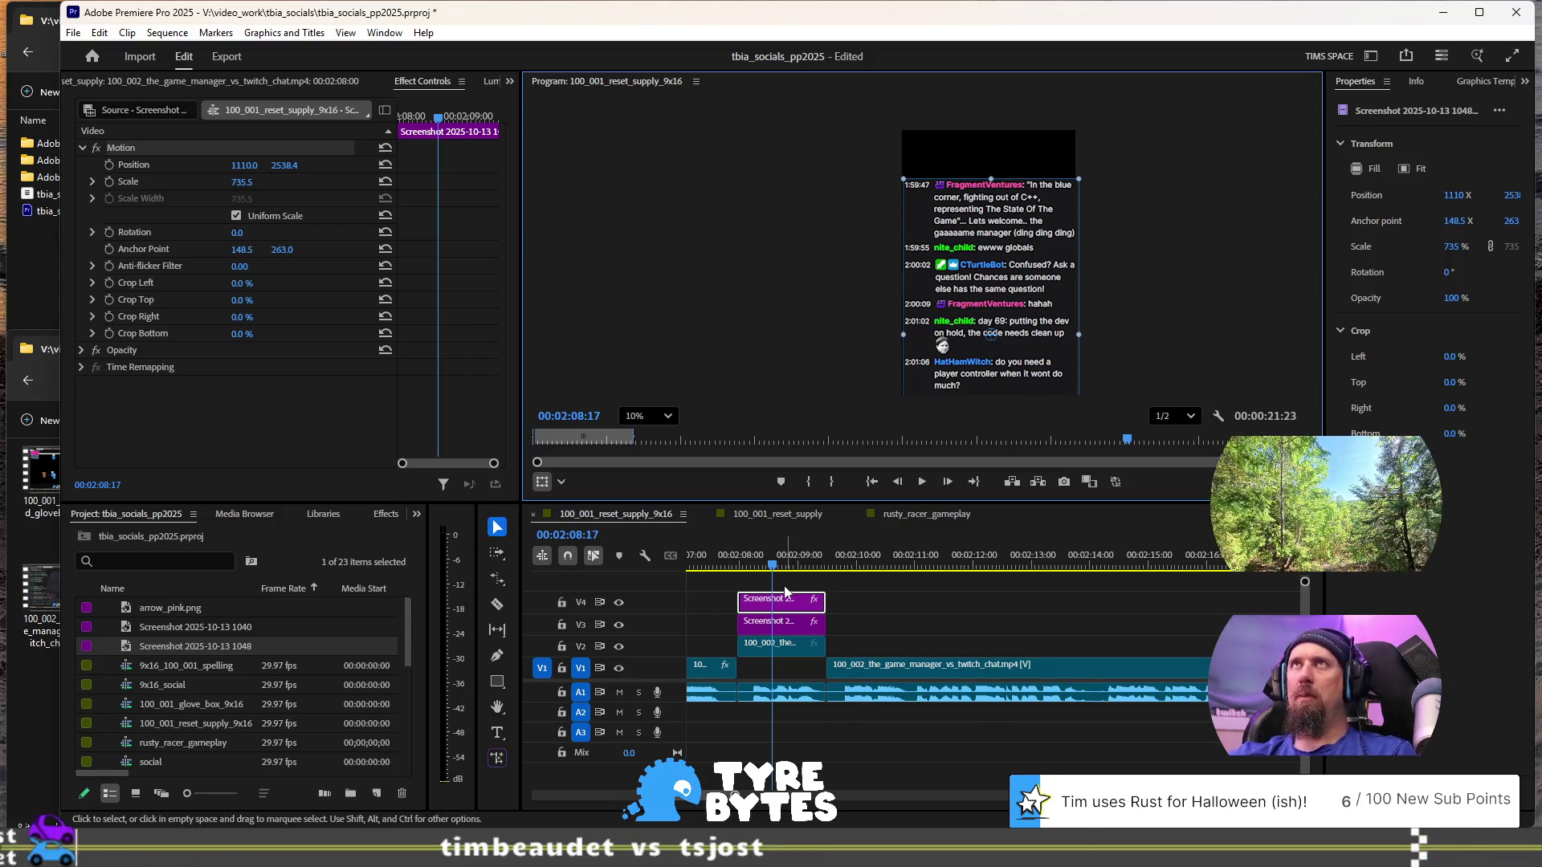
- Move the new chat screenshot down to V1 and delete the older screenshot
{"action": "left_click_drag", "start_coordinate": [787, 610], "coordinate": [795, 669]}
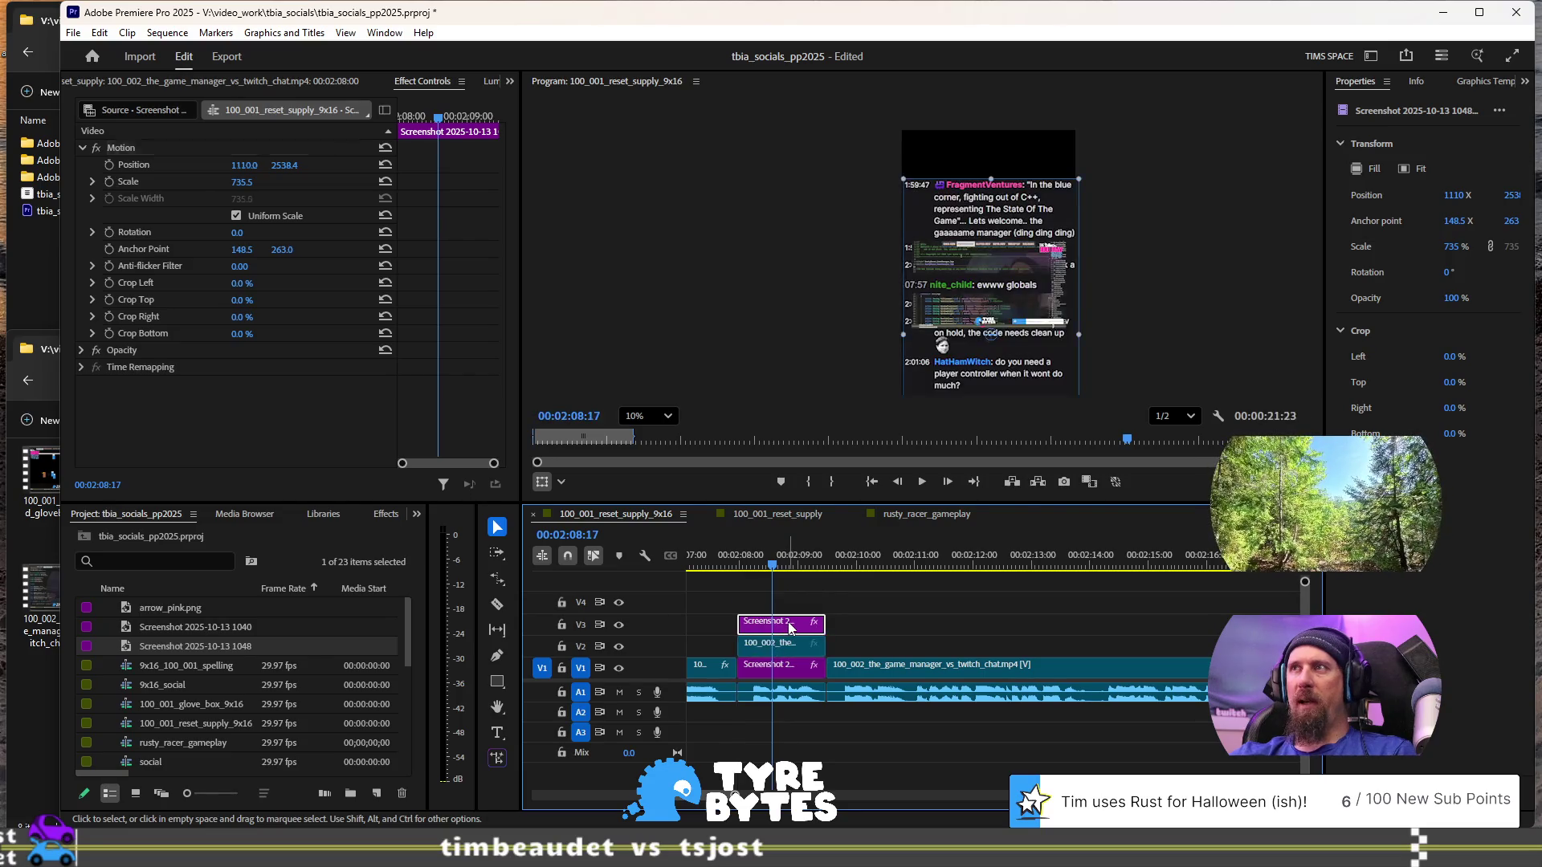
{"action": "key", "text": "Delete"}
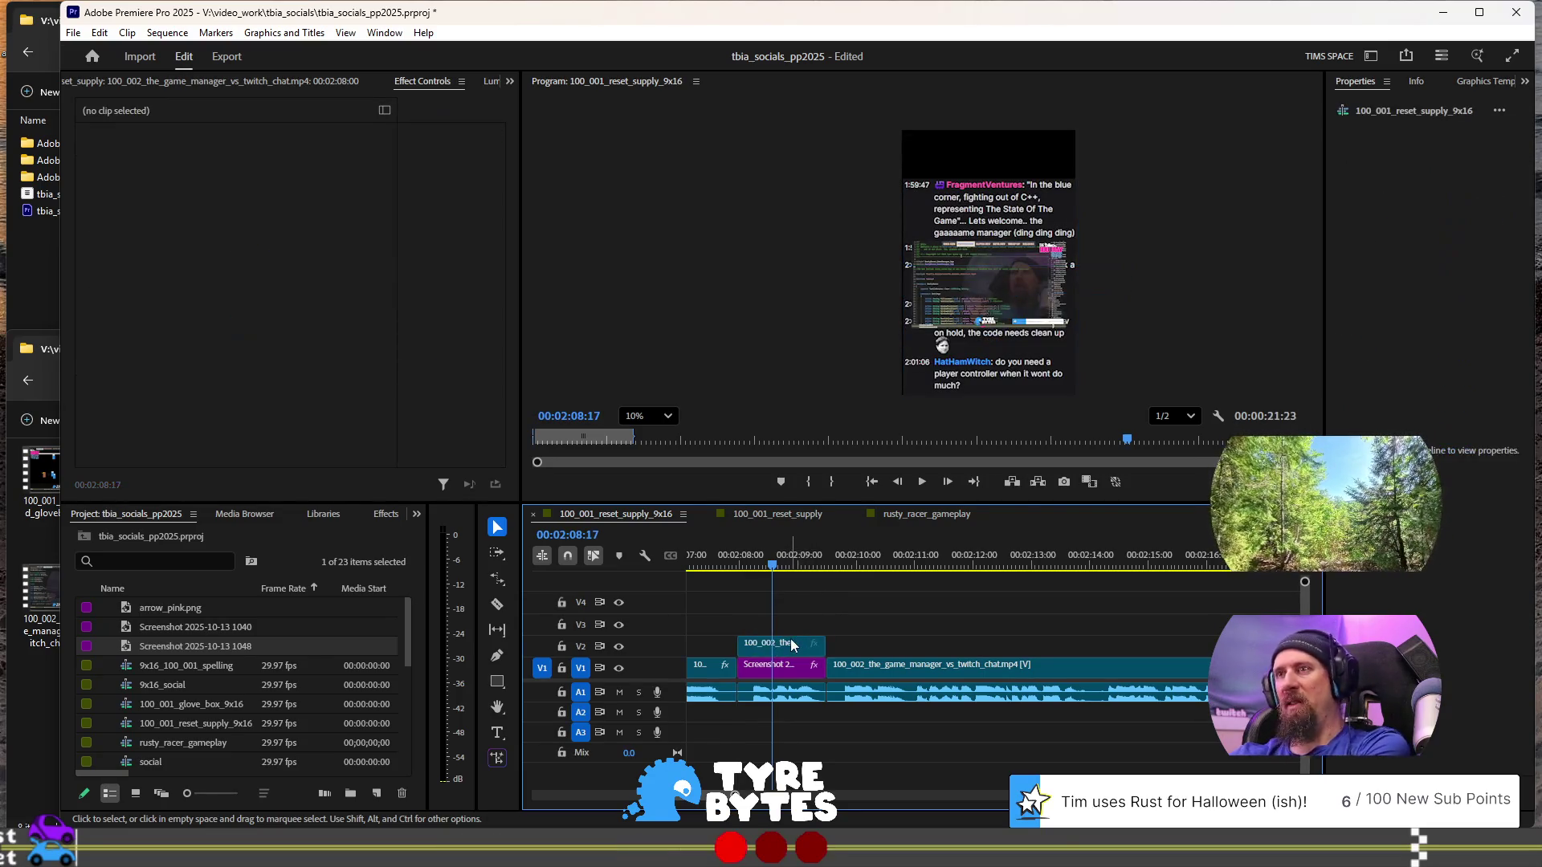
{"action": "left_click", "coordinate": [790, 642]}
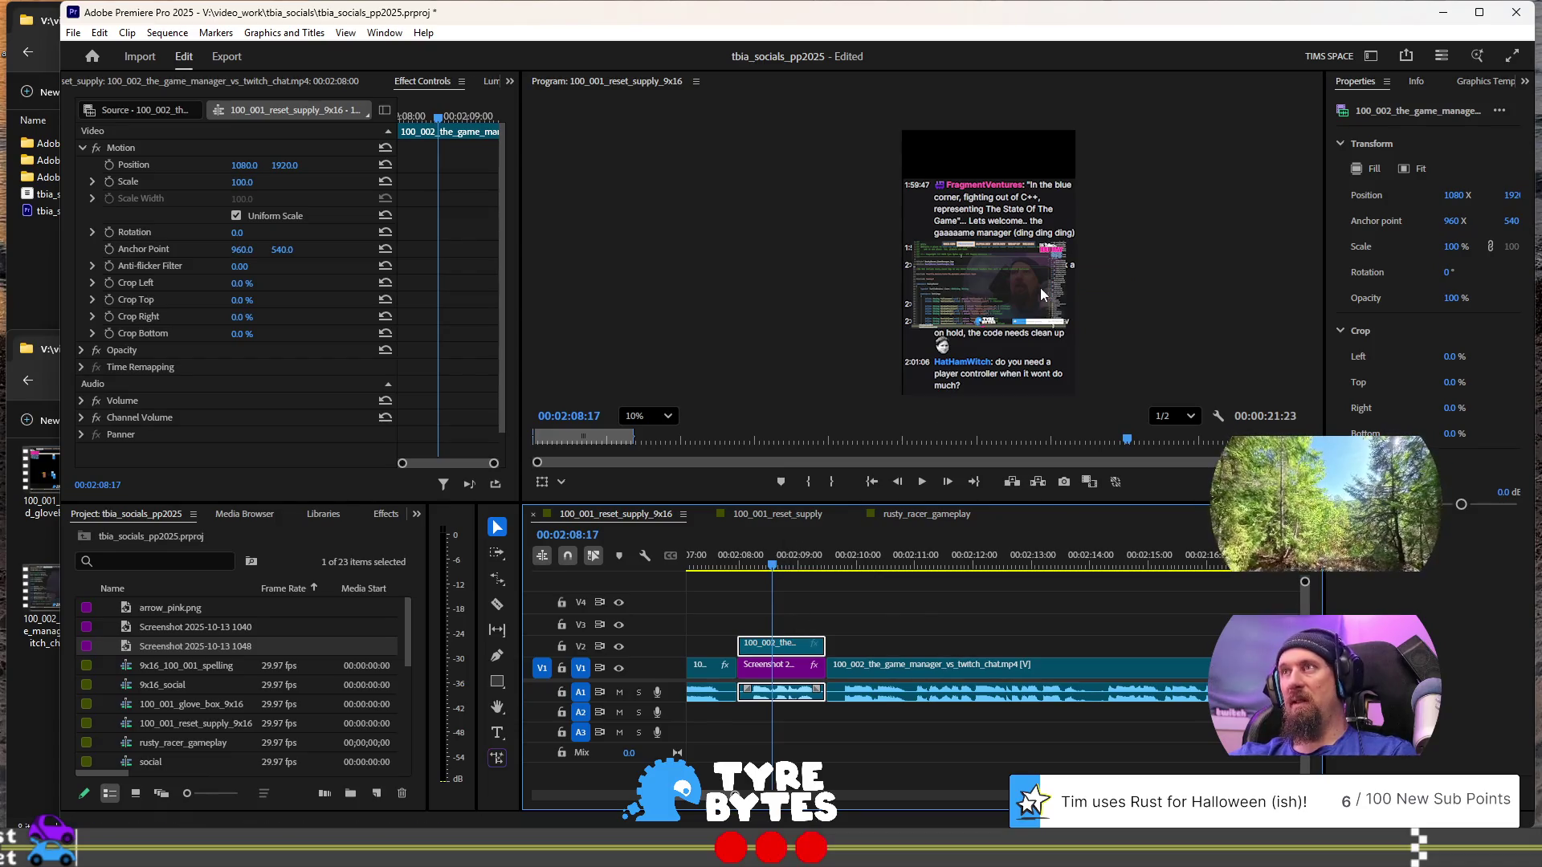
- Raise the V2 gameplay clip to the frame top at 115.6% scale, position 1100, 563.5
{"action": "left_click", "coordinate": [1007, 297]}
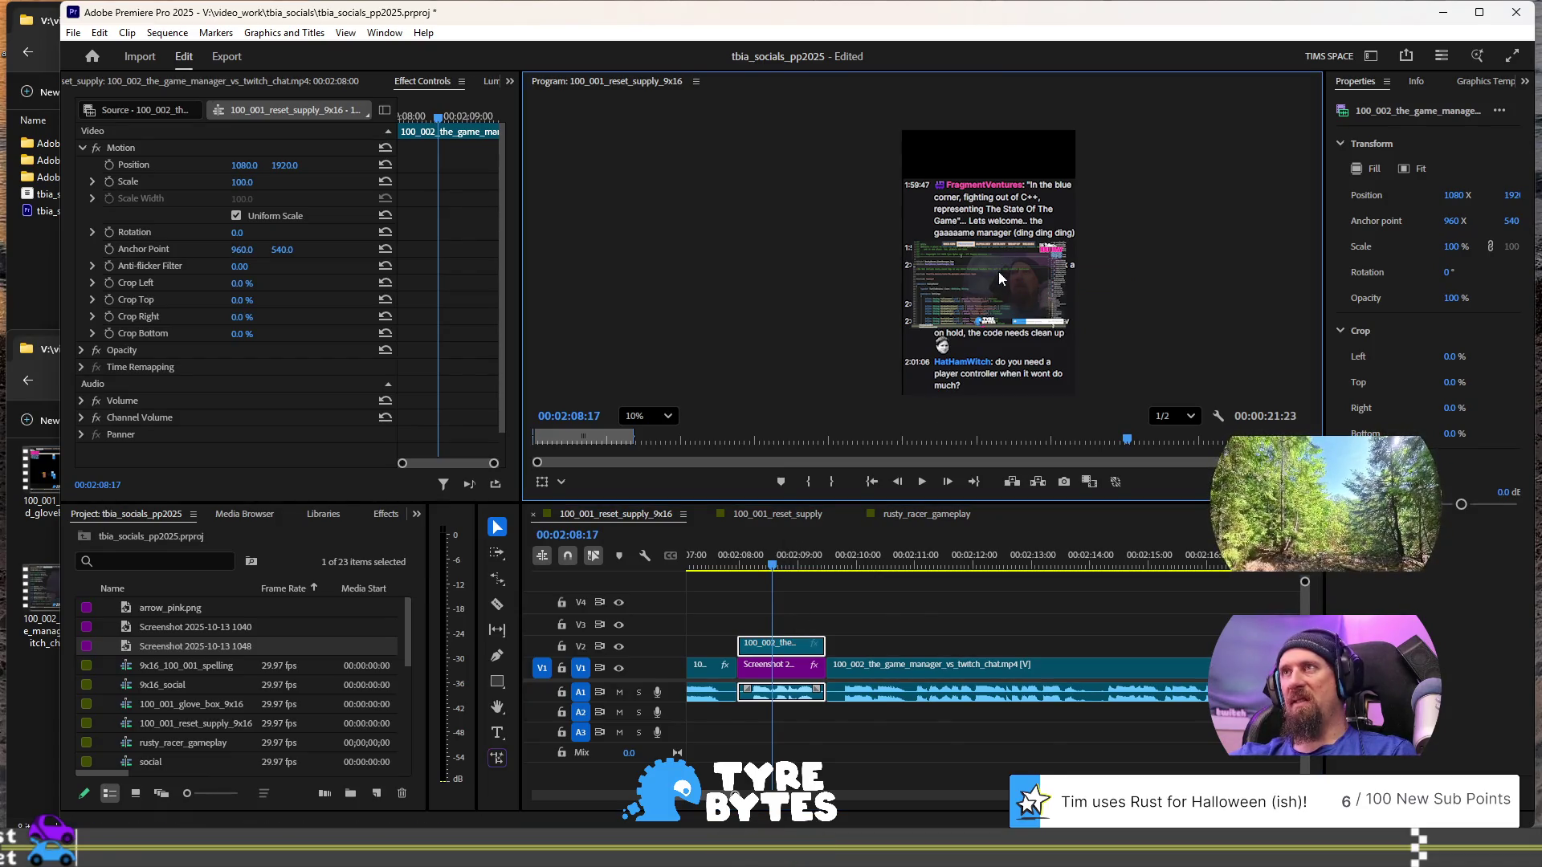
{"action": "left_click", "coordinate": [997, 275]}
{"action": "mouse_move", "coordinate": [1028, 293]}
{"action": "left_mouse_down"}
{"action": "mouse_move", "coordinate": [1011, 154]}
{"action": "mouse_move", "coordinate": [1010, 181]}
{"action": "left_mouse_up"}
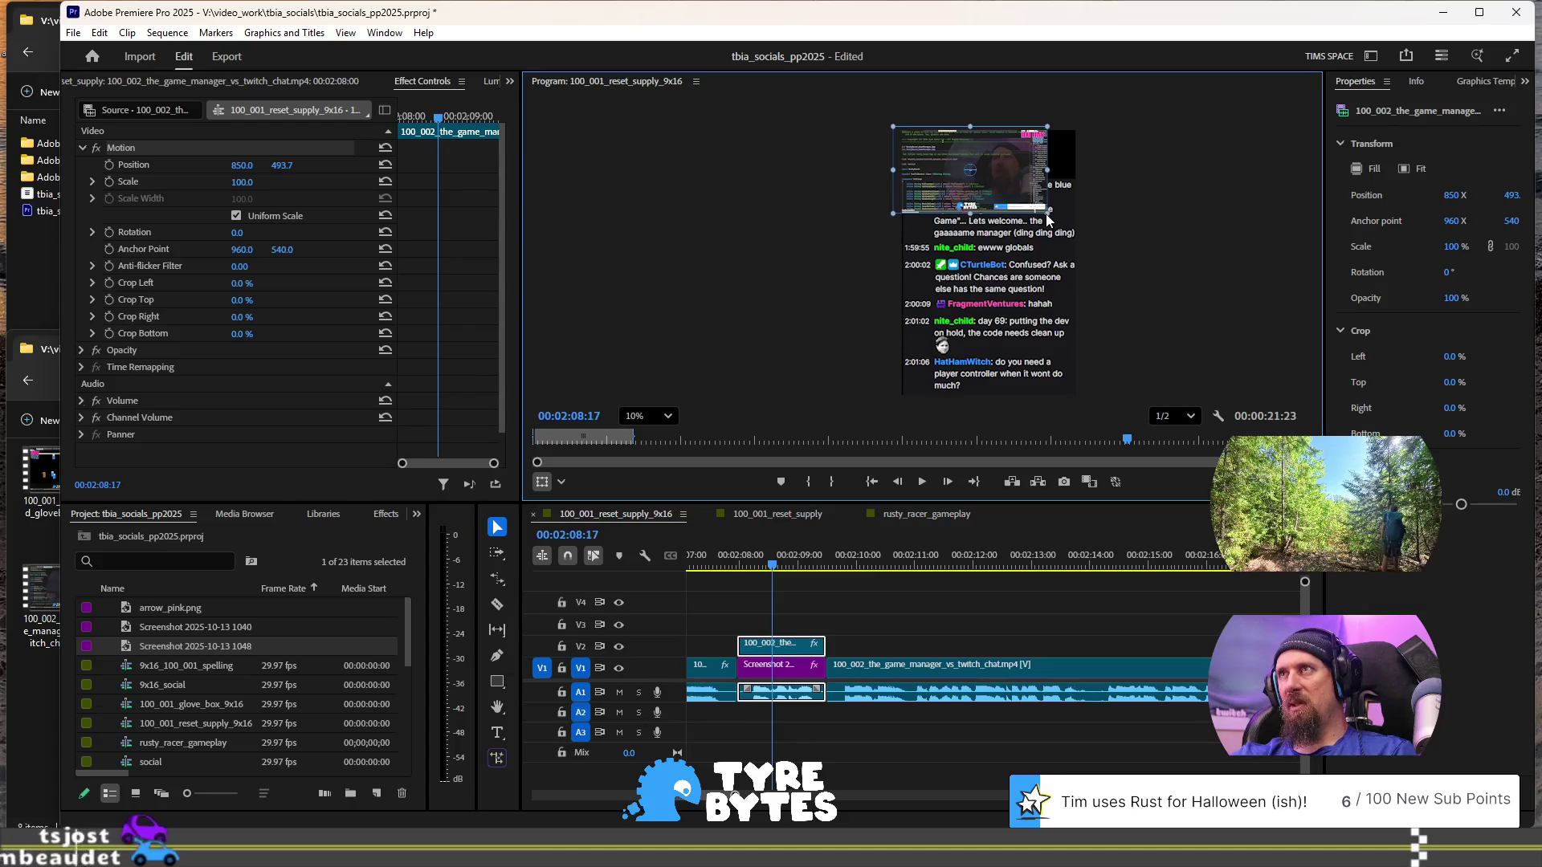
{"action": "left_click", "coordinate": [1028, 175]}
{"action": "left_click", "coordinate": [1028, 176]}
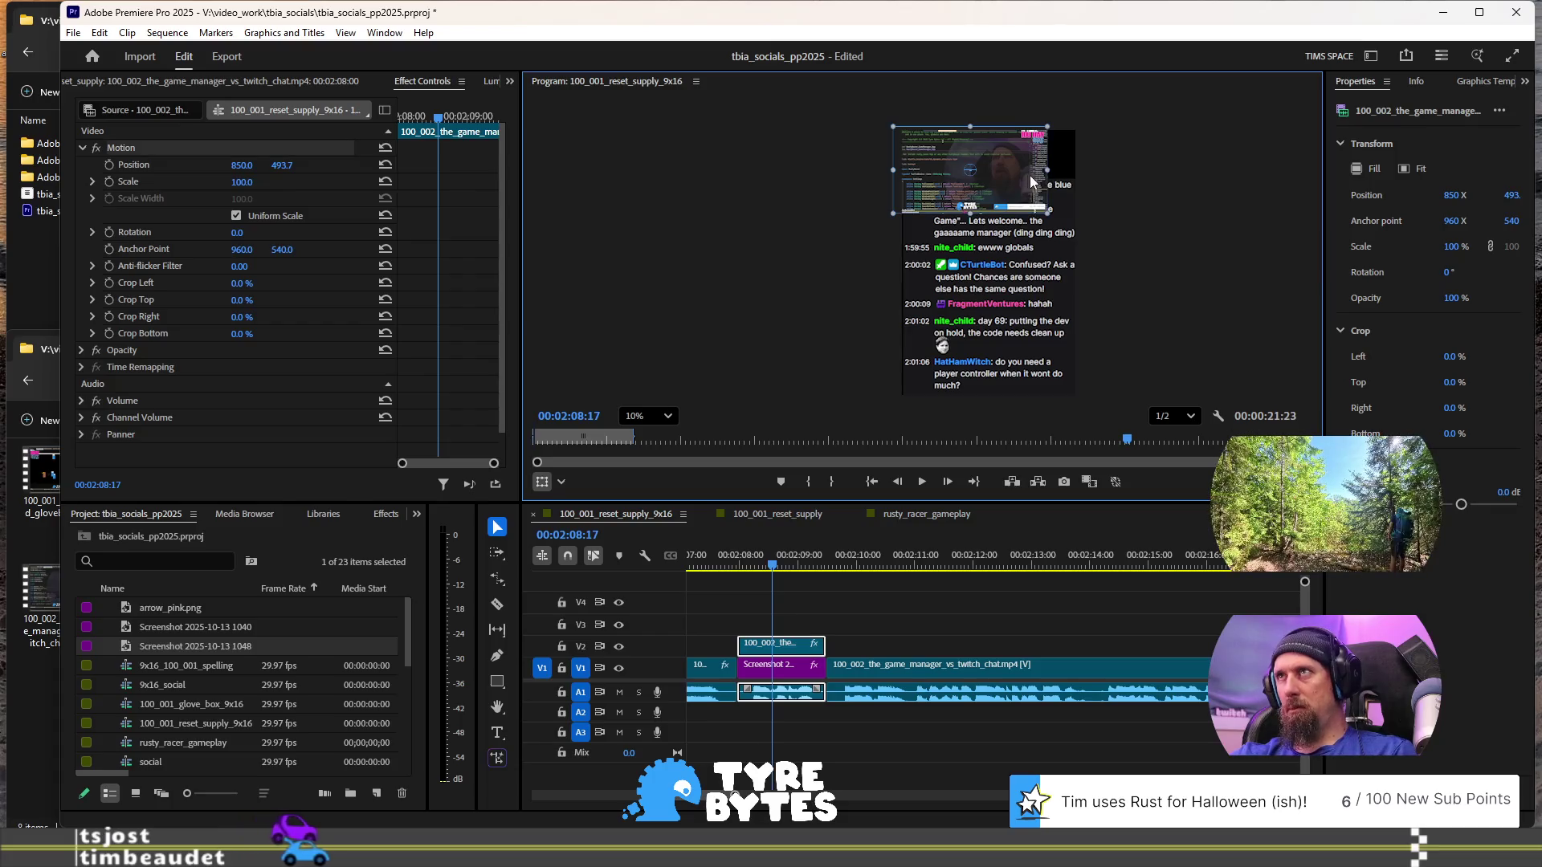
{"action": "mouse_move", "coordinate": [1048, 170]}
{"action": "left_mouse_down"}
{"action": "mouse_move", "coordinate": [1058, 179]}
{"action": "mouse_move", "coordinate": [1044, 121]}
{"action": "mouse_move", "coordinate": [1054, 181]}
{"action": "left_mouse_up"}
{"action": "key", "text": "shift+Left"}
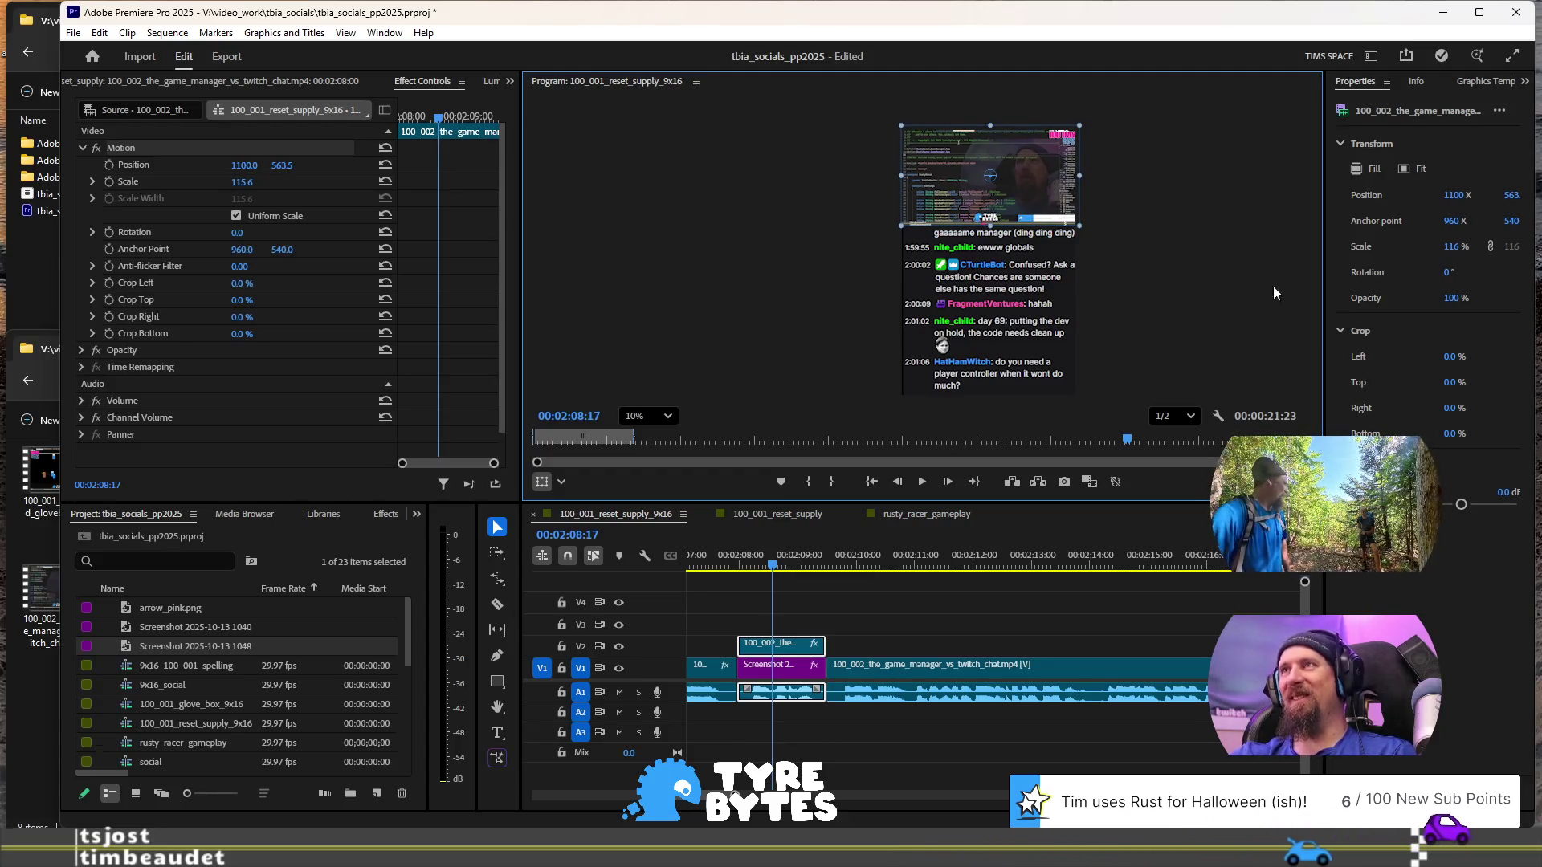
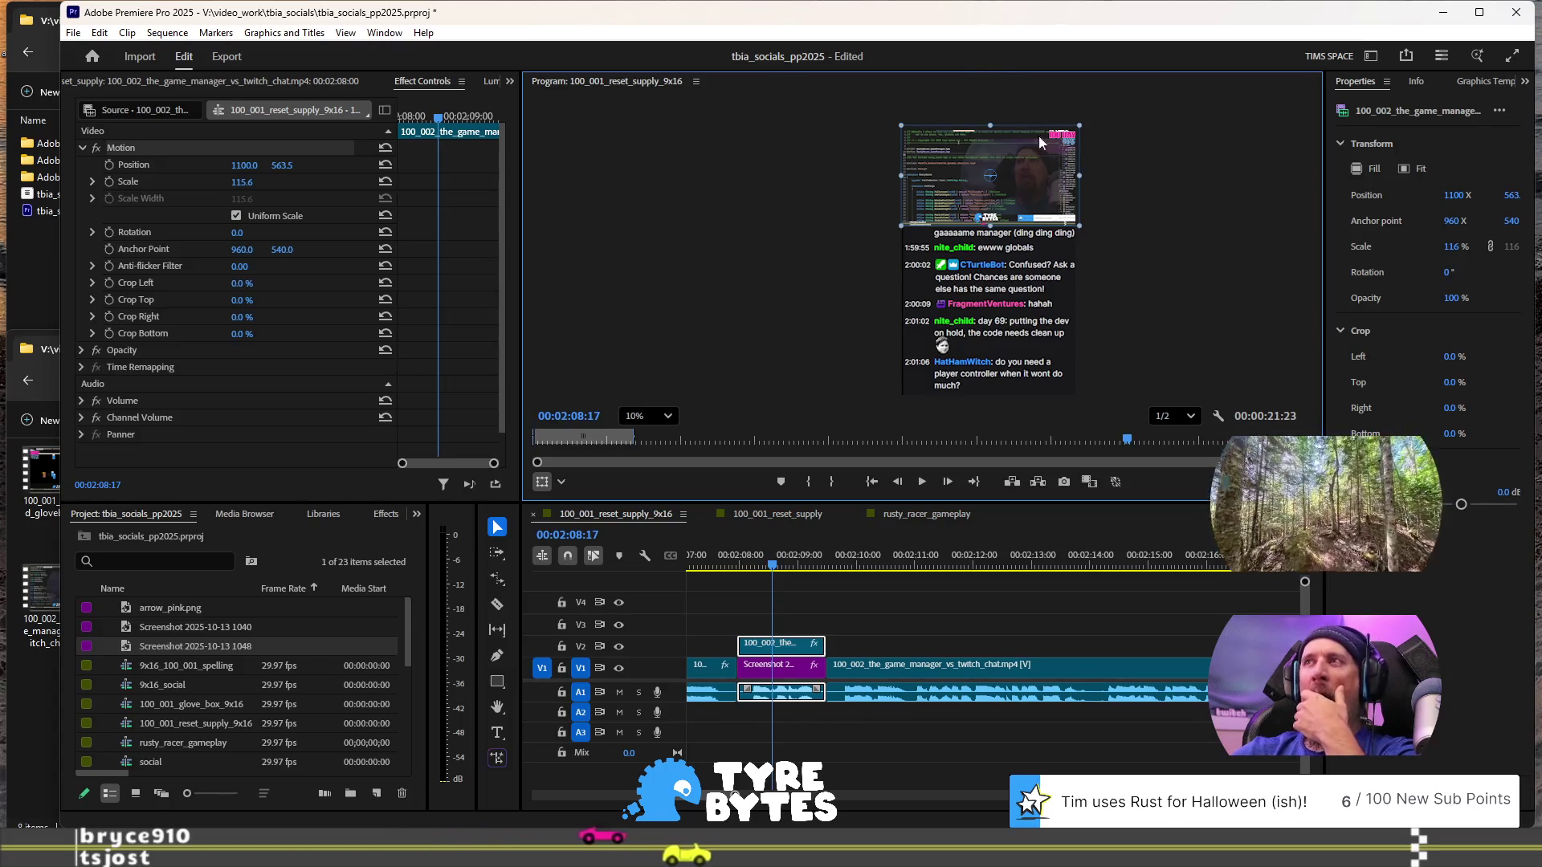
{"action": "left_click", "coordinate": [1148, 289]}
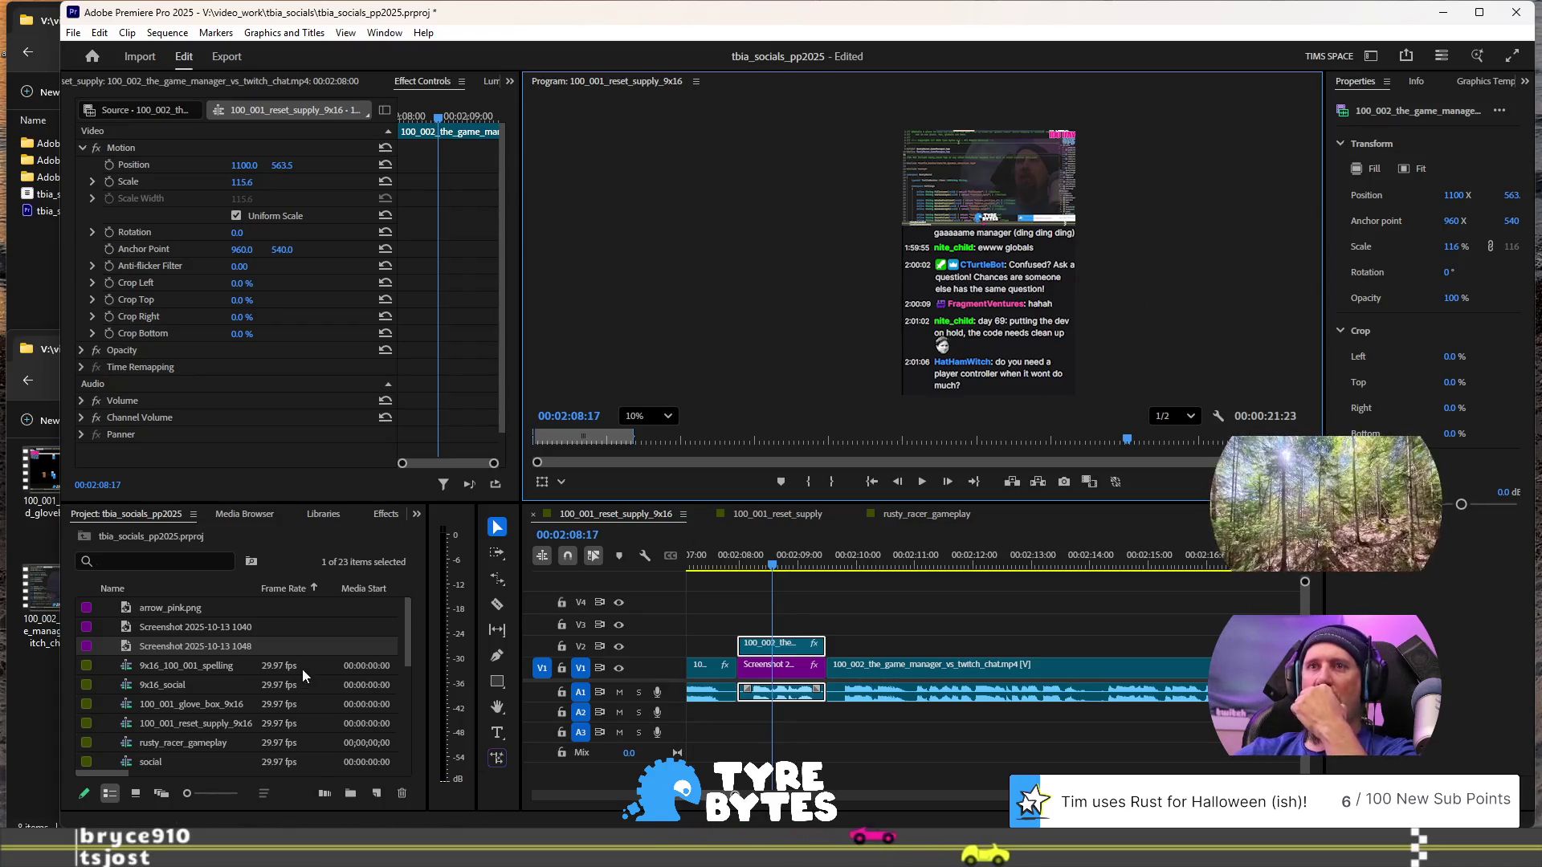
{"action": "scroll", "coordinate": [297, 698], "scroll_direction": "down", "scroll_amount": 5}
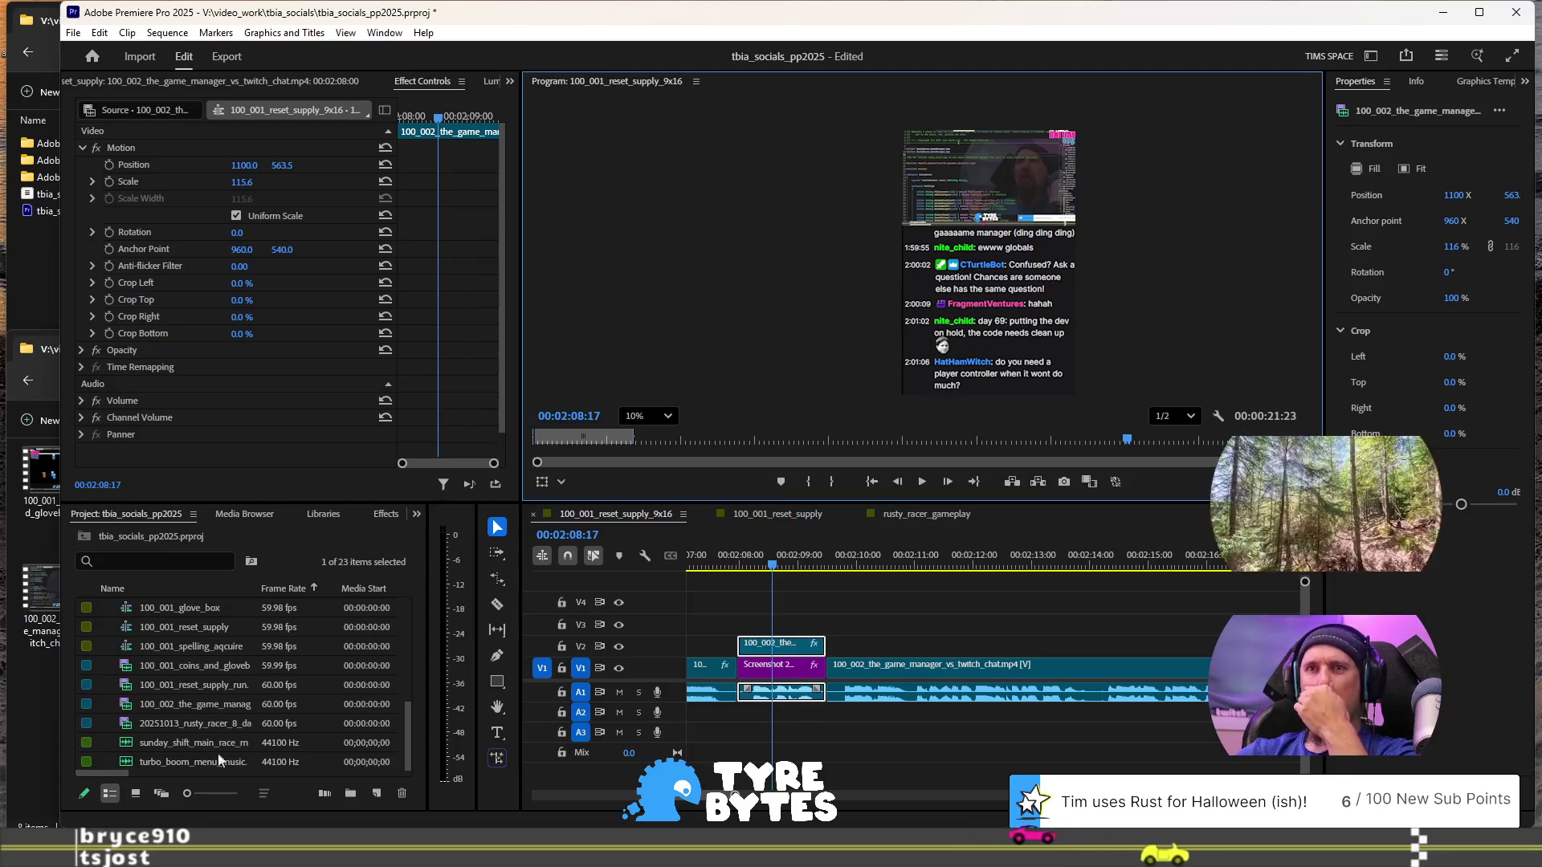
{"action": "scroll", "coordinate": [215, 649], "scroll_direction": "up", "scroll_amount": 5}
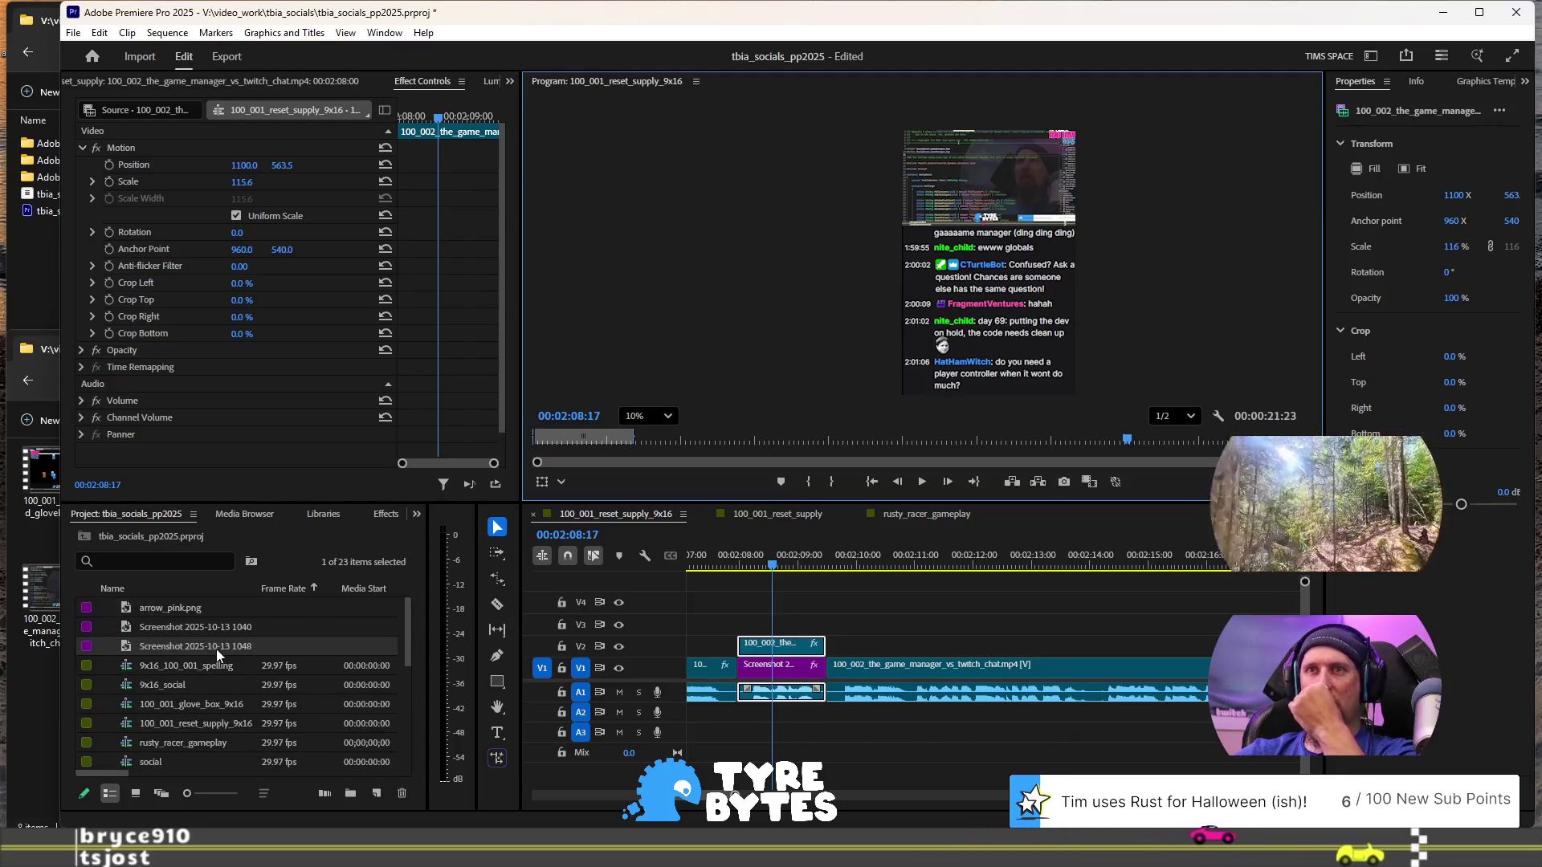
{"action": "right_click", "coordinate": [245, 644]}
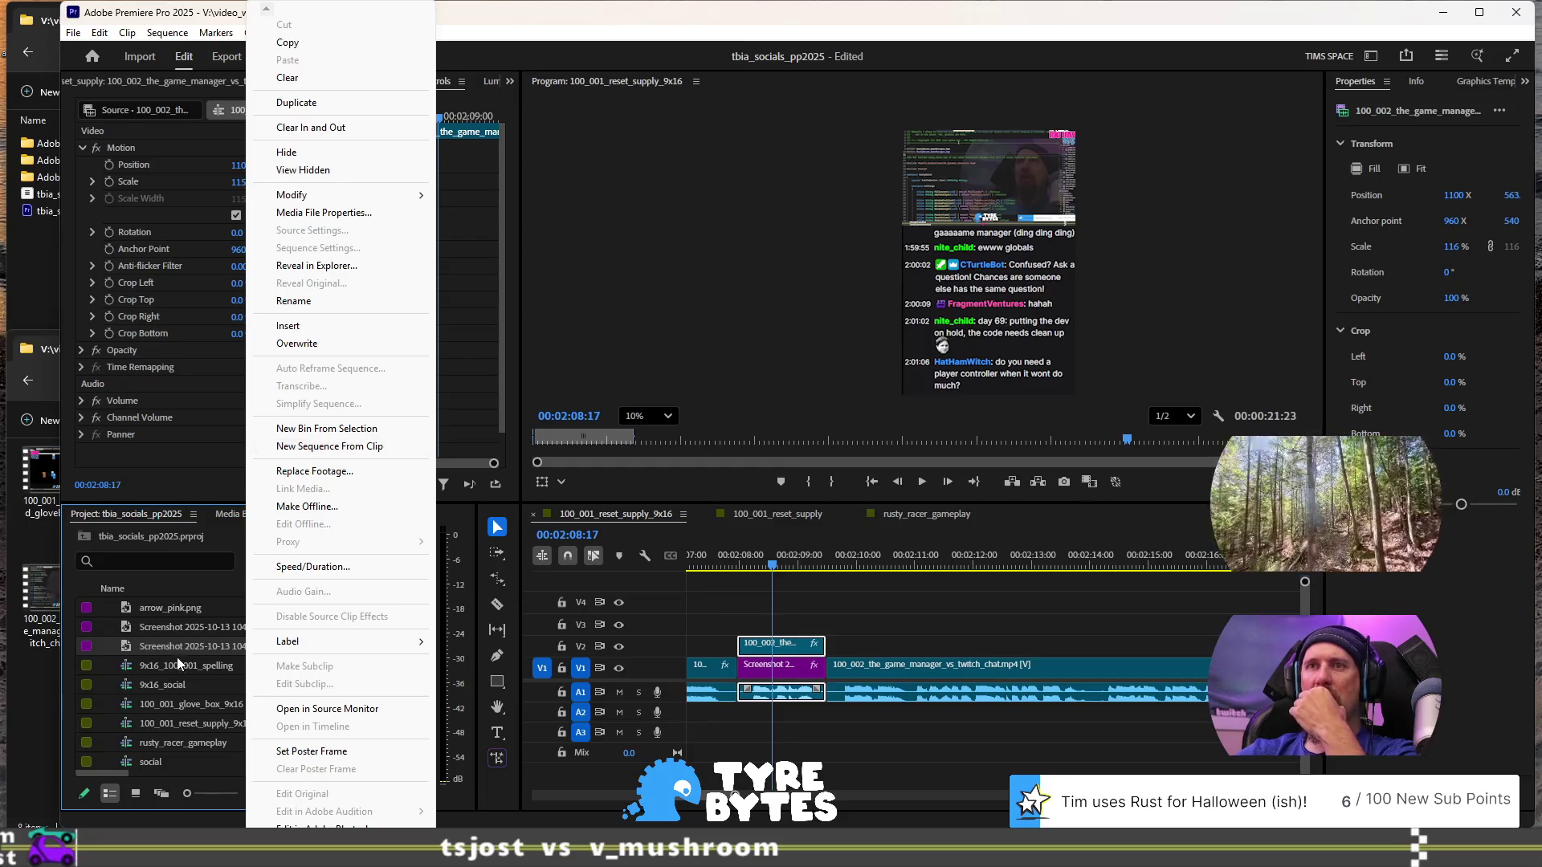
- Make a new bin from the selected screenshot and move the other screenshot into it
{"action": "left_click", "coordinate": [353, 428]}
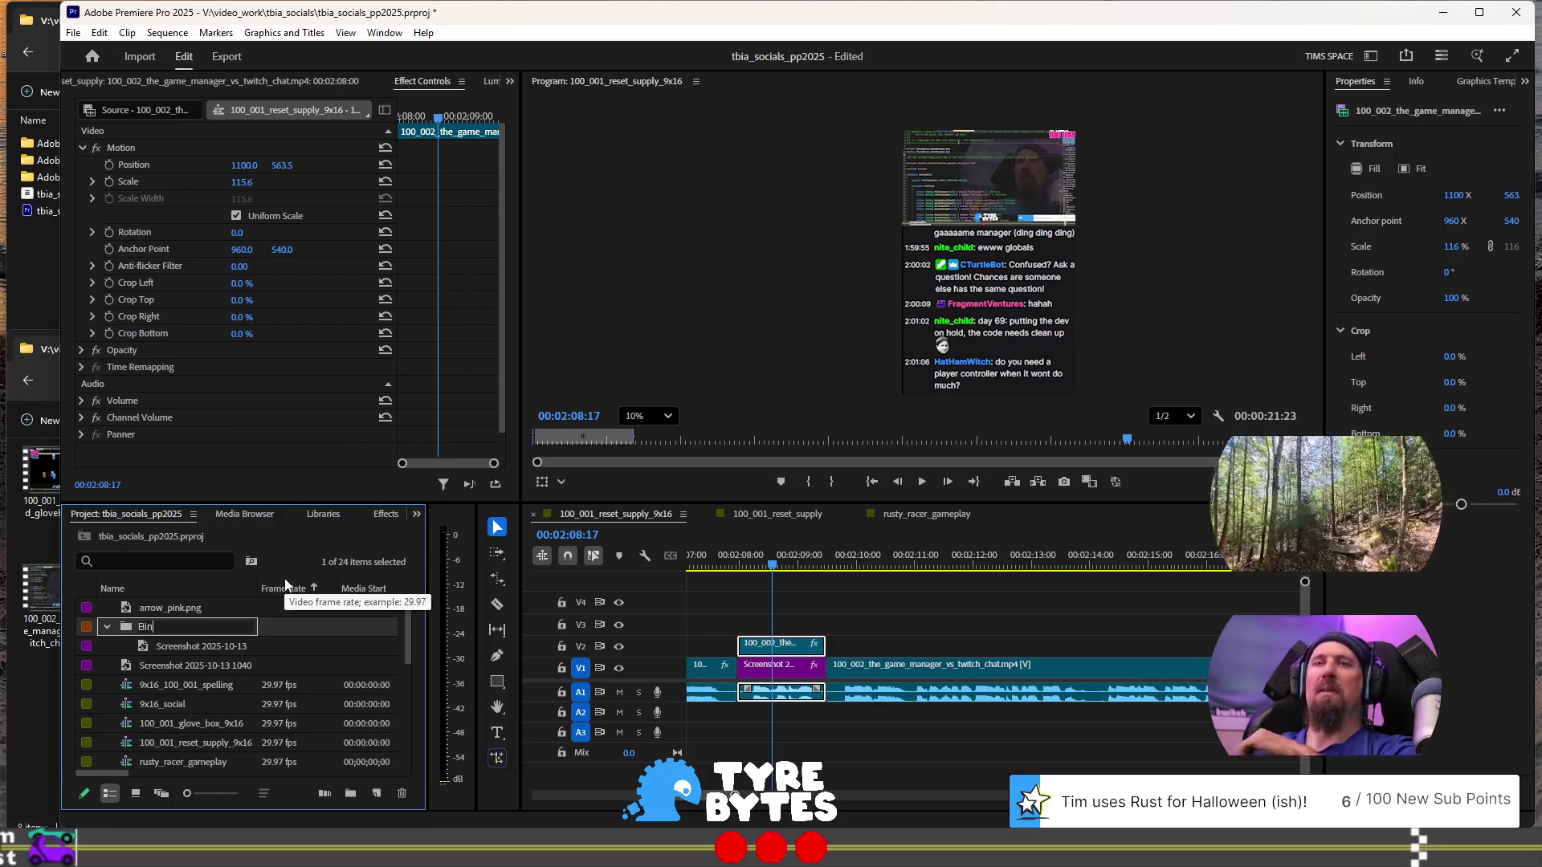
{"action": "type", "text": "s"}
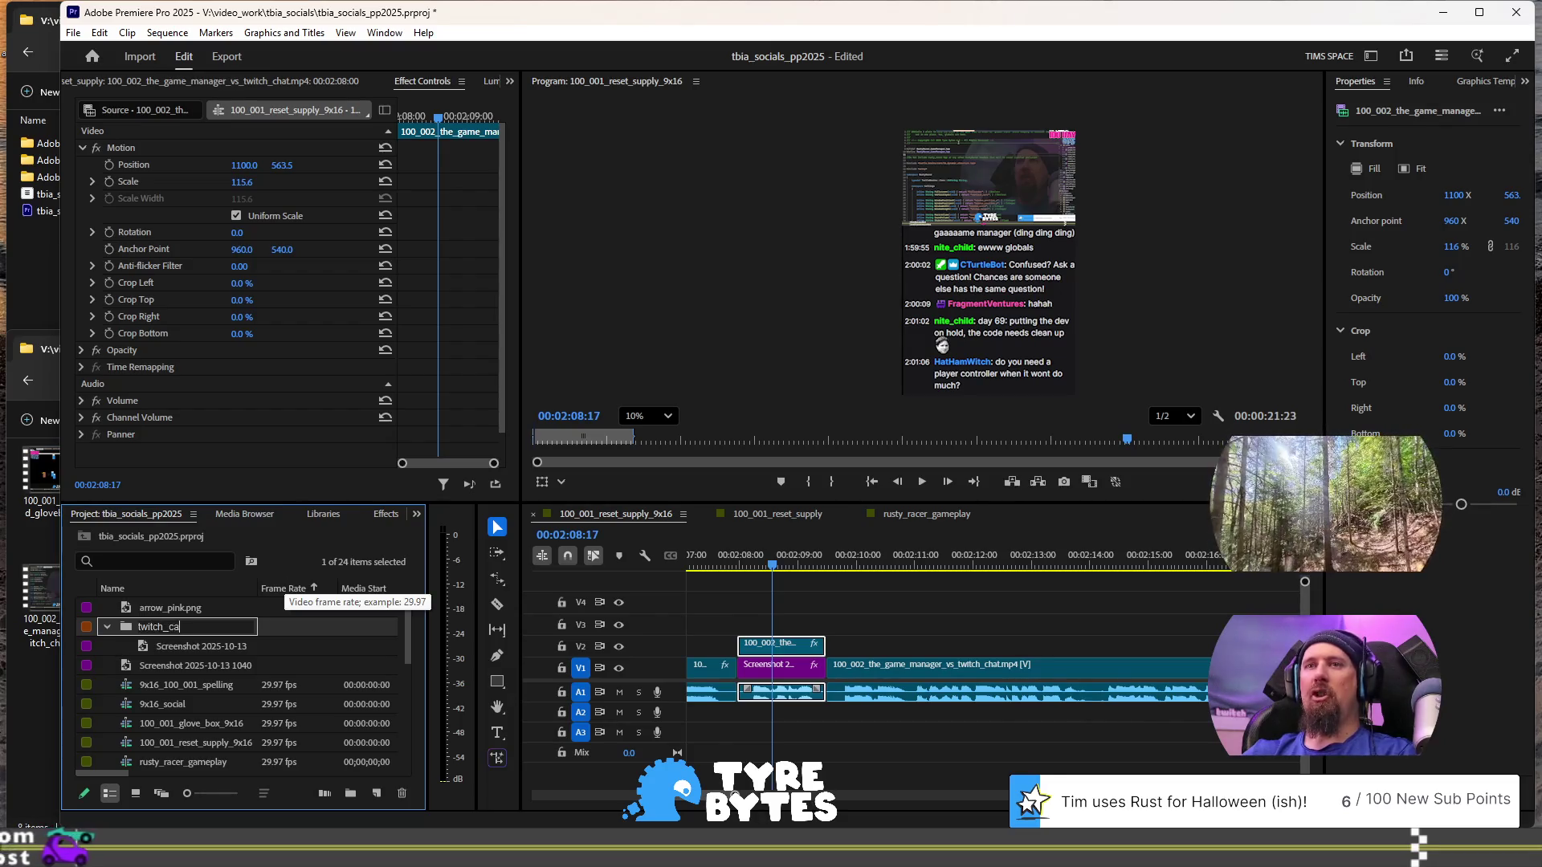
{"action": "type", "text": "hot"}
{"action": "key", "text": "Tab"}
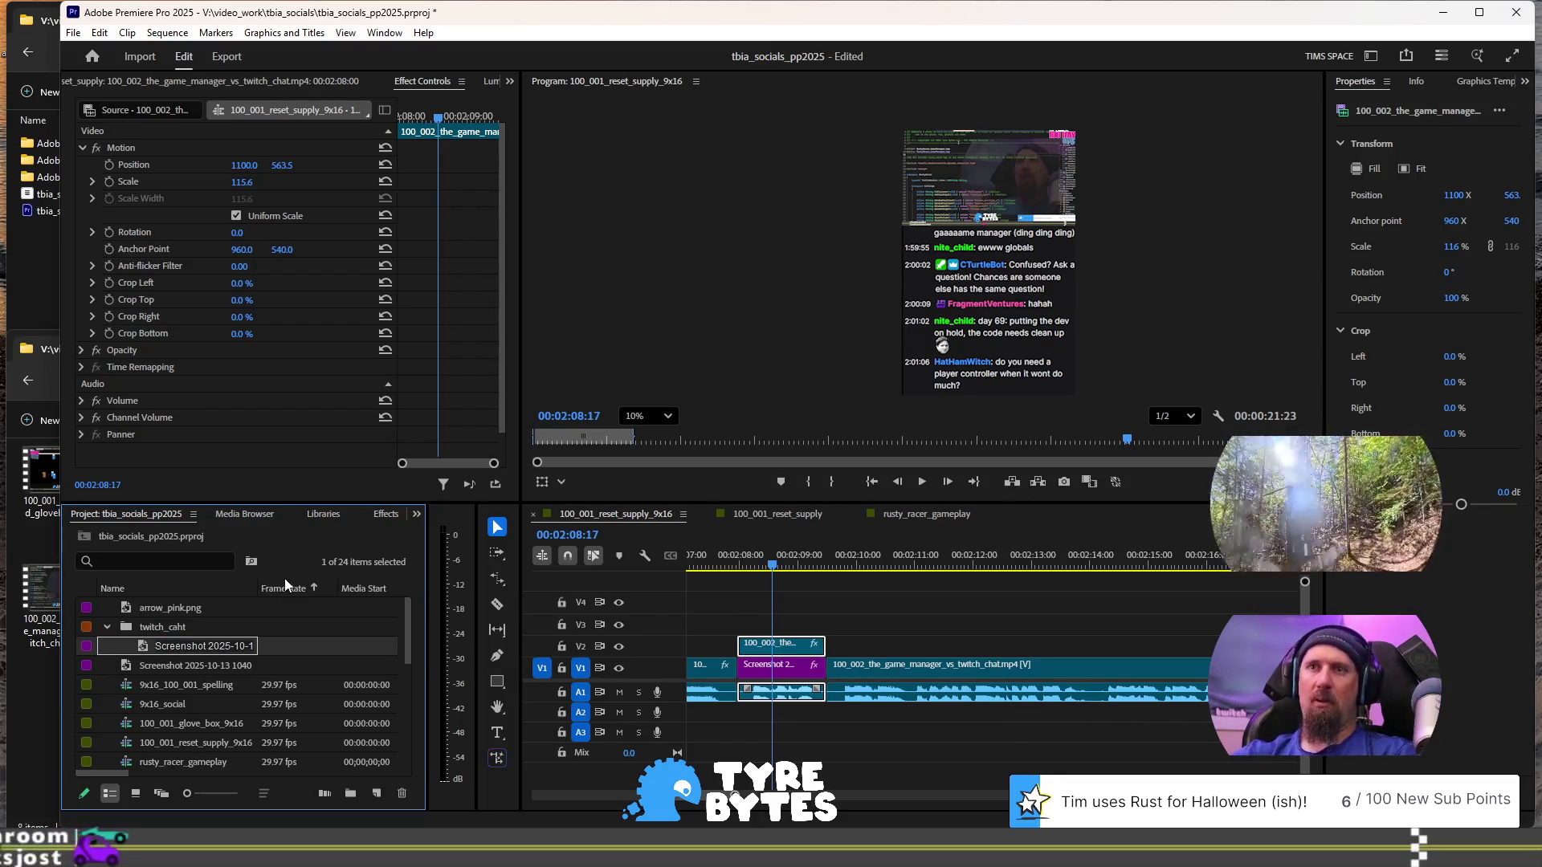
{"action": "left_click", "coordinate": [177, 665]}
{"action": "left_click_drag", "start_coordinate": [177, 665], "coordinate": [171, 630]}
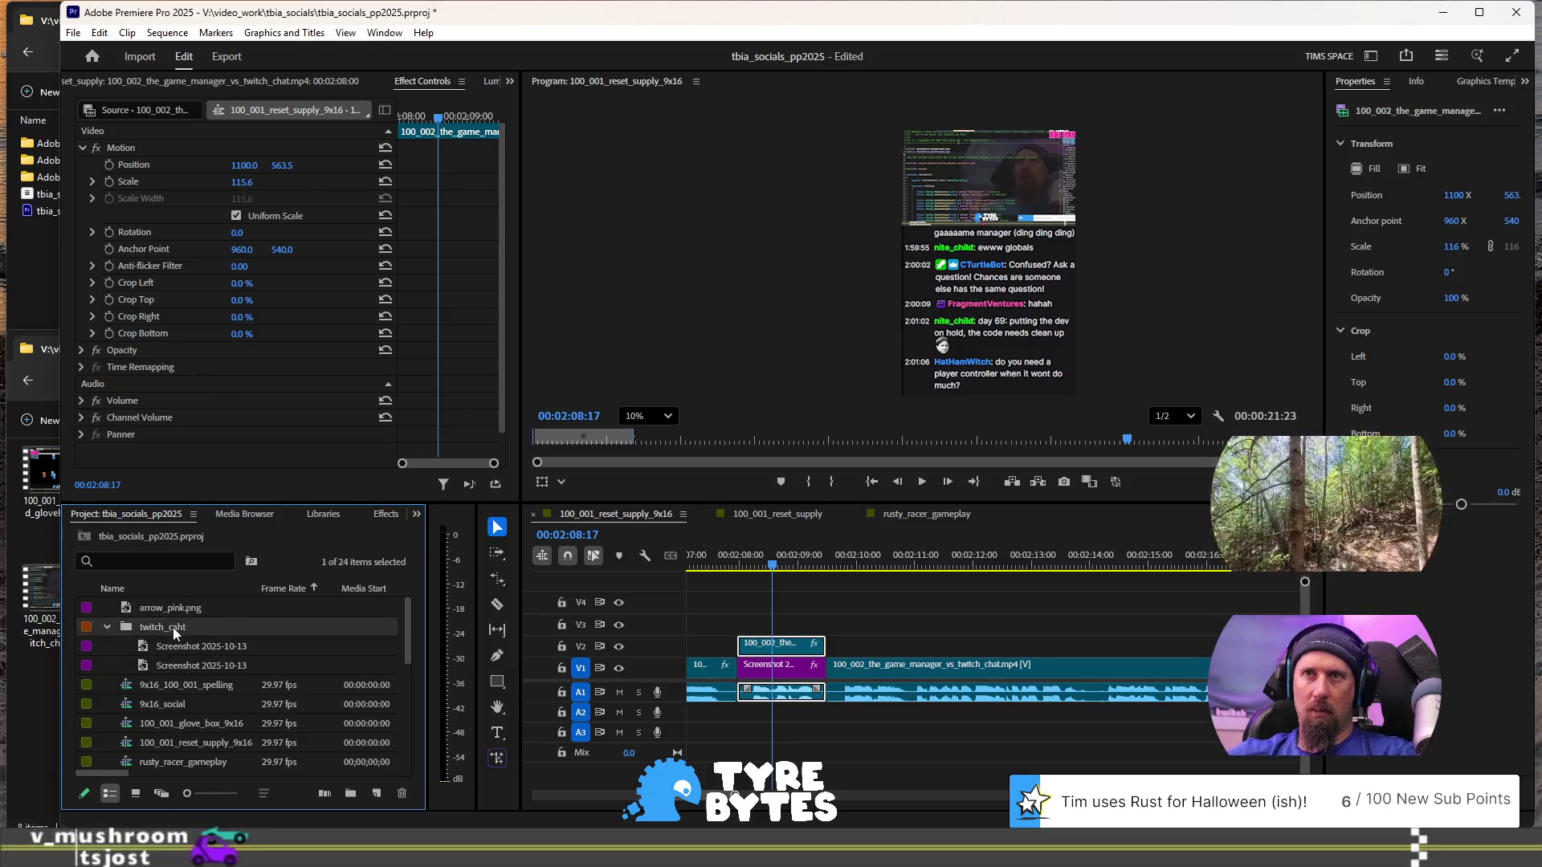
{"action": "double_click", "coordinate": [172, 627]}
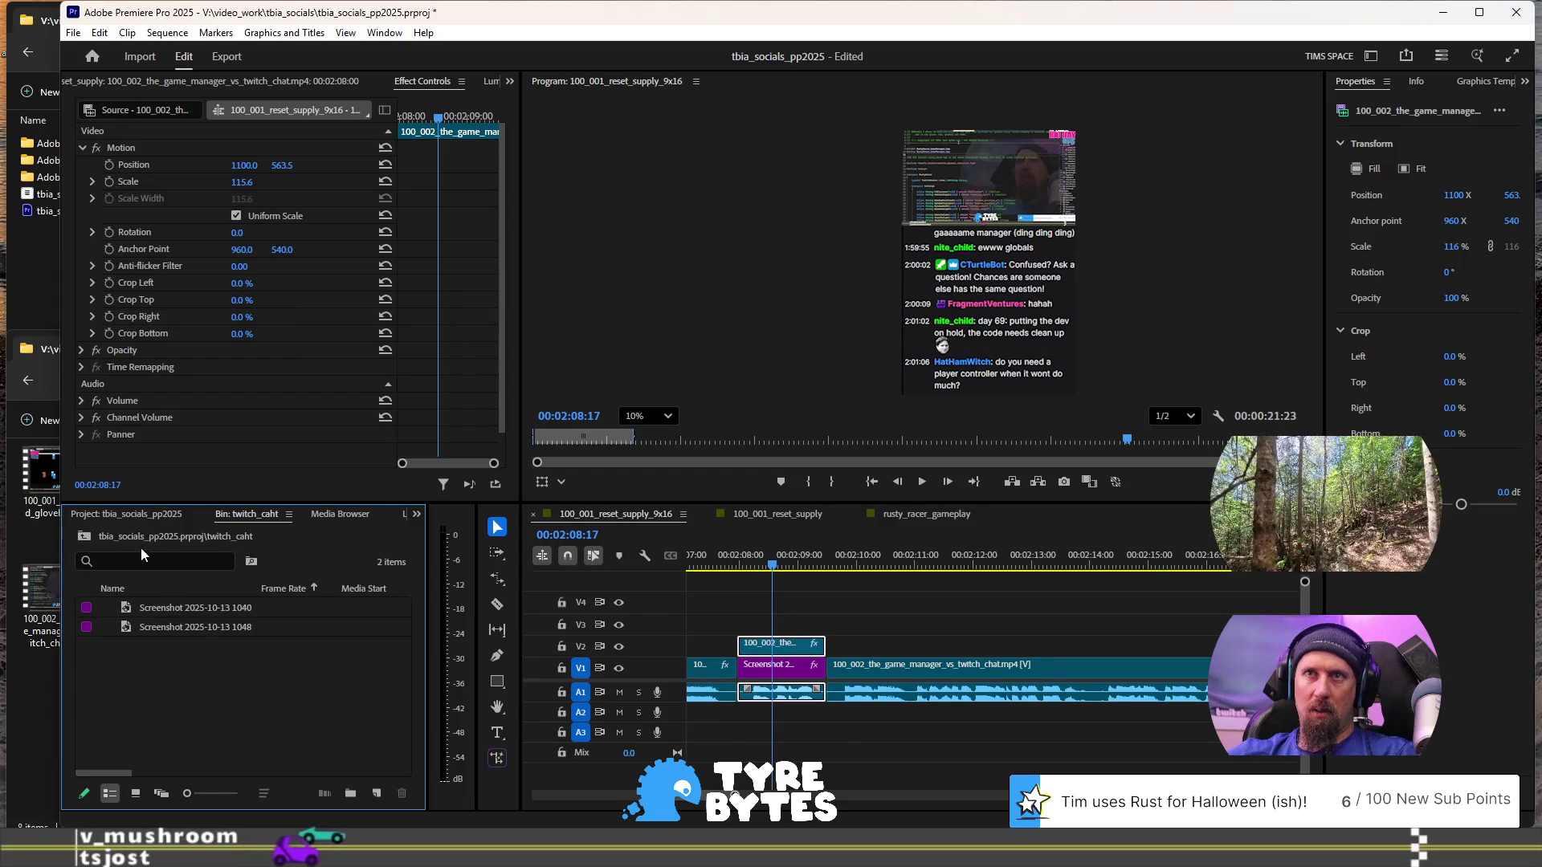
{"action": "left_click", "coordinate": [83, 536]}
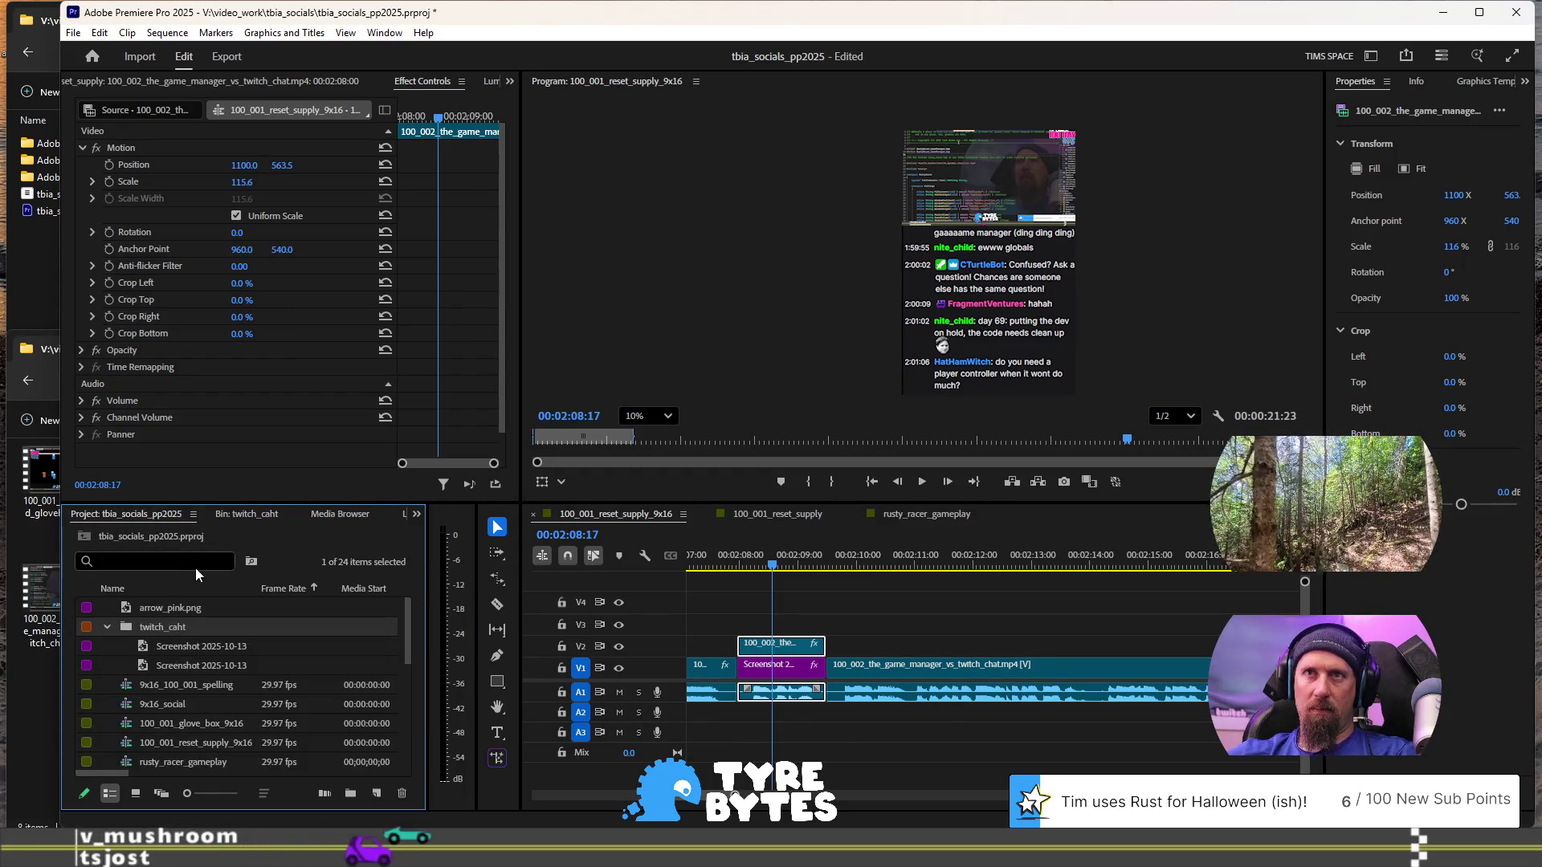
- Correct the misspelled bin name to twitch_chat and collapse the bin
{"action": "left_click", "coordinate": [178, 627]}
{"action": "key", "text": "BackSpace"}
{"action": "key", "text": "BackSpace"}
{"action": "key", "text": "BackSpace"}
{"action": "type", "text": "hat"}
{"action": "key", "text": "Tab"}
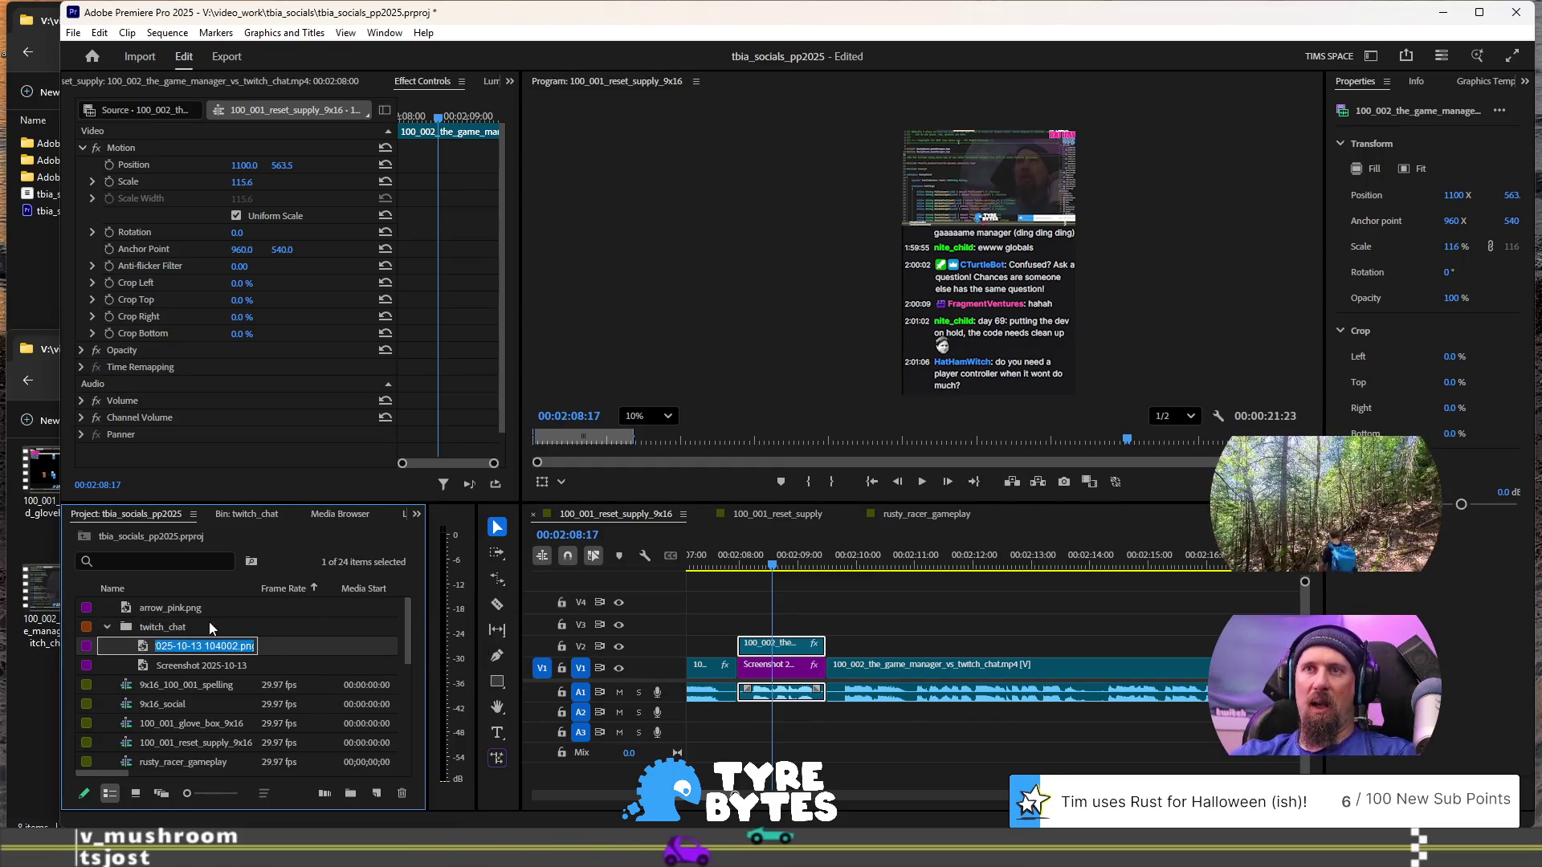
{"action": "left_click", "coordinate": [211, 627]}
{"action": "left_click", "coordinate": [106, 627]}
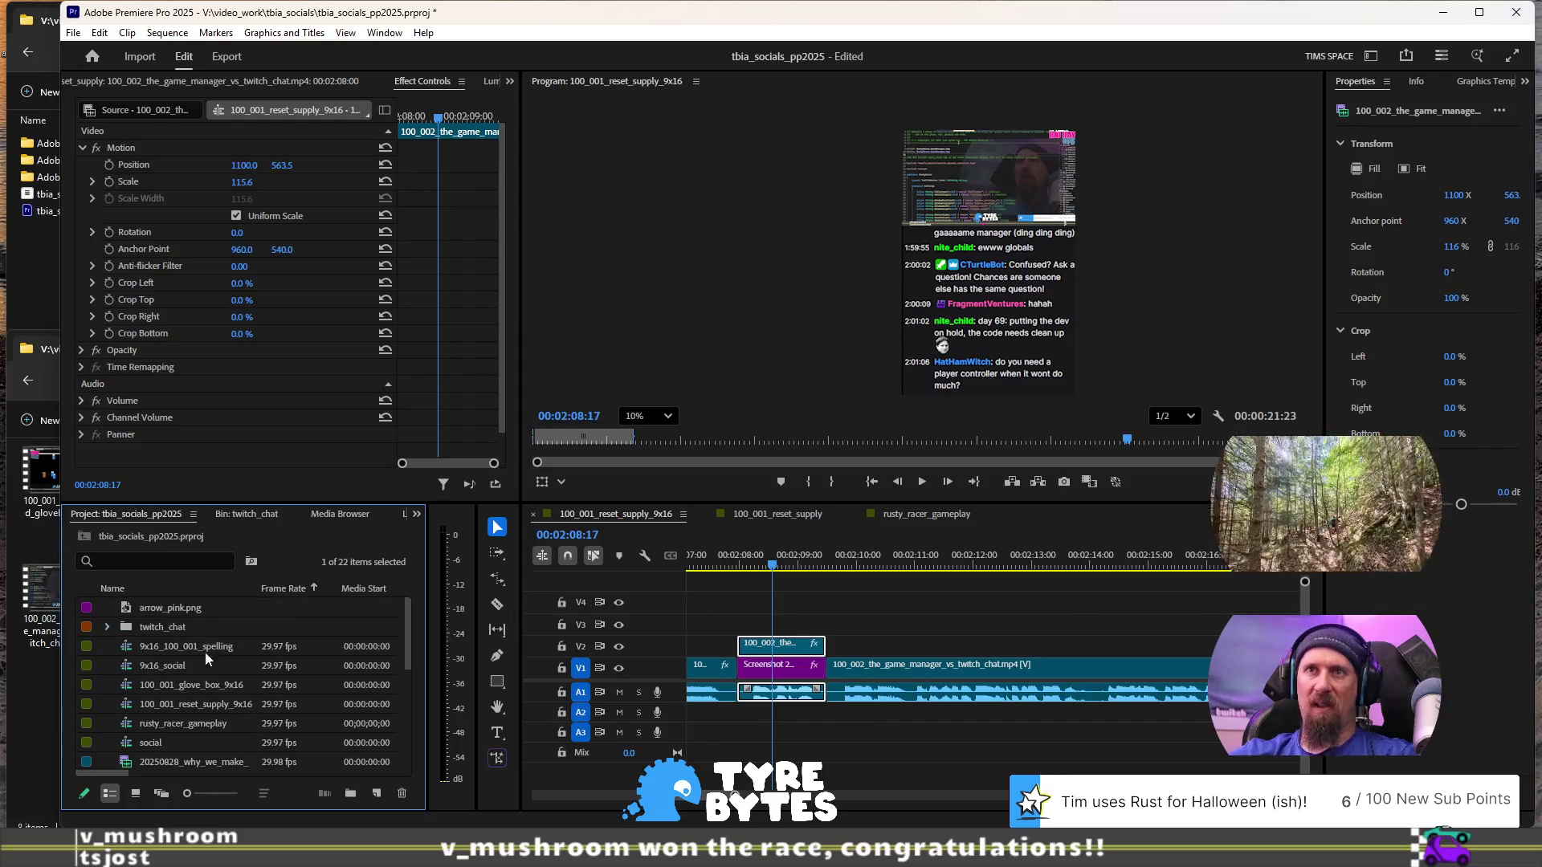
- Create another empty bin, undoing an accidental nested one
{"action": "scroll", "coordinate": [201, 643], "scroll_direction": "down", "scroll_amount": 5}
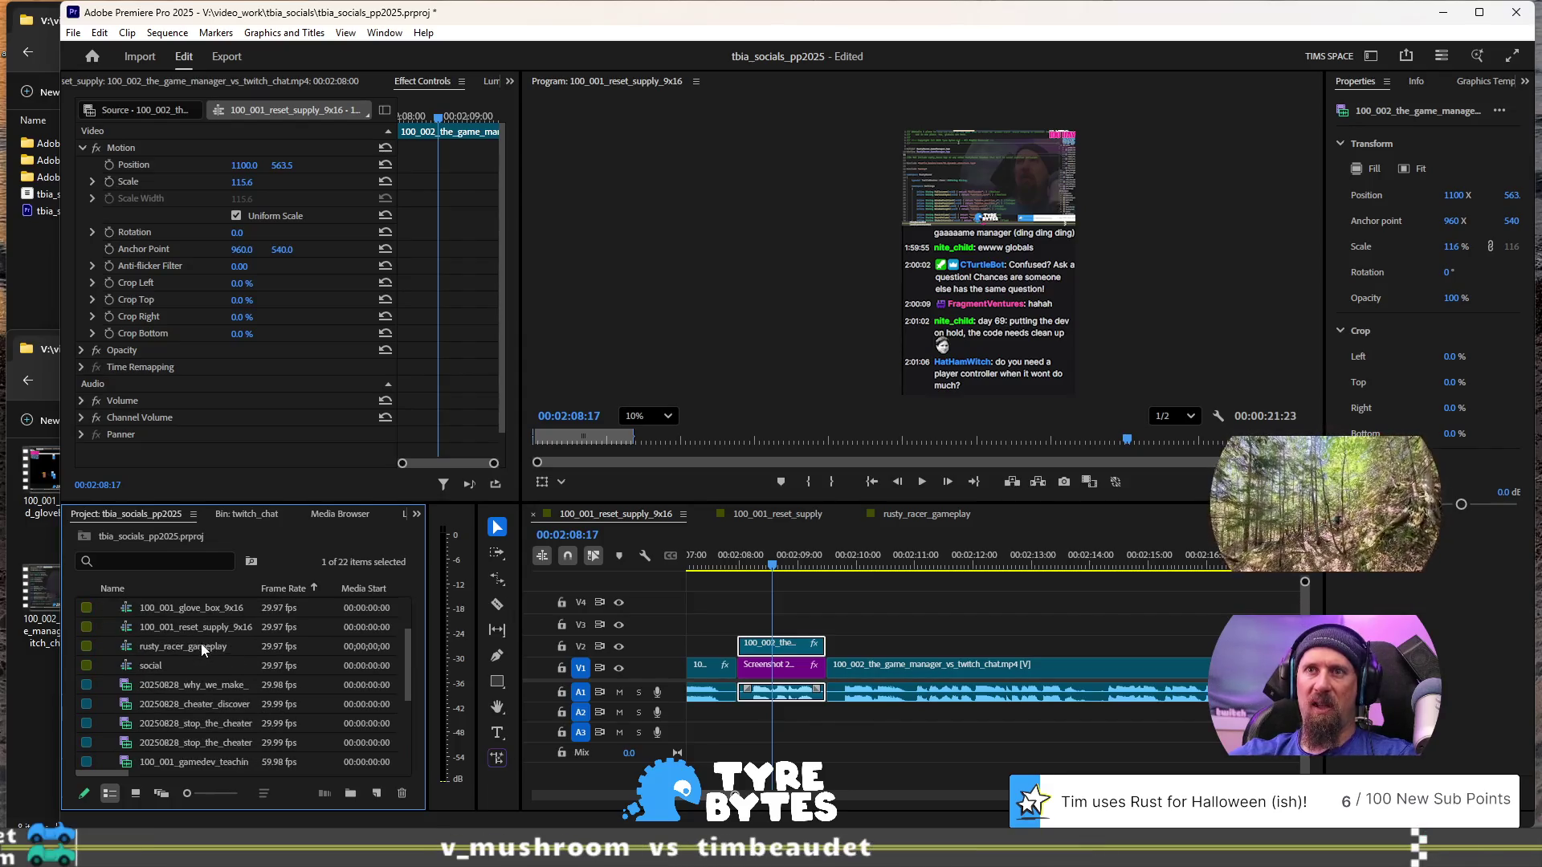
{"action": "left_click", "coordinate": [351, 795]}
{"action": "scroll", "coordinate": [264, 643], "scroll_direction": "up", "scroll_amount": 1}
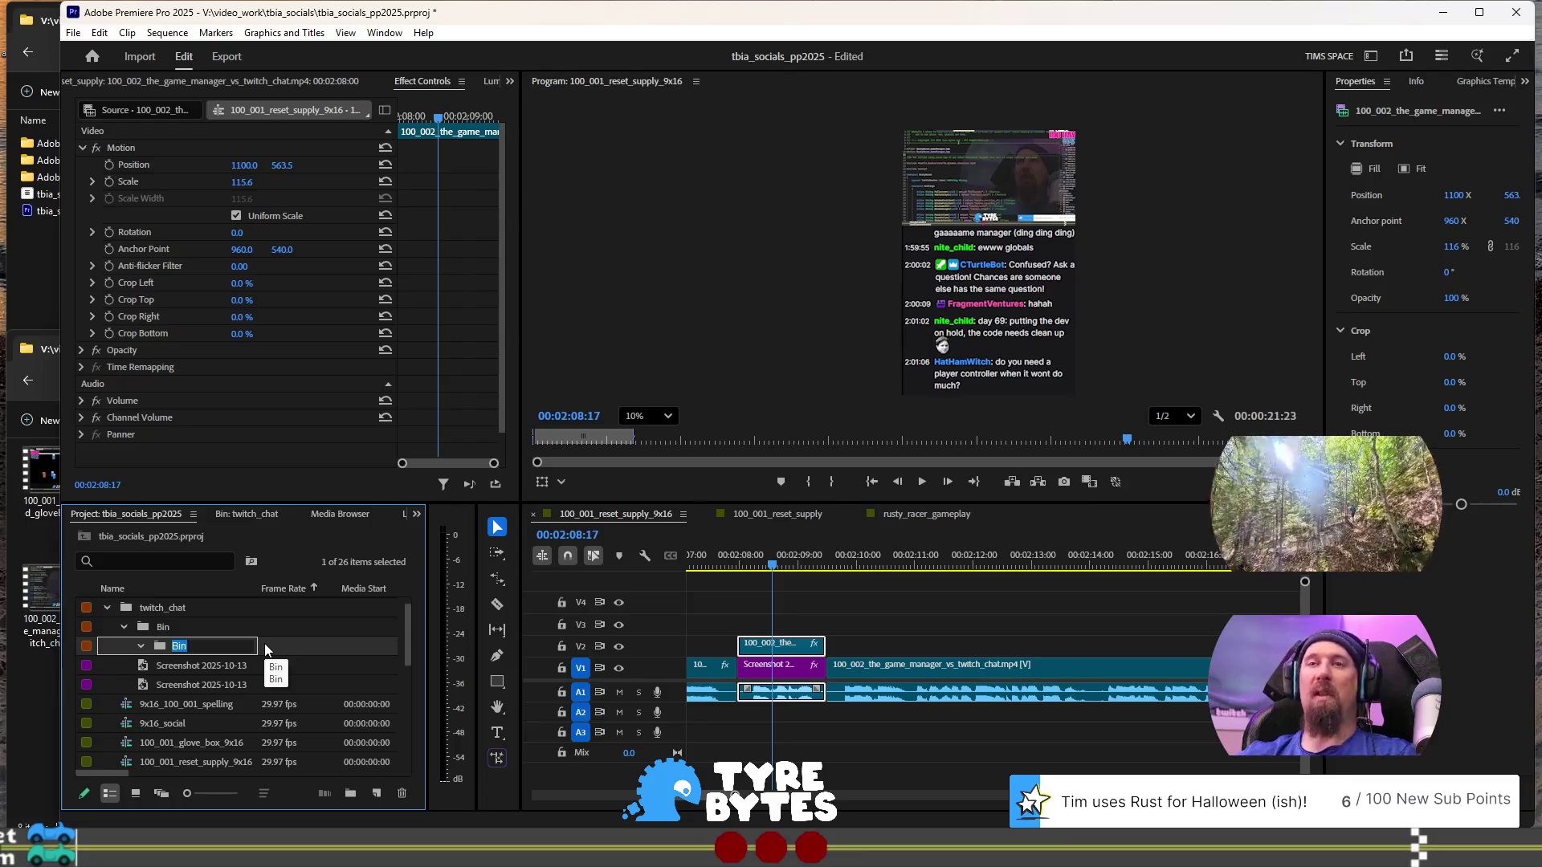
{"action": "key", "text": "Tab"}
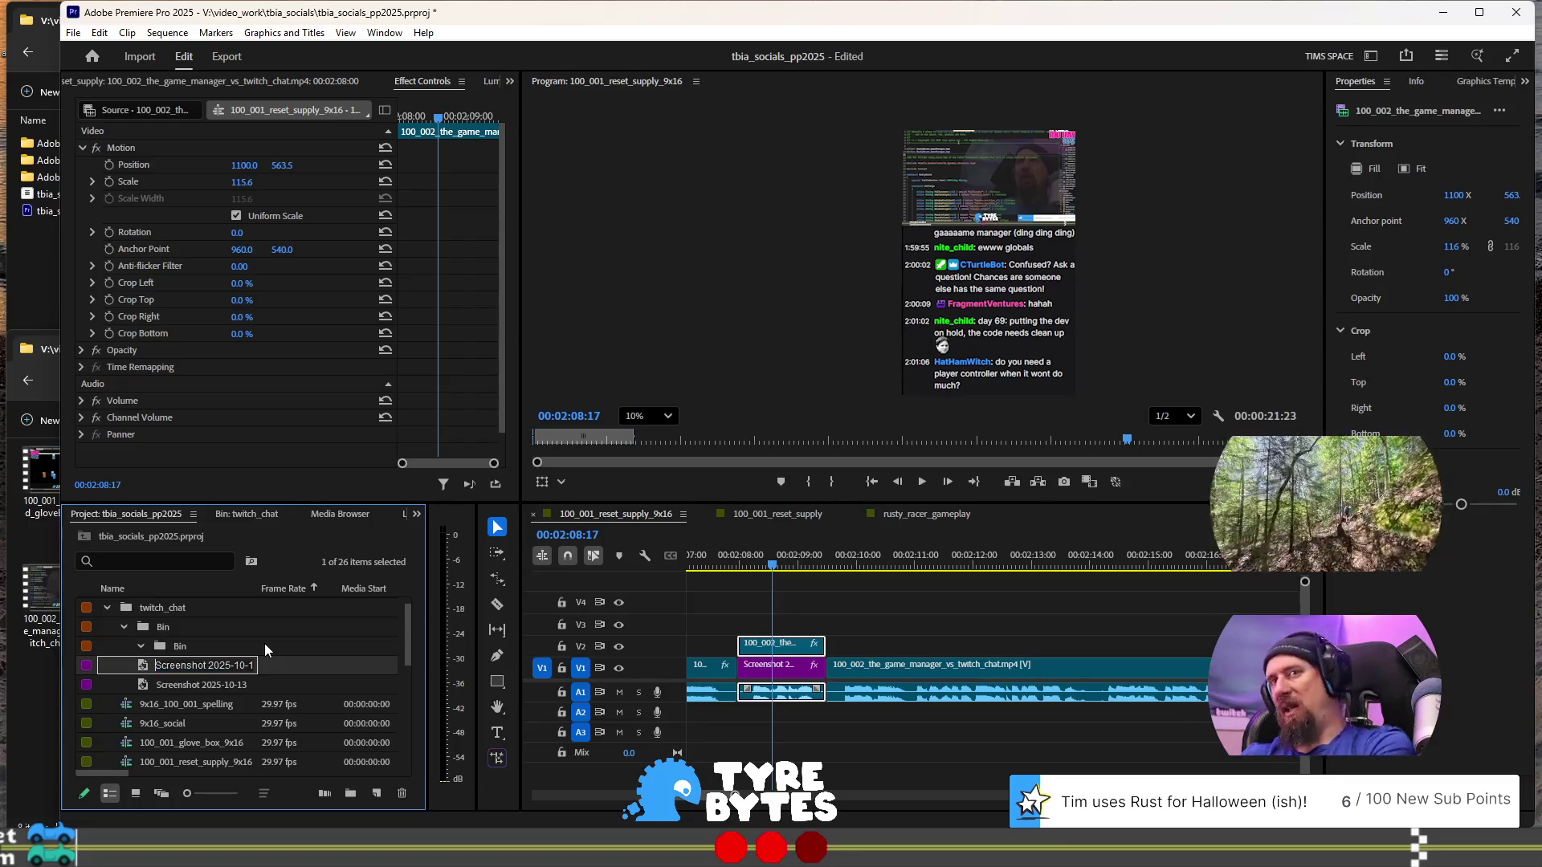
{"action": "key", "text": "Escape"}
{"action": "key", "text": "ctrl+z"}
{"action": "left_click", "coordinate": [166, 628]}
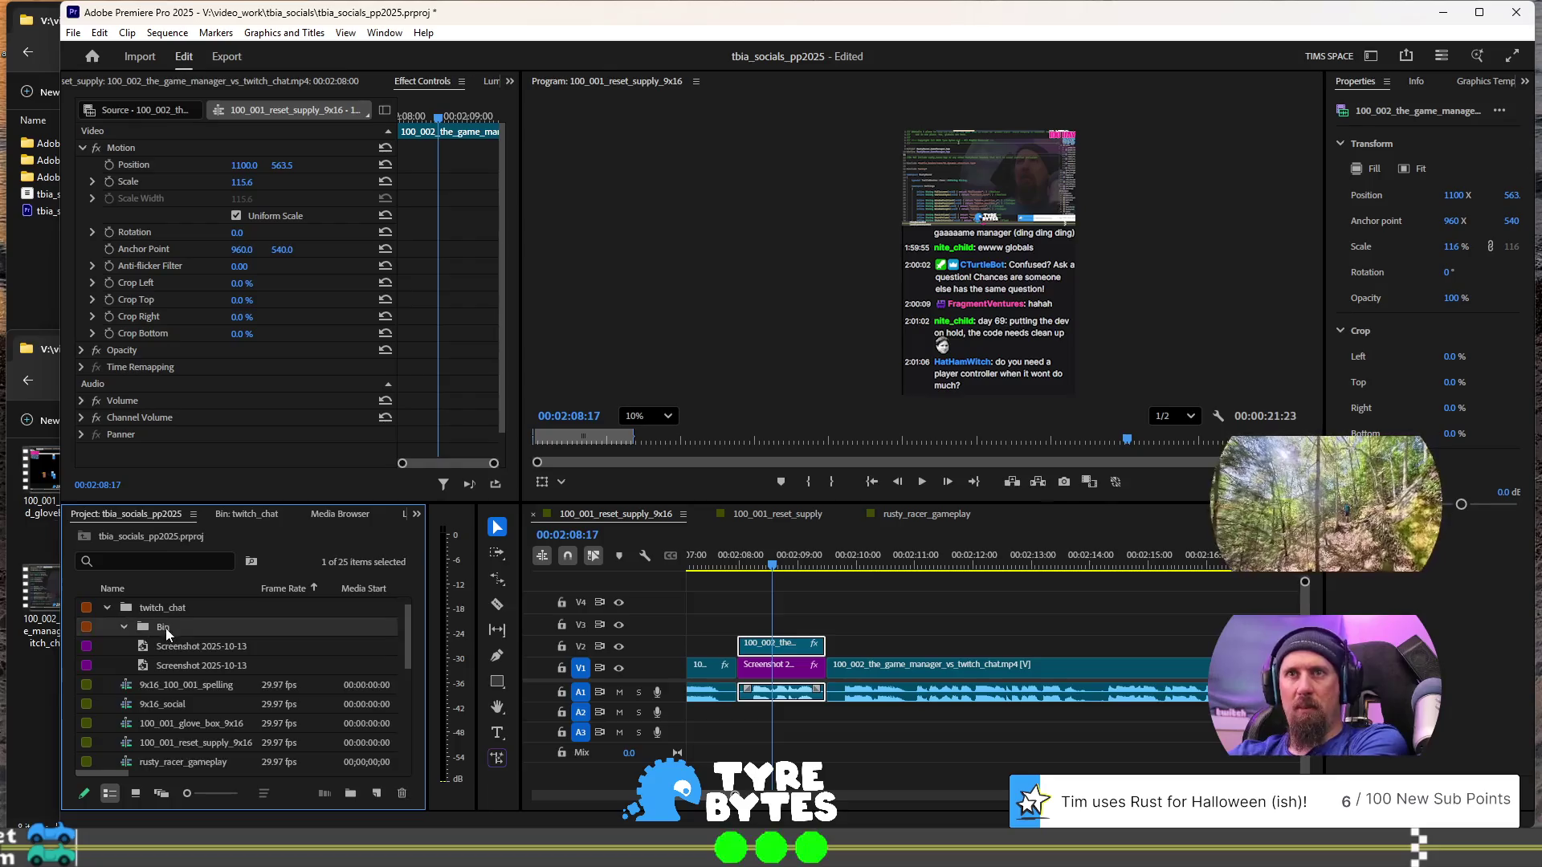
{"action": "scroll", "coordinate": [165, 628], "scroll_direction": "up", "scroll_amount": 1}
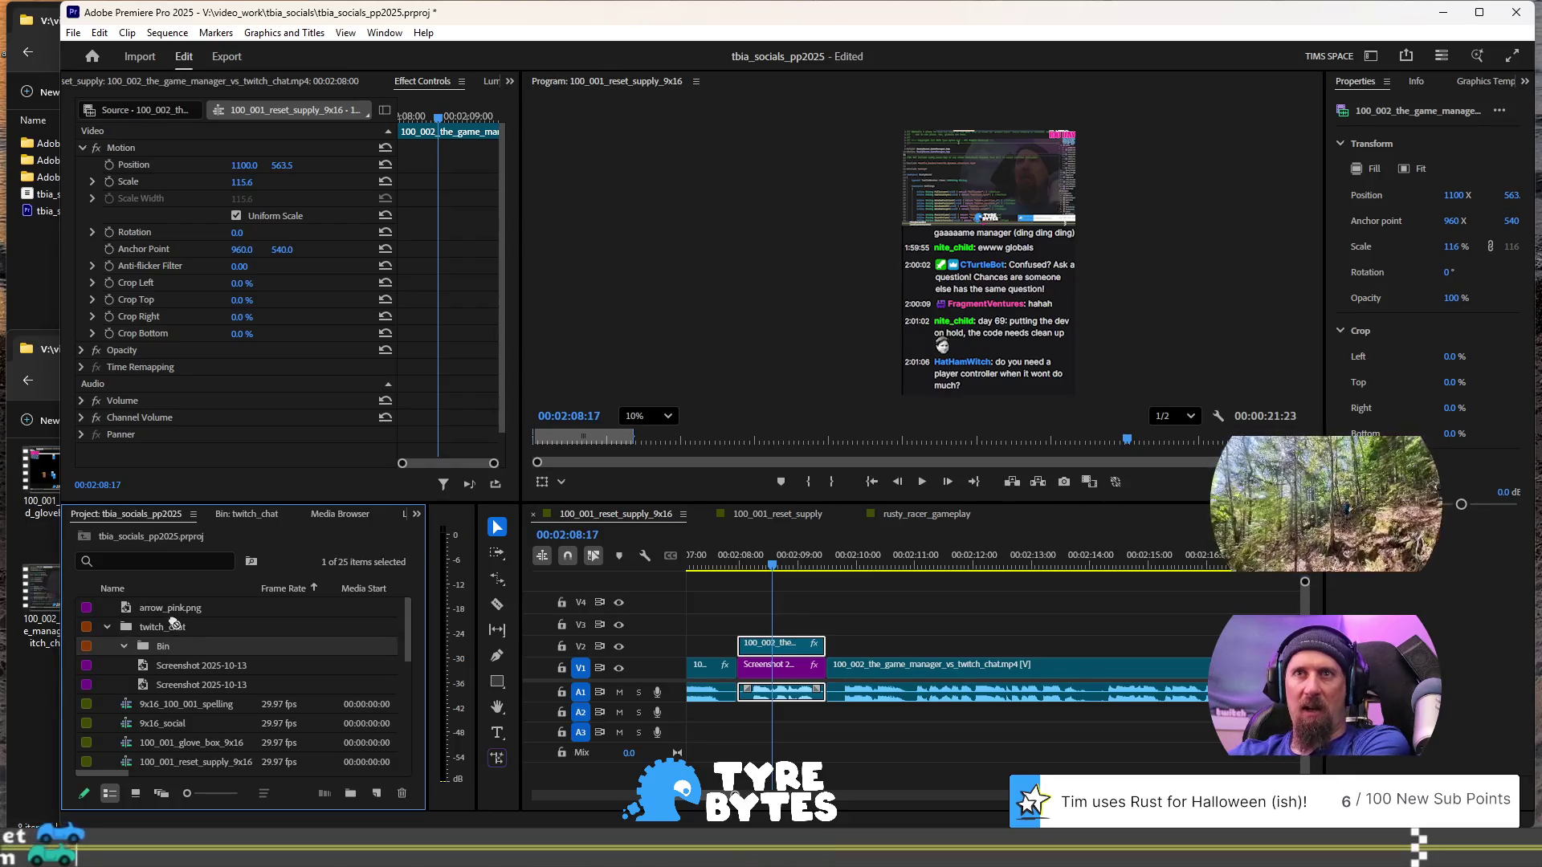
{"action": "double_click", "coordinate": [151, 629]}
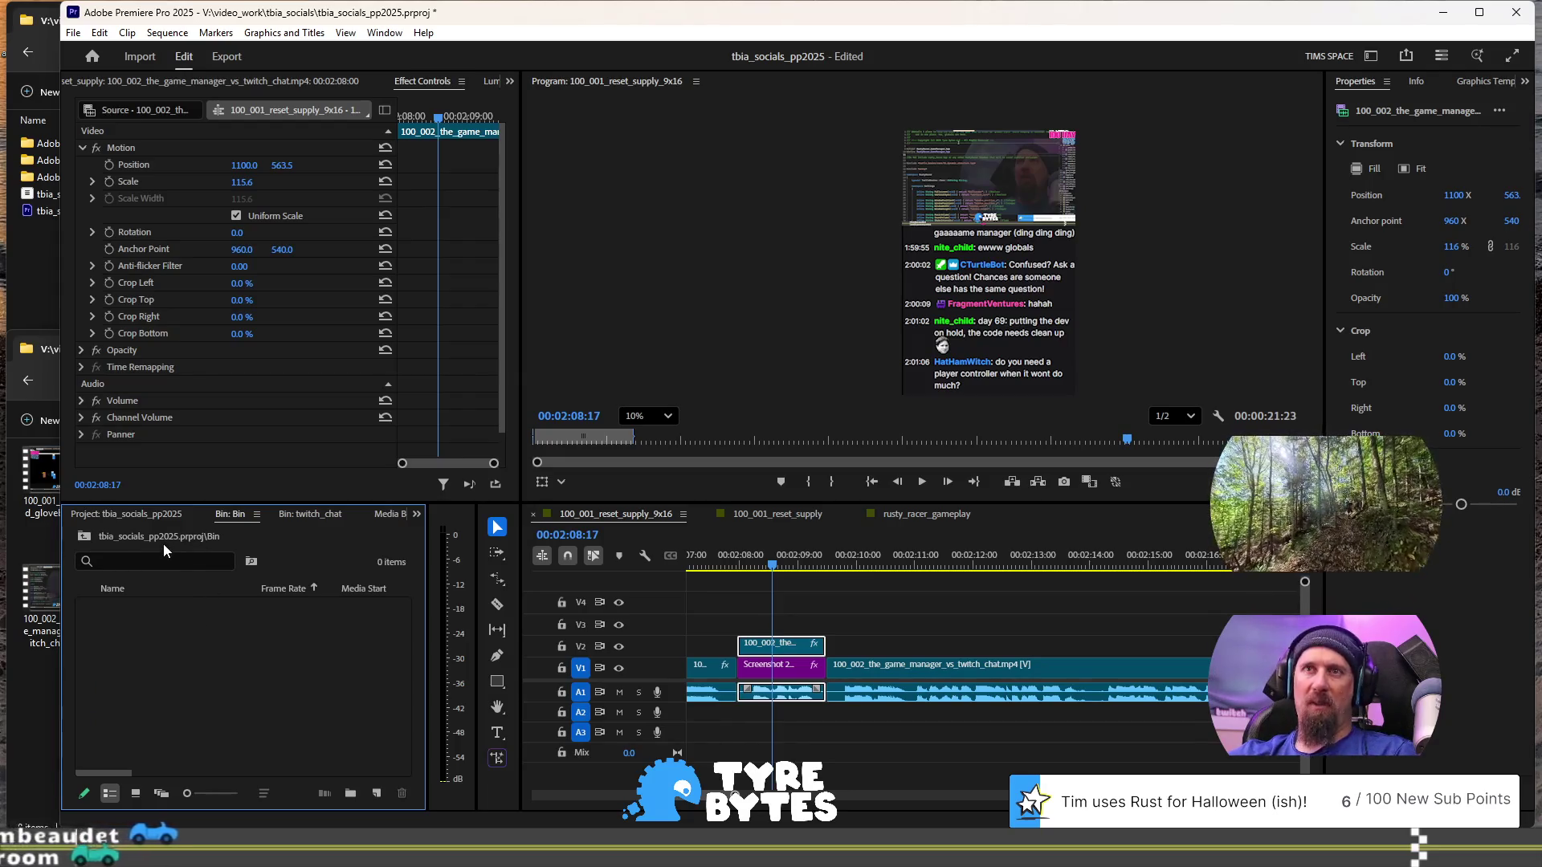
{"action": "left_click", "coordinate": [90, 512]}
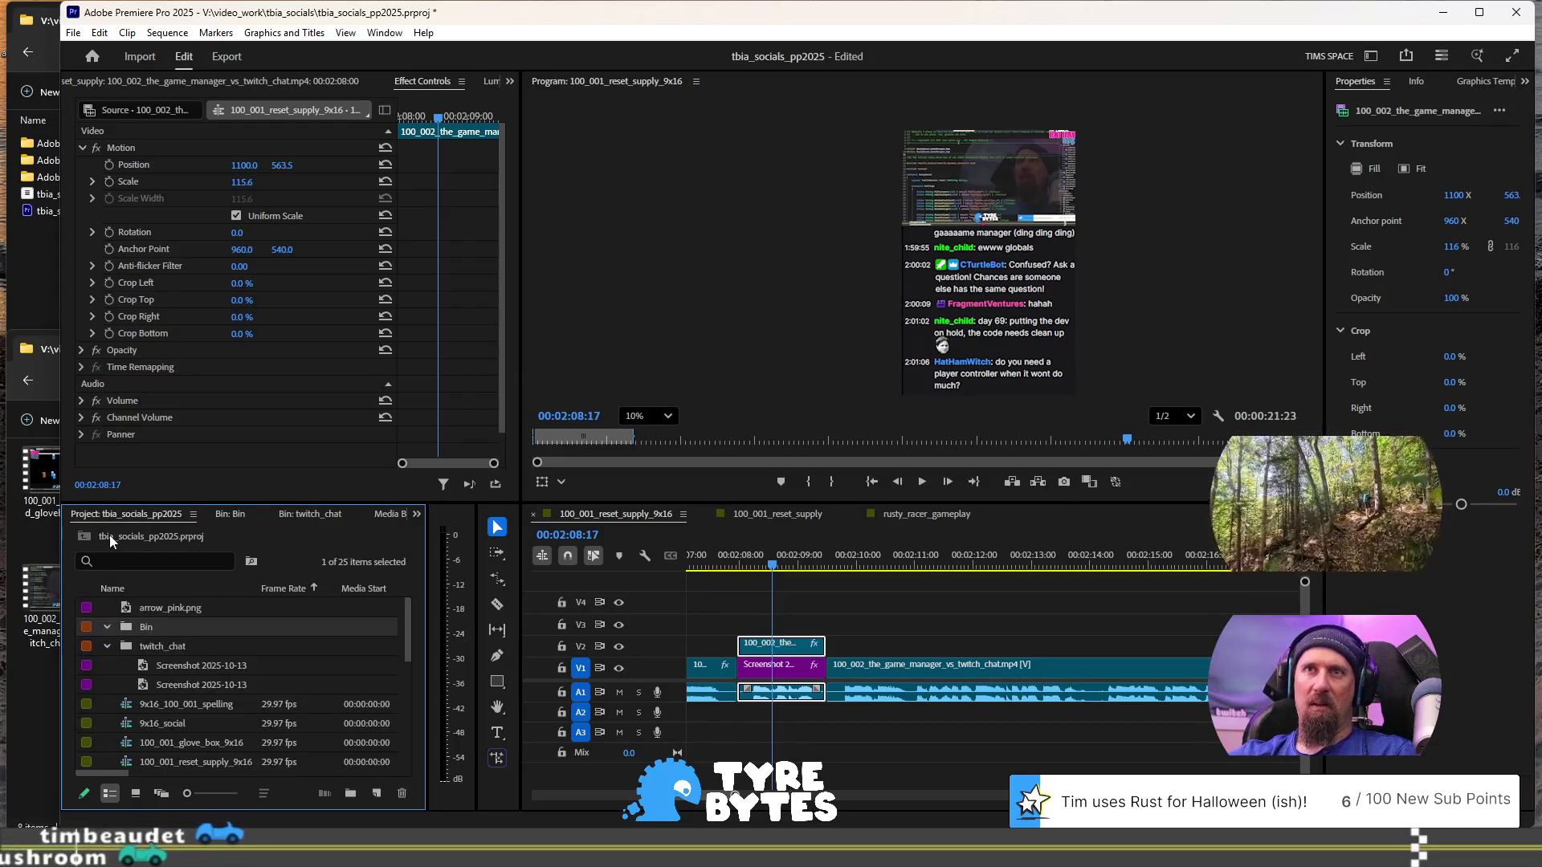
- Rename the new bin to color_block
{"action": "left_click", "coordinate": [155, 625]}
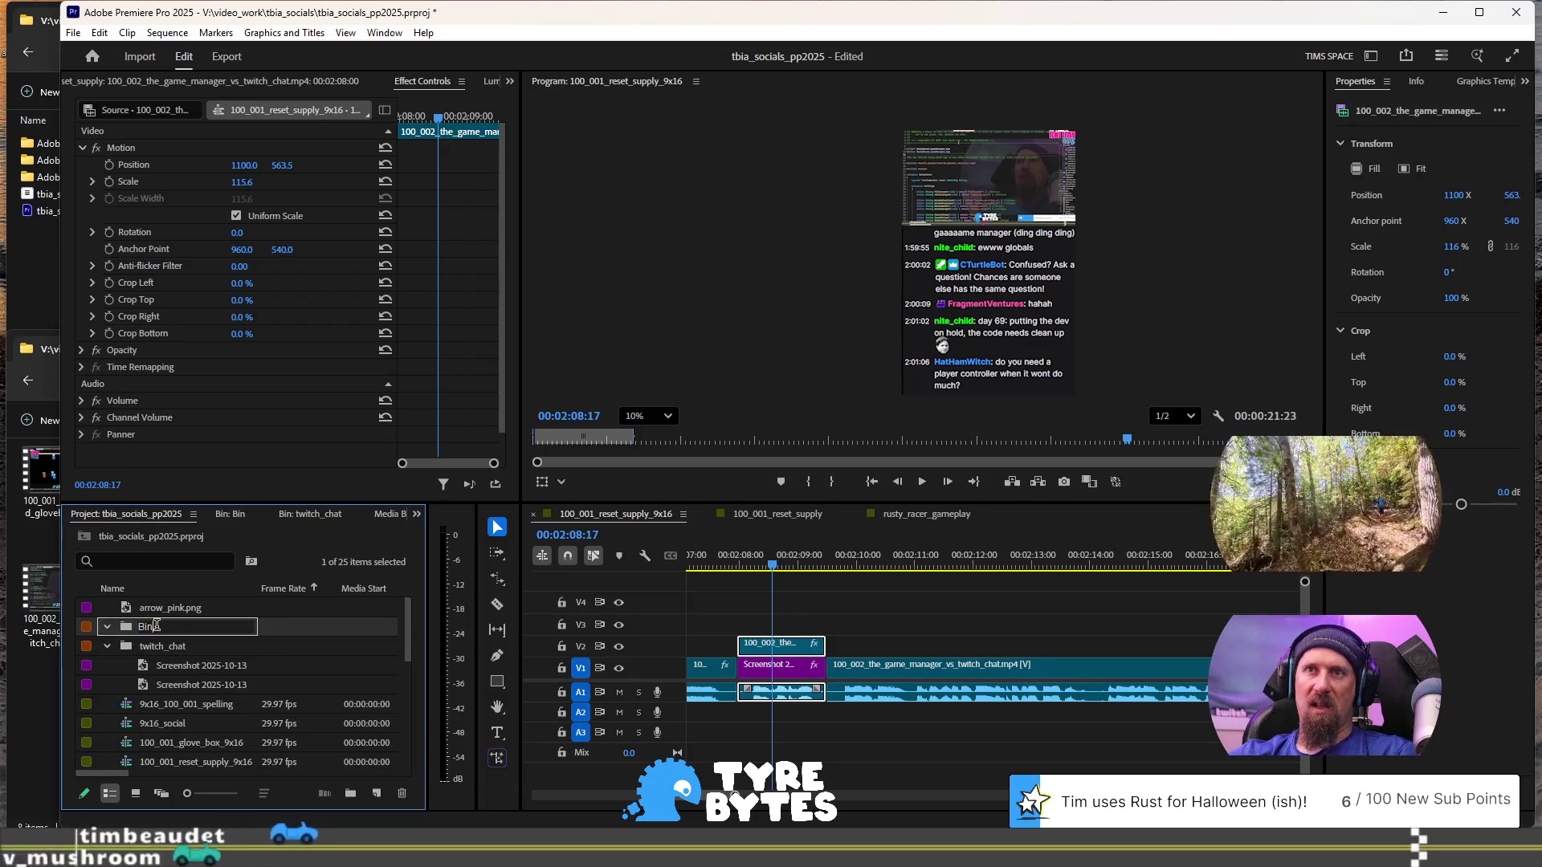
{"action": "key", "text": "BackSpace"}
{"action": "key", "text": "BackSpace"}
{"action": "key", "text": "BackSpace"}
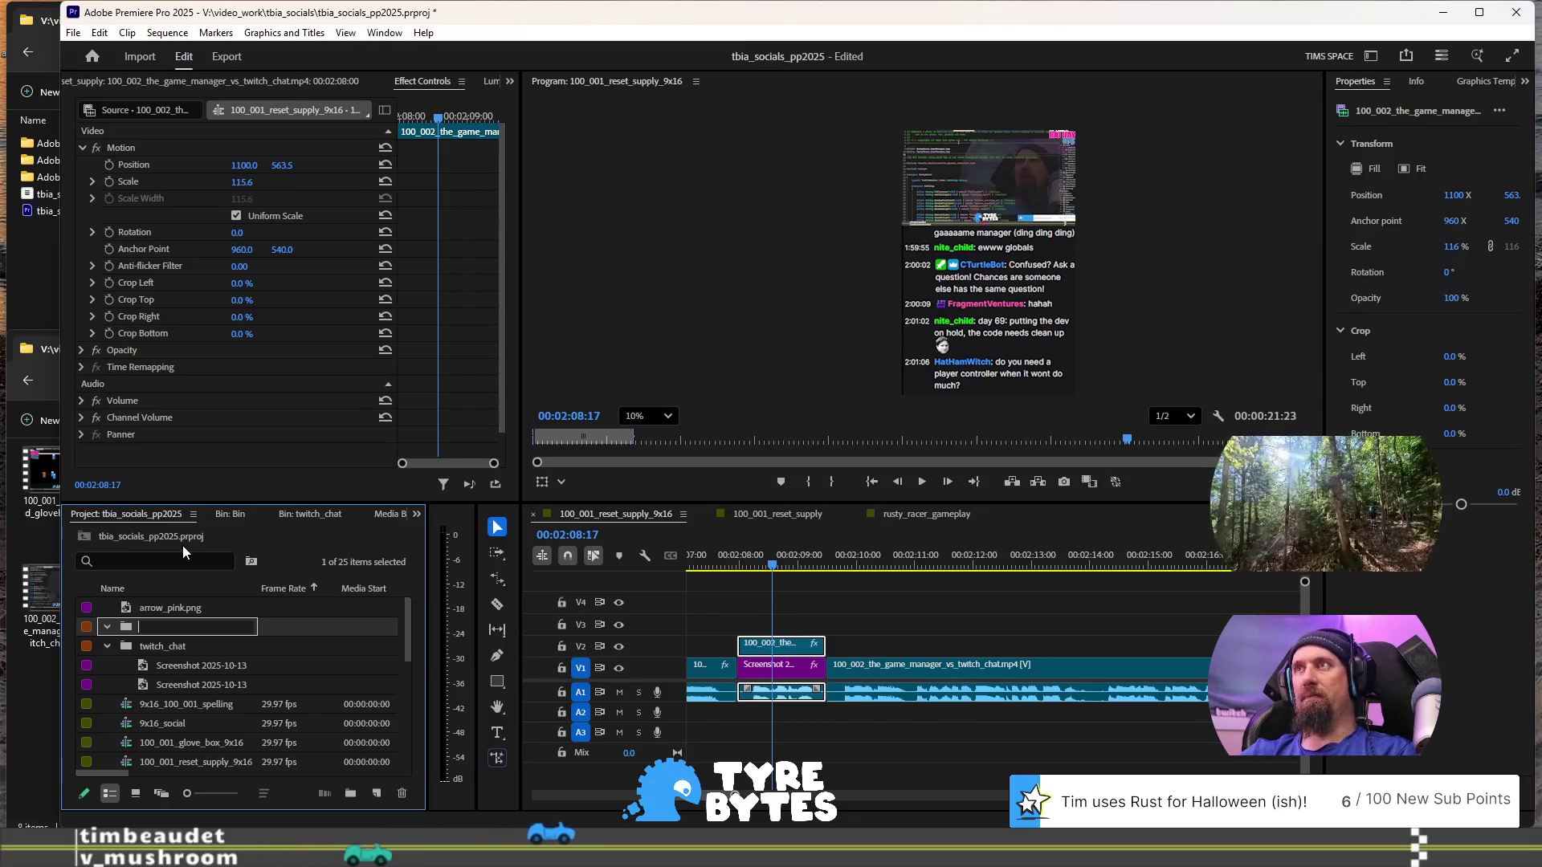
{"action": "type", "text": "color_blo"}
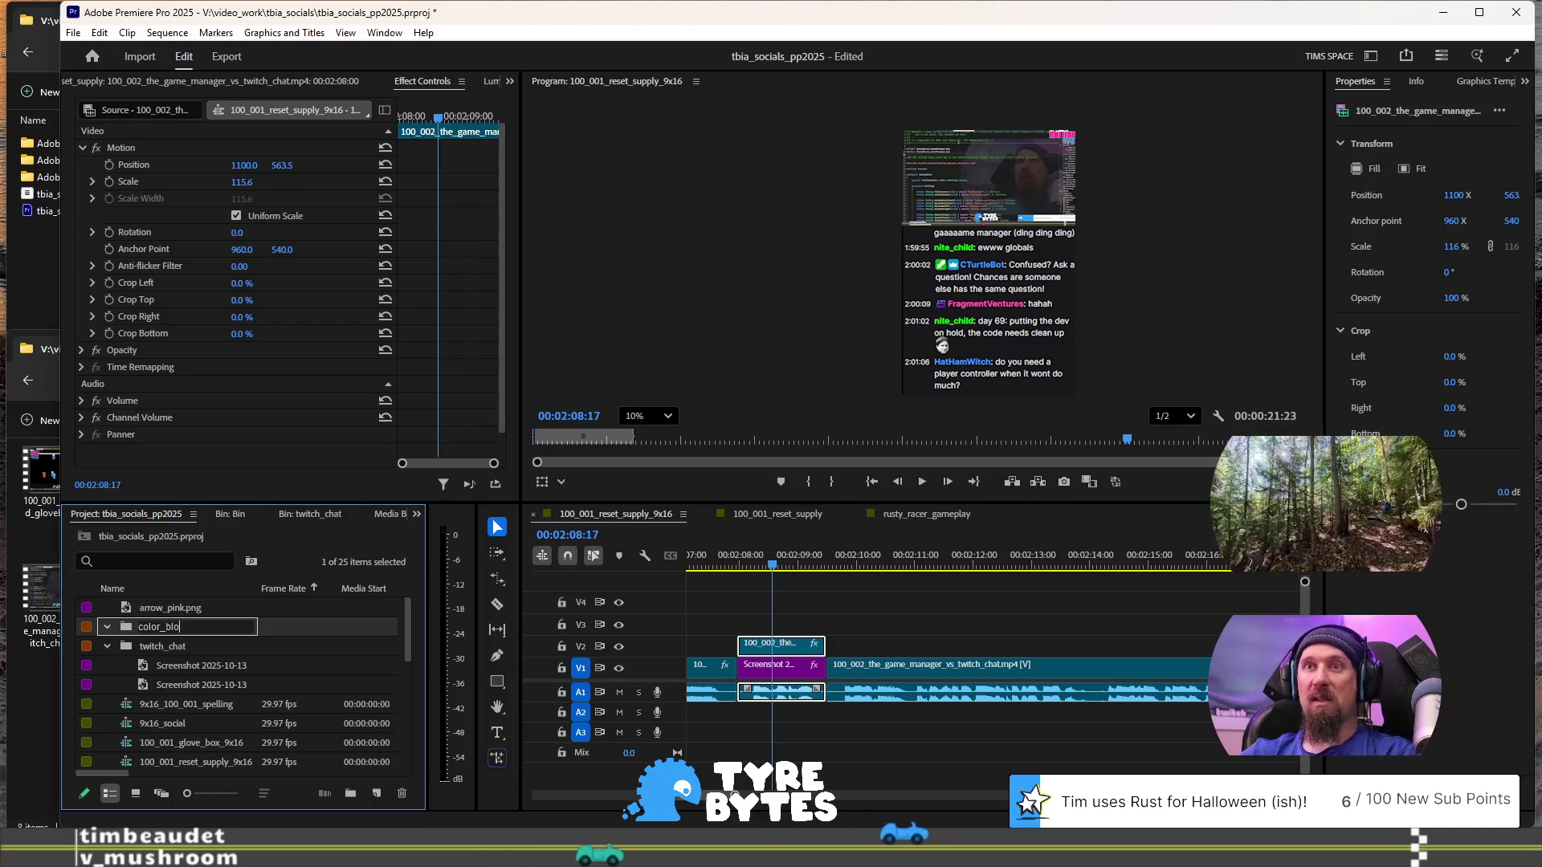
{"action": "type", "text": "ck"}
{"action": "key", "text": "Tab"}
{"action": "left_click", "coordinate": [376, 794]}
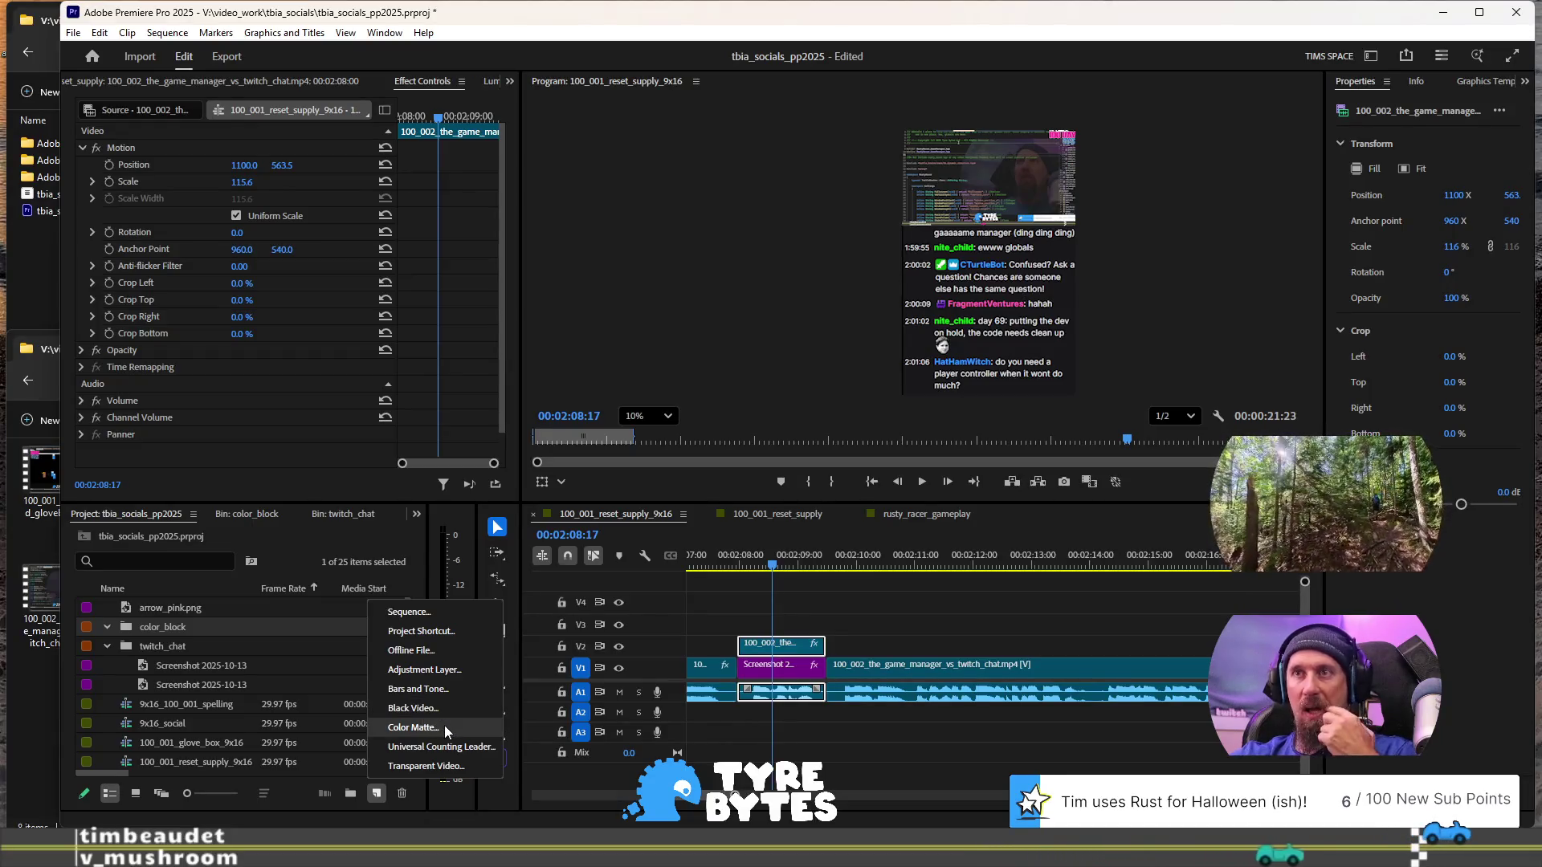
{"action": "left_click", "coordinate": [445, 726]}
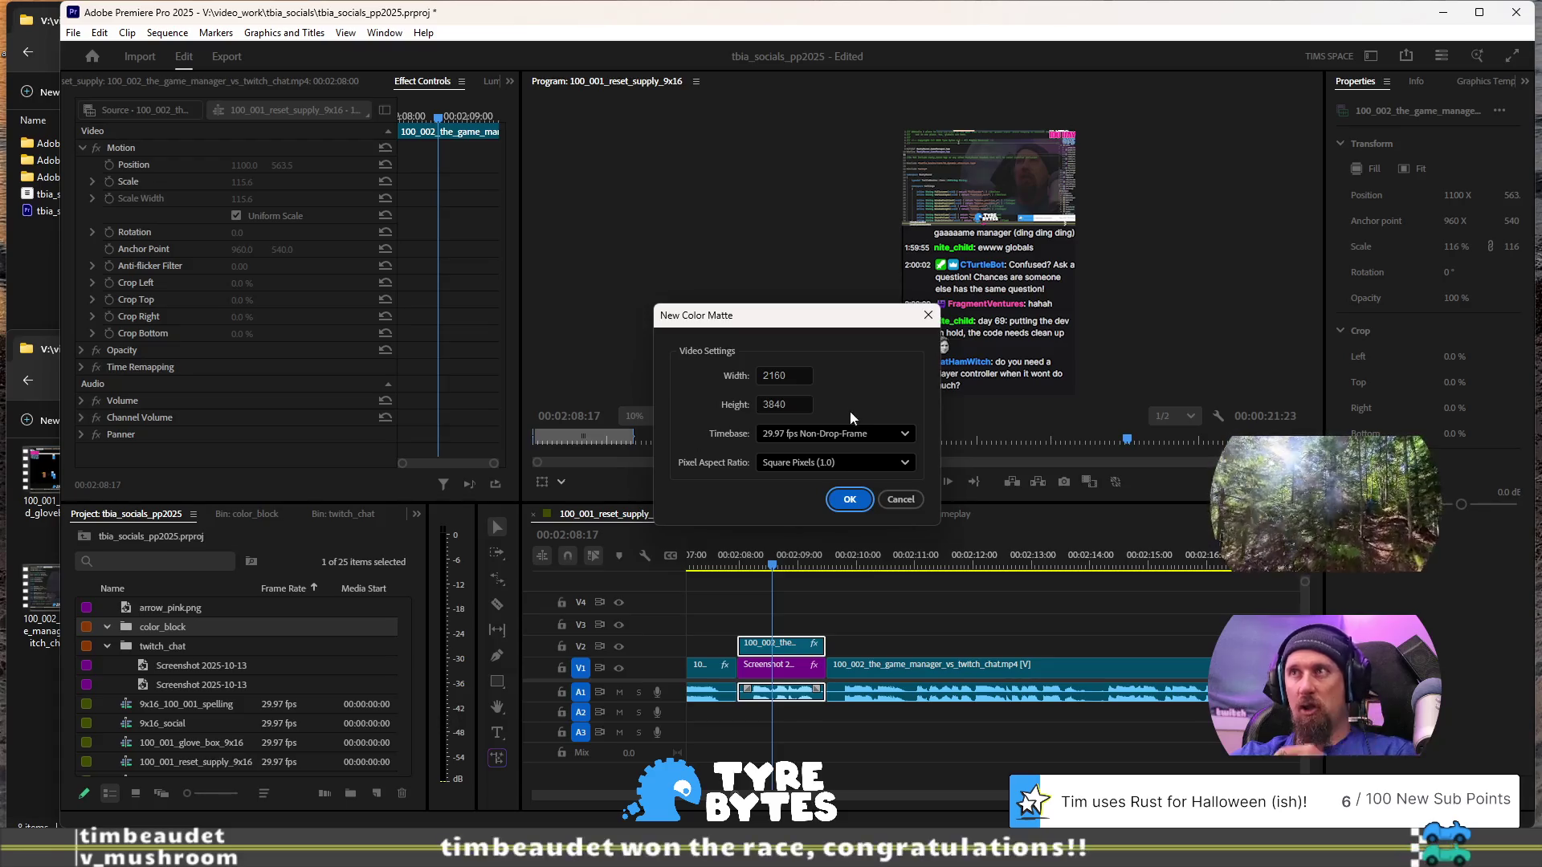
{"action": "left_click", "coordinate": [850, 499]}
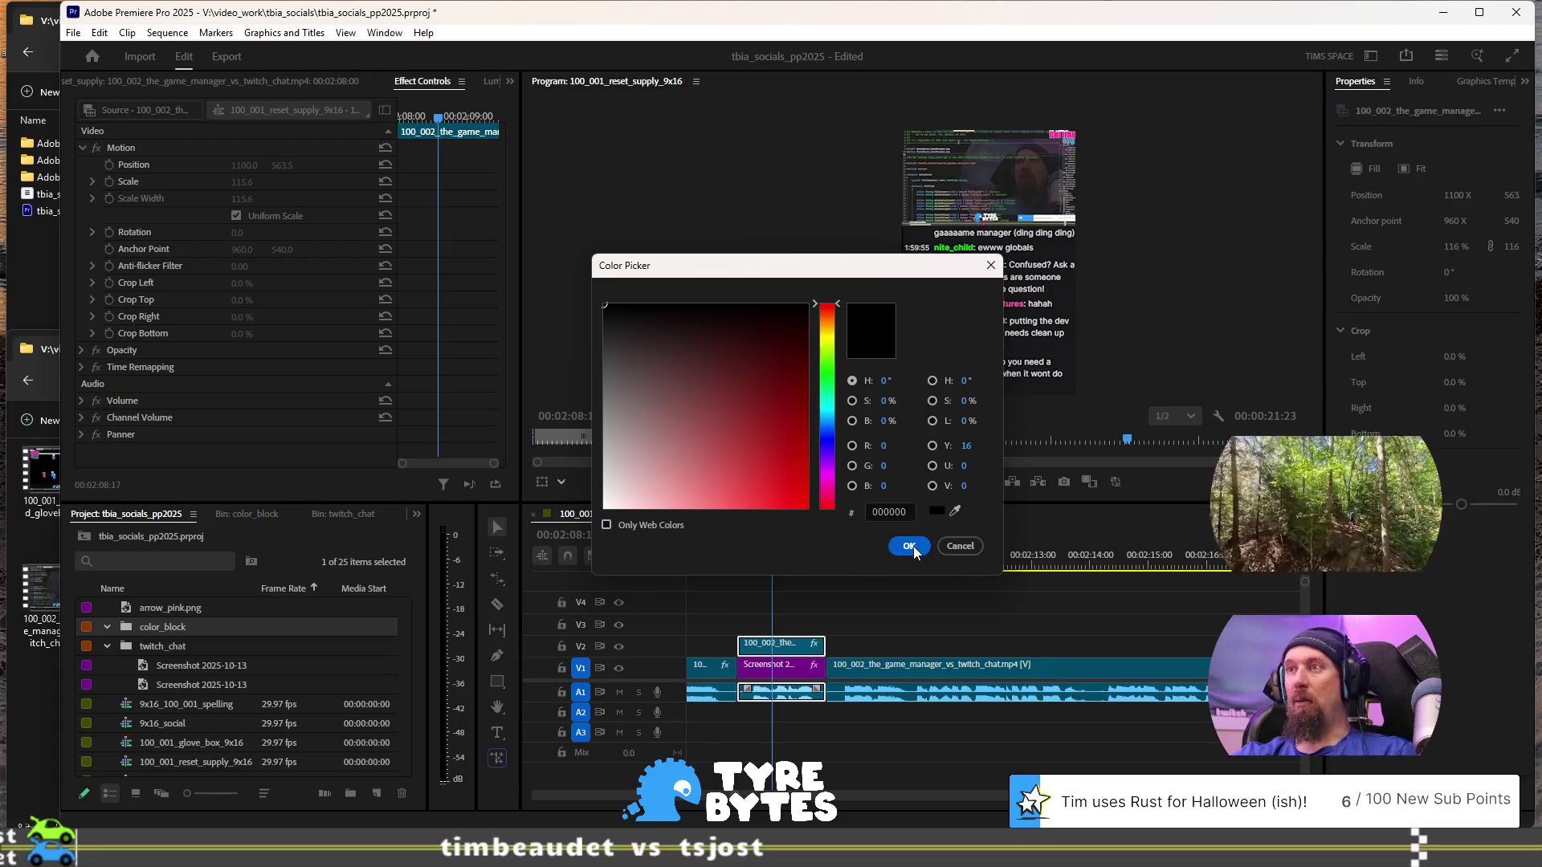
{"action": "left_click", "coordinate": [909, 547]}
{"action": "type", "text": "blackness"}
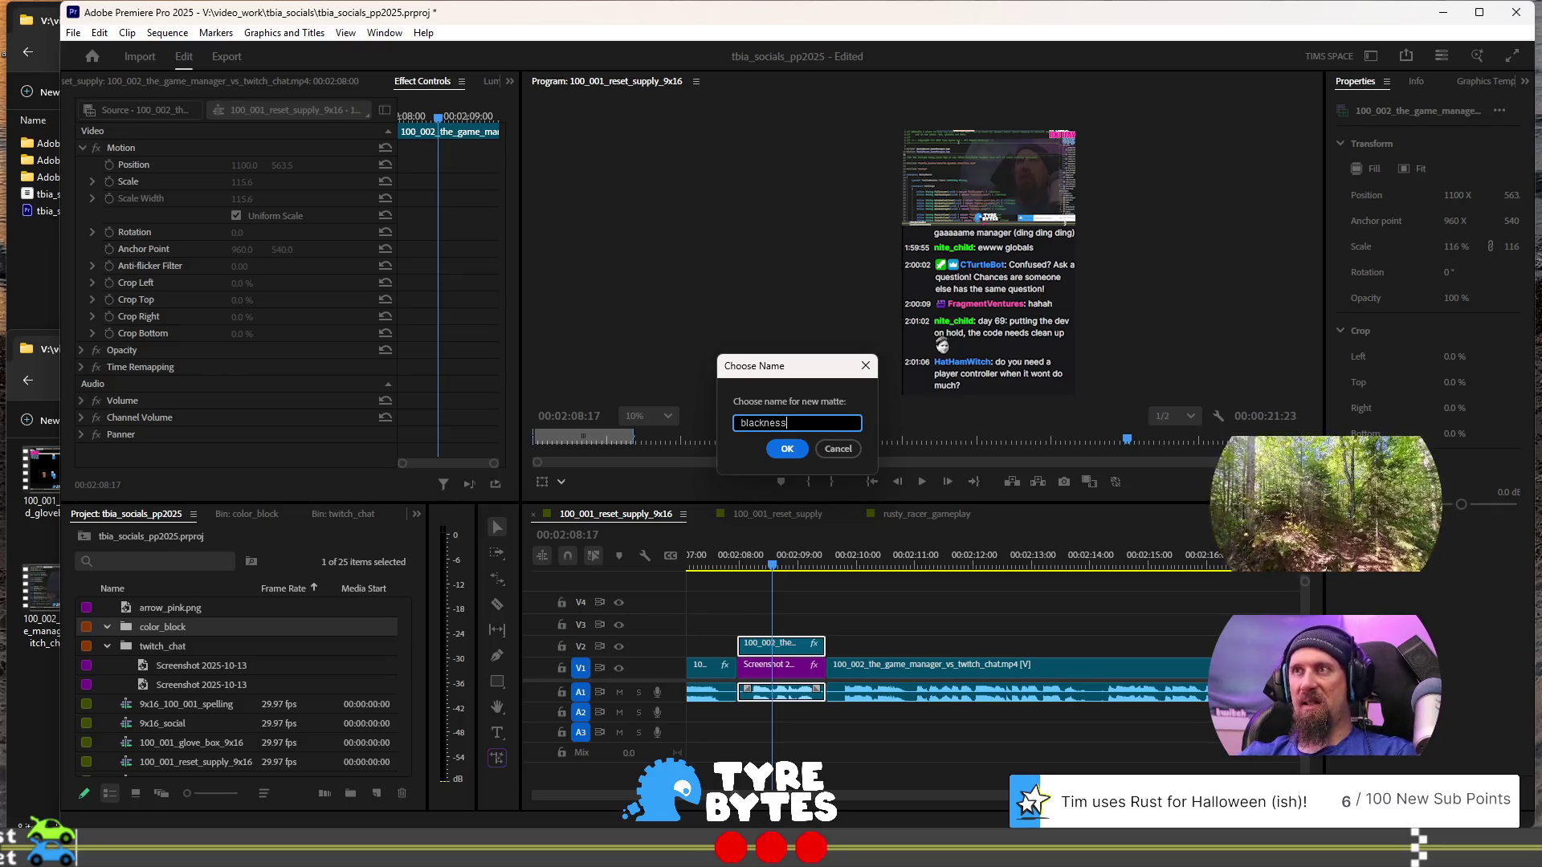
{"action": "key", "text": "Return"}
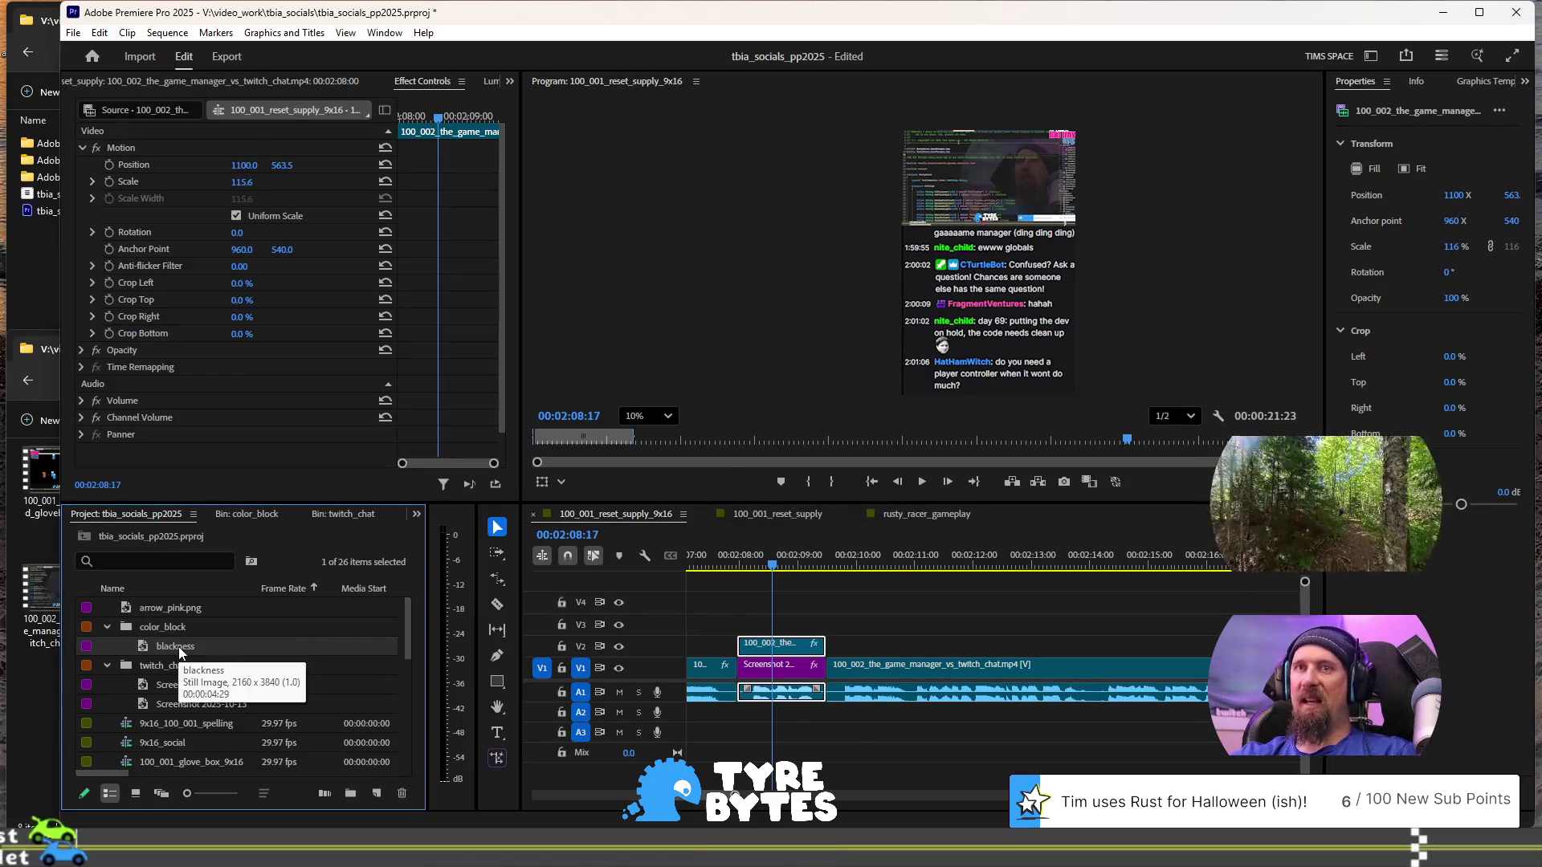
{"action": "left_click_drag", "start_coordinate": [178, 647], "coordinate": [745, 636]}
- Trim the blackness clip to match, move the 100_002 clip to V4, and crop blackness's top to 41%
{"action": "left_click_drag", "start_coordinate": [1026, 622], "coordinate": [825, 620]}
{"action": "left_click", "coordinate": [773, 572]}
{"action": "left_click", "coordinate": [763, 623]}
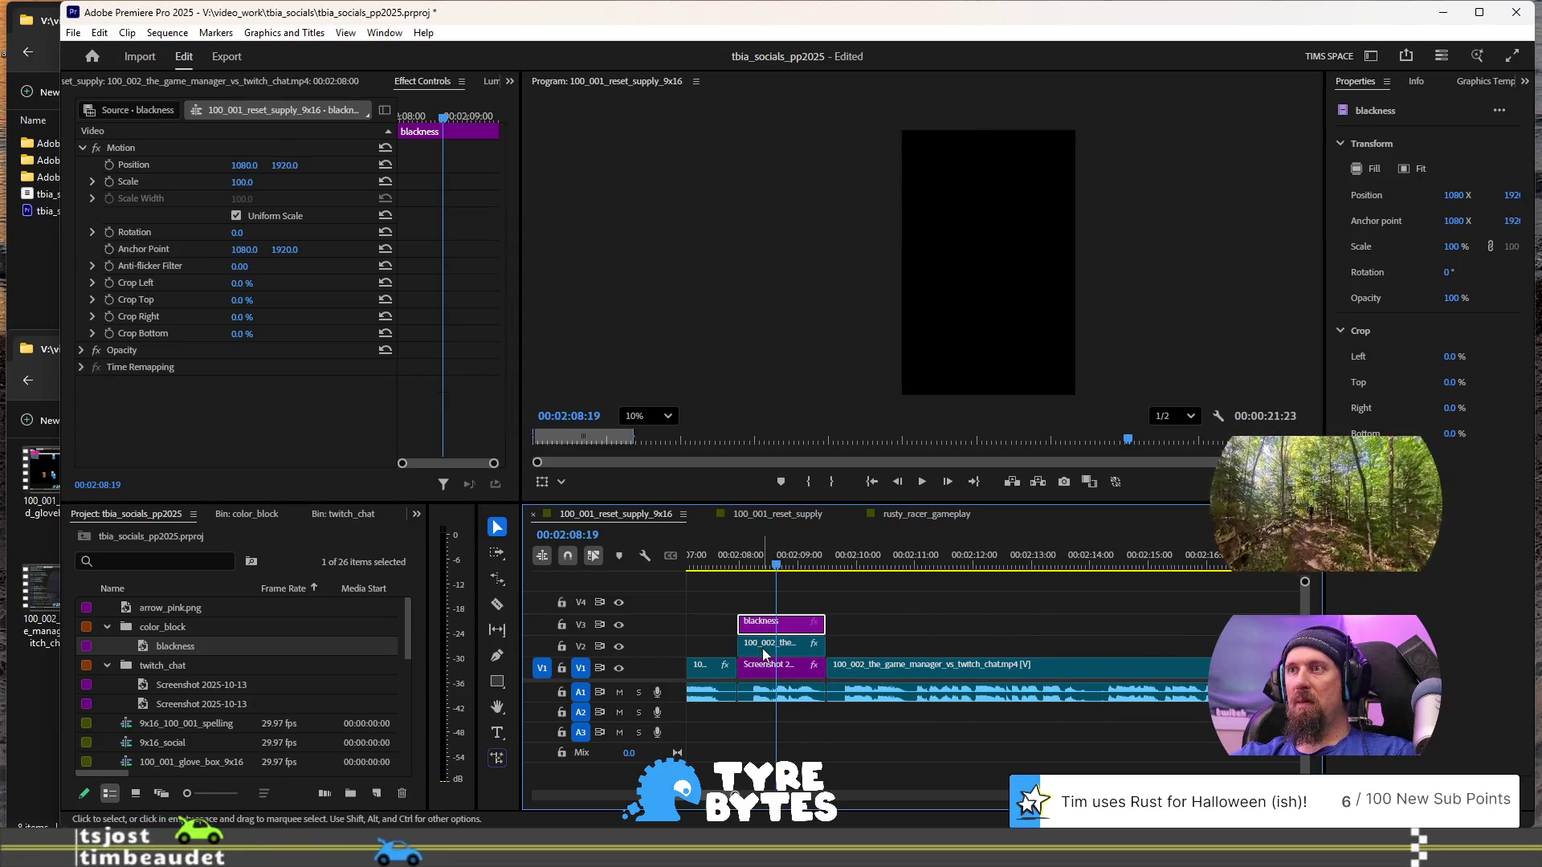
{"action": "mouse_move", "coordinate": [763, 655]}
{"action": "left_mouse_down"}
{"action": "mouse_move", "coordinate": [769, 594]}
{"action": "mouse_move", "coordinate": [769, 644]}
{"action": "left_mouse_up"}
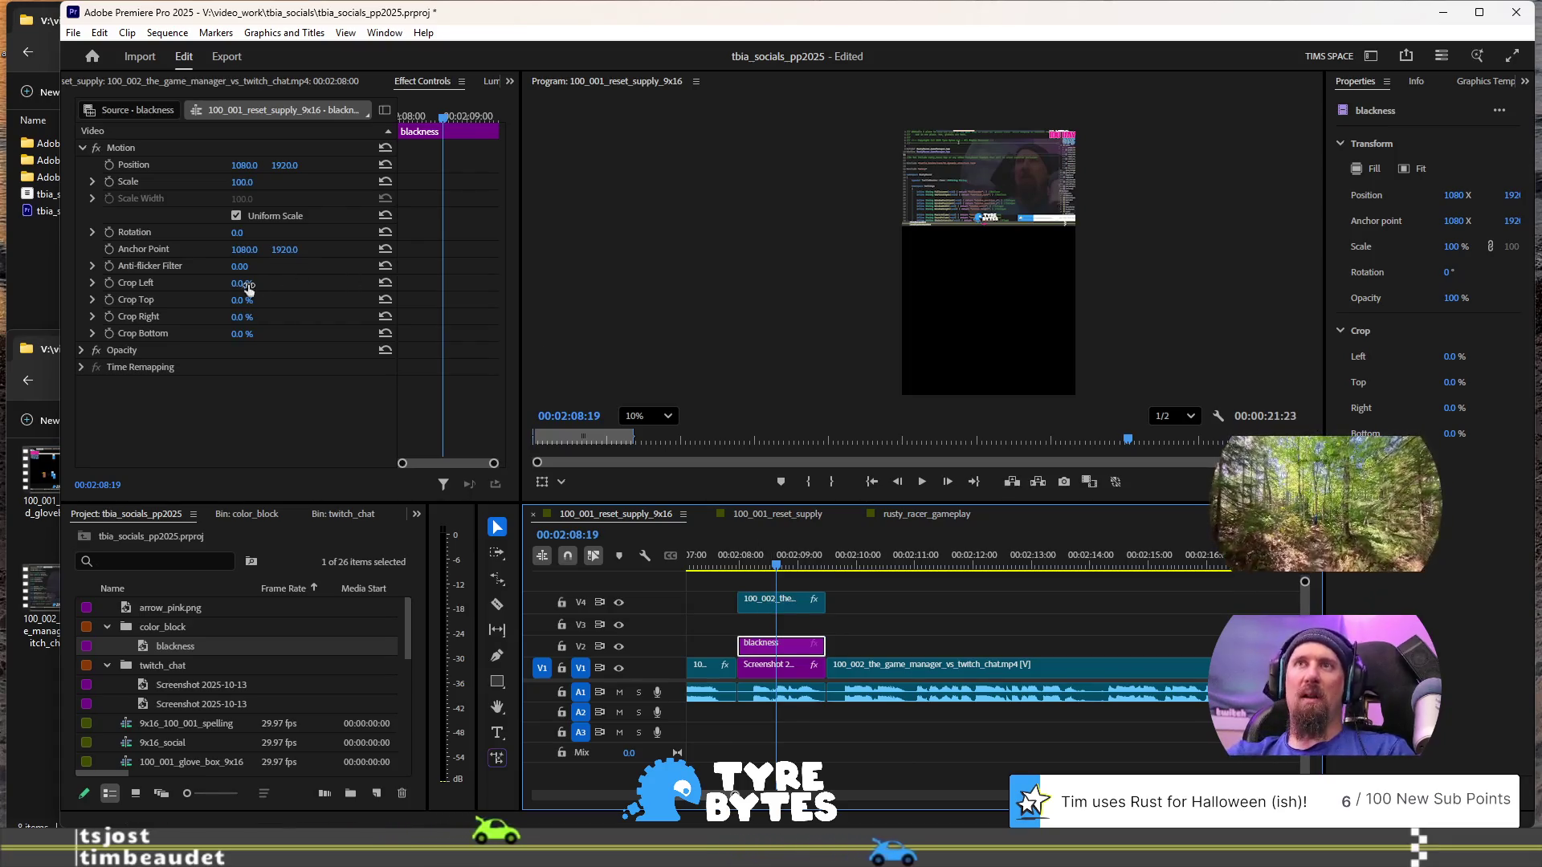
{"action": "mouse_move", "coordinate": [237, 283]}
{"action": "left_mouse_down"}
{"action": "mouse_move", "coordinate": [257, 283]}
{"action": "mouse_move", "coordinate": [237, 283]}
{"action": "left_mouse_up"}
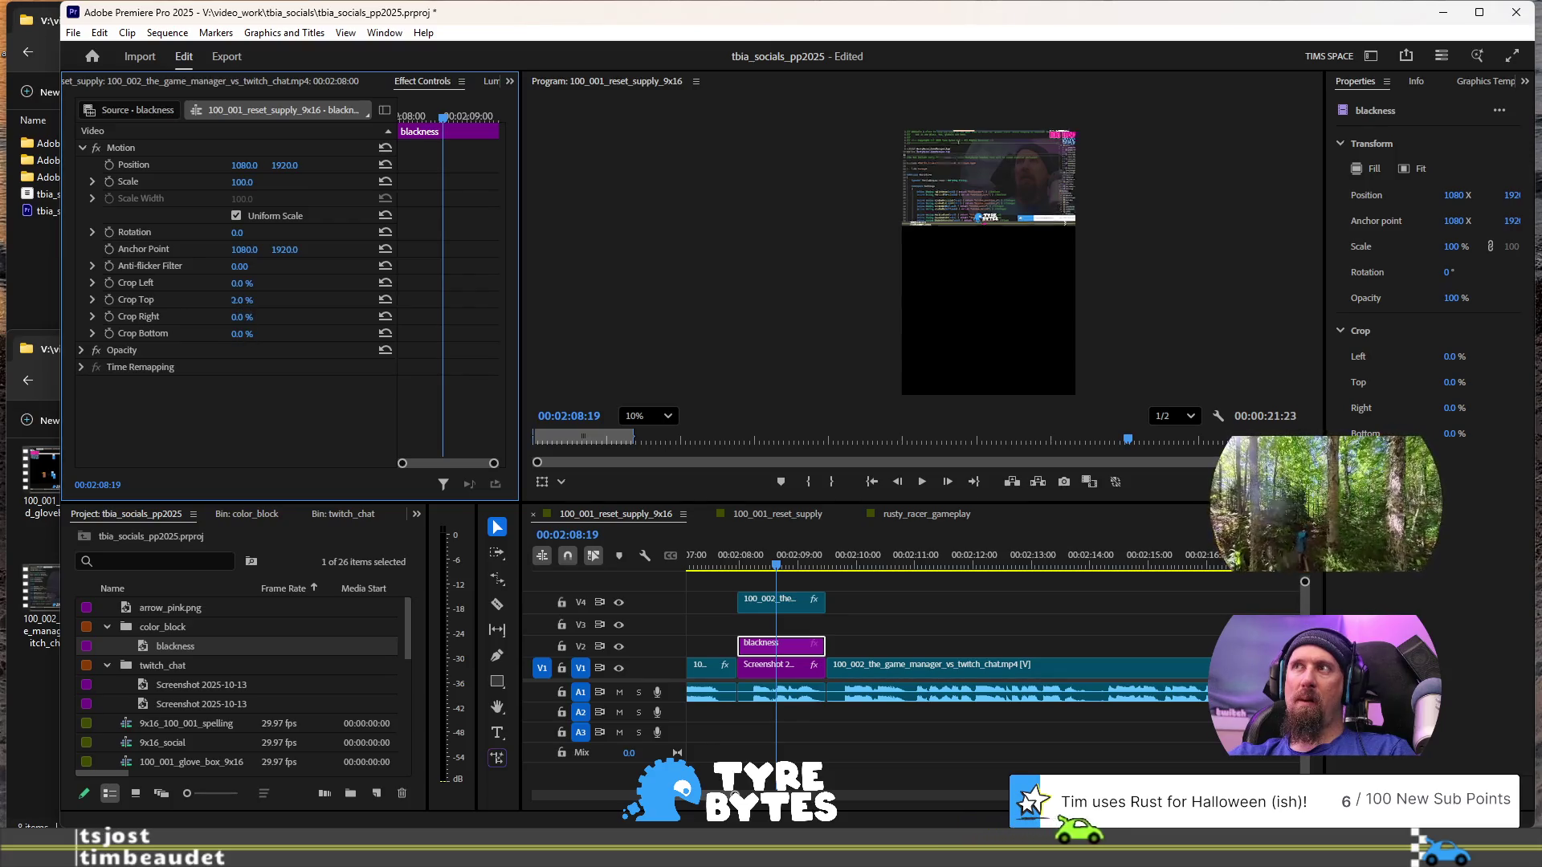
{"action": "mouse_move", "coordinate": [242, 300]}
{"action": "left_mouse_down"}
{"action": "mouse_move", "coordinate": [265, 299]}
{"action": "mouse_move", "coordinate": [246, 299]}
{"action": "left_mouse_up"}
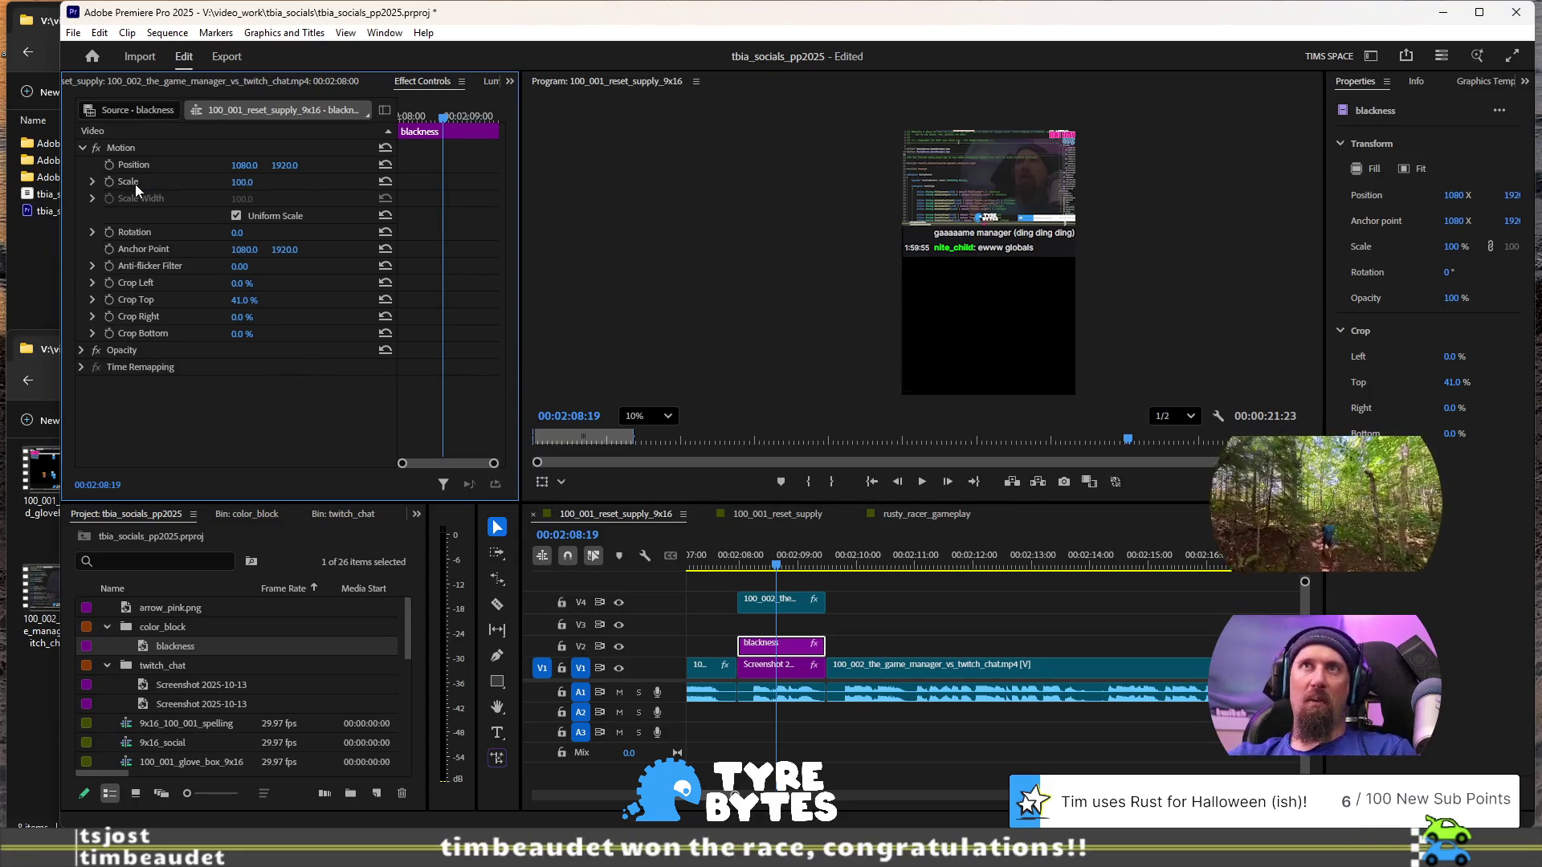
- Try blackness opacity at 70% and 100%, then settle on 94%
{"action": "left_click", "coordinate": [81, 351]}
{"action": "left_click_drag", "start_coordinate": [263, 390], "coordinate": [252, 391]}
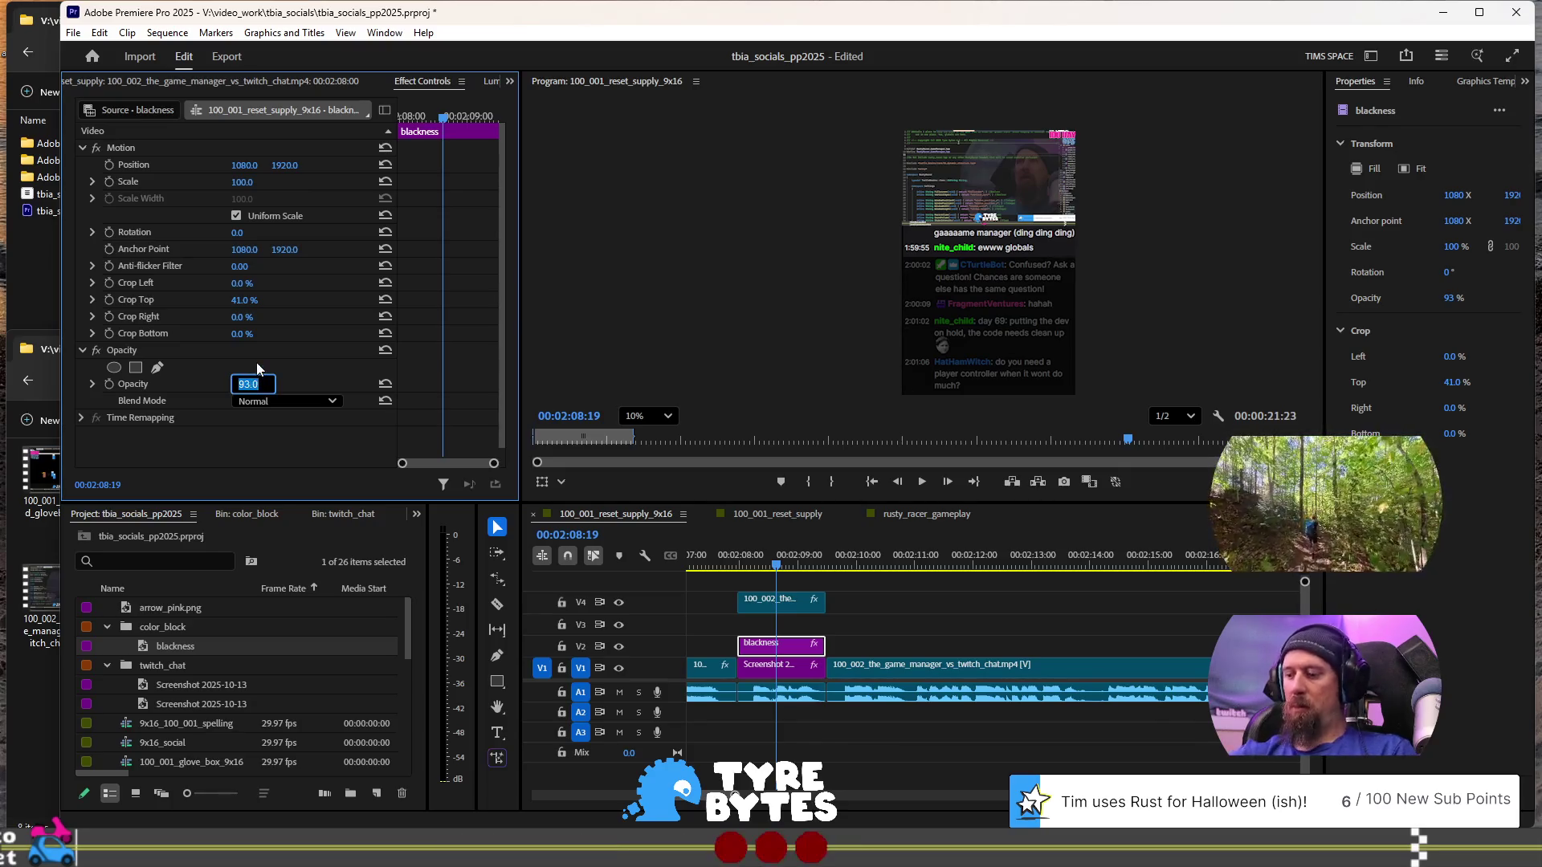
{"action": "left_click", "coordinate": [259, 383]}
{"action": "type", "text": "70"}
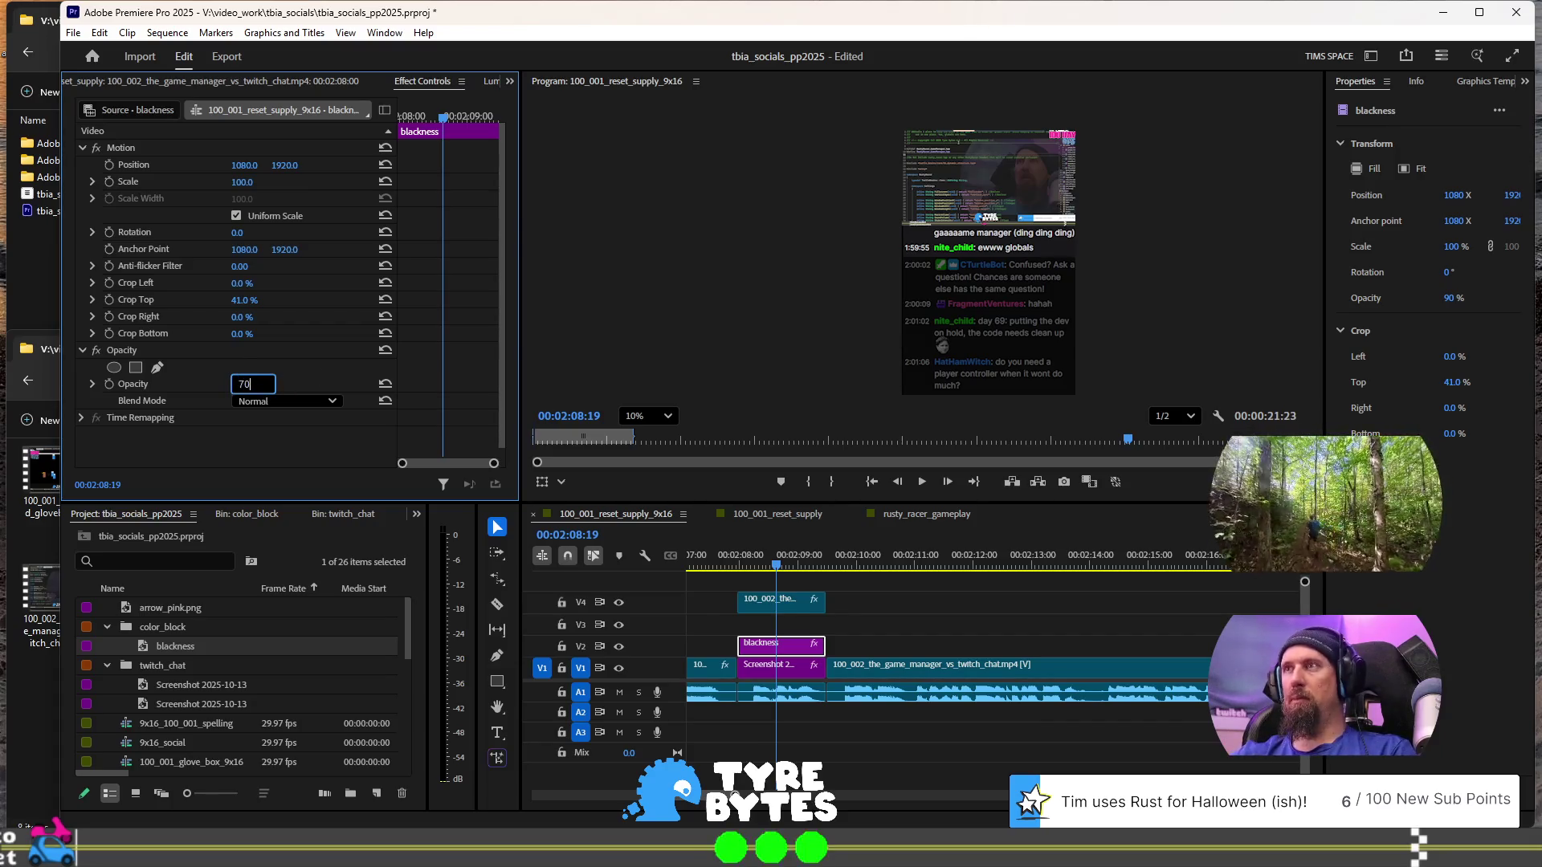
{"action": "key", "text": "Return"}
{"action": "left_click", "coordinate": [249, 384]}
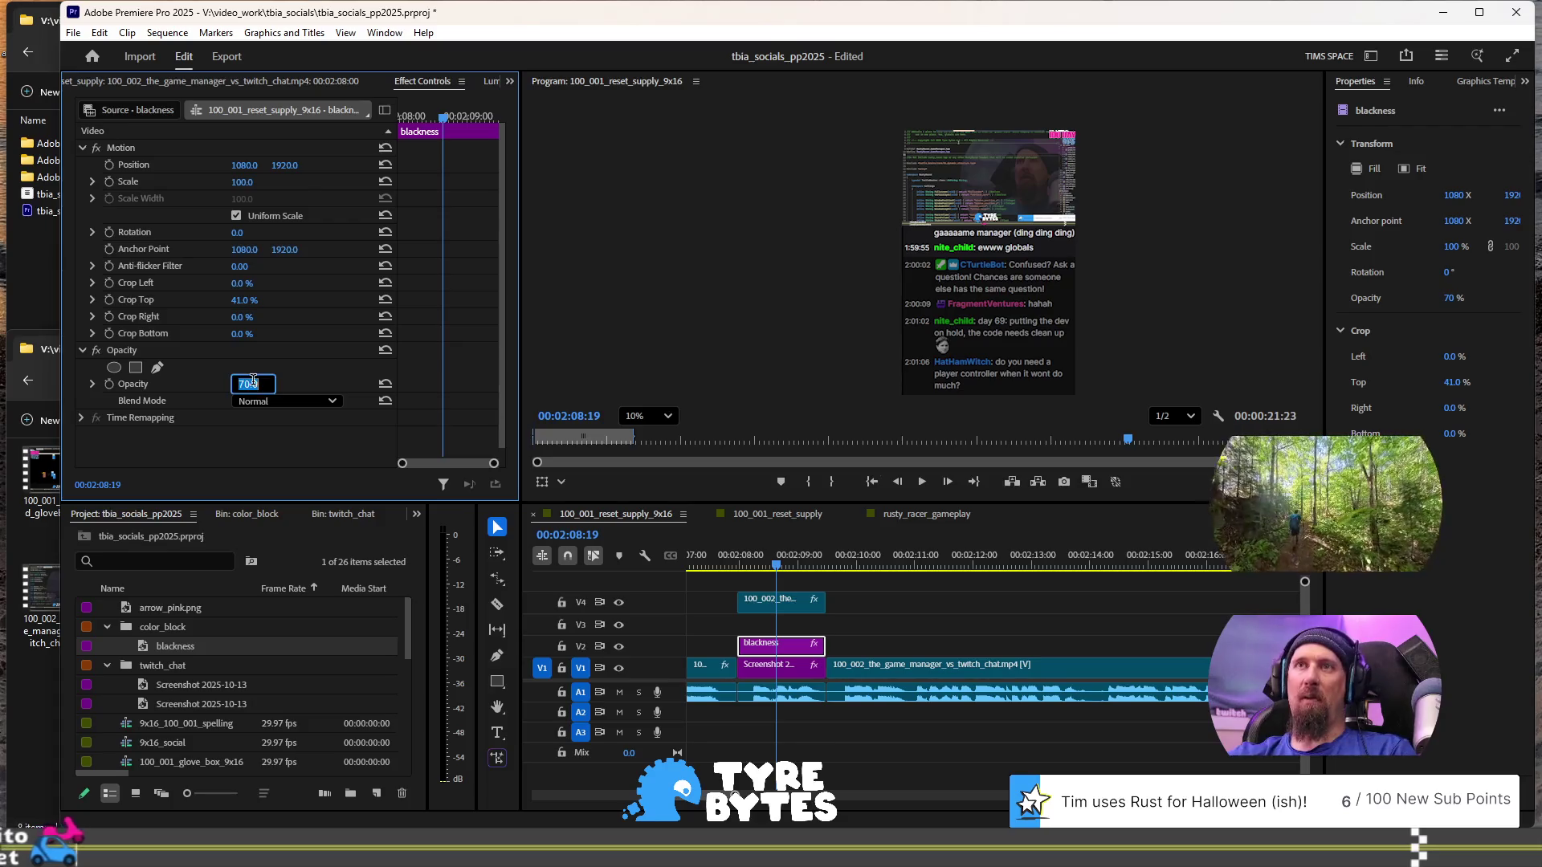
{"action": "type", "text": "100"}
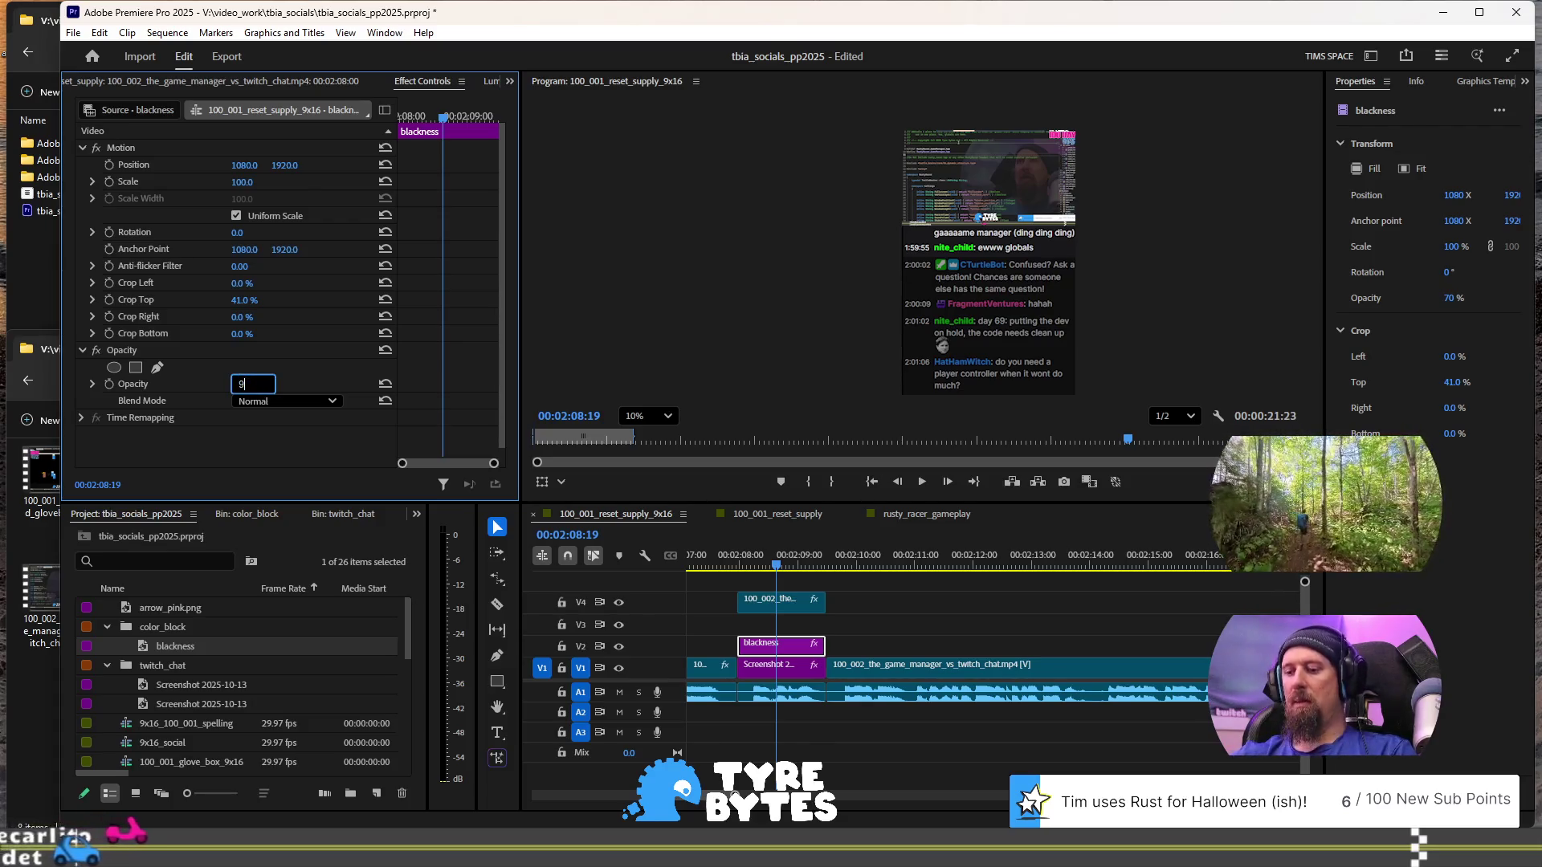
{"action": "key", "text": "Return"}
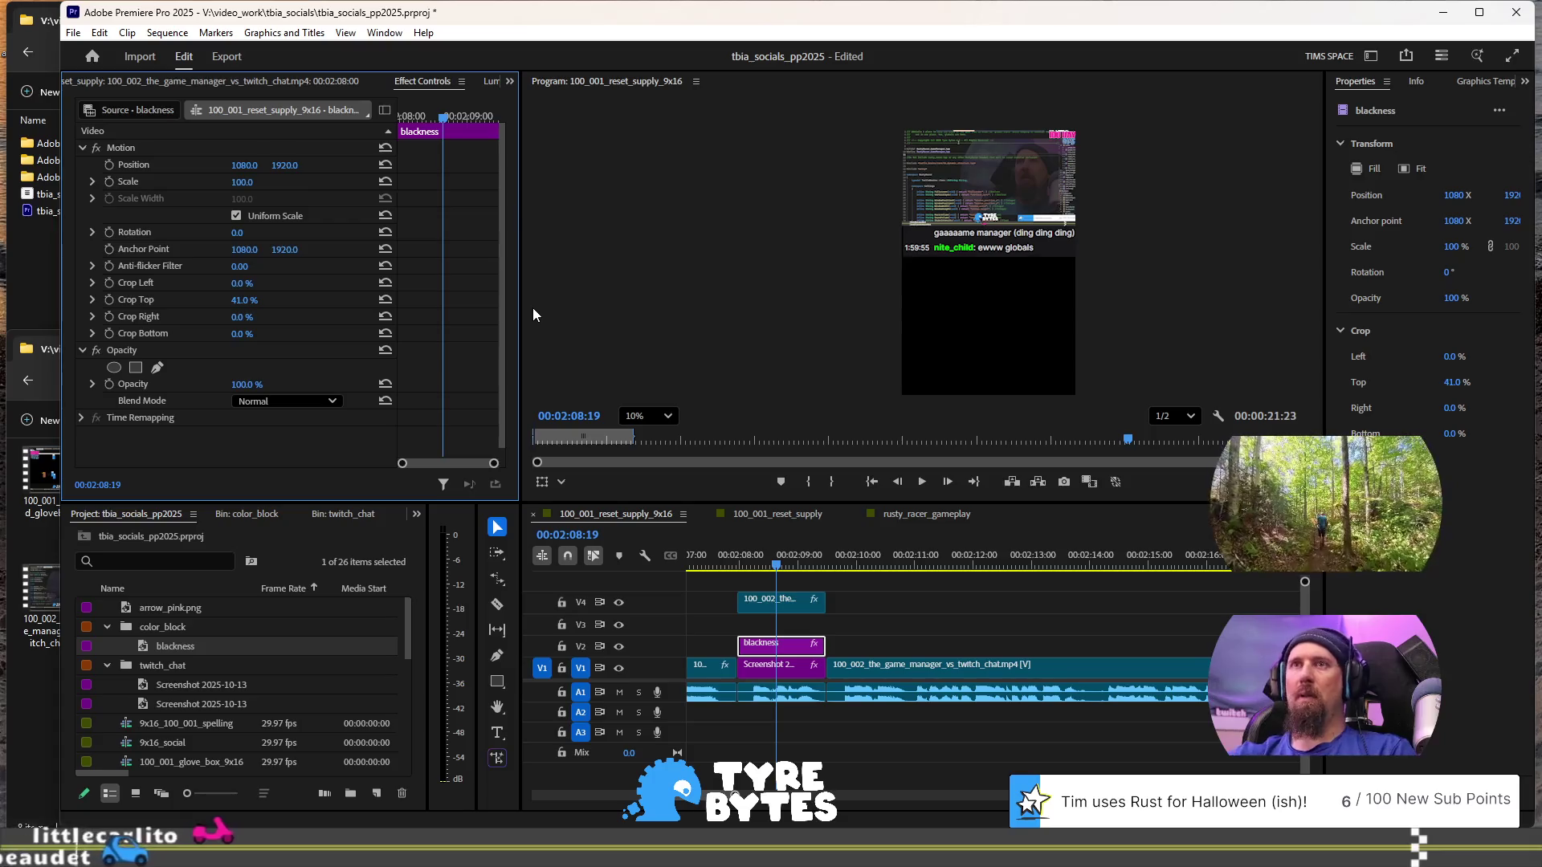
{"action": "left_click", "coordinate": [245, 385]}
{"action": "type", "text": "94"}
{"action": "key", "text": "Return"}
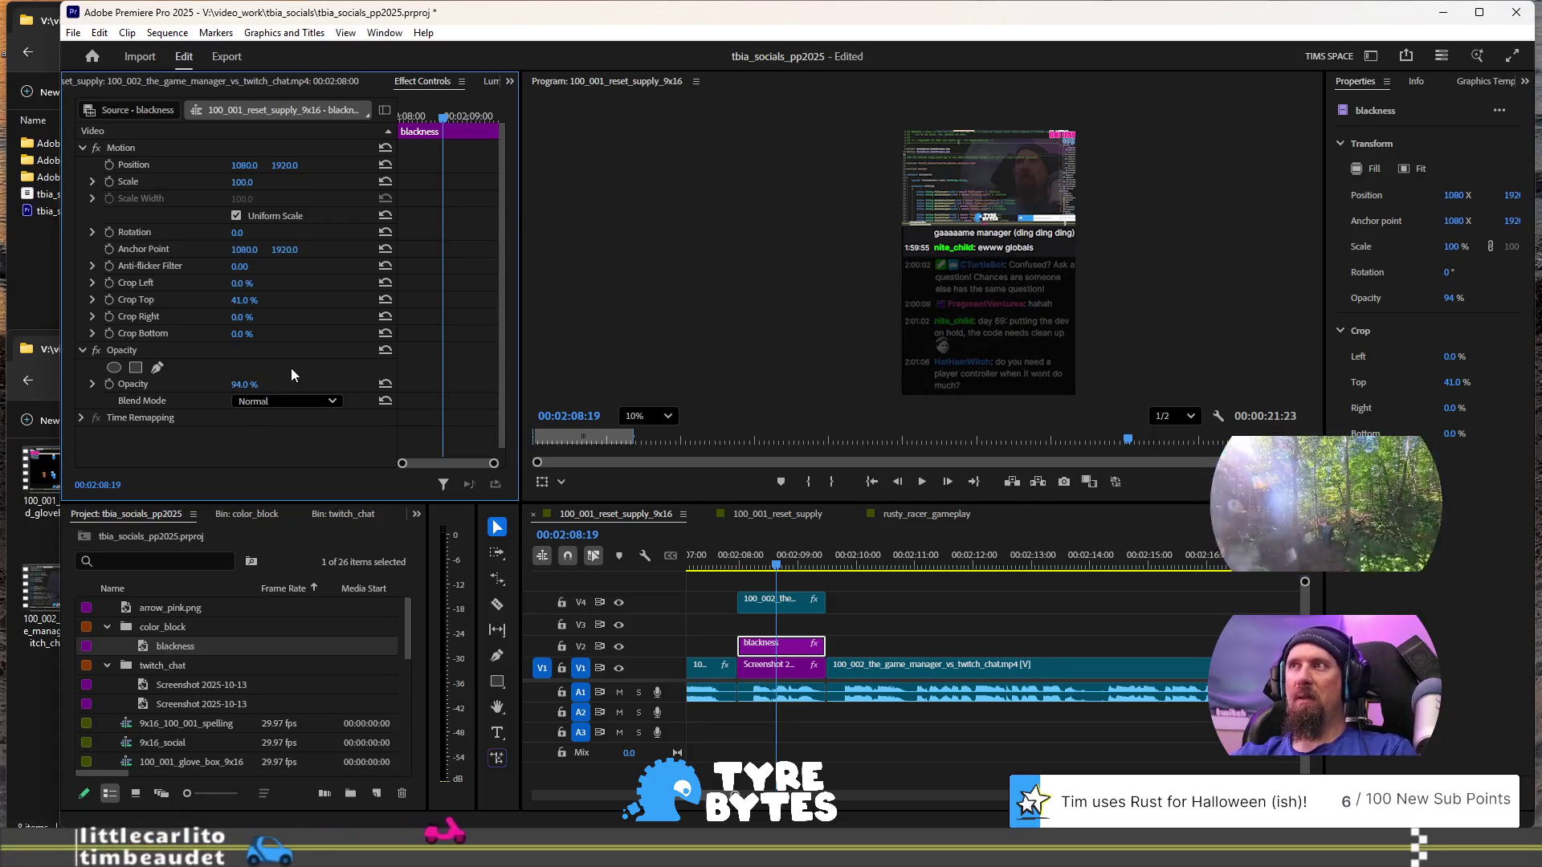
- Duplicate the blackness clip onto V3
{"action": "left_click", "coordinate": [792, 645]}
{"action": "left_click", "coordinate": [890, 562]}
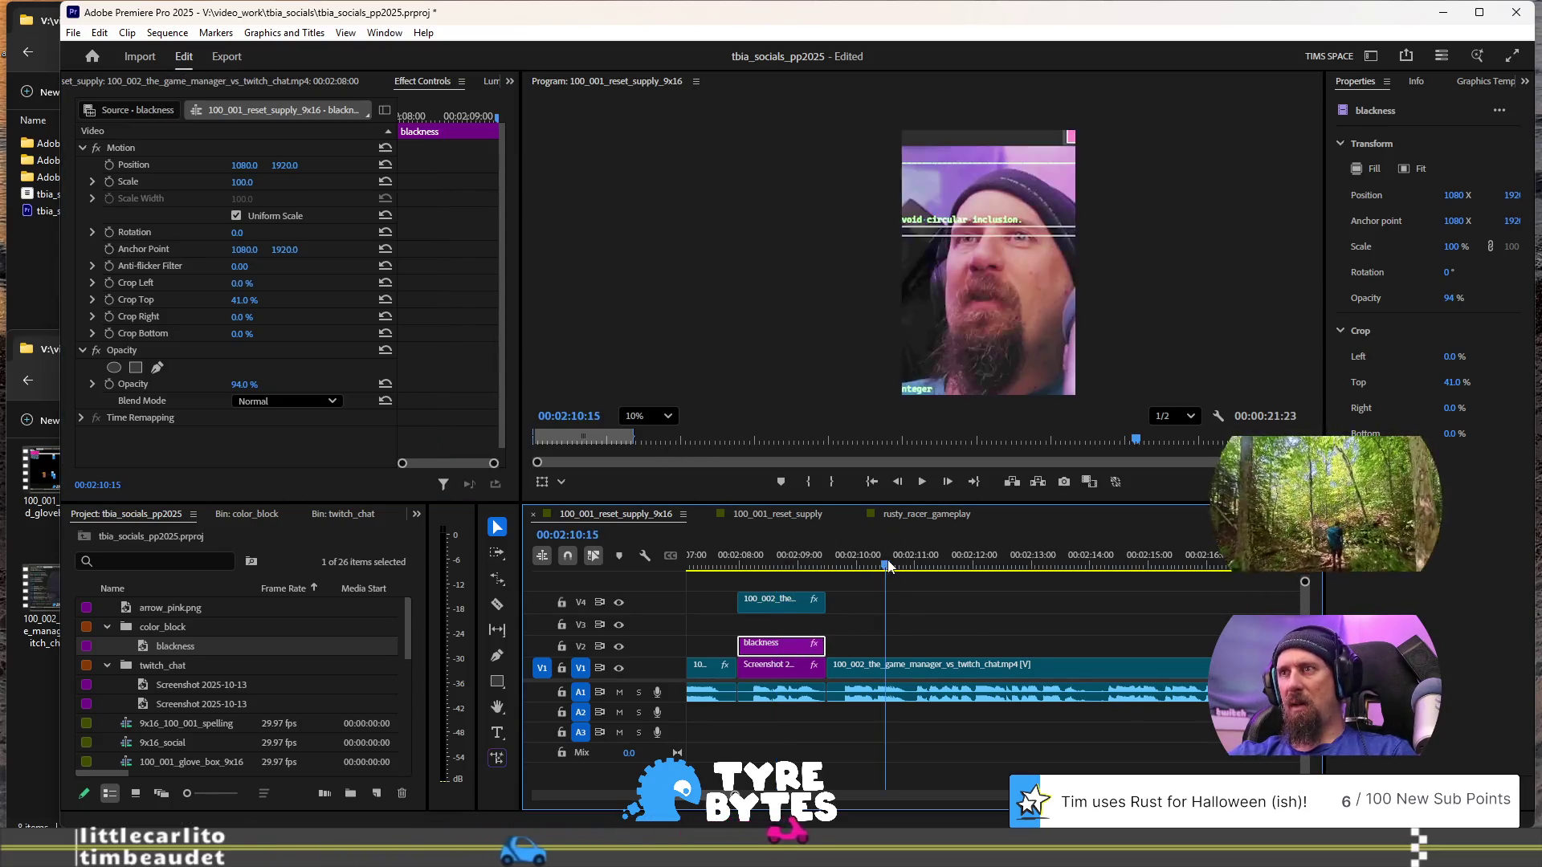
{"action": "key", "text": "ctrl+v"}
{"action": "mouse_move", "coordinate": [911, 646]}
{"action": "left_mouse_down"}
{"action": "mouse_move", "coordinate": [854, 626]}
{"action": "mouse_move", "coordinate": [763, 626]}
{"action": "left_mouse_up"}
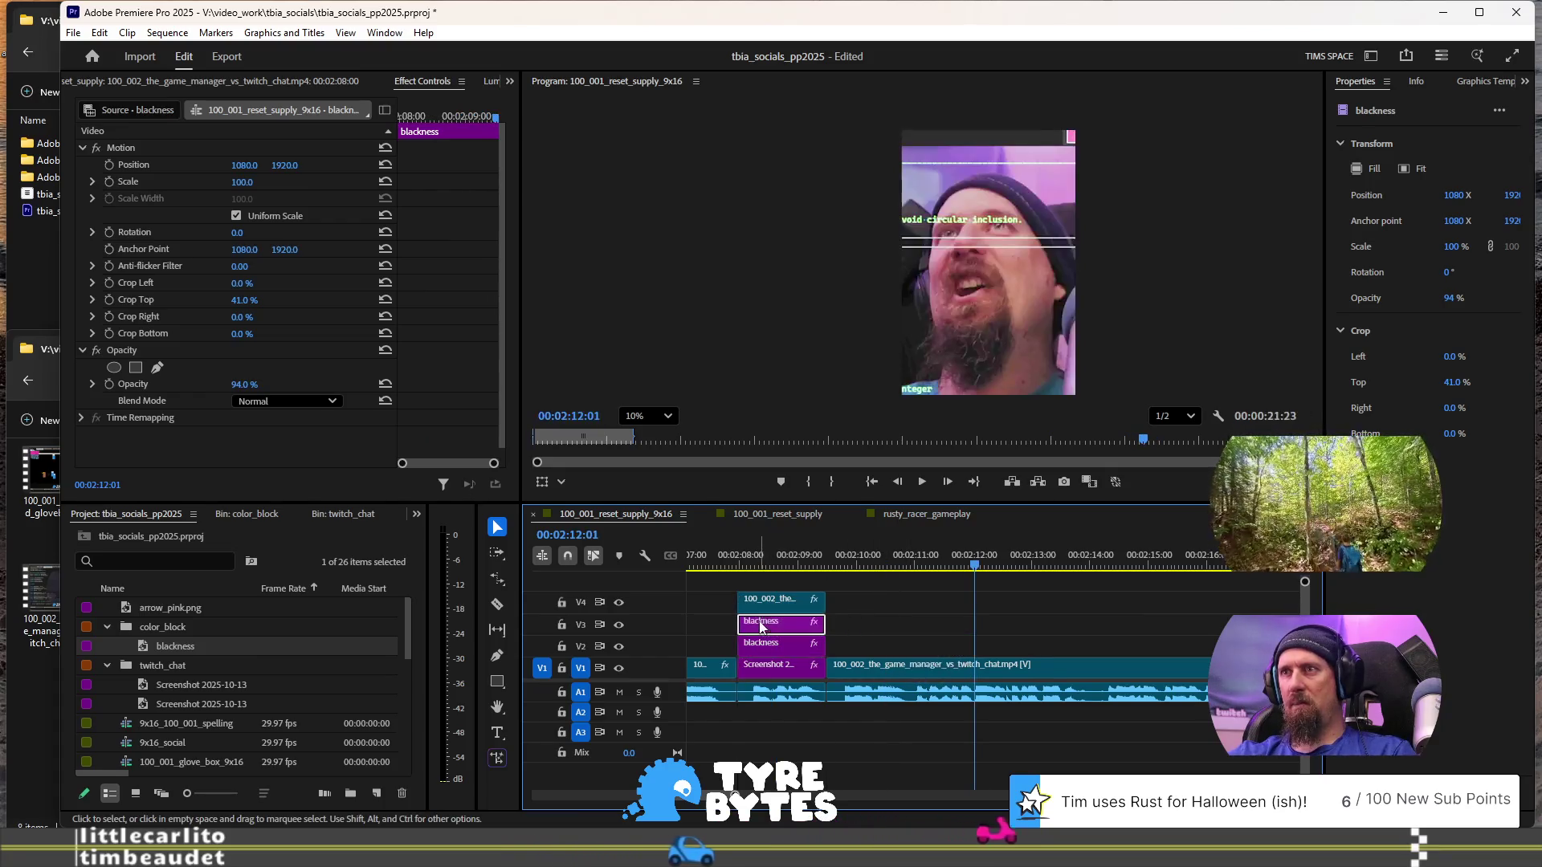
{"action": "left_click", "coordinate": [773, 546]}
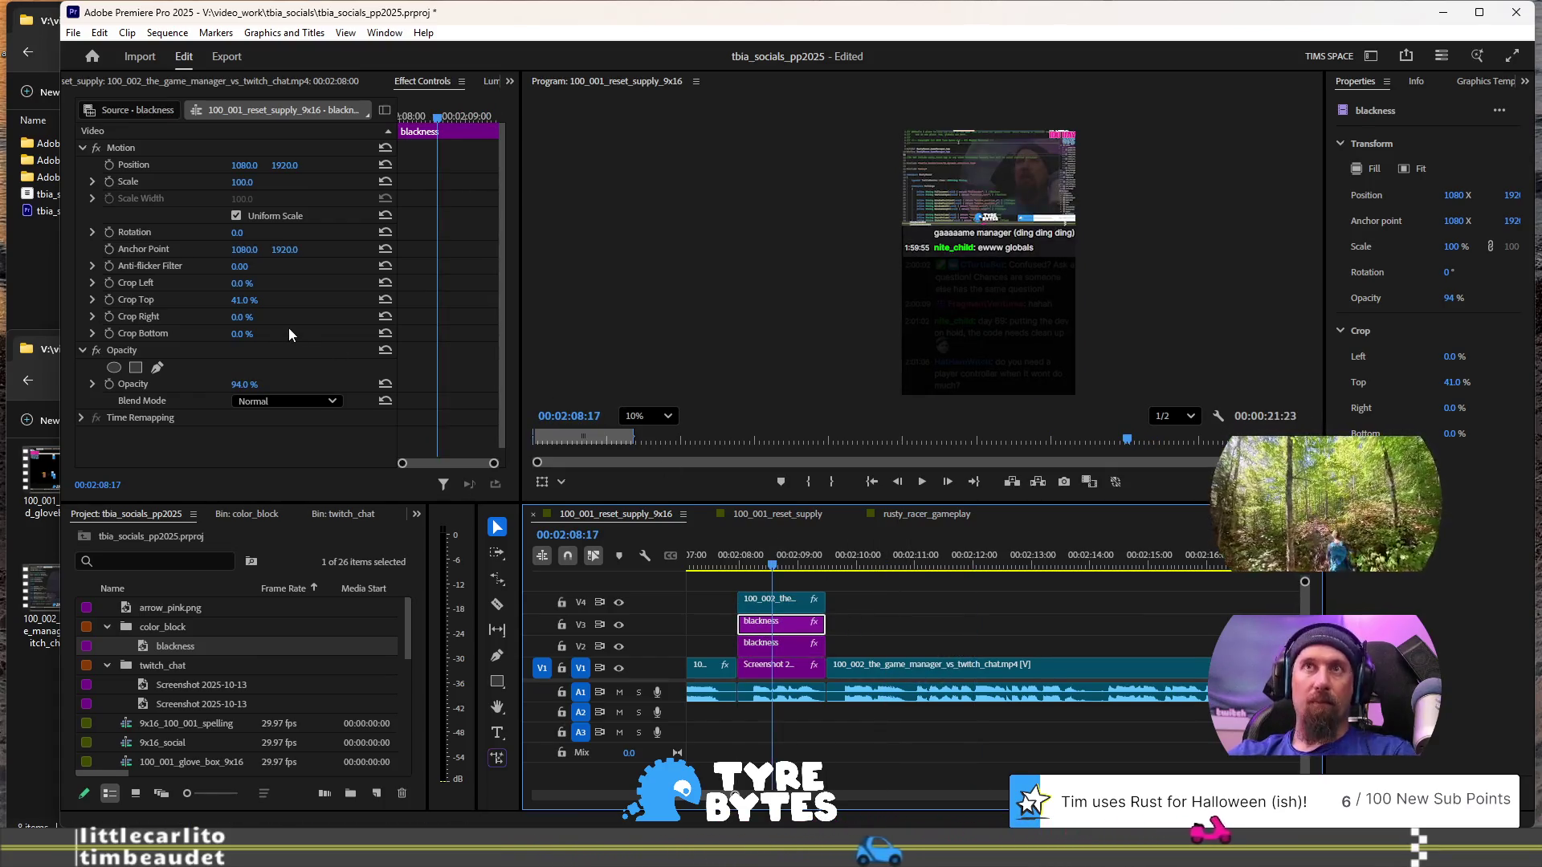
- Set the copy's Crop Top to 0% and Crop Bottom to 64%, then deselect it
{"action": "left_click", "coordinate": [252, 301]}
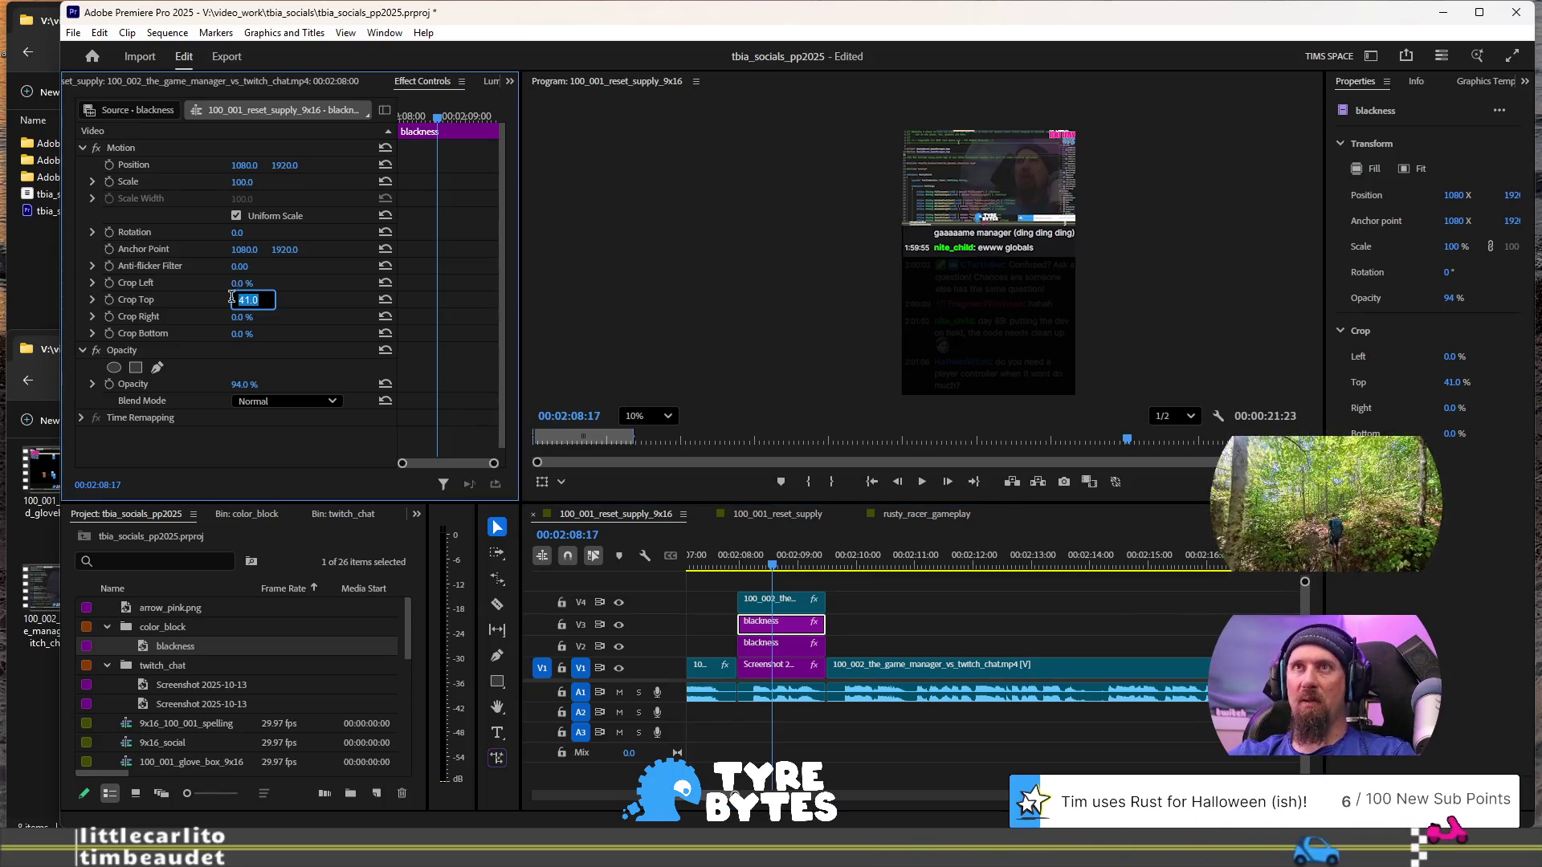
{"action": "key", "text": "Return"}
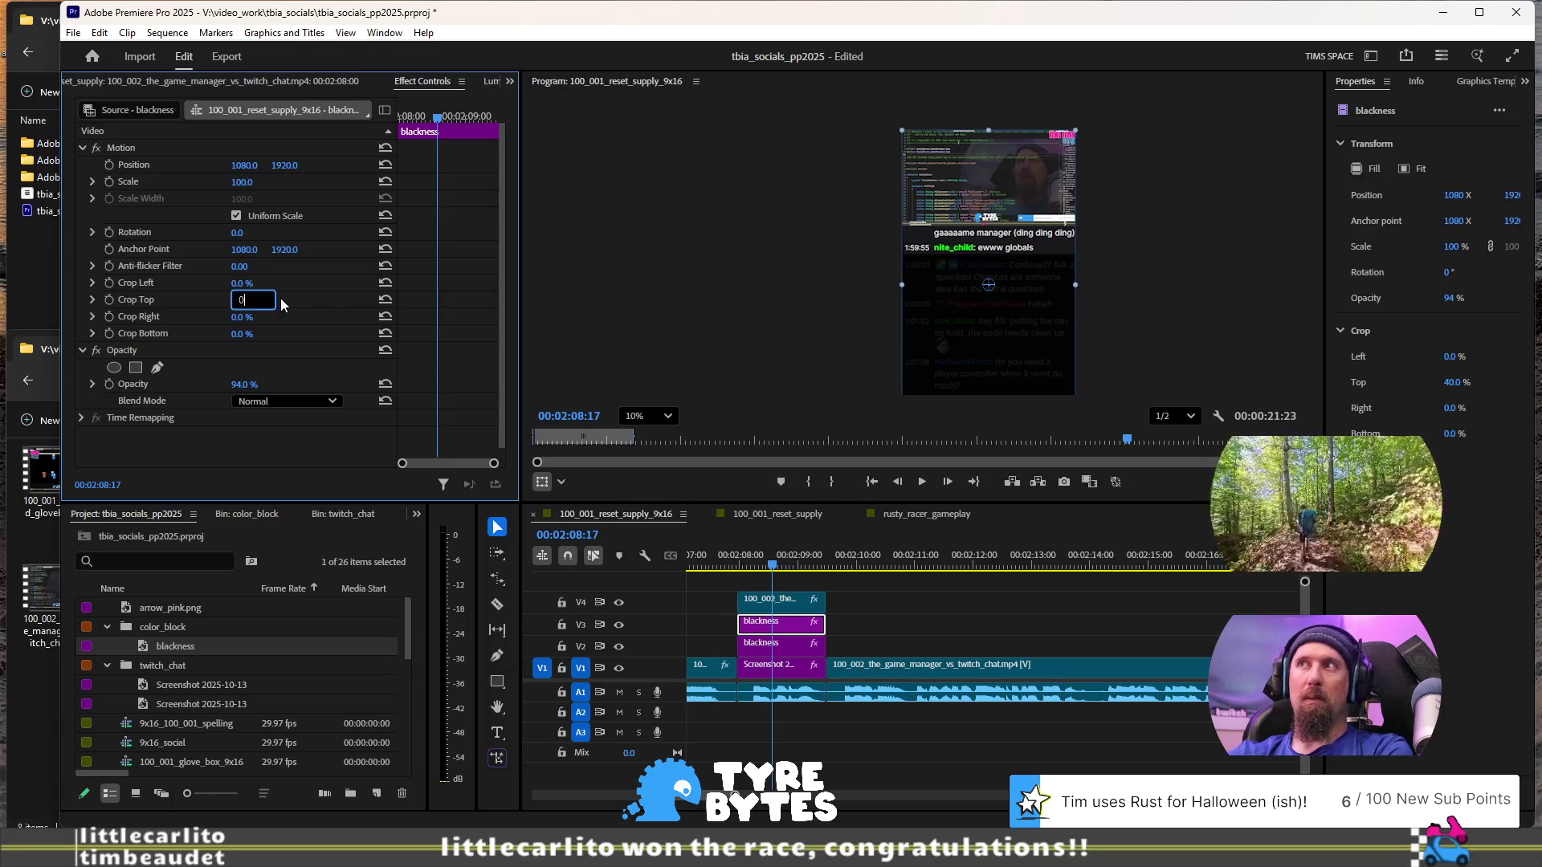
{"action": "key", "text": "Return"}
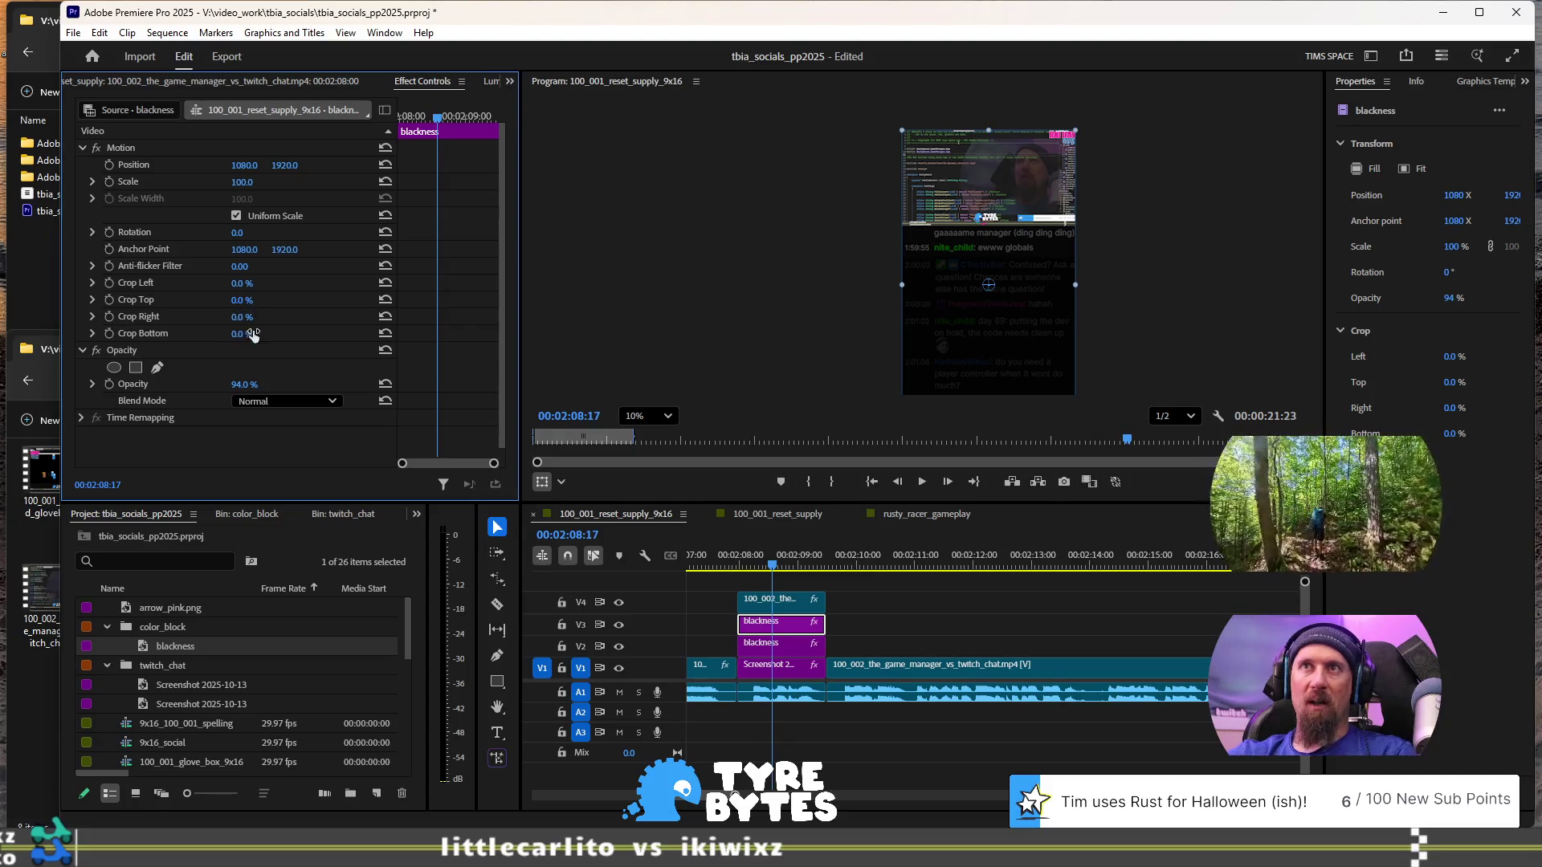
{"action": "type", "text": "95"}
{"action": "key", "text": "Return"}
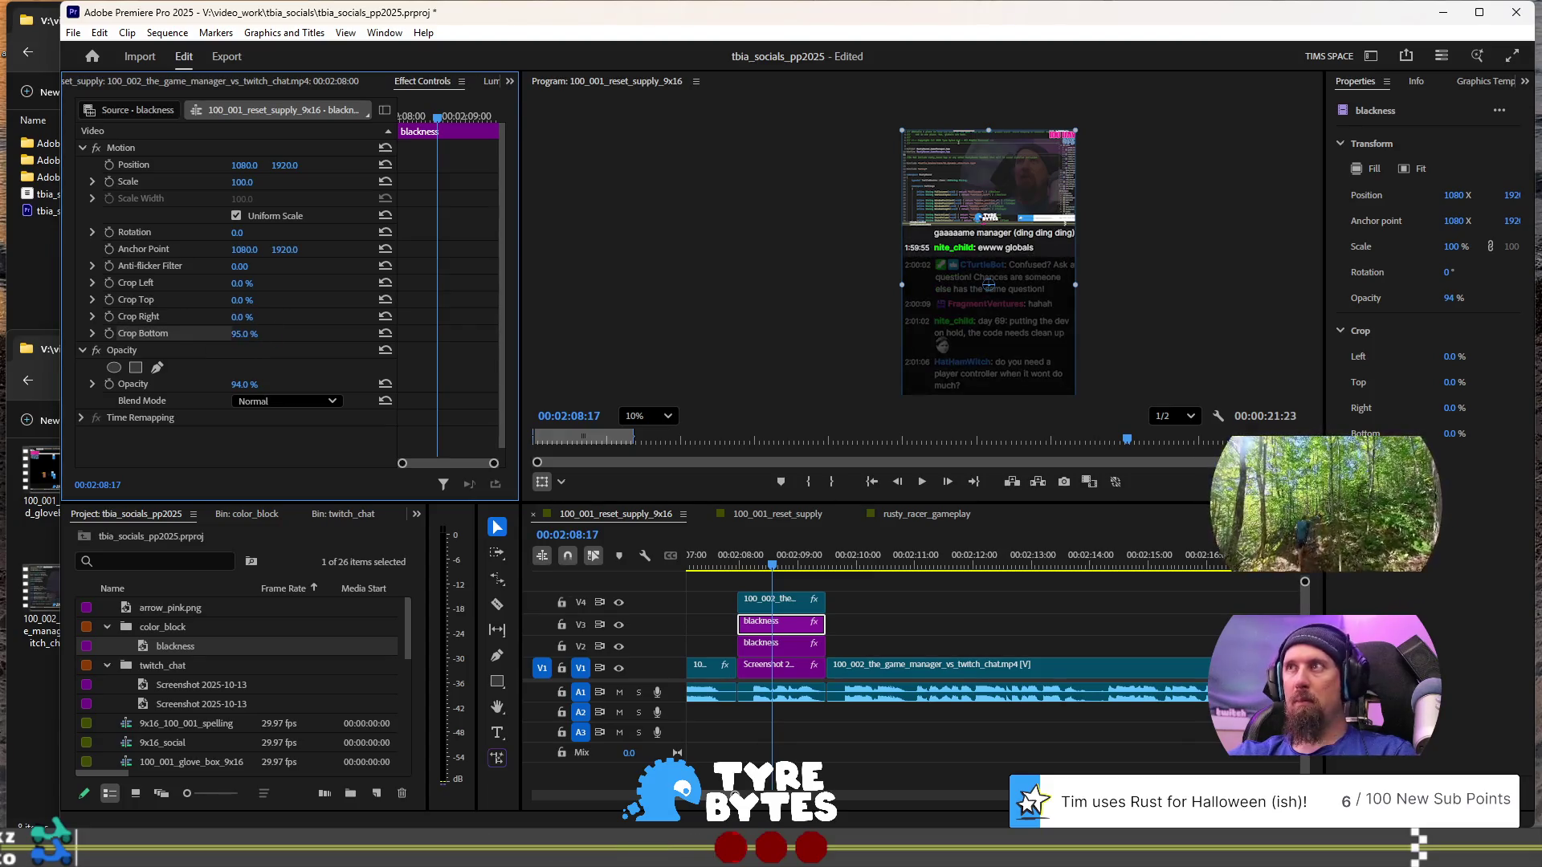
{"action": "key", "text": "shift+Down"}
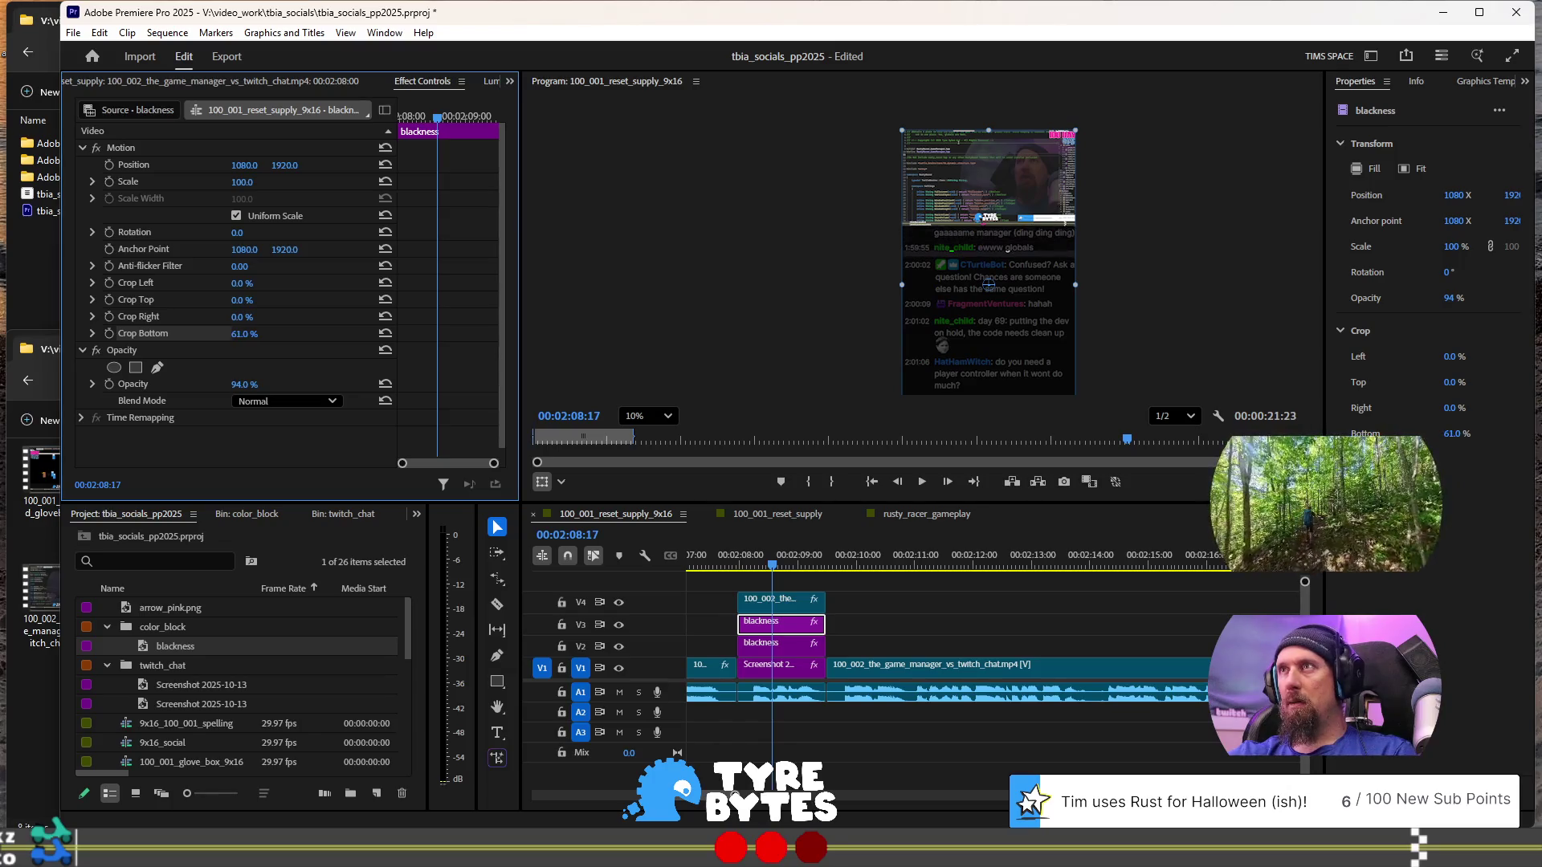
{"action": "key", "text": "Up"}
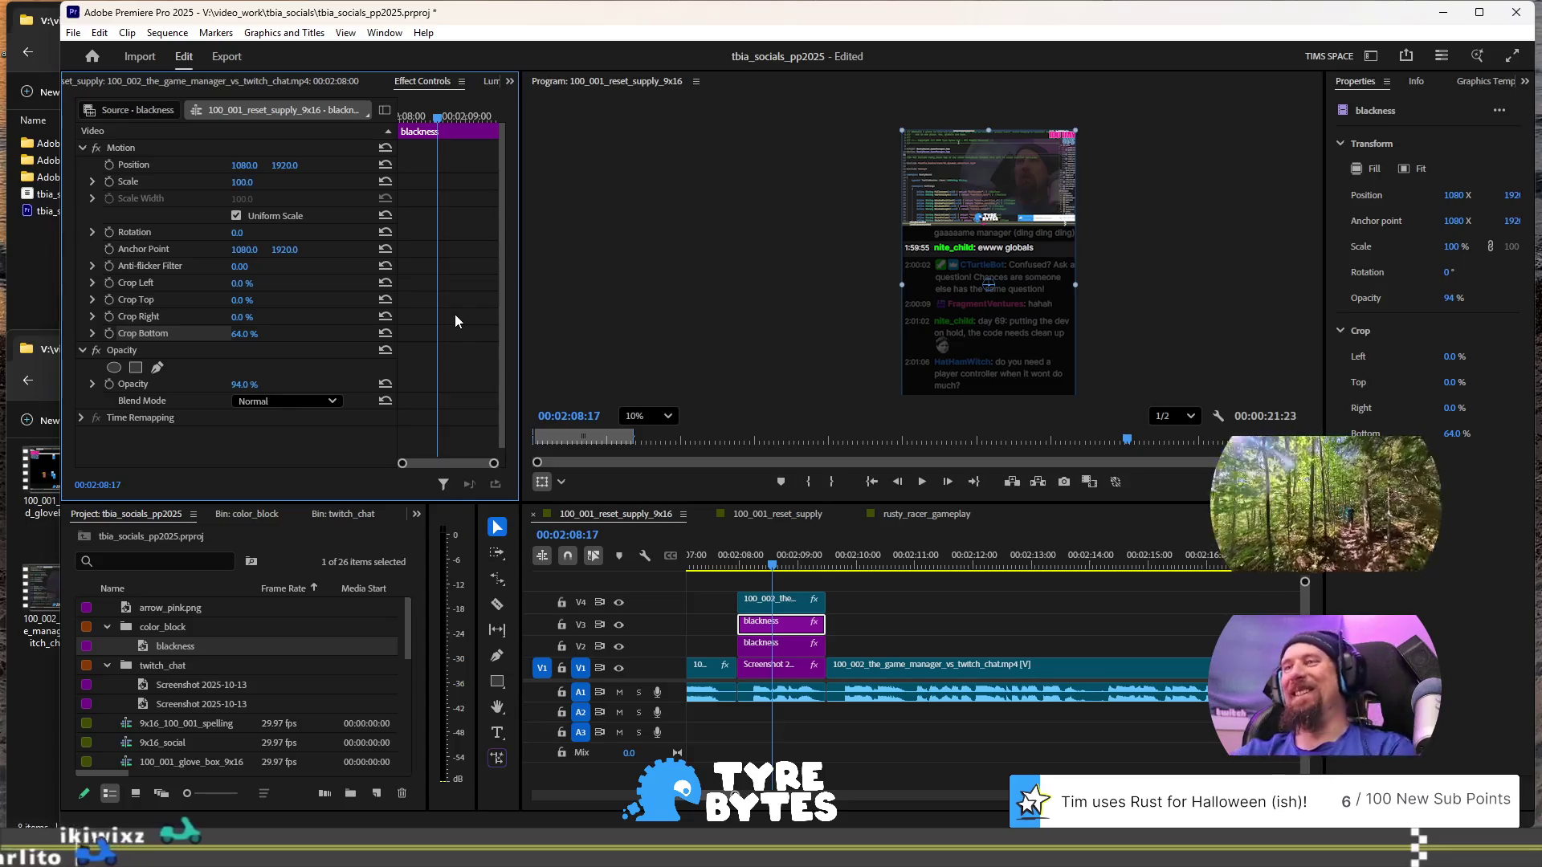
{"action": "left_click", "coordinate": [881, 632]}
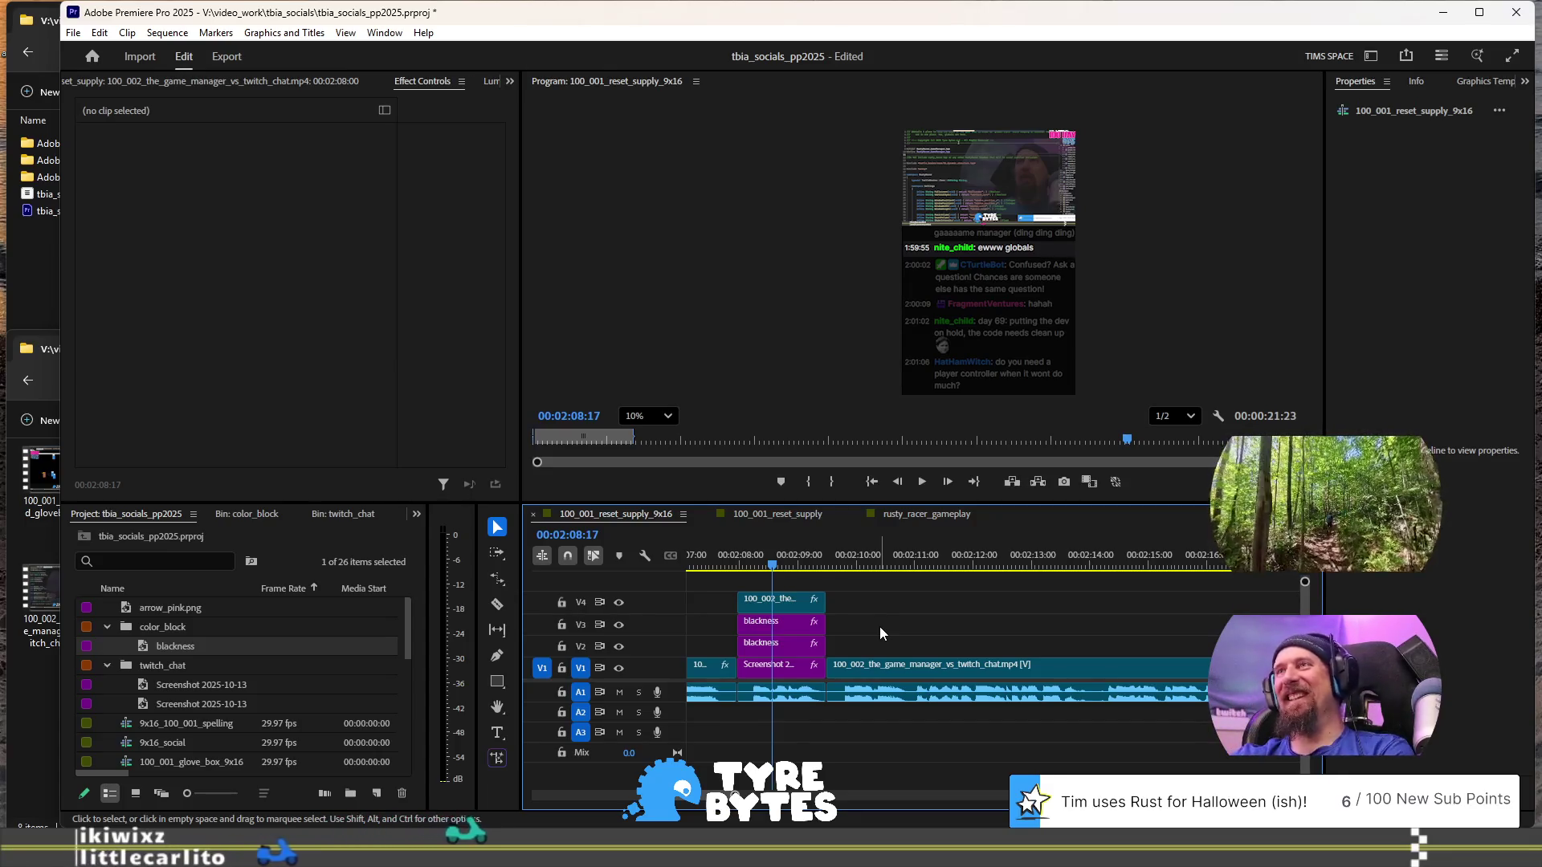
- Play back the overlay section, save tbia_socials_pp2025.prproj, and zoom the timeline out
{"action": "left_click", "coordinate": [711, 565]}
{"action": "key", "text": "space"}
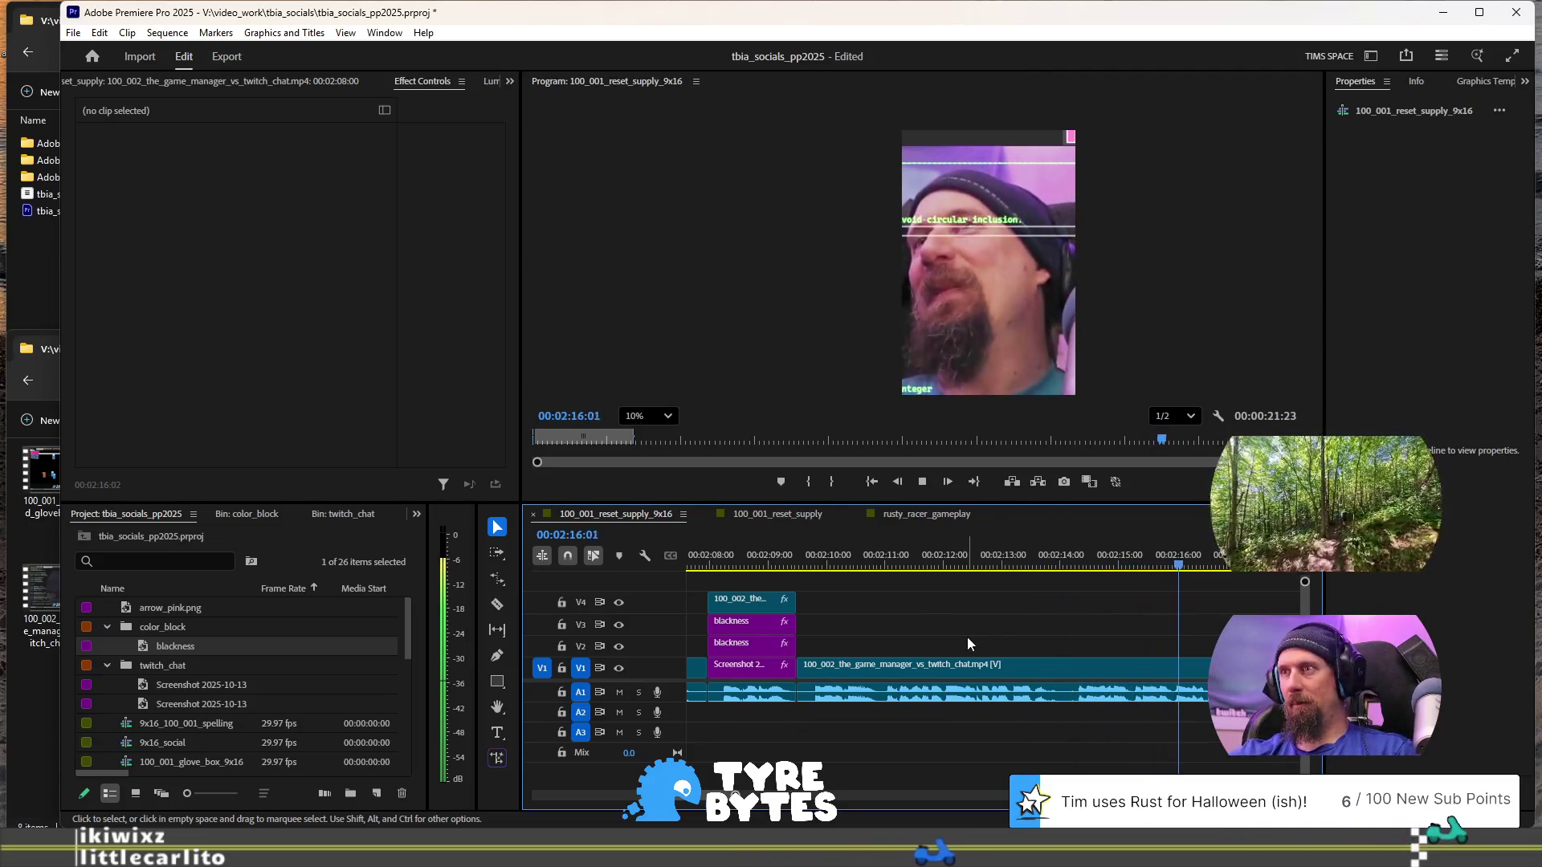
{"action": "key", "text": "minus"}
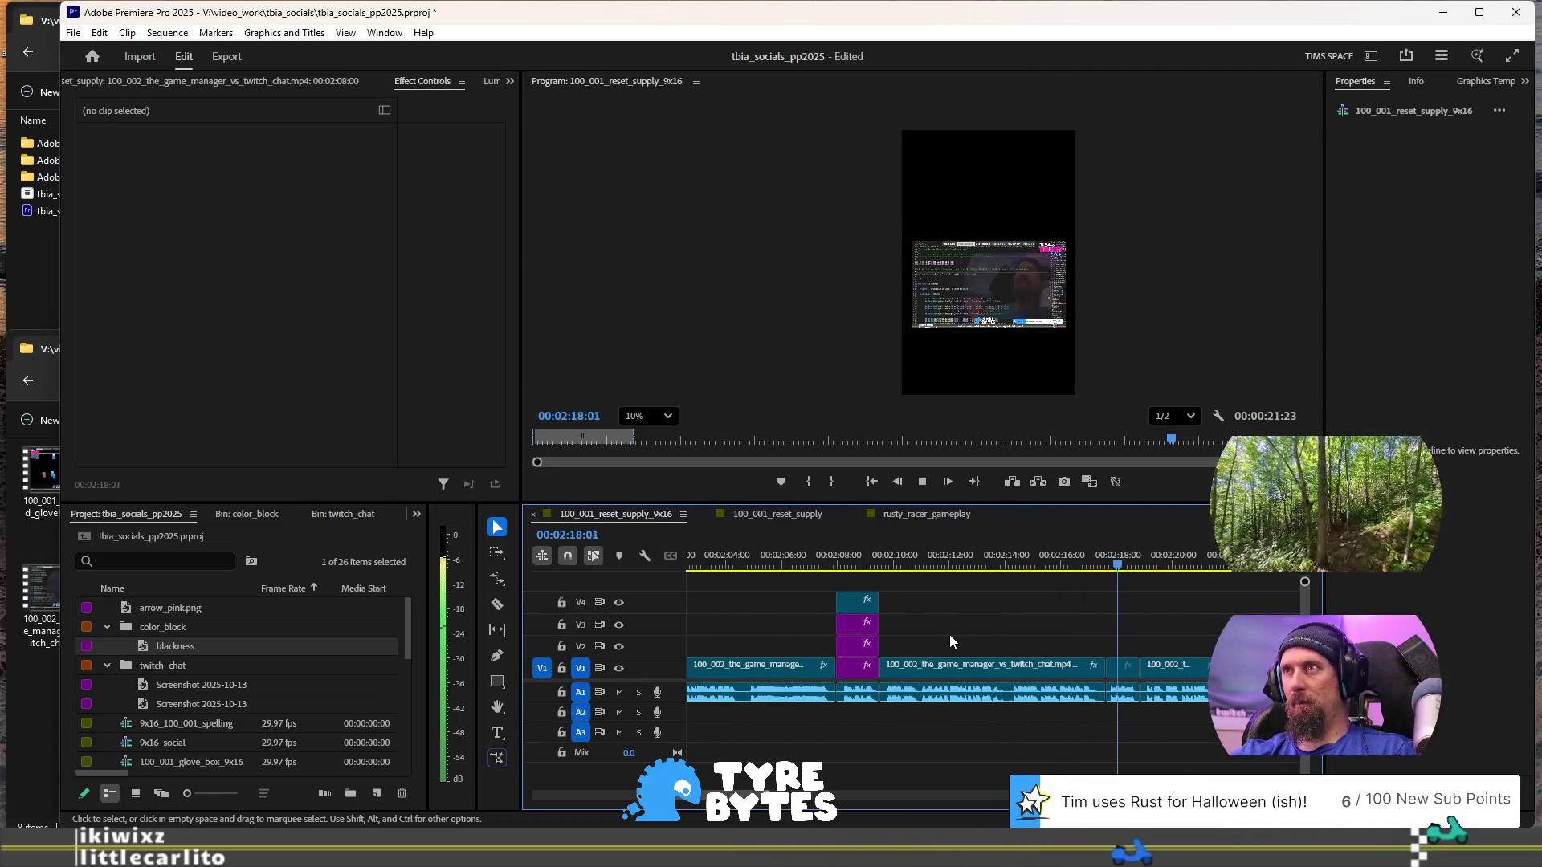
{"action": "key", "text": "space"}
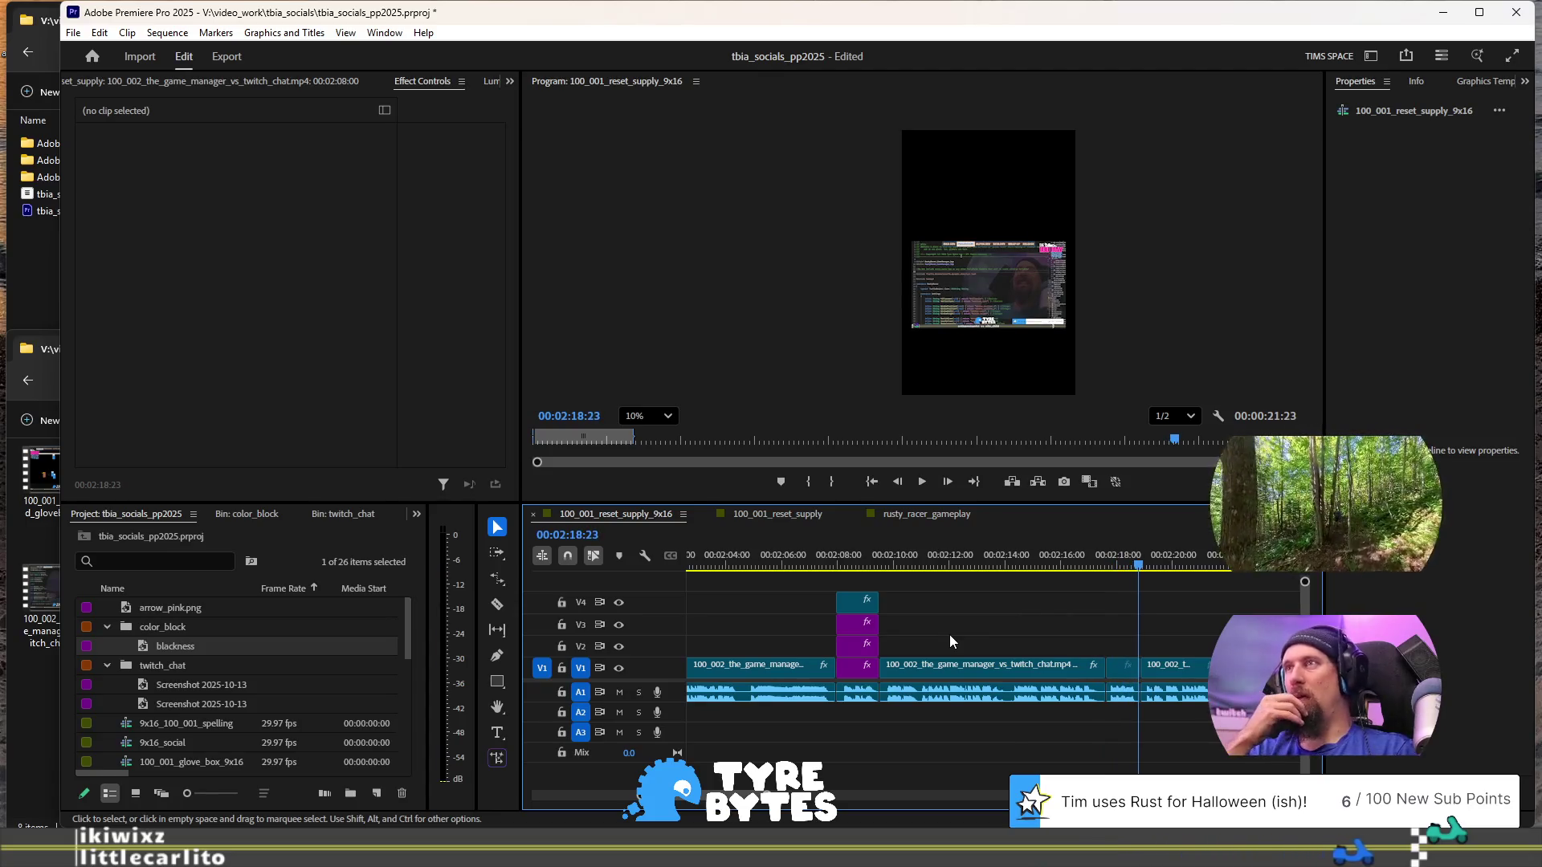
{"action": "key", "text": "ctrl+s"}
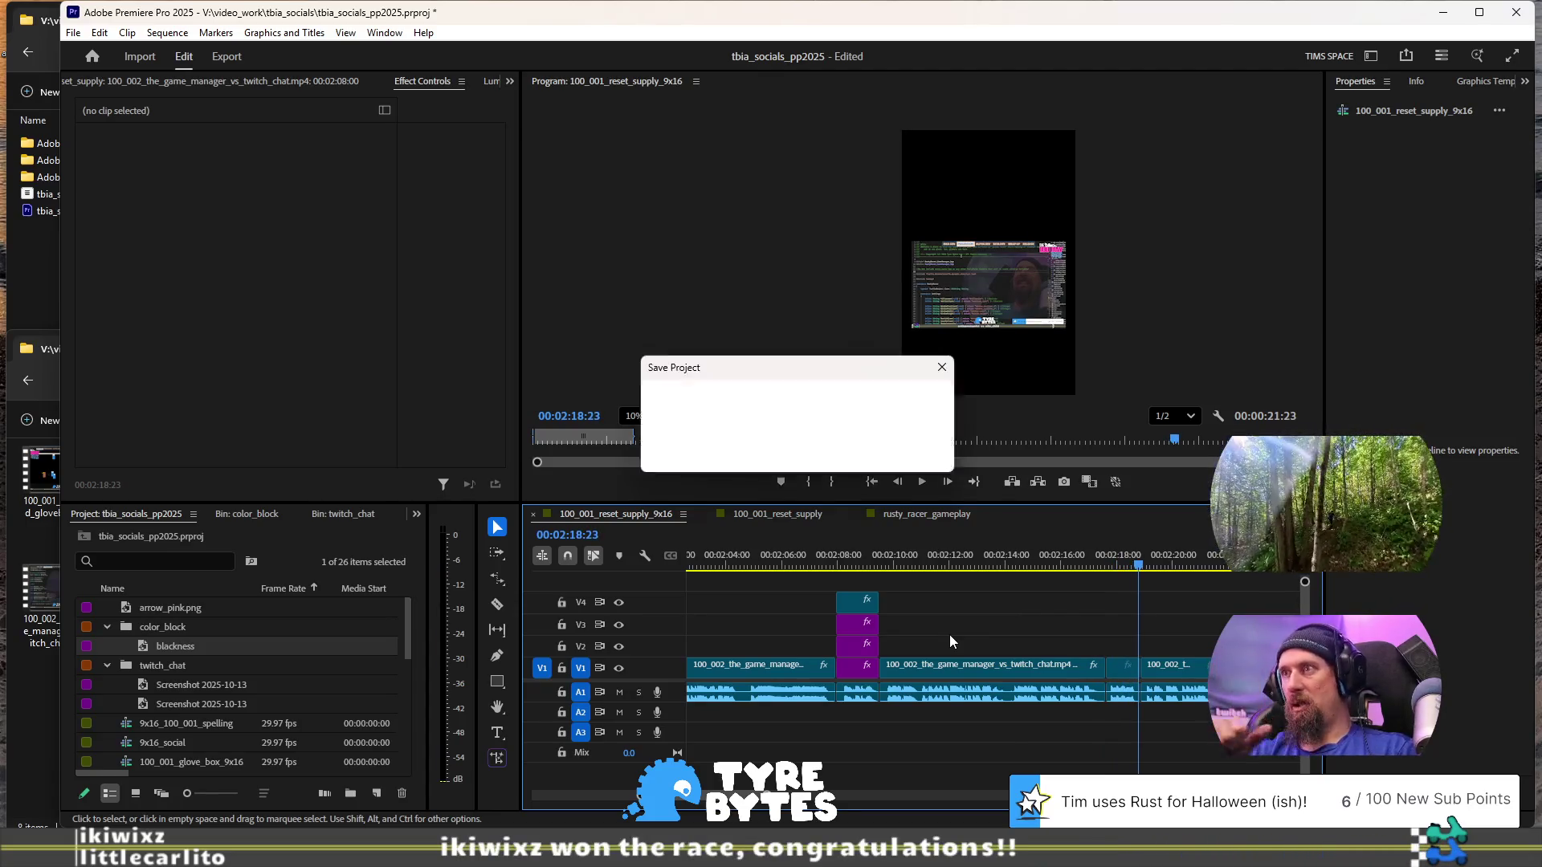
{"action": "scroll", "coordinate": [994, 652], "scroll_direction": "down", "scroll_amount": 2}
{"action": "key", "text": "minus"}
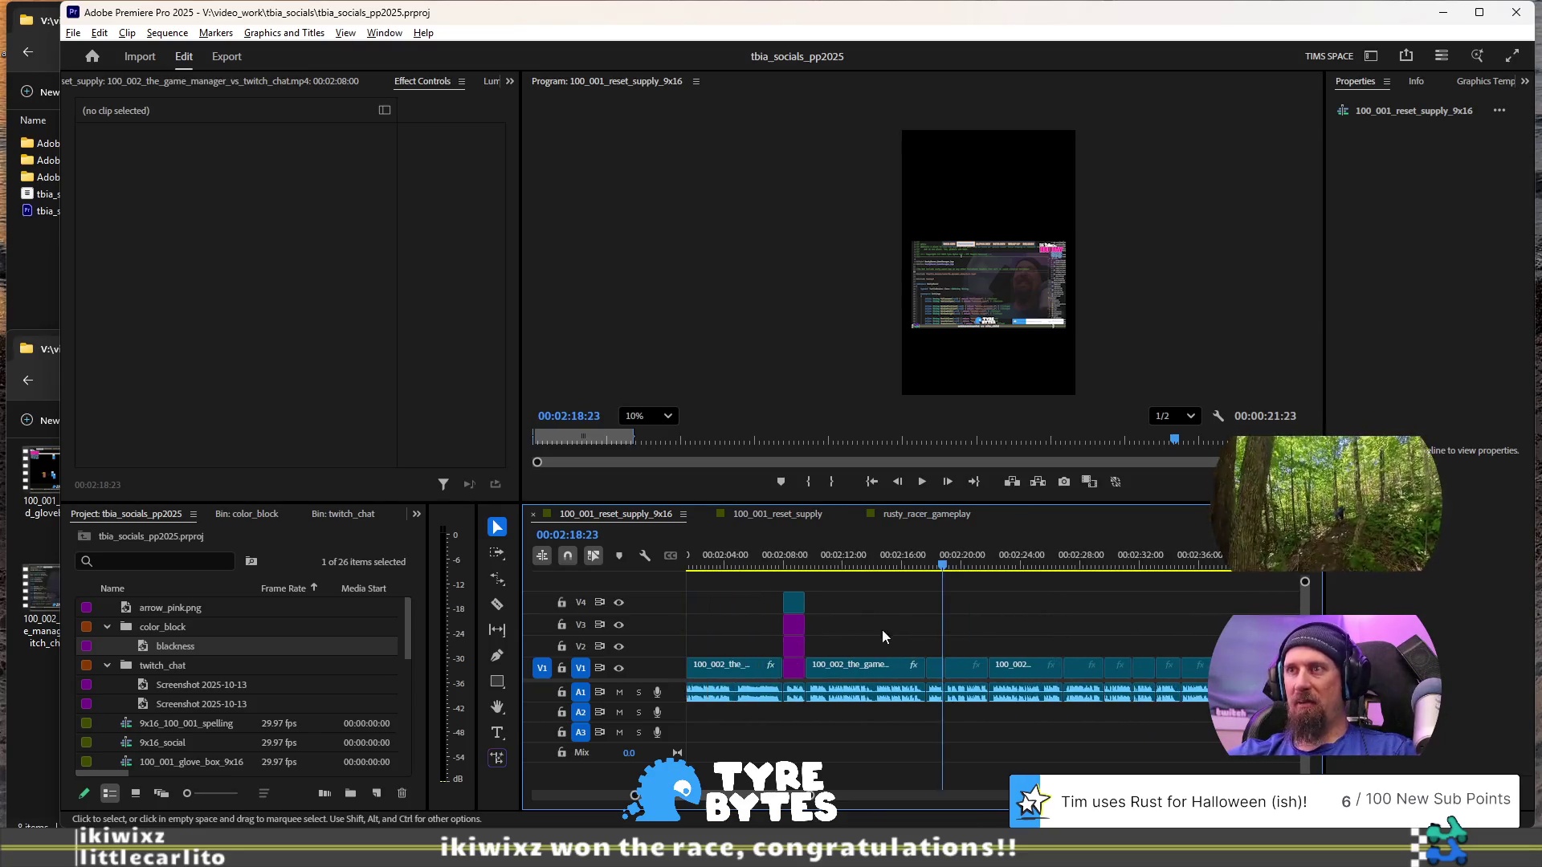
{"action": "scroll", "coordinate": [883, 625], "scroll_direction": "up", "scroll_amount": 3}
- Set the first two V1 clips to 120% speed
{"action": "left_click", "coordinate": [920, 667]}
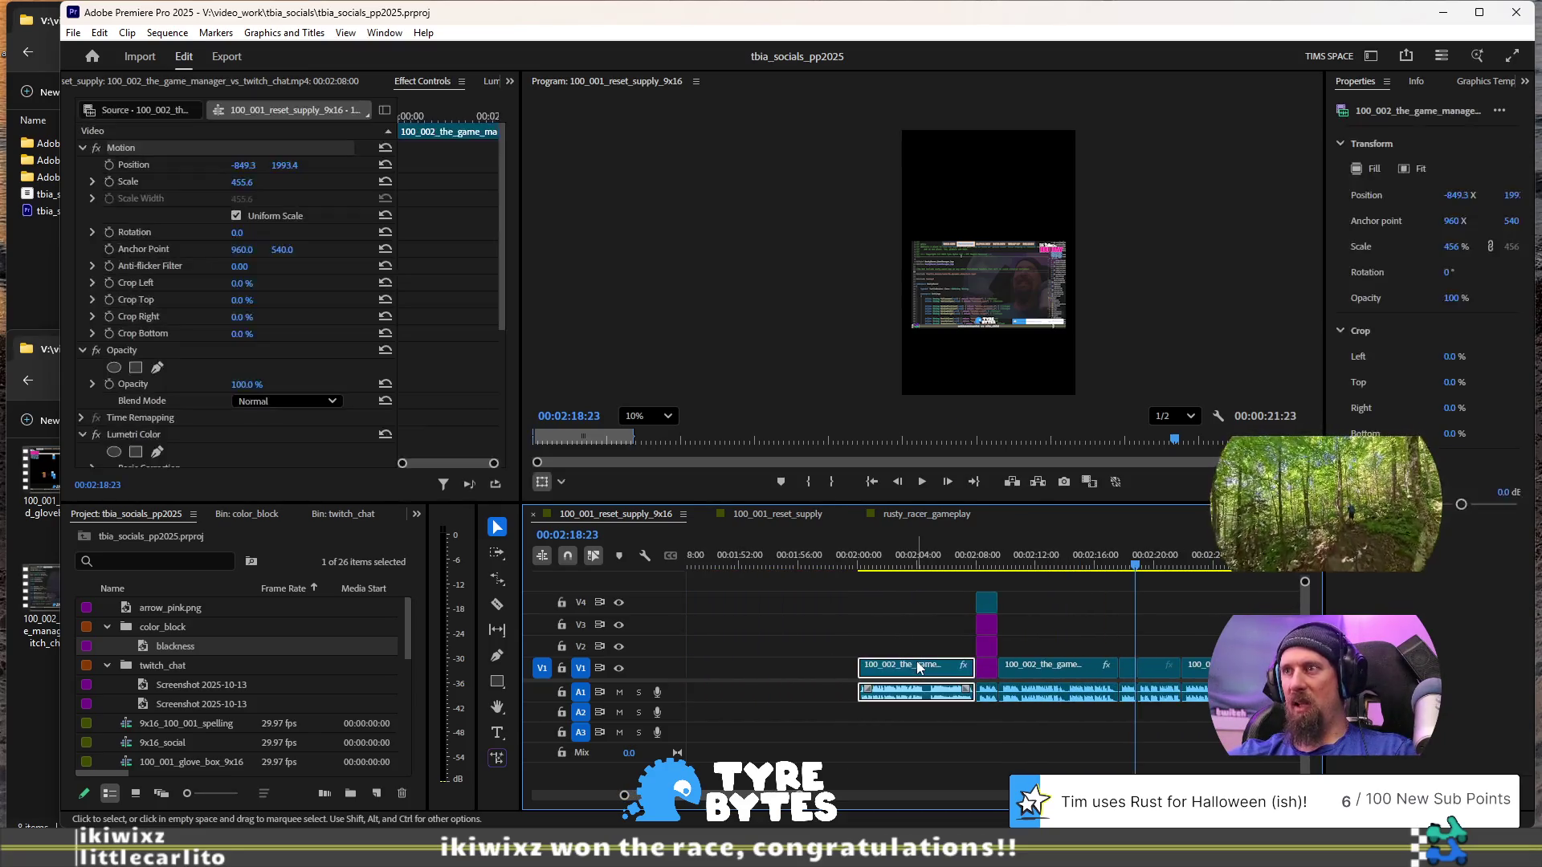
{"action": "left_click", "coordinate": [1064, 671], "text": "shift"}
{"action": "right_click", "coordinate": [1063, 675]}
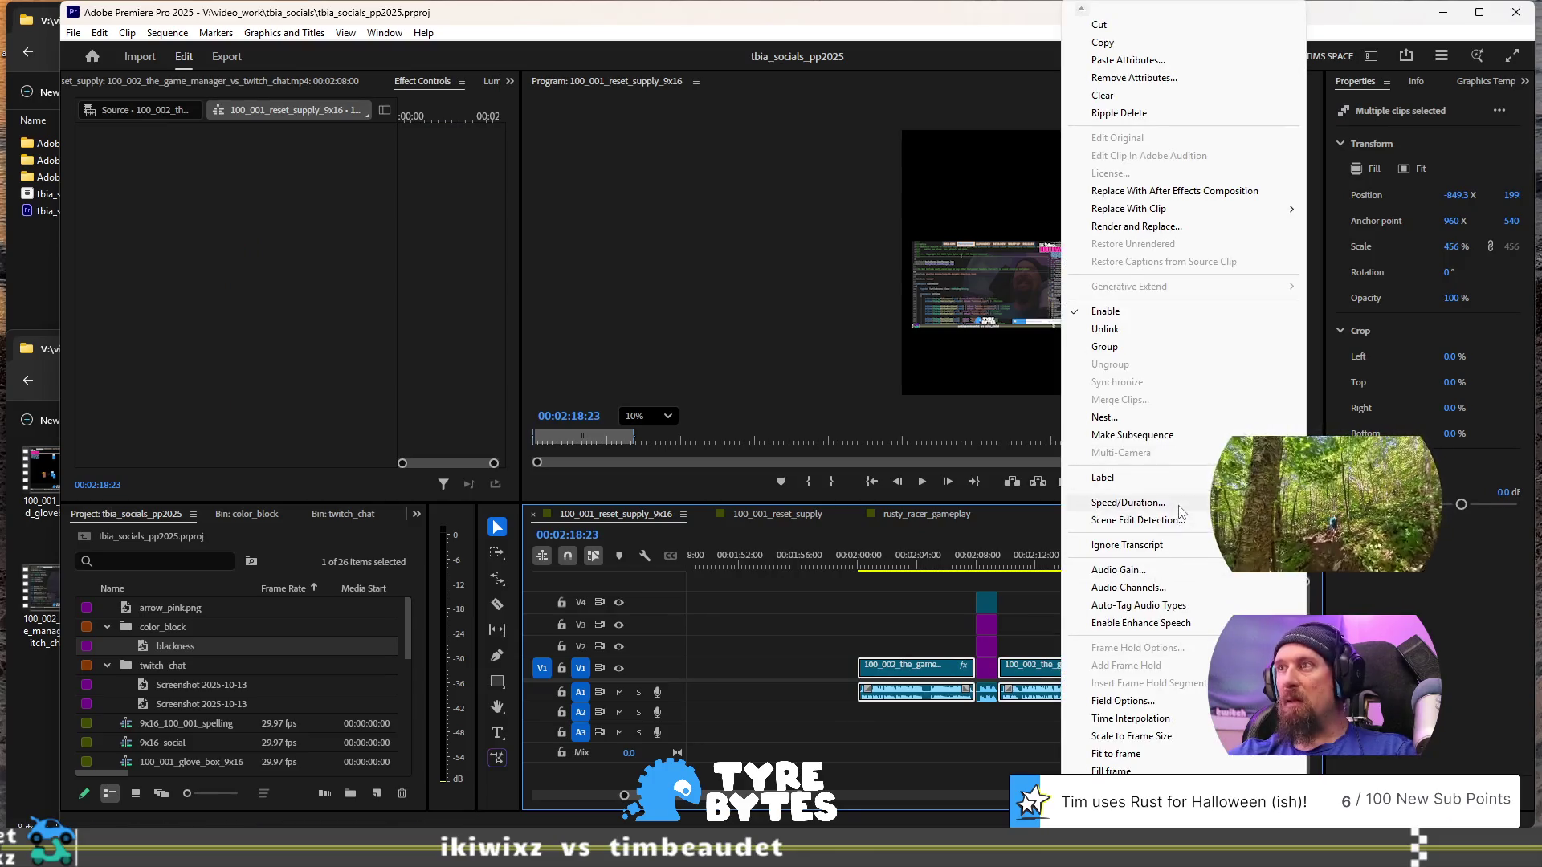
{"action": "left_click", "coordinate": [1178, 504]}
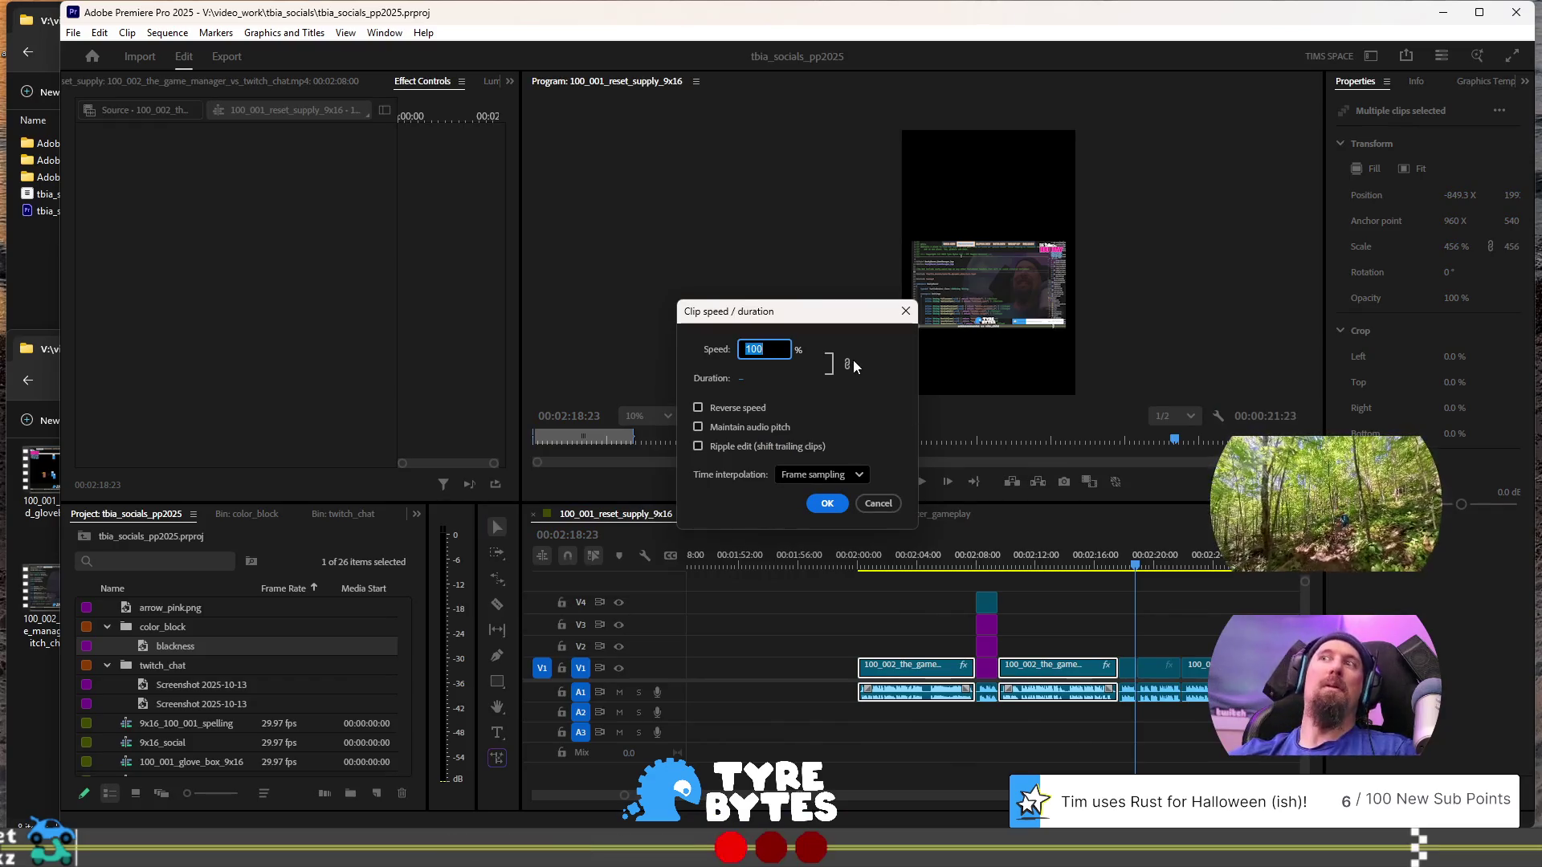
{"action": "type", "text": "120"}
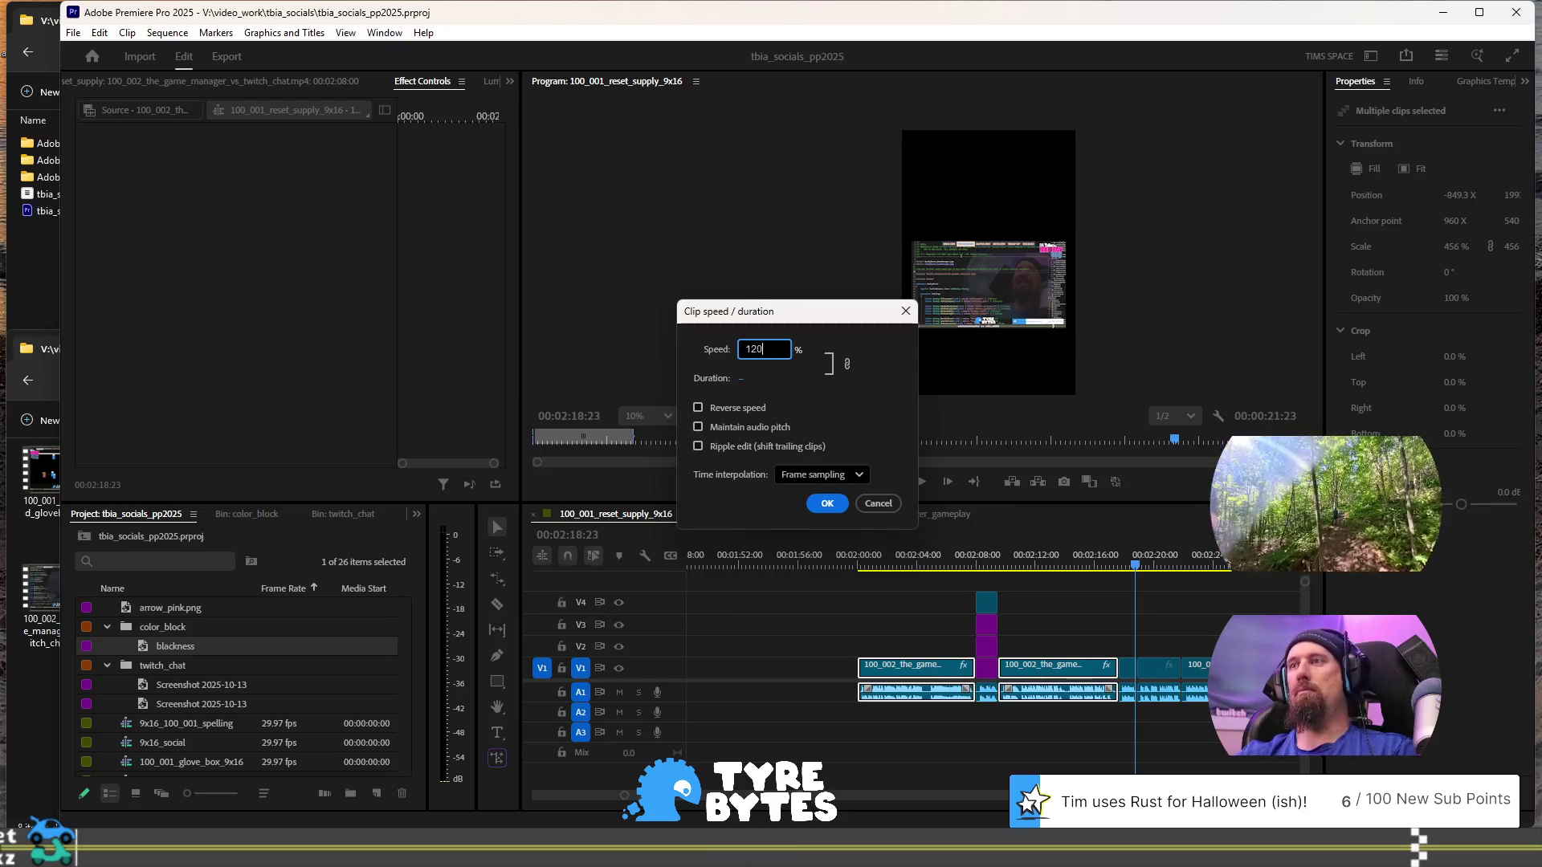
{"action": "left_click", "coordinate": [829, 505]}
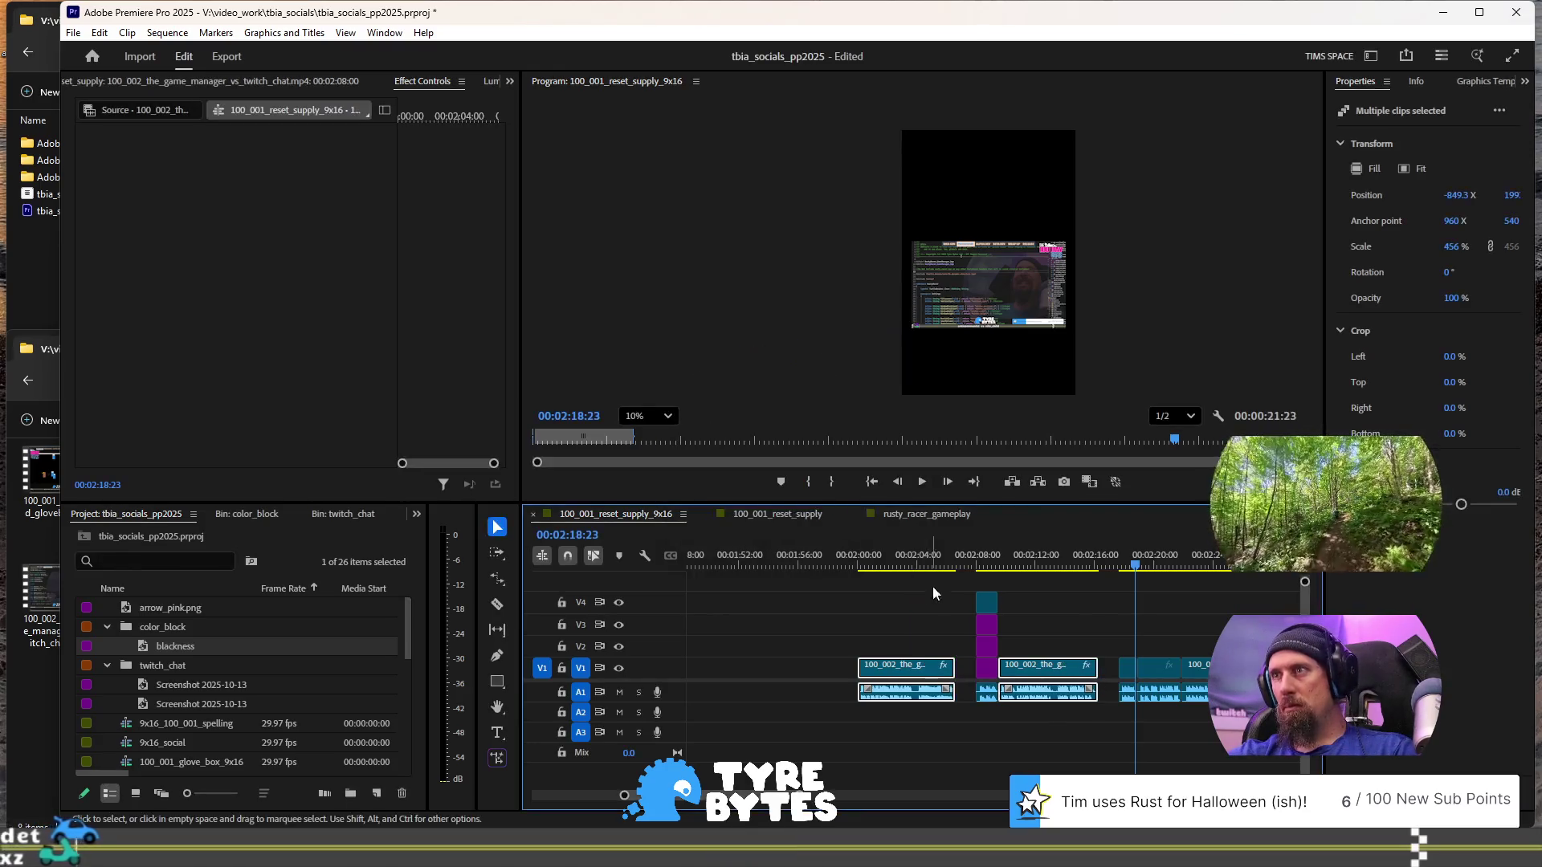
- Ripple-delete both gaps left on V1 and play back from about 02:00
{"action": "left_click", "coordinate": [966, 668]}
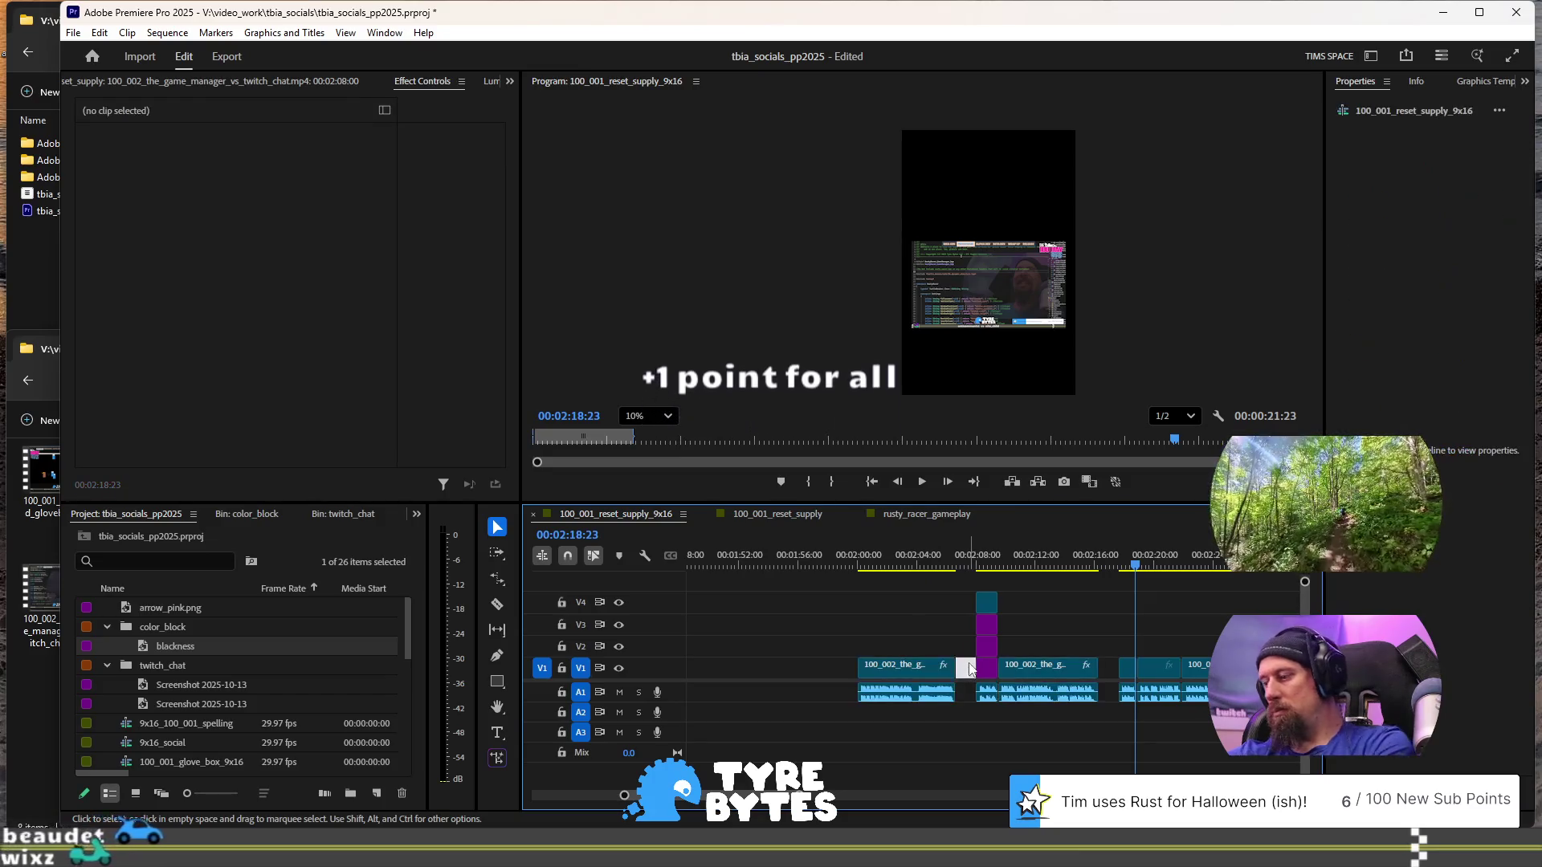
{"action": "key", "text": "Delete"}
{"action": "left_click", "coordinate": [1089, 668]}
{"action": "key", "text": "Delete"}
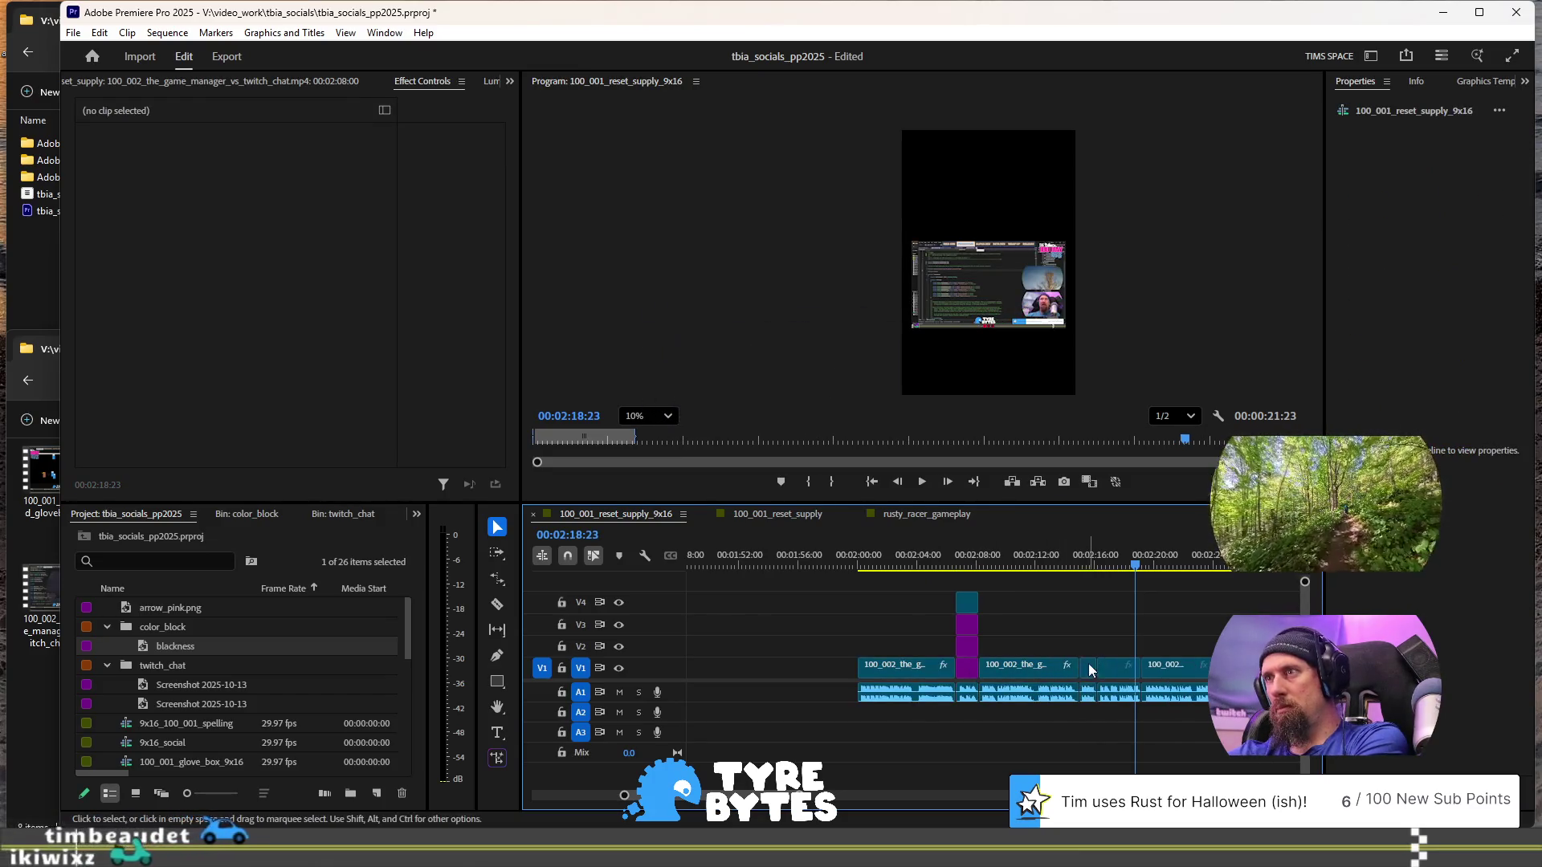
{"action": "left_click", "coordinate": [865, 560]}
{"action": "key", "text": "space"}
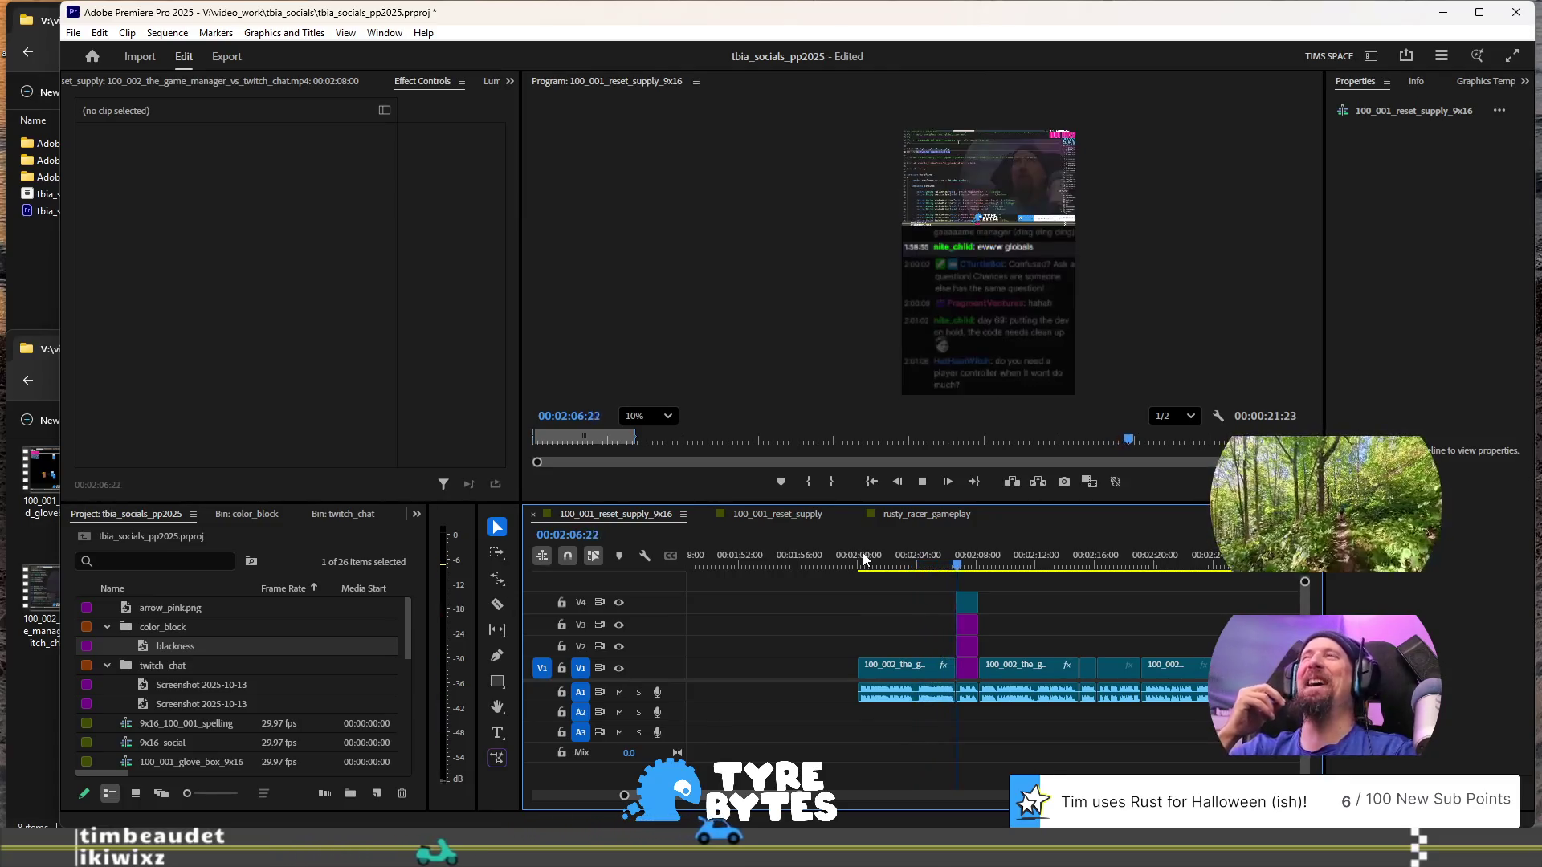
- Preview the punch-in section from 2:00 to 2:16, then select the first game-manager clip on V1
{"action": "key", "text": "space"}
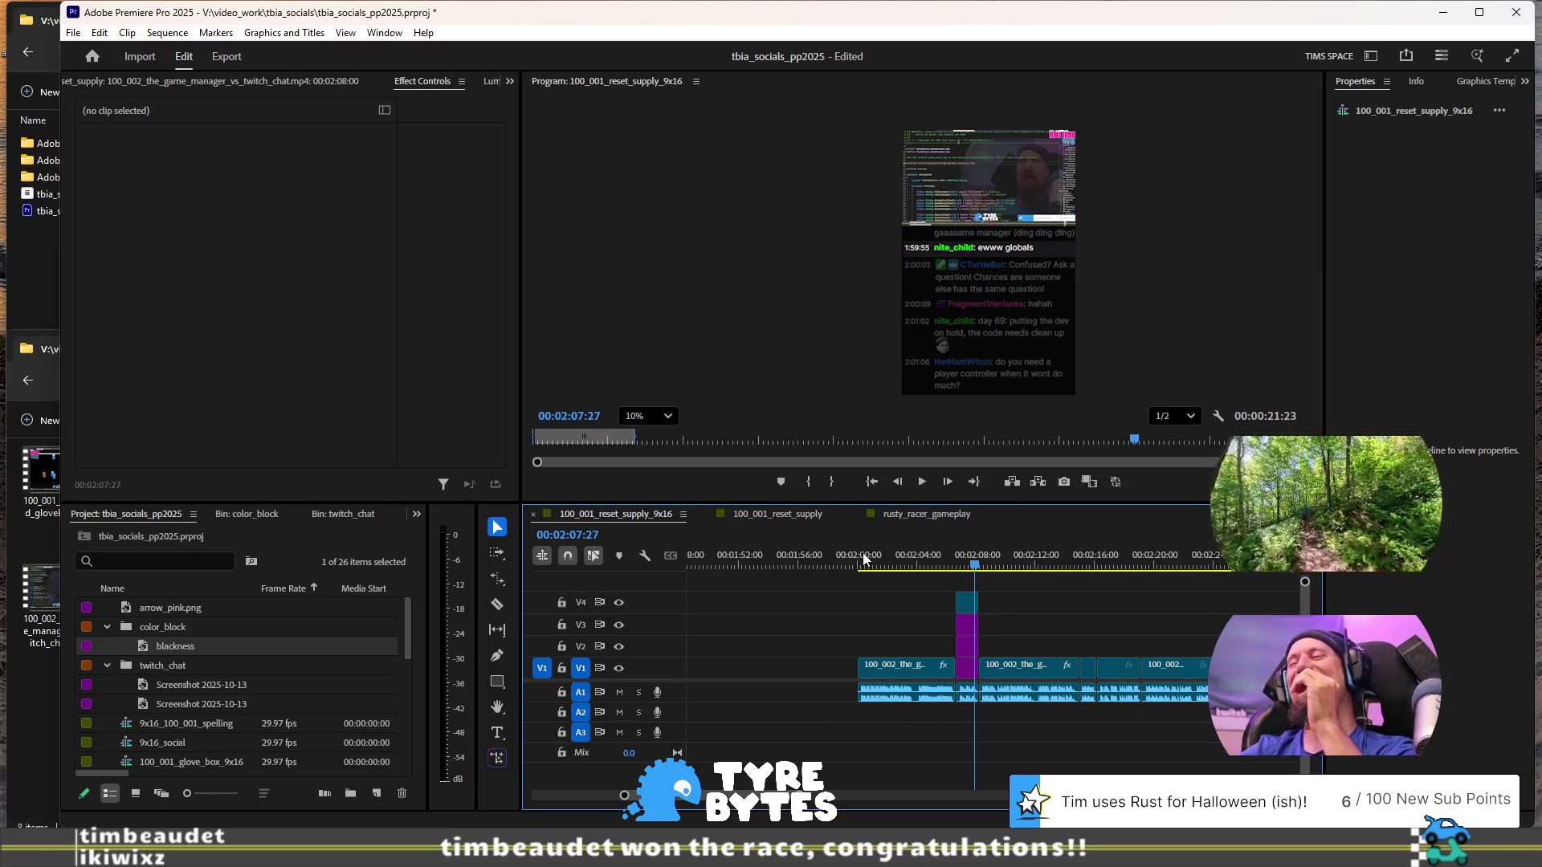
{"action": "key", "text": "space"}
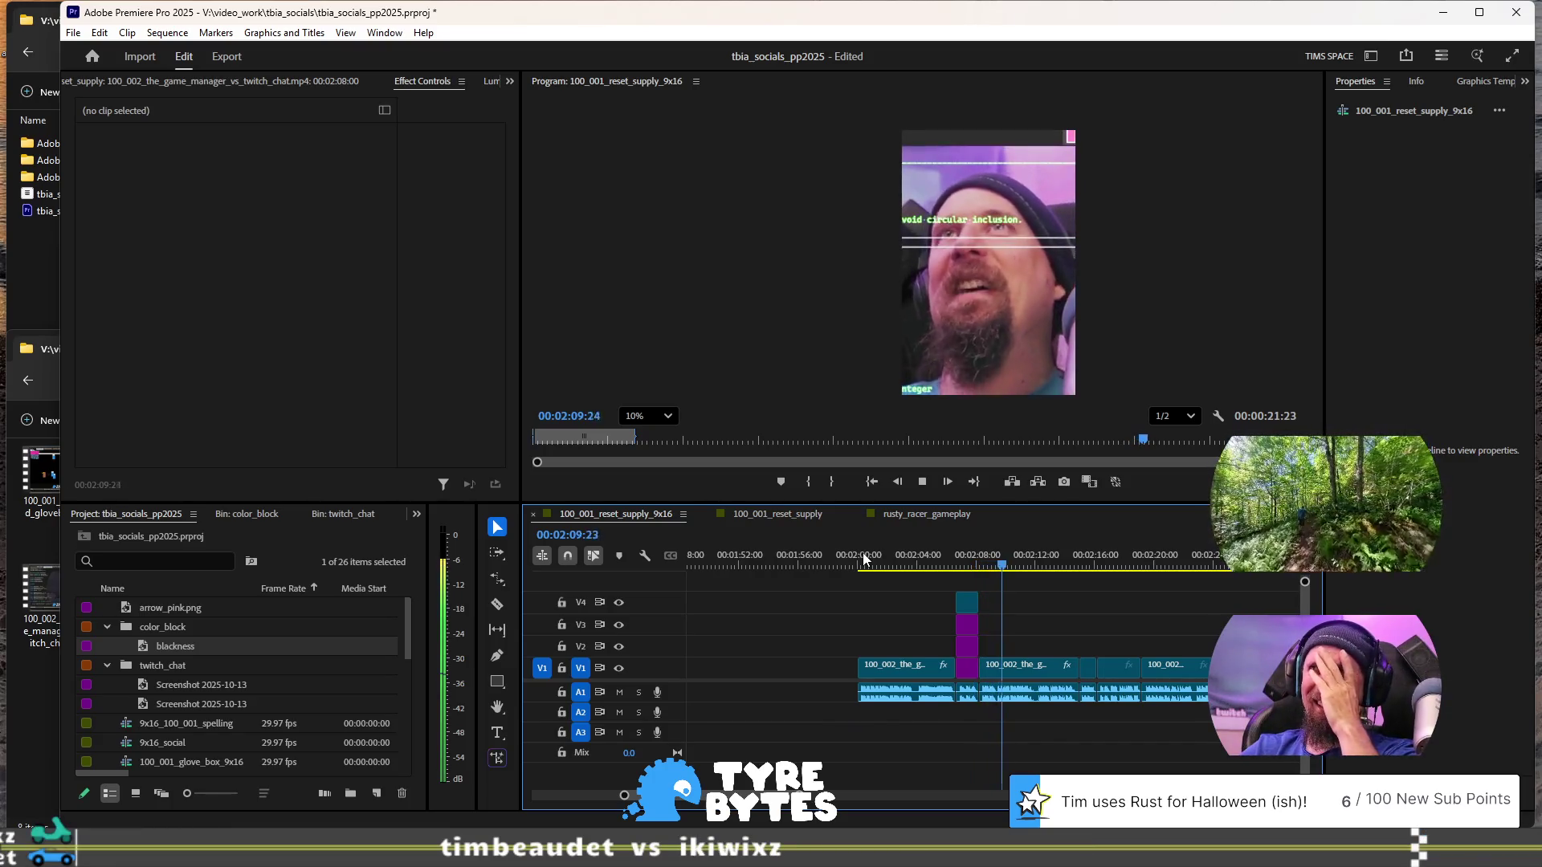
{"action": "key", "text": "space"}
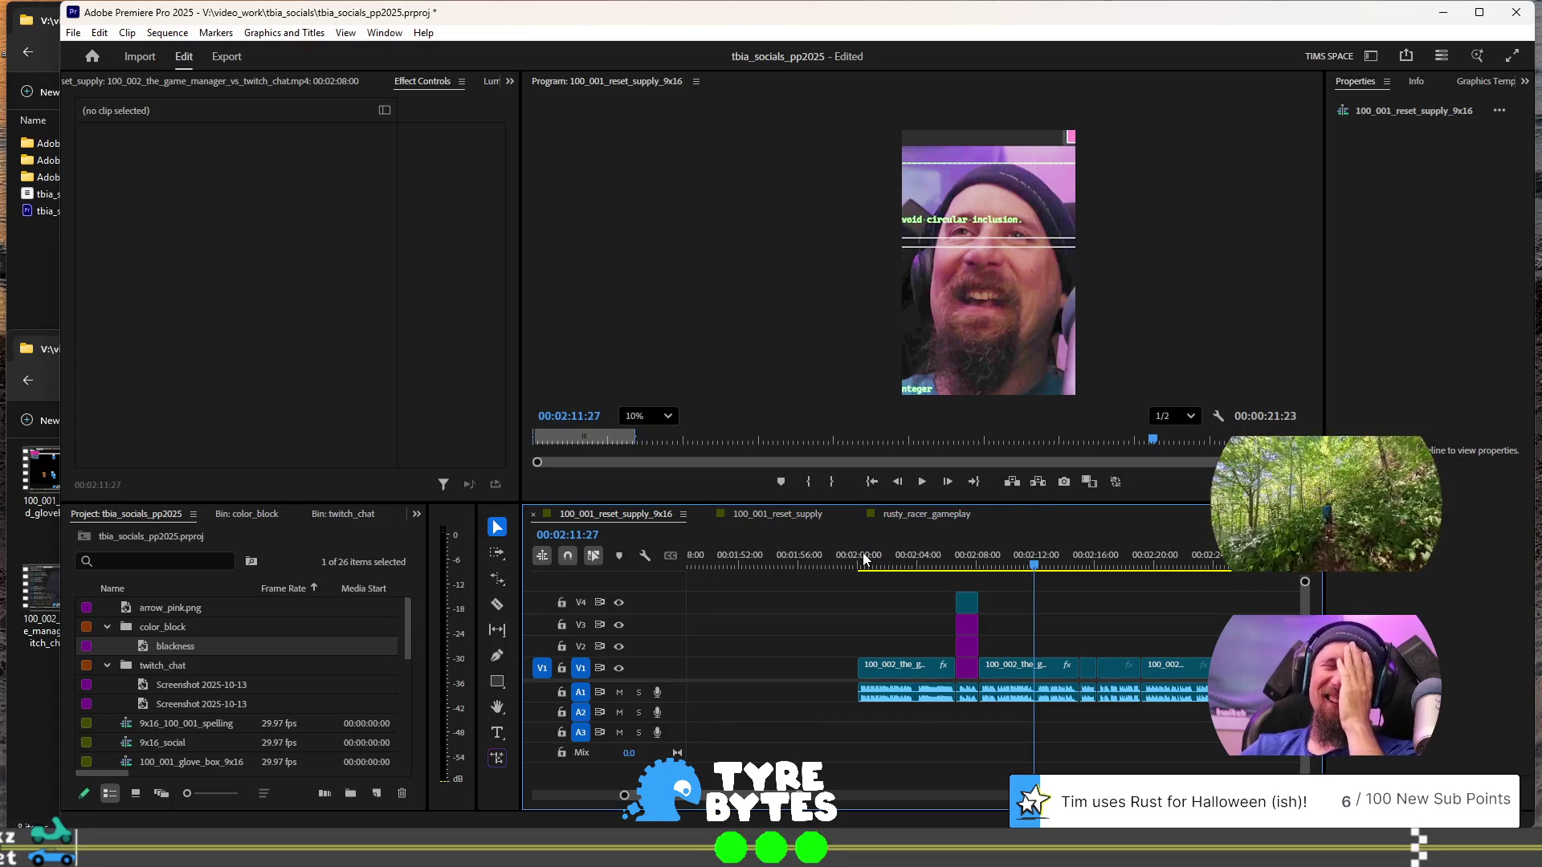
{"action": "key", "text": "space"}
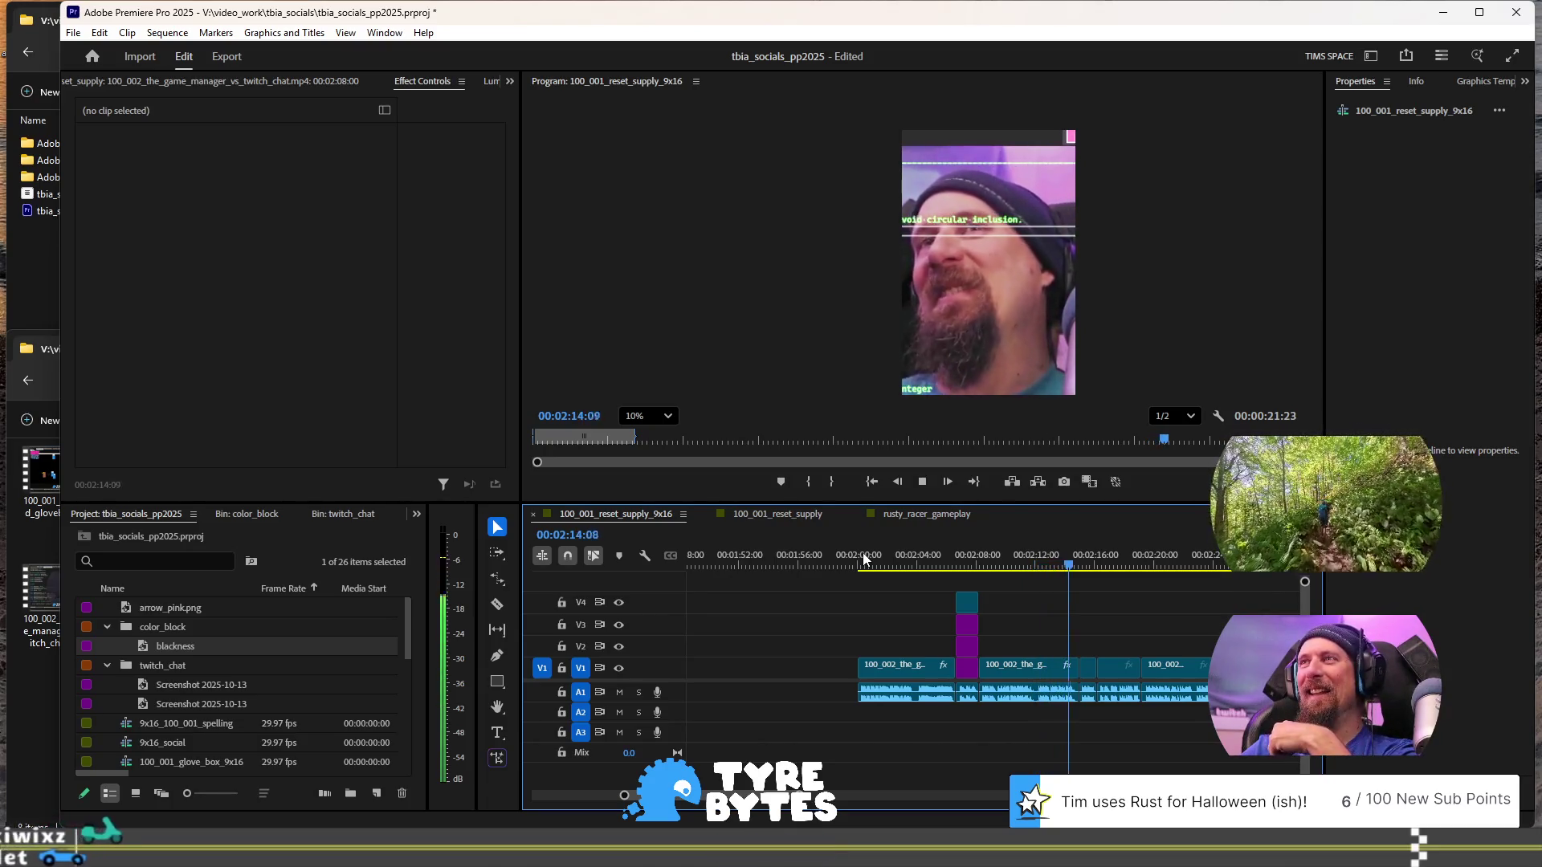
{"action": "key", "text": "space"}
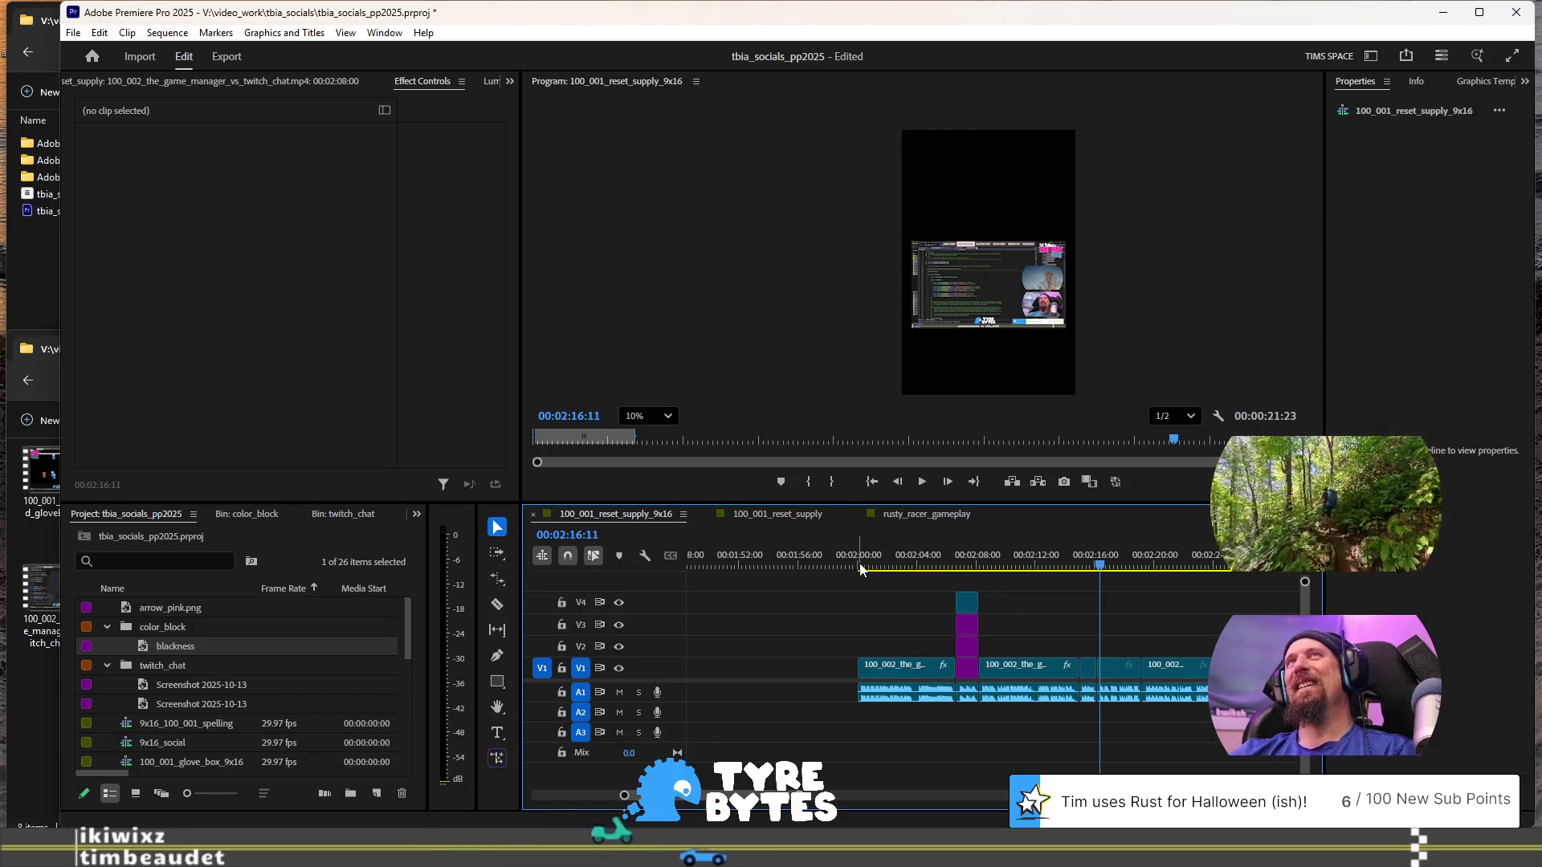
{"action": "left_click", "coordinate": [864, 567]}
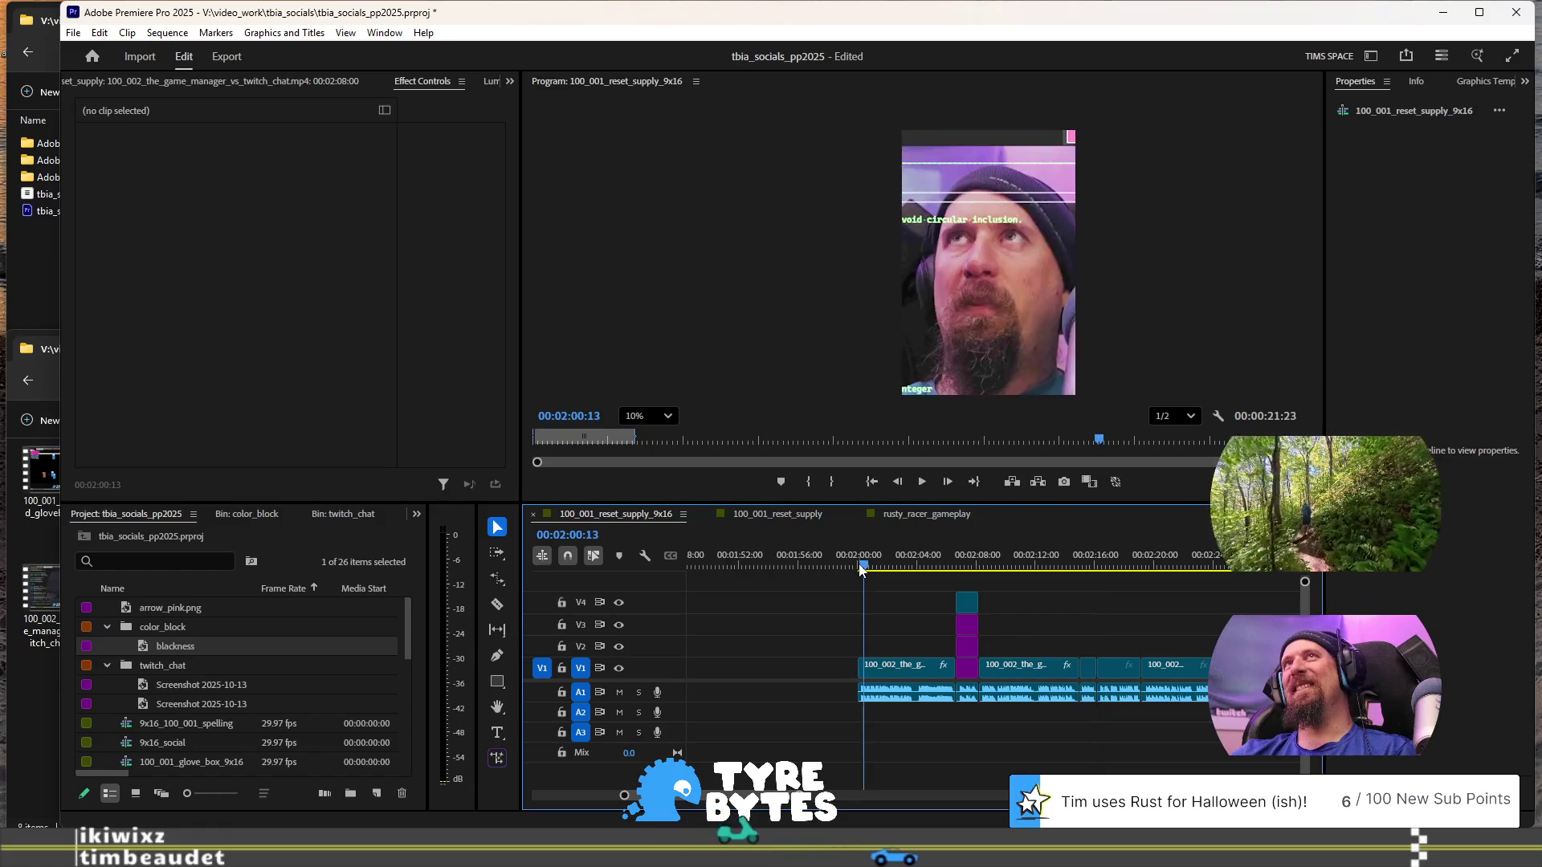
{"action": "key", "text": "space"}
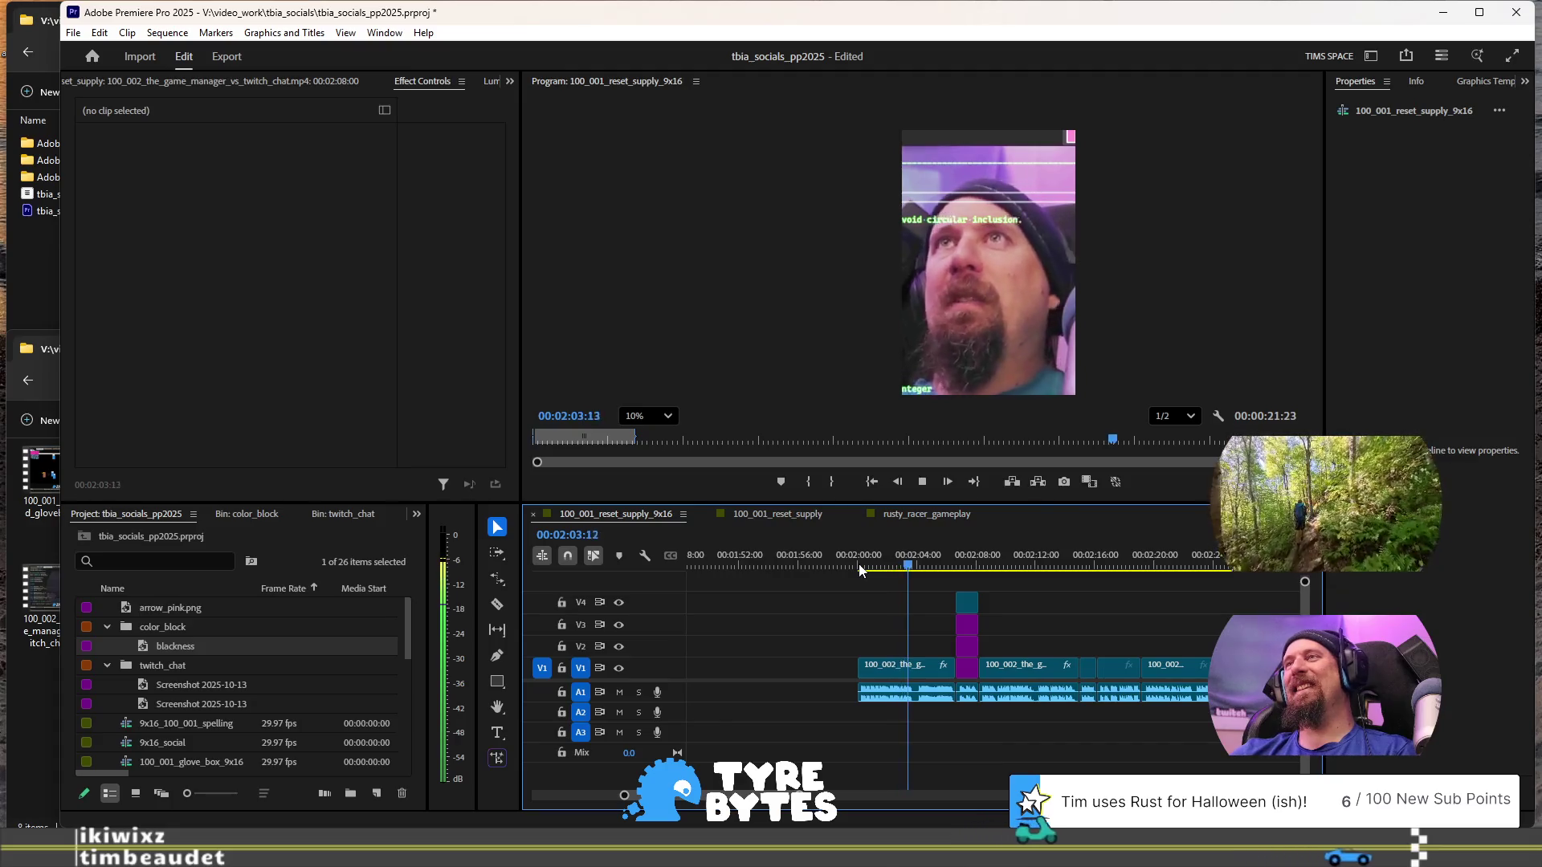
{"action": "key", "text": "space"}
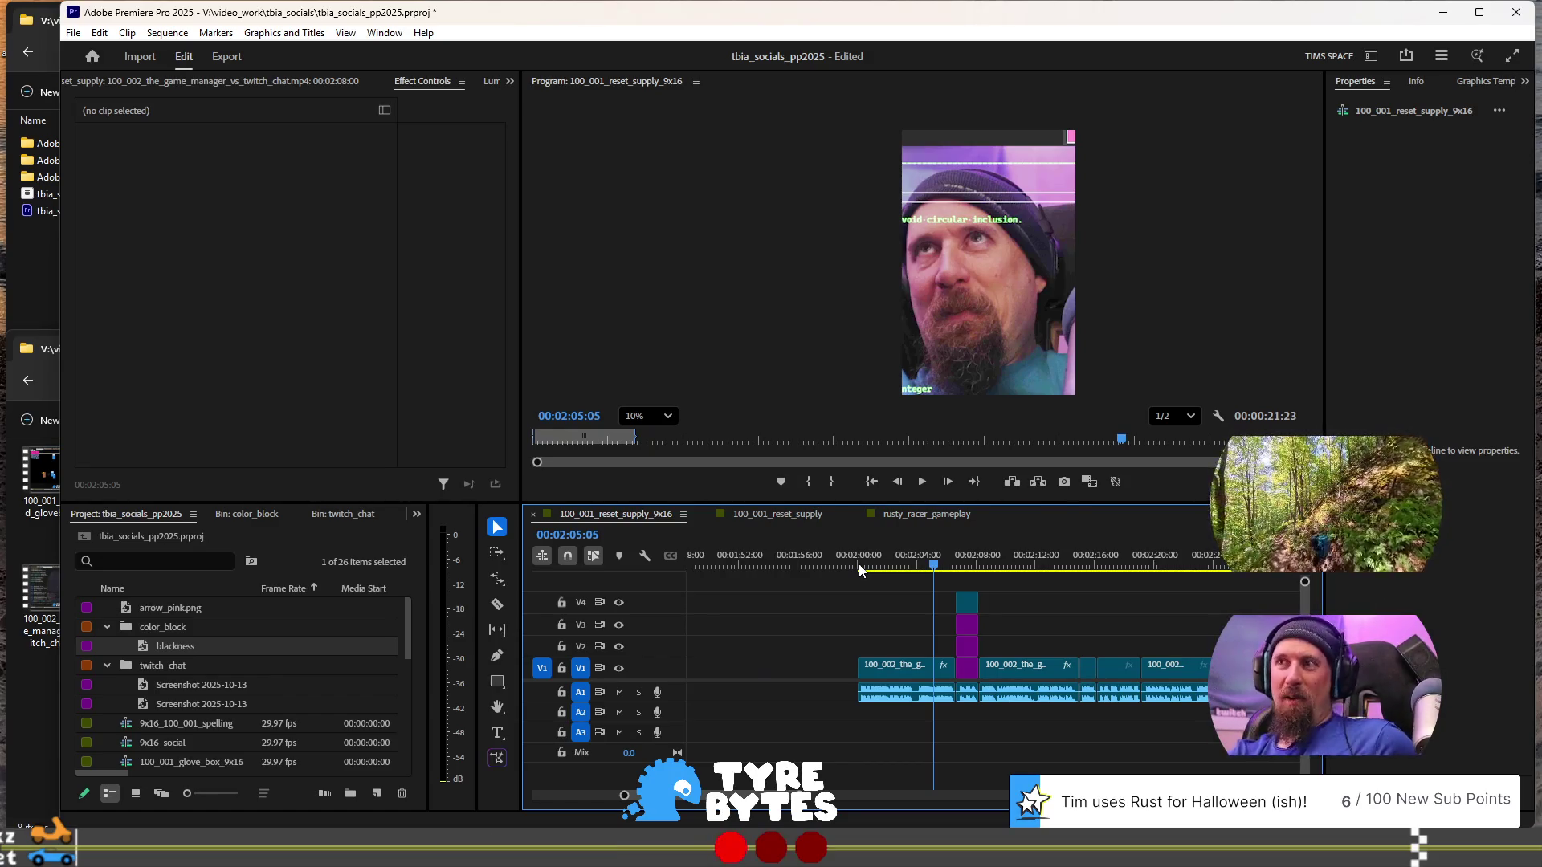
{"action": "left_click", "coordinate": [900, 668]}
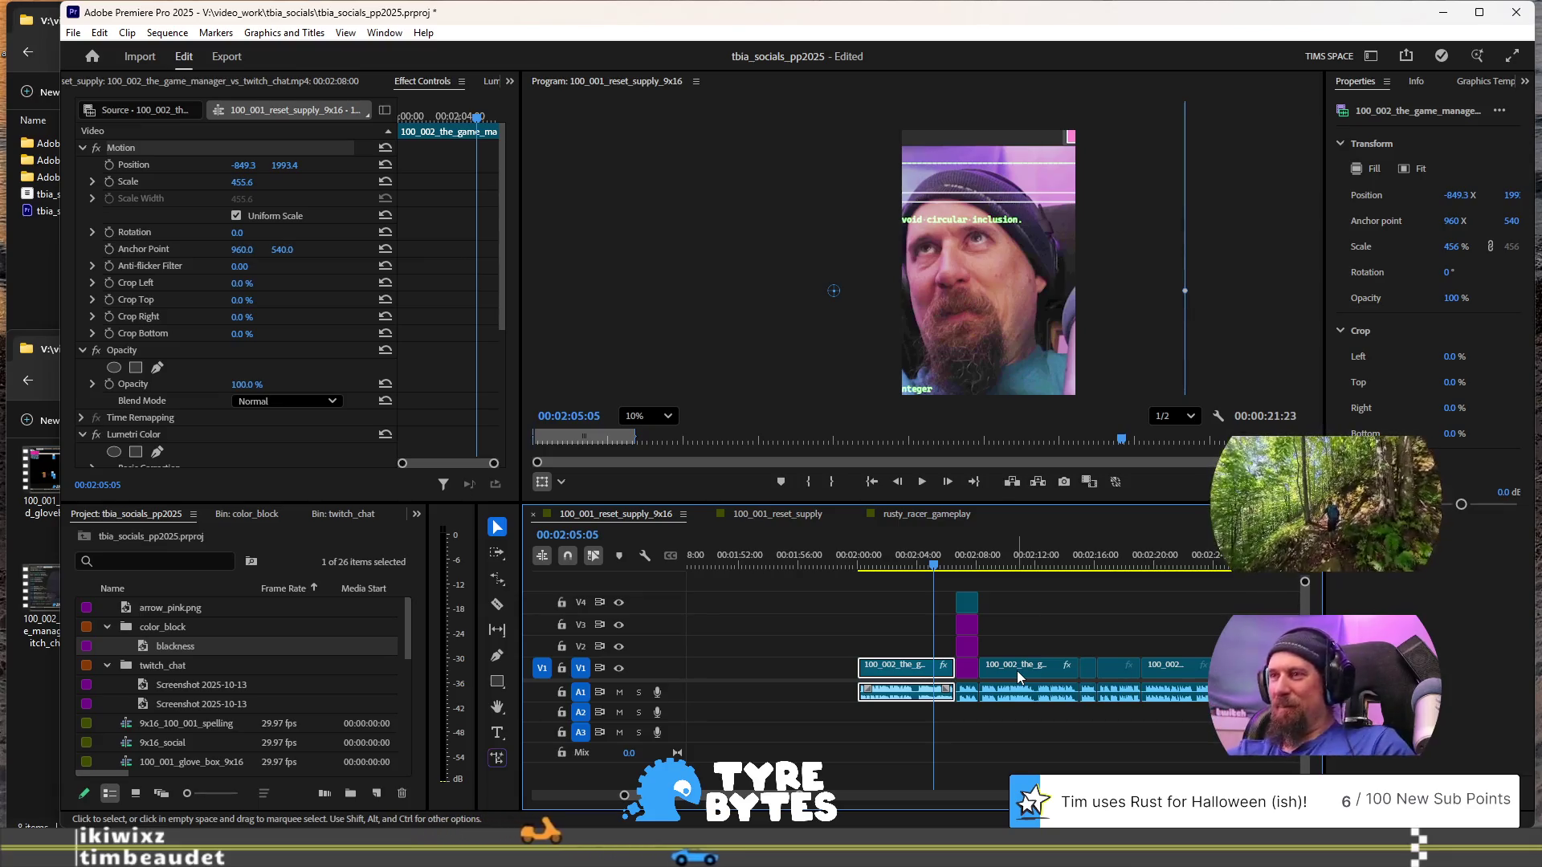
- Preview the 2:08 screenshot section, undo, save, and select the purple screenshot clip on V1
{"action": "scroll", "coordinate": [1017, 671], "scroll_direction": "down", "scroll_amount": 3}
{"action": "scroll", "coordinate": [980, 656], "scroll_direction": "down", "scroll_amount": 1}
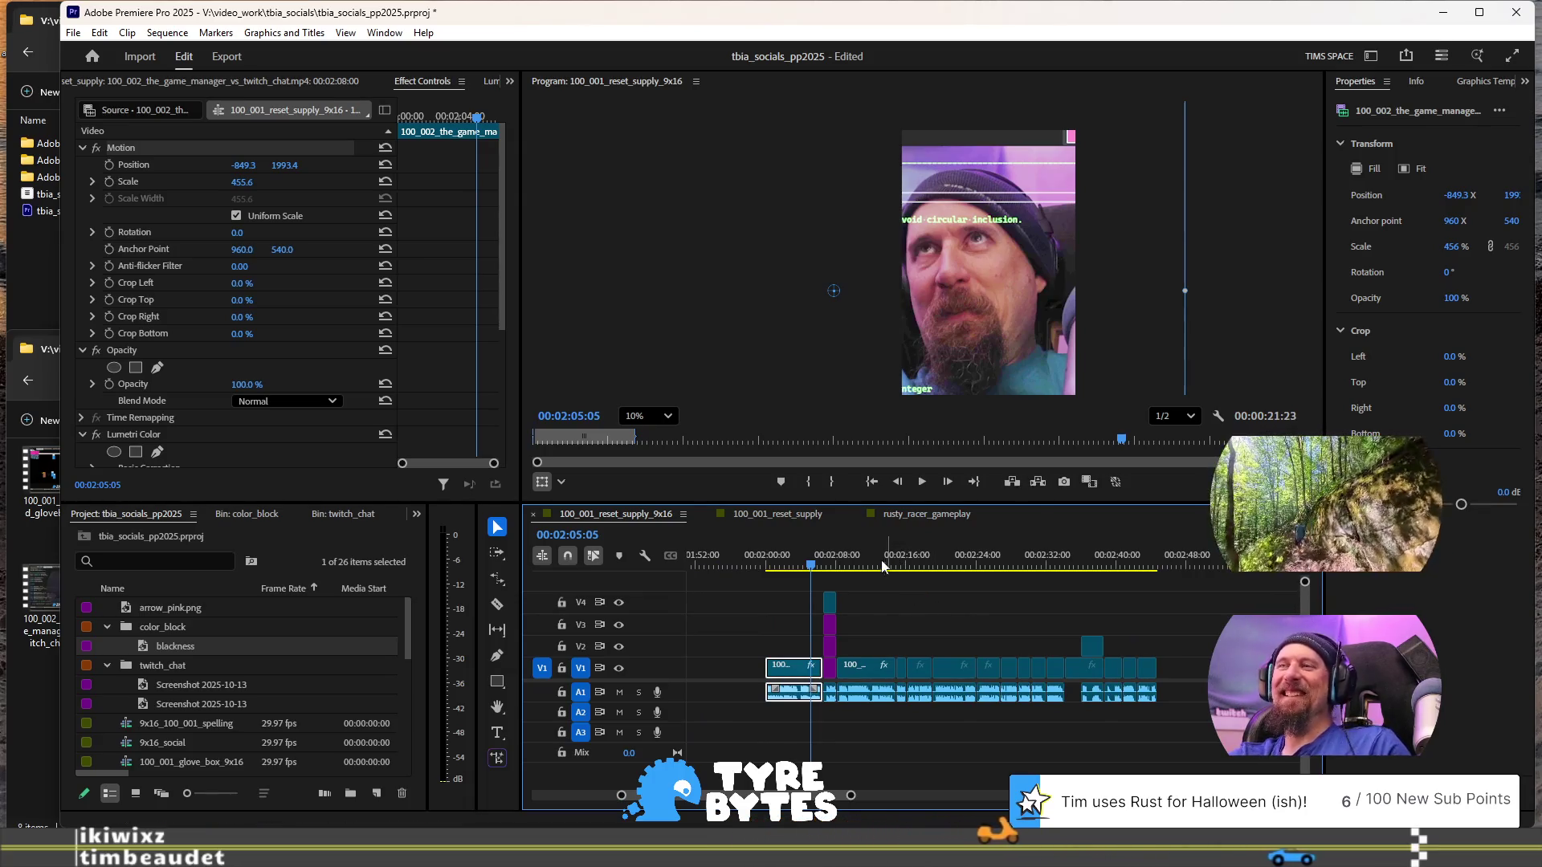
{"action": "left_click", "coordinate": [830, 566]}
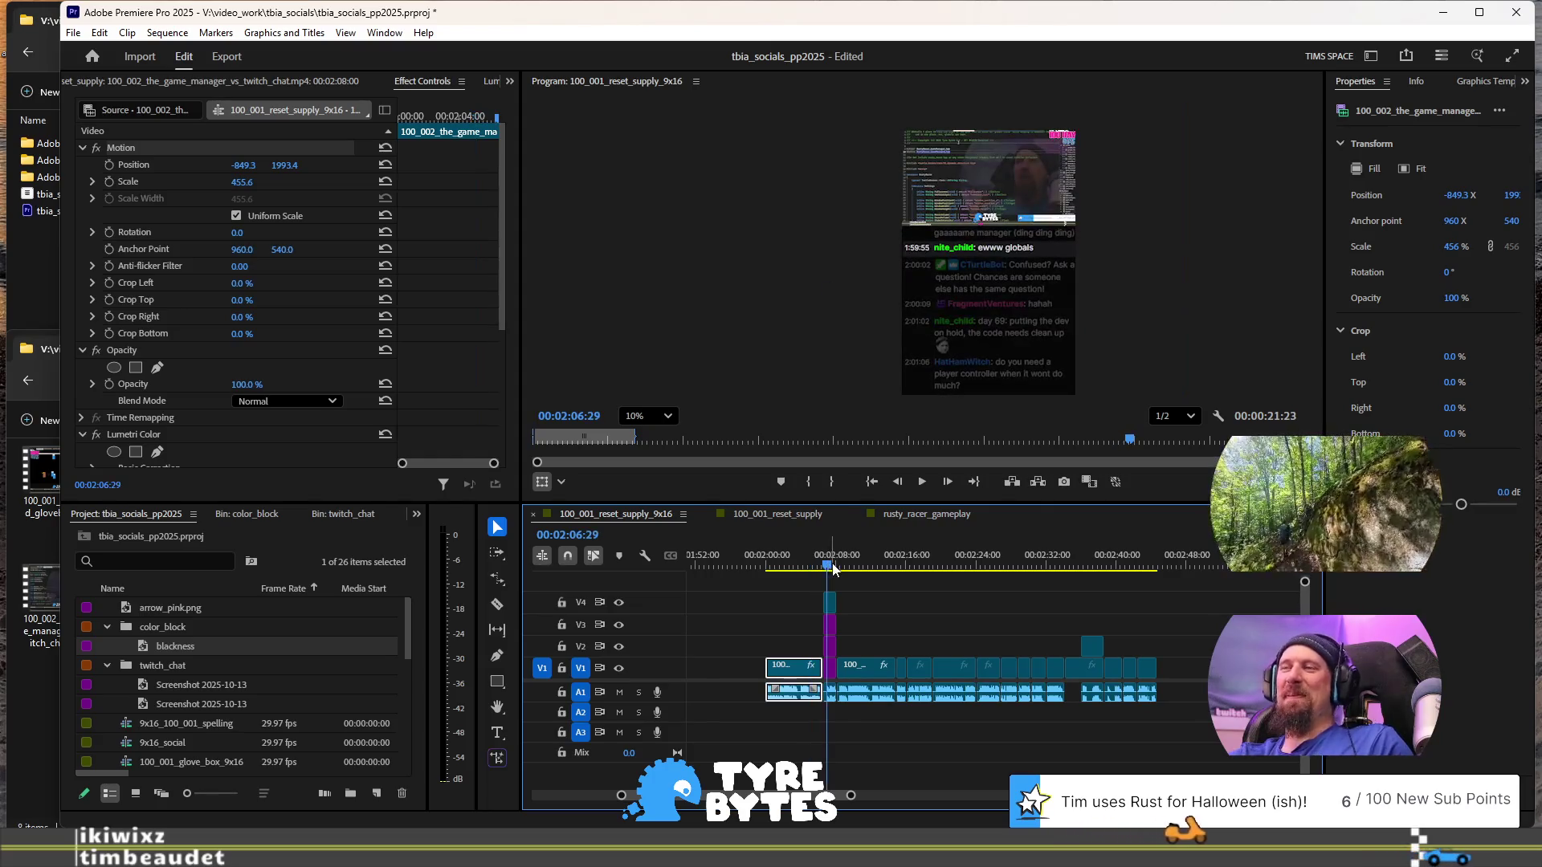
{"action": "key", "text": "space"}
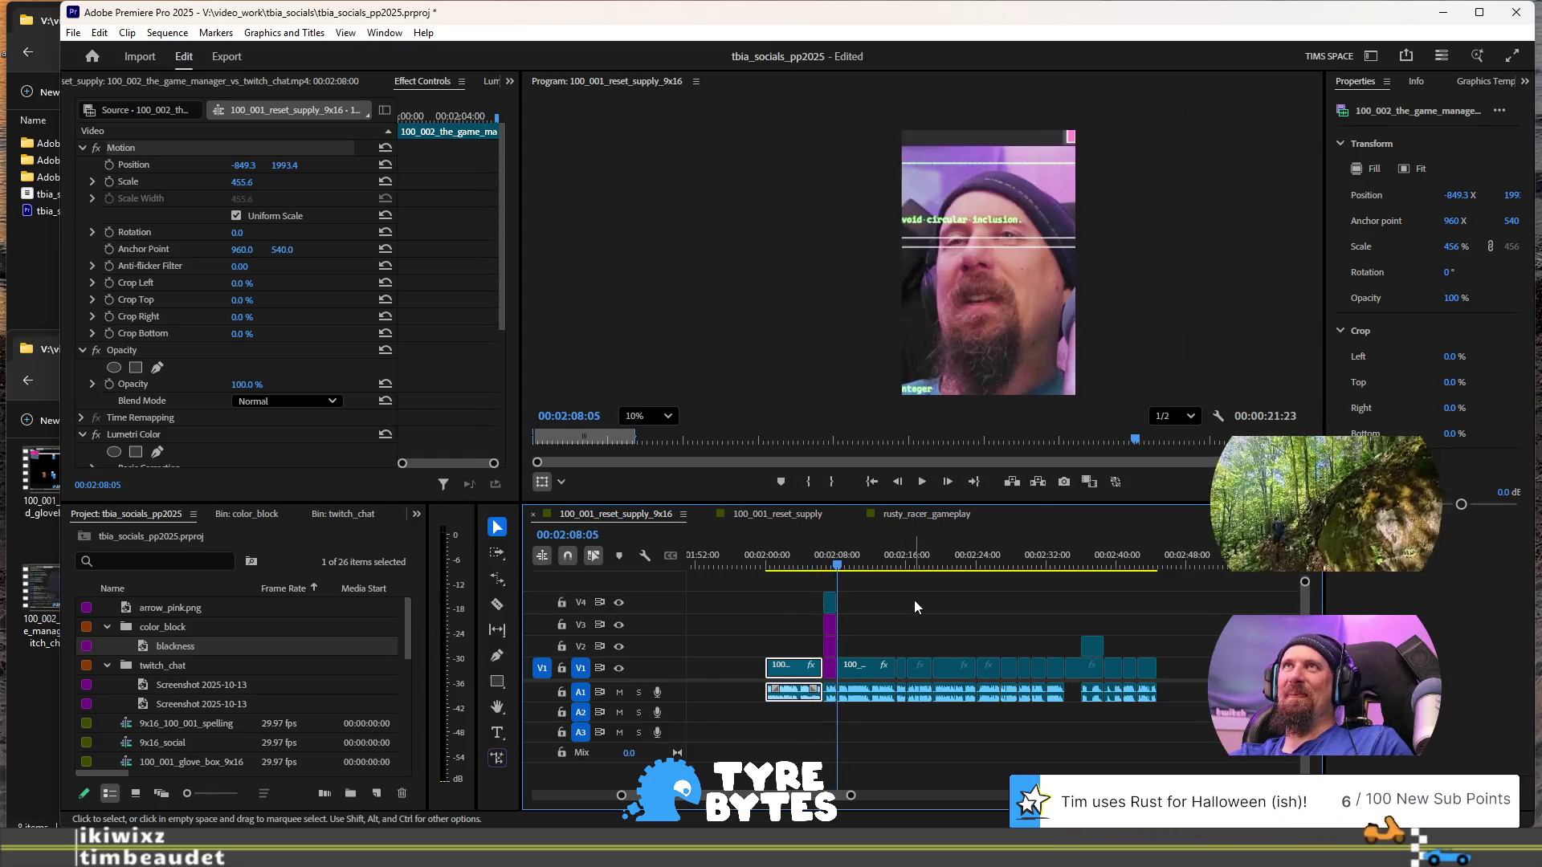
{"action": "key", "text": "space"}
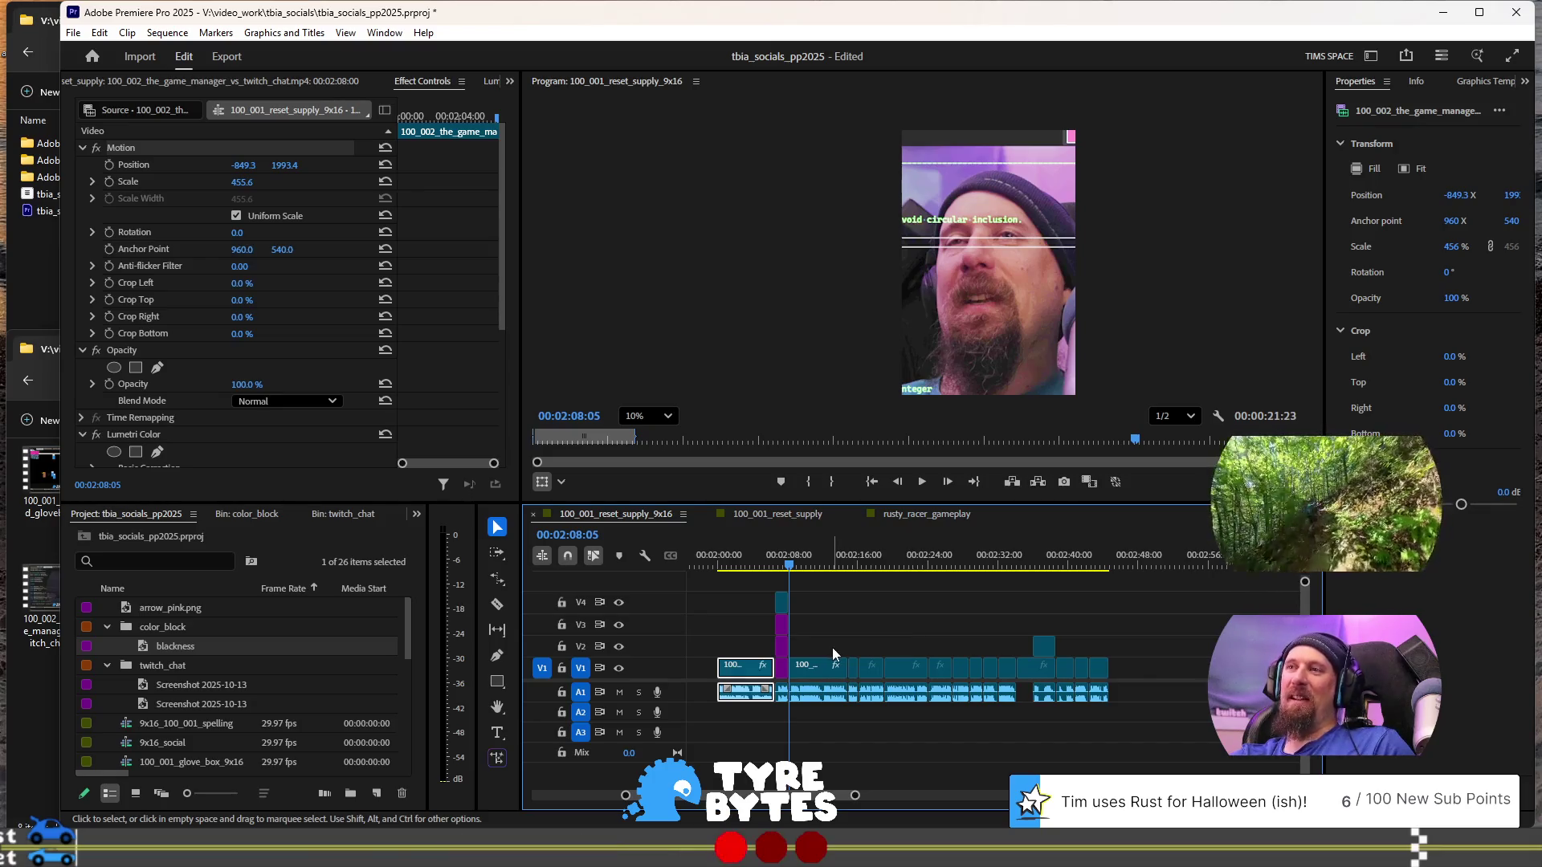
{"action": "key", "text": "ctrl+z"}
{"action": "key", "text": "ctrl+z"}
{"action": "key", "text": "ctrl+s"}
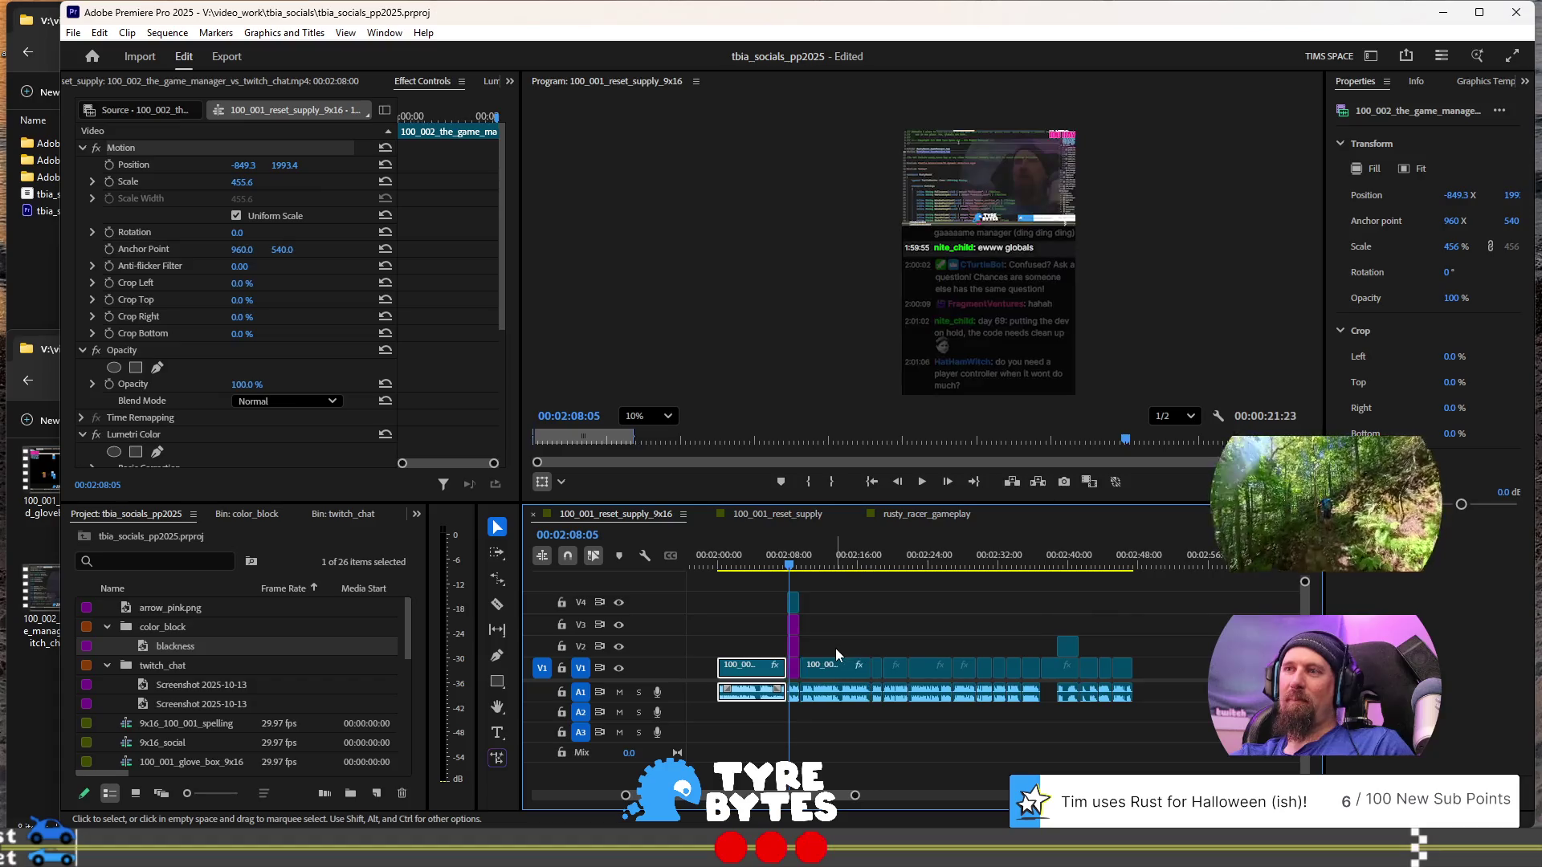
{"action": "key", "text": "equal"}
{"action": "key", "text": "equal"}
{"action": "key", "text": "equal"}
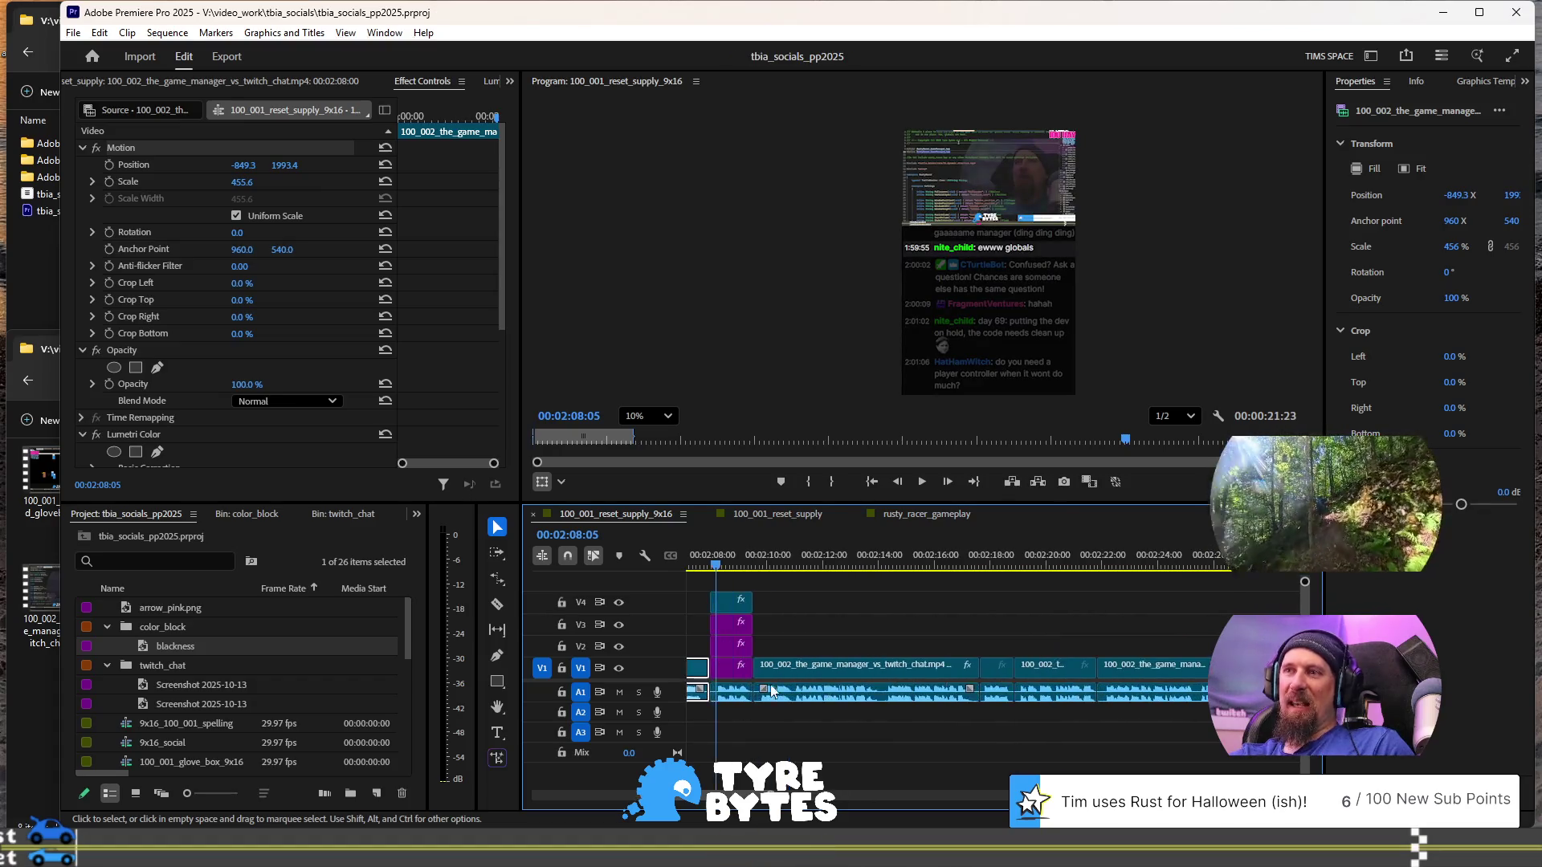
{"action": "left_click", "coordinate": [867, 677]}
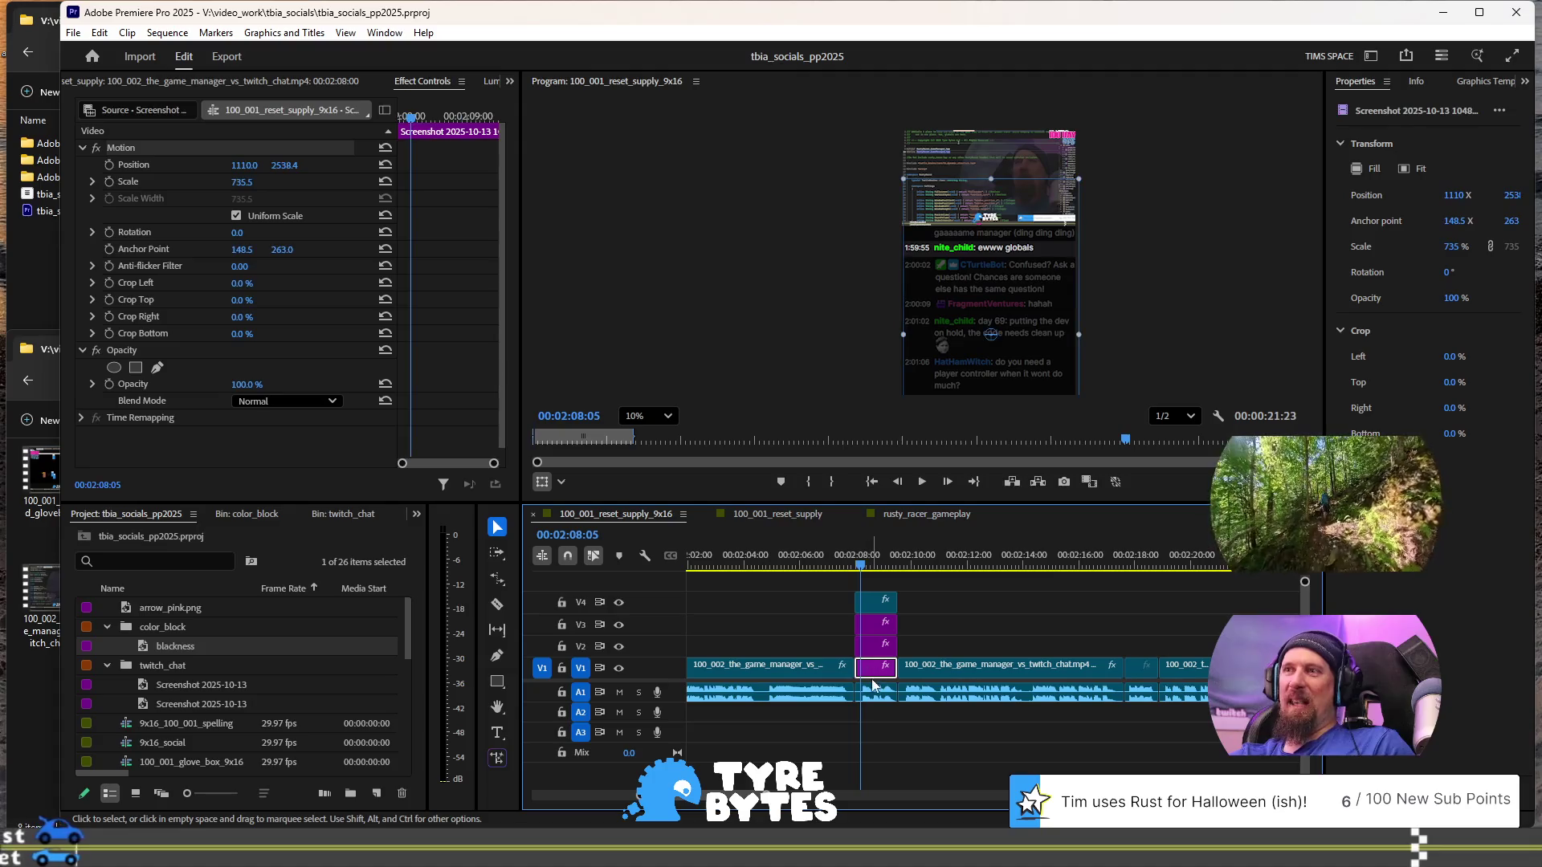
- Set the short game-manager clip on V4 to 120% speed
{"action": "left_click", "coordinate": [873, 692]}
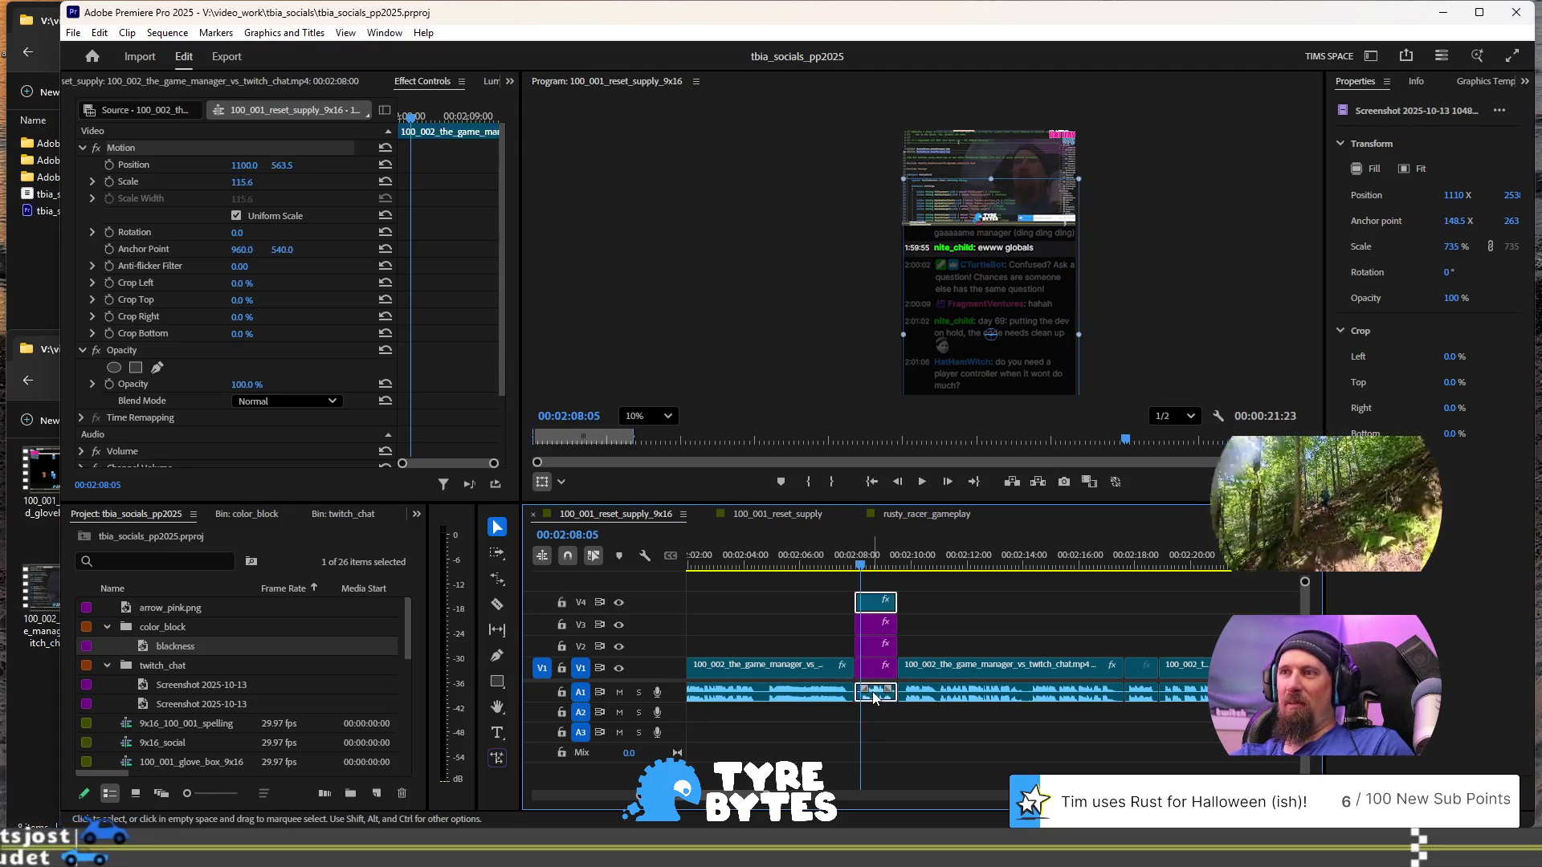
{"action": "right_click", "coordinate": [874, 692]}
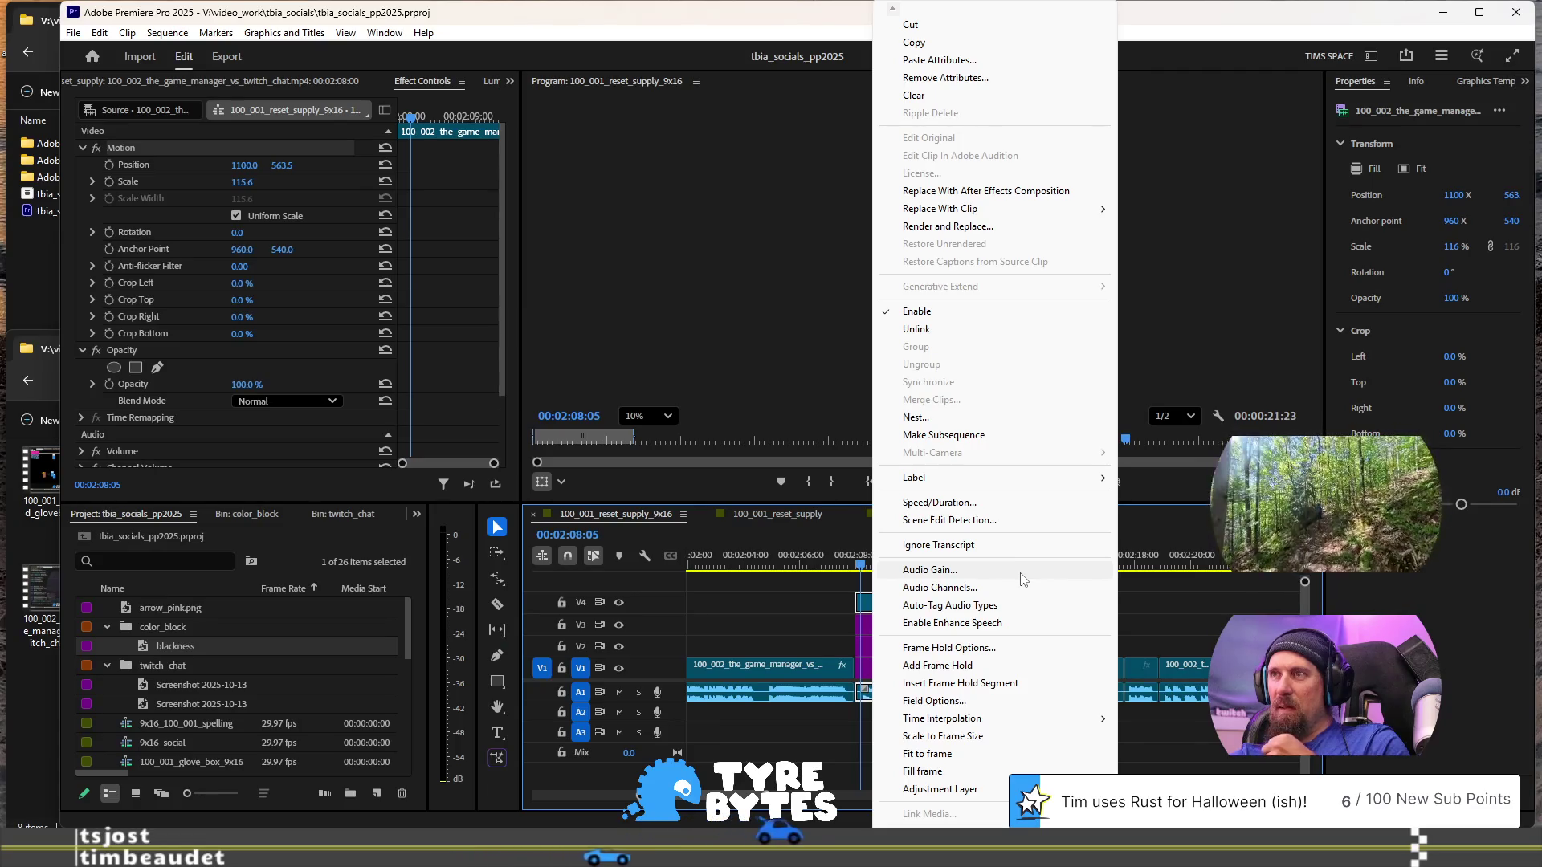
{"action": "left_click", "coordinate": [1043, 505]}
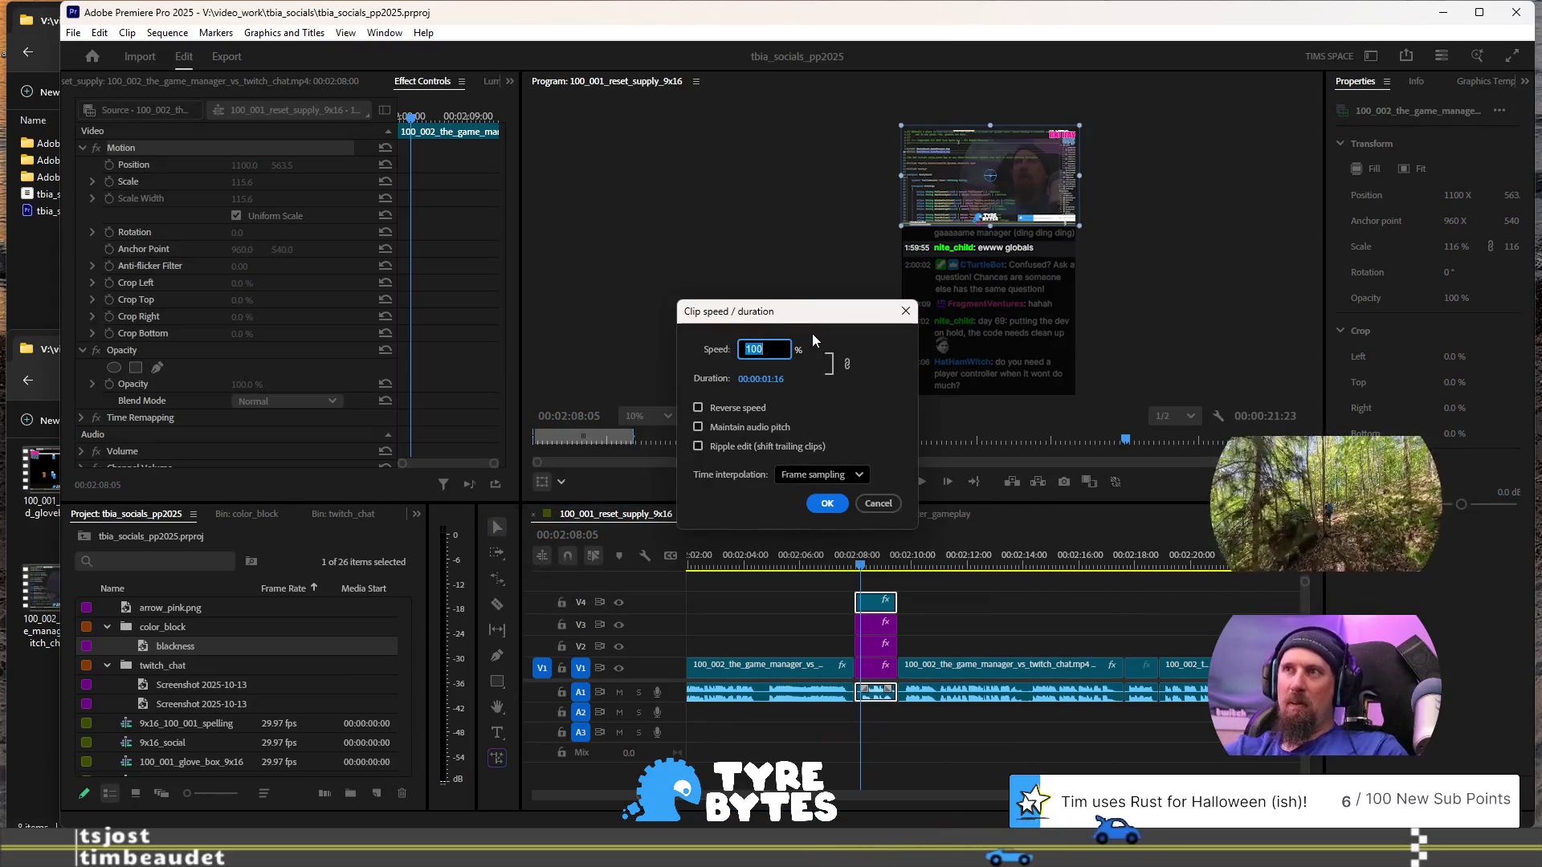
{"action": "type", "text": "120"}
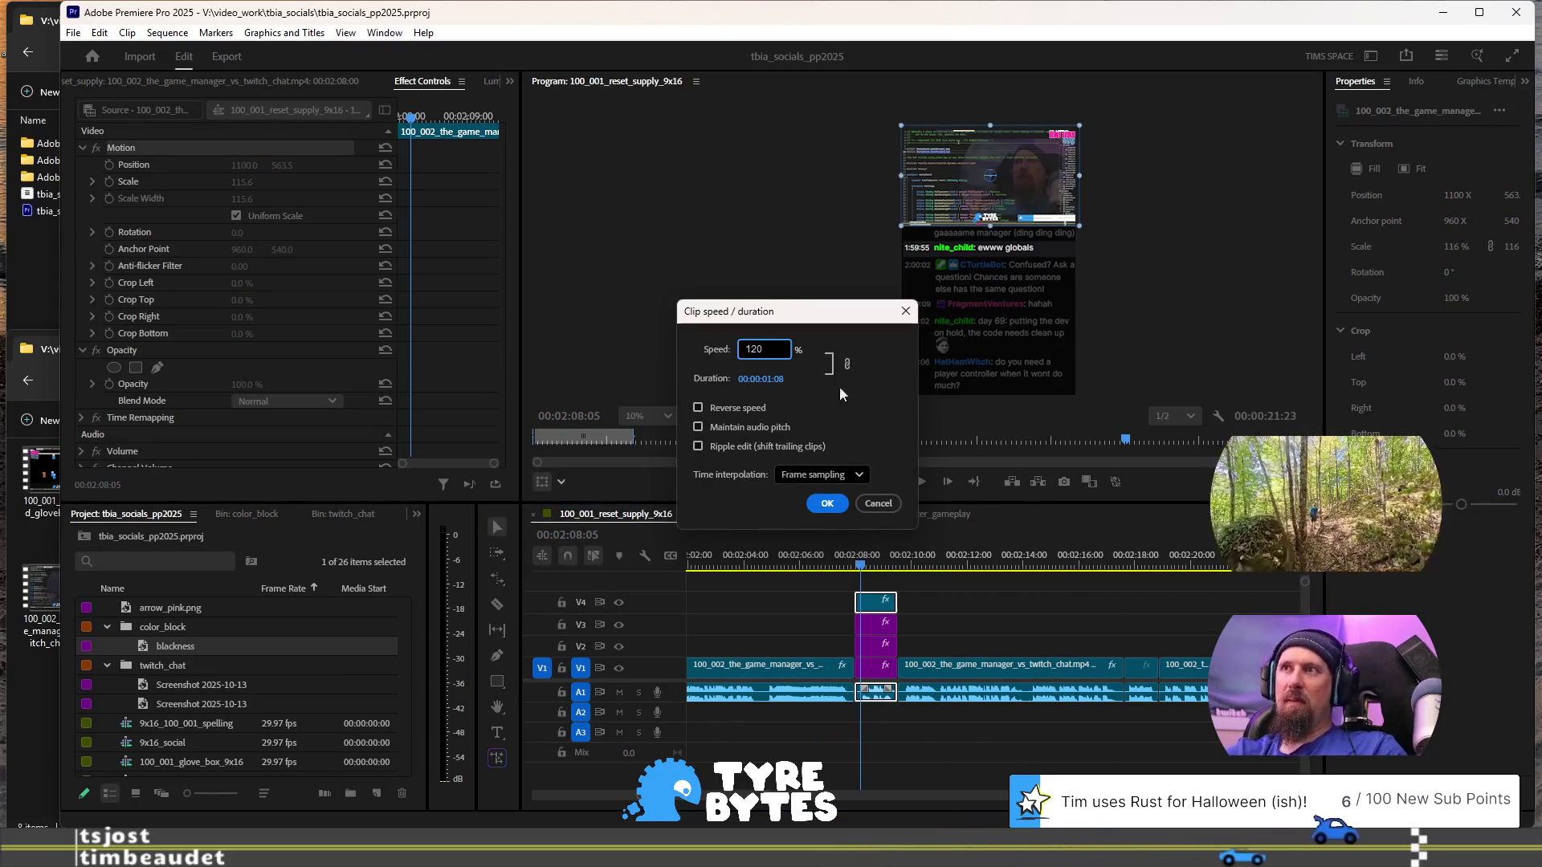
{"action": "left_click", "coordinate": [827, 503]}
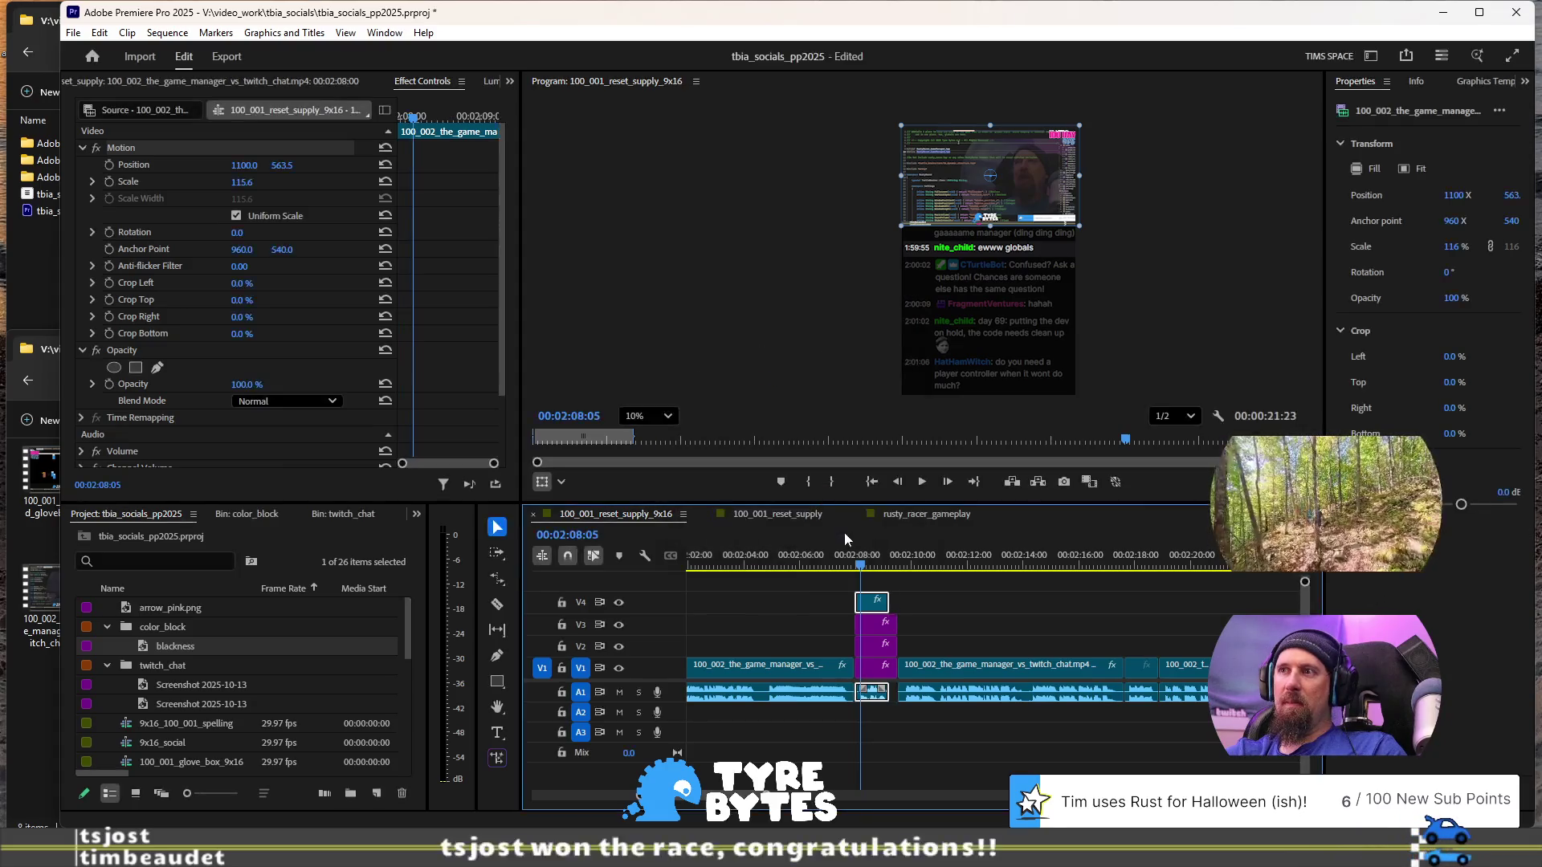
- Trim the purple V1–V3 clips to match, close the V1 gap, and play the section
{"action": "left_click_drag", "start_coordinate": [890, 622], "coordinate": [886, 670]}
{"action": "left_click", "coordinate": [895, 673]}
{"action": "key", "text": "Delete"}
{"action": "left_click", "coordinate": [826, 563]}
{"action": "key", "text": "space"}
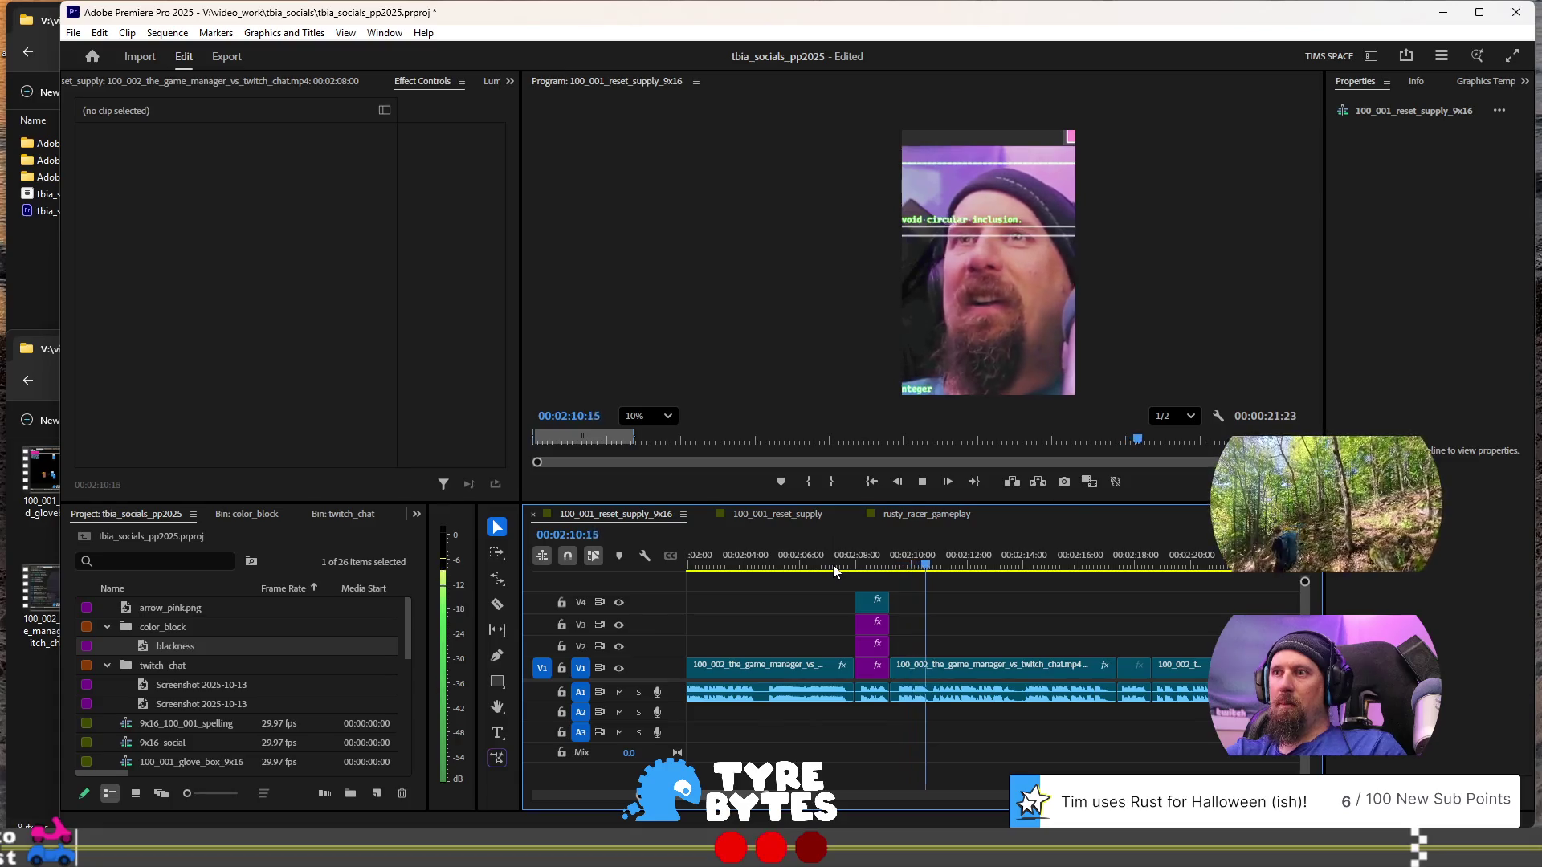
- Stop playback and select the first two game-manager clips on V1
{"action": "key", "text": "space"}
{"action": "scroll", "coordinate": [849, 588], "scroll_direction": "down", "scroll_amount": 2}
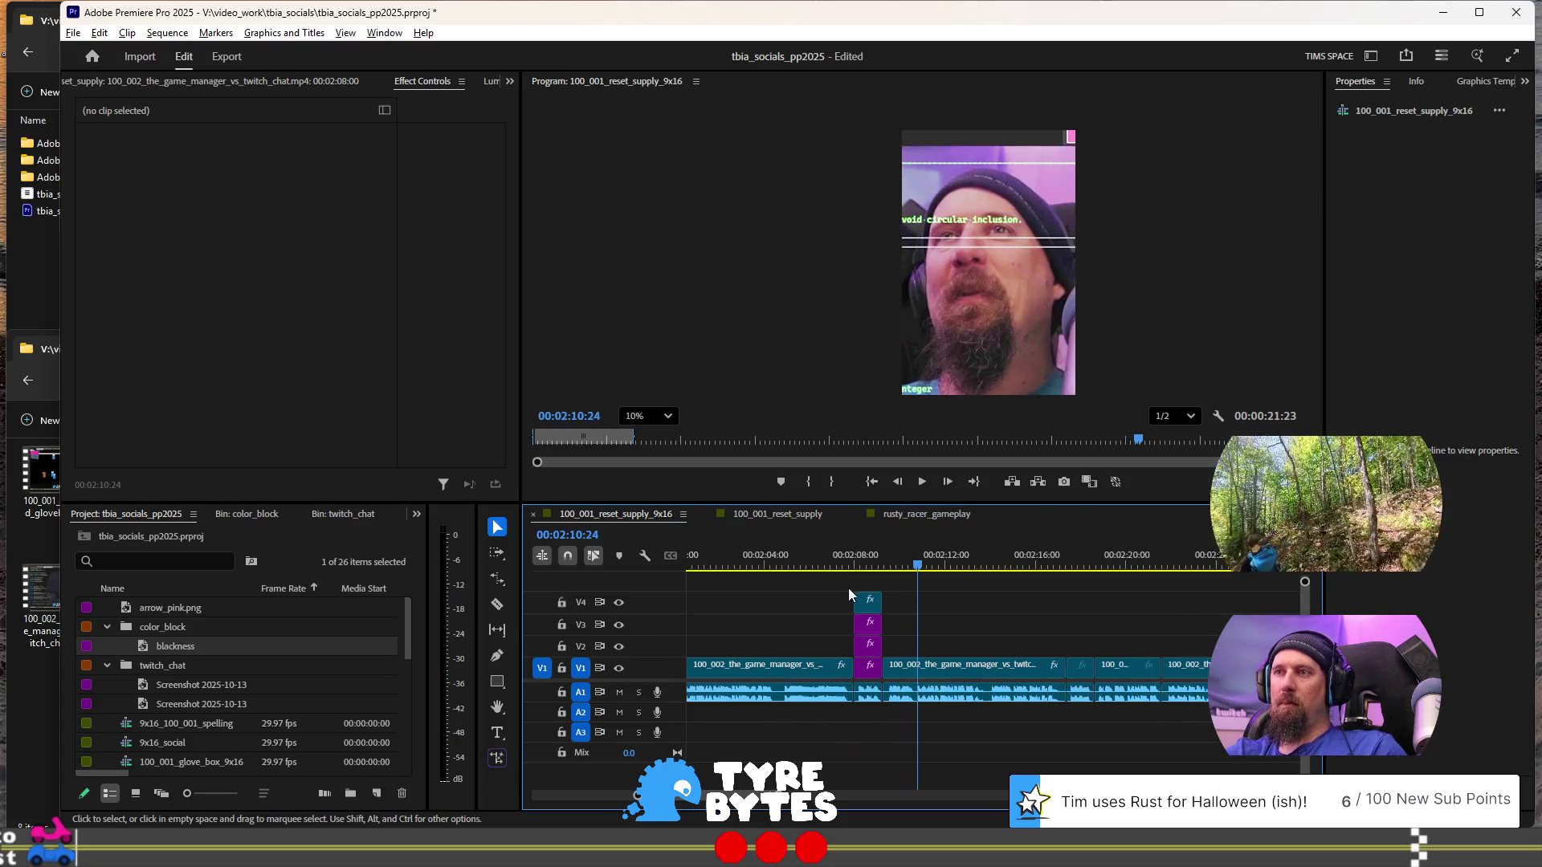
{"action": "left_click", "coordinate": [820, 669]}
{"action": "right_click", "coordinate": [804, 671]}
{"action": "key", "text": "Escape"}
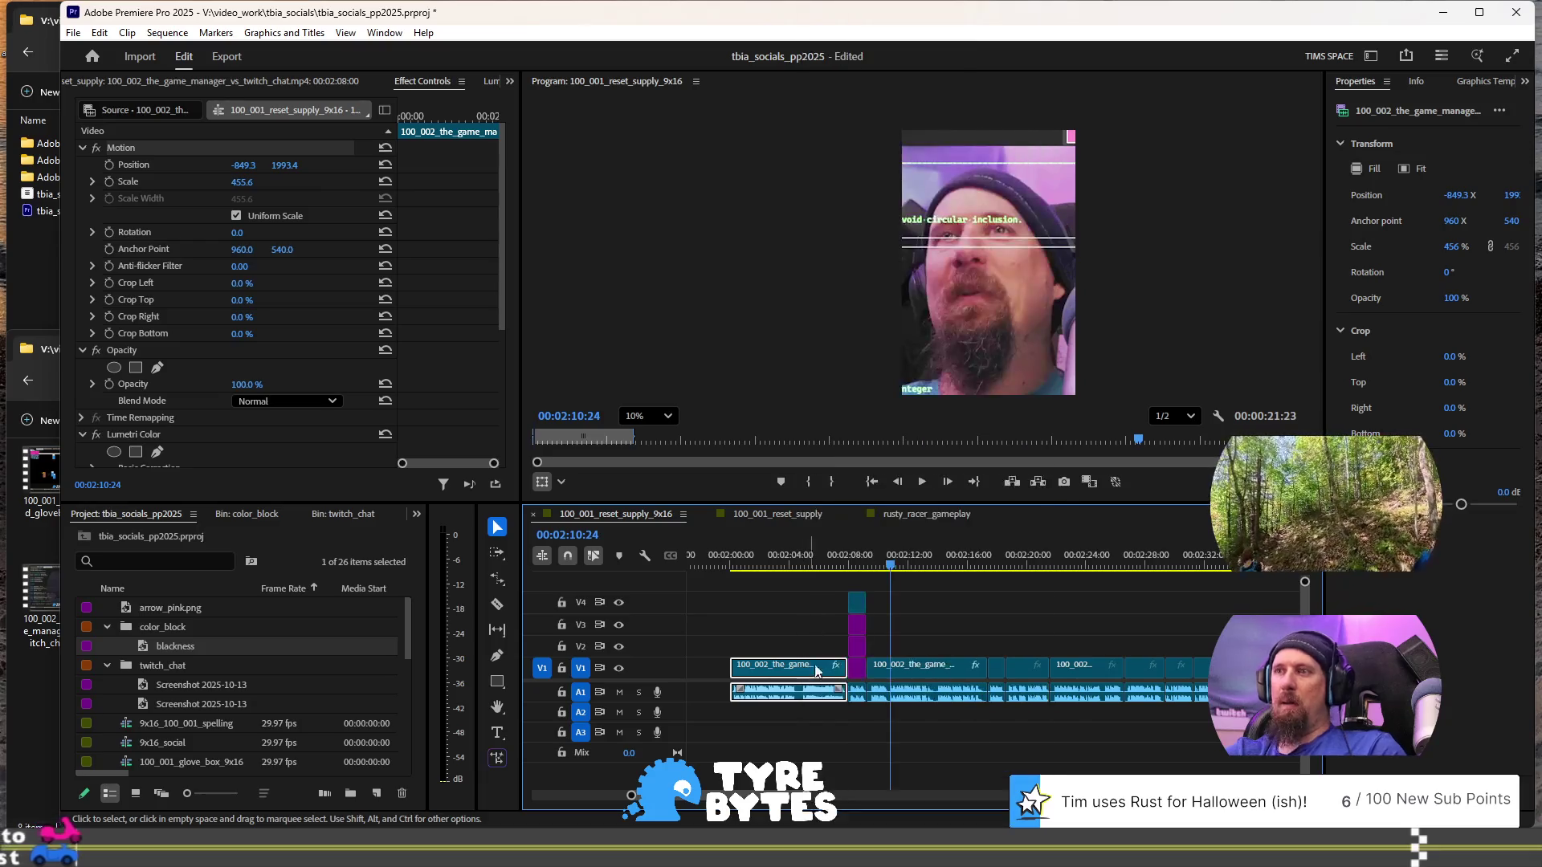
{"action": "left_click", "coordinate": [797, 677], "text": "shift"}
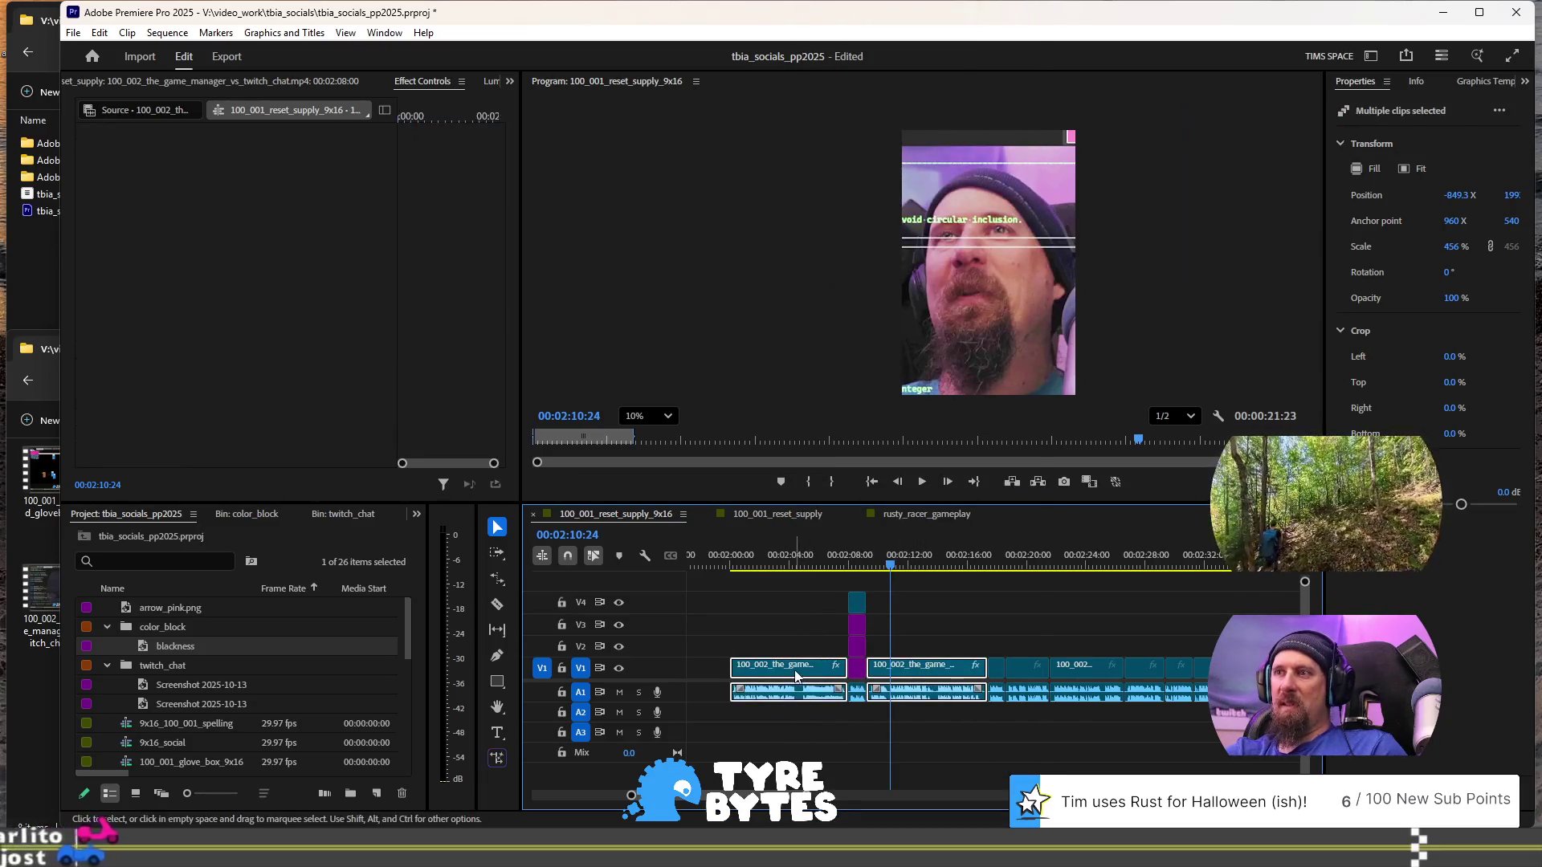
{"action": "right_click", "coordinate": [797, 678]}
- Set both clips to 120% speed with Maintain Audio Pitch and Ripple Edit, then replay from 2:00
{"action": "left_click", "coordinate": [920, 505]}
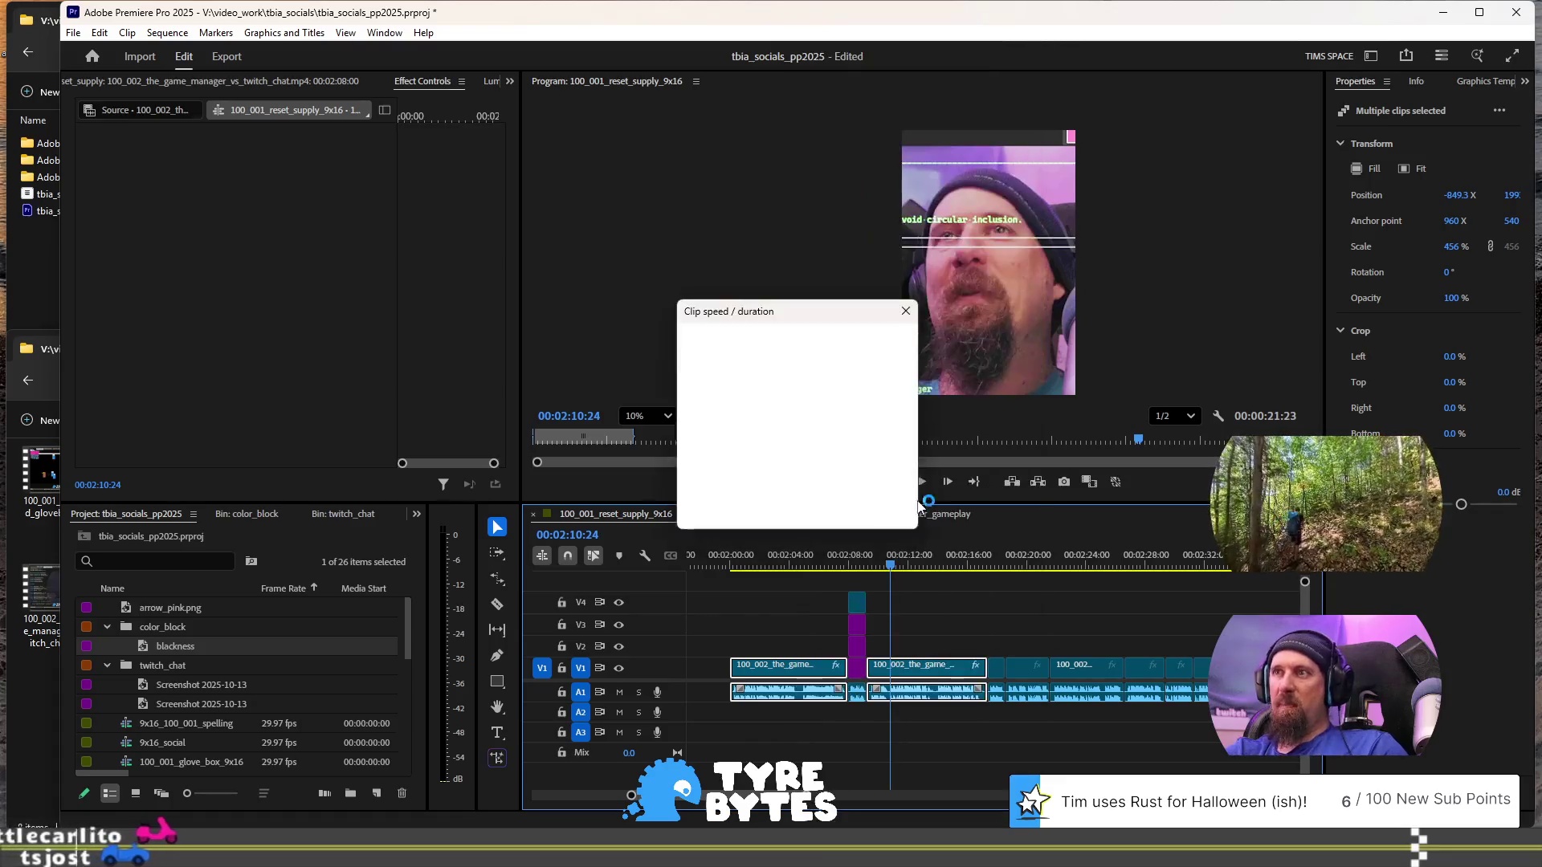
{"action": "type", "text": "120"}
{"action": "left_click", "coordinate": [698, 426]}
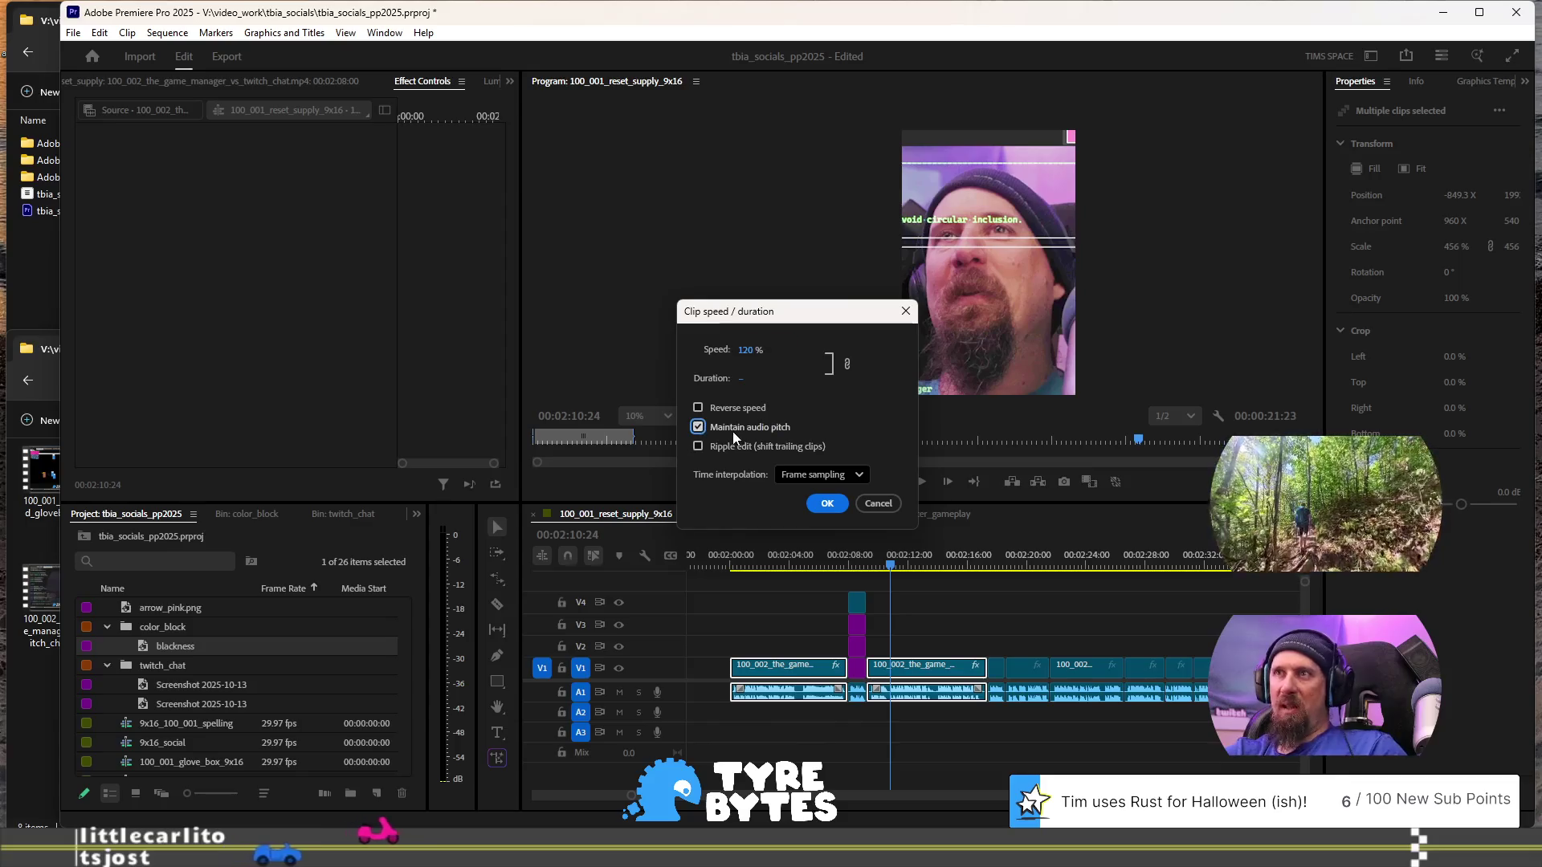
{"action": "left_click", "coordinate": [806, 448]}
{"action": "left_click", "coordinate": [821, 509]}
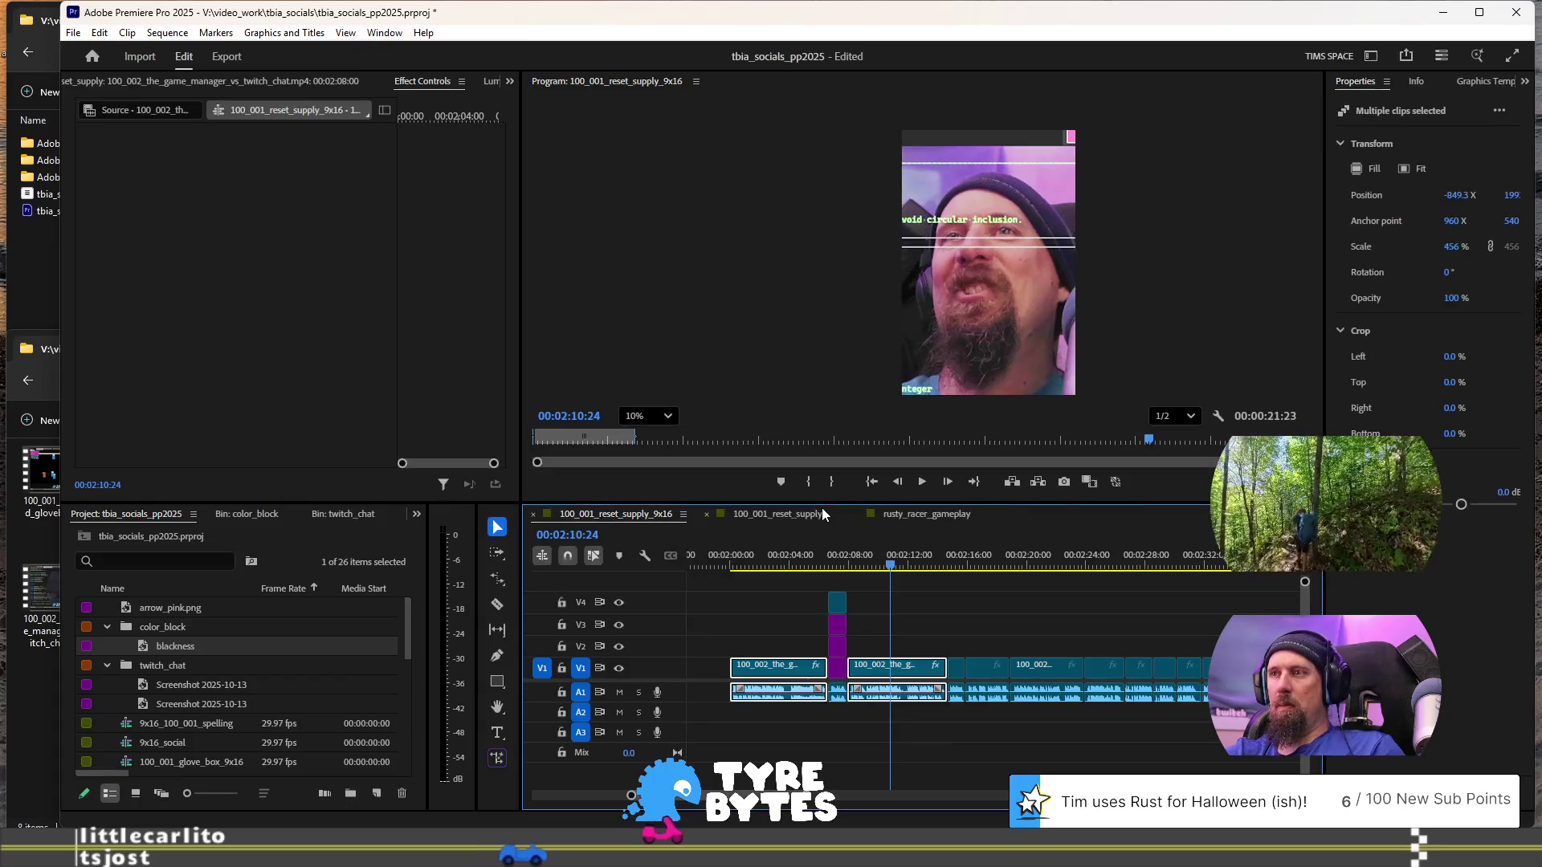
{"action": "left_click", "coordinate": [742, 565]}
{"action": "key", "text": "space"}
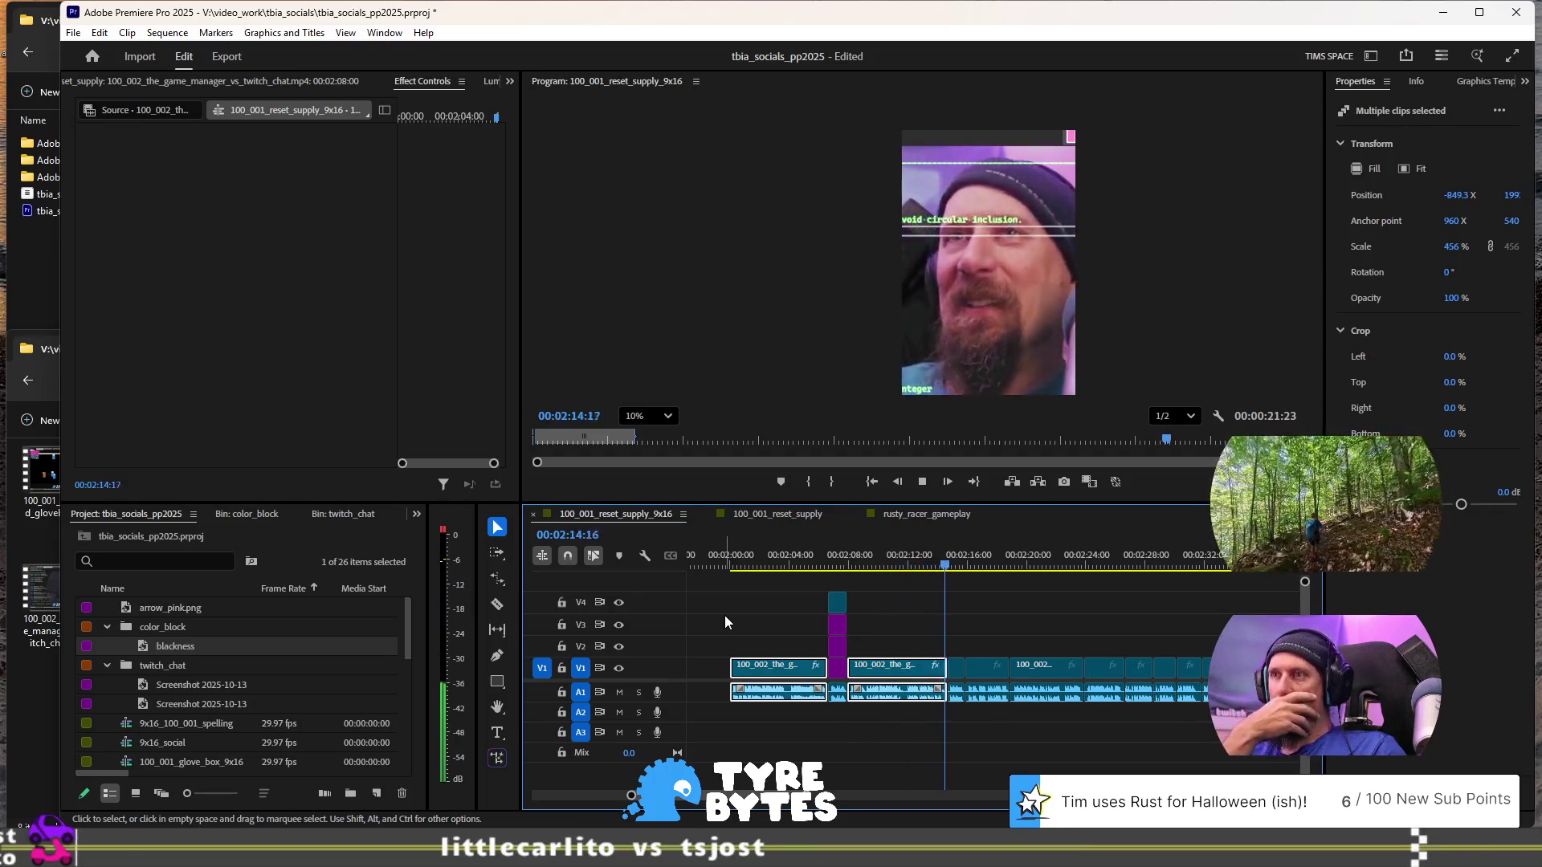
- Review the sped-up clips and park the playhead at 00:02:15:14 on the following short clip
{"action": "key", "text": "space"}
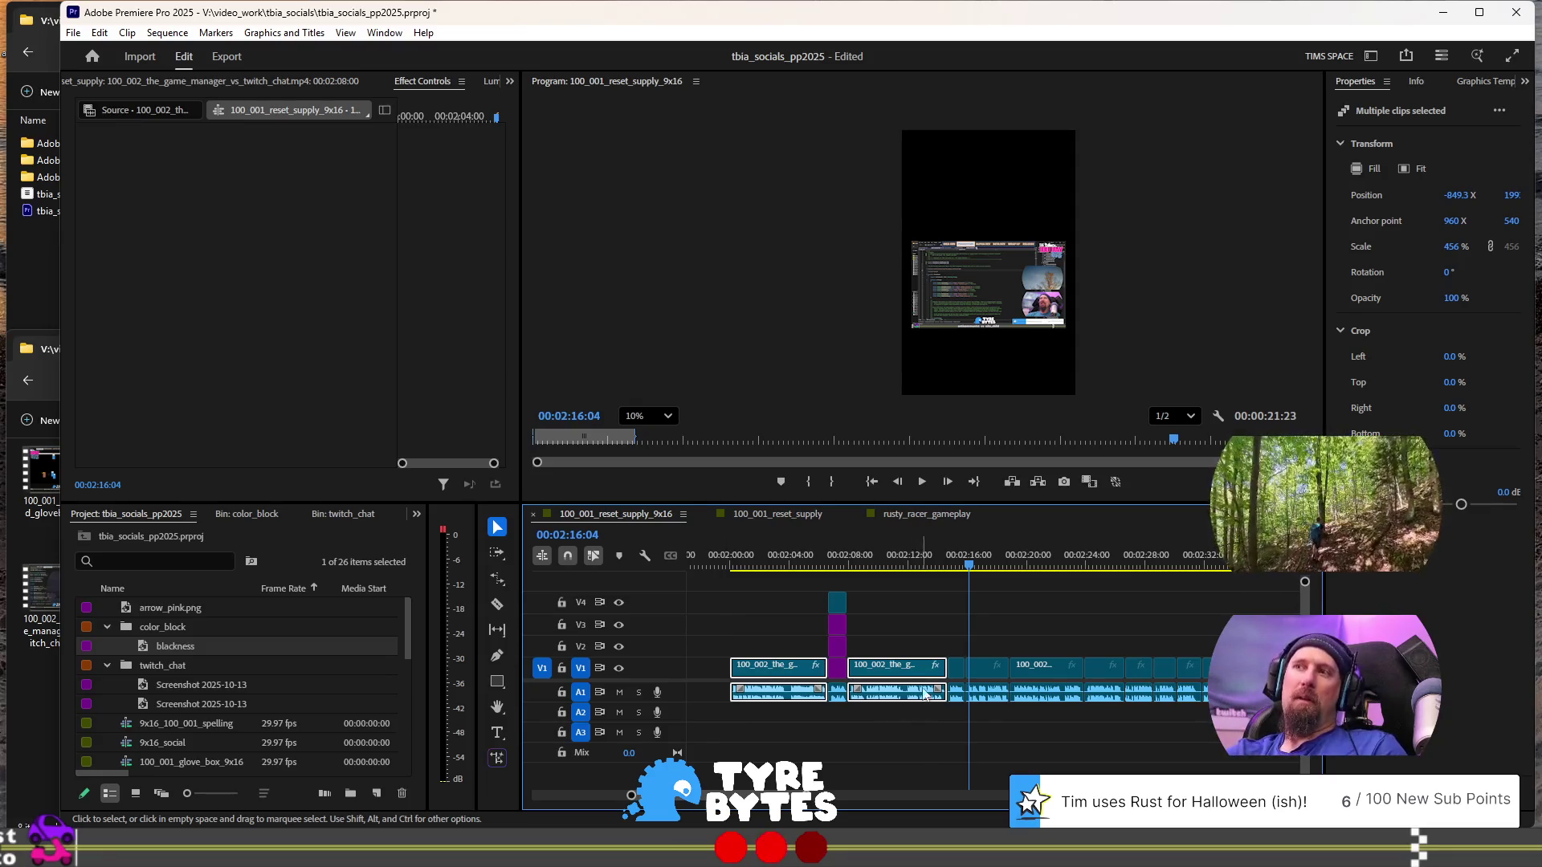
{"action": "scroll", "coordinate": [900, 691], "scroll_direction": "down", "scroll_amount": 1}
{"action": "scroll", "coordinate": [886, 685], "scroll_direction": "up", "scroll_amount": 2}
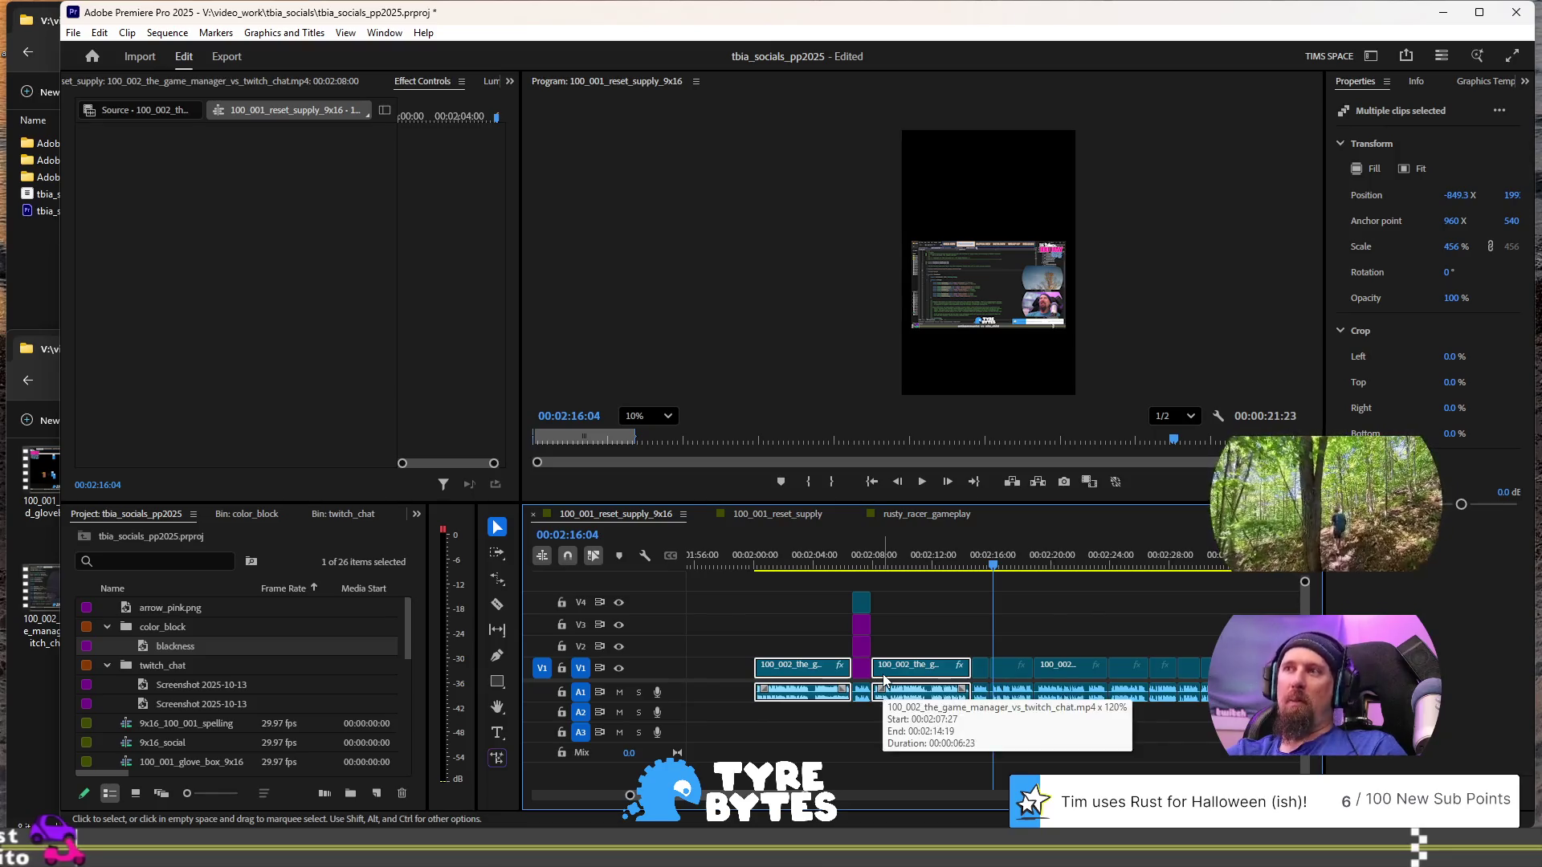
{"action": "left_click", "coordinate": [856, 562]}
{"action": "key", "text": "space"}
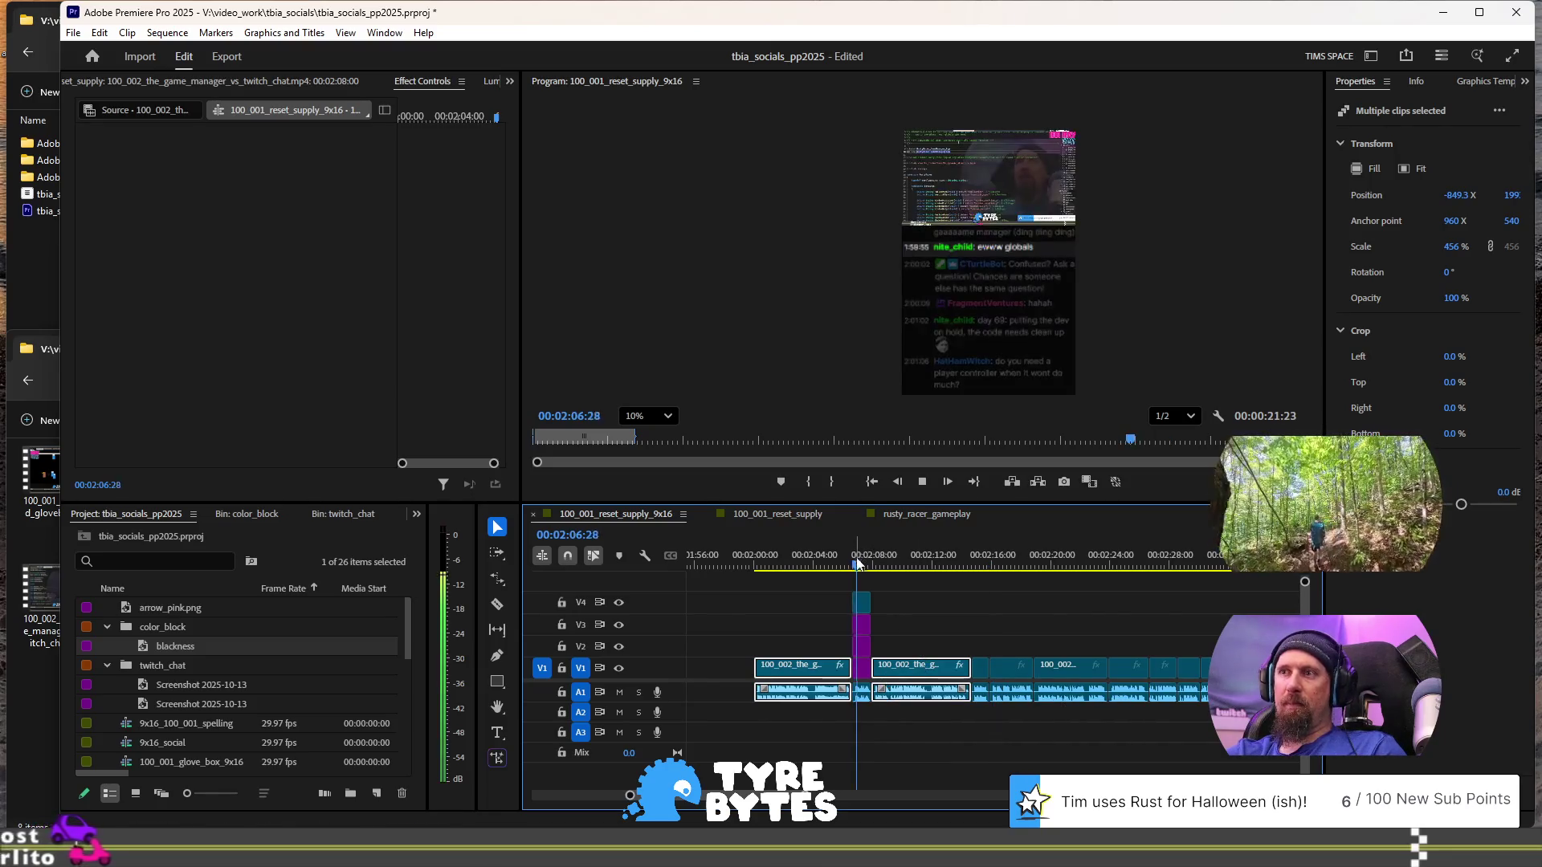
{"action": "key", "text": "space"}
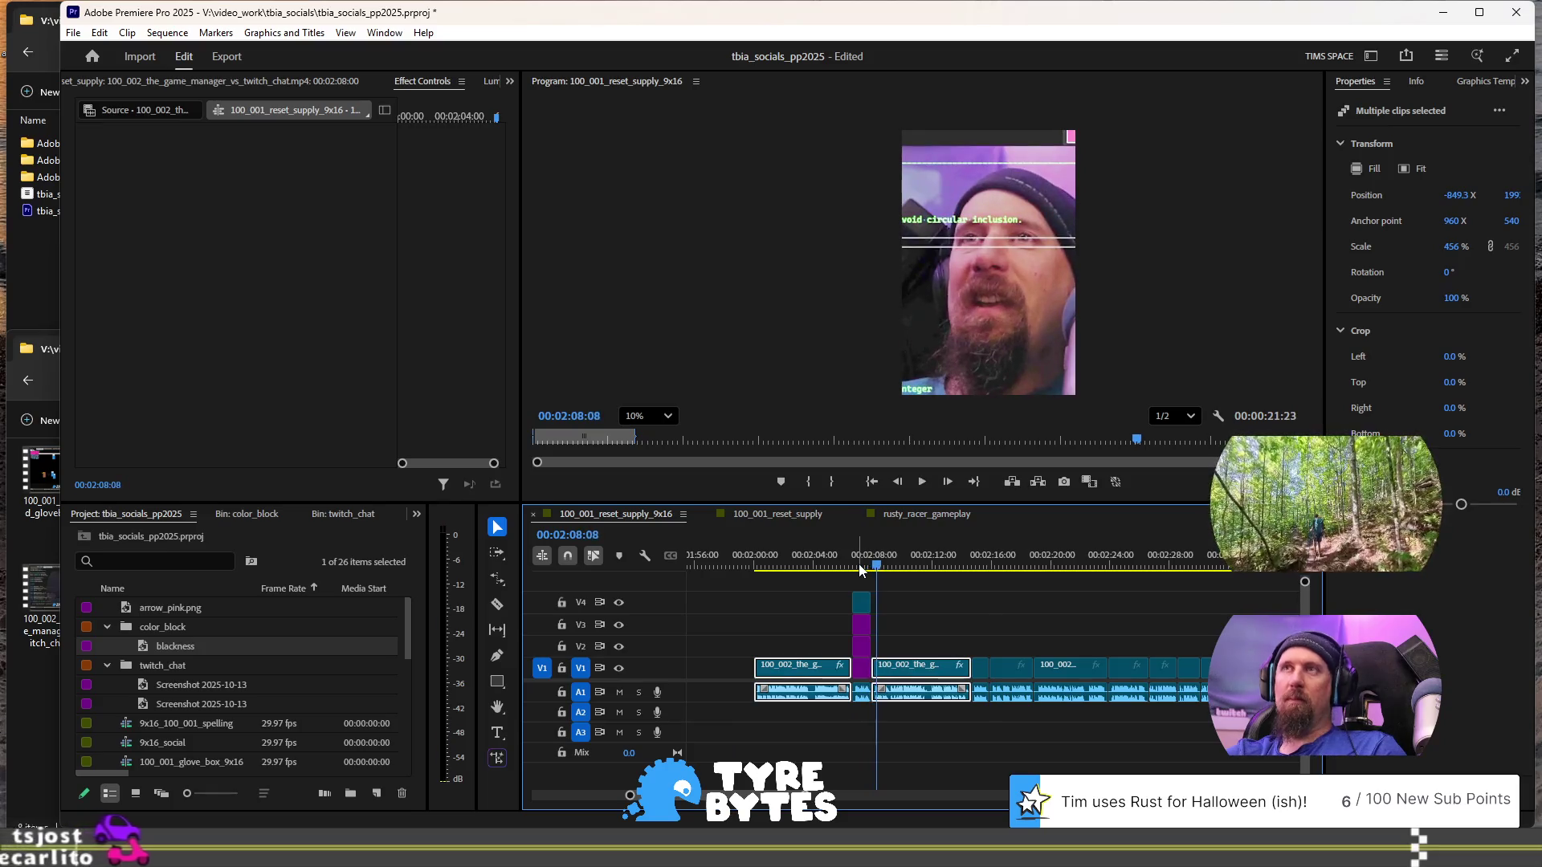
{"action": "scroll", "coordinate": [874, 680], "scroll_direction": "up", "scroll_amount": 5}
{"action": "scroll", "coordinate": [841, 702], "scroll_direction": "up", "scroll_amount": 3}
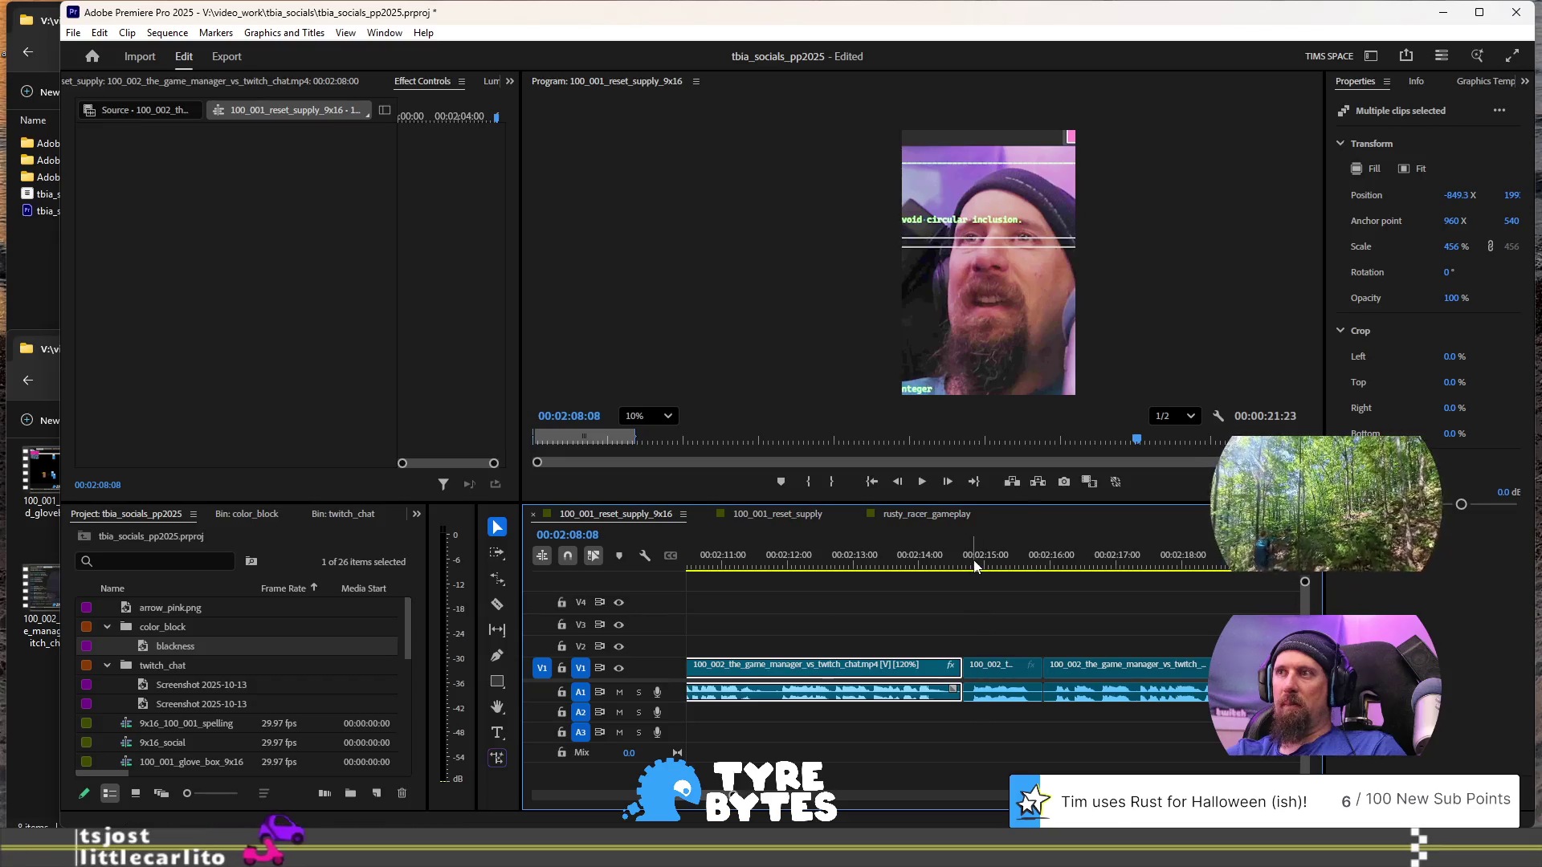
{"action": "left_click", "coordinate": [1014, 567]}
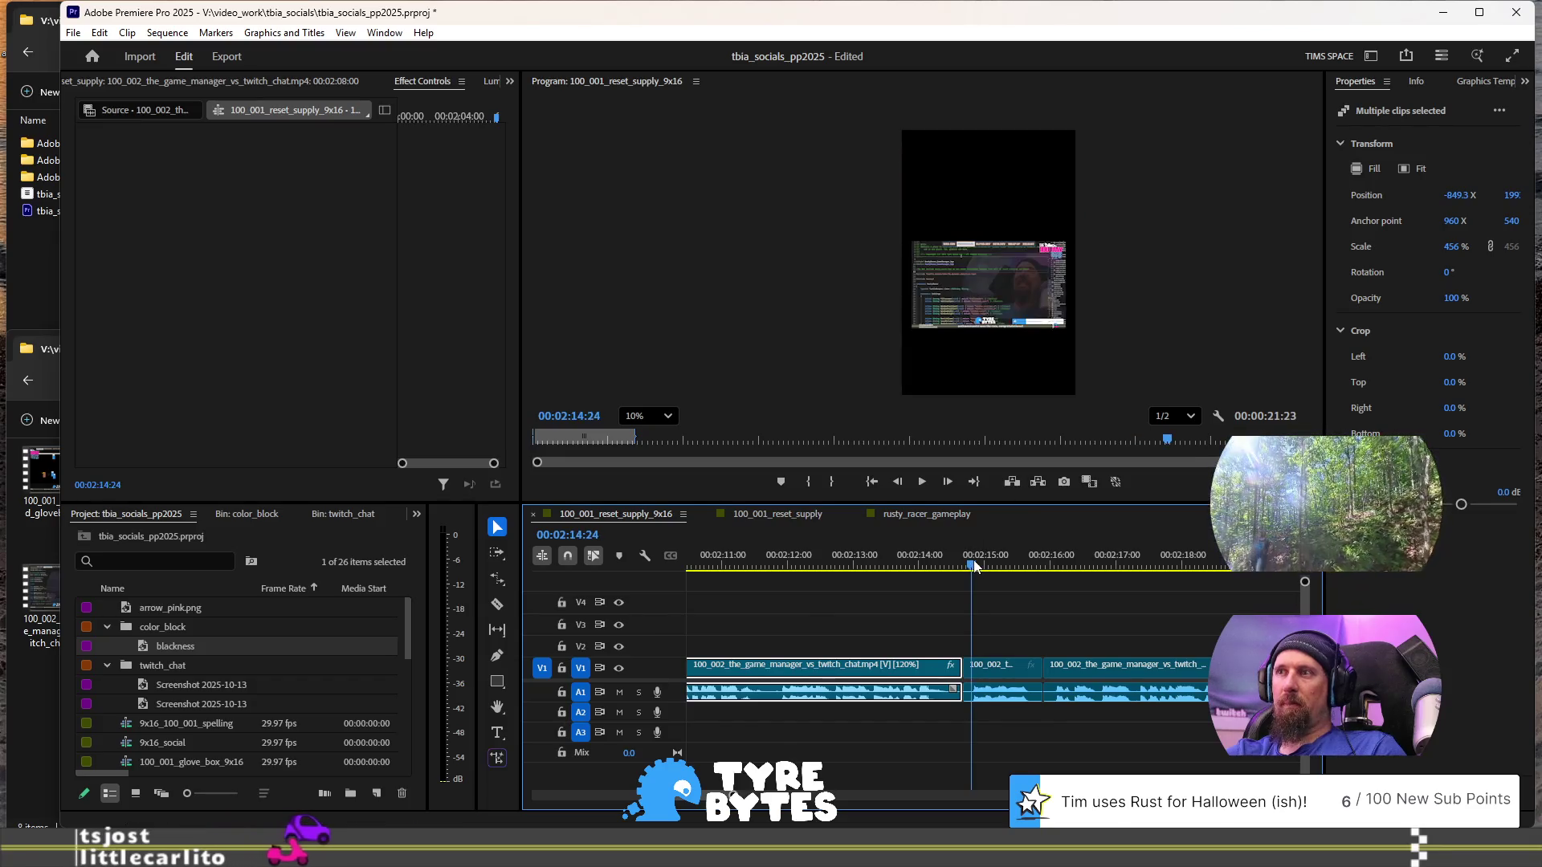
- Change the short 100_002 clip's speed to 120% and play it back
{"action": "right_click", "coordinate": [1004, 678]}
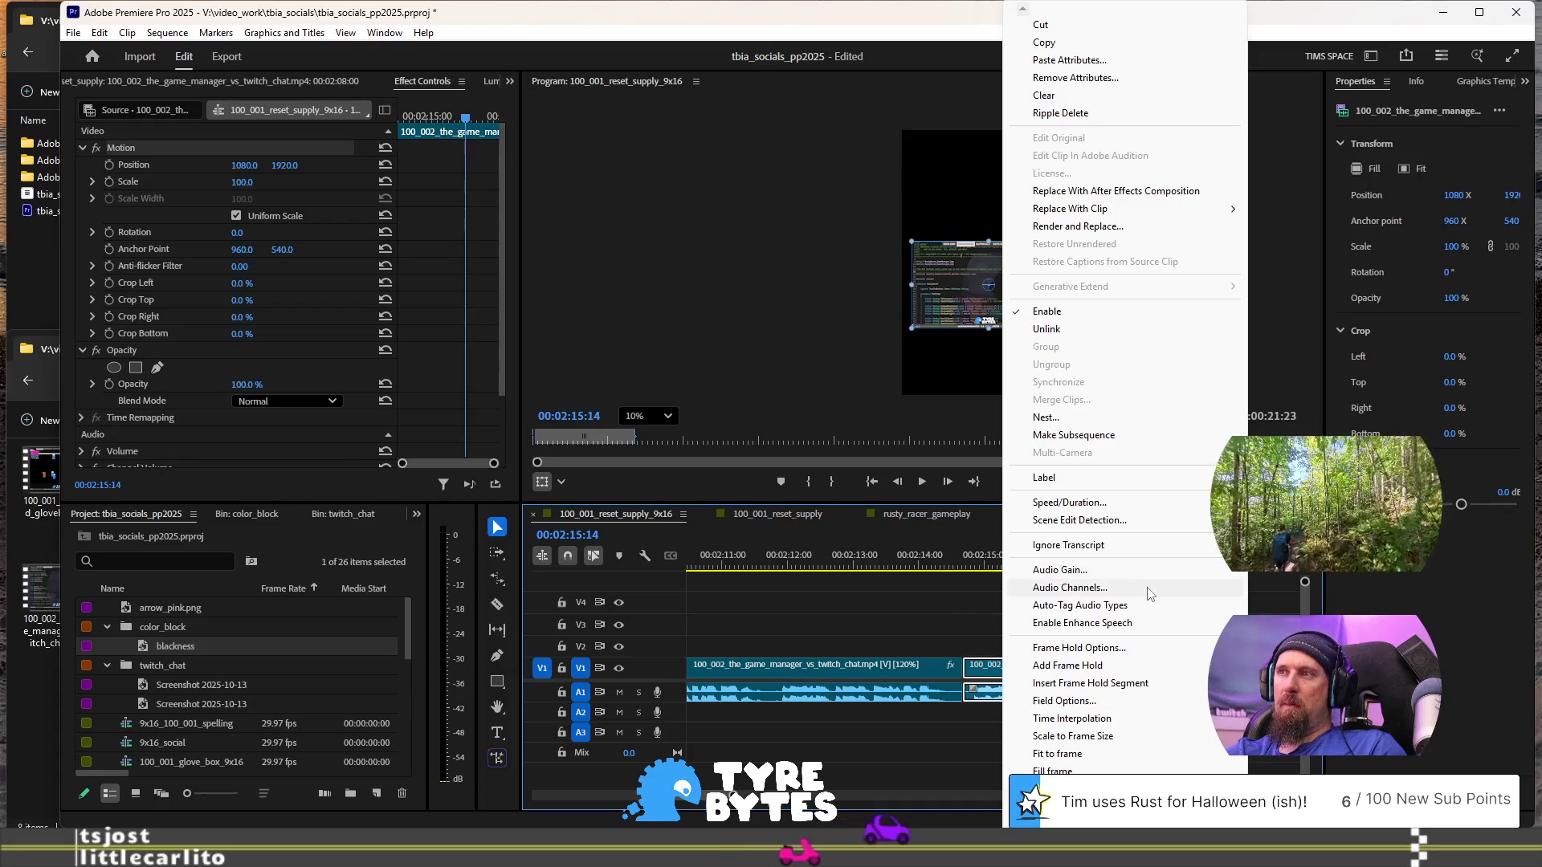
{"action": "left_click", "coordinate": [1139, 504]}
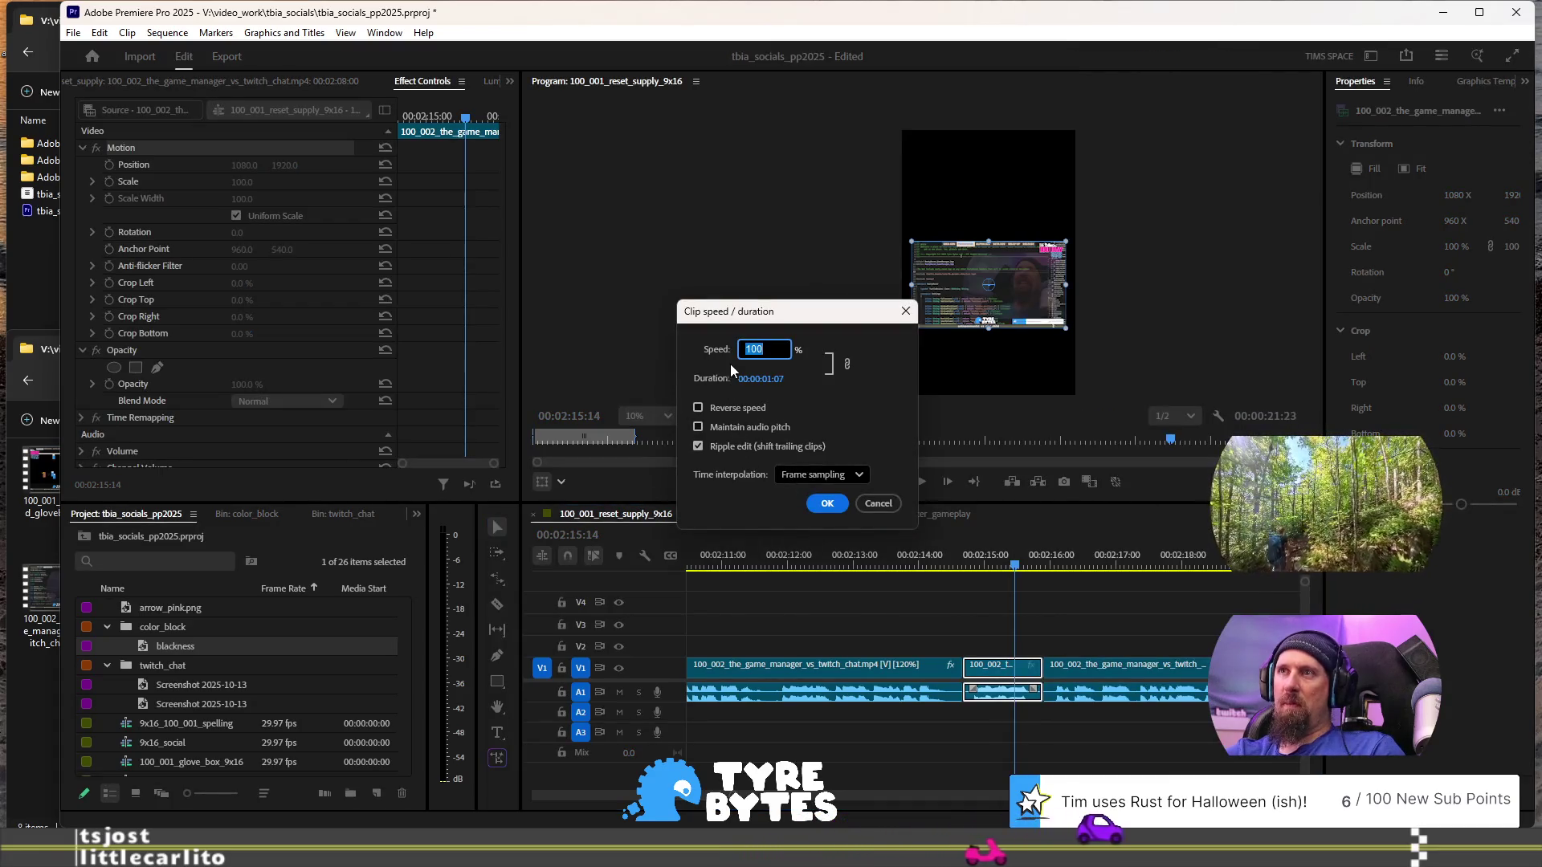
{"action": "type", "text": "120"}
{"action": "left_click", "coordinate": [827, 504]}
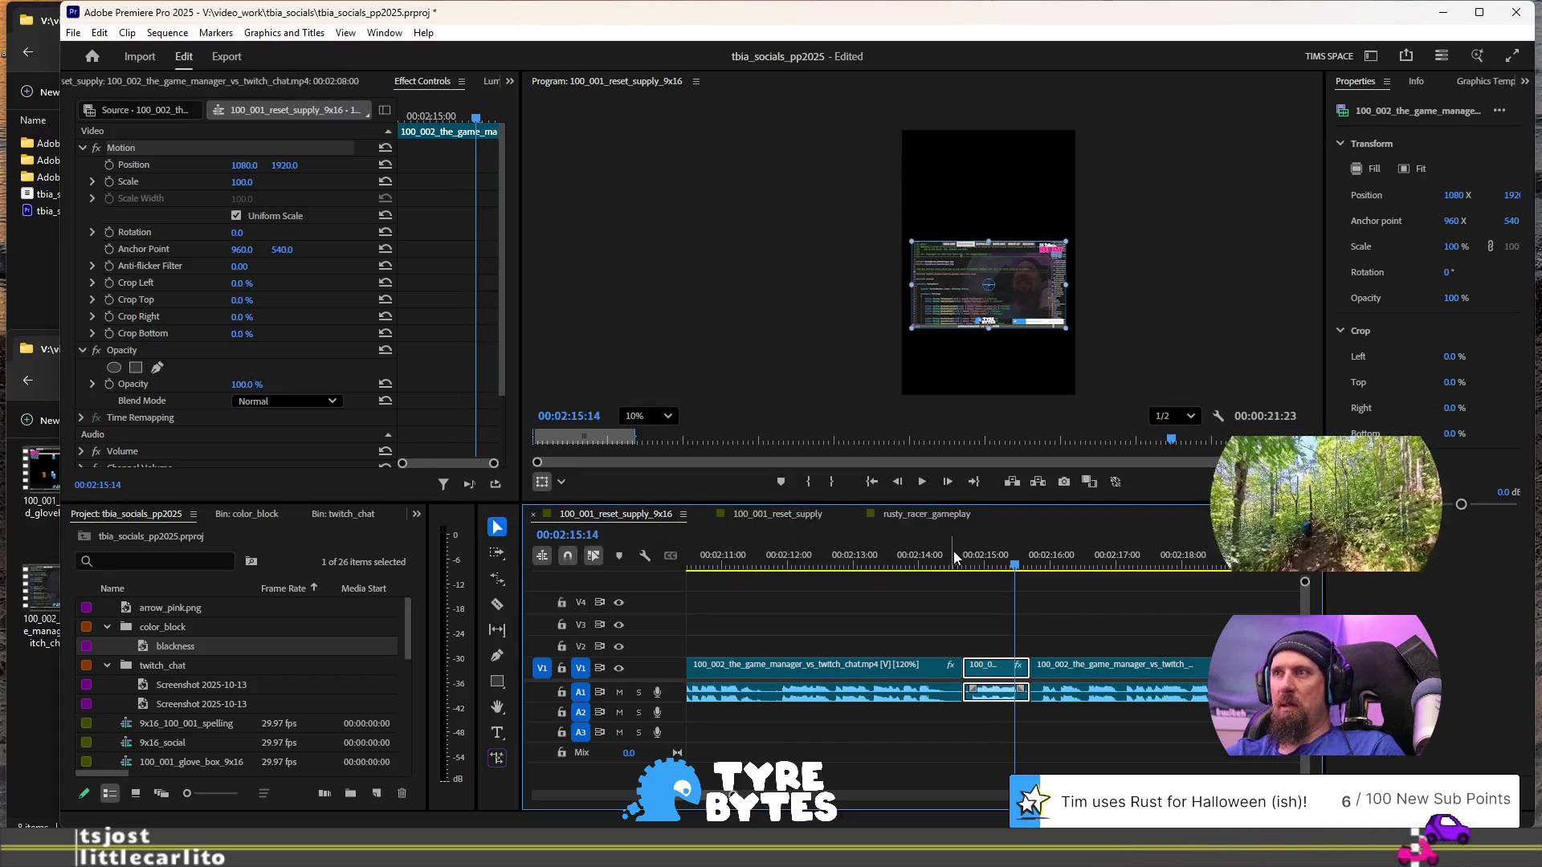
{"action": "key", "text": "space"}
{"action": "key", "text": "space"}
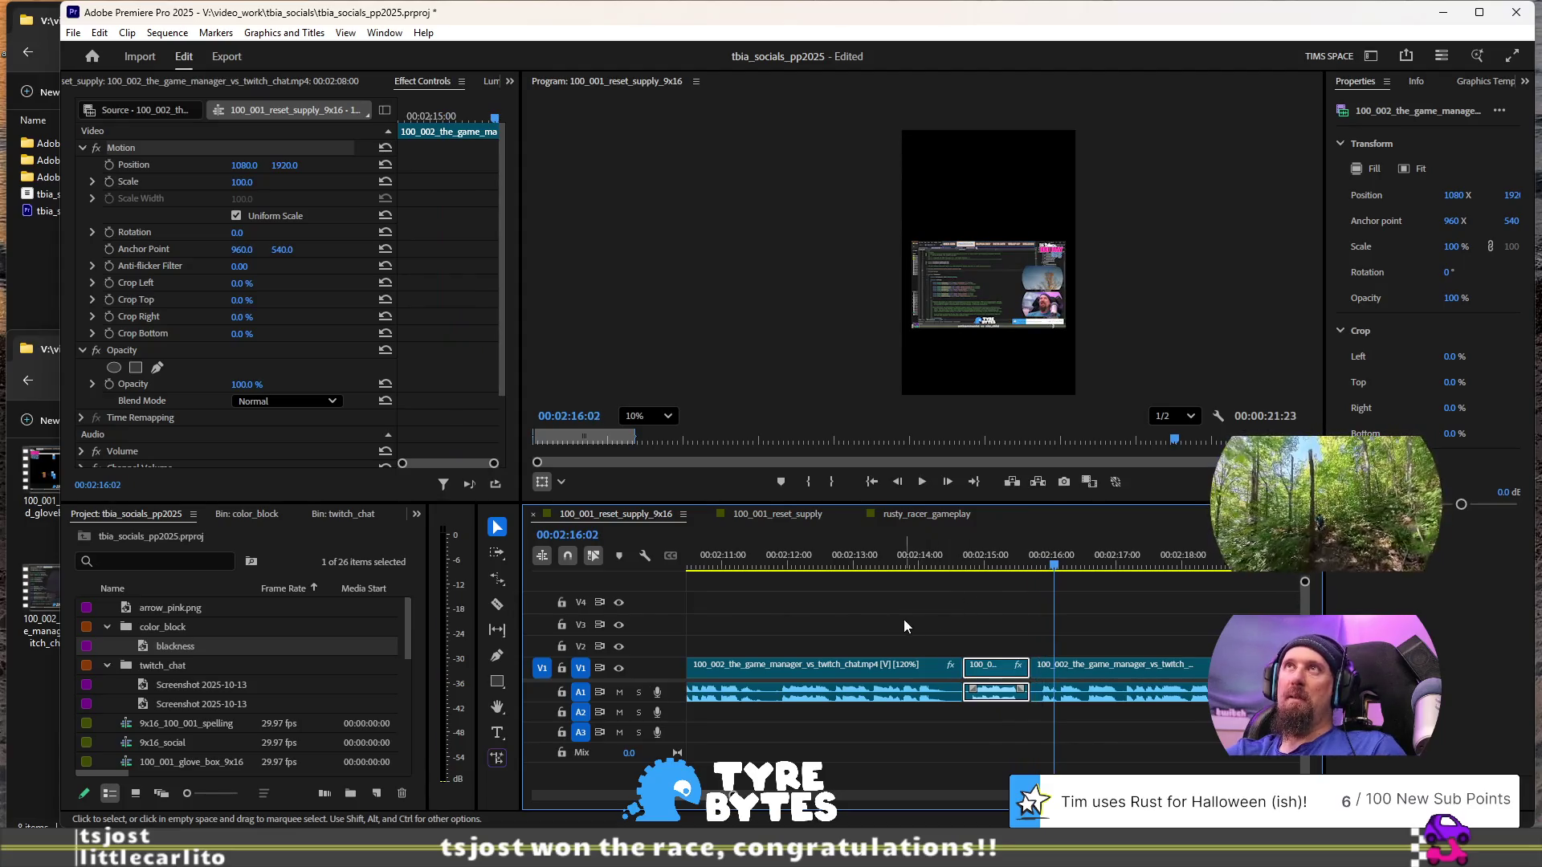
- Zoom the timeline in and place the playhead at 00:02:14:23
{"action": "key", "text": "equal"}
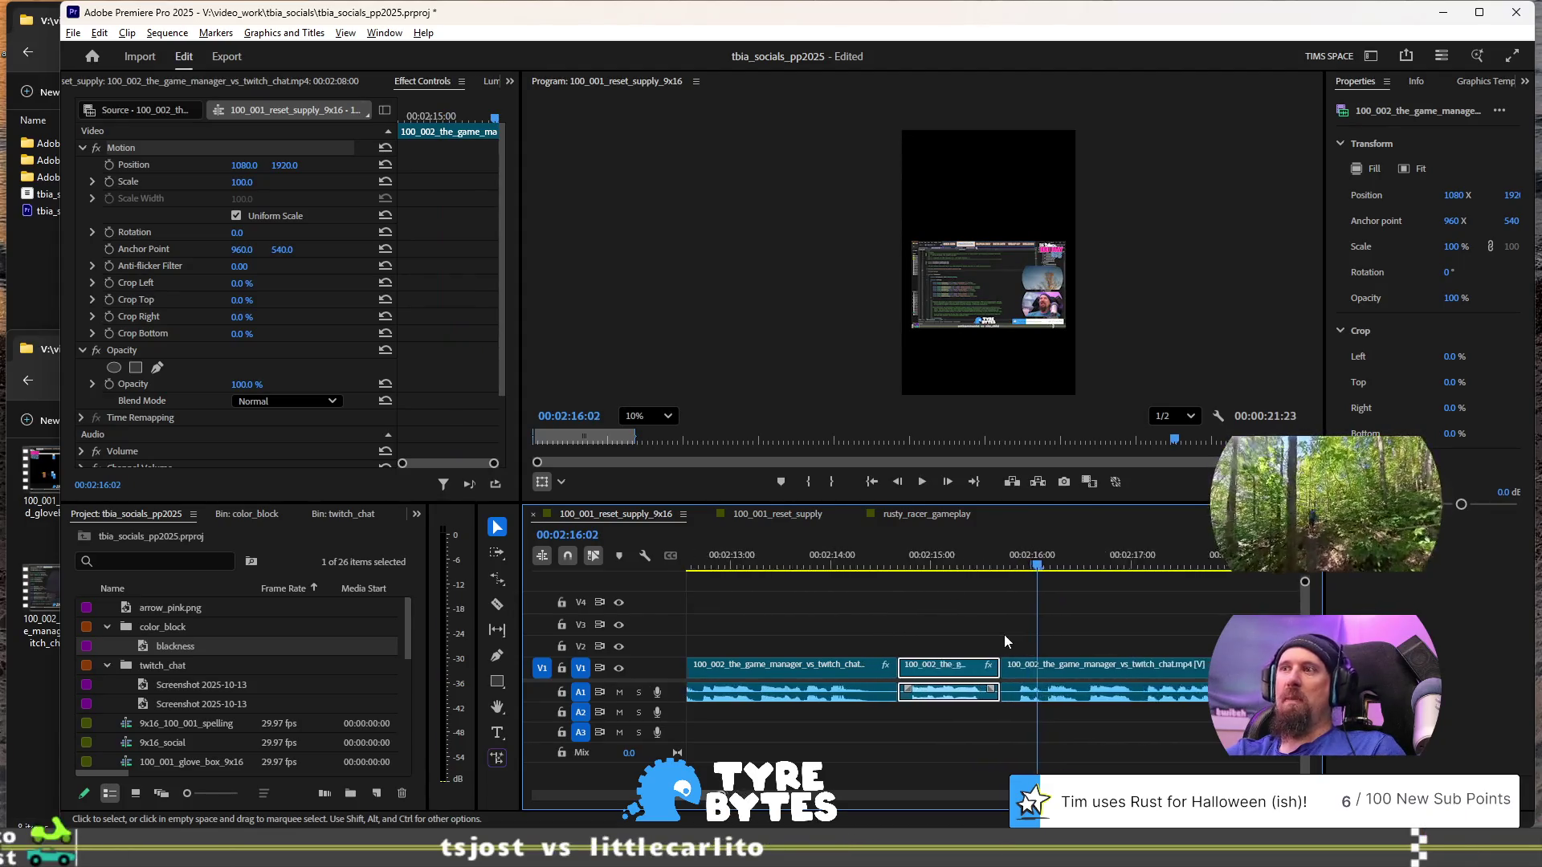
{"action": "key", "text": "equal"}
{"action": "left_click", "coordinate": [843, 563]}
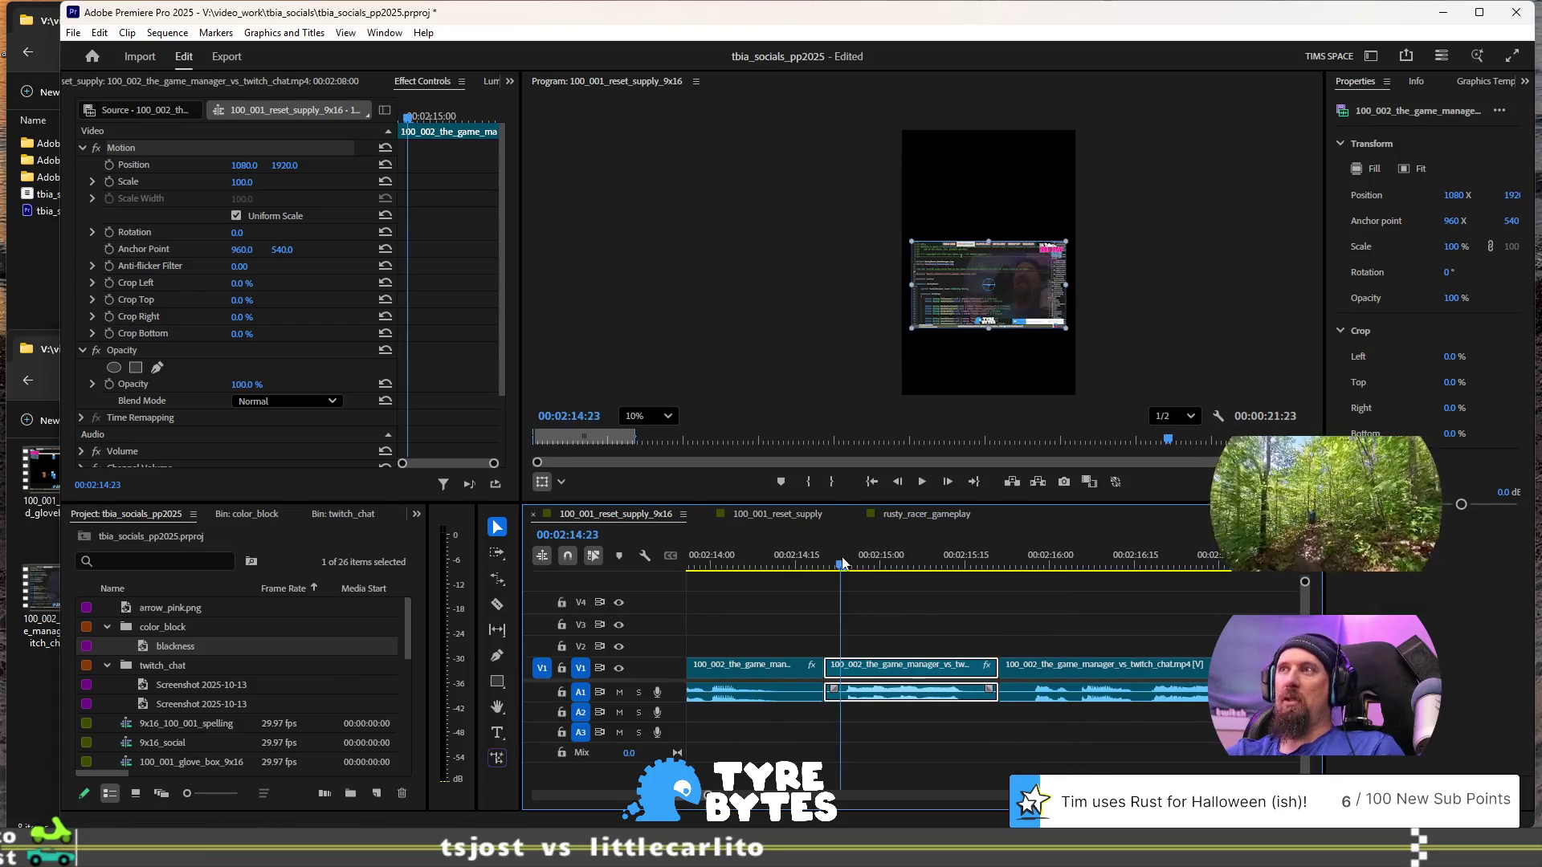
- Scale the clip to 327.2 and move it to -260/1630.8 to frame the face
{"action": "left_click", "coordinate": [1018, 296]}
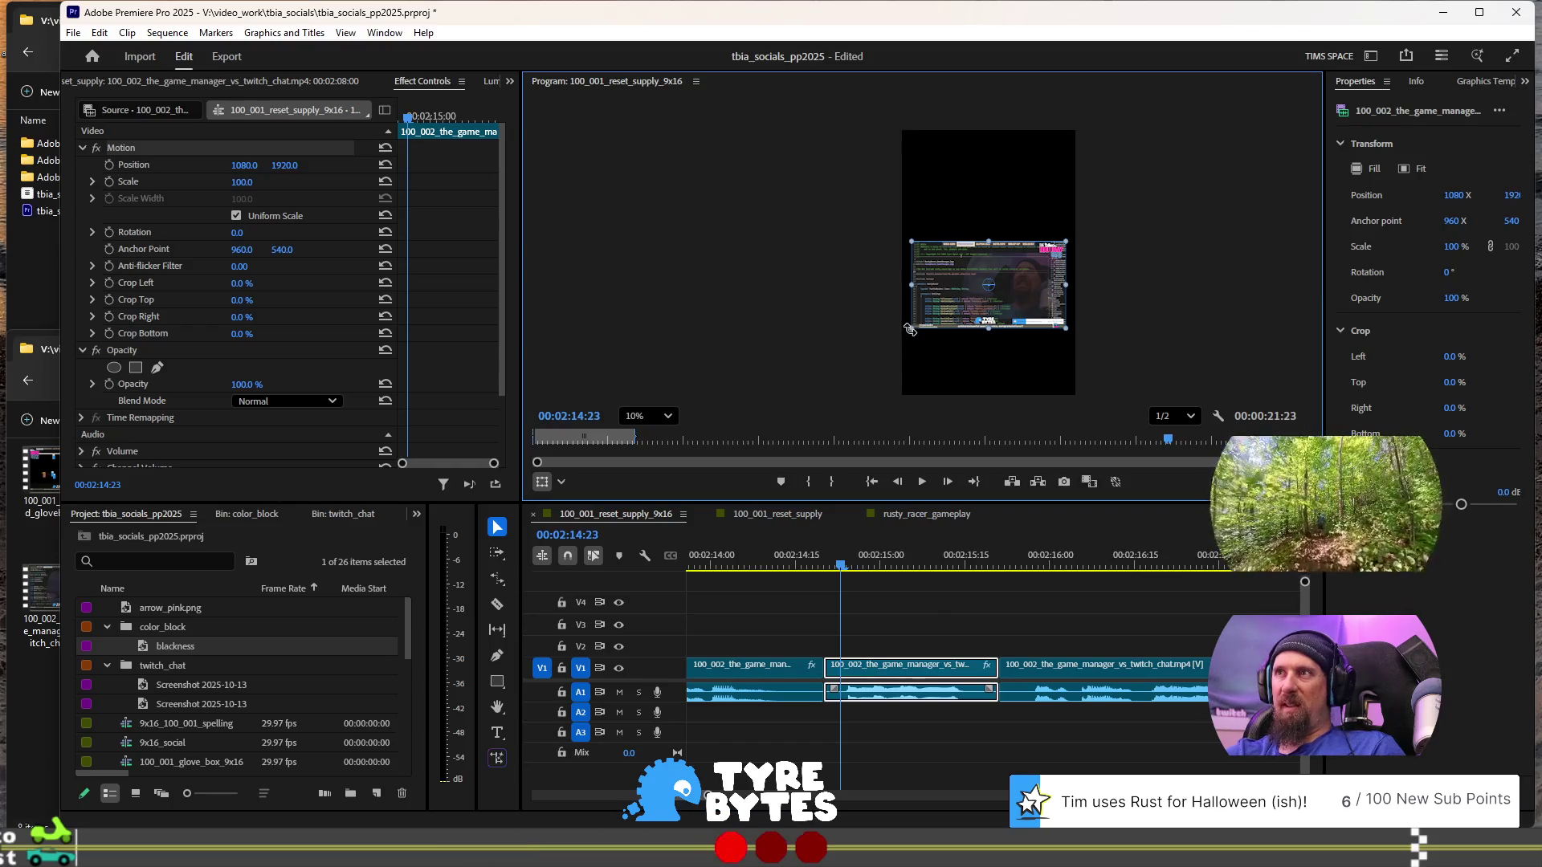
{"action": "left_click_drag", "start_coordinate": [910, 330], "coordinate": [709, 418]}
{"action": "left_click_drag", "start_coordinate": [964, 298], "coordinate": [913, 299]}
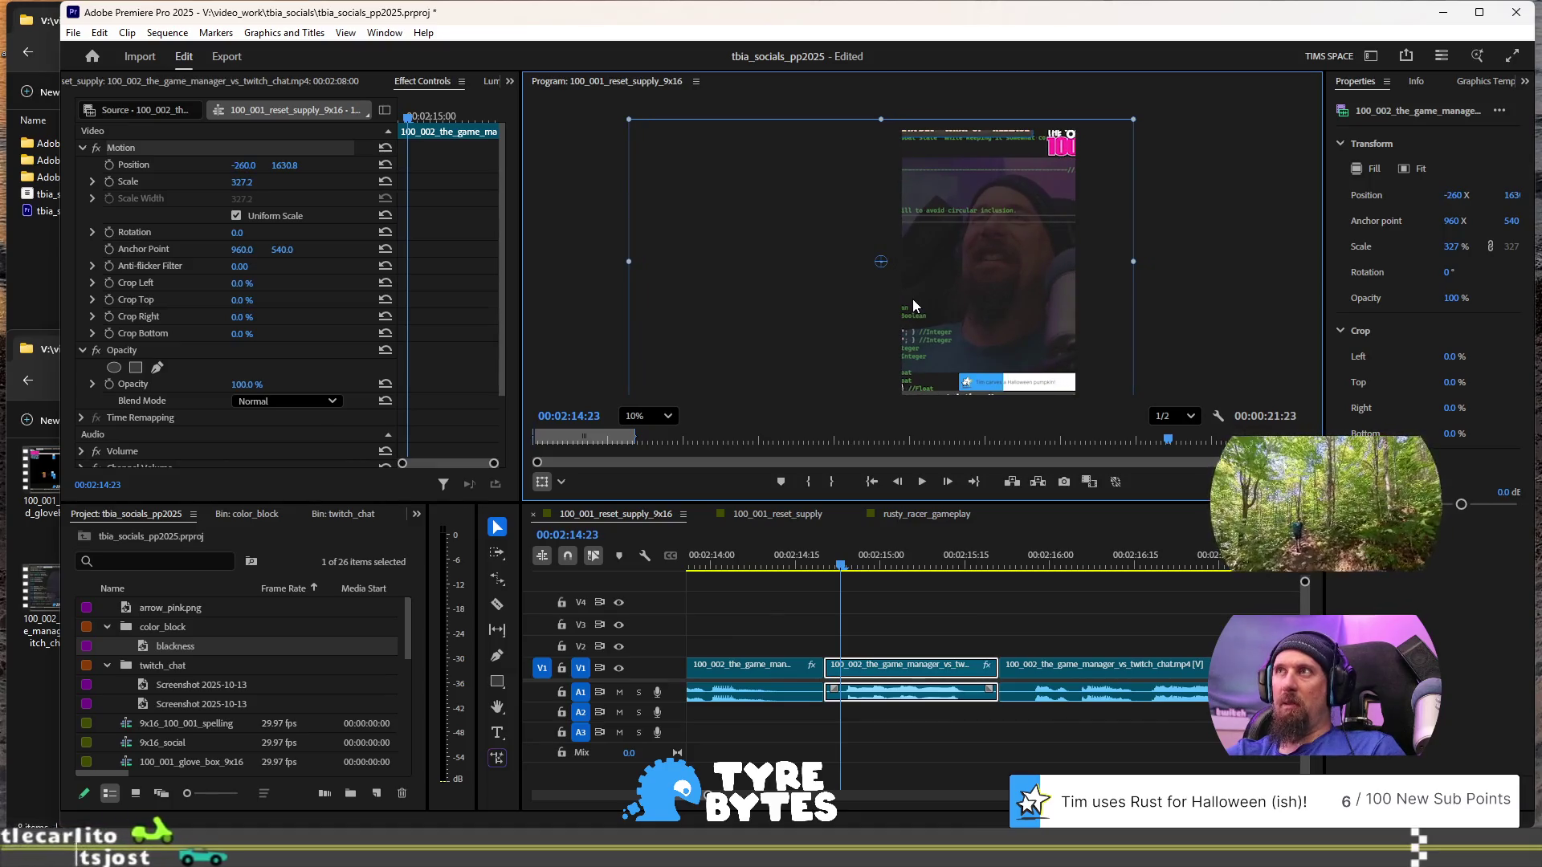
- Check the framing, move to 00:02:14:28, and start Position keyframing
{"action": "left_click", "coordinate": [913, 554]}
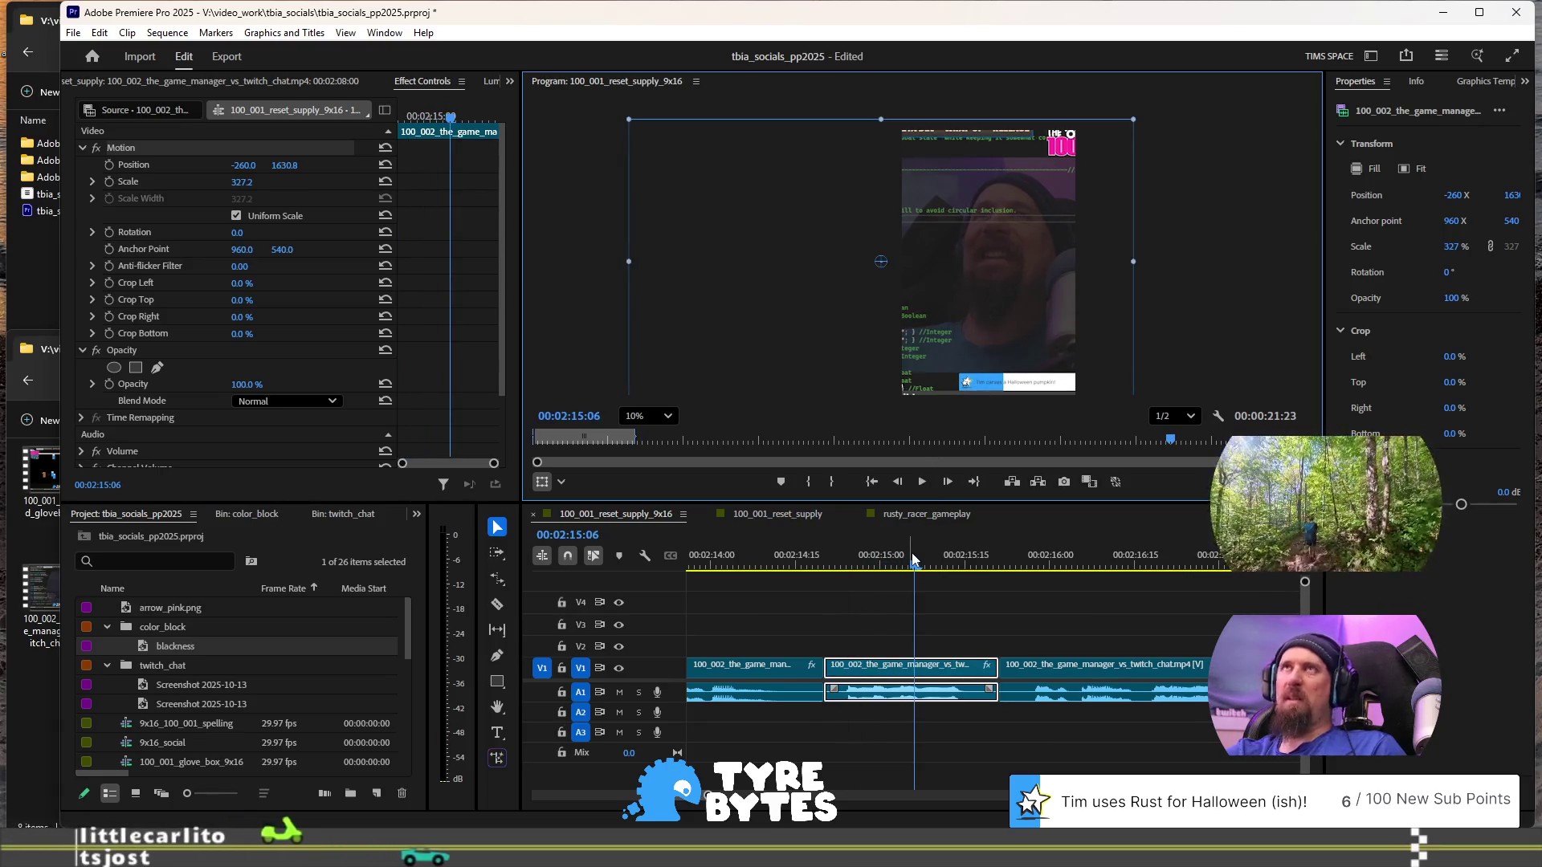
{"action": "scroll", "coordinate": [928, 573], "scroll_direction": "up", "scroll_amount": 3}
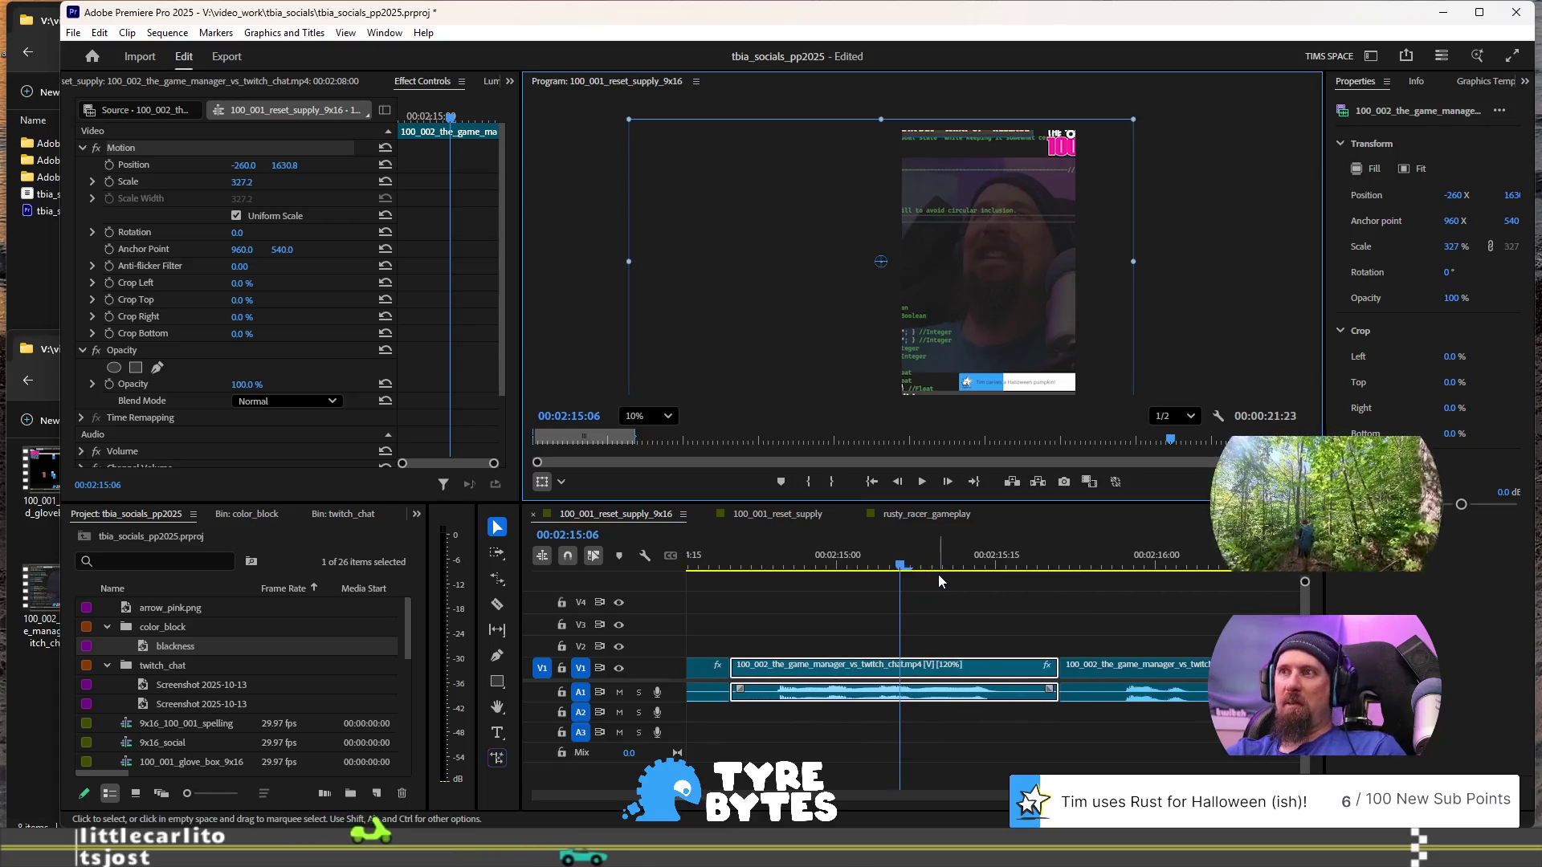
{"action": "left_click", "coordinate": [859, 566]}
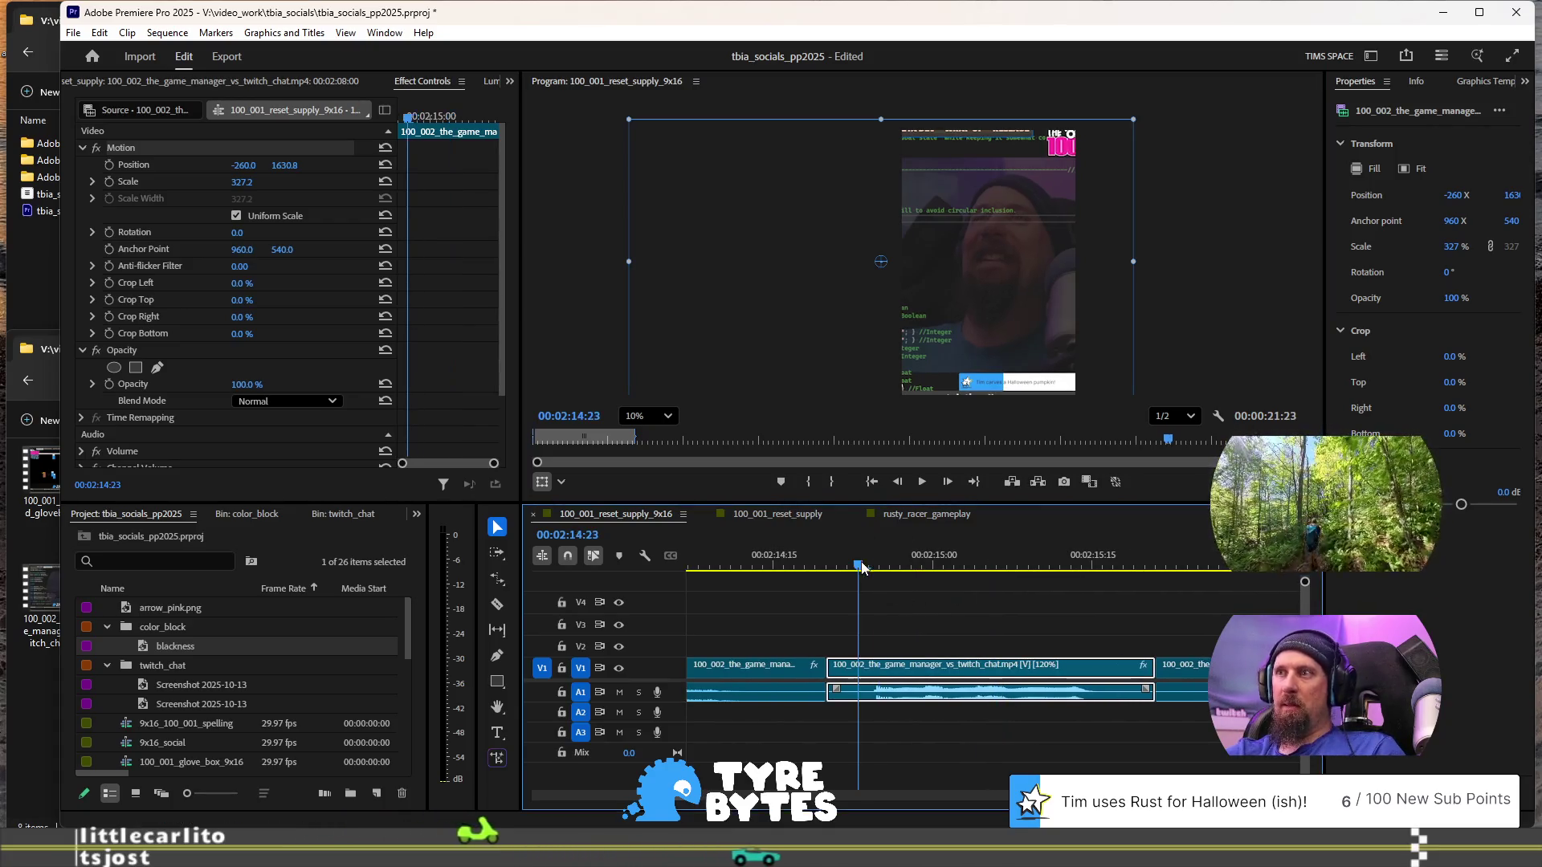
{"action": "key", "text": "Right"}
{"action": "key", "text": "Right"}
{"action": "key", "text": "Right"}
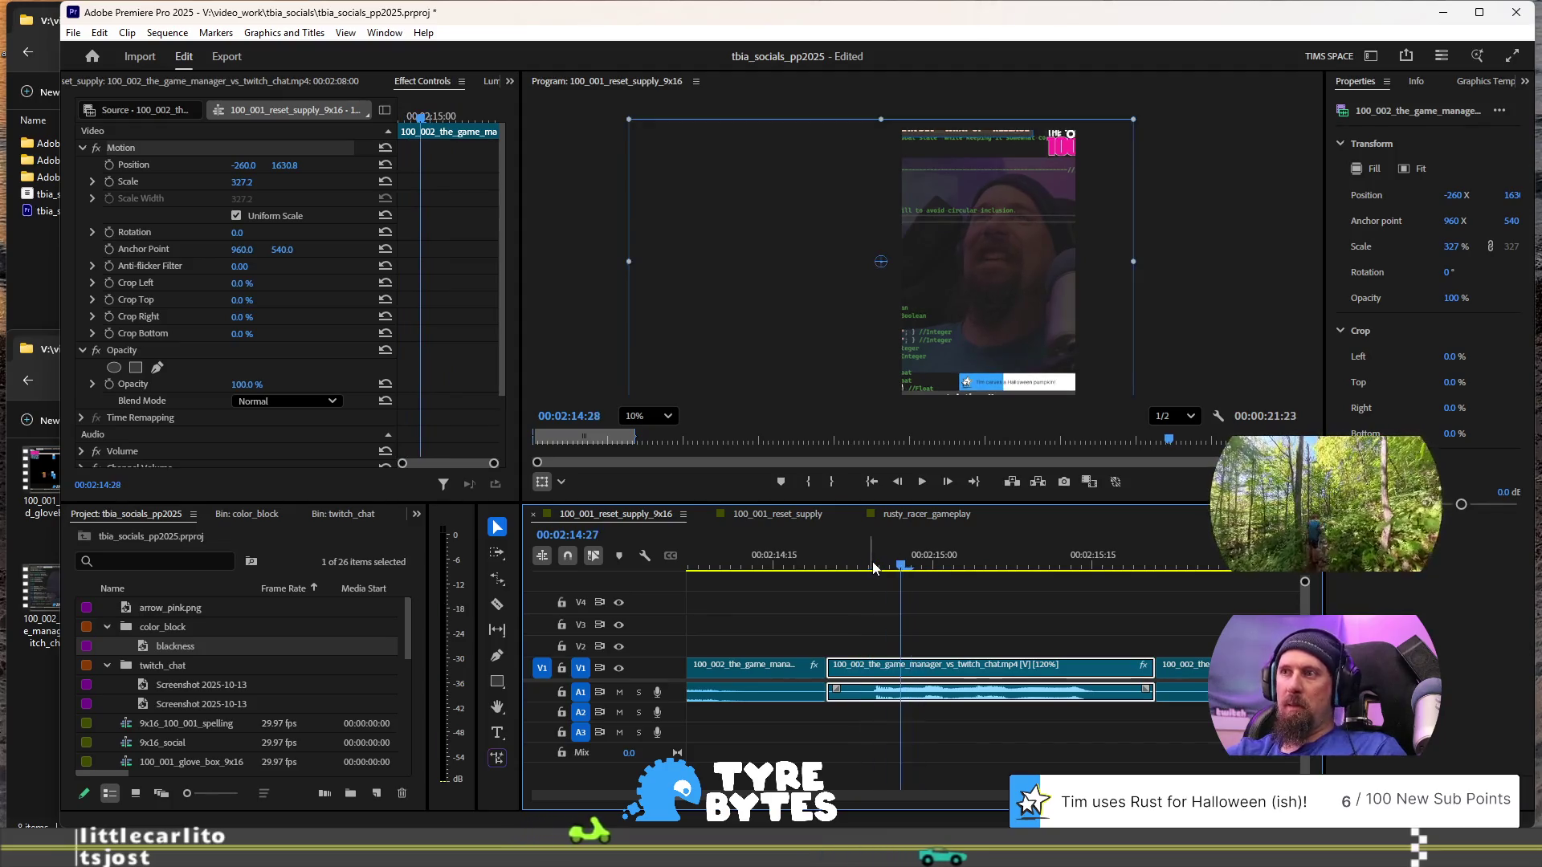
{"action": "left_click", "coordinate": [109, 164]}
- Start Scale keyframing, try a 956% zoom a frame later, then undo it
{"action": "left_click", "coordinate": [110, 182]}
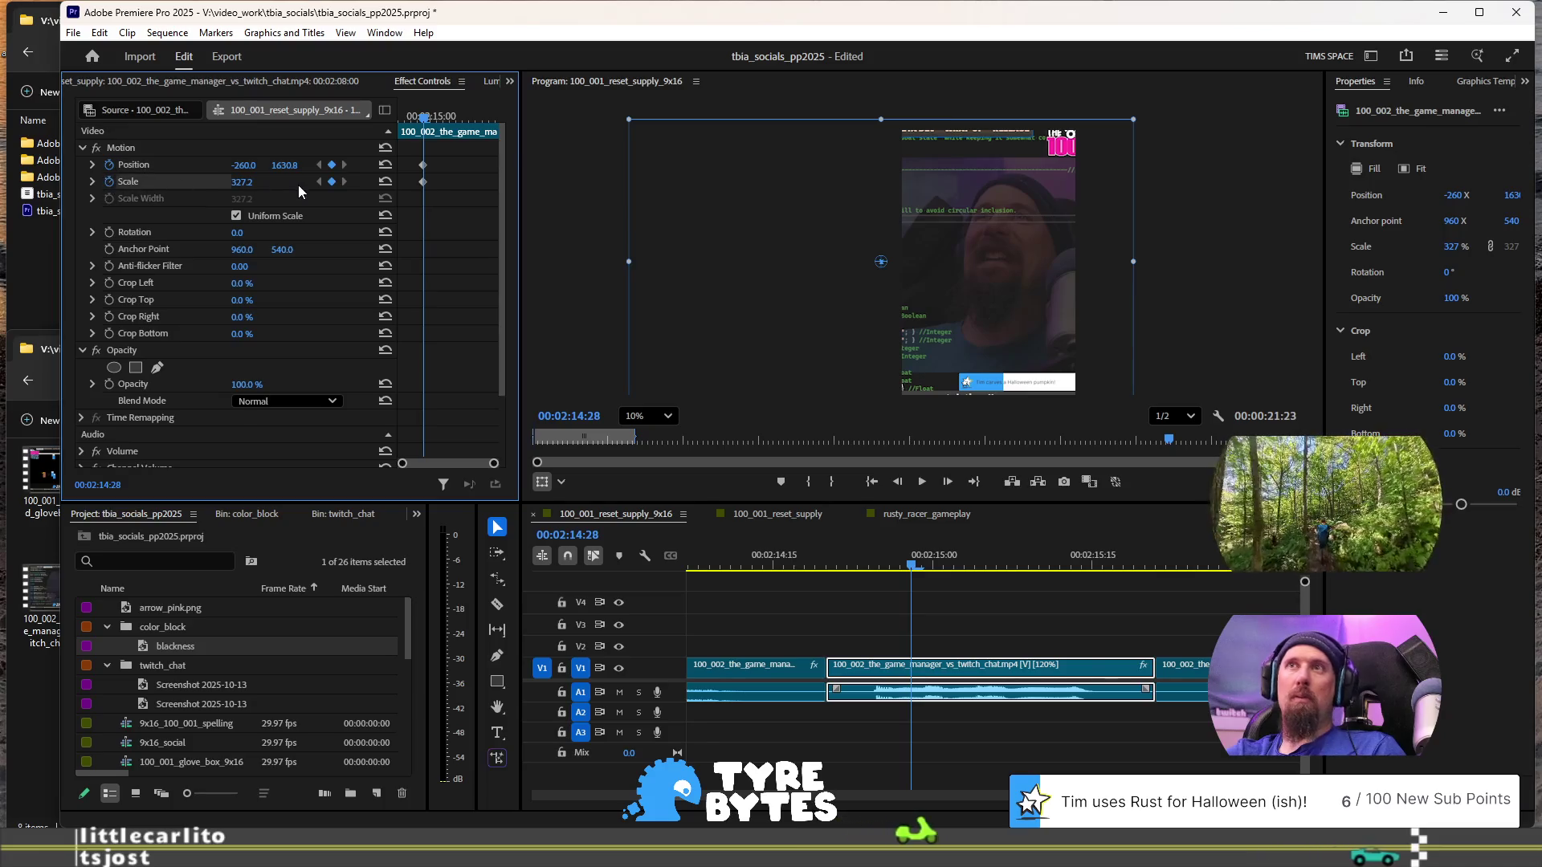
{"action": "key", "text": "Right"}
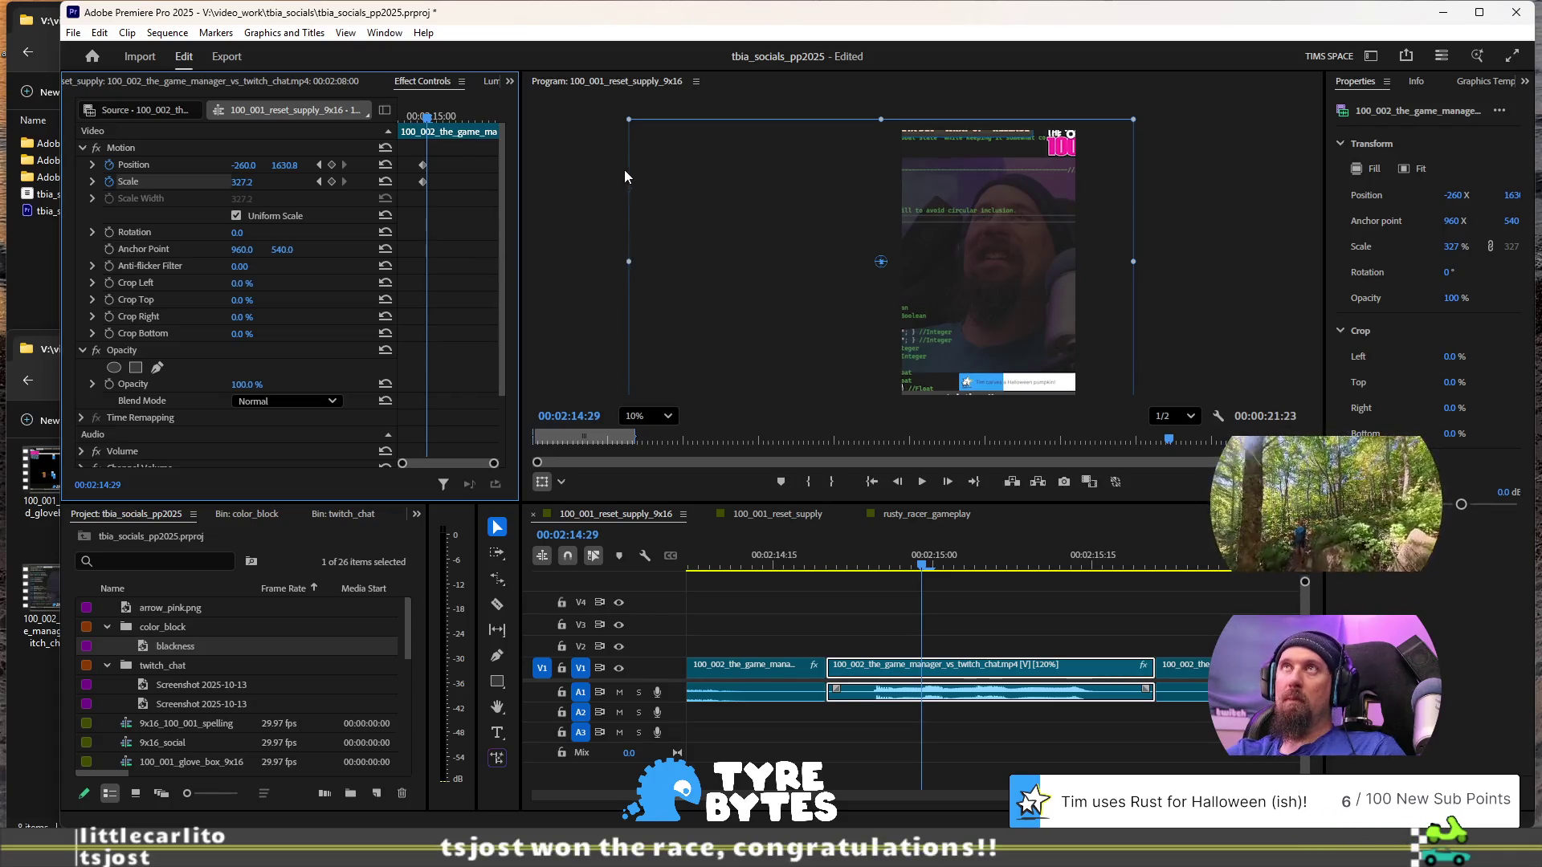
{"action": "left_click", "coordinate": [629, 260]}
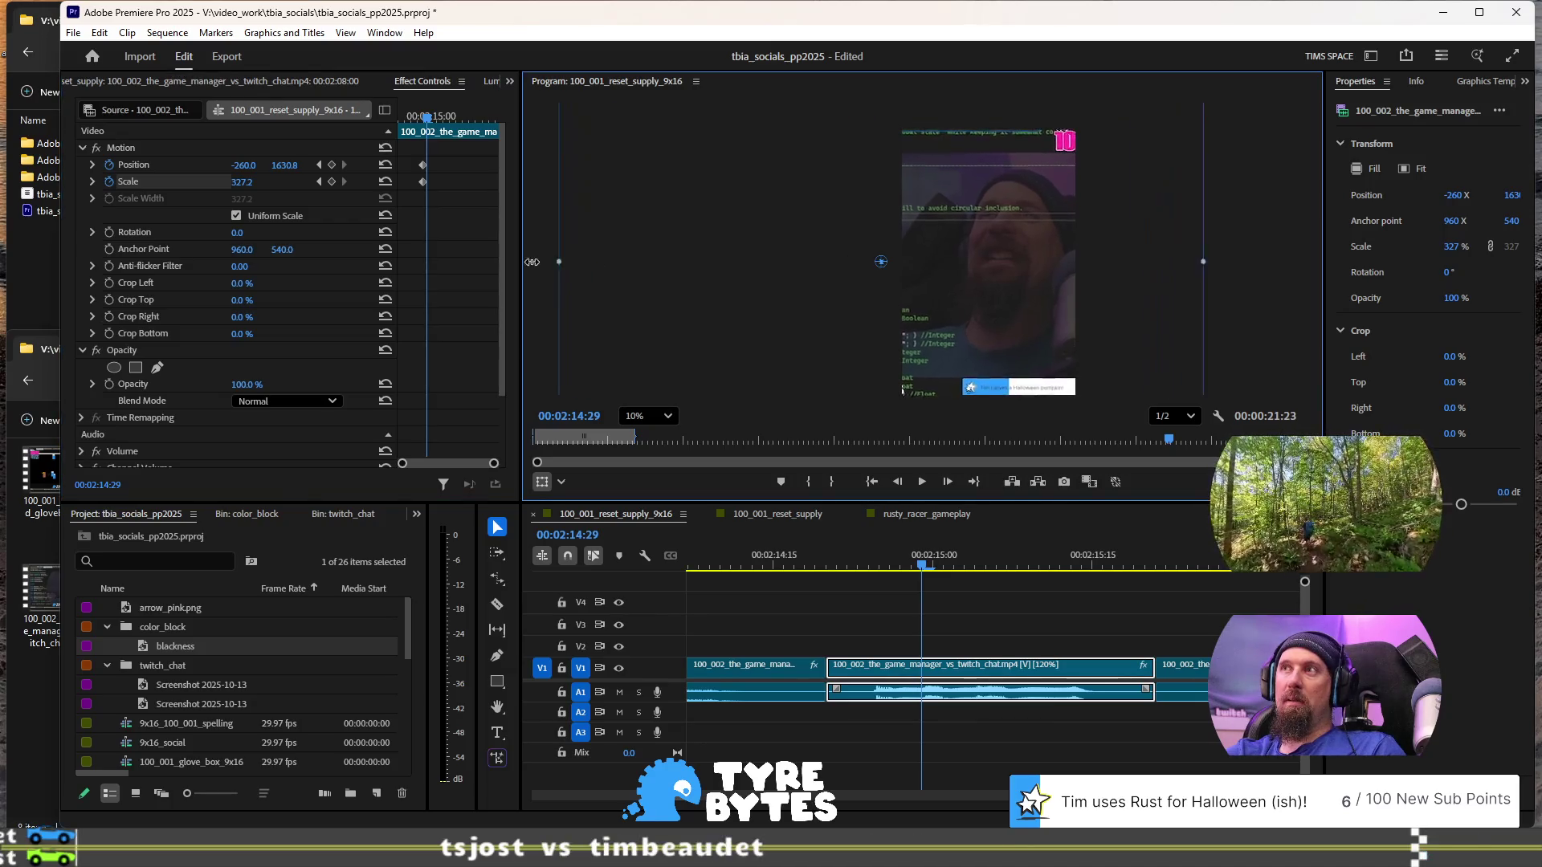
{"action": "left_click_drag", "start_coordinate": [304, 262], "coordinate": [143, 262]}
{"action": "mouse_move", "coordinate": [946, 273]}
{"action": "left_mouse_down"}
{"action": "mouse_move", "coordinate": [644, 285]}
{"action": "mouse_move", "coordinate": [707, 280]}
{"action": "mouse_move", "coordinate": [716, 263]}
{"action": "mouse_move", "coordinate": [682, 278]}
{"action": "left_mouse_up"}
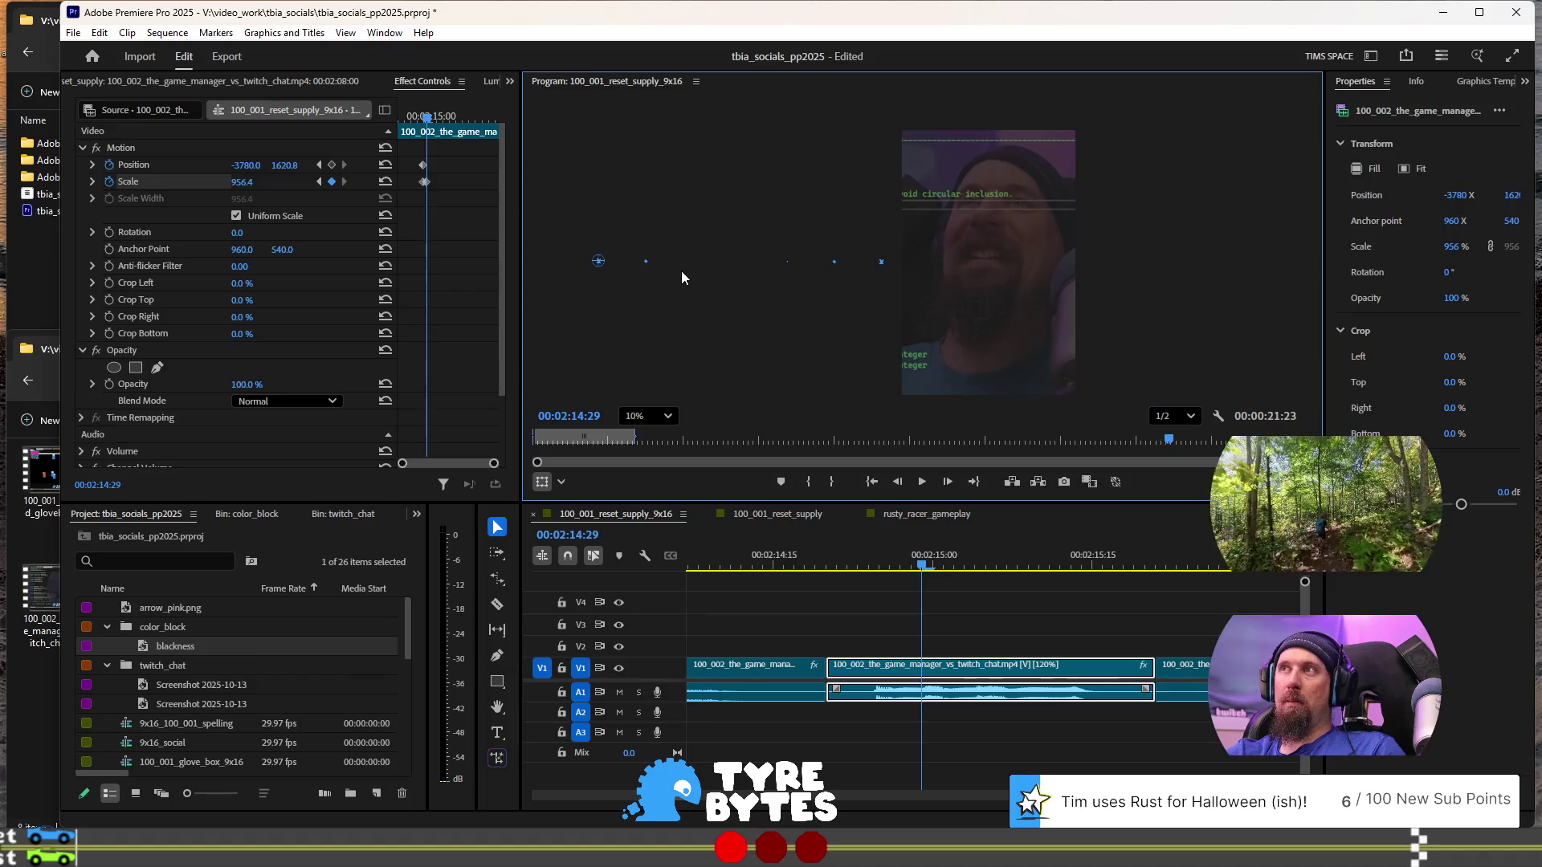
{"action": "key", "text": "Right"}
{"action": "key", "text": "Right"}
{"action": "key", "text": "Right"}
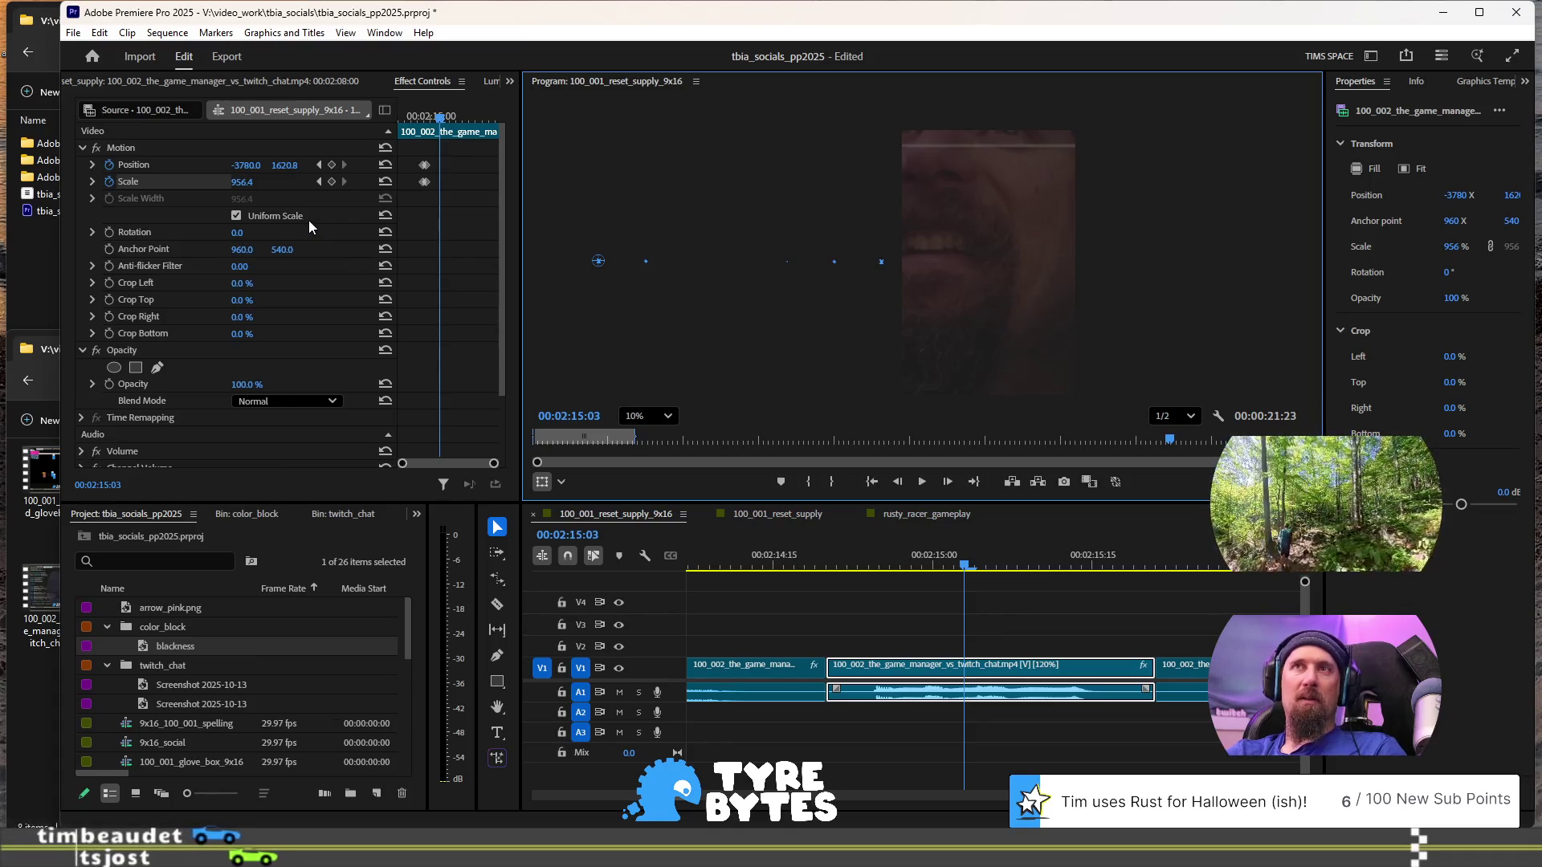
{"action": "key", "text": "ctrl+z"}
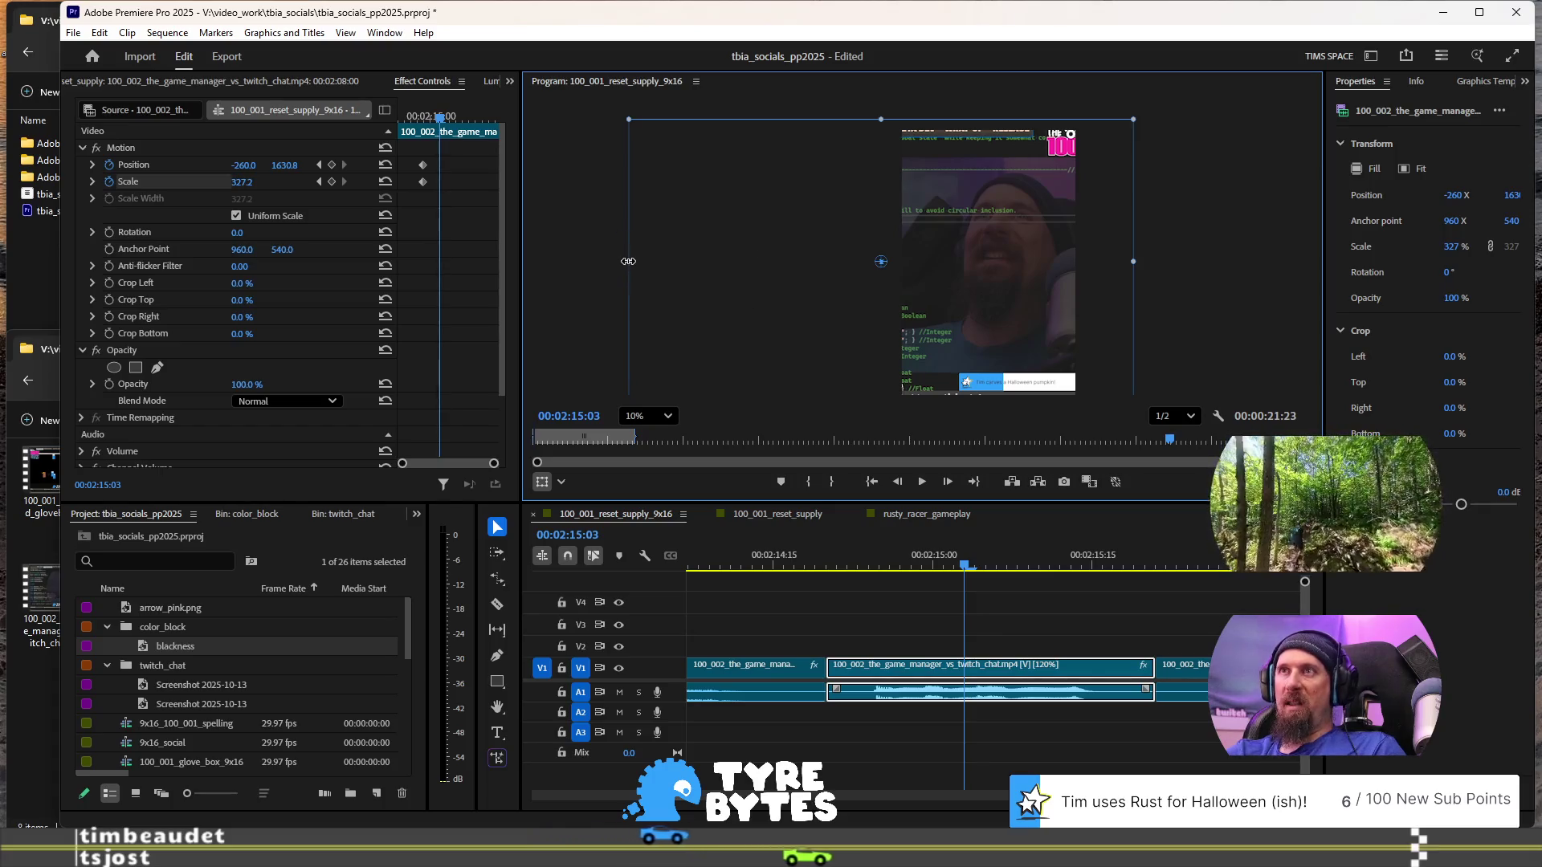
- Punch in to Scale 423, Position -940/1650.7, slide those keyframes closer, and replay
{"action": "mouse_move", "coordinate": [625, 261]}
{"action": "left_mouse_down"}
{"action": "mouse_move", "coordinate": [534, 267]}
{"action": "mouse_move", "coordinate": [555, 266]}
{"action": "left_mouse_up"}
{"action": "mouse_move", "coordinate": [1058, 300]}
{"action": "left_mouse_down"}
{"action": "mouse_move", "coordinate": [976, 305]}
{"action": "mouse_move", "coordinate": [989, 302]}
{"action": "left_mouse_up"}
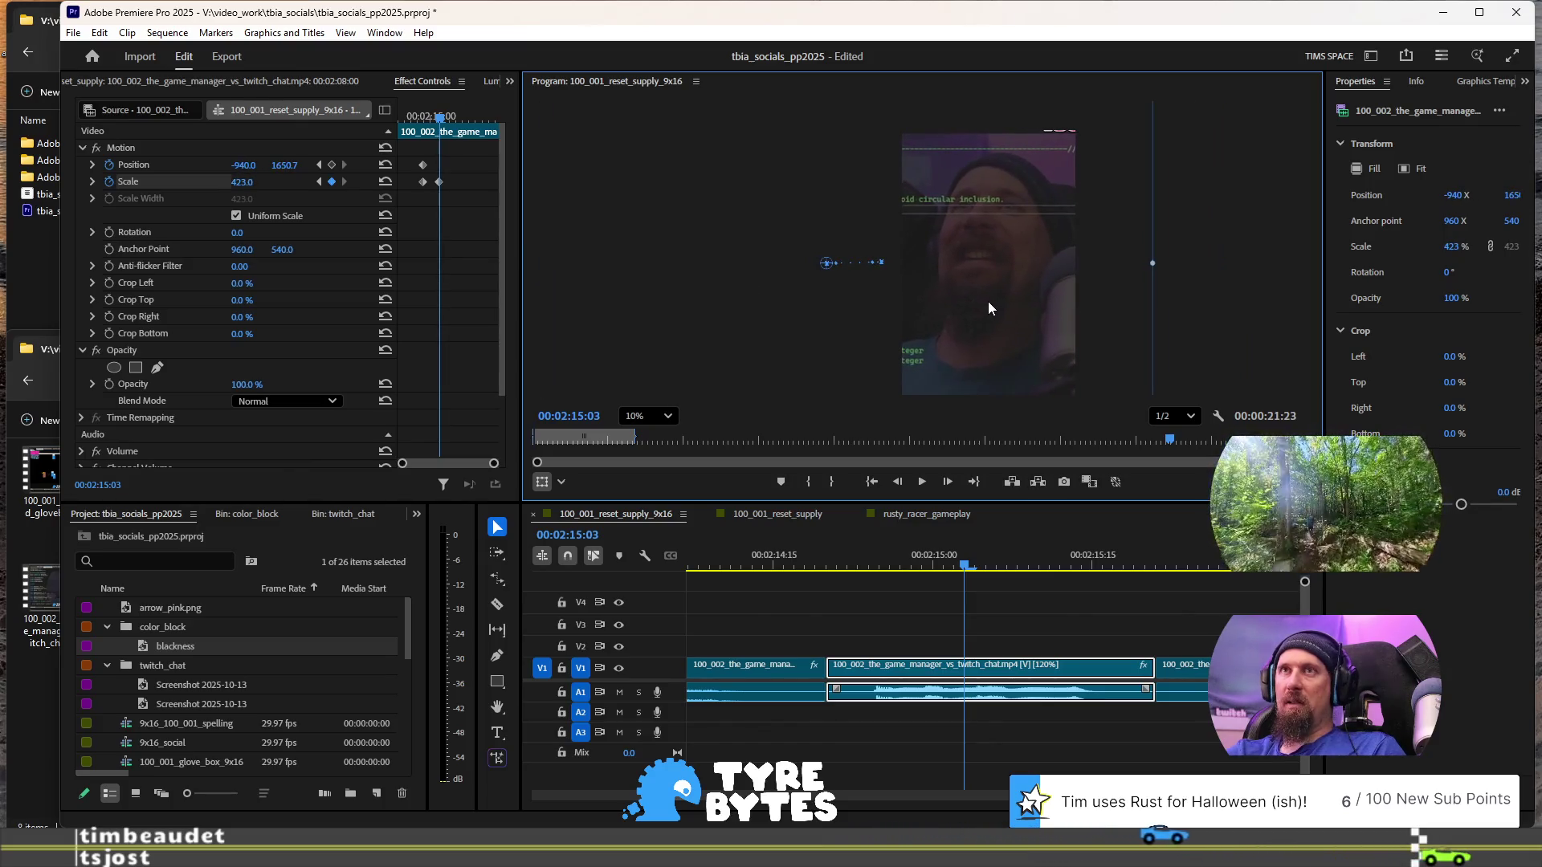
{"action": "left_click", "coordinate": [453, 191]}
{"action": "left_click_drag", "start_coordinate": [443, 189], "coordinate": [433, 188]}
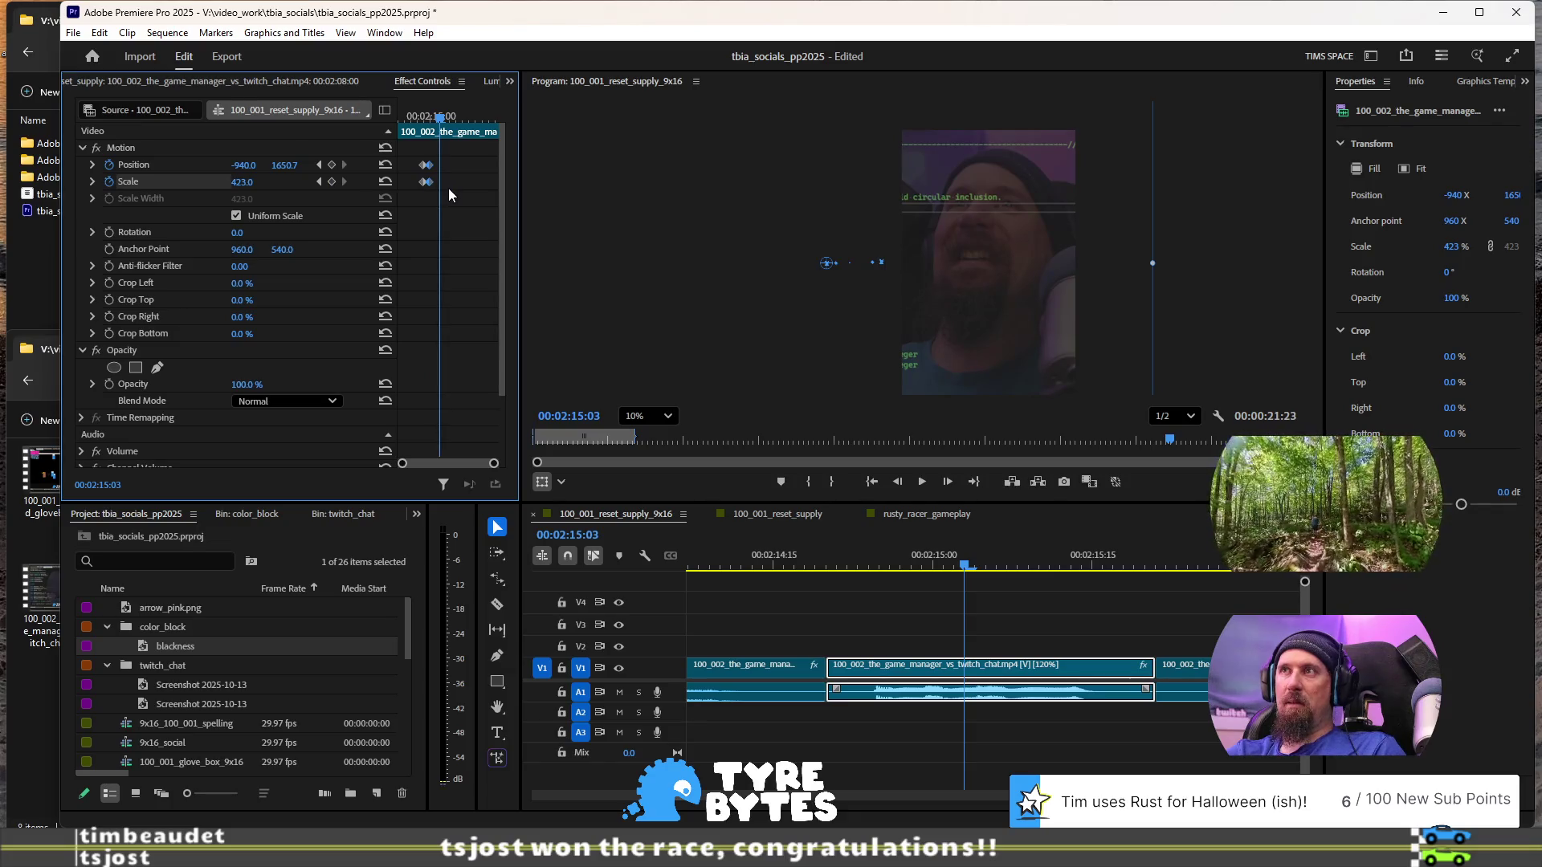
{"action": "left_click", "coordinate": [846, 569]}
{"action": "key", "text": "space"}
{"action": "key", "text": "space"}
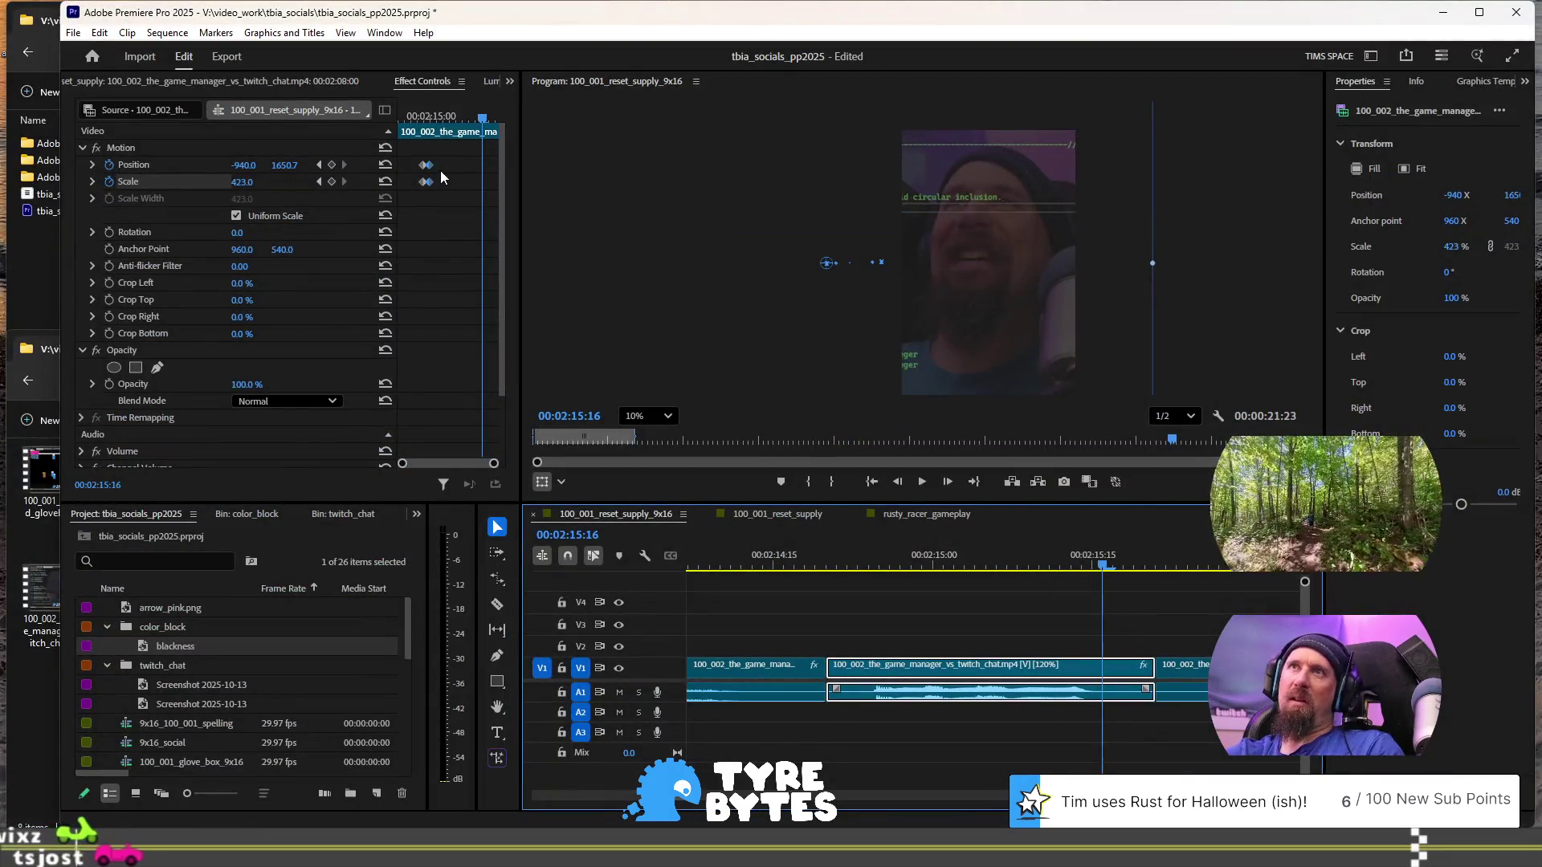
{"action": "right_click", "coordinate": [431, 185]}
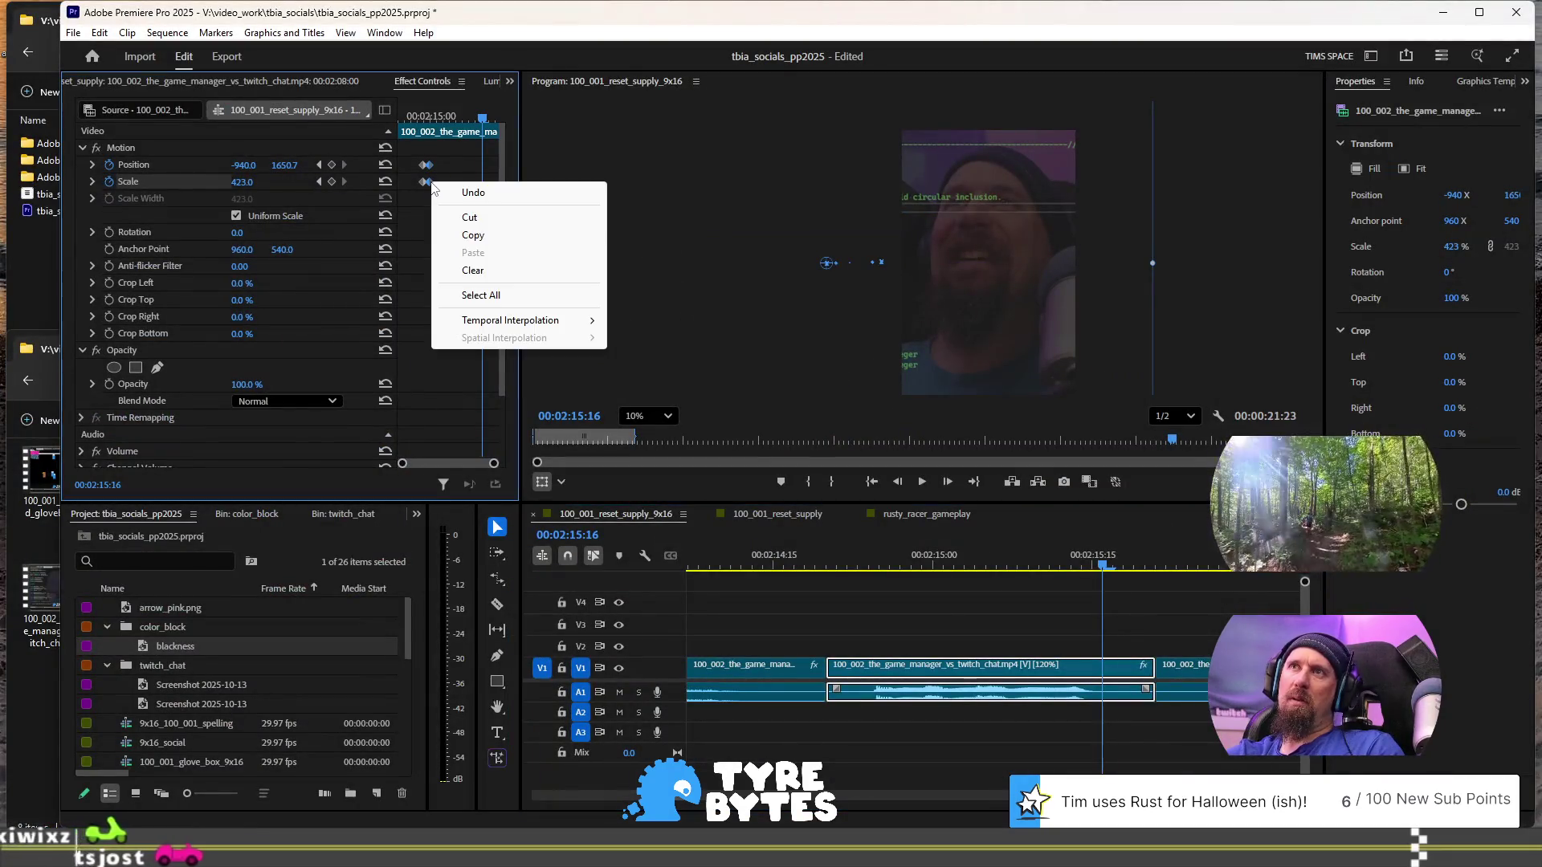
- Set the Scale keyframe to Hold, undo a stray move, and select both Motion keyframes
{"action": "mouse_move", "coordinate": [530, 325]}
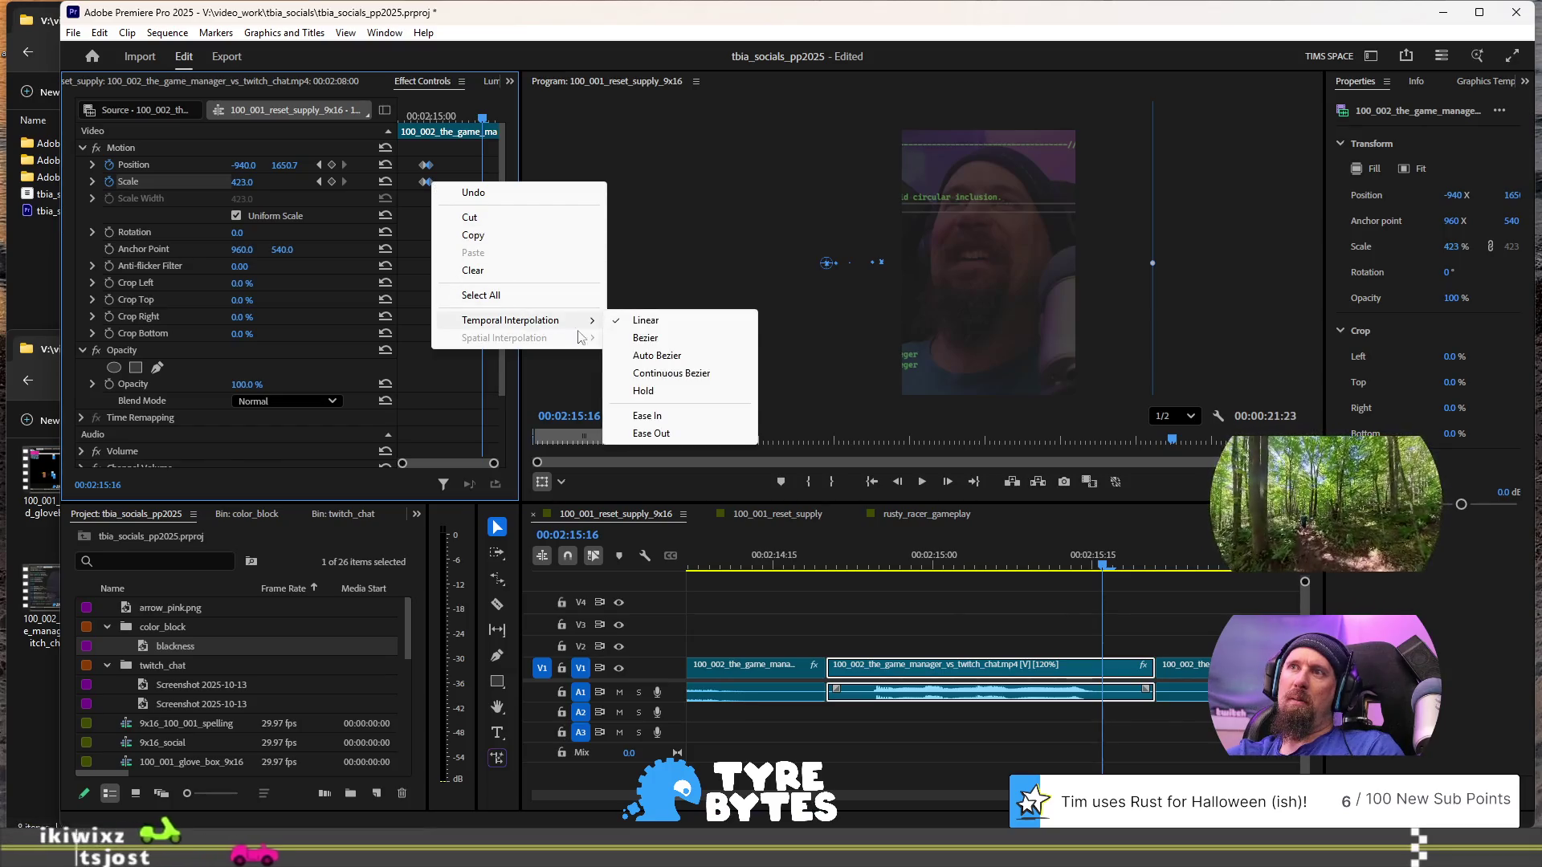
{"action": "left_click", "coordinate": [643, 391]}
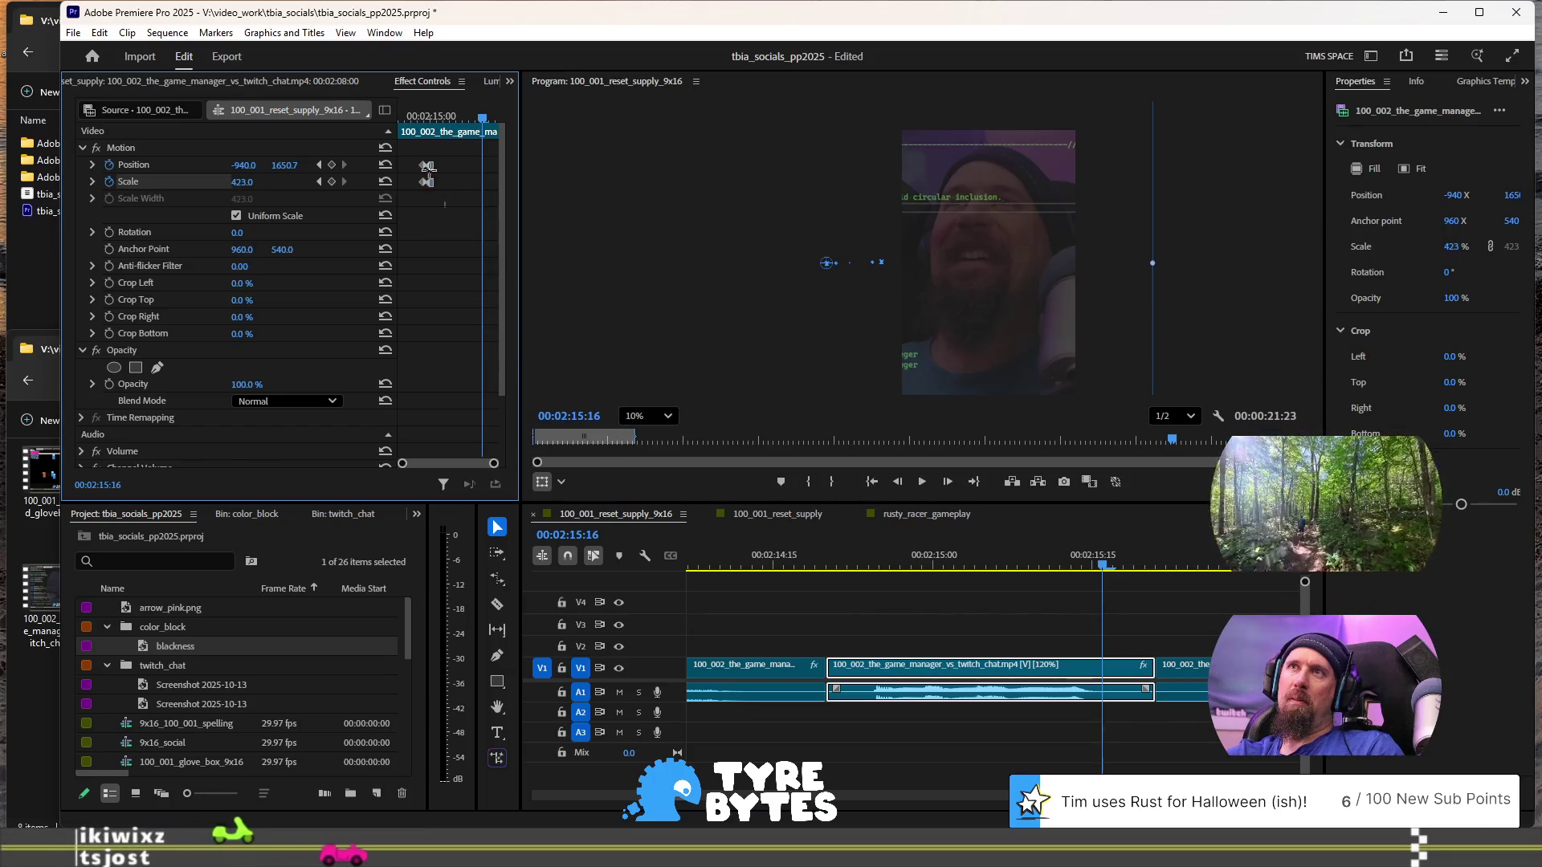
{"action": "left_click_drag", "start_coordinate": [430, 183], "coordinate": [456, 183]}
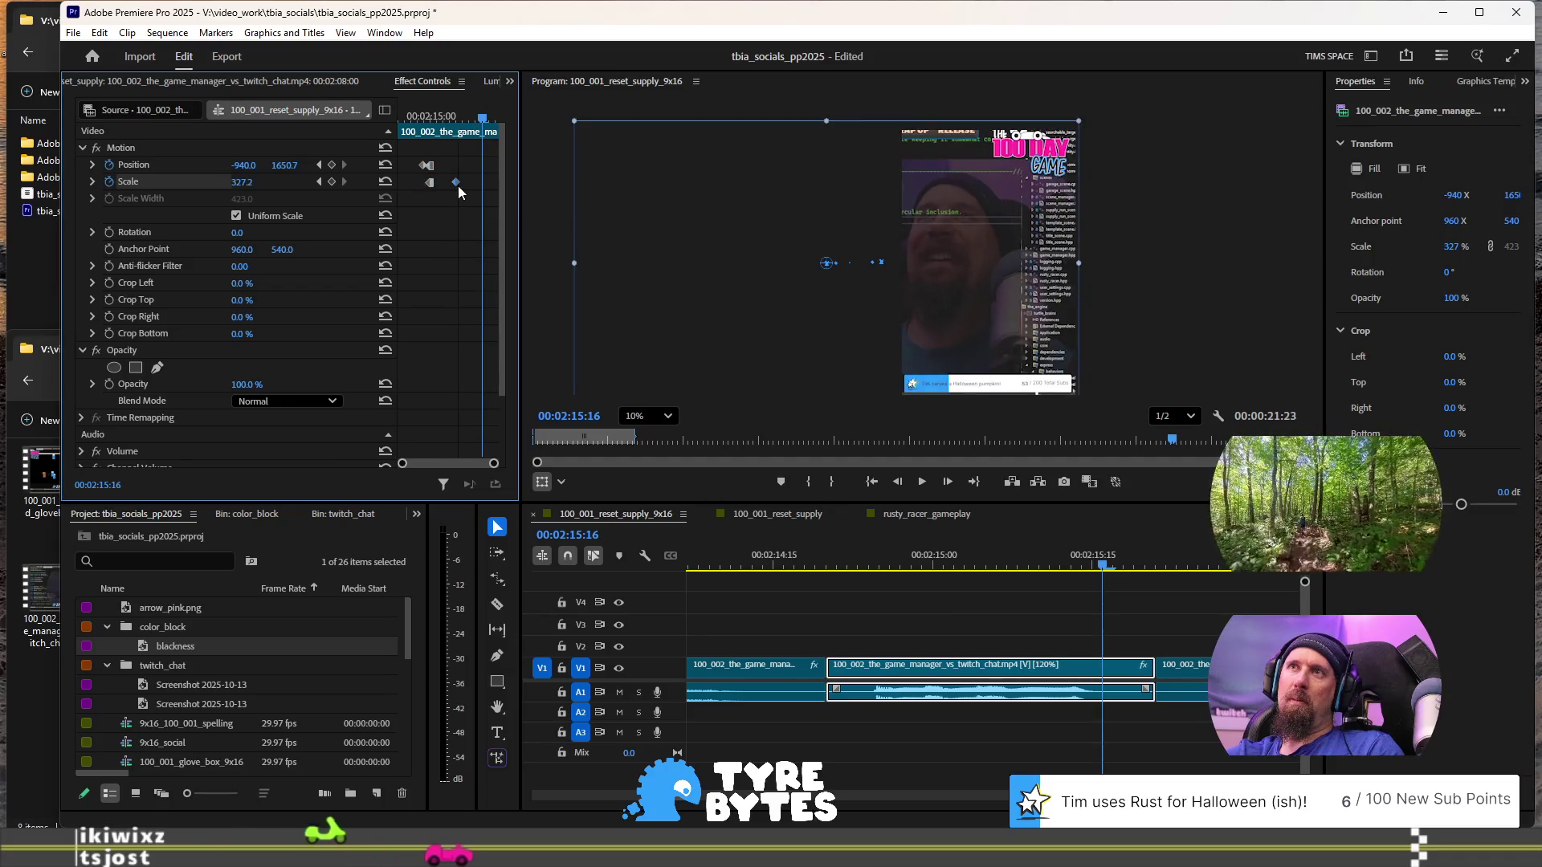
{"action": "key", "text": "ctrl+z"}
{"action": "mouse_move", "coordinate": [447, 190]}
{"action": "left_mouse_down"}
{"action": "mouse_move", "coordinate": [426, 156]}
{"action": "mouse_move", "coordinate": [441, 185]}
{"action": "left_mouse_up"}
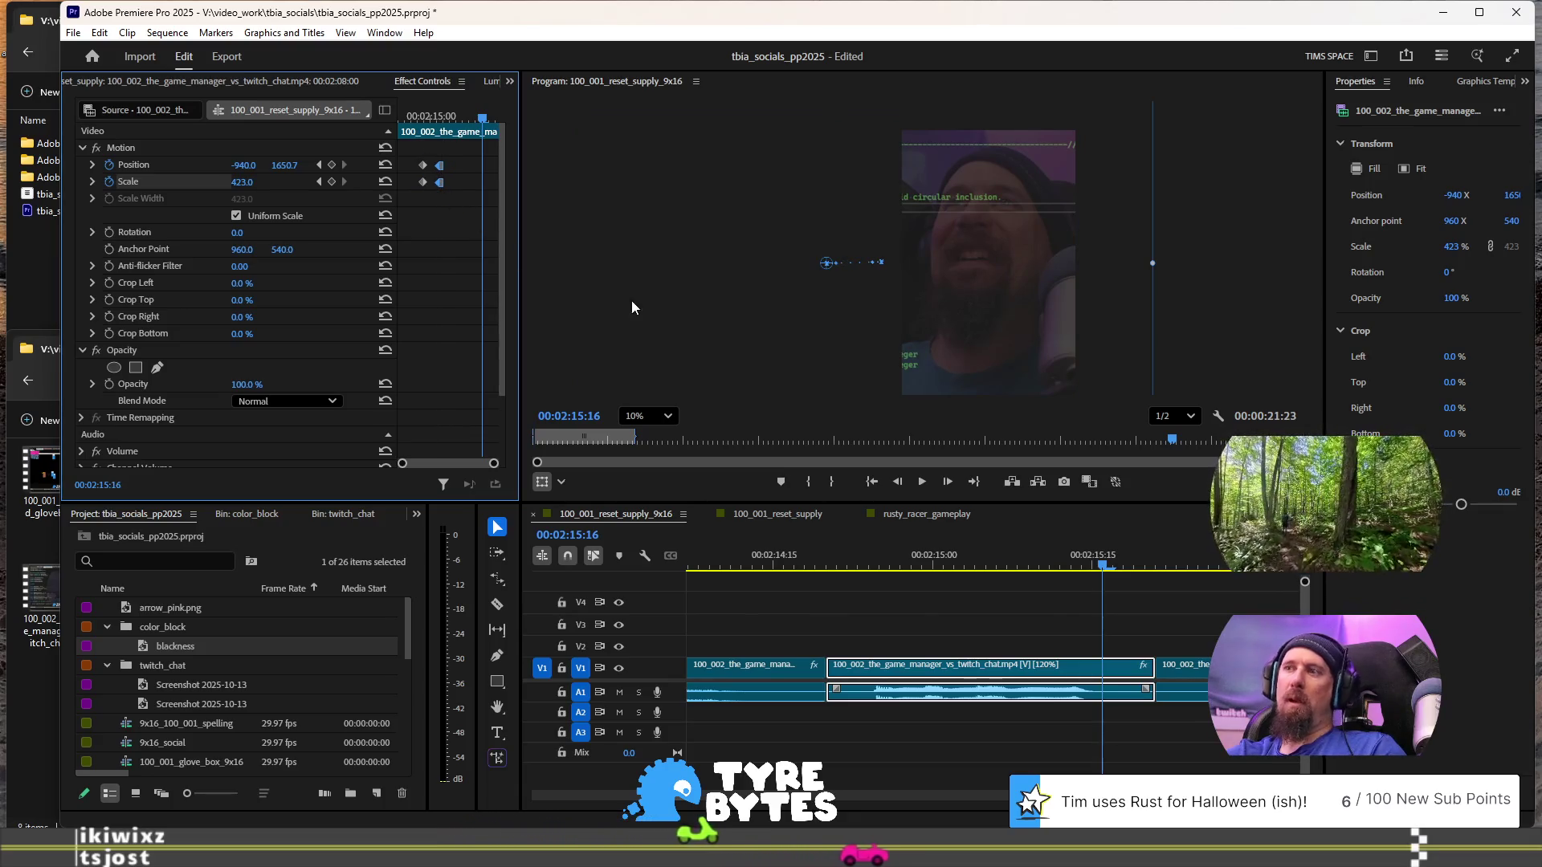
- Apply Hold interpolation to the Position and Scale keyframes and replay the punch-in
{"action": "key", "text": "Left"}
{"action": "key", "text": "Left"}
{"action": "key", "text": "Left"}
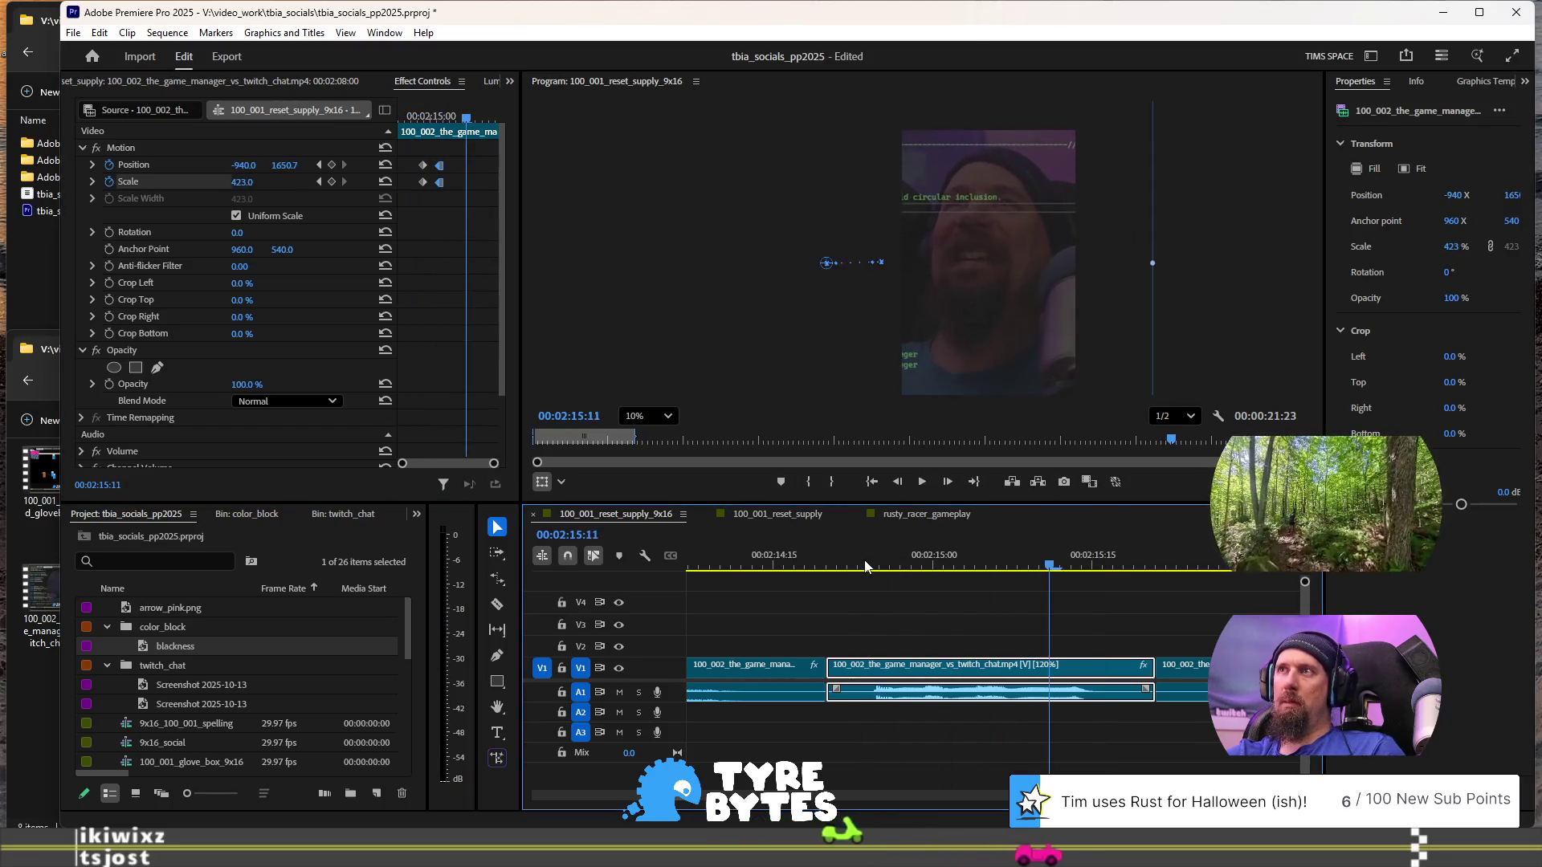
{"action": "left_click", "coordinate": [426, 199]}
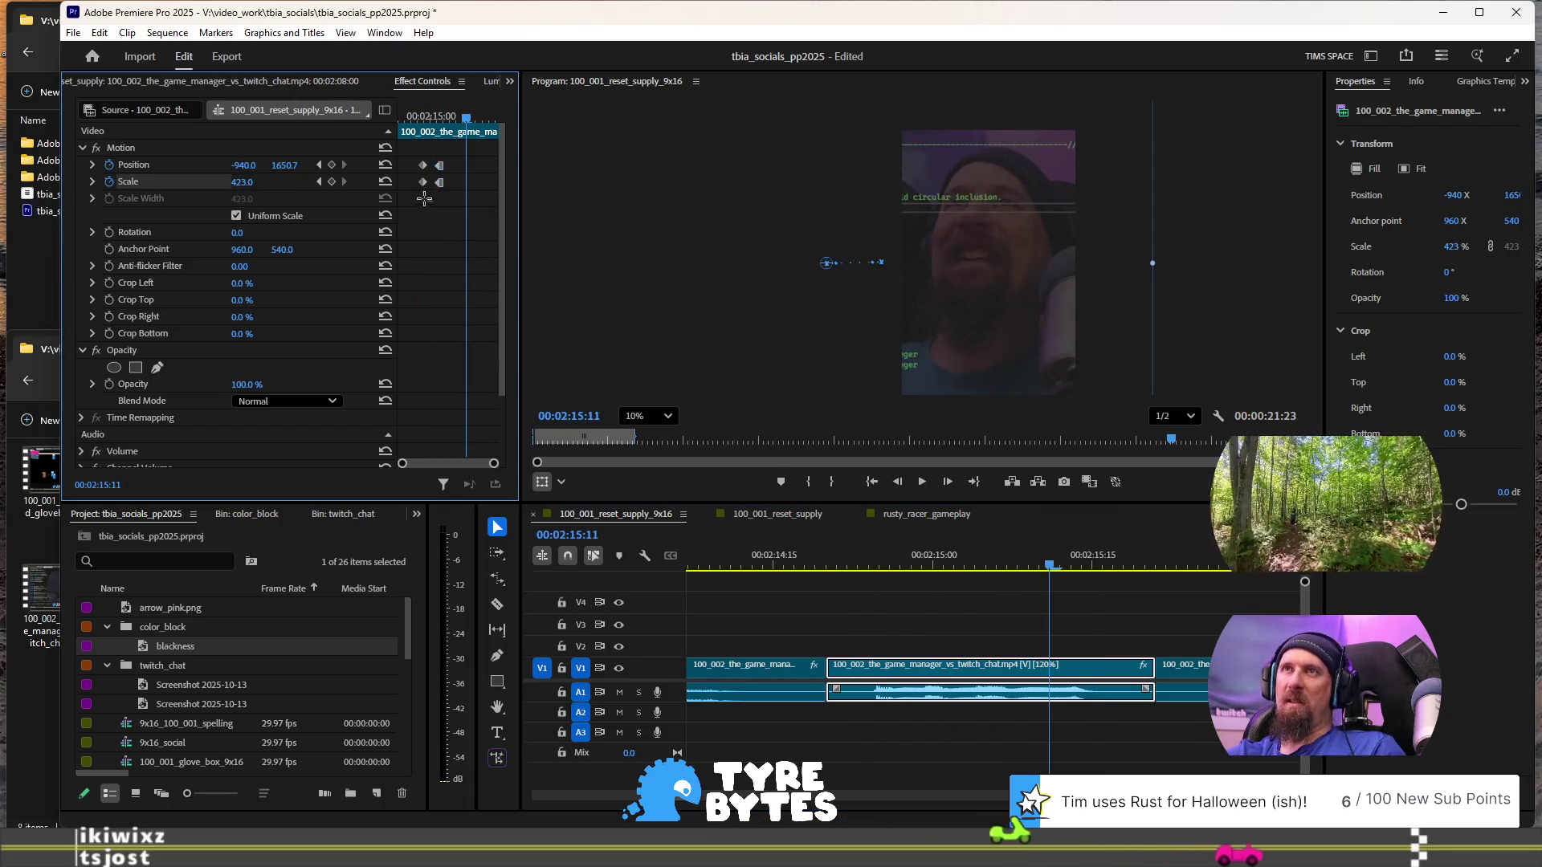
{"action": "right_click", "coordinate": [418, 201]}
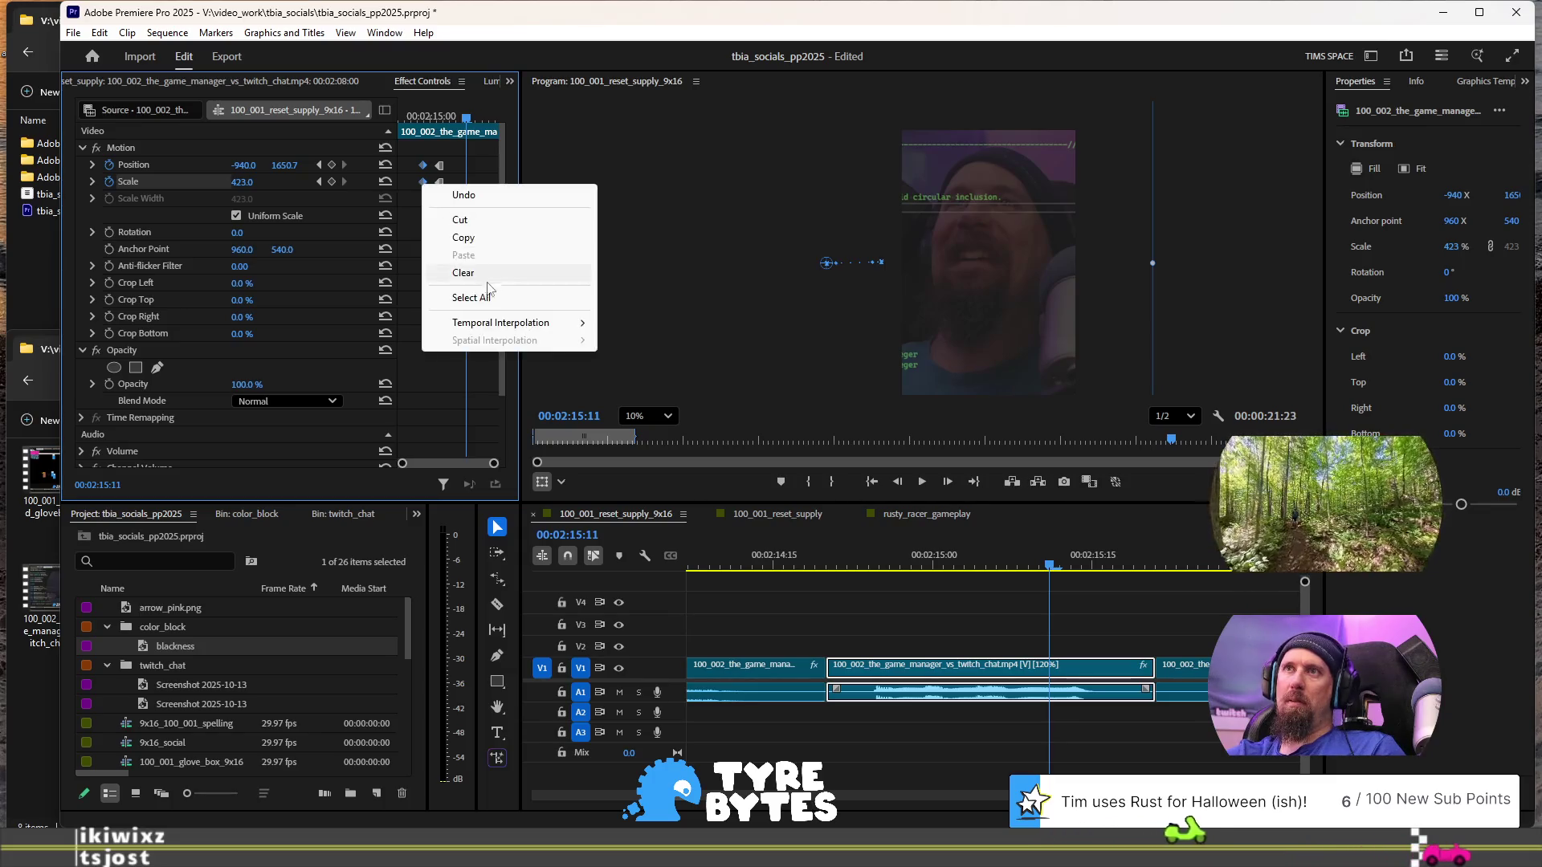
{"action": "mouse_move", "coordinate": [522, 322]}
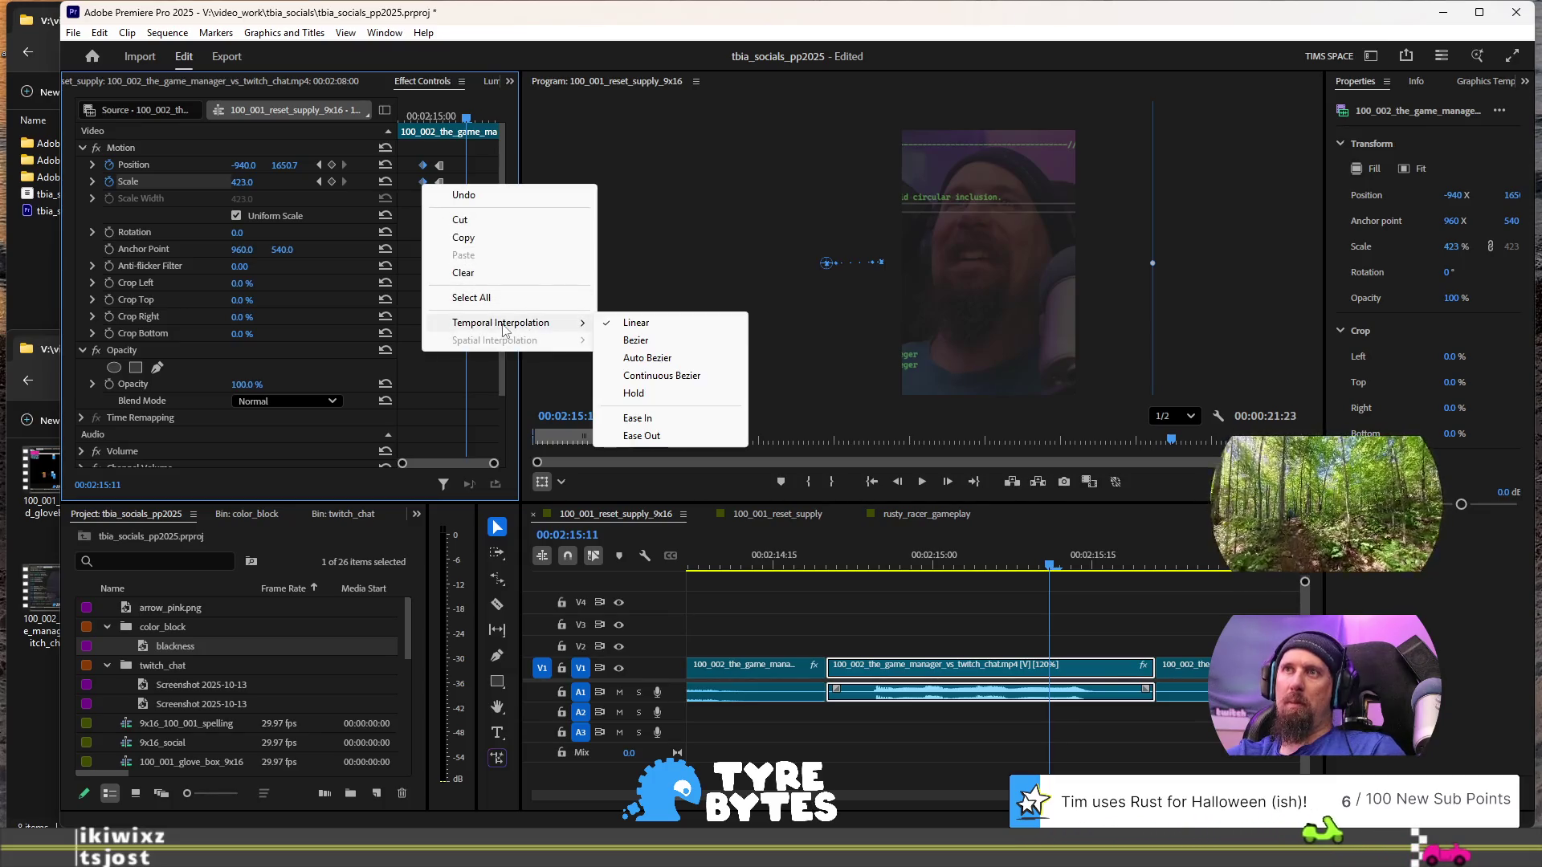
{"action": "left_click", "coordinate": [702, 392]}
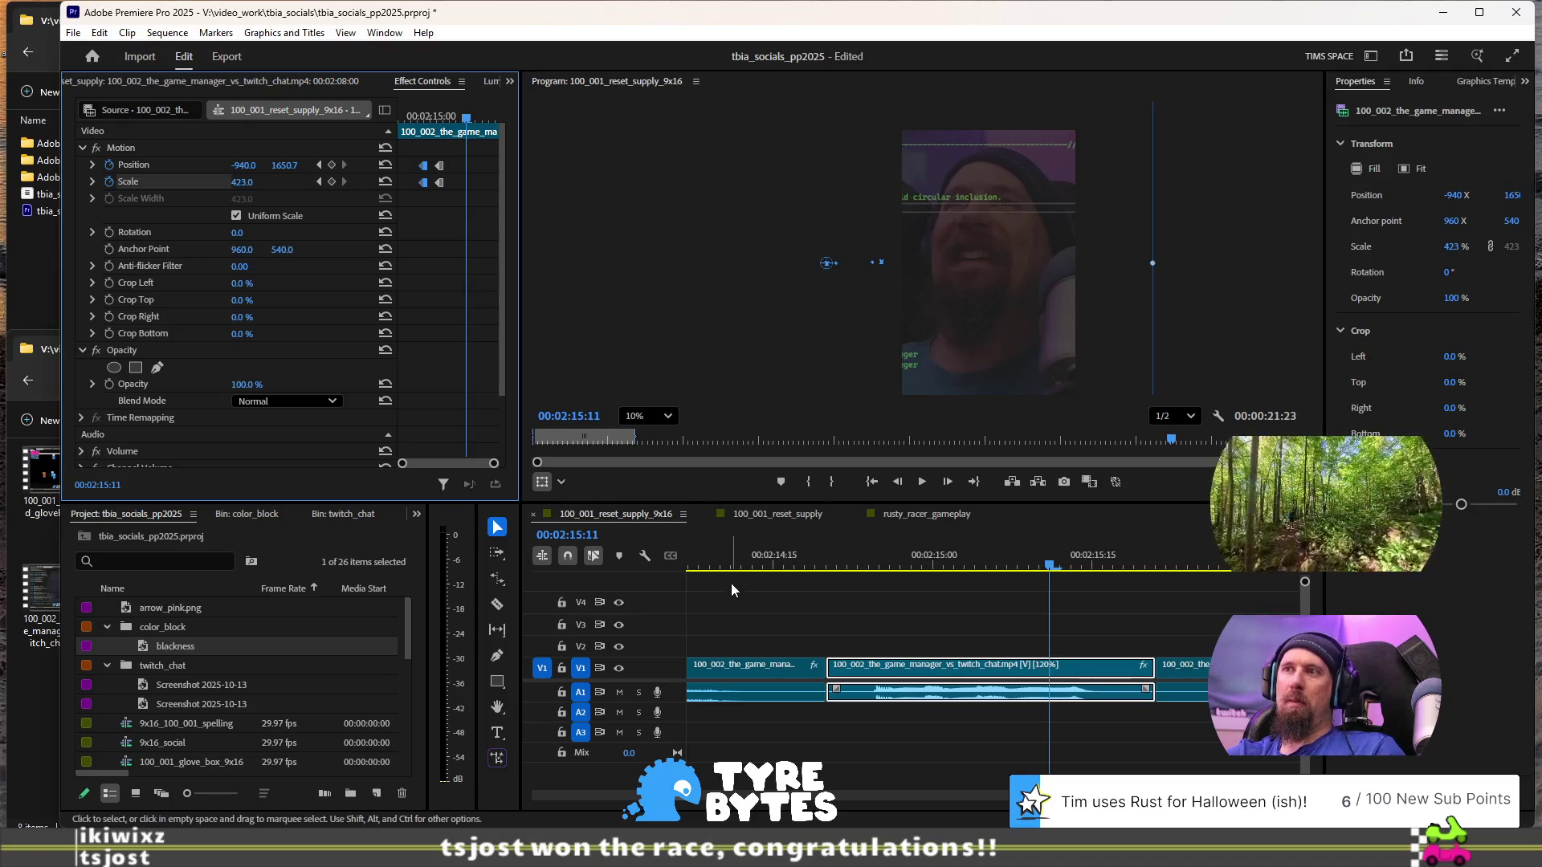
{"action": "left_click", "coordinate": [763, 566]}
{"action": "key", "text": "space"}
{"action": "key", "text": "space"}
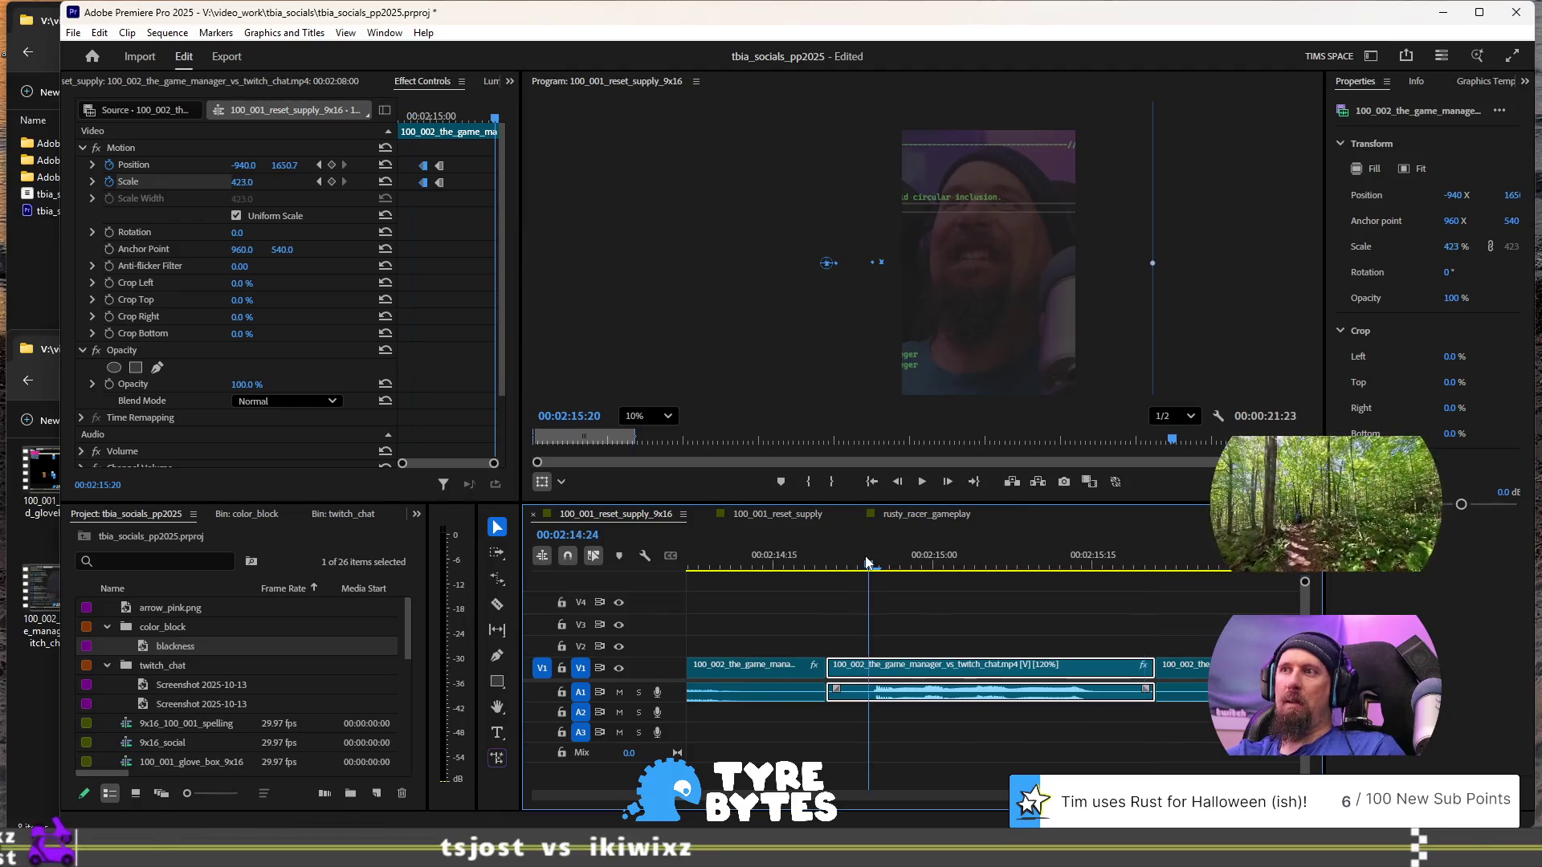
- Nudge the first Position and Scale keyframes slightly earlier and advance to 00:02:15:04
{"action": "left_click", "coordinate": [868, 564]}
{"action": "key", "text": "Right"}
{"action": "key", "text": "Right"}
{"action": "key", "text": "Right"}
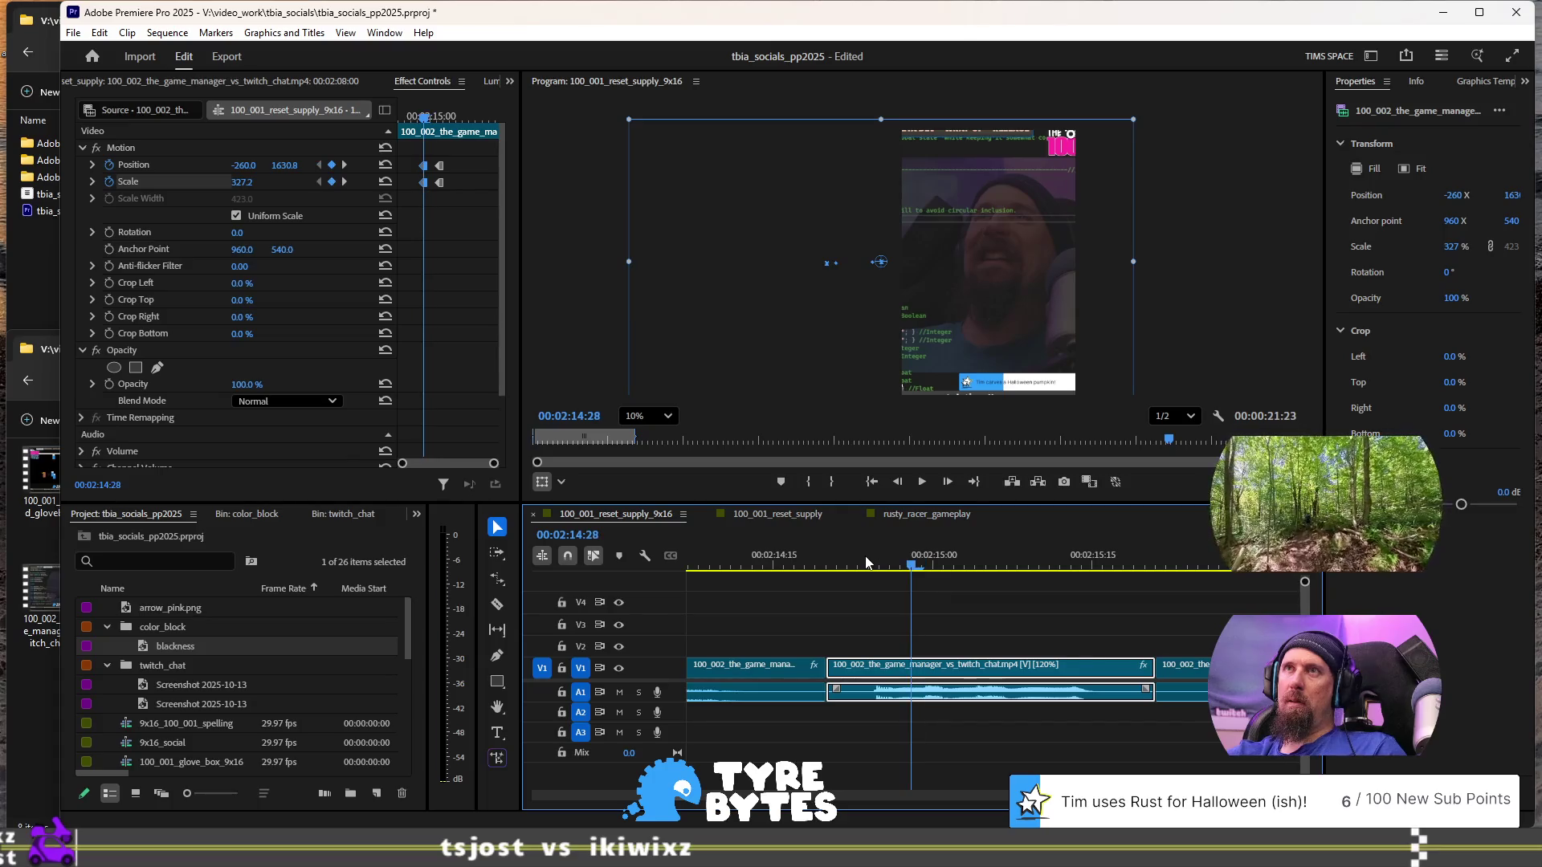
{"action": "left_click", "coordinate": [424, 194]}
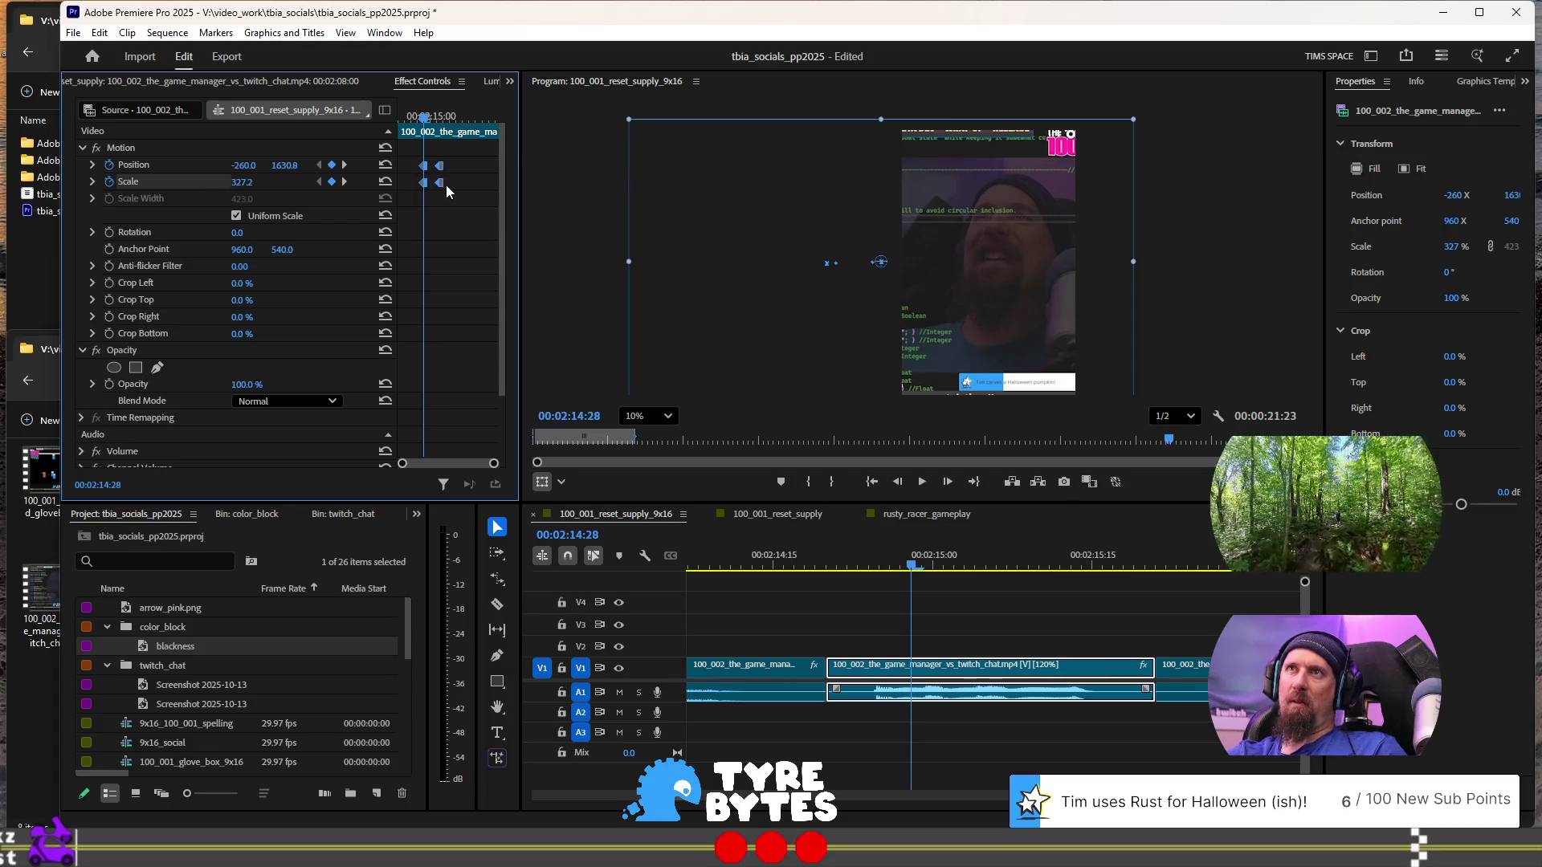
{"action": "left_click_drag", "start_coordinate": [445, 186], "coordinate": [432, 183]}
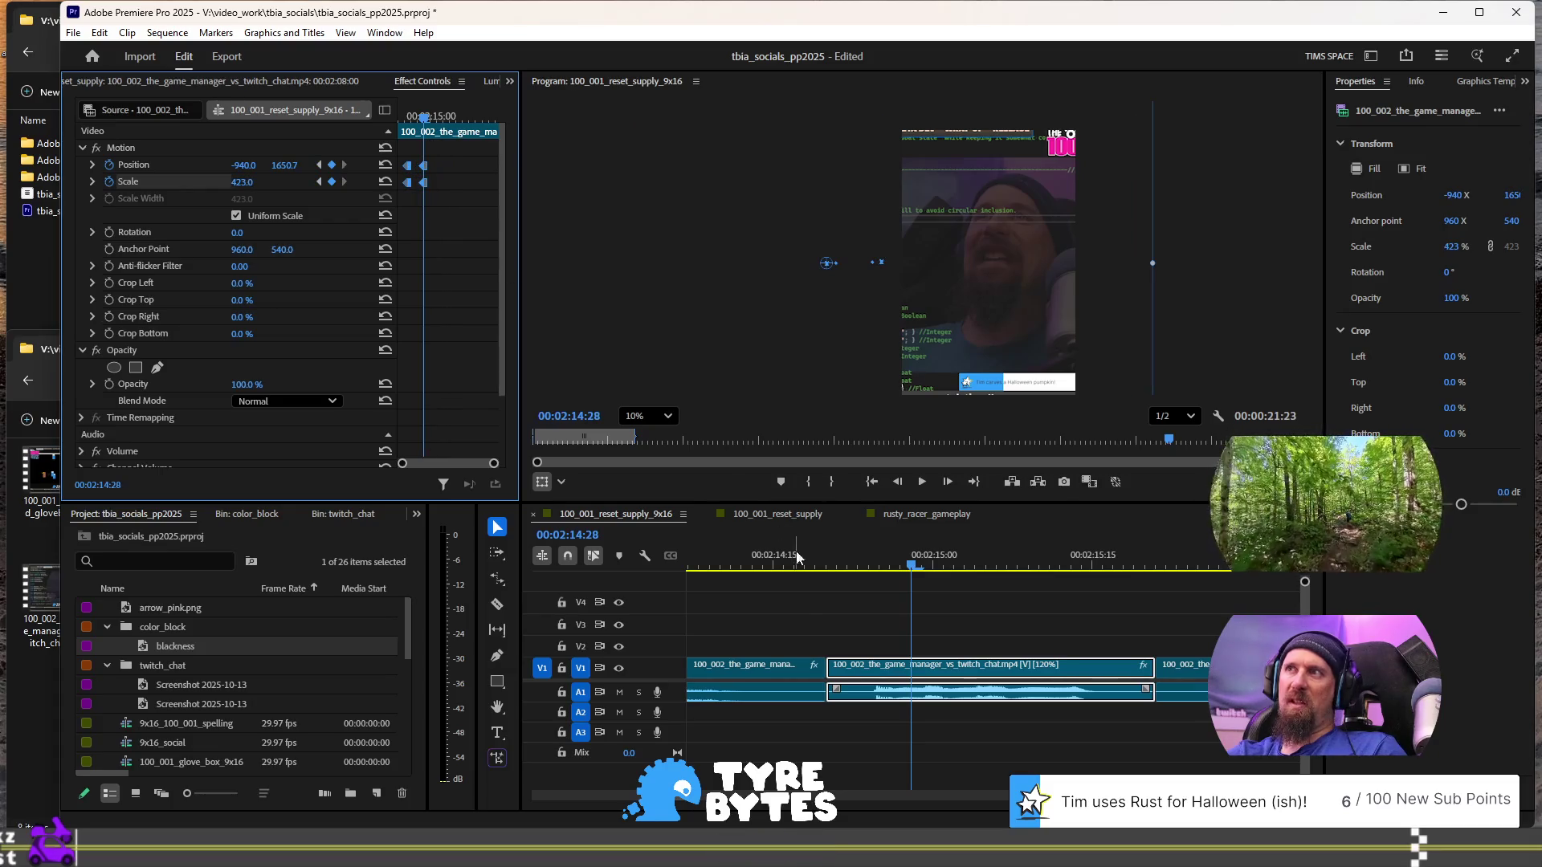
{"action": "key", "text": "space"}
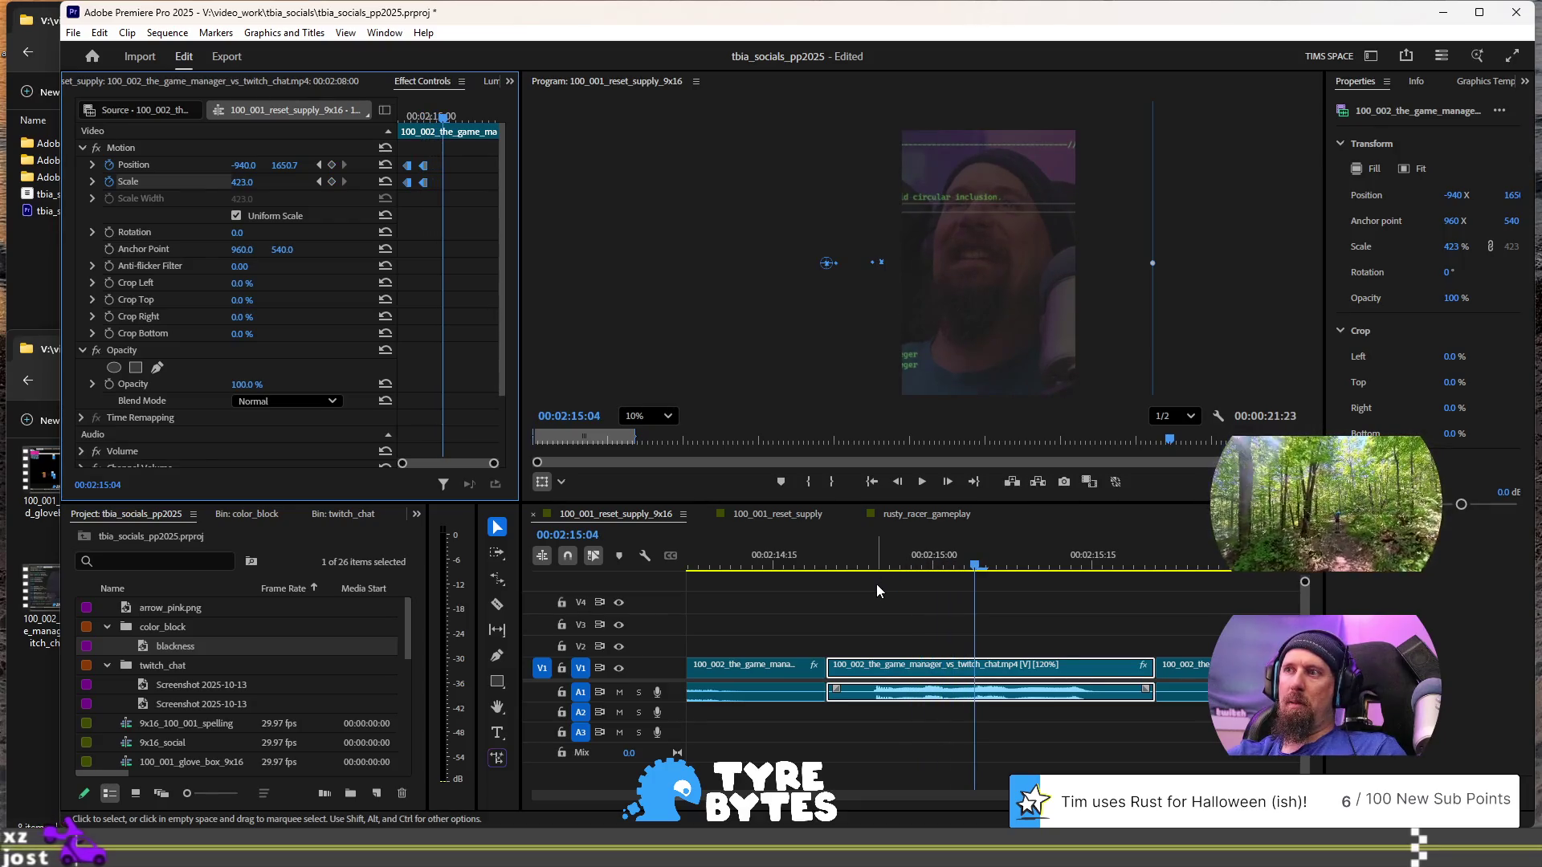
- Punch in at 00:02:15:04 to Scale 546% and Position X -1320, then play it back
{"action": "left_click", "coordinate": [1004, 304]}
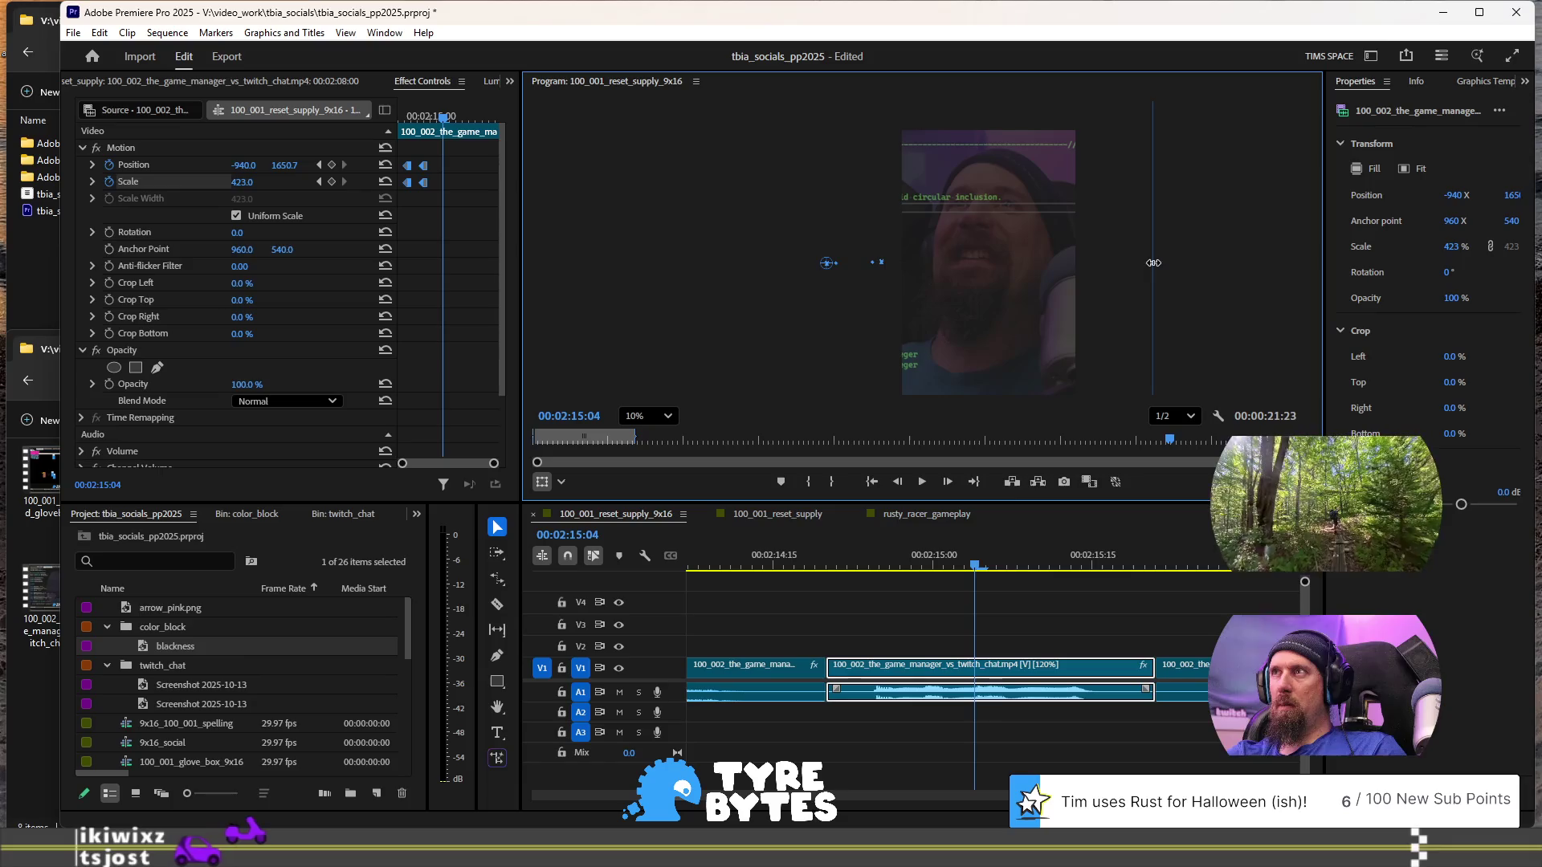
{"action": "left_click_drag", "start_coordinate": [1155, 263], "coordinate": [1248, 267]}
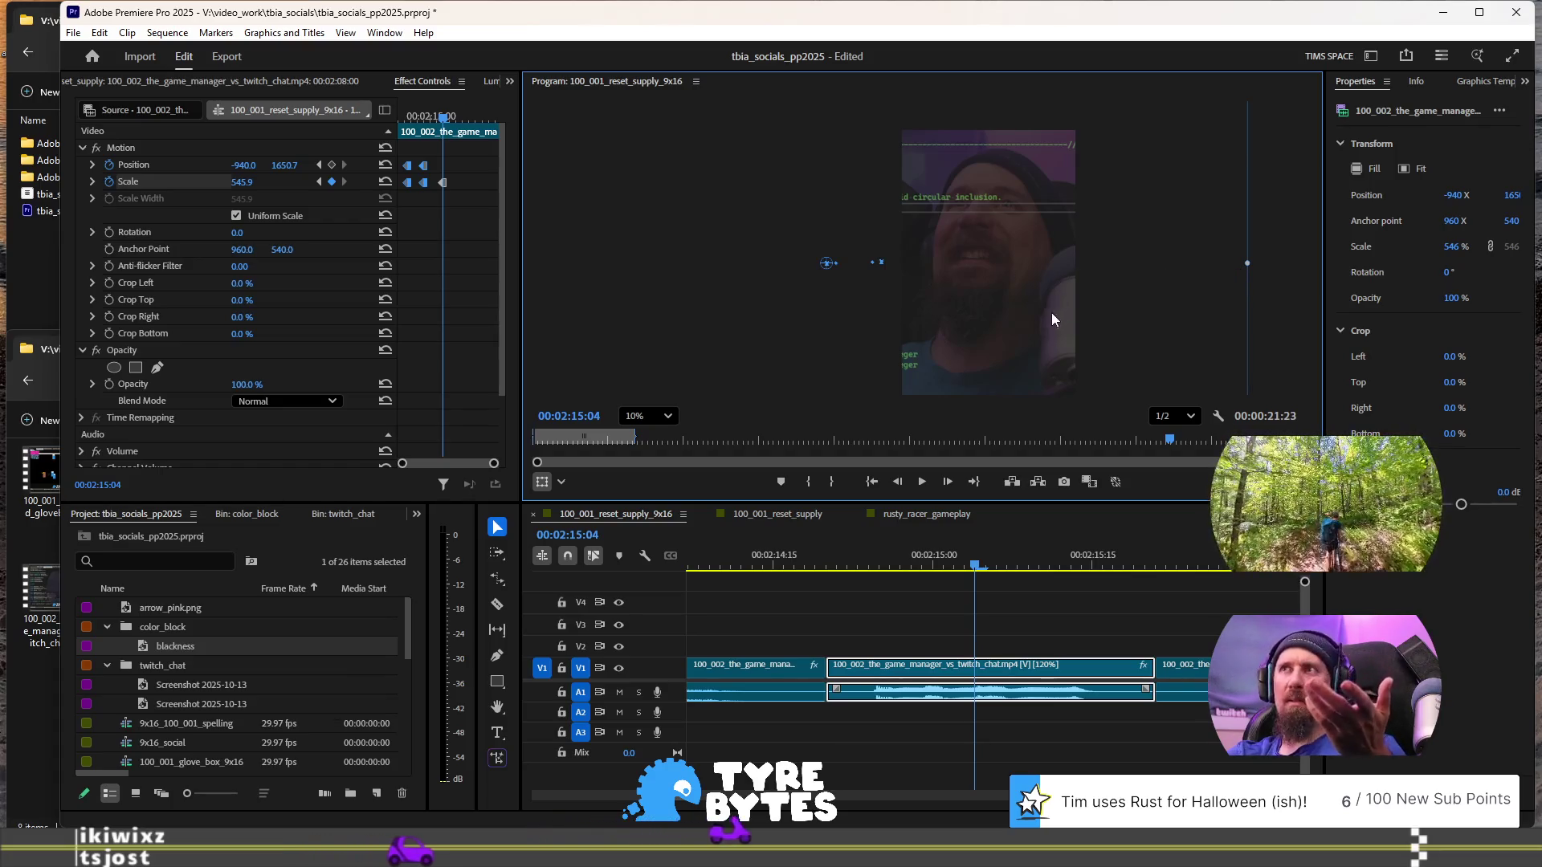
{"action": "mouse_move", "coordinate": [1002, 317]}
{"action": "left_mouse_down"}
{"action": "mouse_move", "coordinate": [929, 318]}
{"action": "mouse_move", "coordinate": [1029, 259]}
{"action": "mouse_move", "coordinate": [735, 326]}
{"action": "mouse_move", "coordinate": [910, 294]}
{"action": "mouse_move", "coordinate": [1028, 337]}
{"action": "left_mouse_up"}
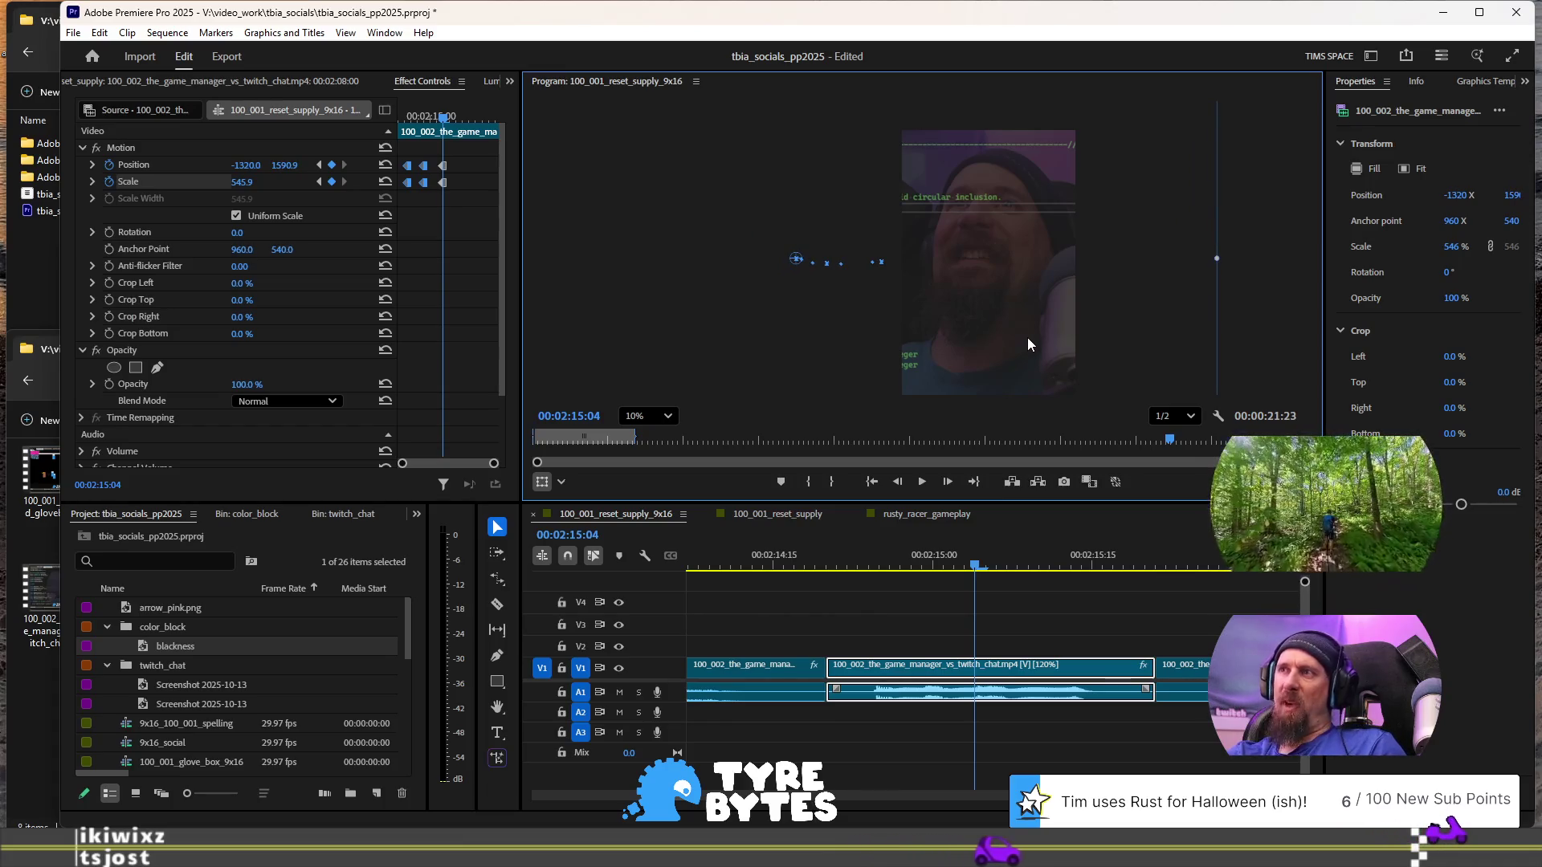
{"action": "key", "text": "space"}
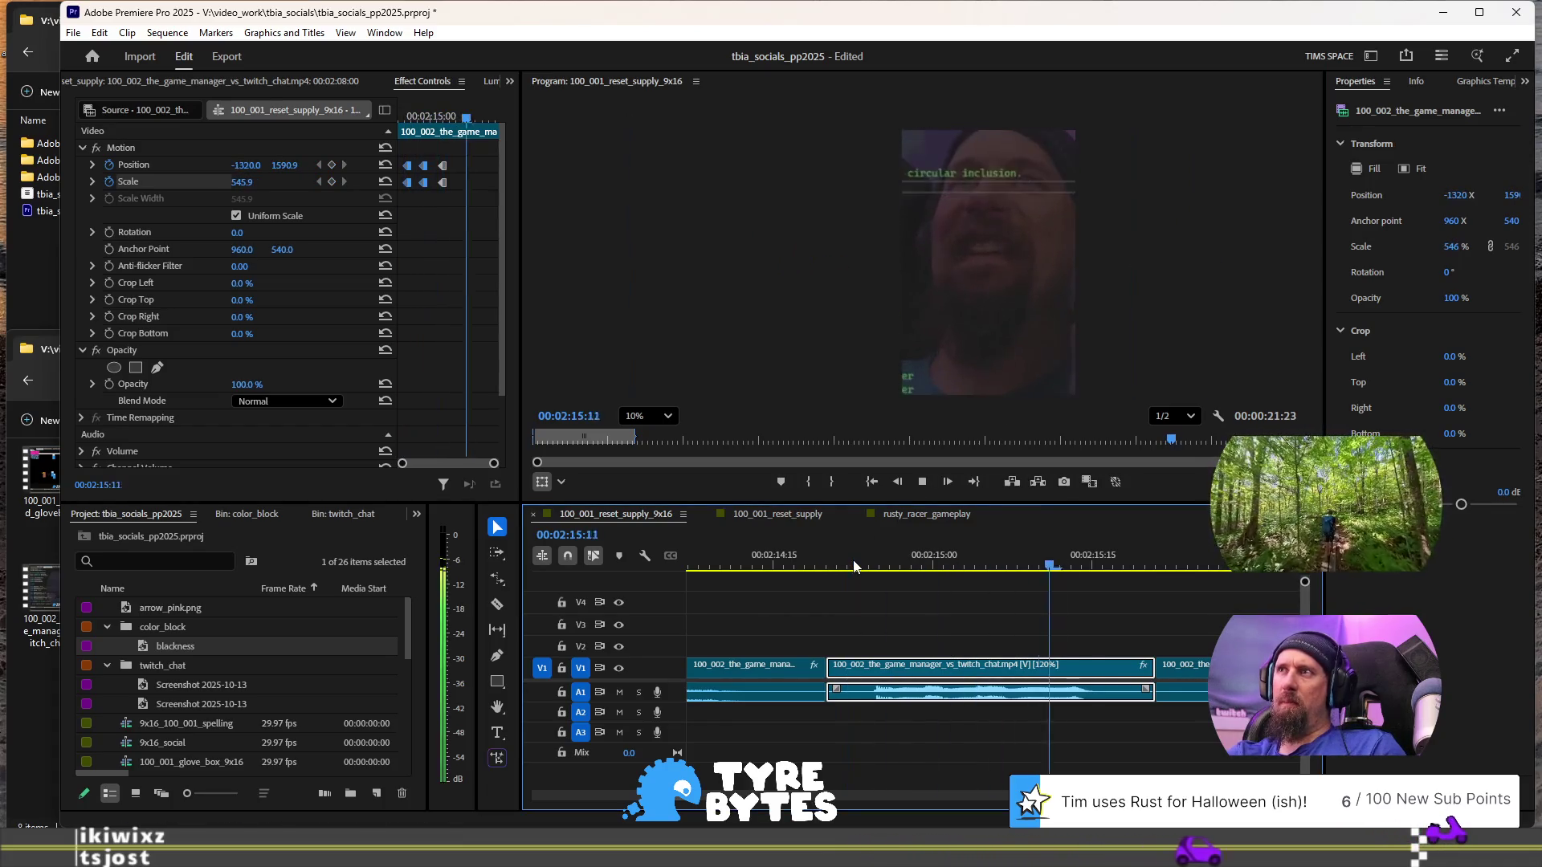
{"action": "key", "text": "space"}
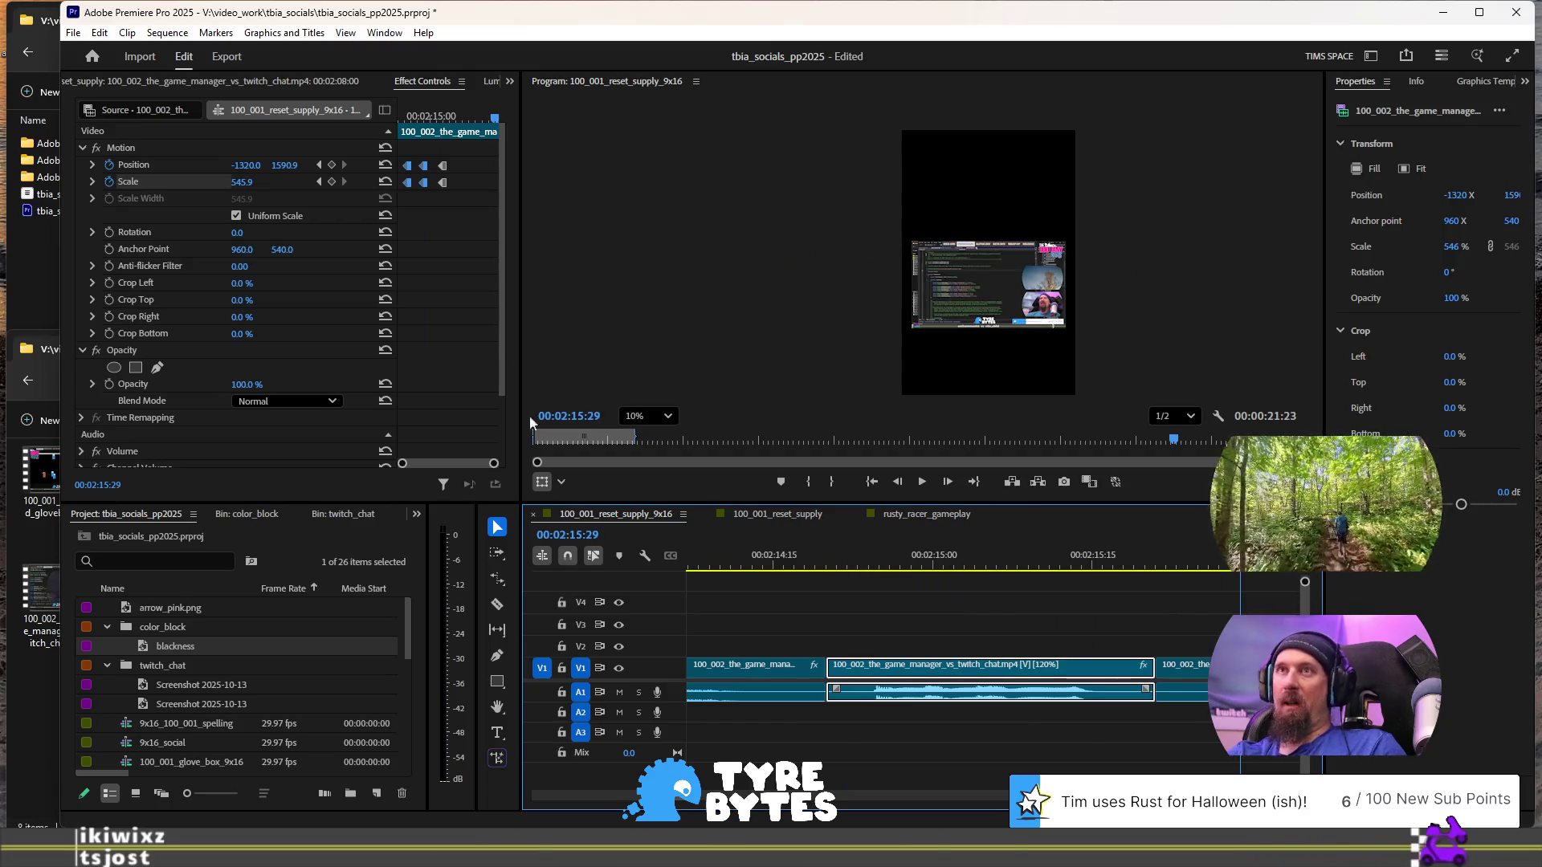
- Step around 00:02:15:04 to check the new zoom and select its Position keyframe
{"action": "left_click", "coordinate": [472, 163]}
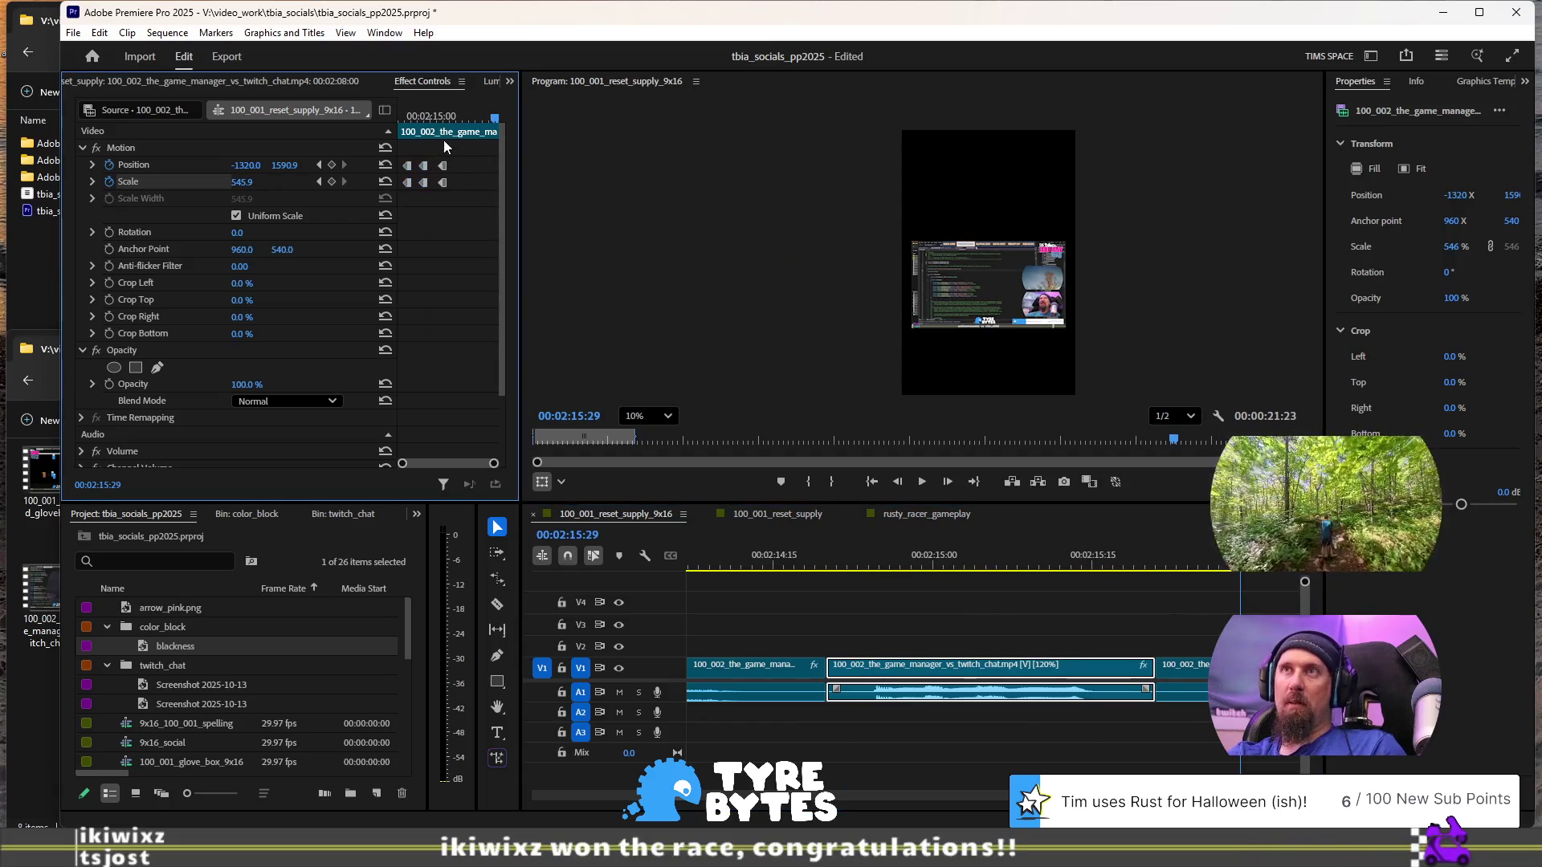
{"action": "left_click", "coordinate": [444, 117]}
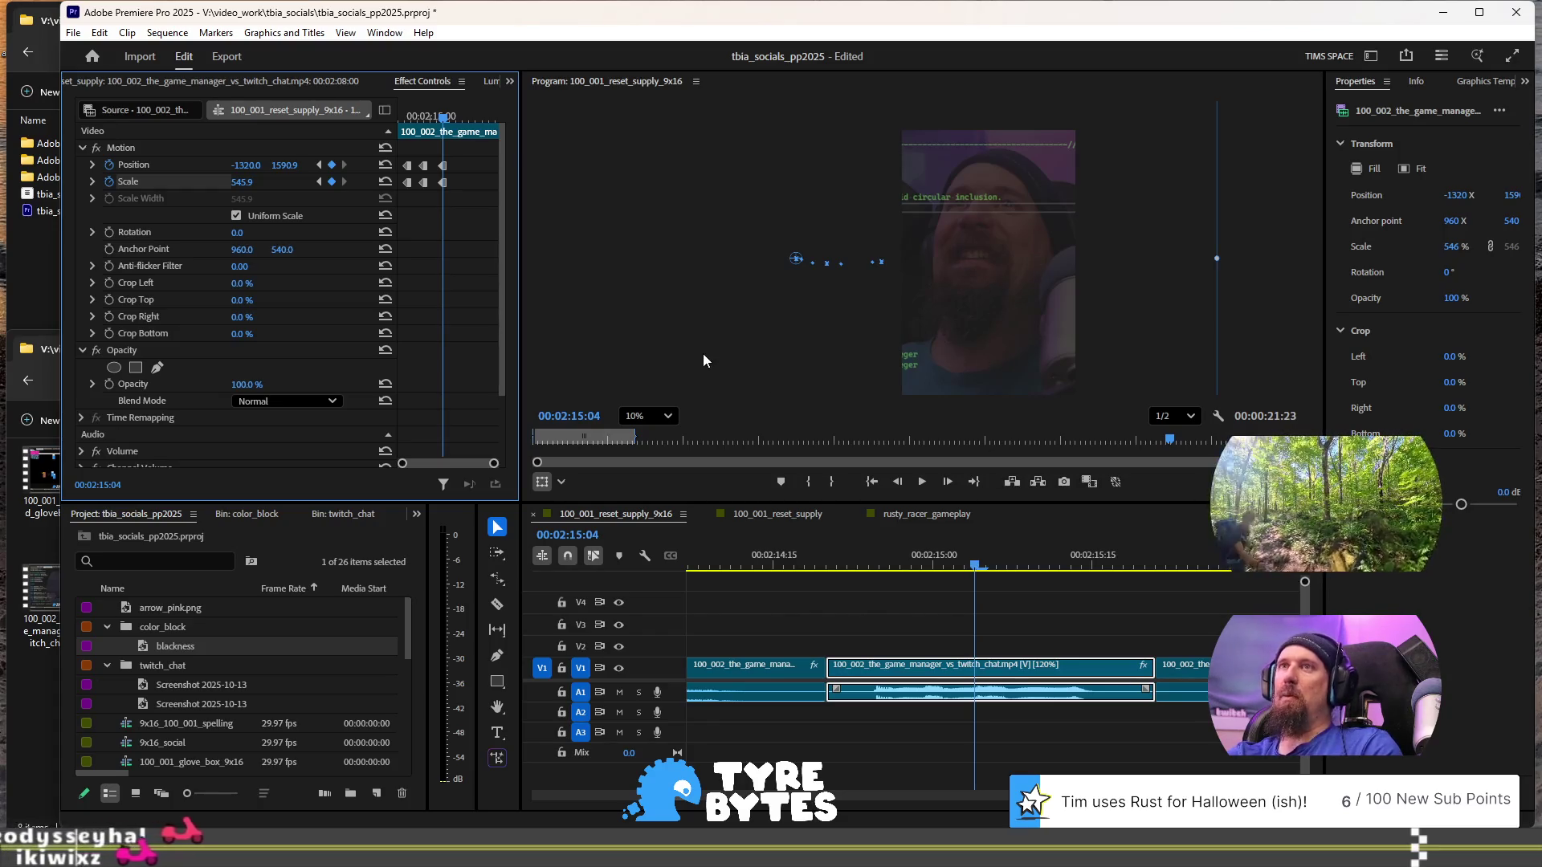
{"action": "key", "text": "Left"}
{"action": "key", "text": "Left"}
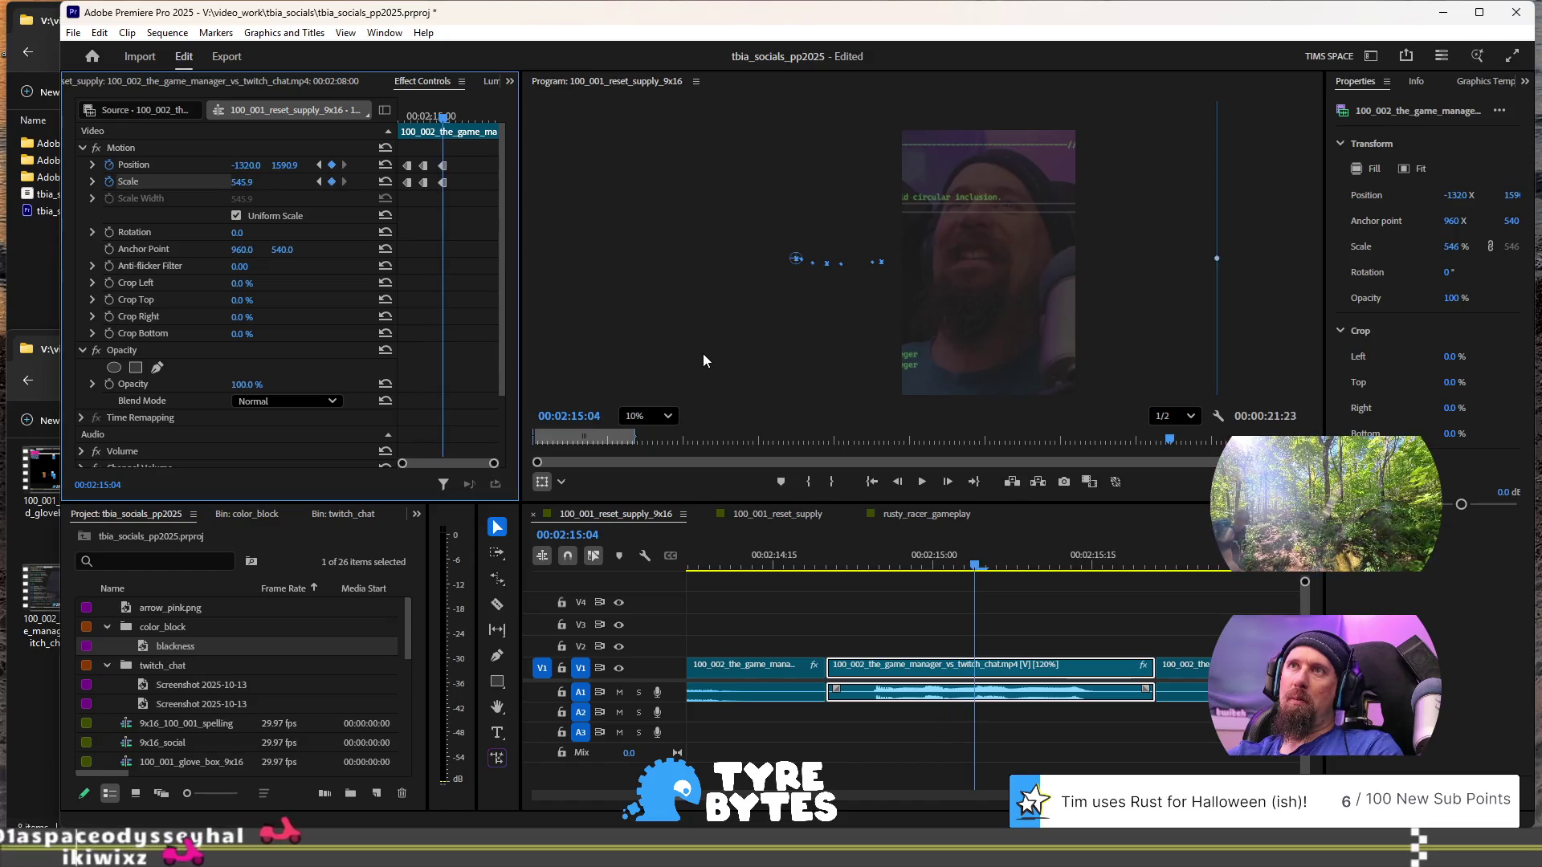
{"action": "key", "text": "Right"}
{"action": "key", "text": "Right"}
{"action": "key", "text": "Right"}
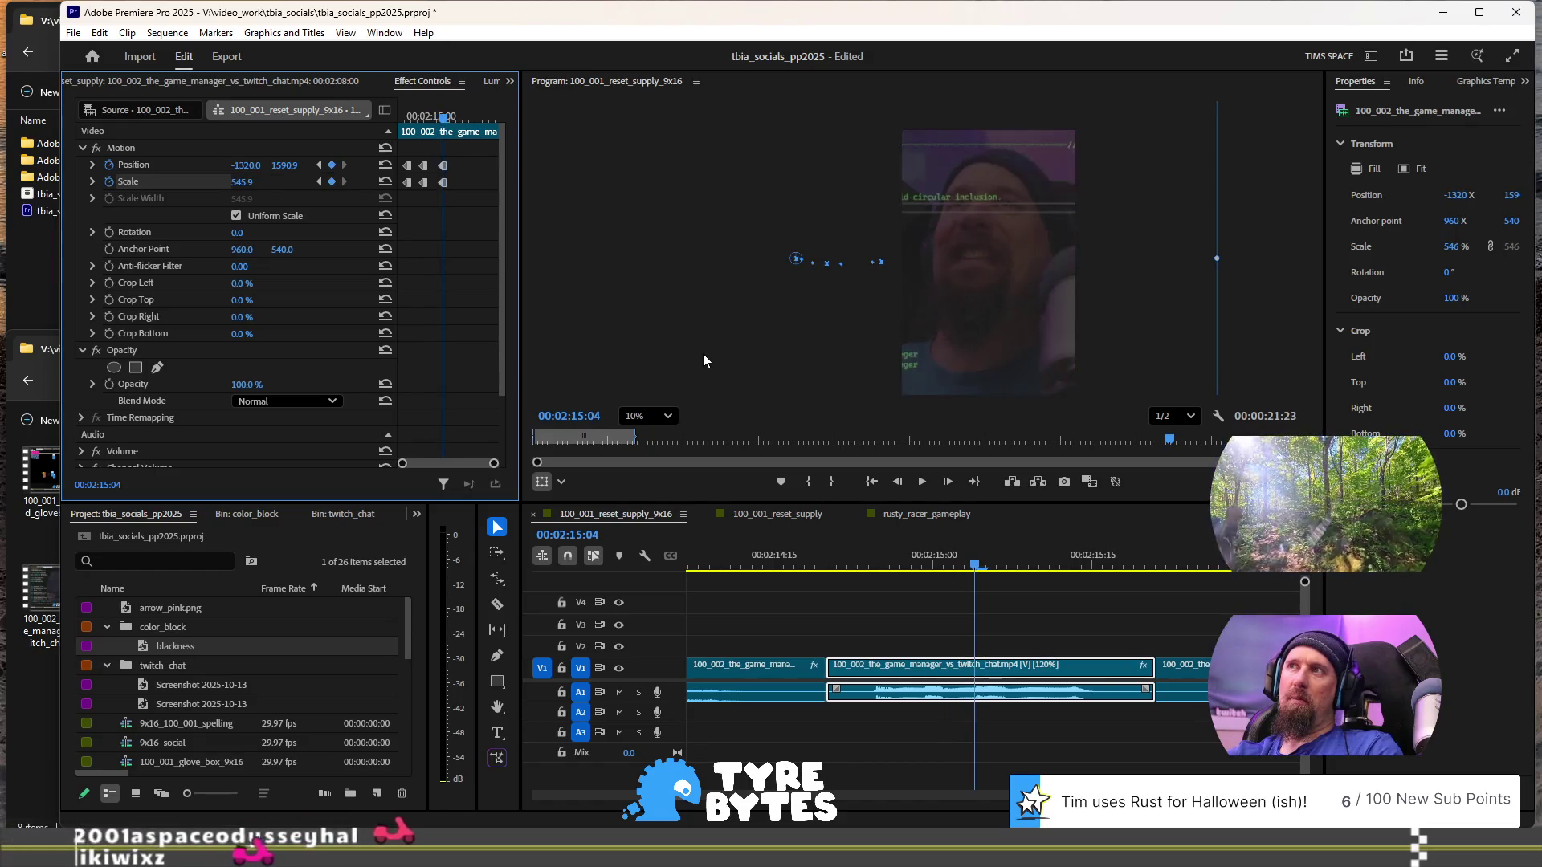
{"action": "left_click", "coordinate": [1000, 281]}
{"action": "key", "text": "Left"}
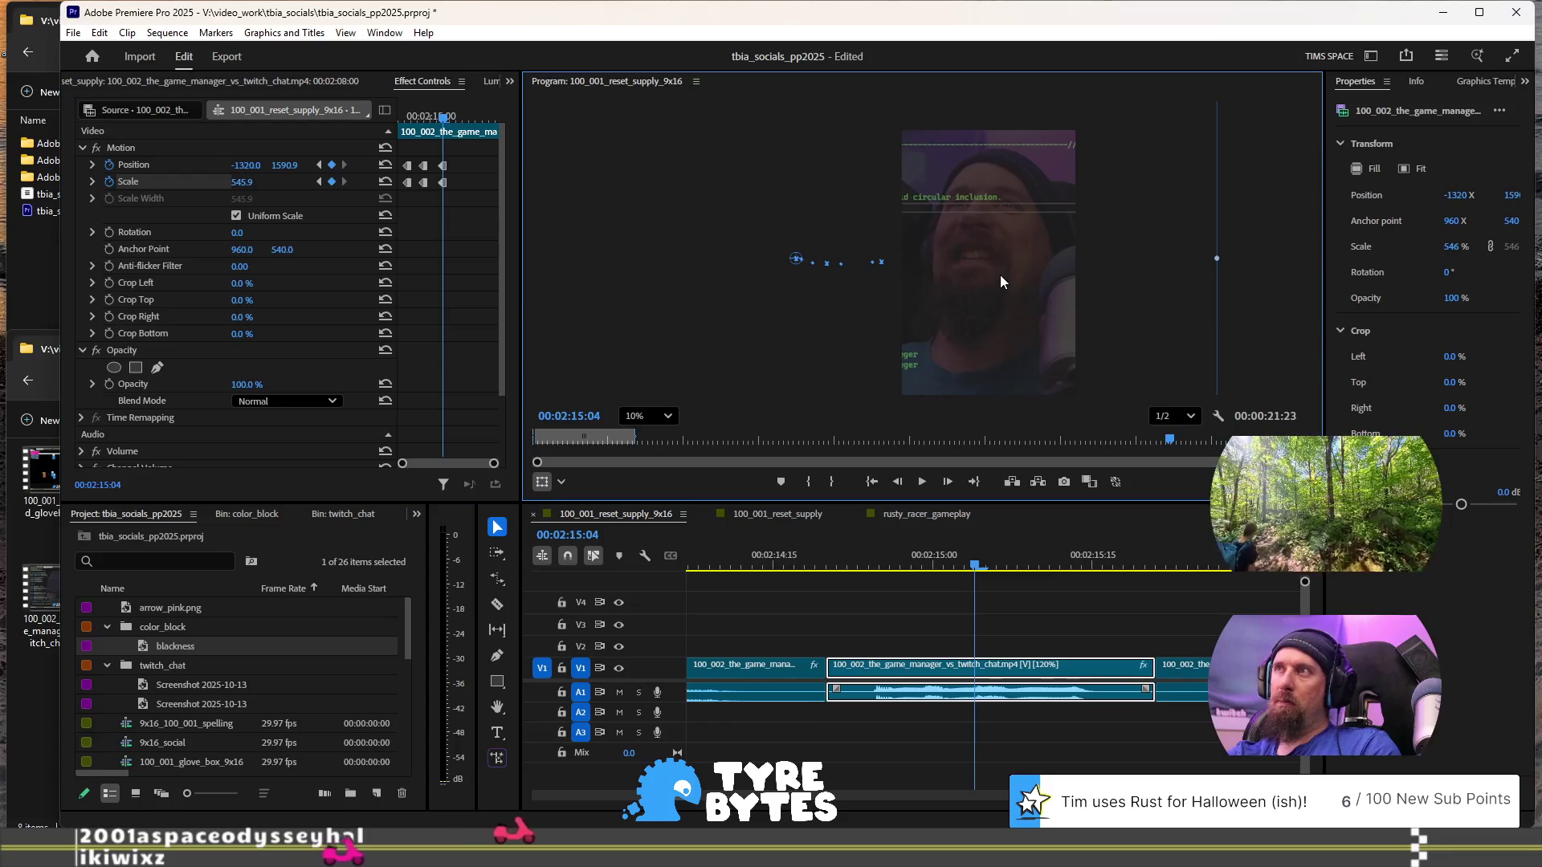
{"action": "left_click", "coordinate": [428, 166]}
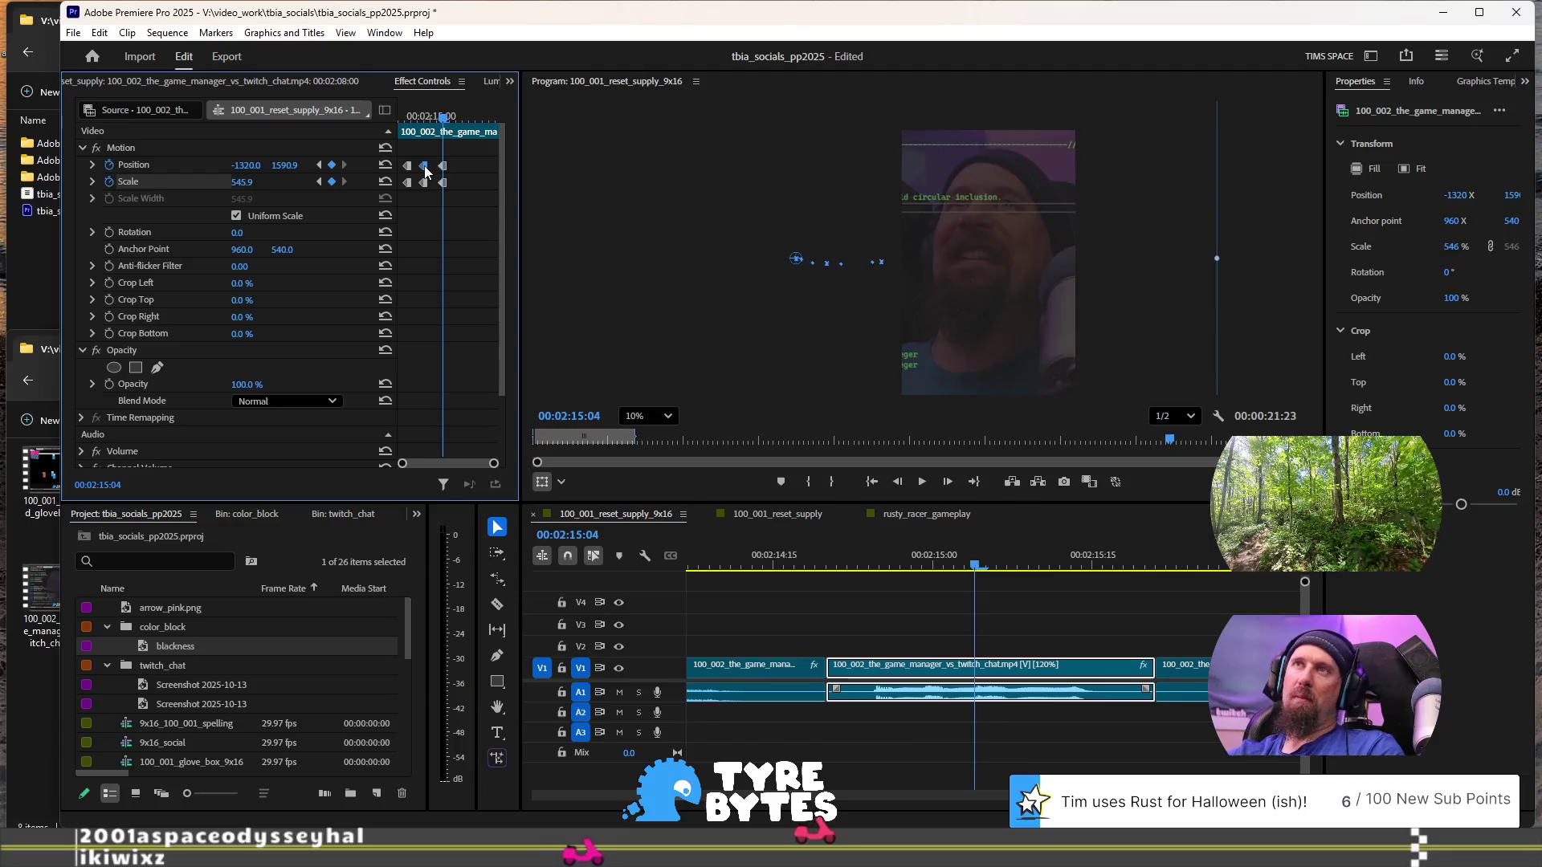
{"action": "right_click", "coordinate": [427, 171]}
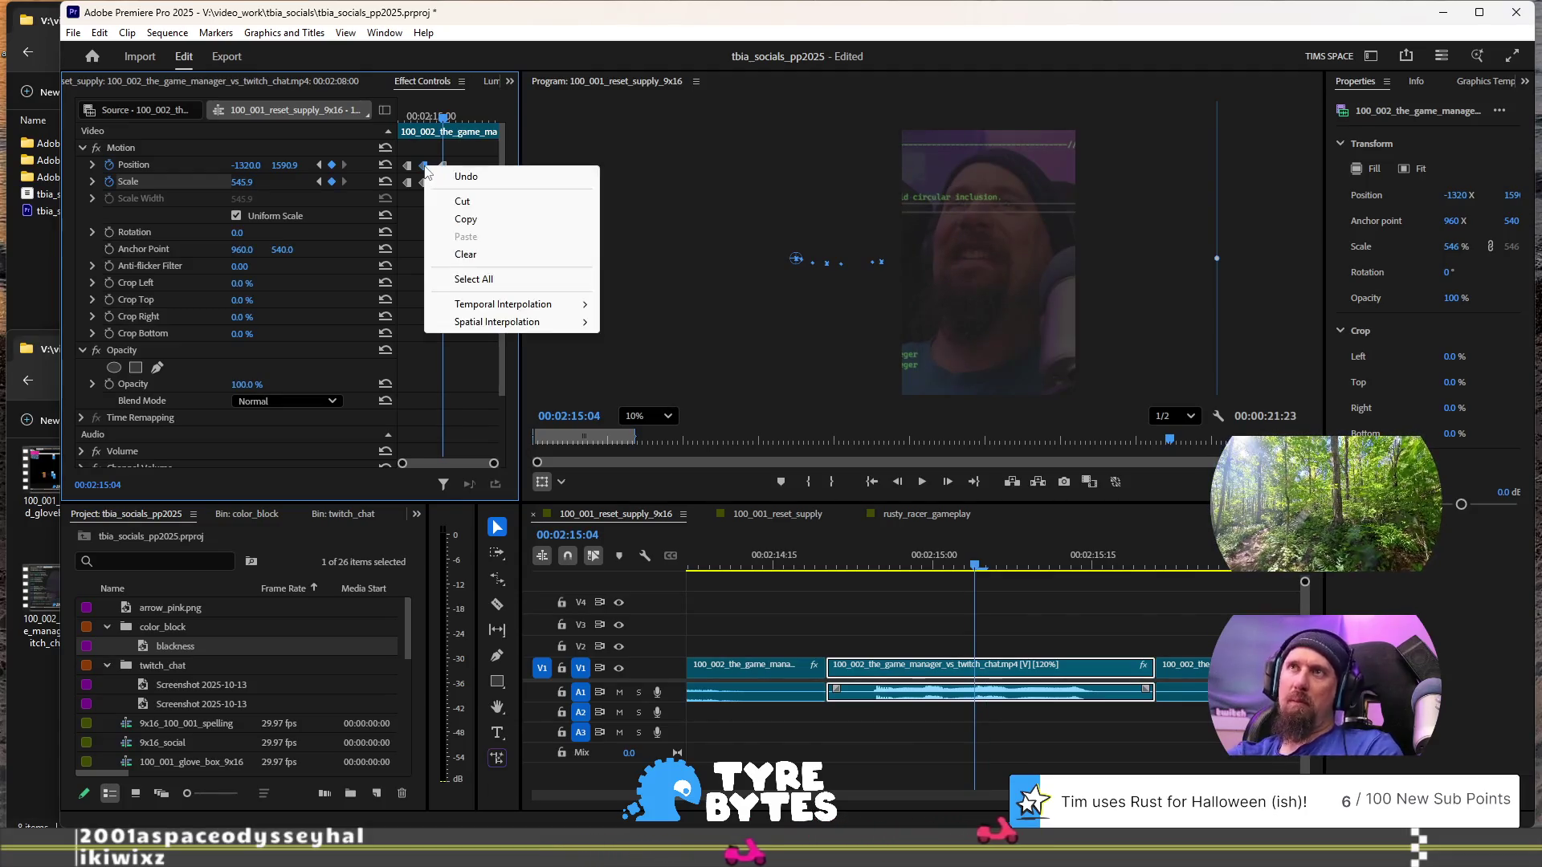
- Compare both zoom keyframes, then lower the 00:02:15:04 framing to Position Y 1850.2
{"action": "left_click", "coordinate": [413, 253]}
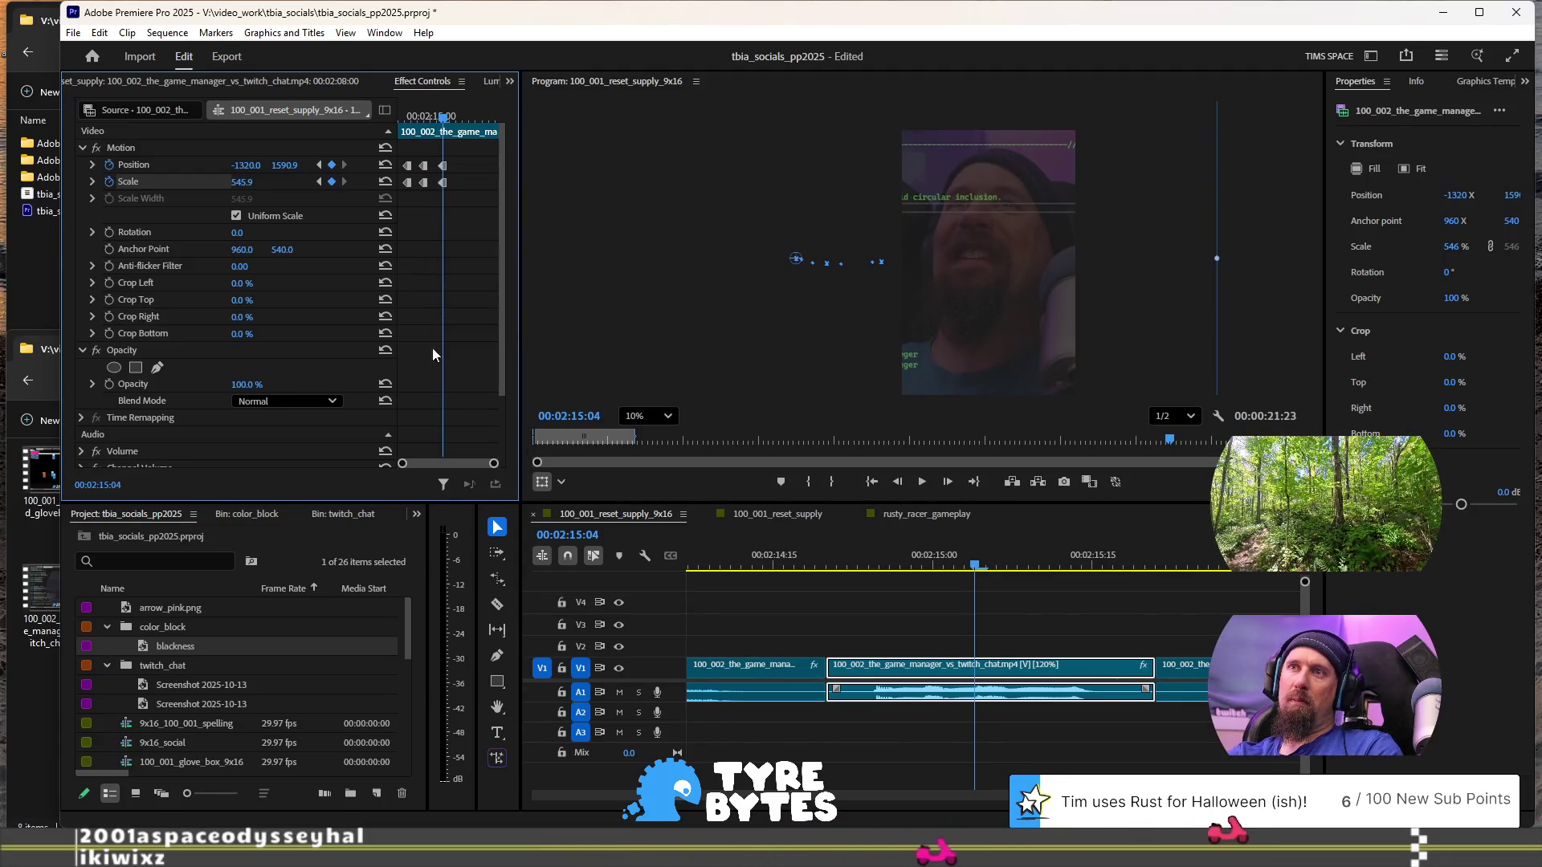
{"action": "key", "text": "Left"}
{"action": "key", "text": "Left"}
{"action": "key", "text": "Left"}
{"action": "key", "text": "Right"}
{"action": "key", "text": "Right"}
{"action": "key", "text": "Right"}
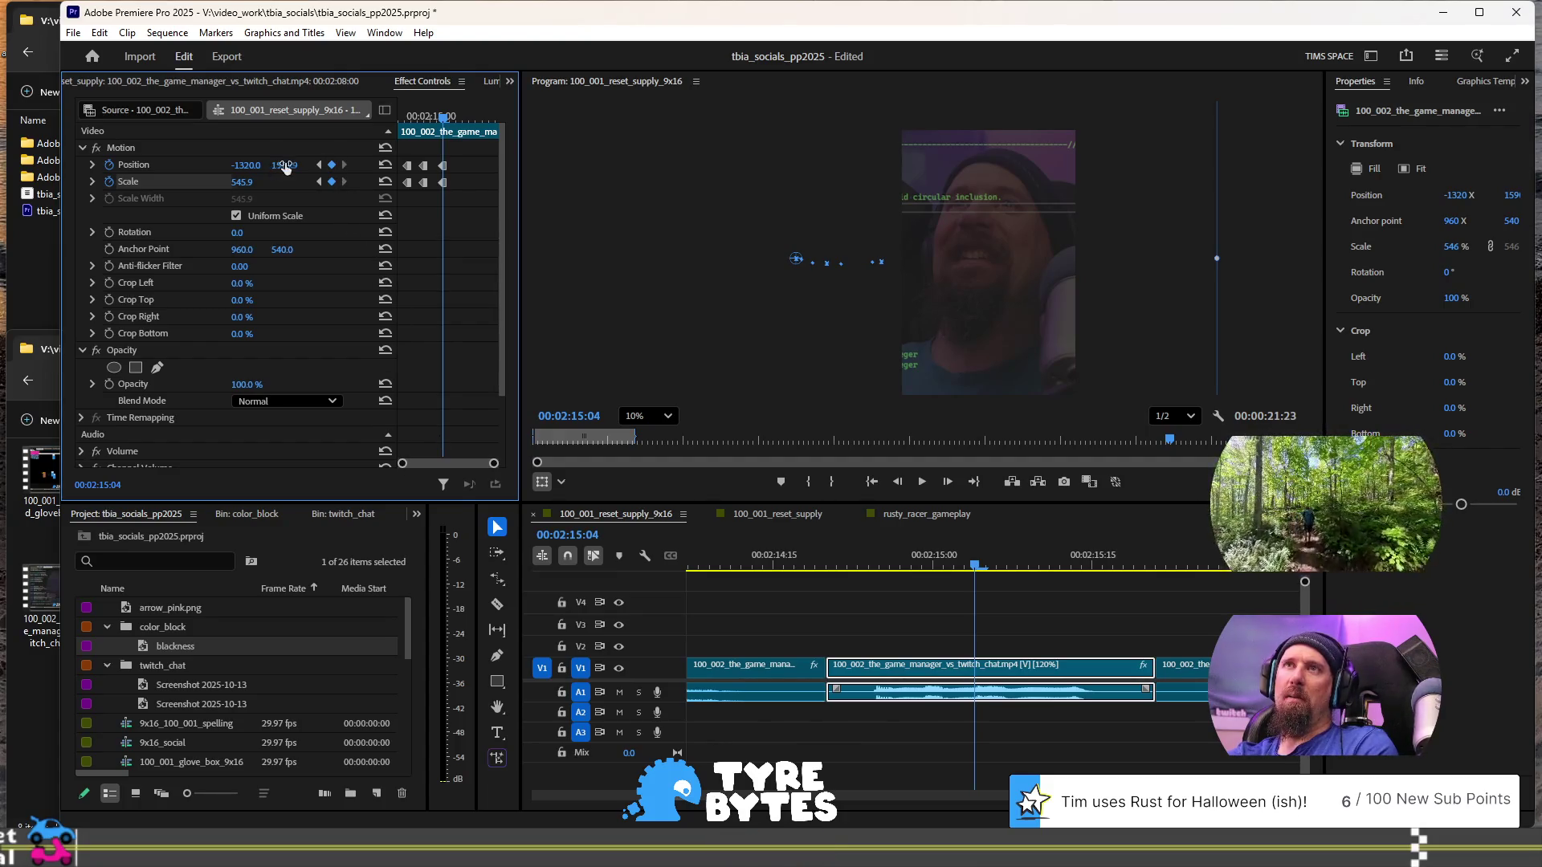
{"action": "left_click", "coordinate": [319, 165]}
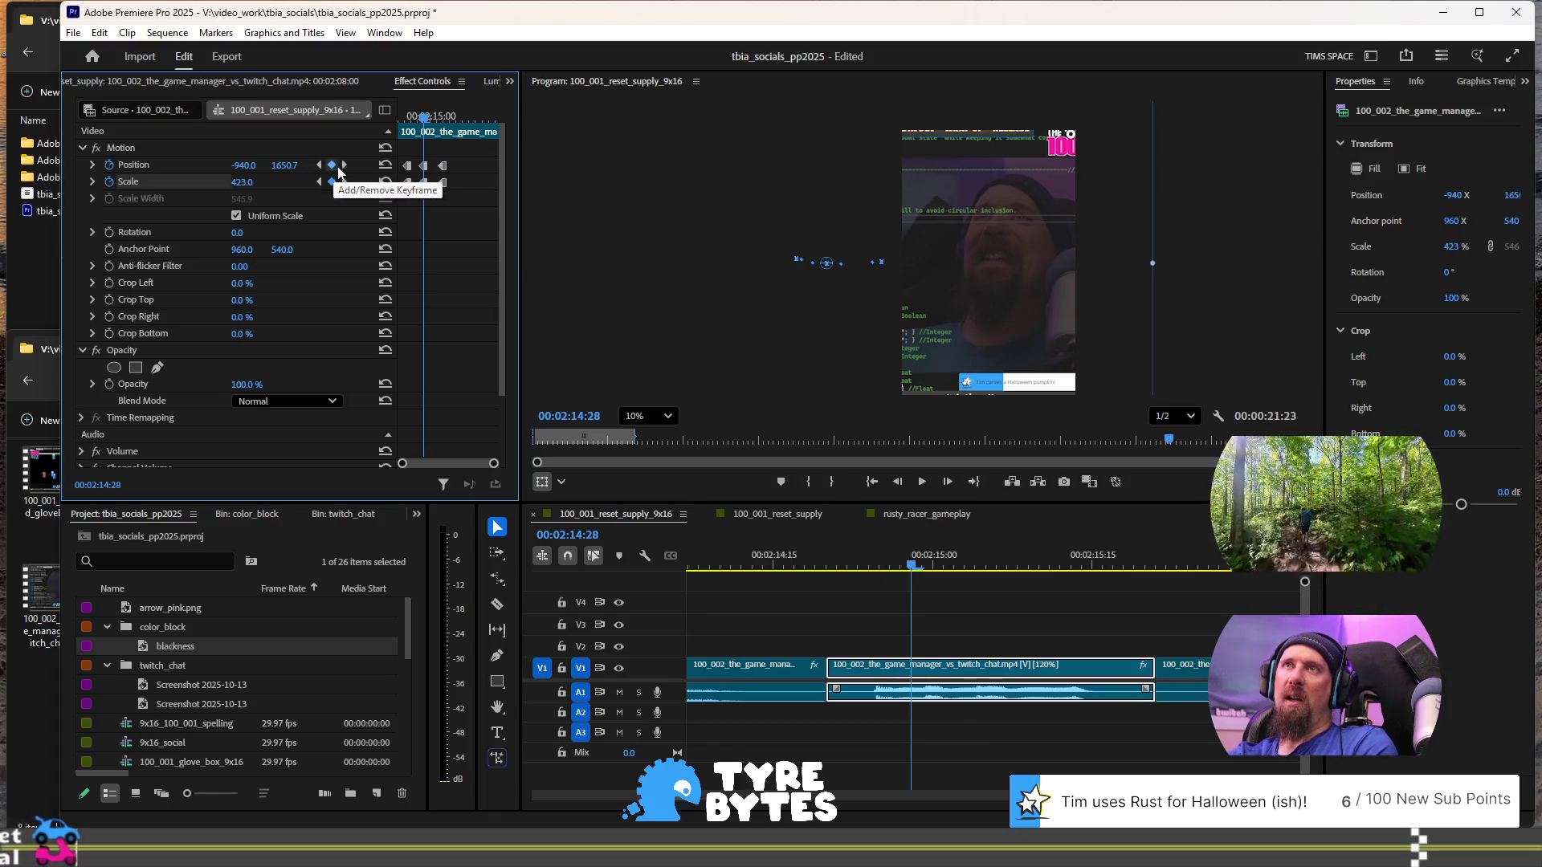
{"action": "left_click", "coordinate": [344, 165]}
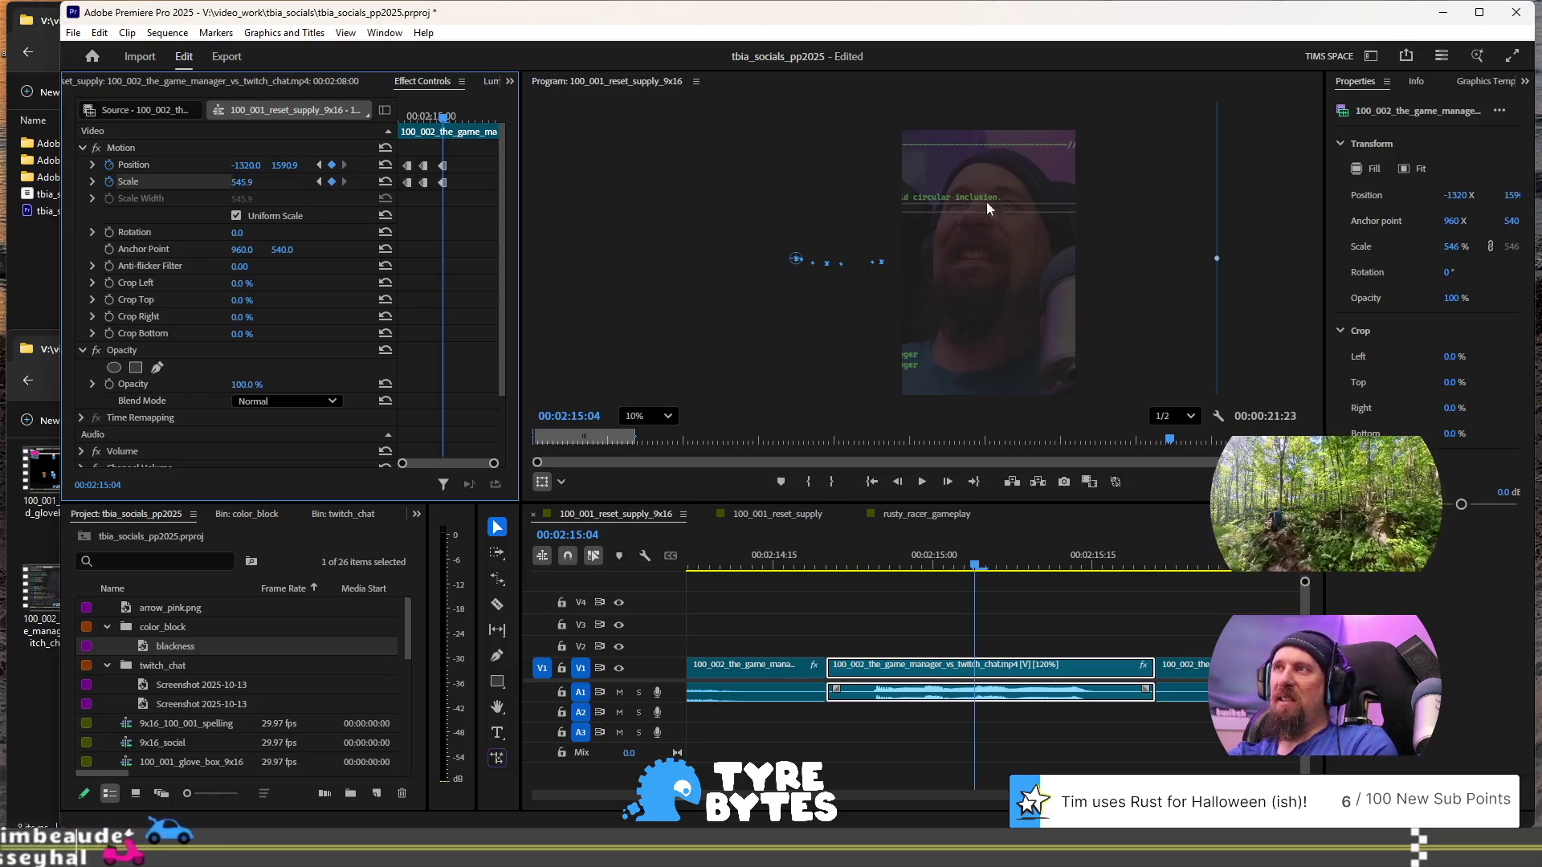
{"action": "left_click", "coordinate": [980, 330]}
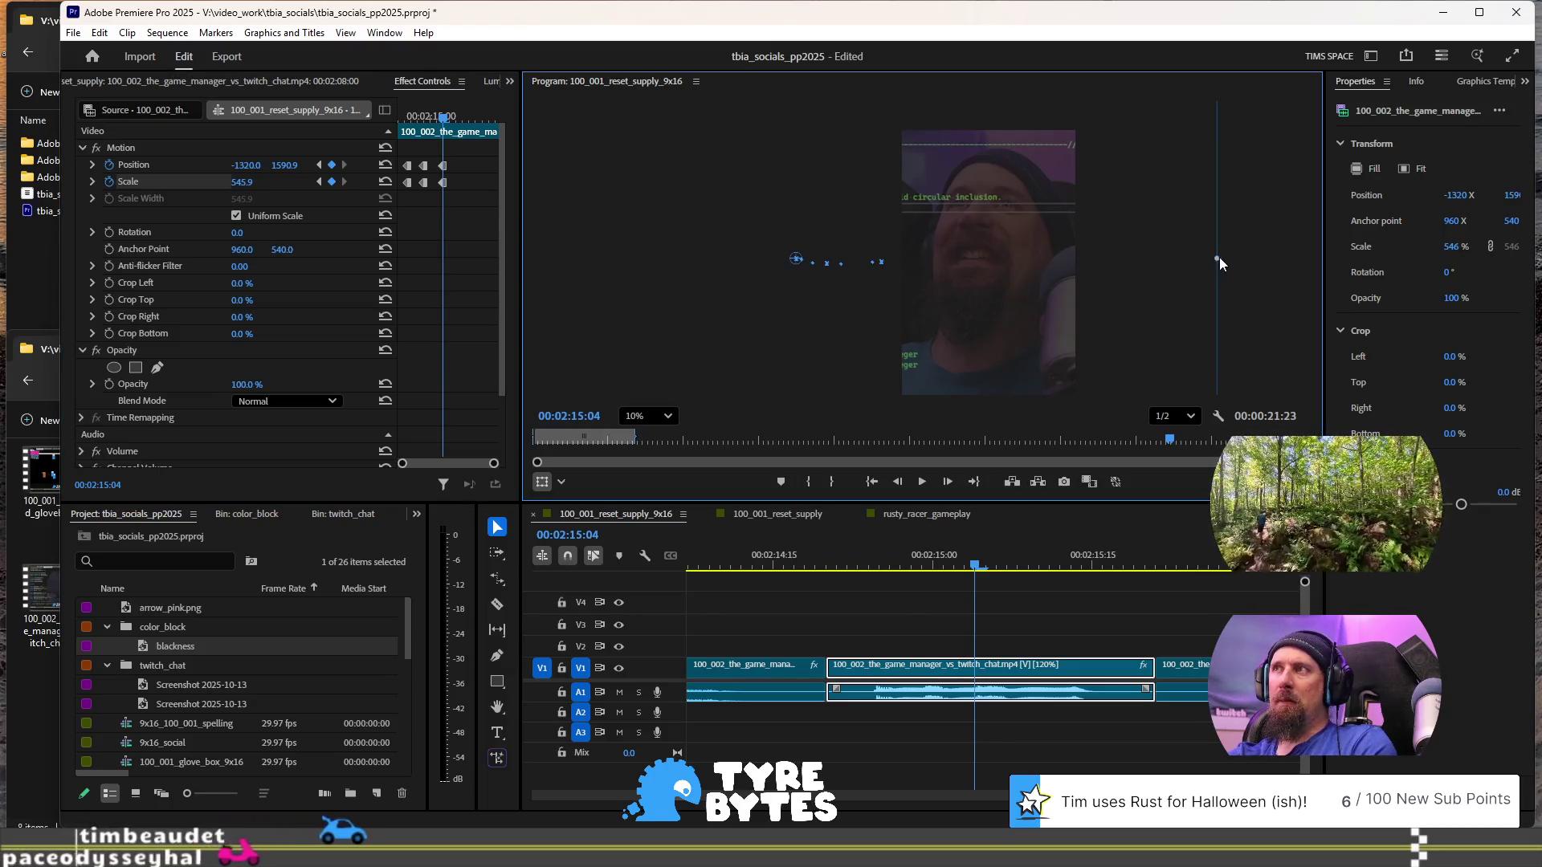
{"action": "left_click_drag", "start_coordinate": [1009, 280], "coordinate": [1008, 295]}
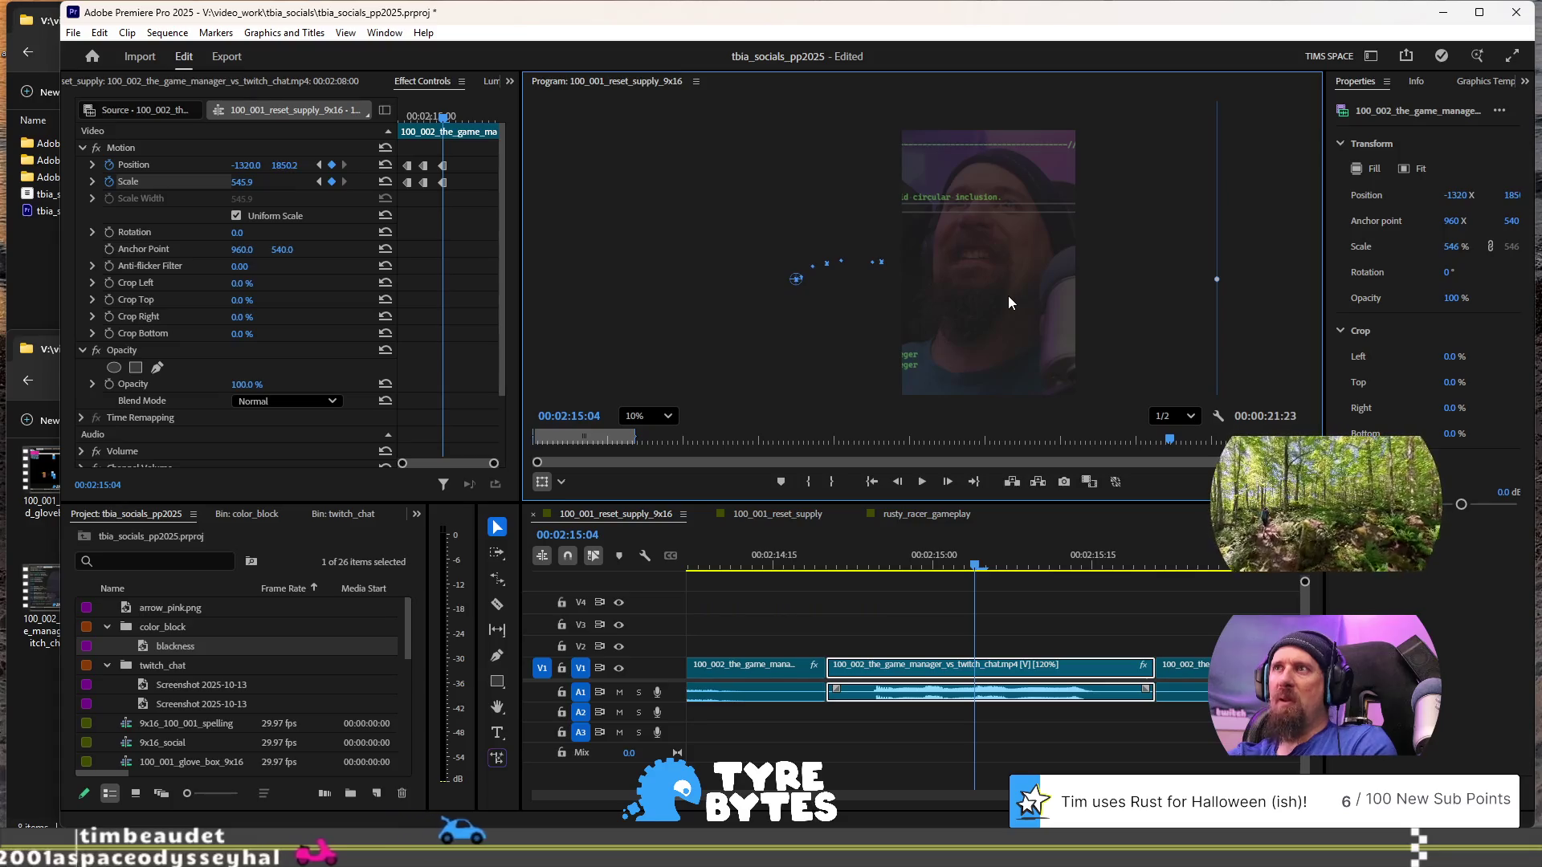
- Replay the adjusted punch-in zooms from 00:02:14:11
{"action": "left_click", "coordinate": [938, 554]}
{"action": "key", "text": "space"}
{"action": "key", "text": "space"}
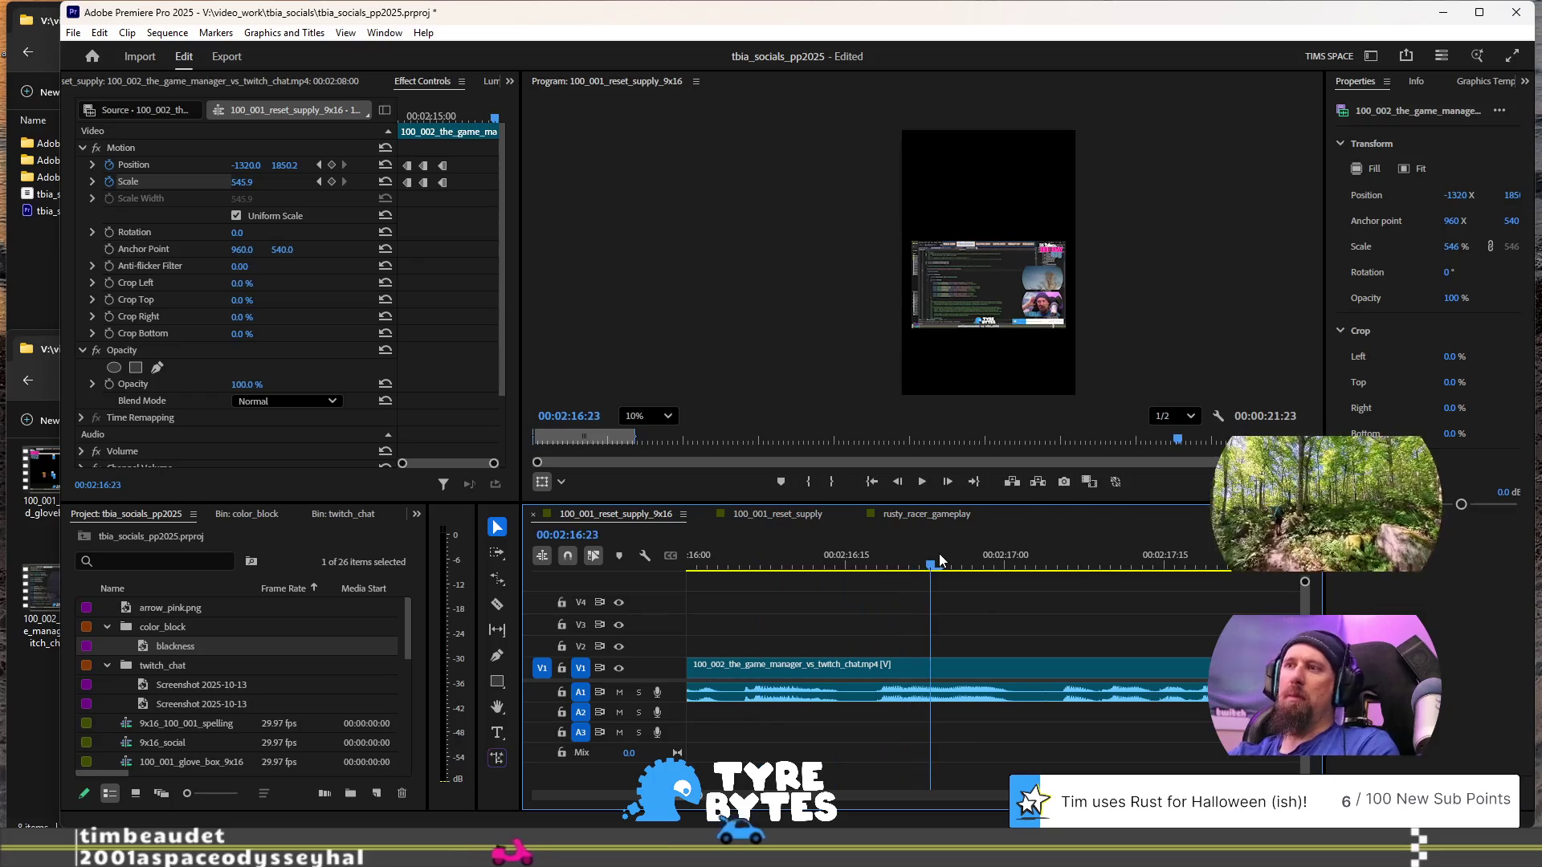
{"action": "scroll", "coordinate": [938, 552], "scroll_direction": "up", "scroll_amount": 5}
{"action": "left_click", "coordinate": [932, 667]}
{"action": "left_click", "coordinate": [749, 555]}
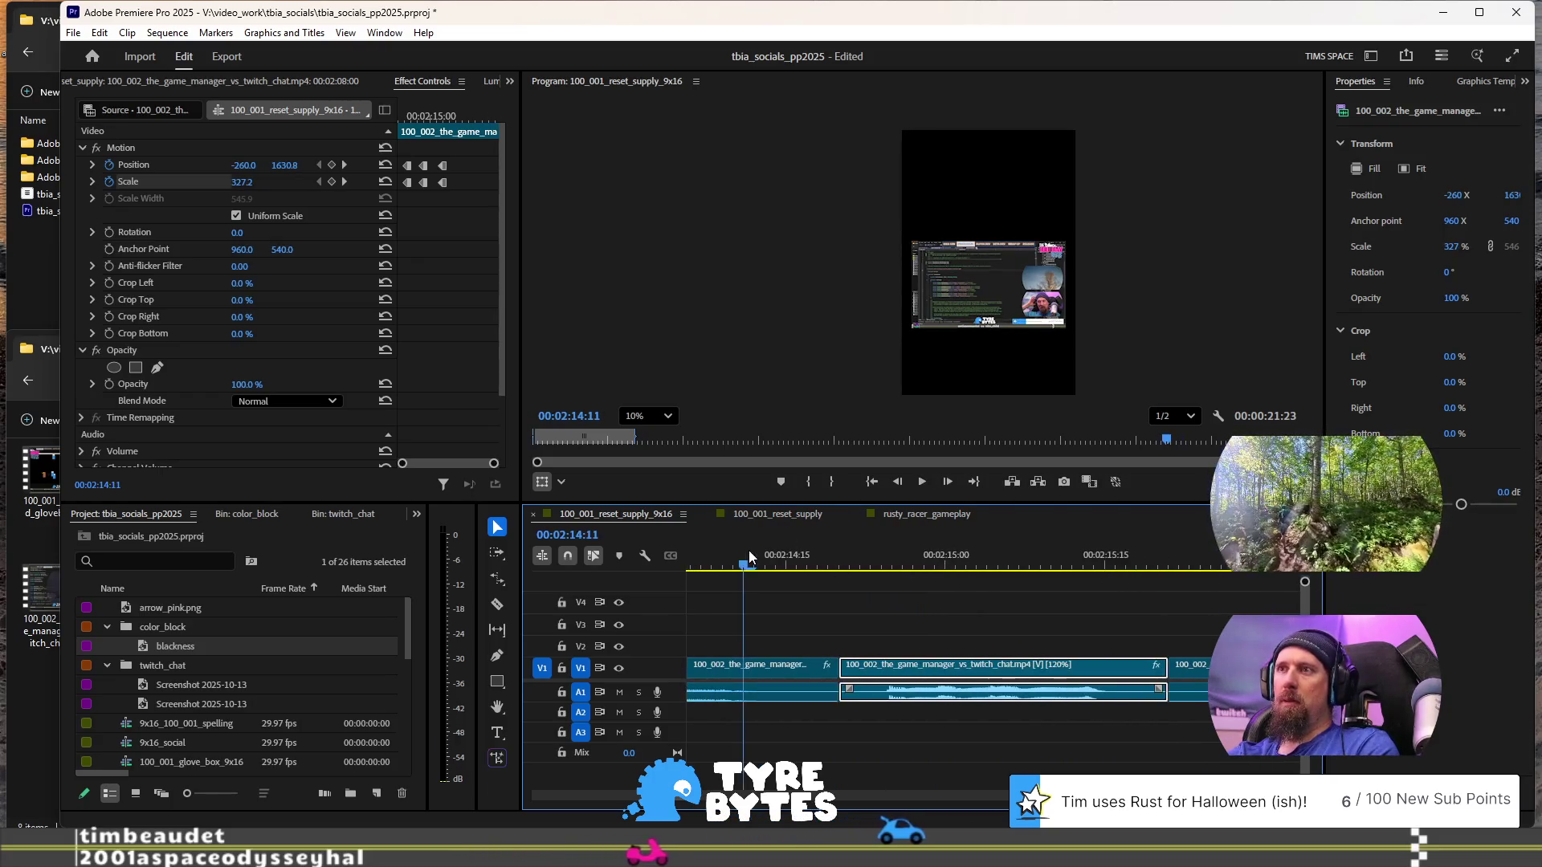
{"action": "key", "text": "space"}
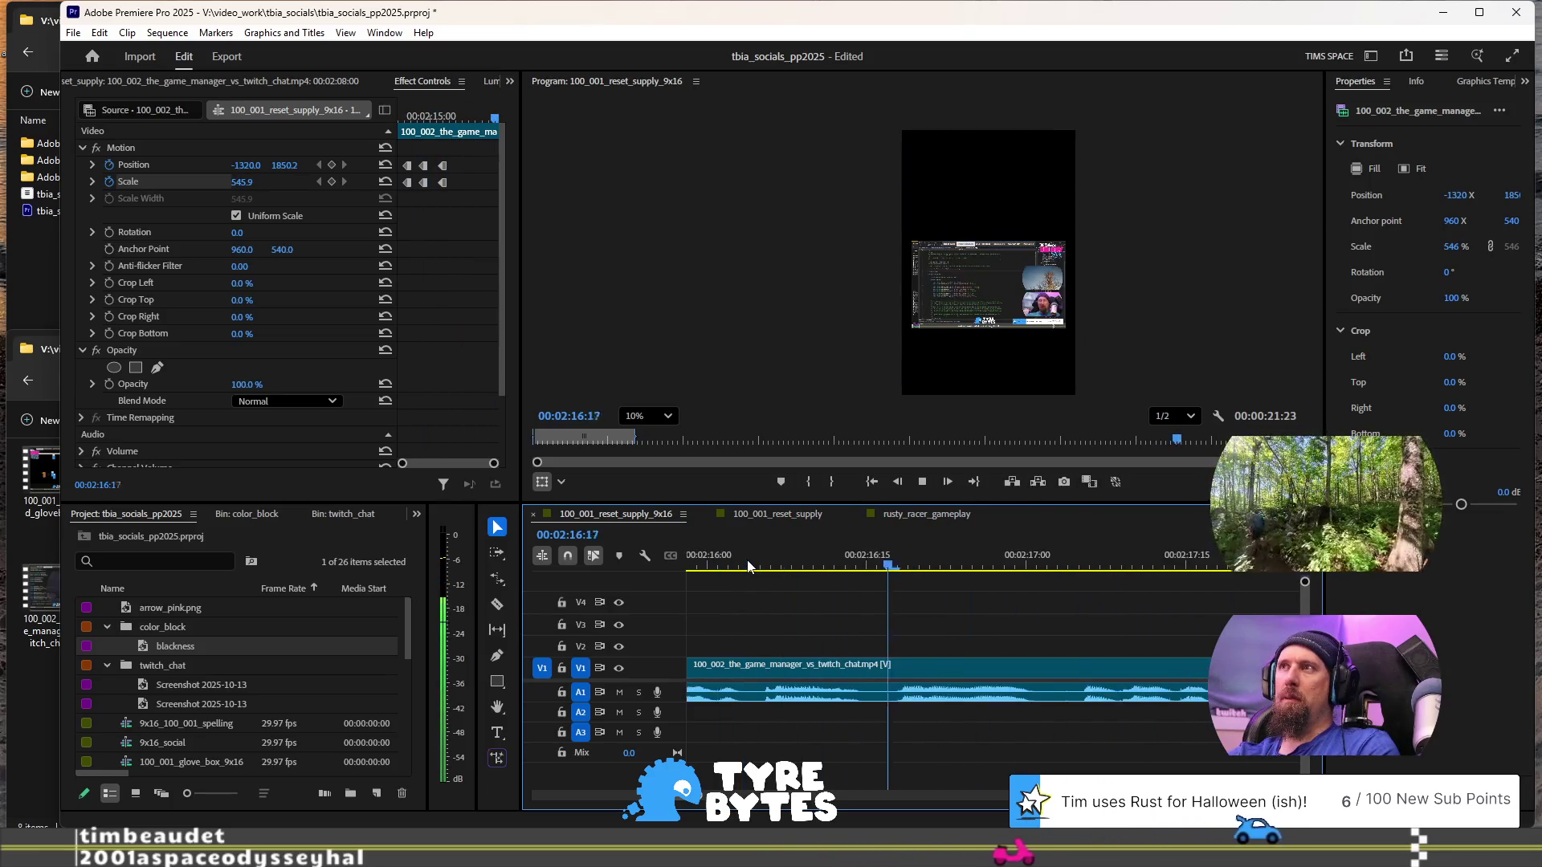
{"action": "key", "text": "space"}
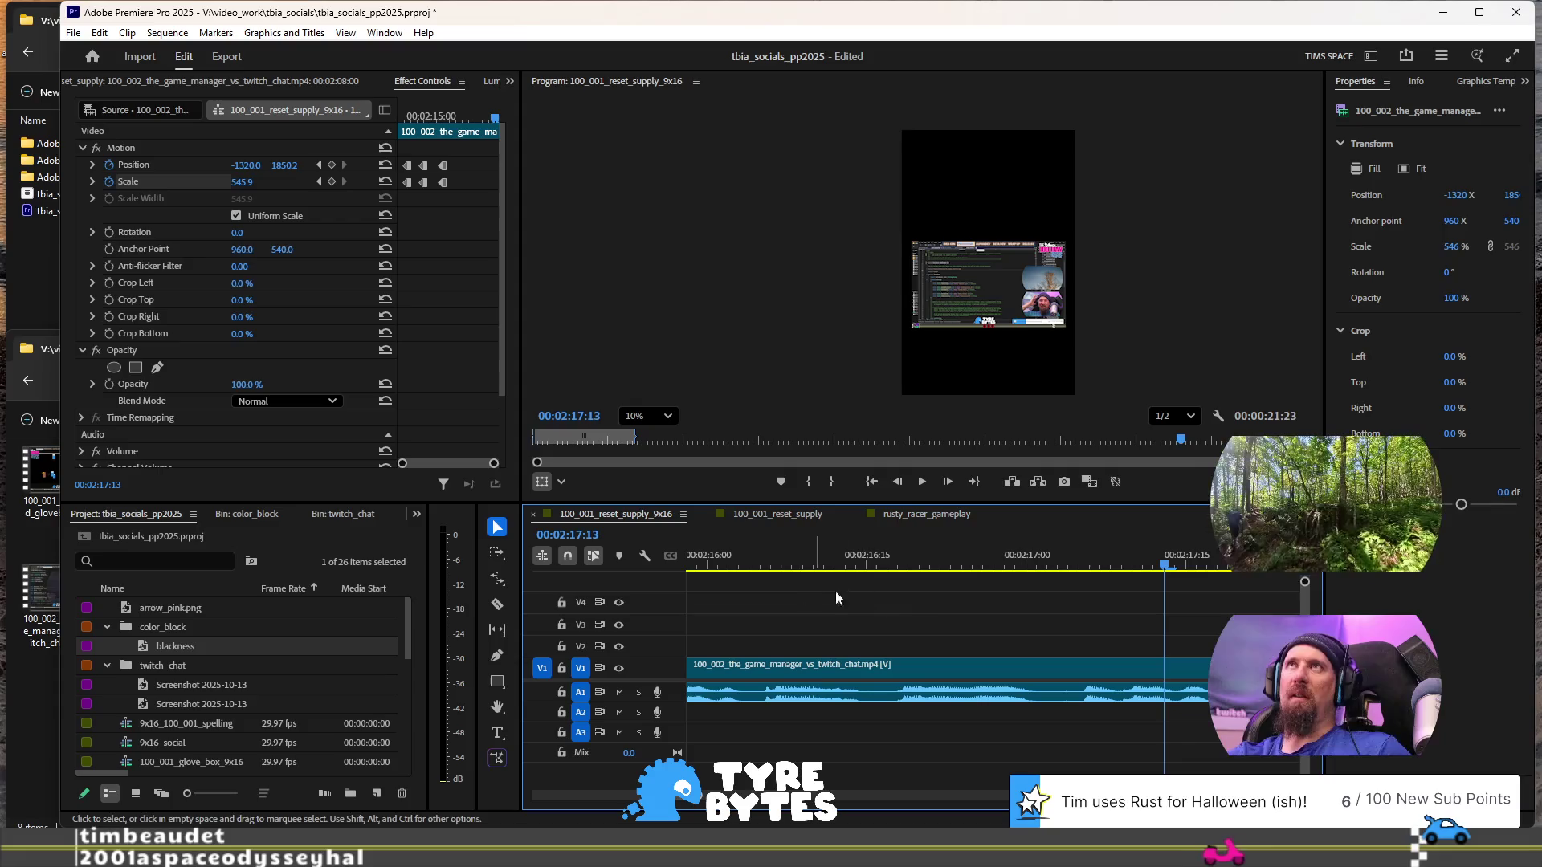
- Jump from the 00:02:14:28 keyframe to the next 545.9% zoom keyframe
{"action": "scroll", "coordinate": [908, 609], "scroll_direction": "down", "scroll_amount": 3}
{"action": "scroll", "coordinate": [906, 612], "scroll_direction": "down", "scroll_amount": 2}
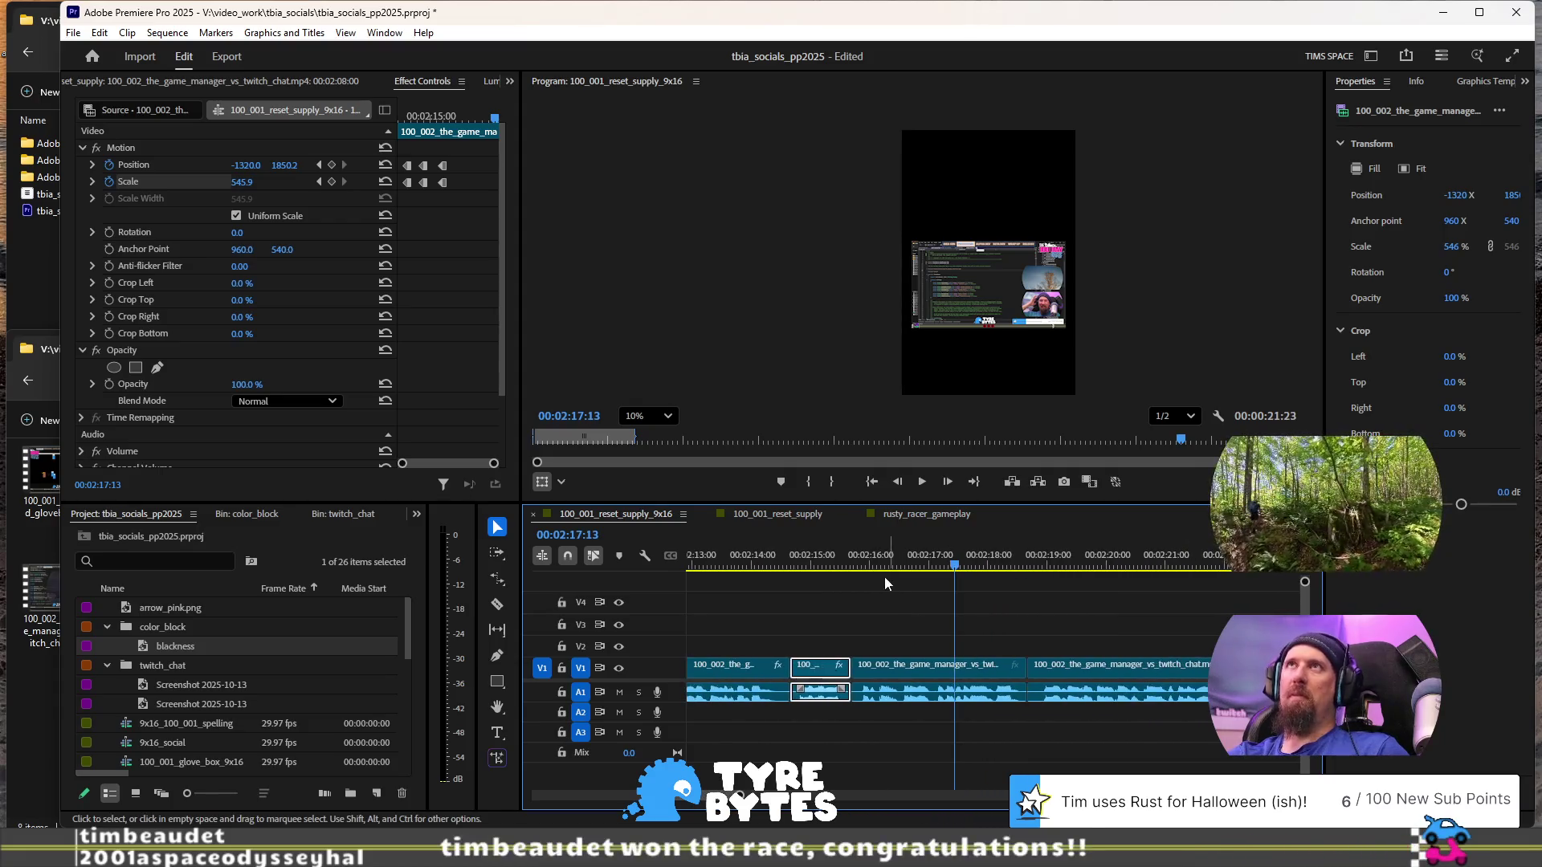
{"action": "left_click", "coordinate": [320, 165]}
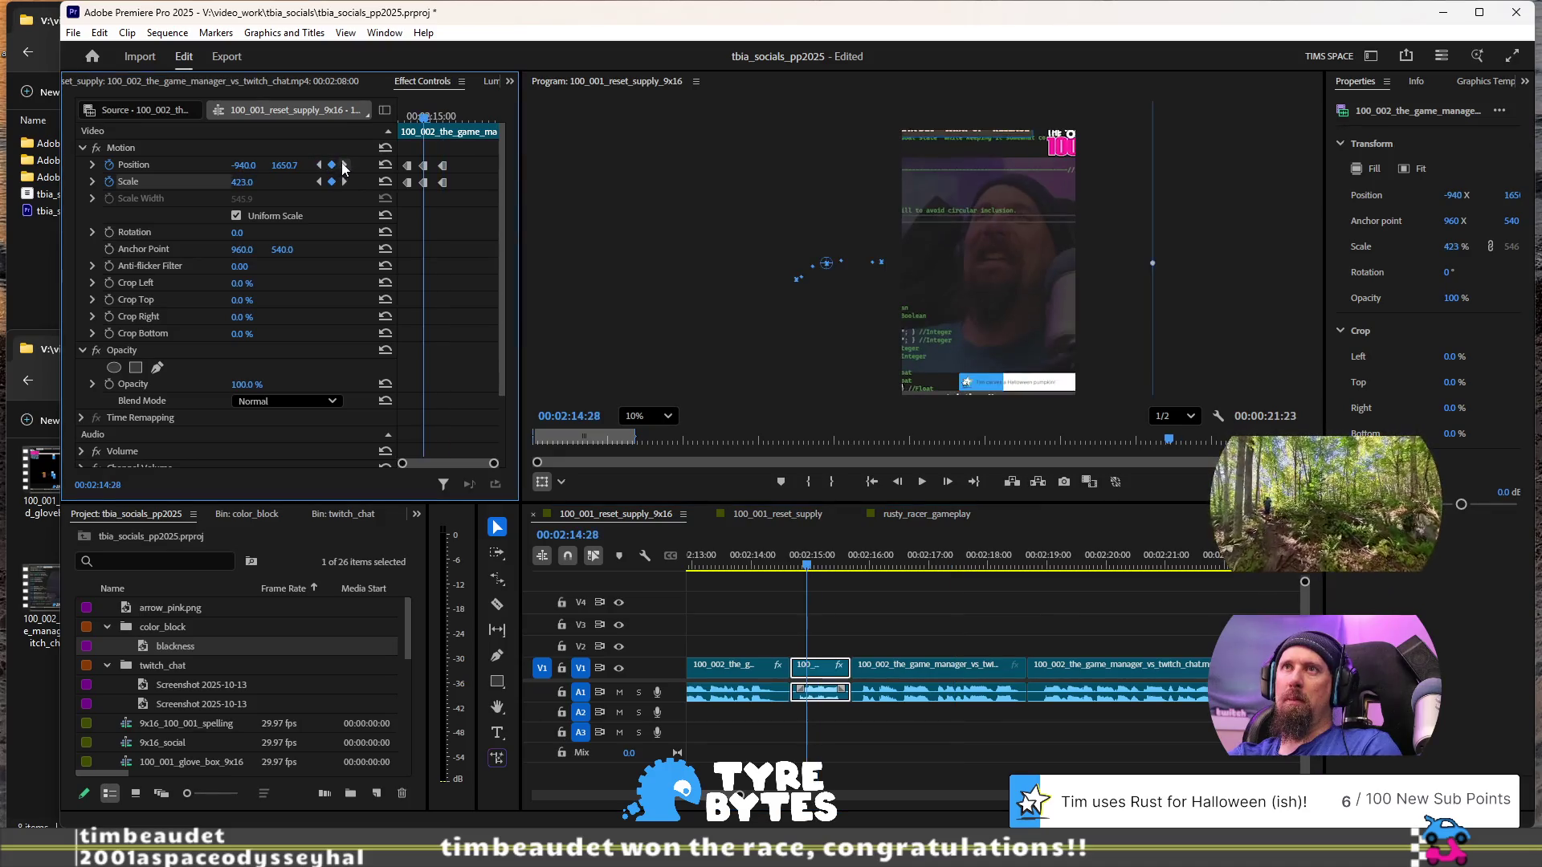
{"action": "left_click", "coordinate": [345, 165]}
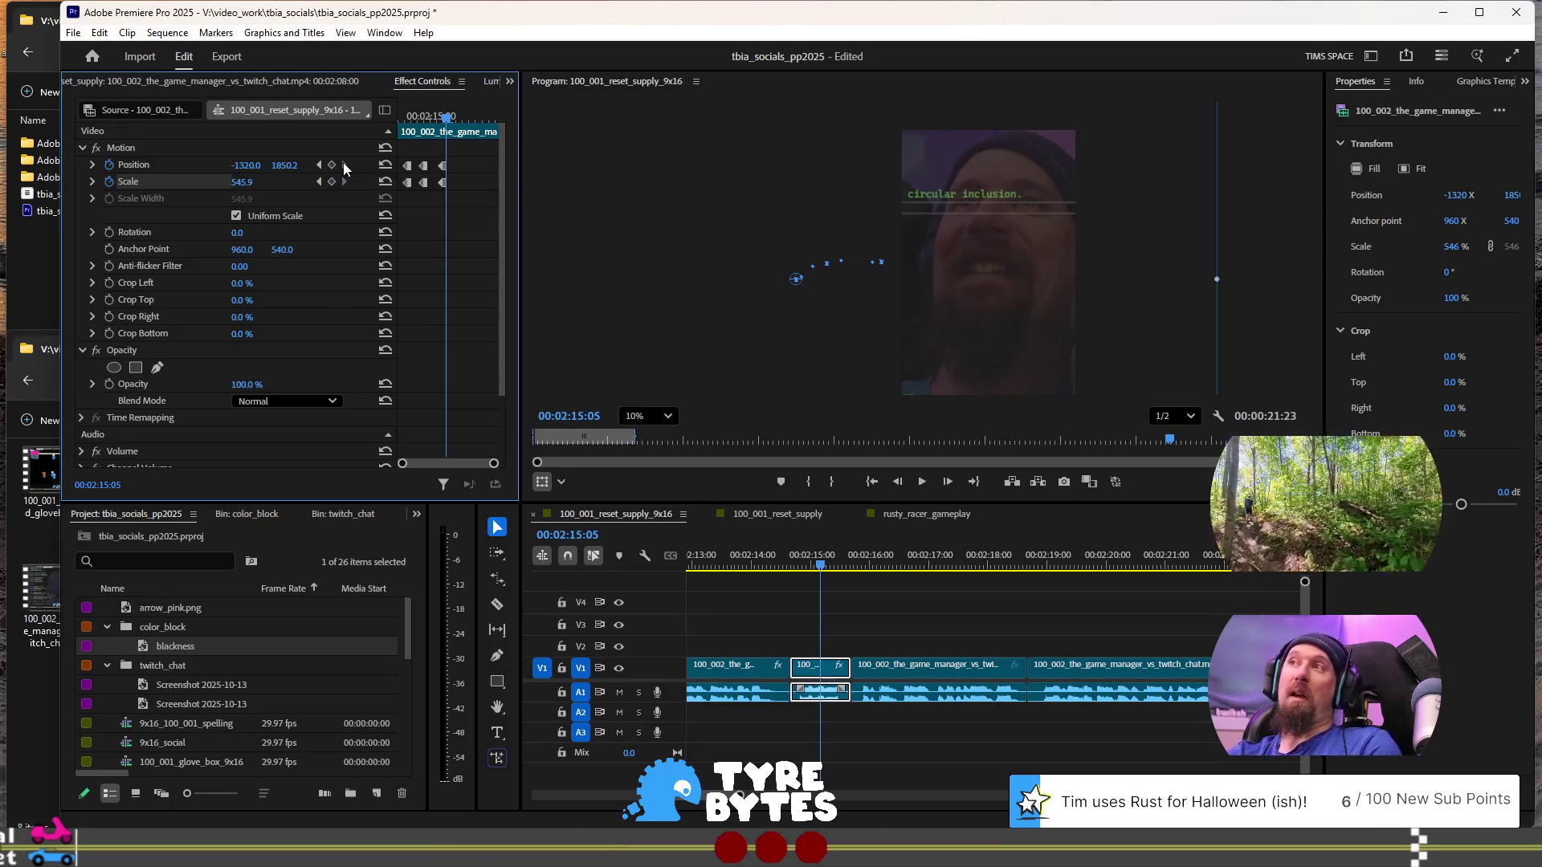
- Nudge the zoomed shot and delete the stray Position keyframe
{"action": "left_click", "coordinate": [1023, 292]}
{"action": "left_click_drag", "start_coordinate": [1026, 297], "coordinate": [1019, 294]}
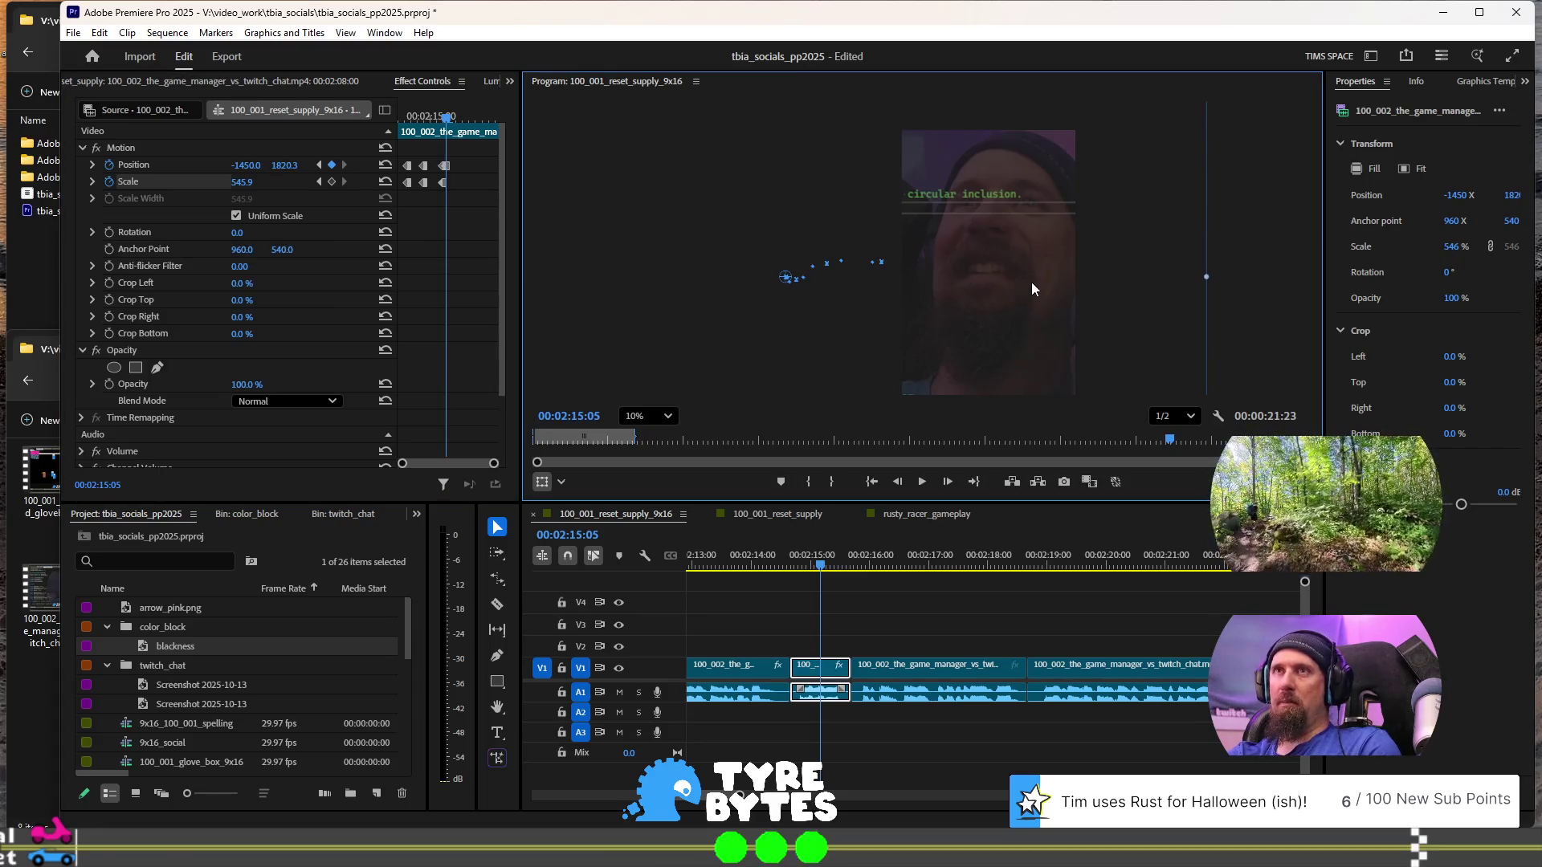
{"action": "left_click", "coordinate": [445, 166]}
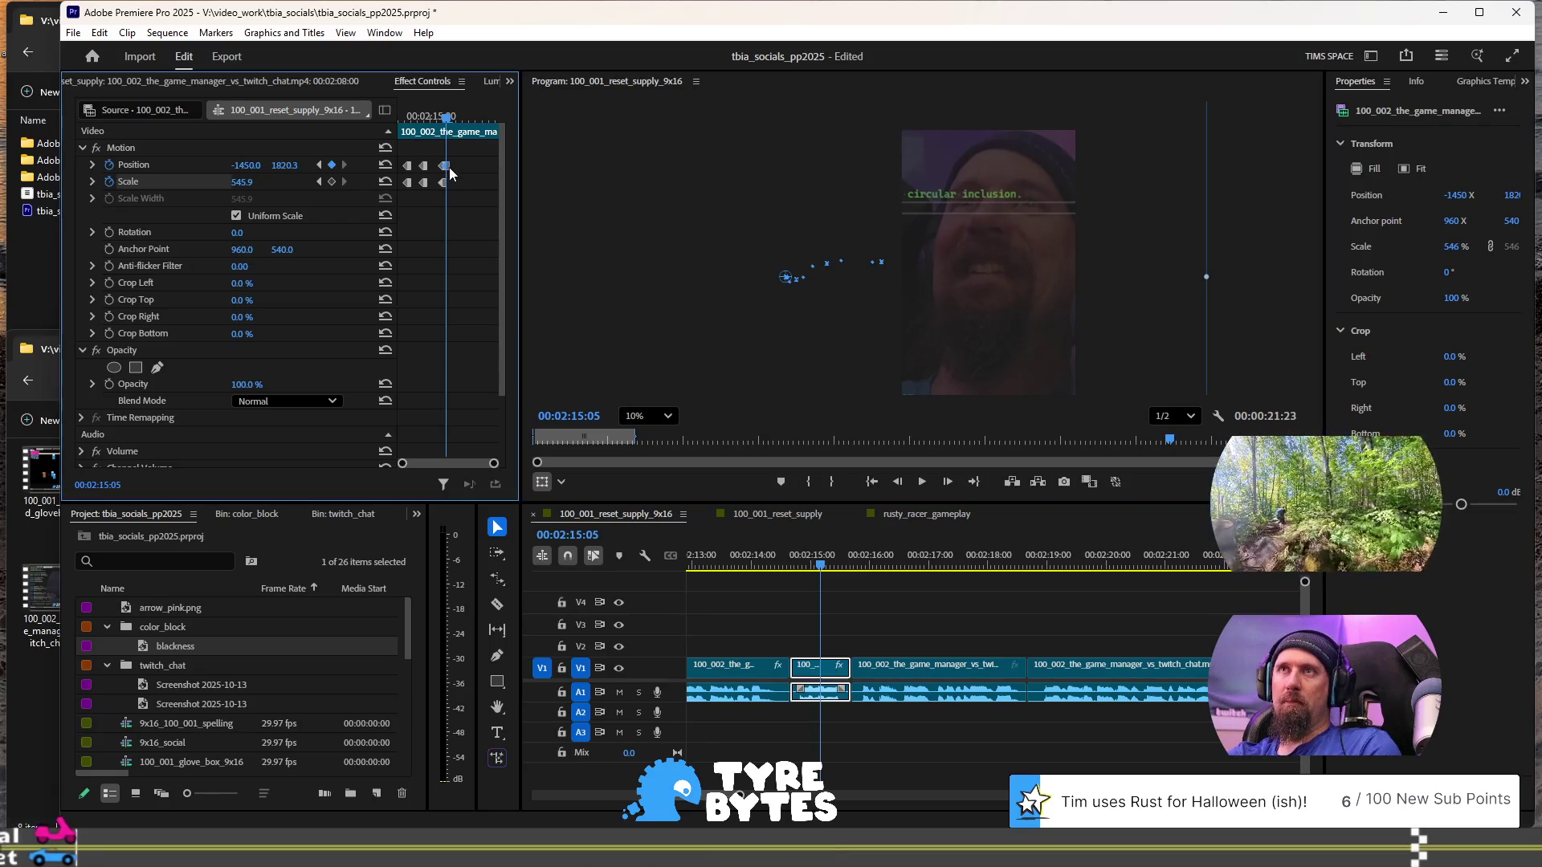
{"action": "key", "text": "Delete"}
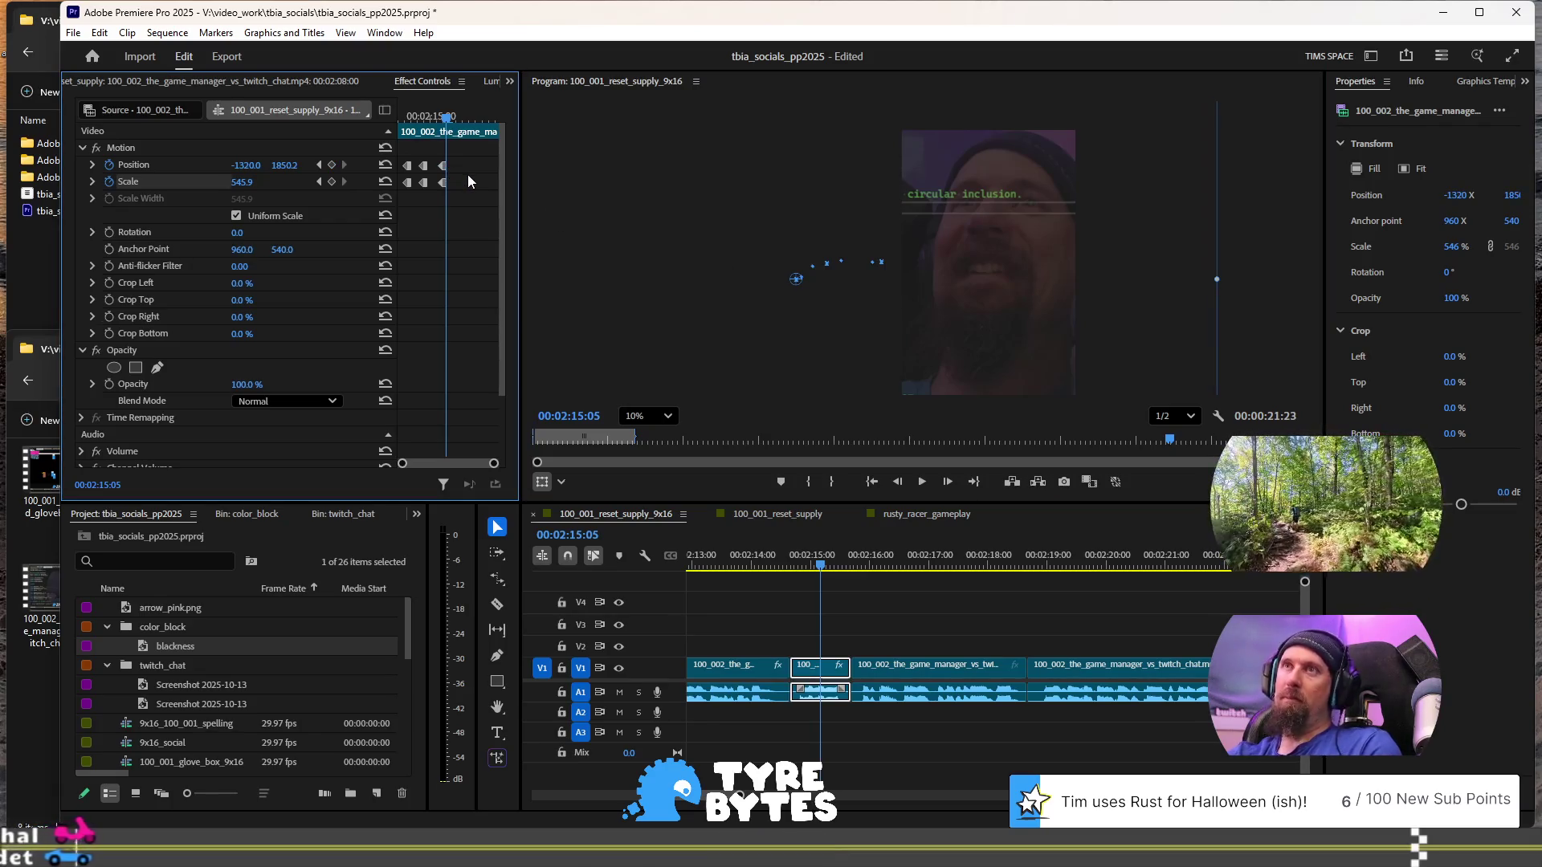
- Reposition the 00:02:15:04 punch-in to -1429/1850.2 and save the project
{"action": "key", "text": "Left"}
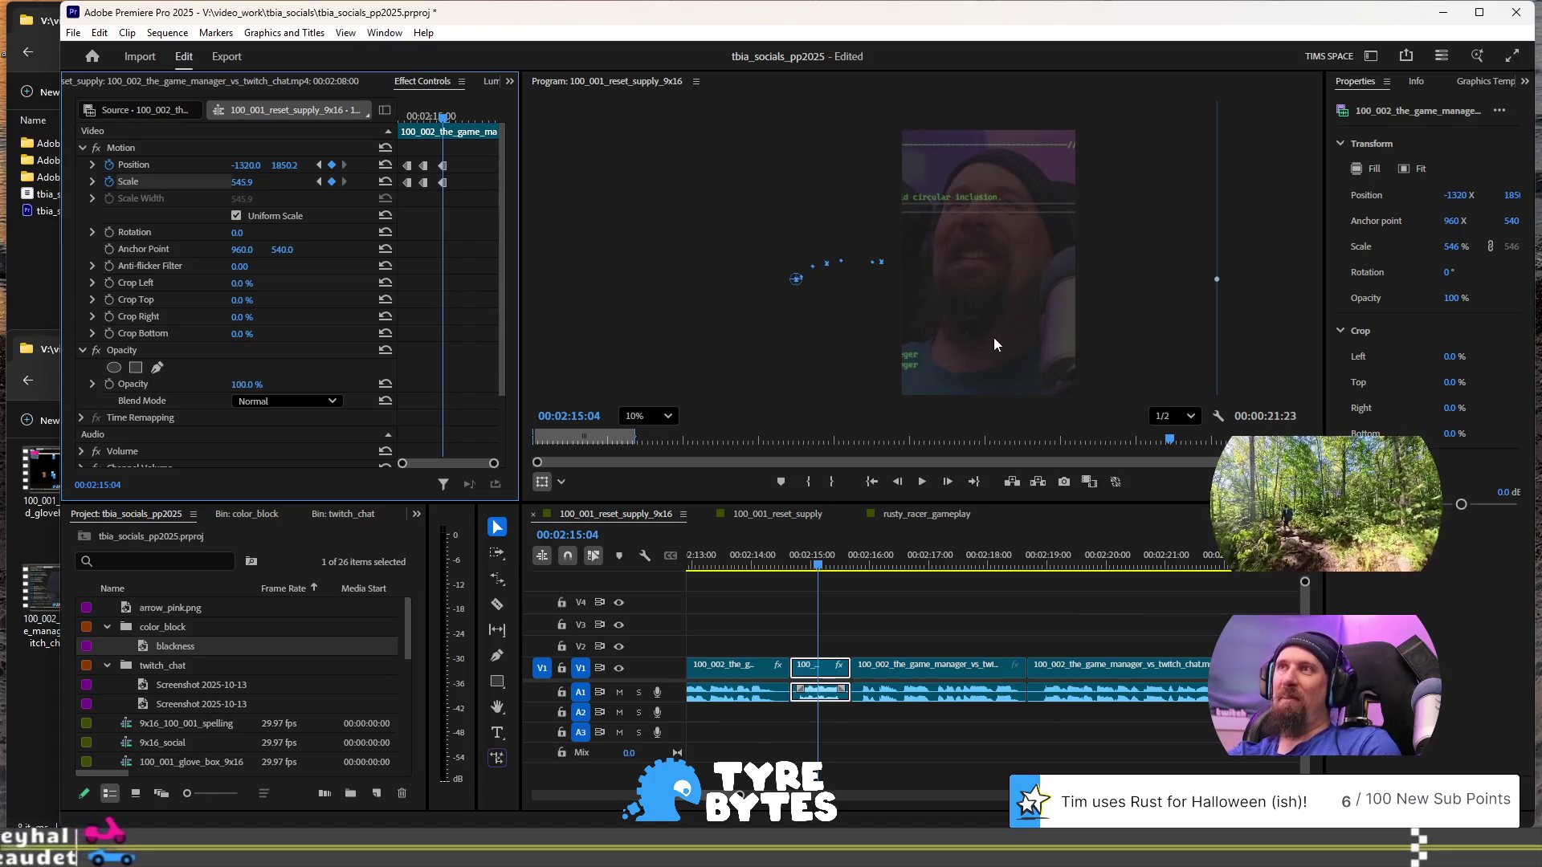
{"action": "left_click_drag", "start_coordinate": [994, 339], "coordinate": [980, 323]}
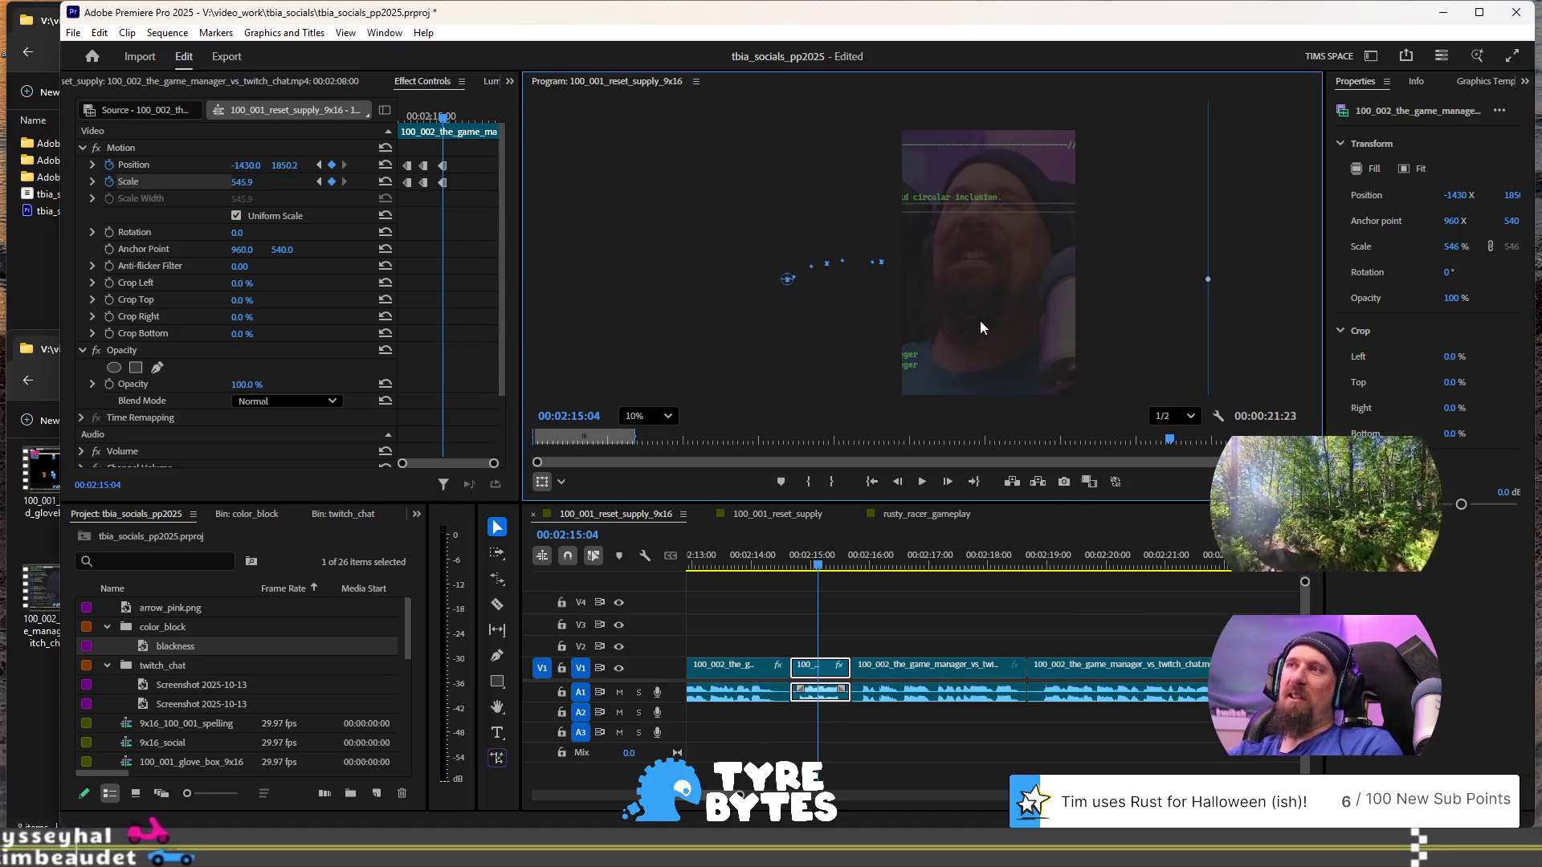
{"action": "key", "text": "Right"}
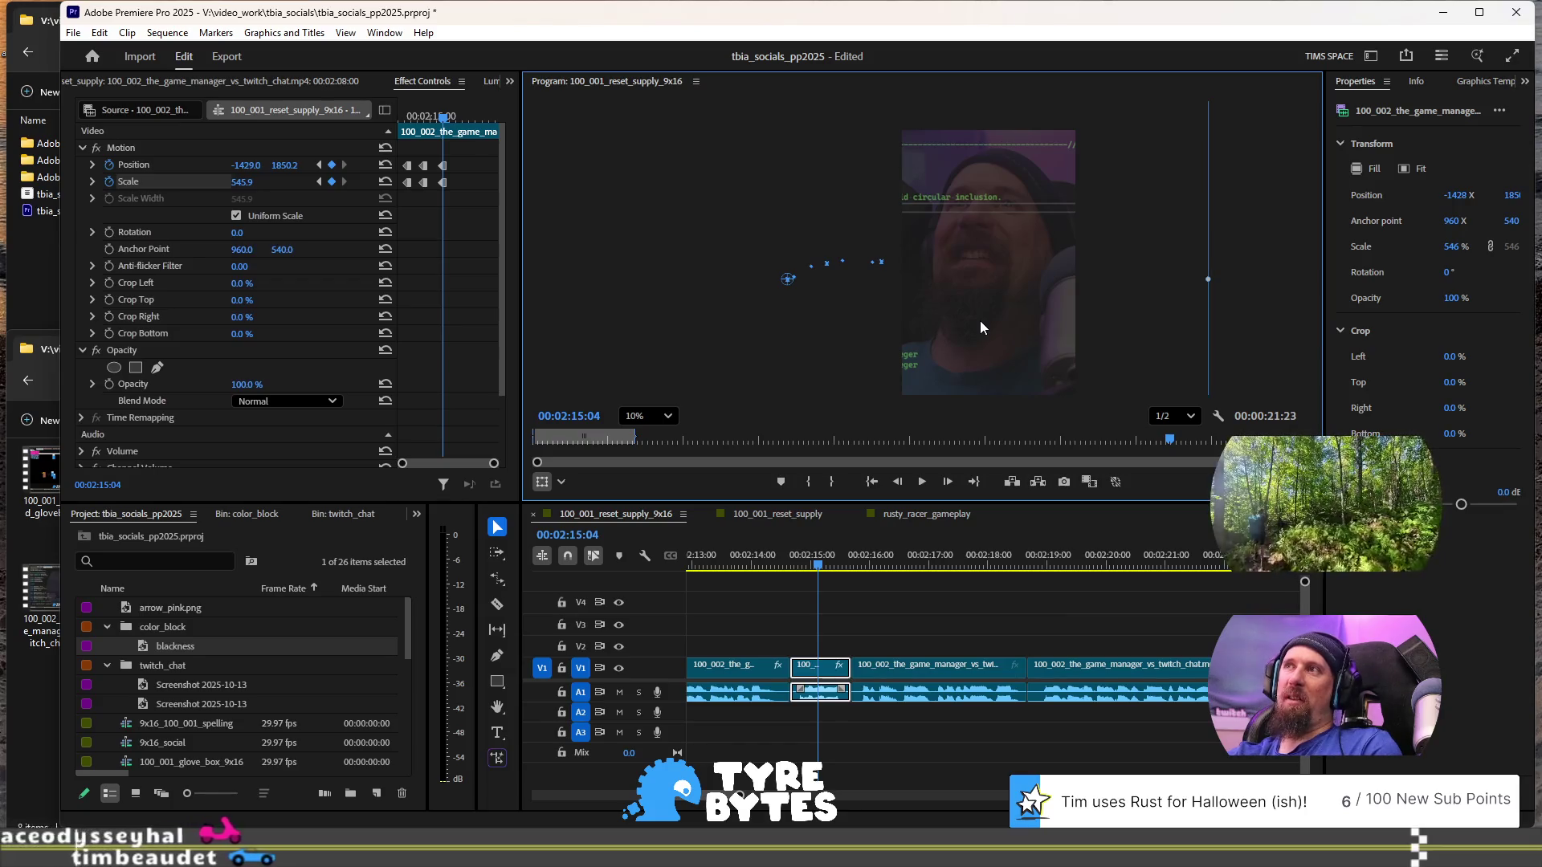
{"action": "left_click", "coordinate": [472, 236]}
{"action": "key", "text": "Right"}
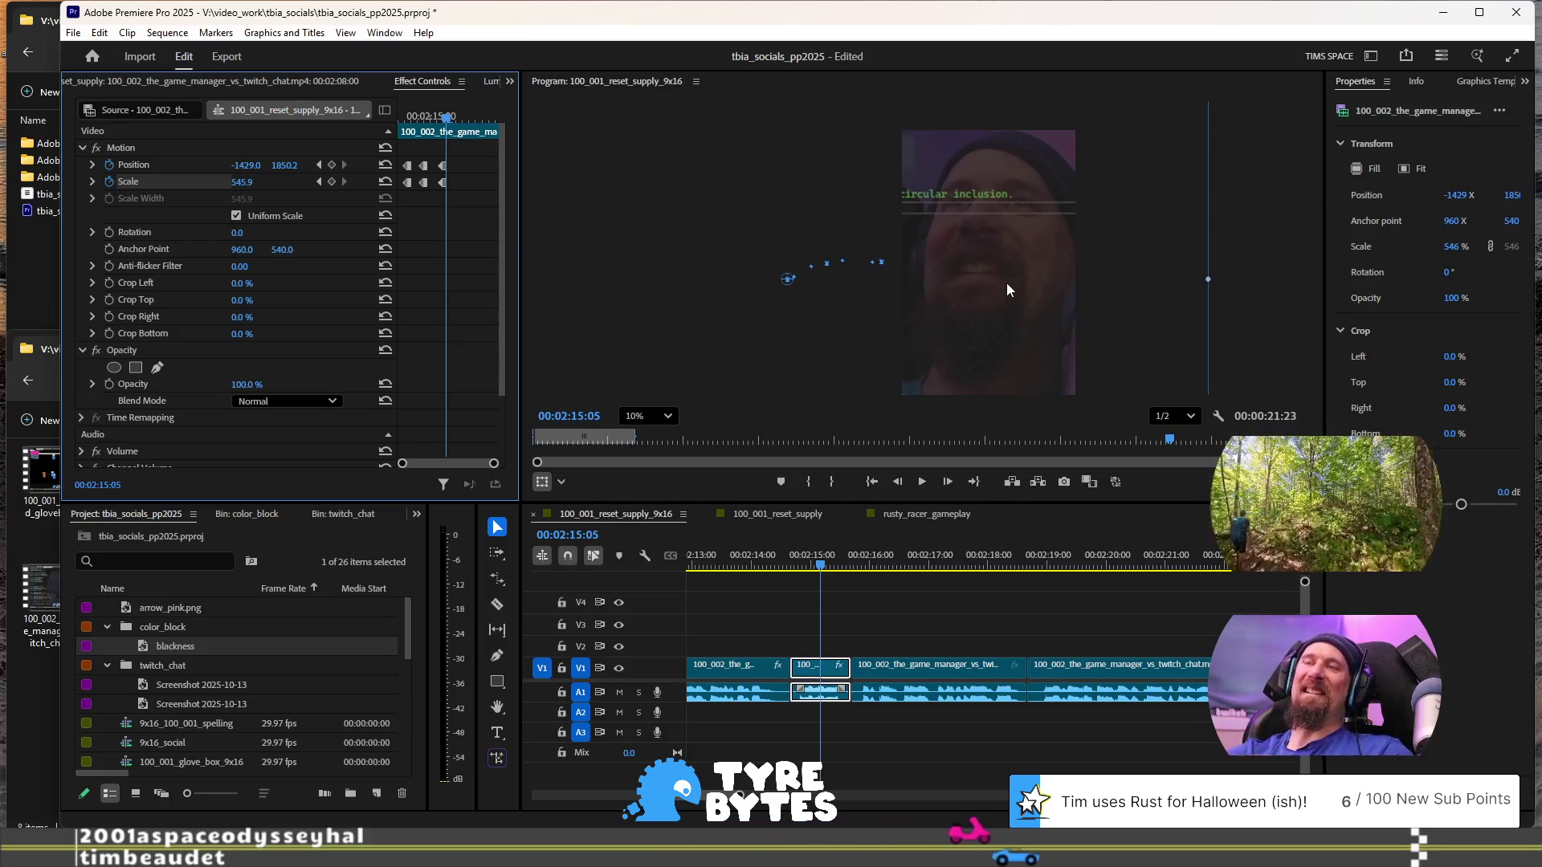
{"action": "key", "text": "ctrl+s"}
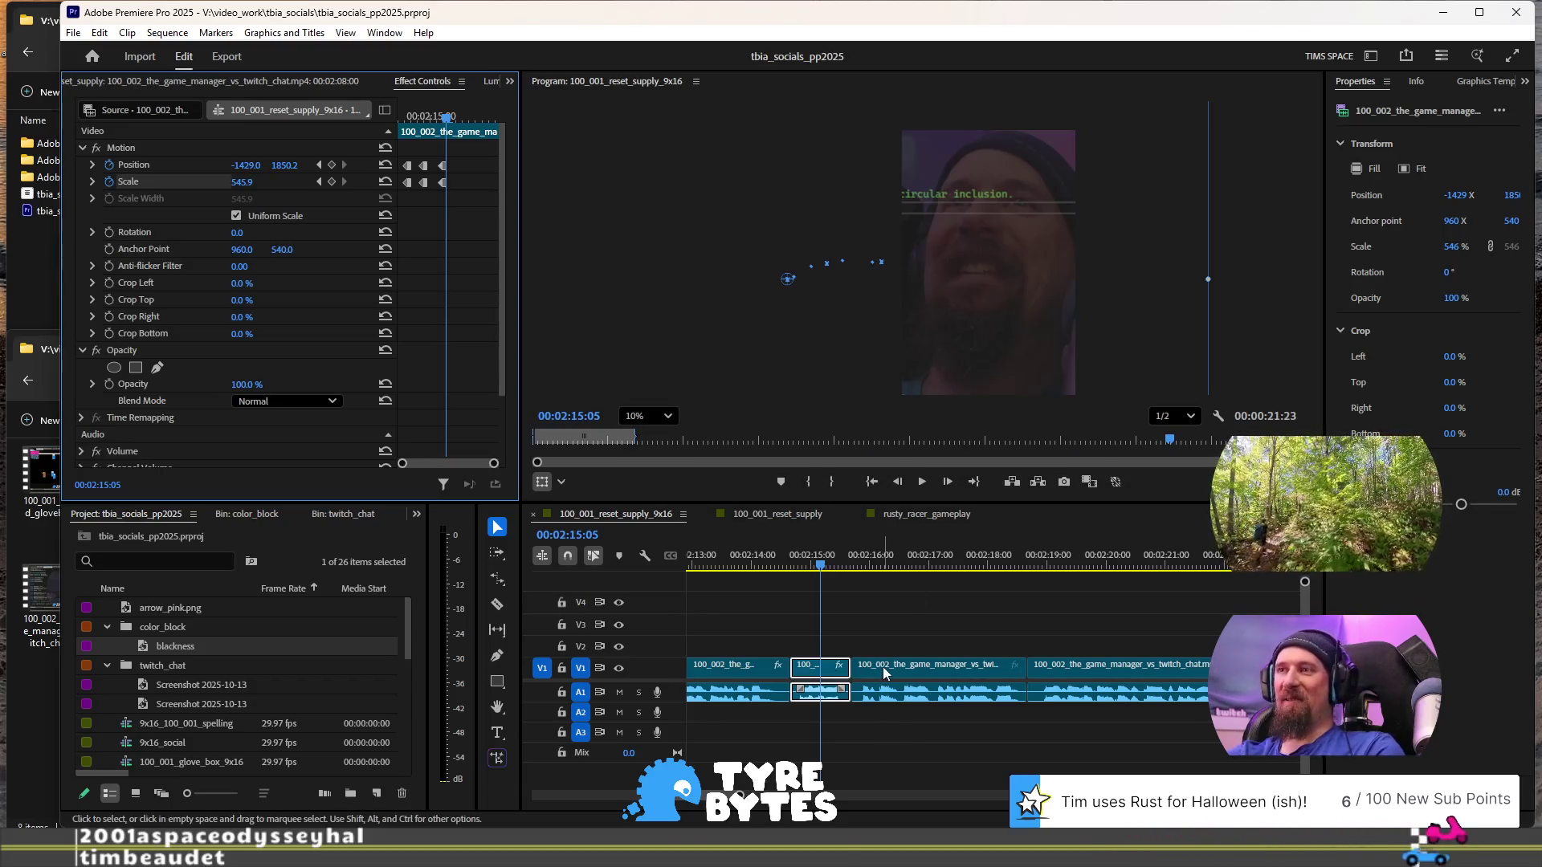
{"action": "left_click", "coordinate": [859, 554]}
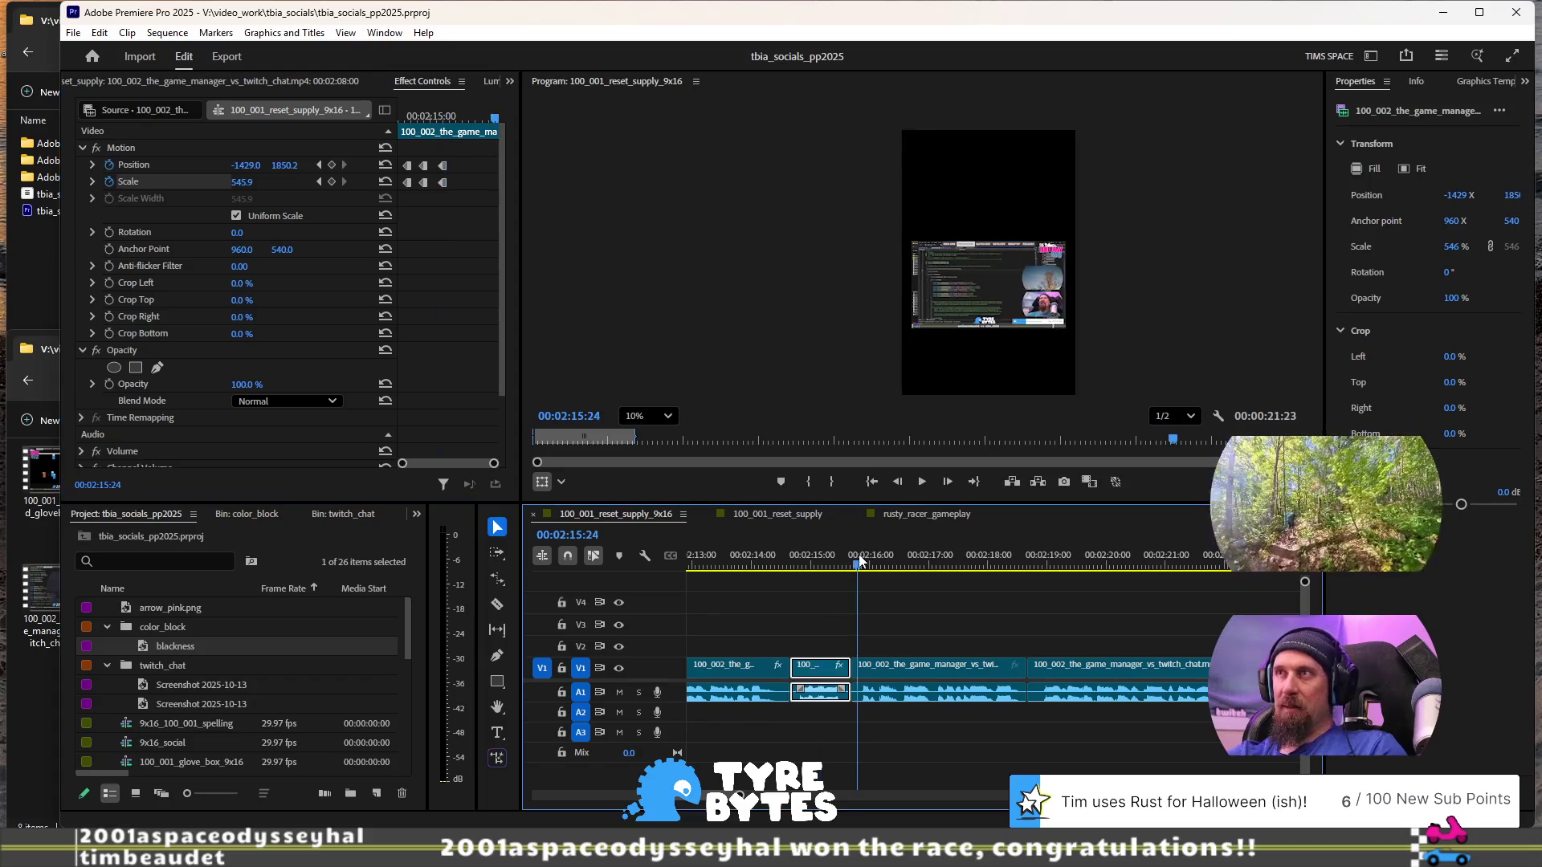
{"action": "scroll", "coordinate": [913, 625], "scroll_direction": "down", "scroll_amount": 2}
{"action": "left_click", "coordinate": [851, 665]}
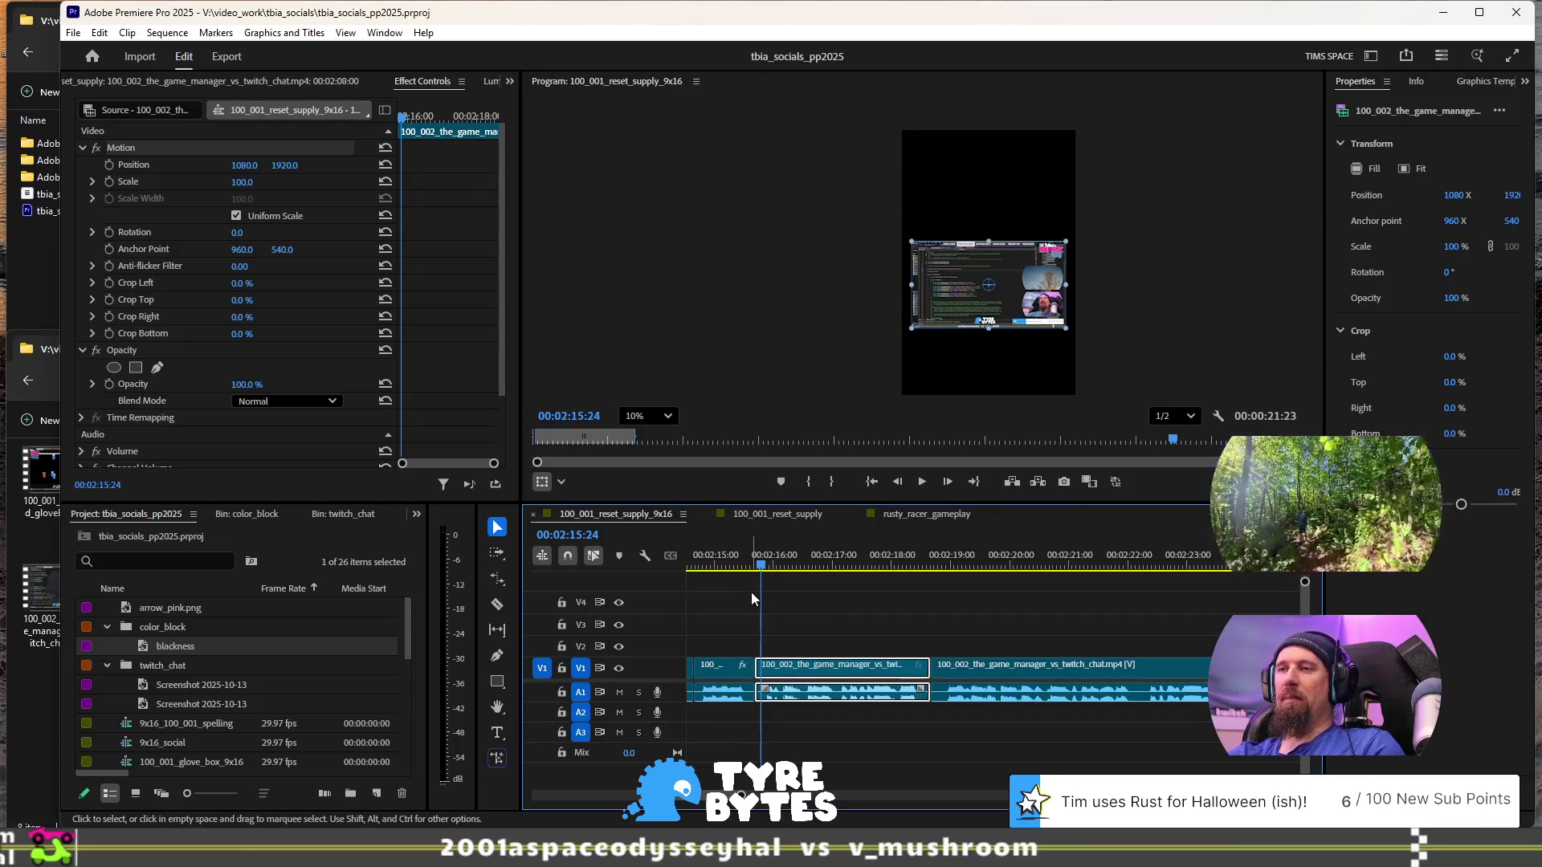
{"action": "scroll", "coordinate": [845, 687], "scroll_direction": "up", "scroll_amount": 2}
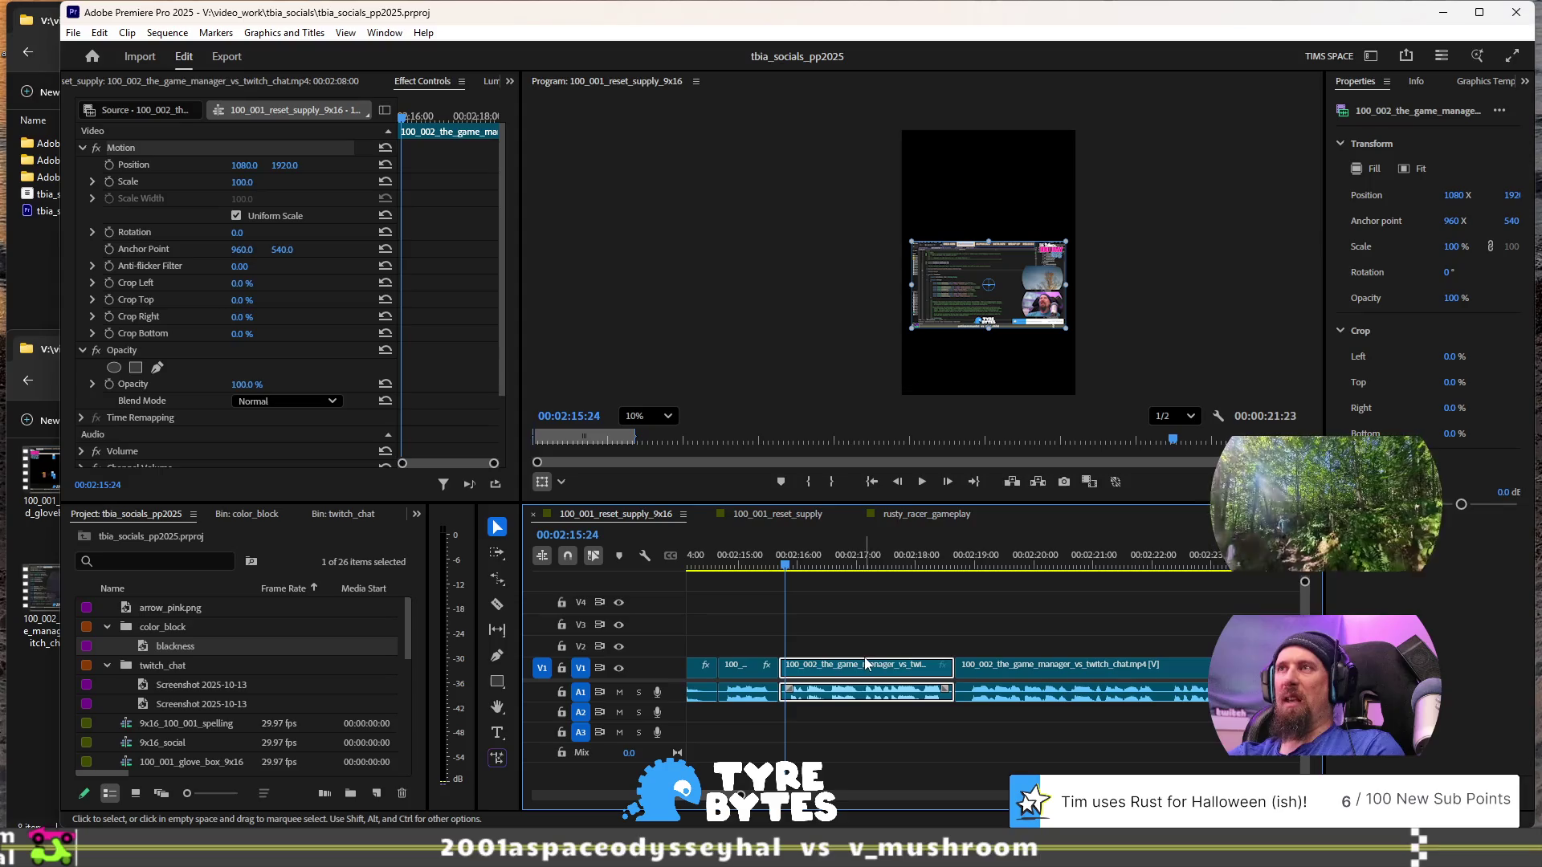
{"action": "key", "text": "space"}
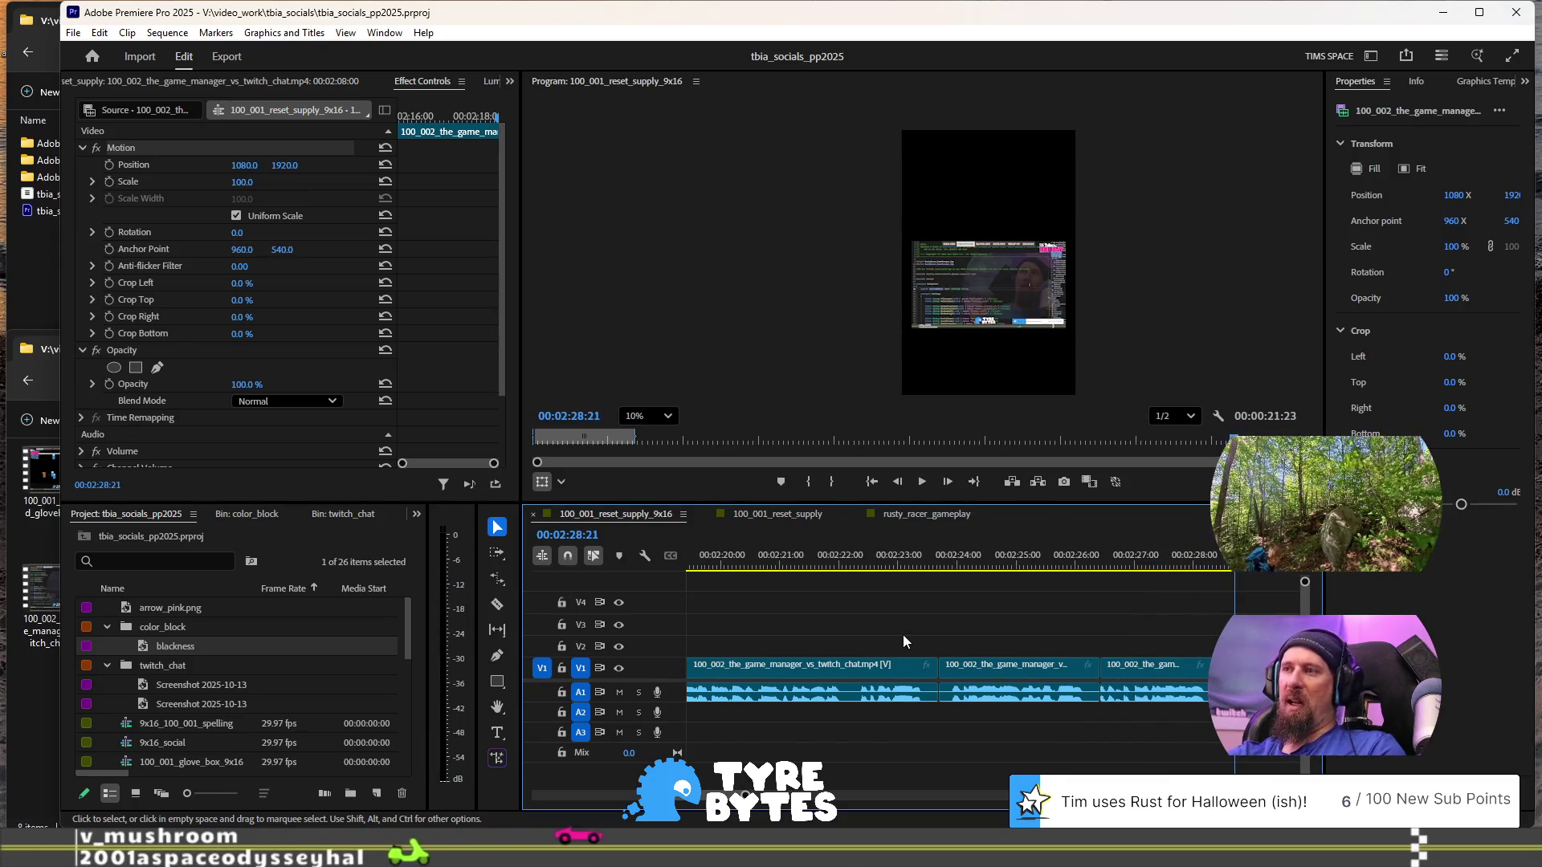
{"action": "left_click", "coordinate": [1229, 665]}
{"action": "scroll", "coordinate": [1076, 700], "scroll_direction": "down", "scroll_amount": 3}
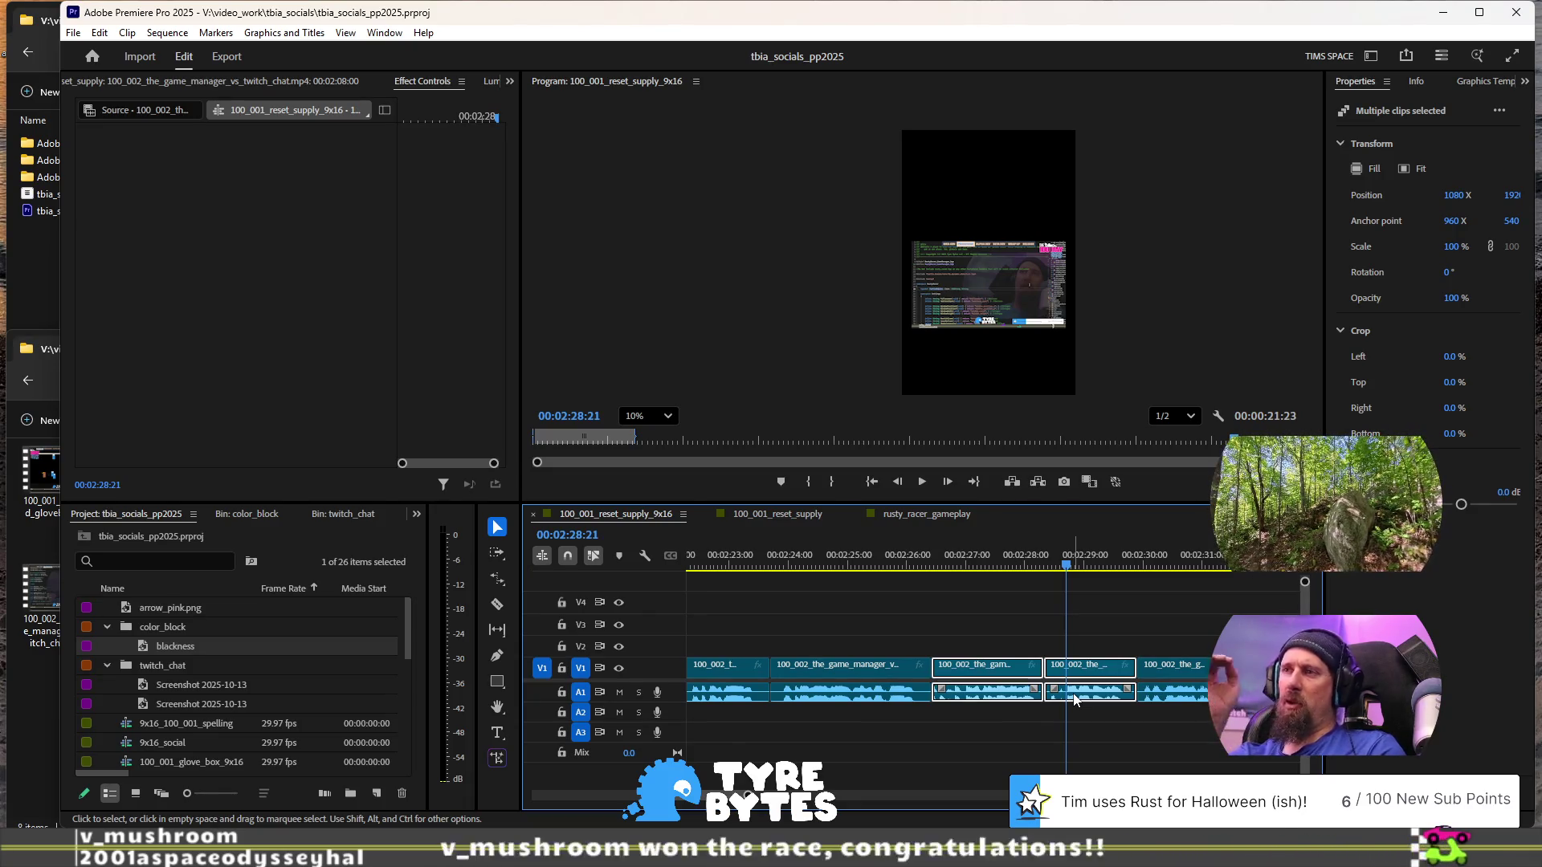
{"action": "left_click_drag", "start_coordinate": [986, 681], "coordinate": [976, 643]}
- Move the playhead between 00:02:15:19 and 00:02:17:15 and select the short clip under it
{"action": "scroll", "coordinate": [976, 644], "scroll_direction": "up", "scroll_amount": 3}
{"action": "scroll", "coordinate": [965, 635], "scroll_direction": "down", "scroll_amount": 2, "text": "alt"}
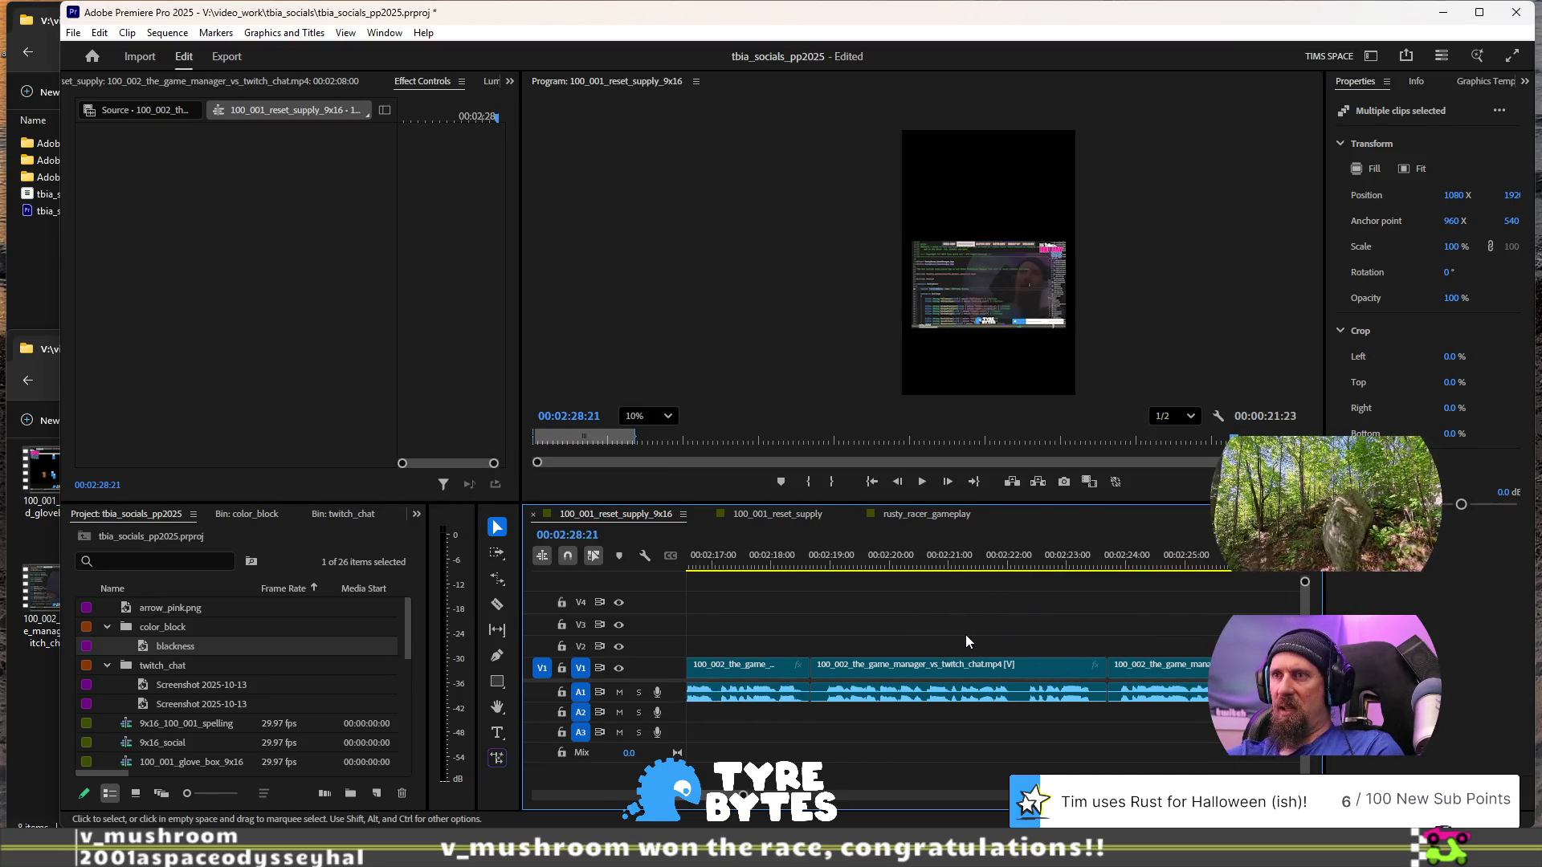
{"action": "left_click", "coordinate": [819, 562]}
{"action": "left_click", "coordinate": [771, 558]}
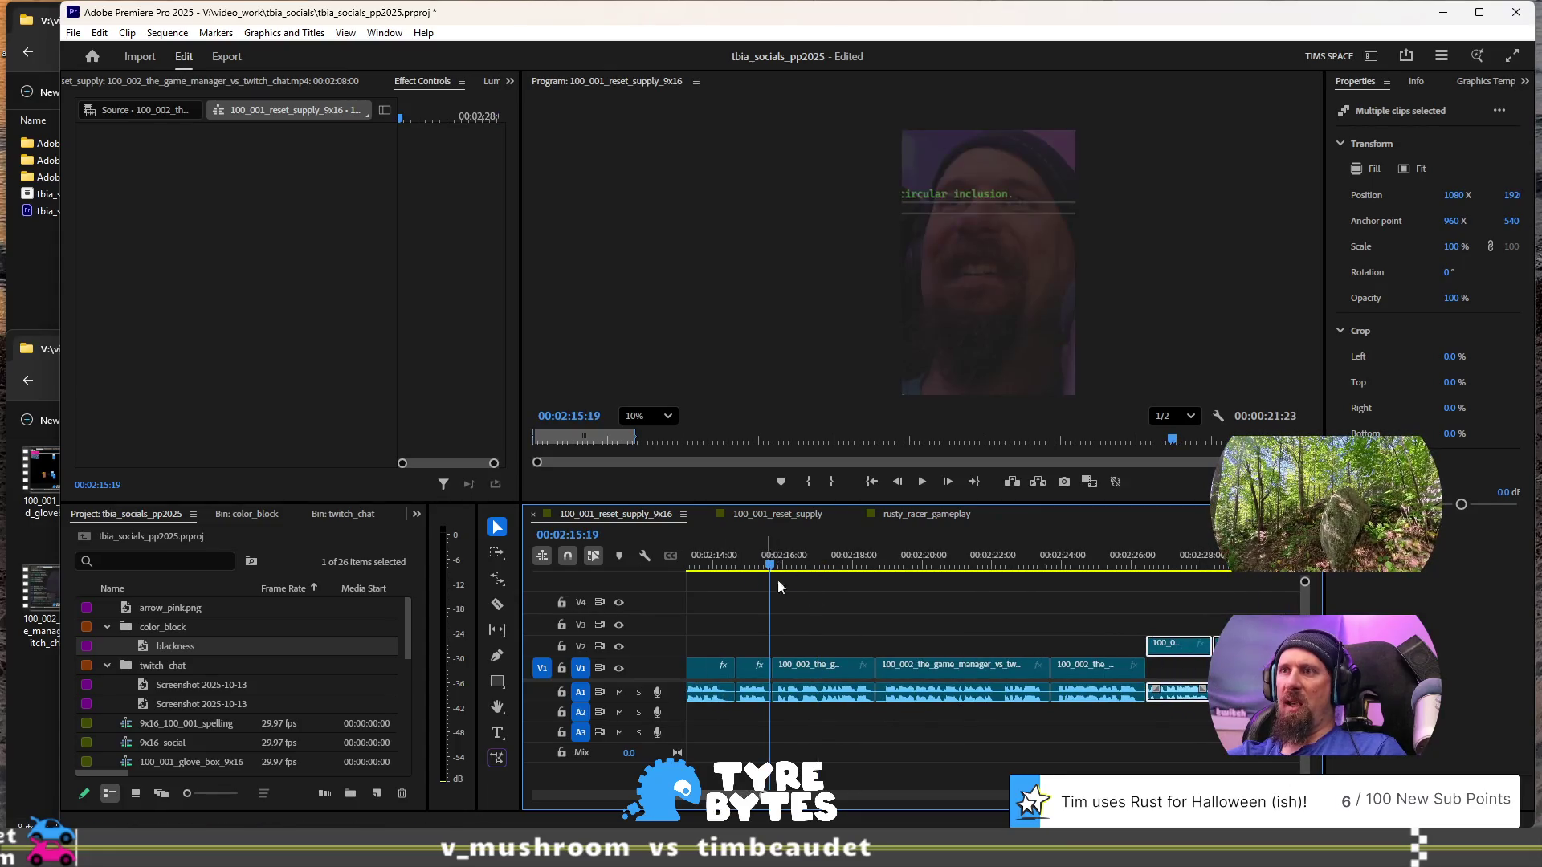
{"action": "left_click", "coordinate": [836, 564]}
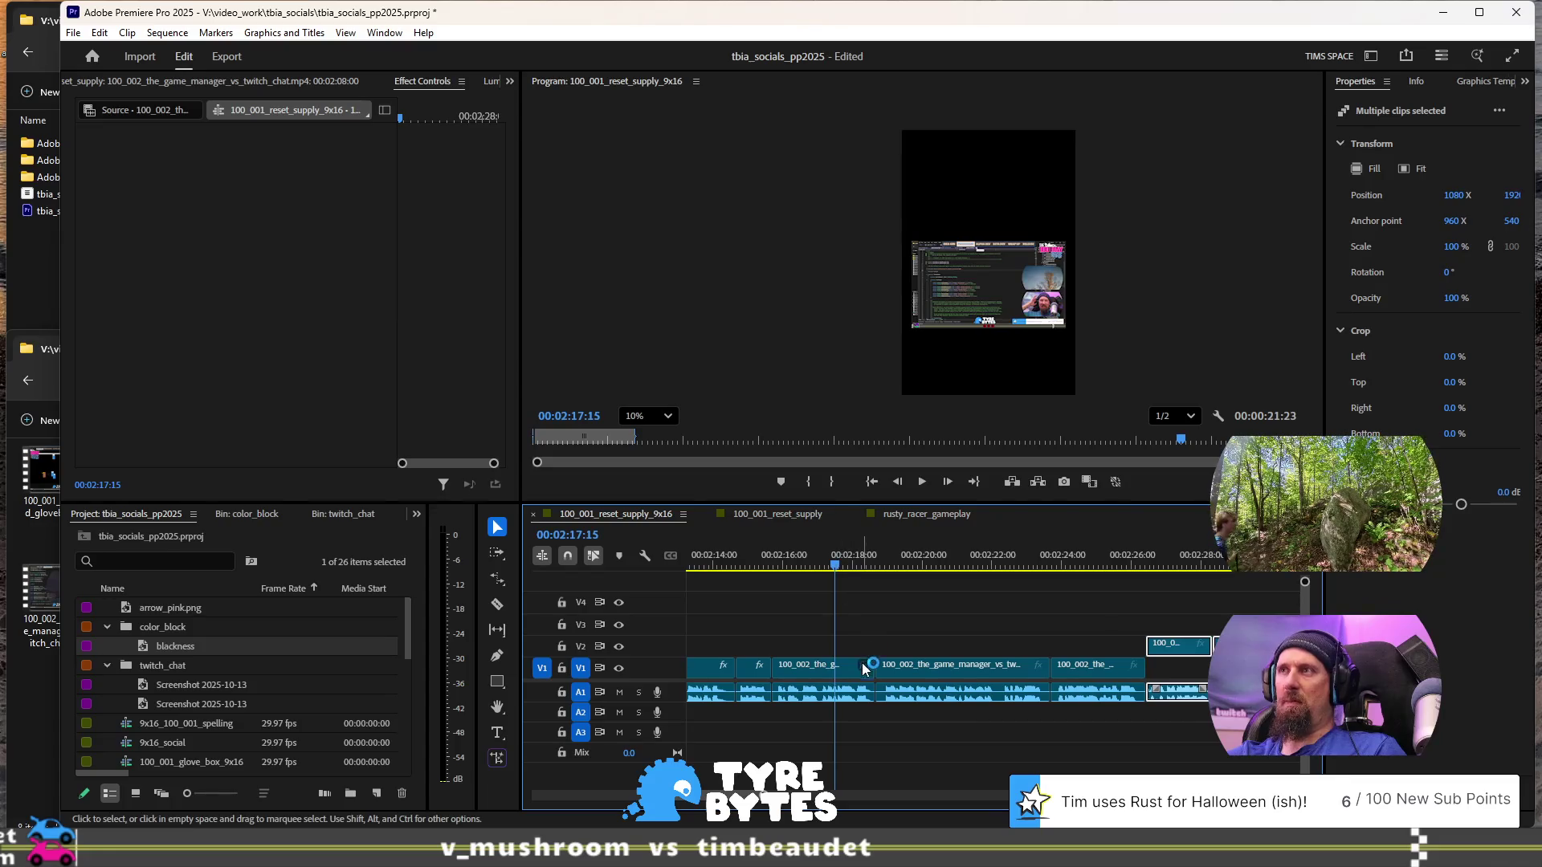
{"action": "left_click", "coordinate": [819, 671]}
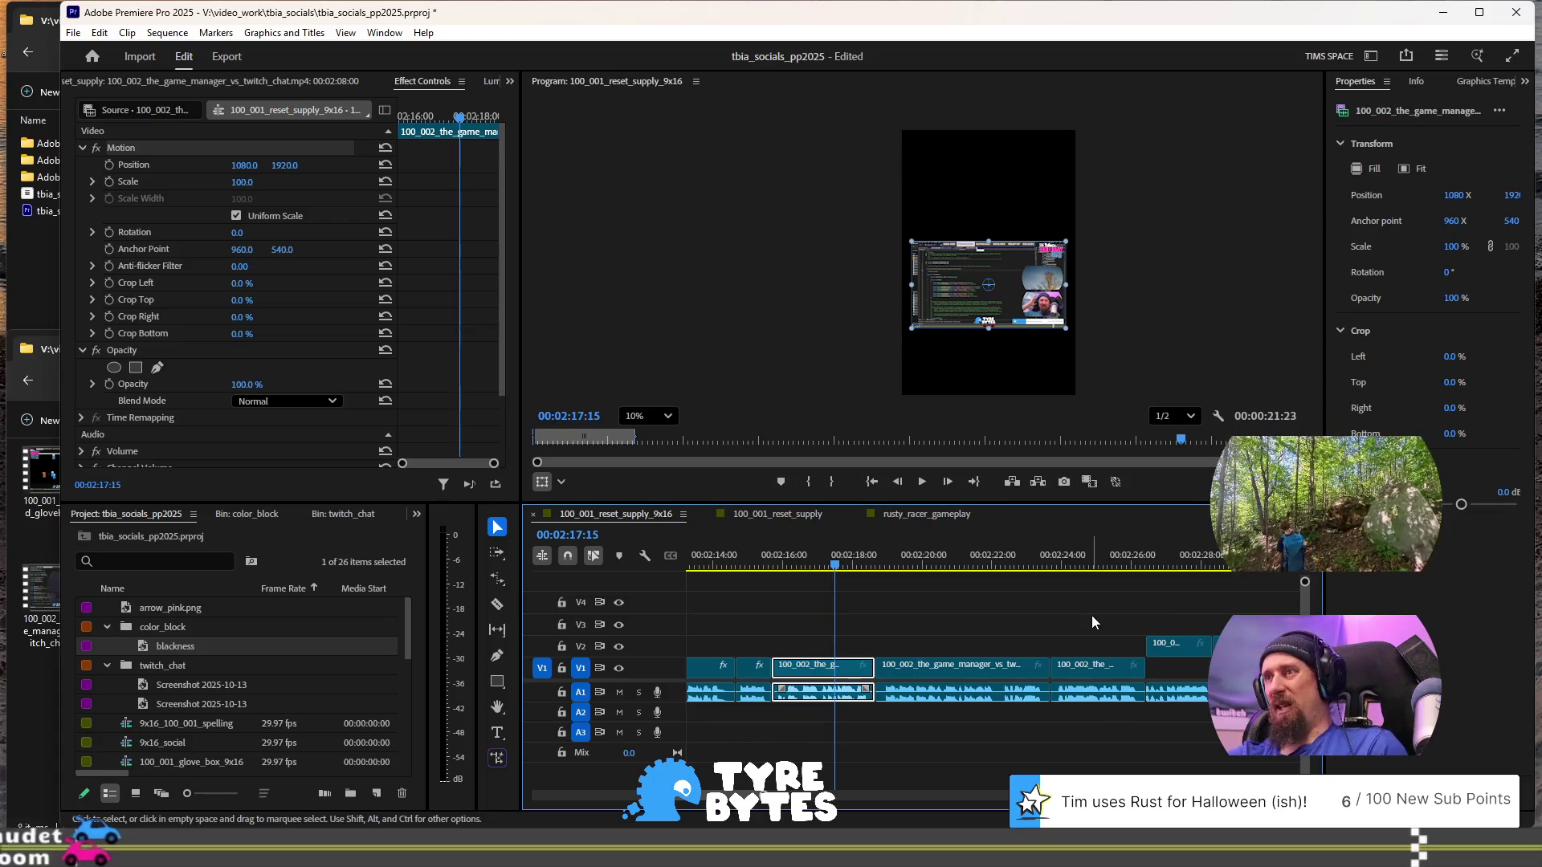
{"action": "scroll", "coordinate": [1044, 655], "scroll_direction": "down", "scroll_amount": 3}
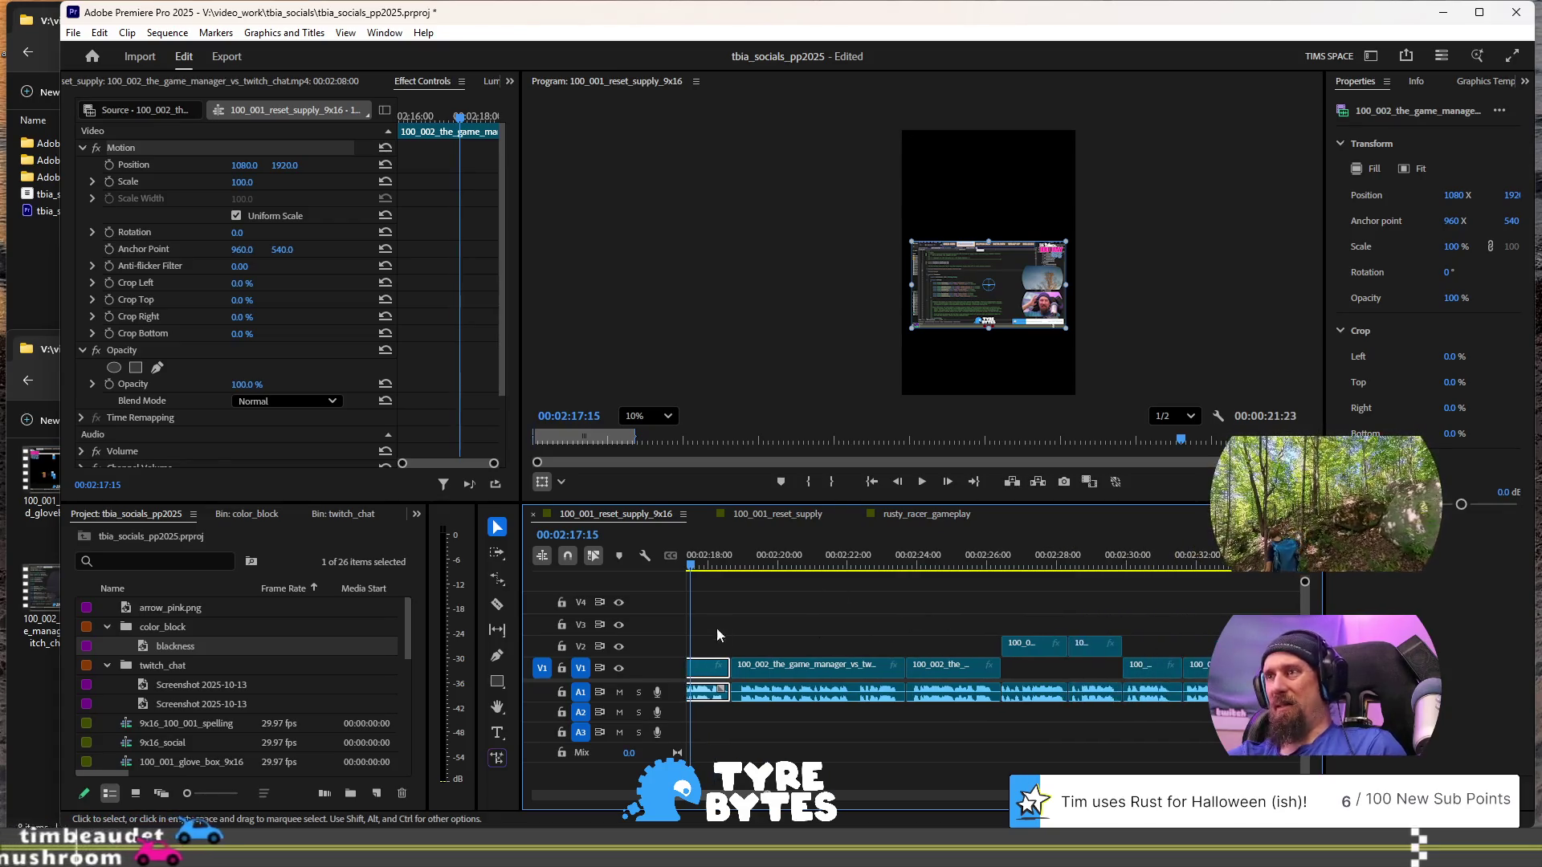
{"action": "scroll", "coordinate": [962, 663], "scroll_direction": "down", "scroll_amount": 3}
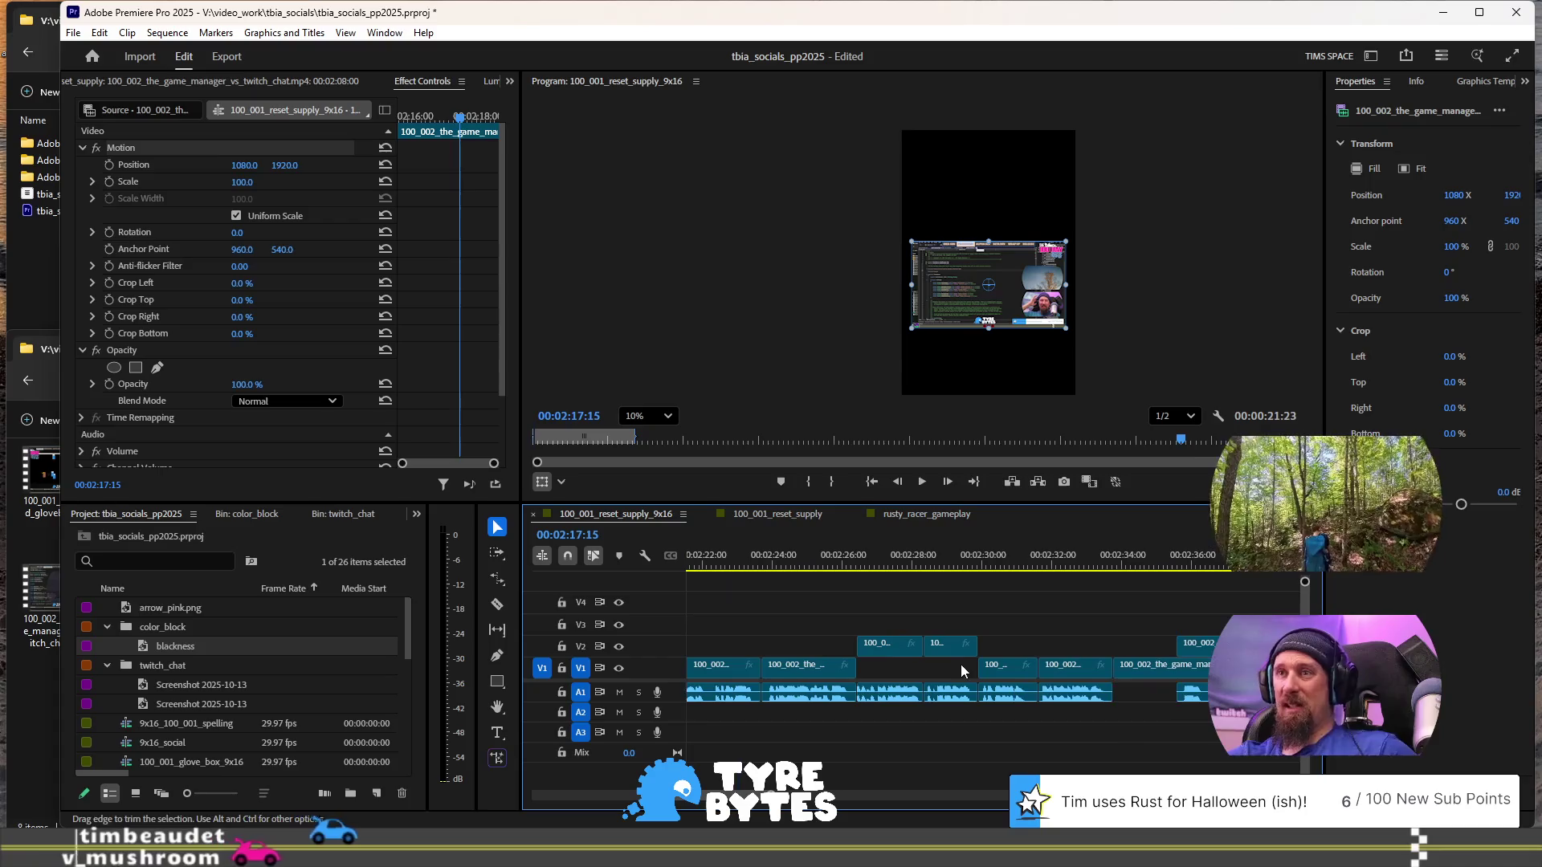
{"action": "scroll", "coordinate": [961, 667], "scroll_direction": "down", "scroll_amount": 5}
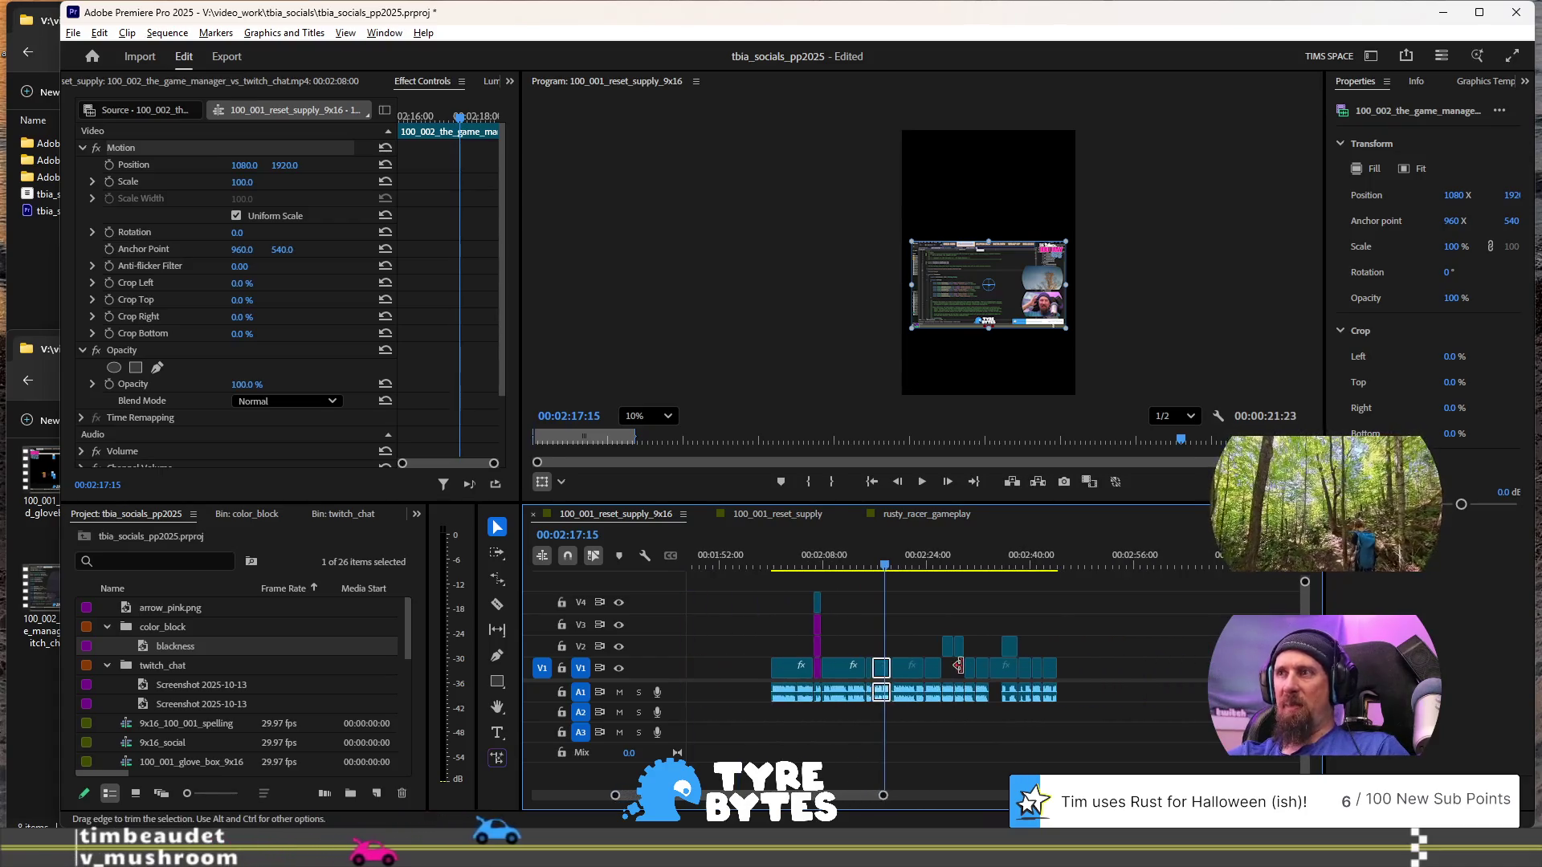
- Save the project with Ctrl+S
{"action": "scroll", "coordinate": [961, 667], "scroll_direction": "down", "scroll_amount": 5}
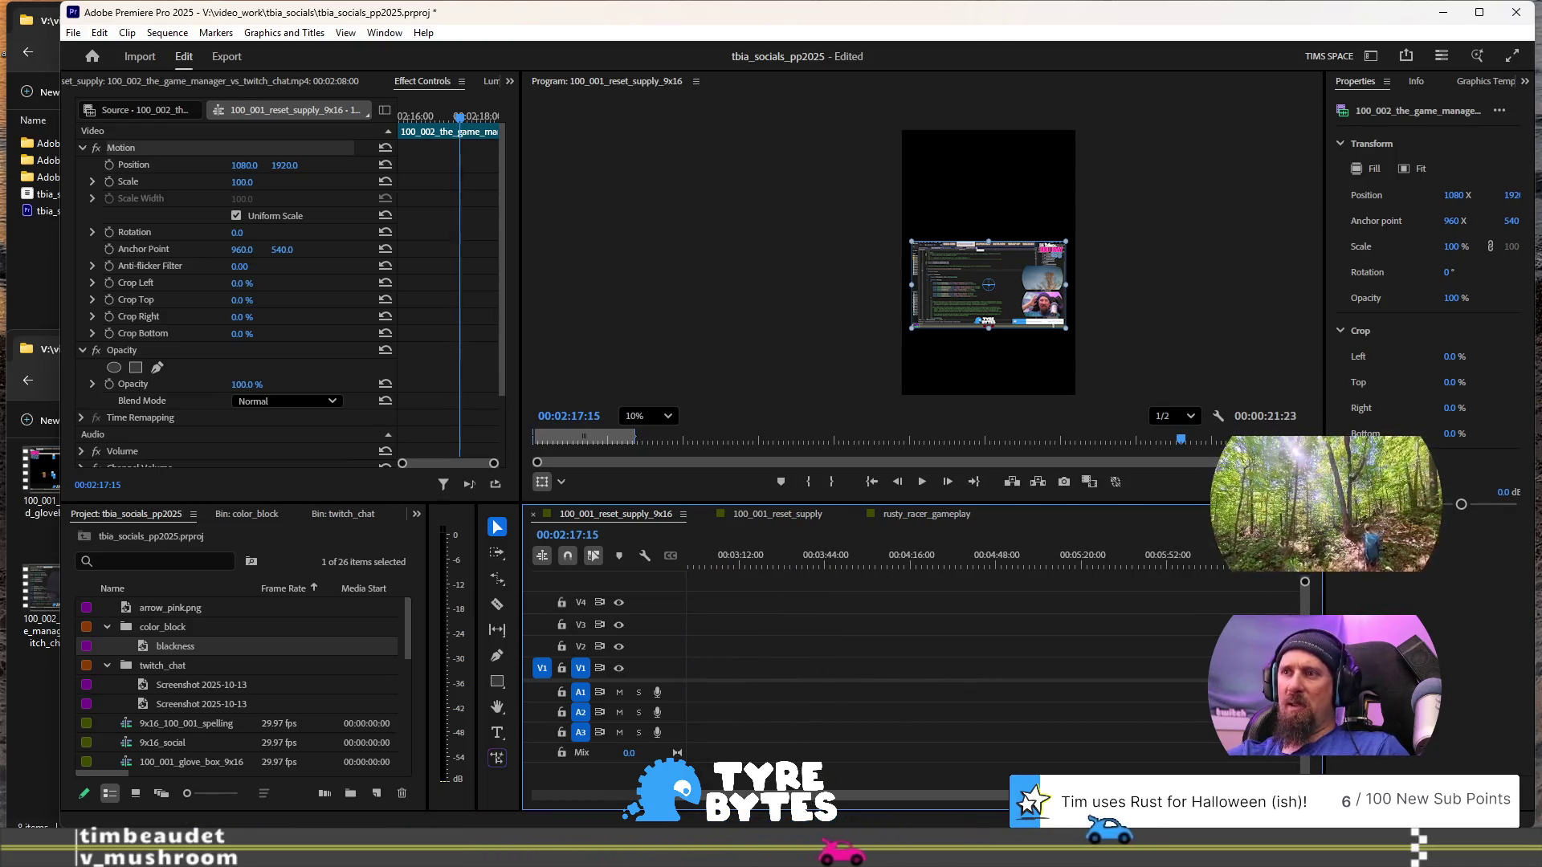
{"action": "key", "text": "equal"}
{"action": "key", "text": "equal"}
{"action": "key", "text": "equal"}
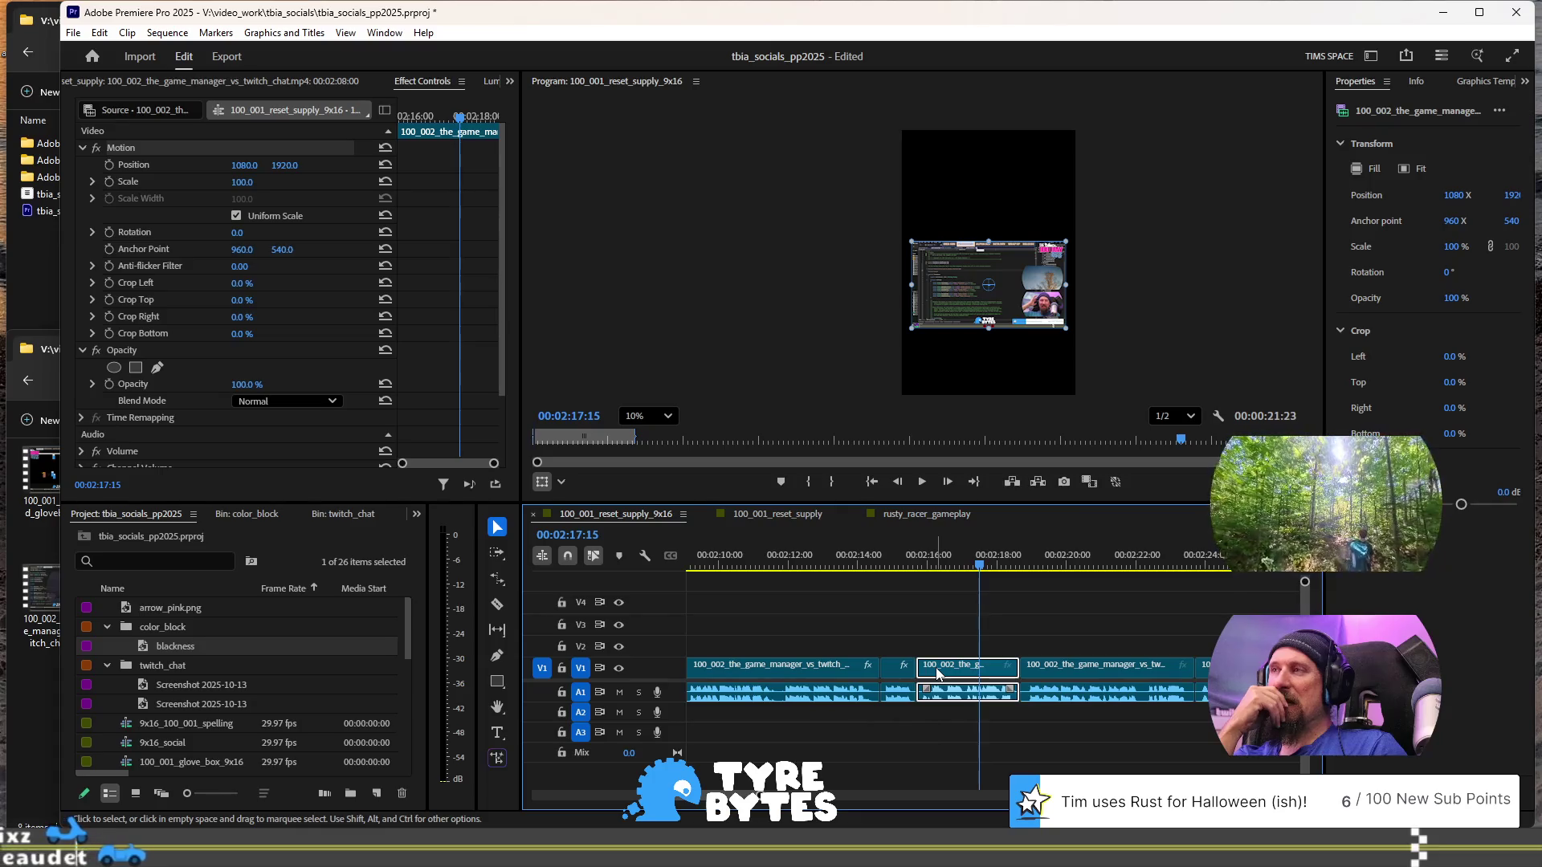
{"action": "key", "text": "ctrl+s"}
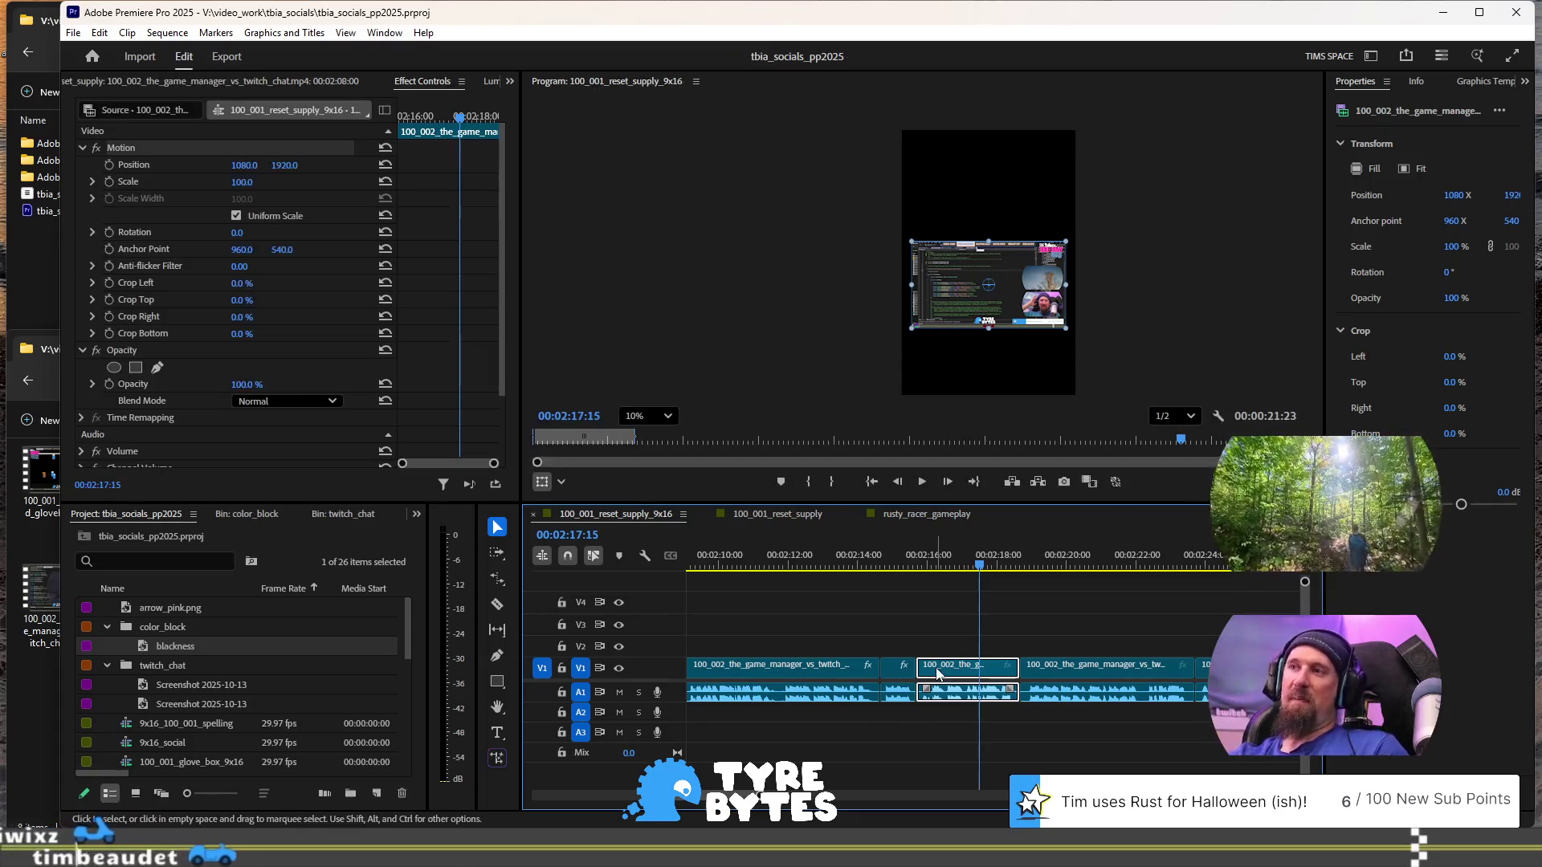
- Toggle the short 100_002 clip's linked selection: video only, then video with audio
{"action": "key", "text": "="}
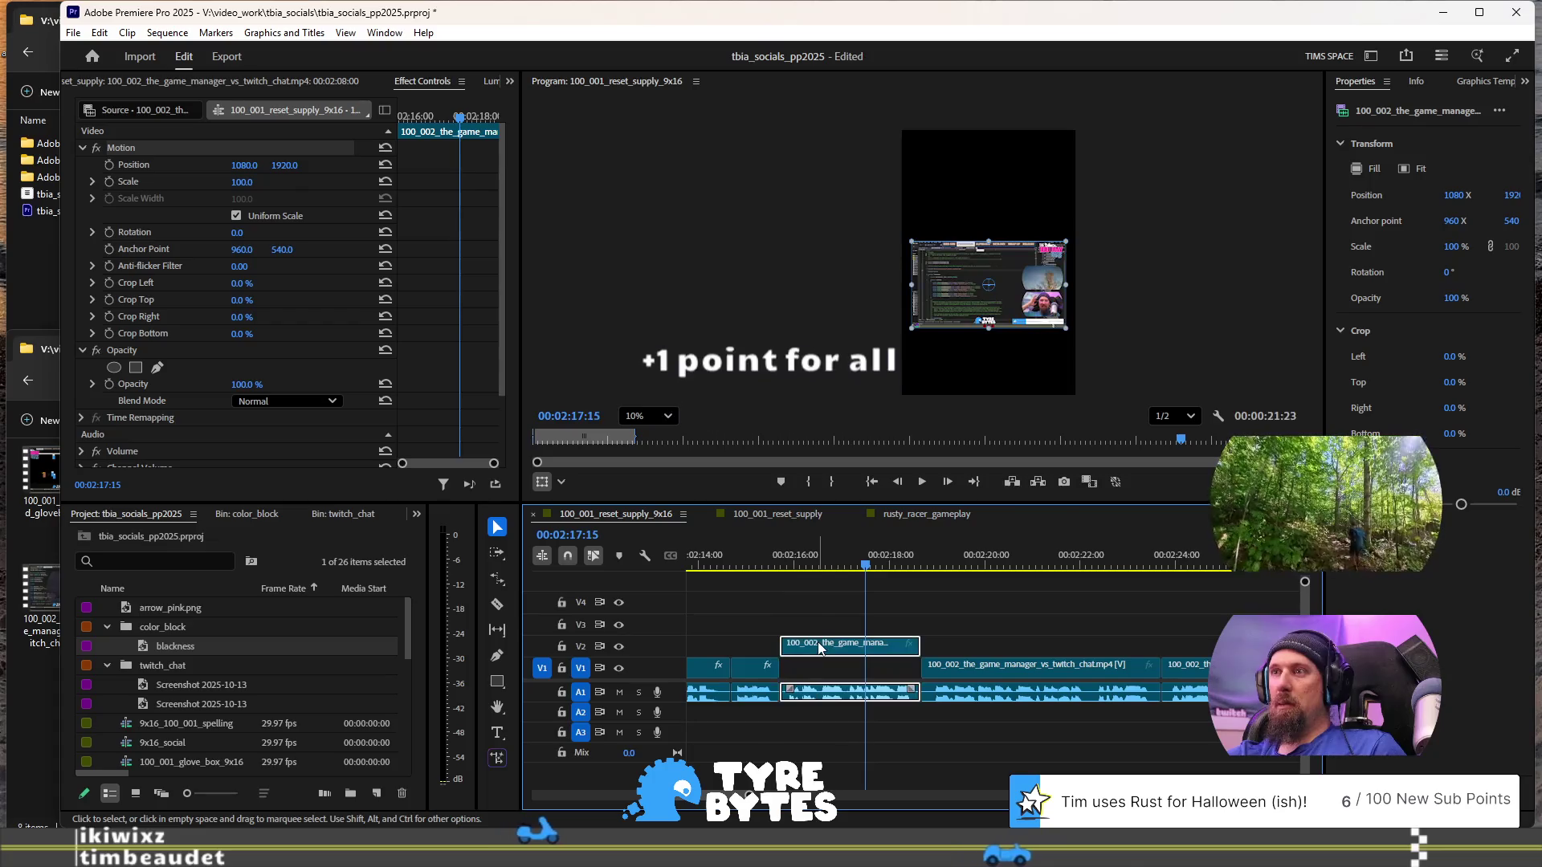
{"action": "left_click", "coordinate": [818, 666], "text": "shift"}
{"action": "left_click", "coordinate": [966, 289]}
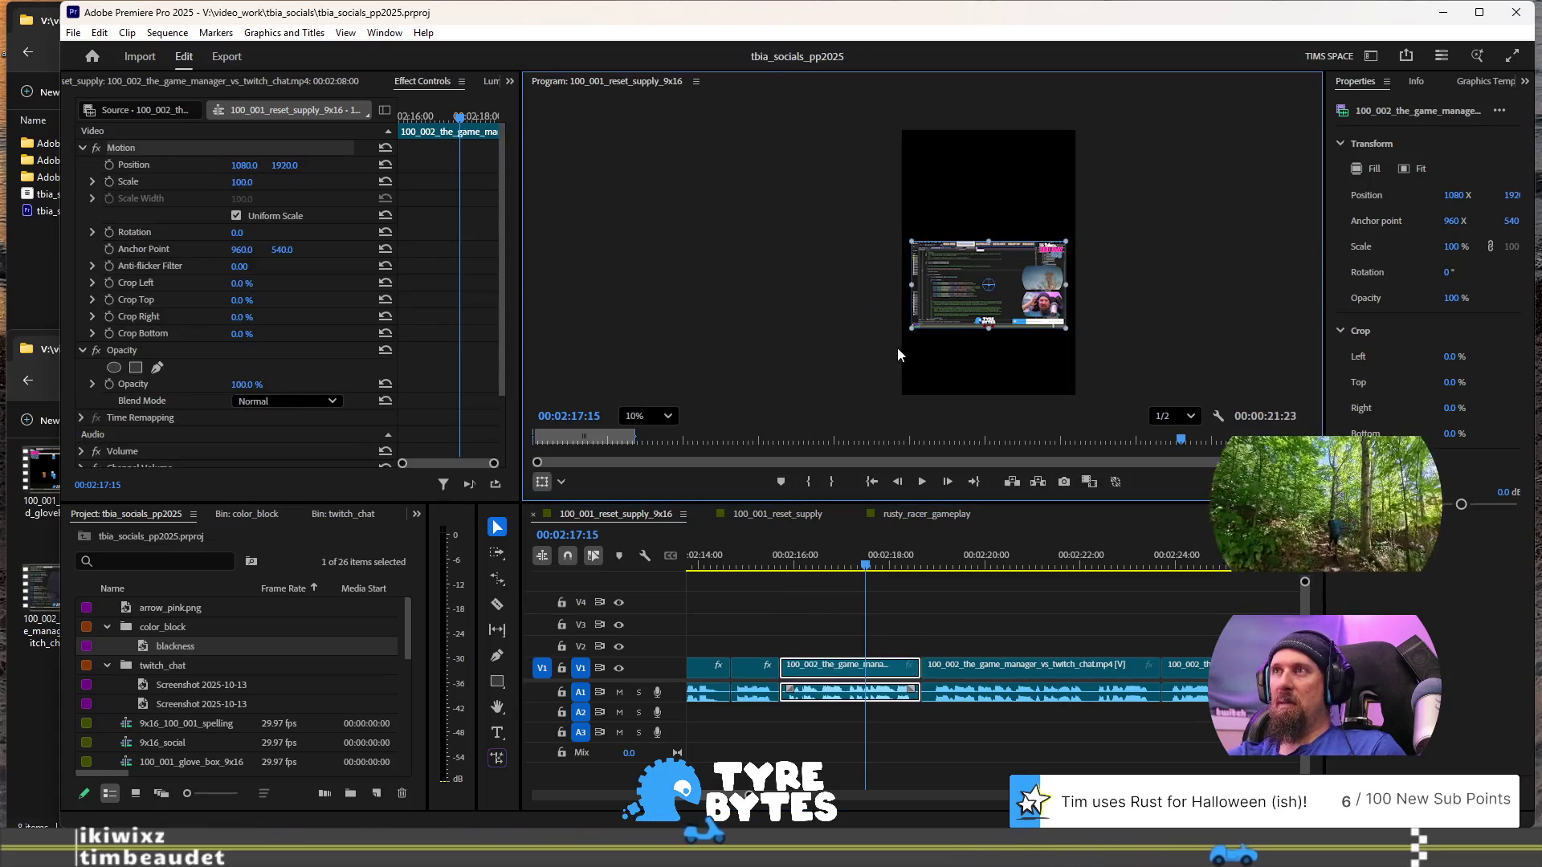